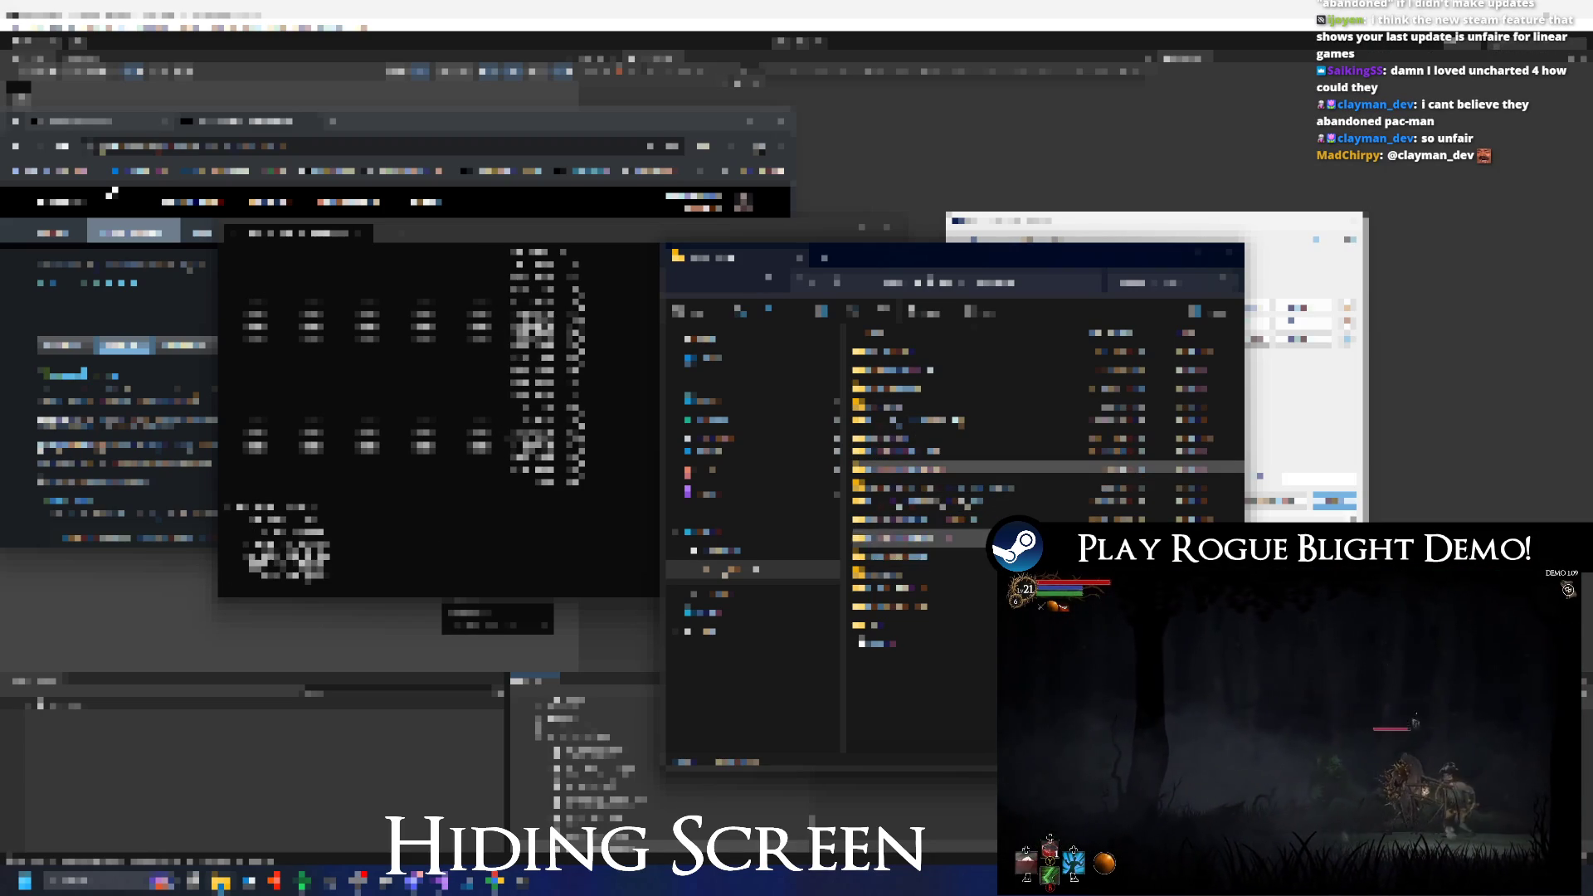
Browse a subfolder in the file window, then load github in a new browser window.
{"action": "double_click", "coordinate": [896, 538]}
{"action": "key", "text": "alt+Left"}
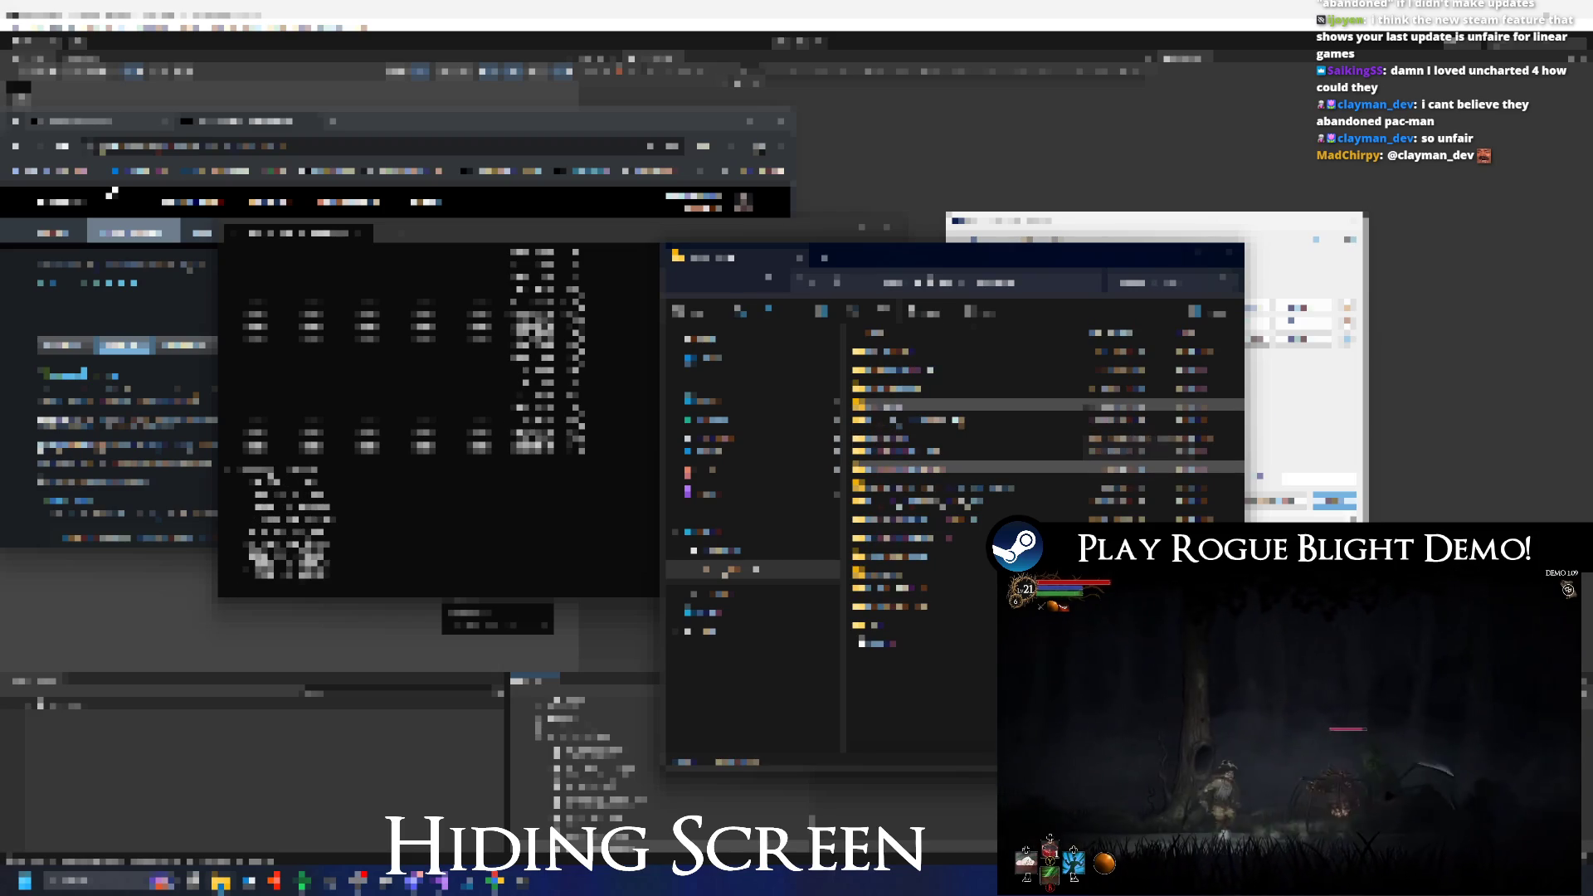
{"action": "key", "text": "ctrl+n"}
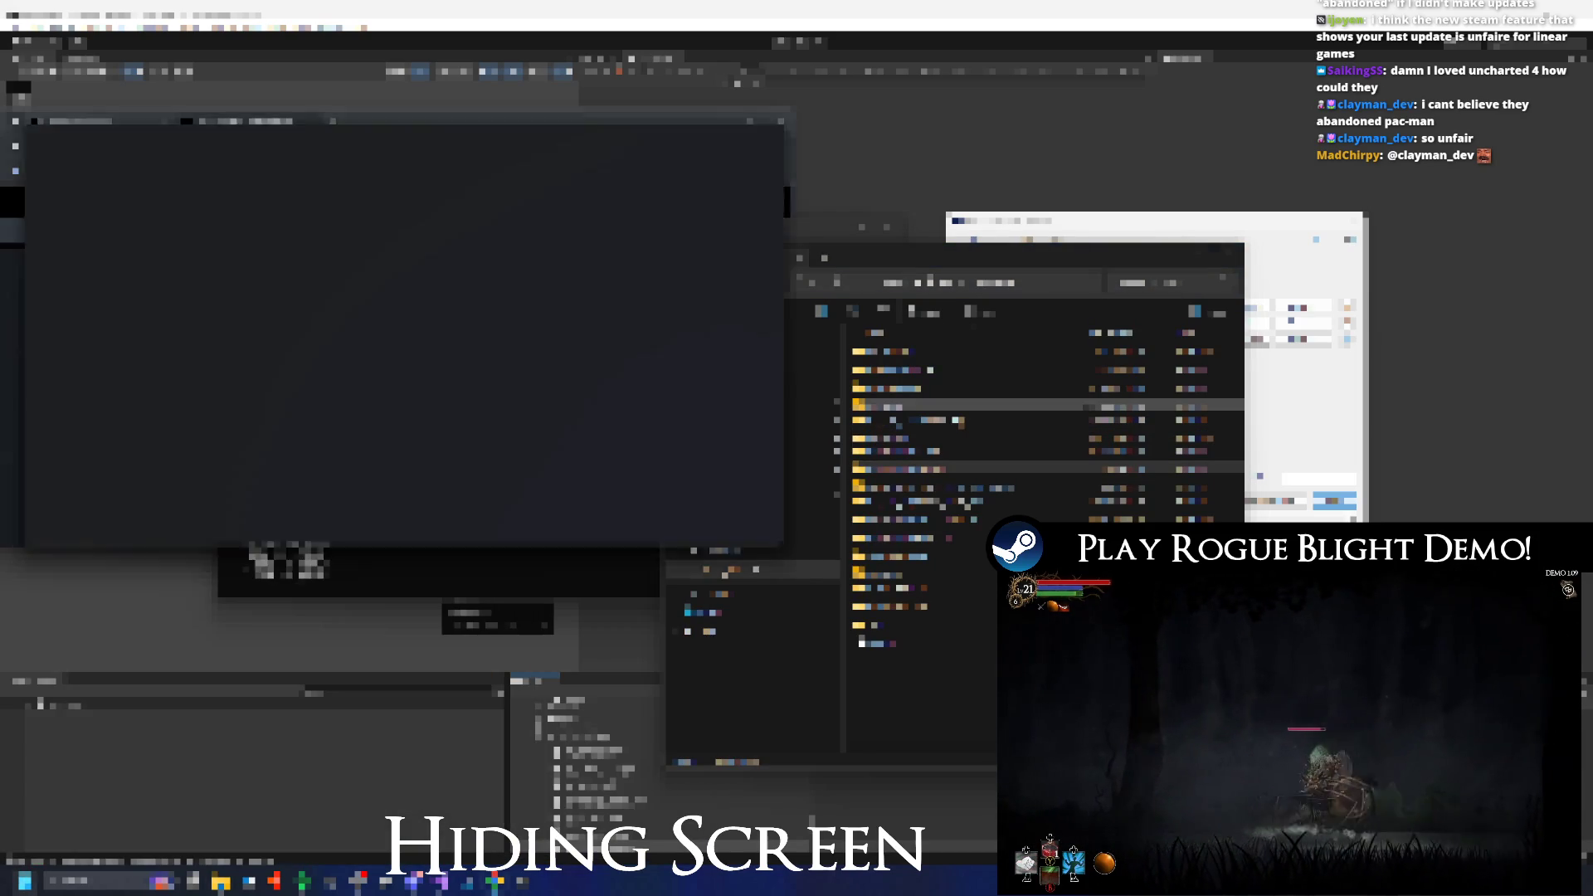
{"action": "type", "text": "github"}
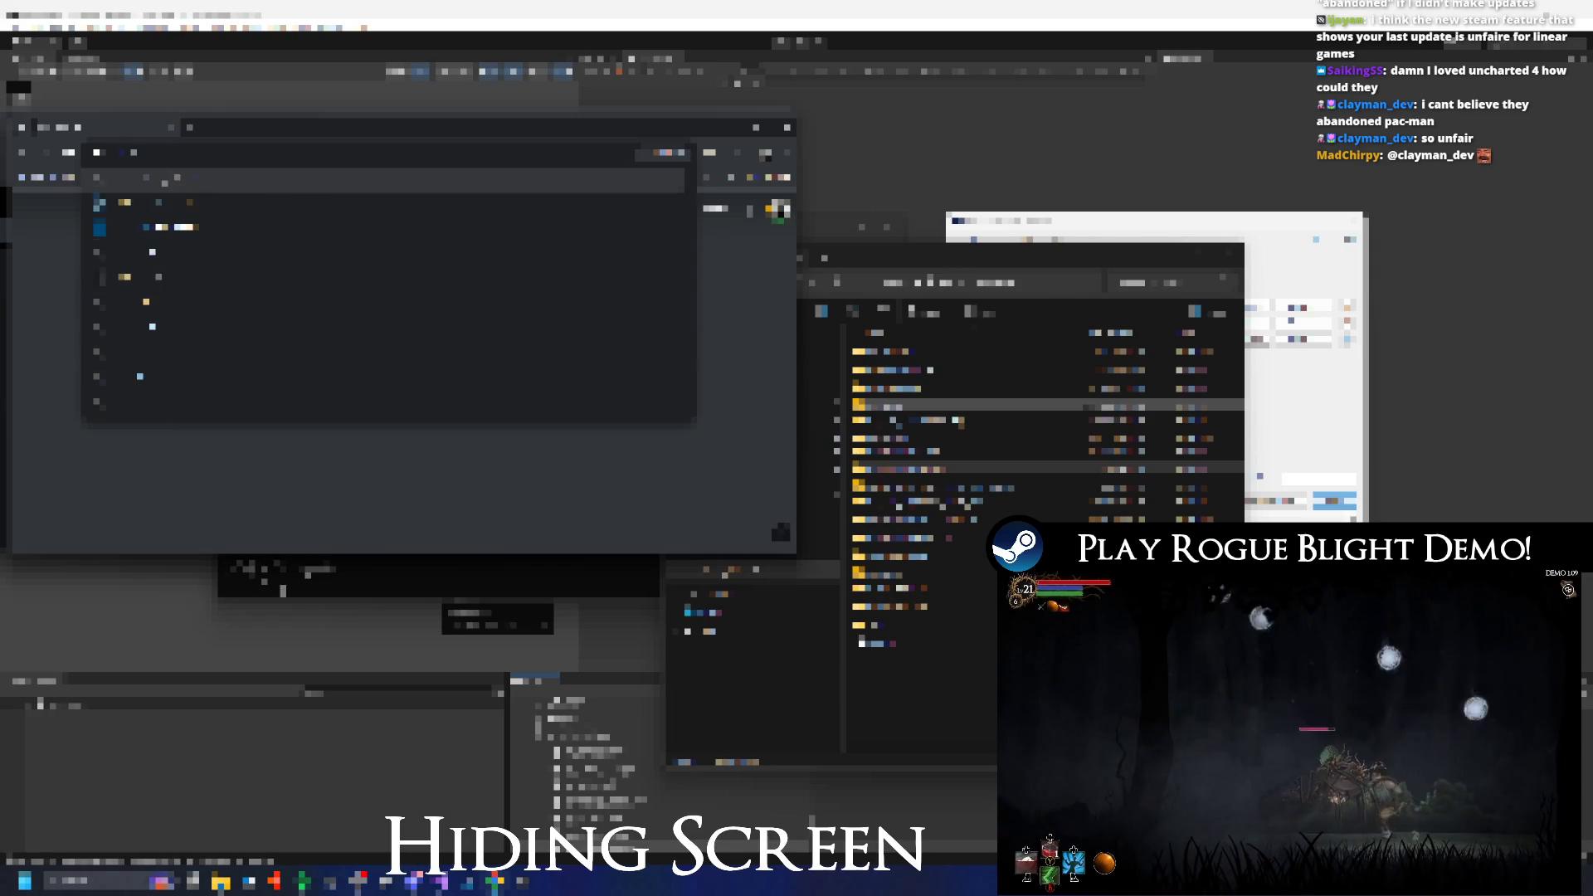
{"action": "key", "text": "Return"}
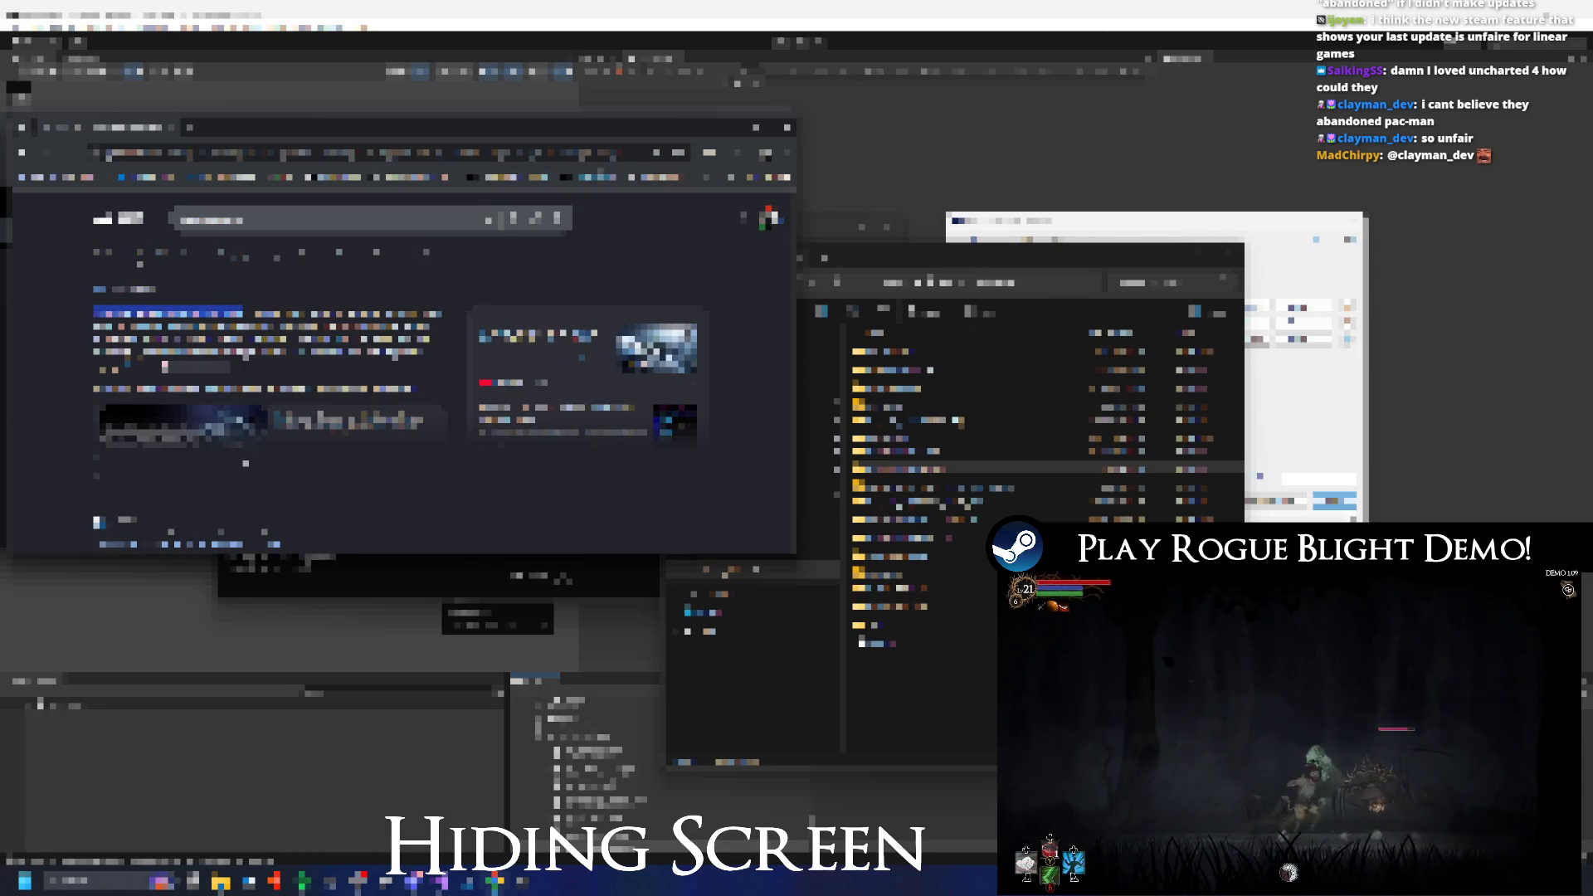
Run a site search on github, scroll through the image results, and minimize the browser.
{"action": "key", "text": "slash"}
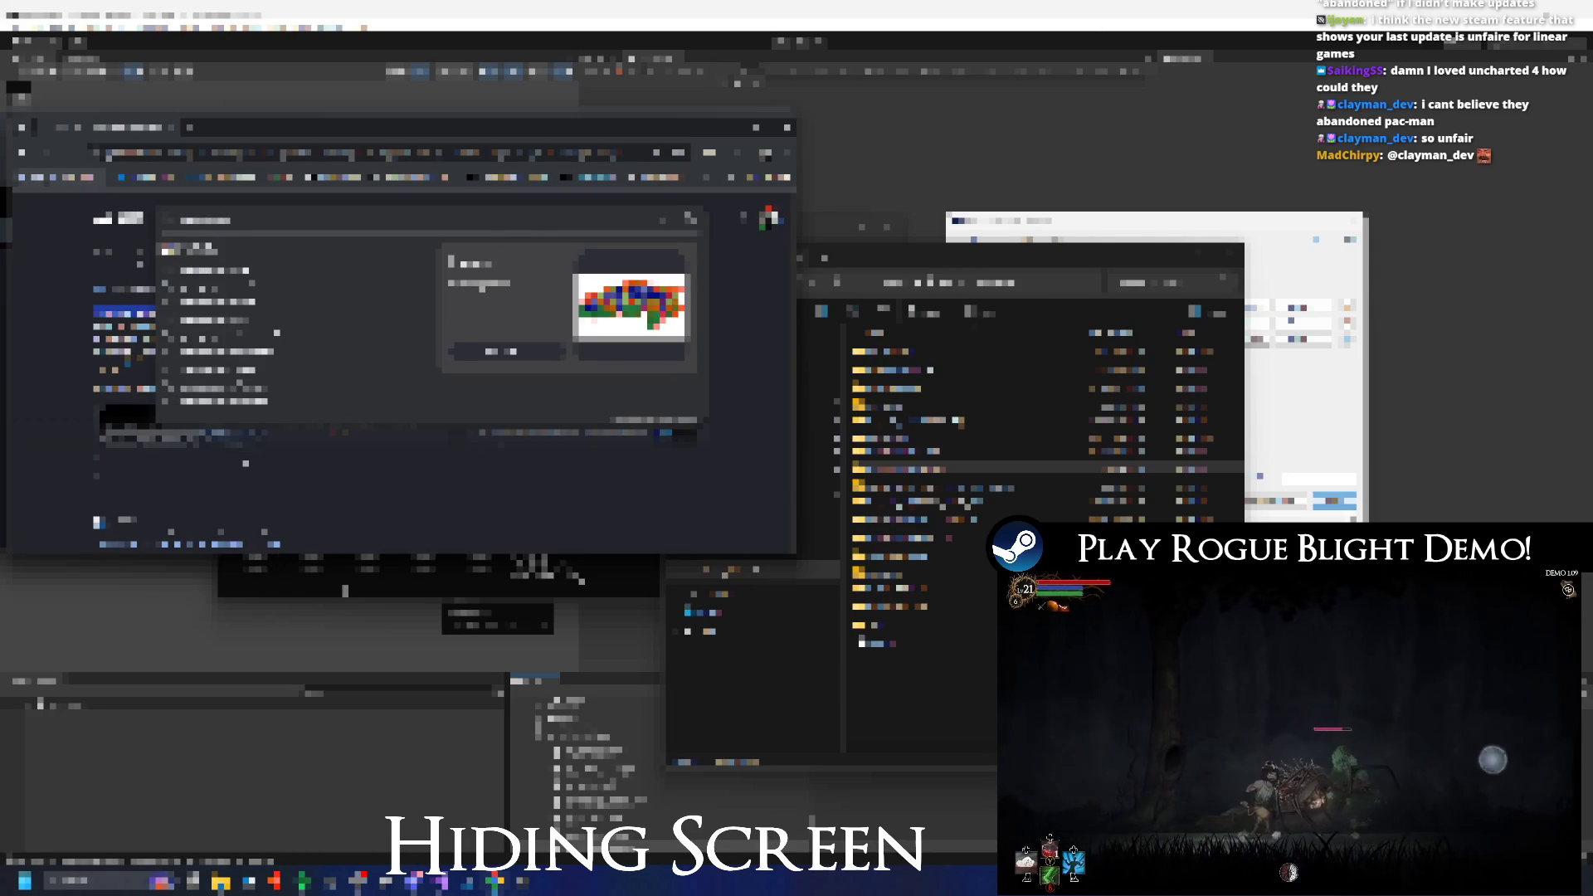
{"action": "key", "text": "Return"}
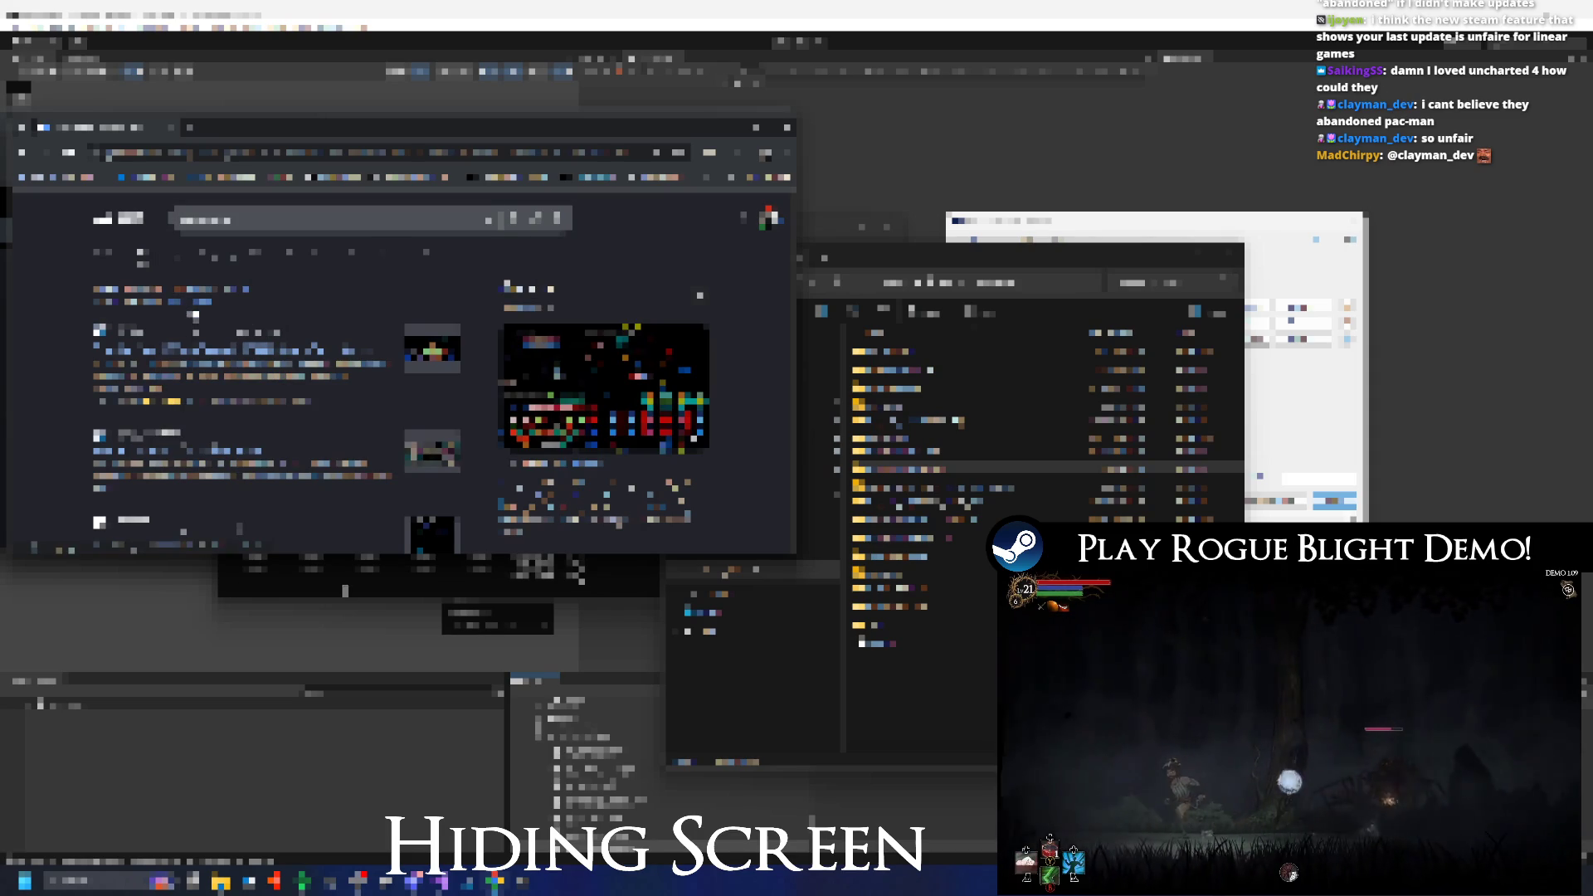
{"action": "scroll", "coordinate": [249, 415], "scroll_direction": "down", "scroll_amount": 1}
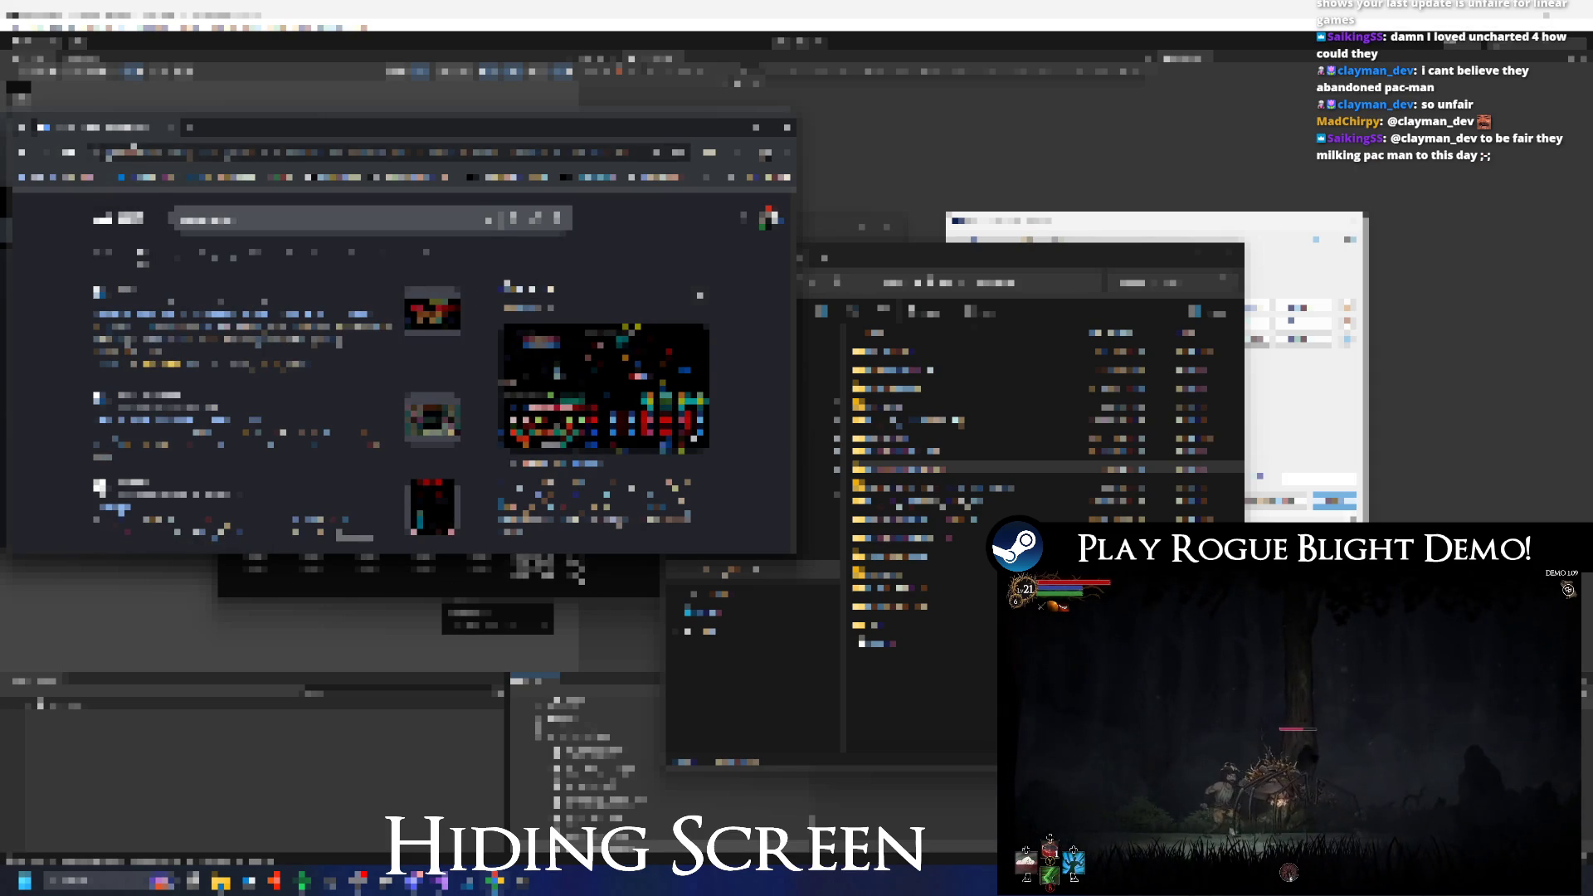
{"action": "key", "text": "super+Down"}
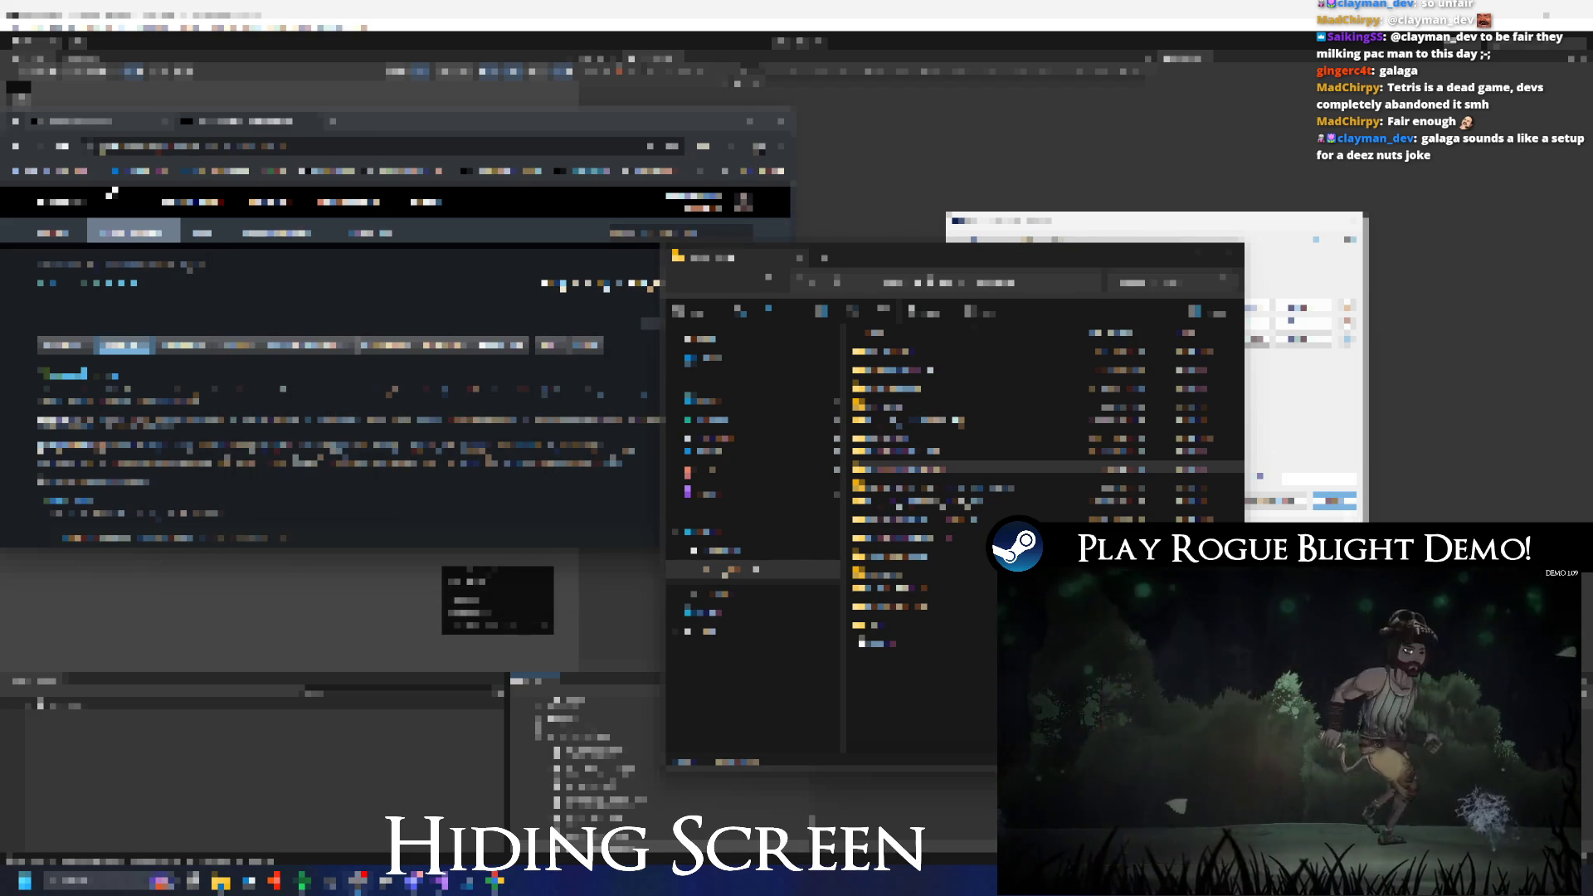
{"action": "left_click", "coordinate": [133, 349]}
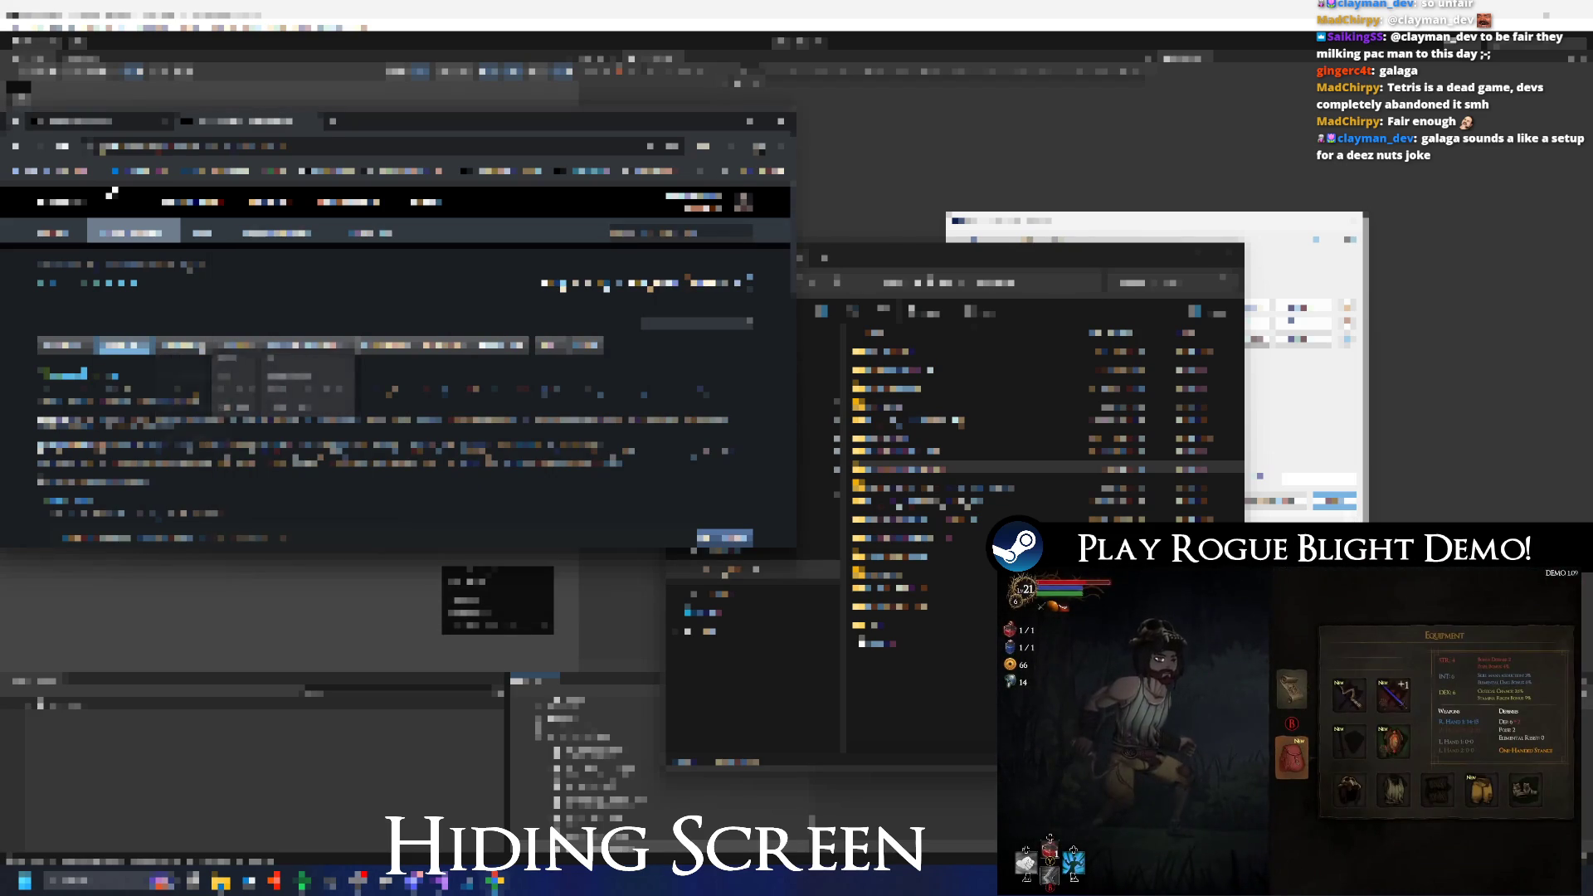
On the Steamworks builds page, pick a new value from the table field's dropdown.
{"action": "left_click", "coordinate": [113, 368]}
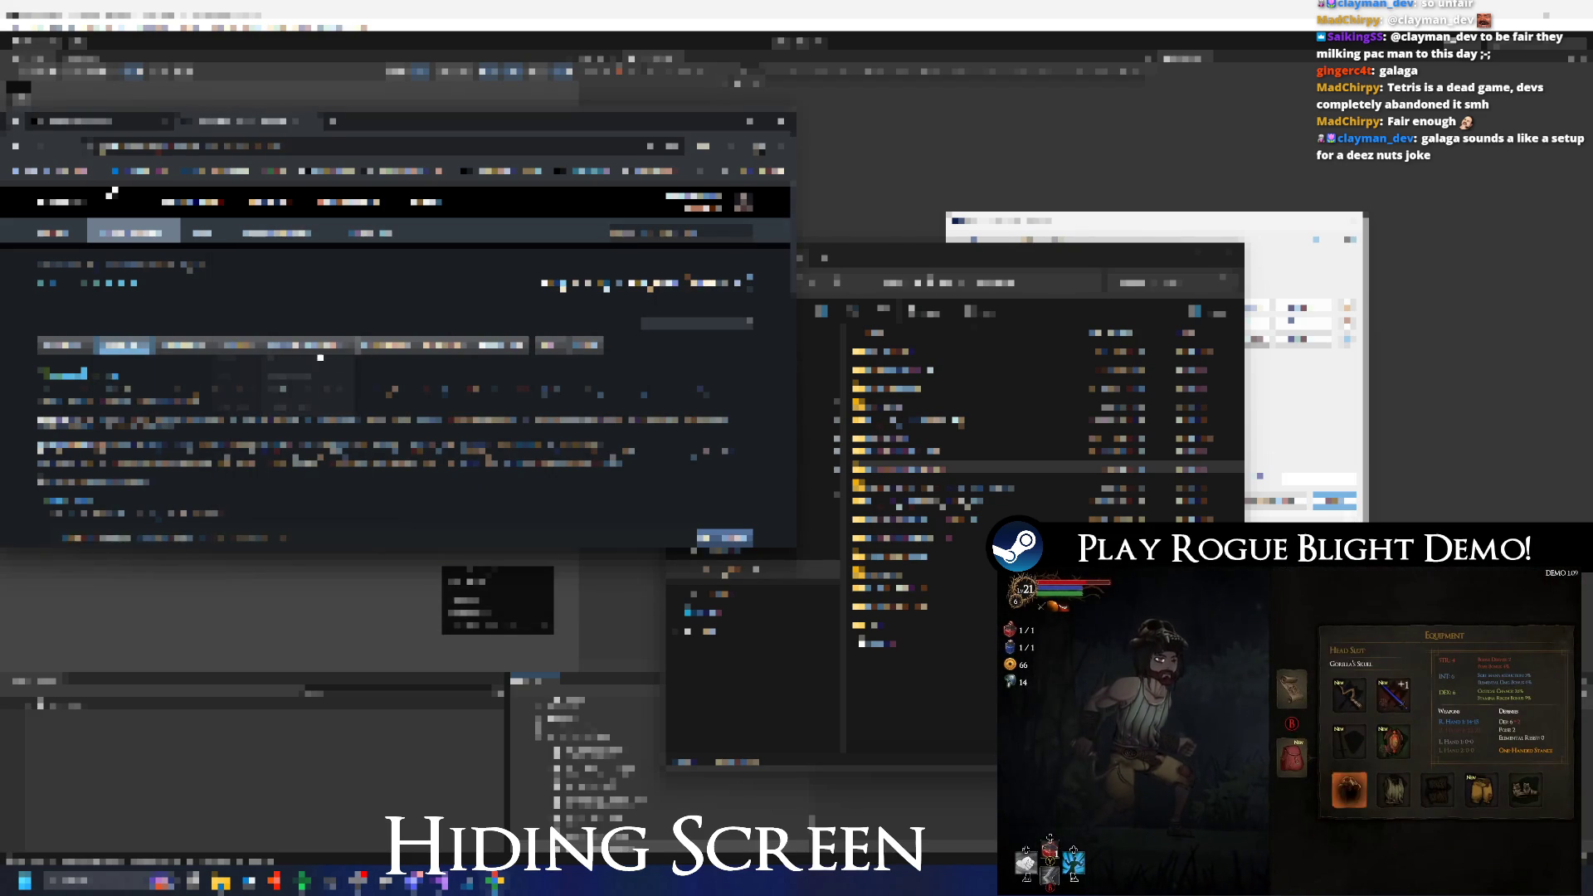
{"action": "scroll", "coordinate": [337, 348], "scroll_direction": "down", "scroll_amount": 3}
{"action": "scroll", "coordinate": [337, 348], "scroll_direction": "down", "scroll_amount": 4}
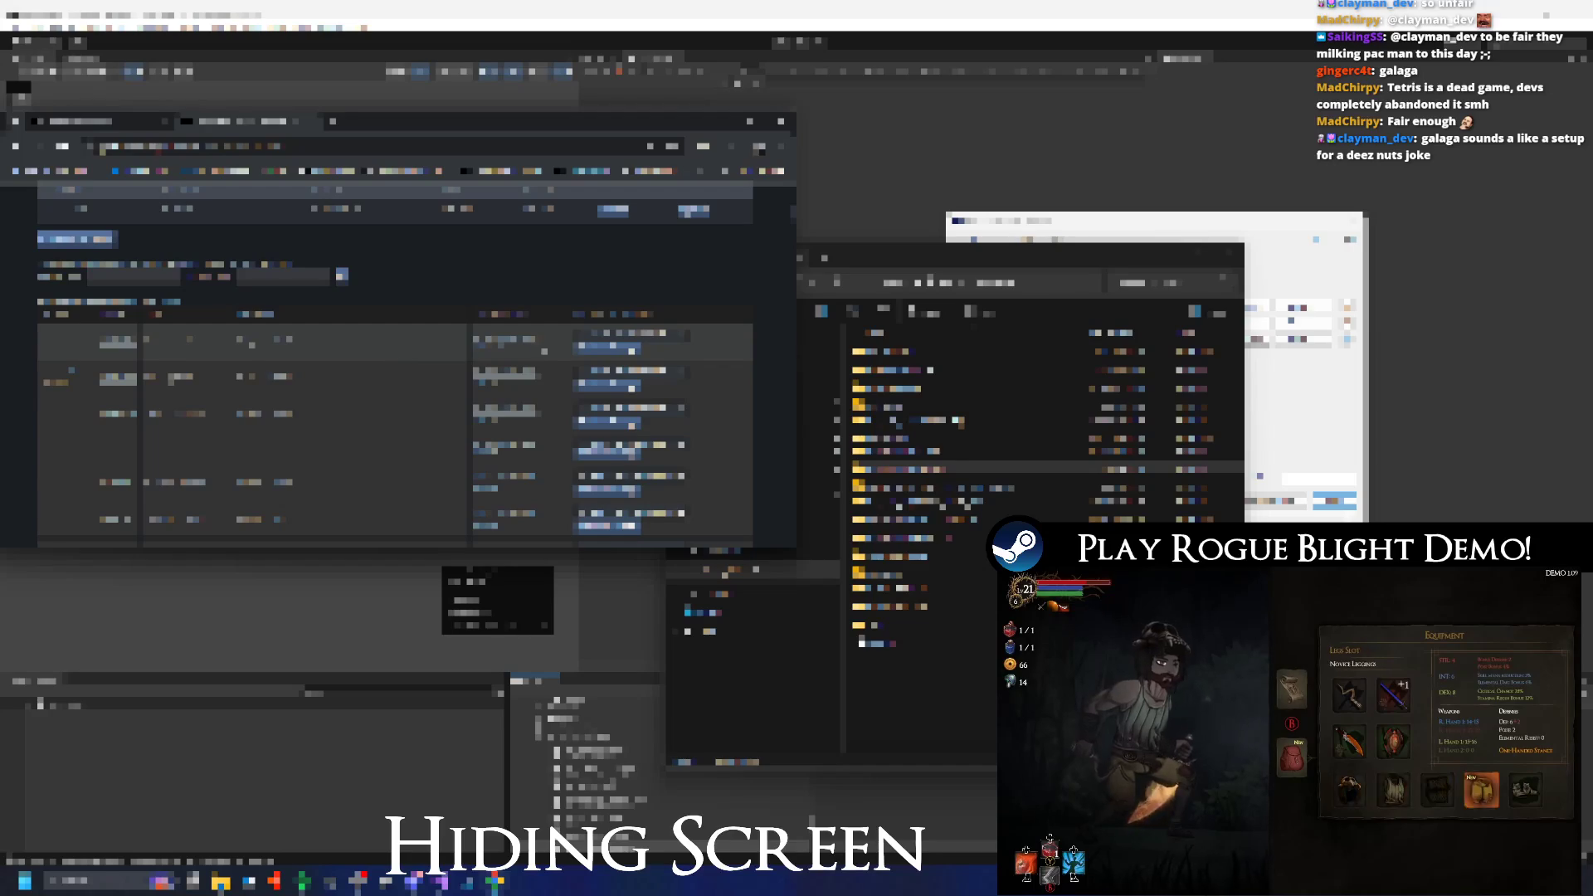
{"action": "left_click", "coordinate": [643, 342]}
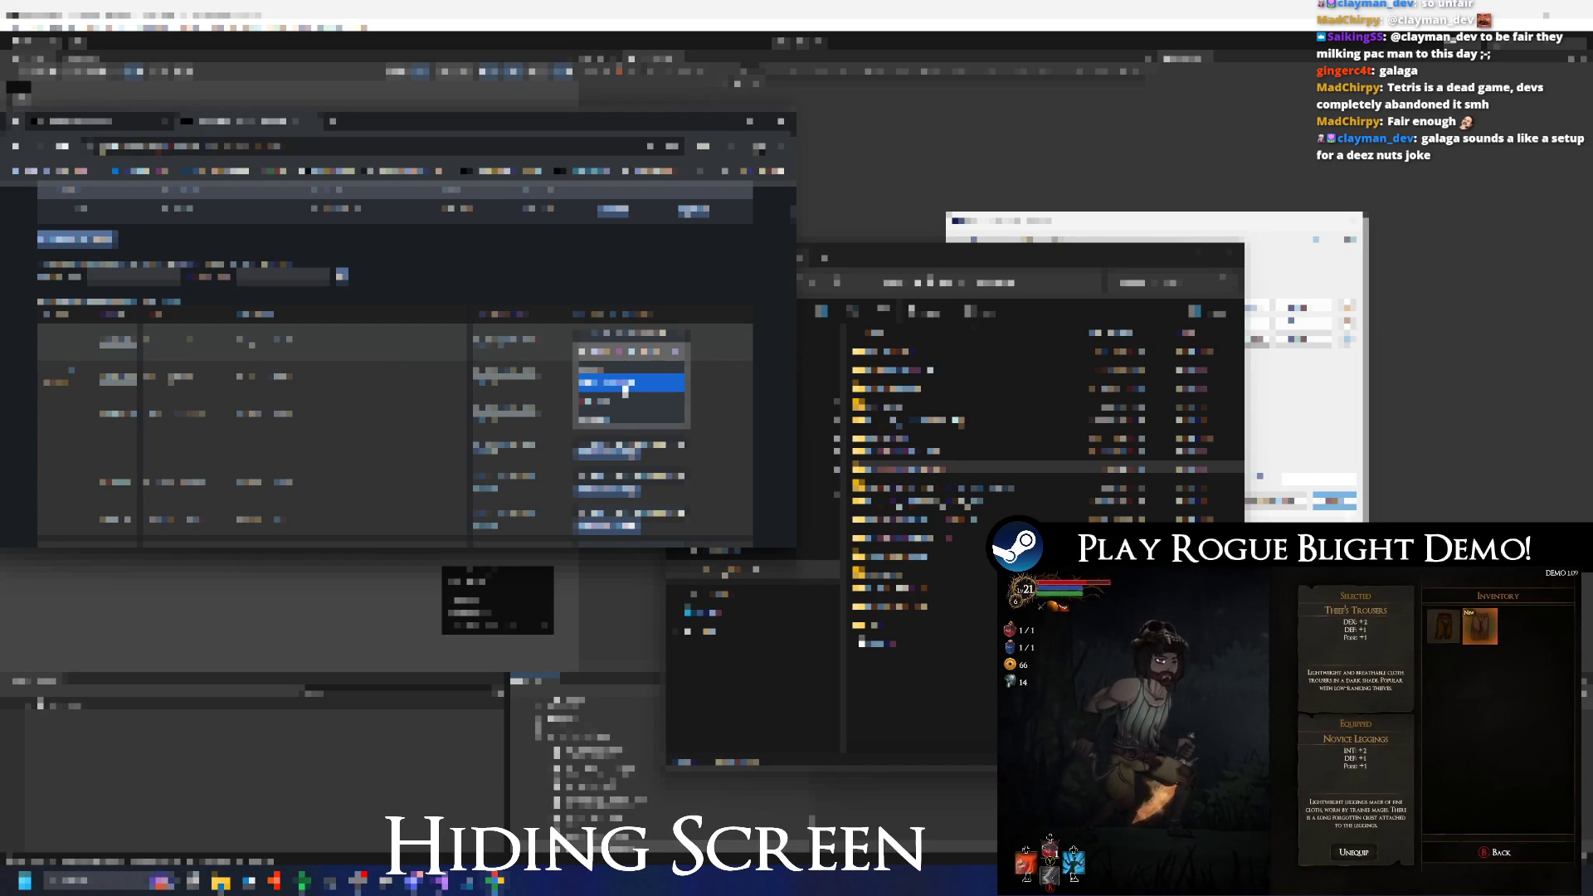
{"action": "left_click", "coordinate": [625, 387]}
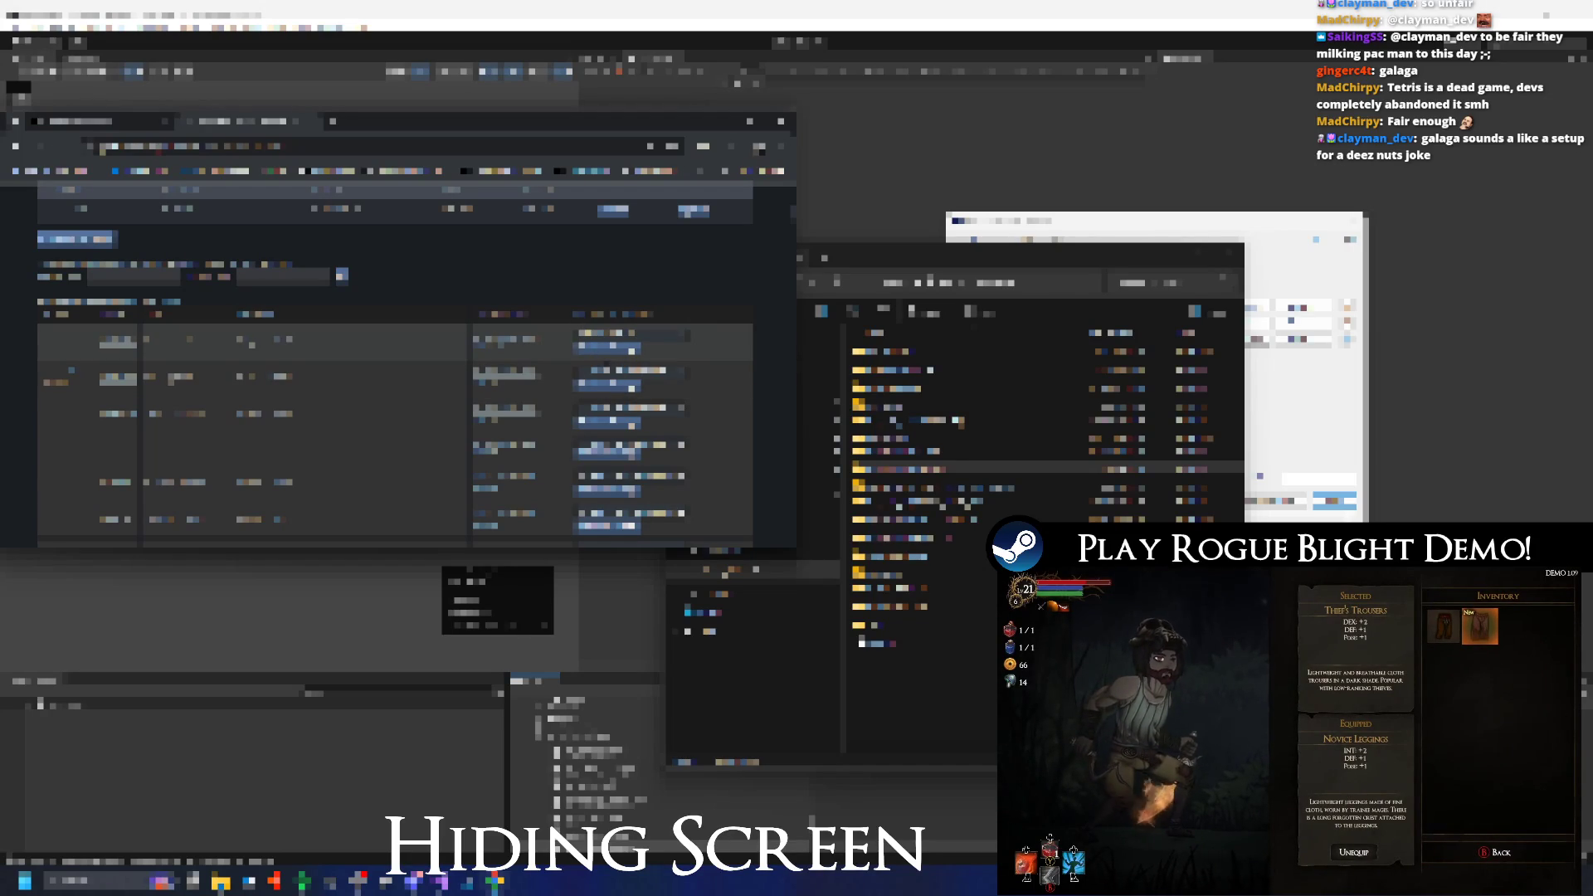
Open the linked page from the table and submit an entry in its bottom field.
{"action": "left_click", "coordinate": [507, 358]}
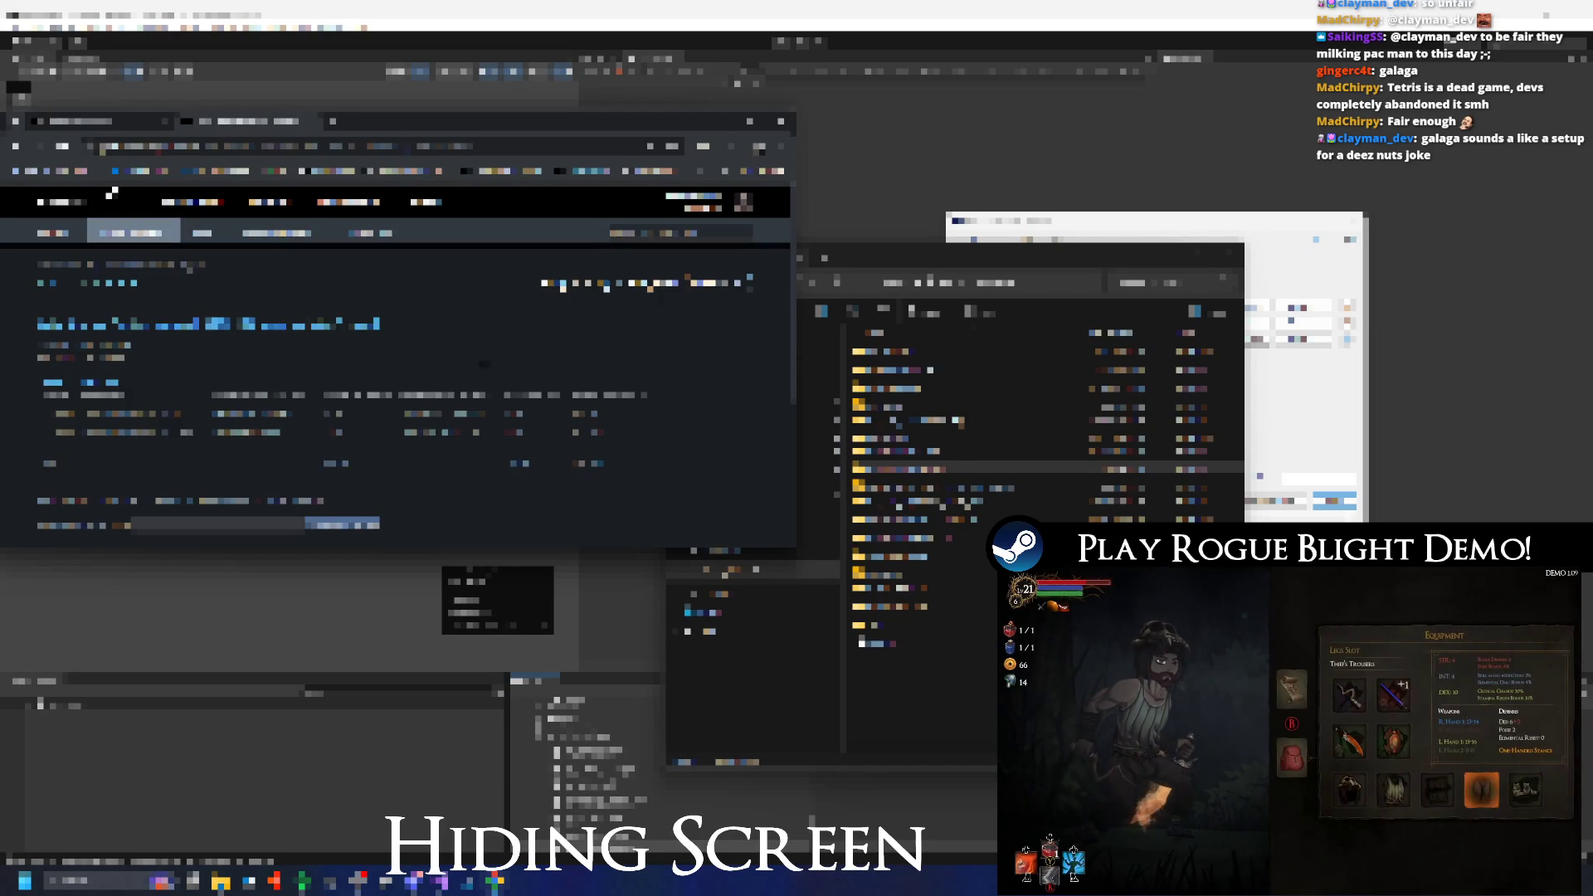
{"action": "scroll", "coordinate": [507, 358], "scroll_direction": "down", "scroll_amount": 2}
{"action": "left_click", "coordinate": [220, 406]}
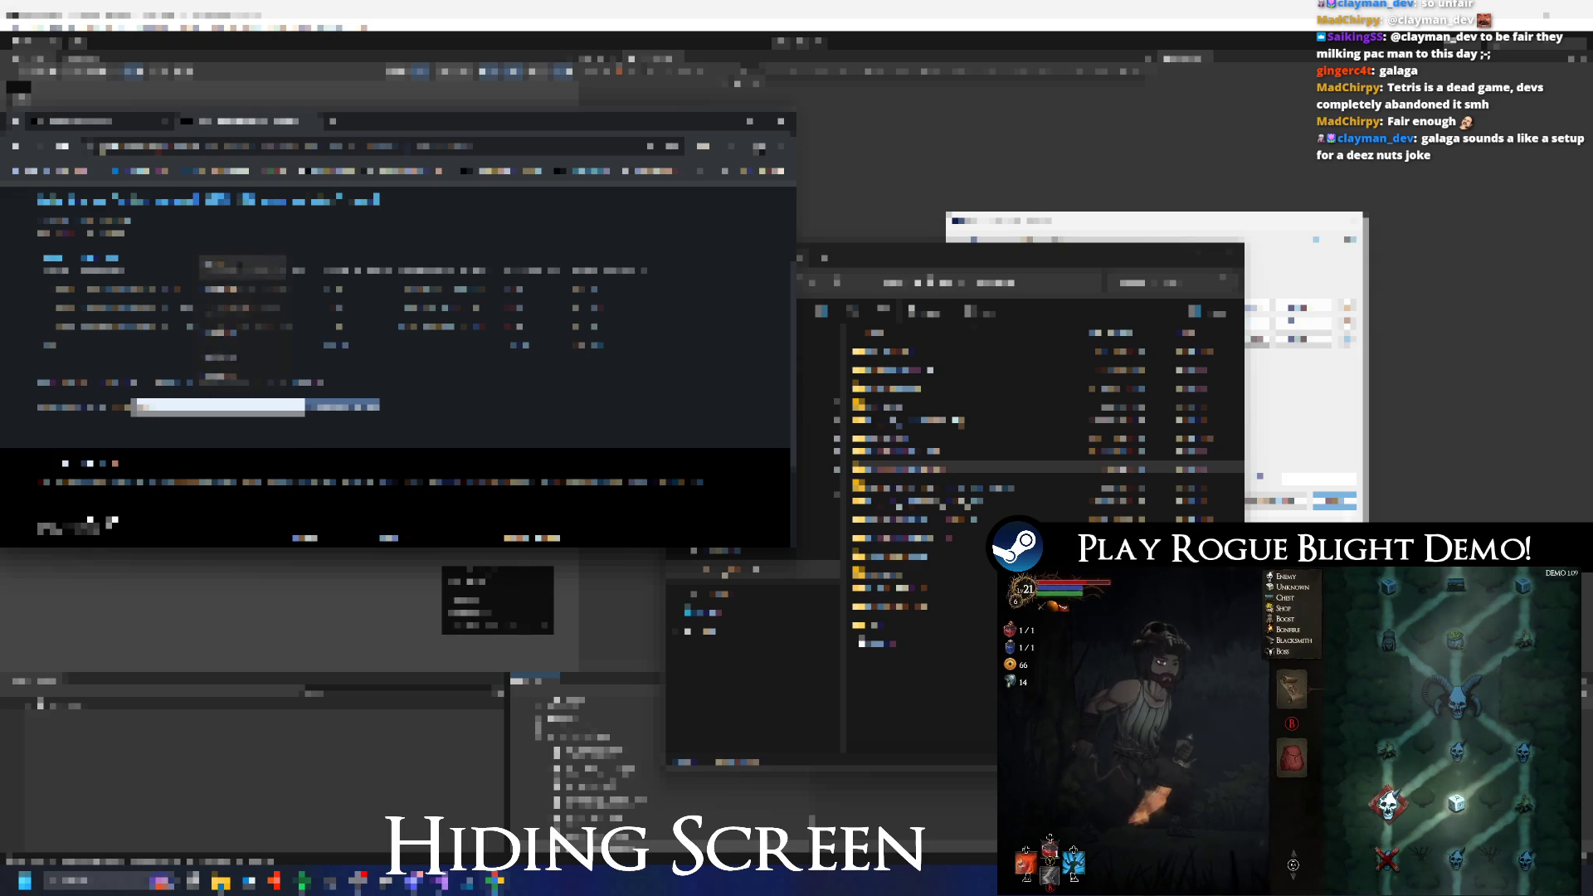
{"action": "left_click", "coordinate": [333, 408]}
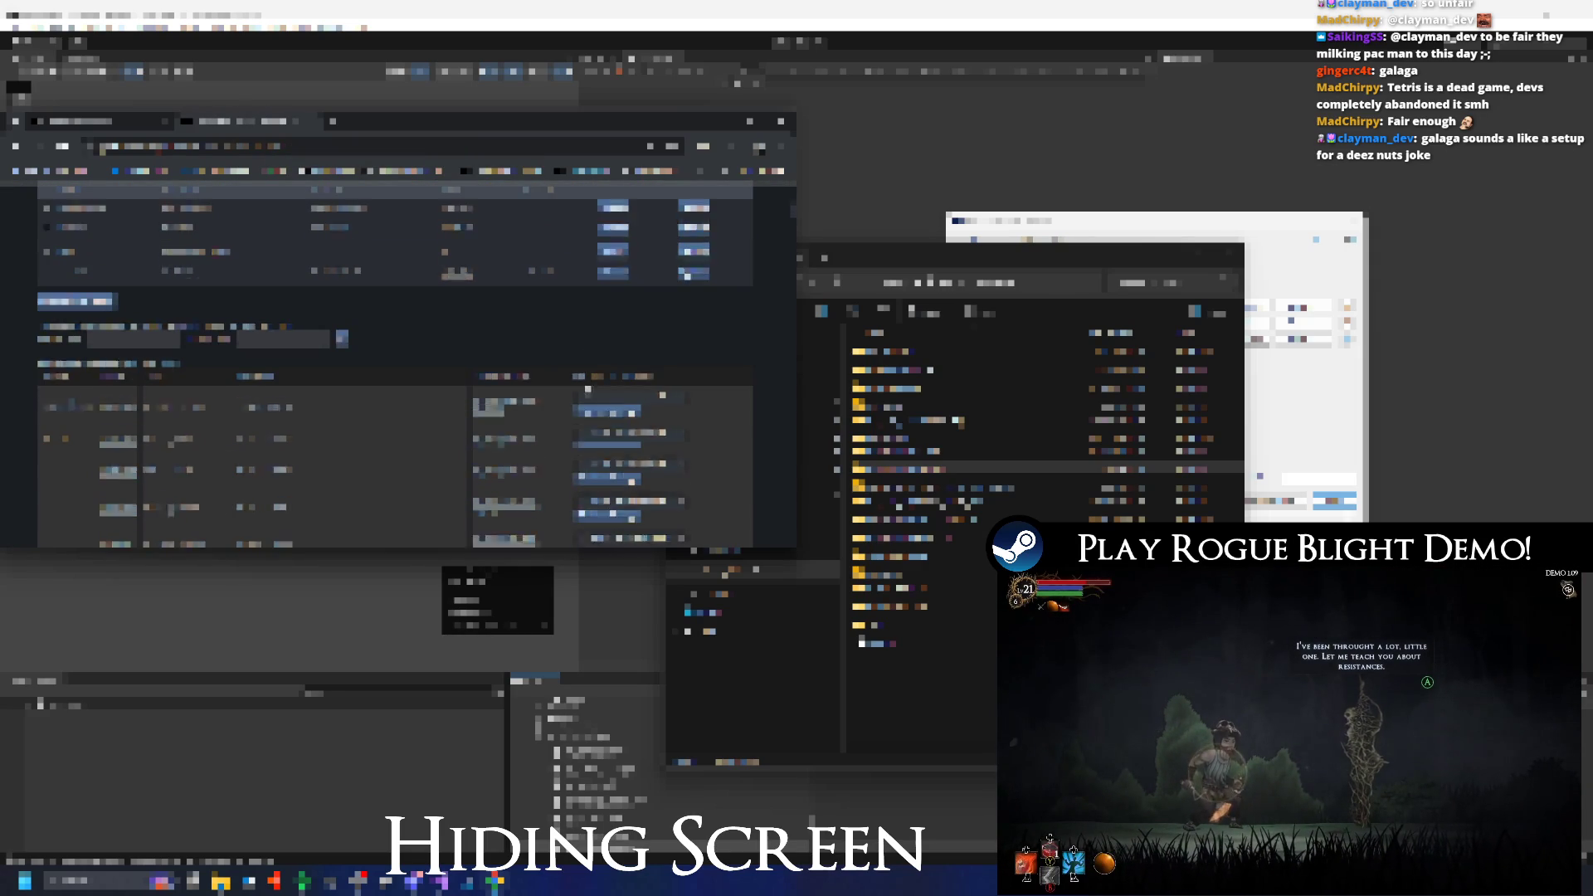
Choose a new setting for the first row of the table.
{"action": "scroll", "coordinate": [644, 314], "scroll_direction": "down", "scroll_amount": 2}
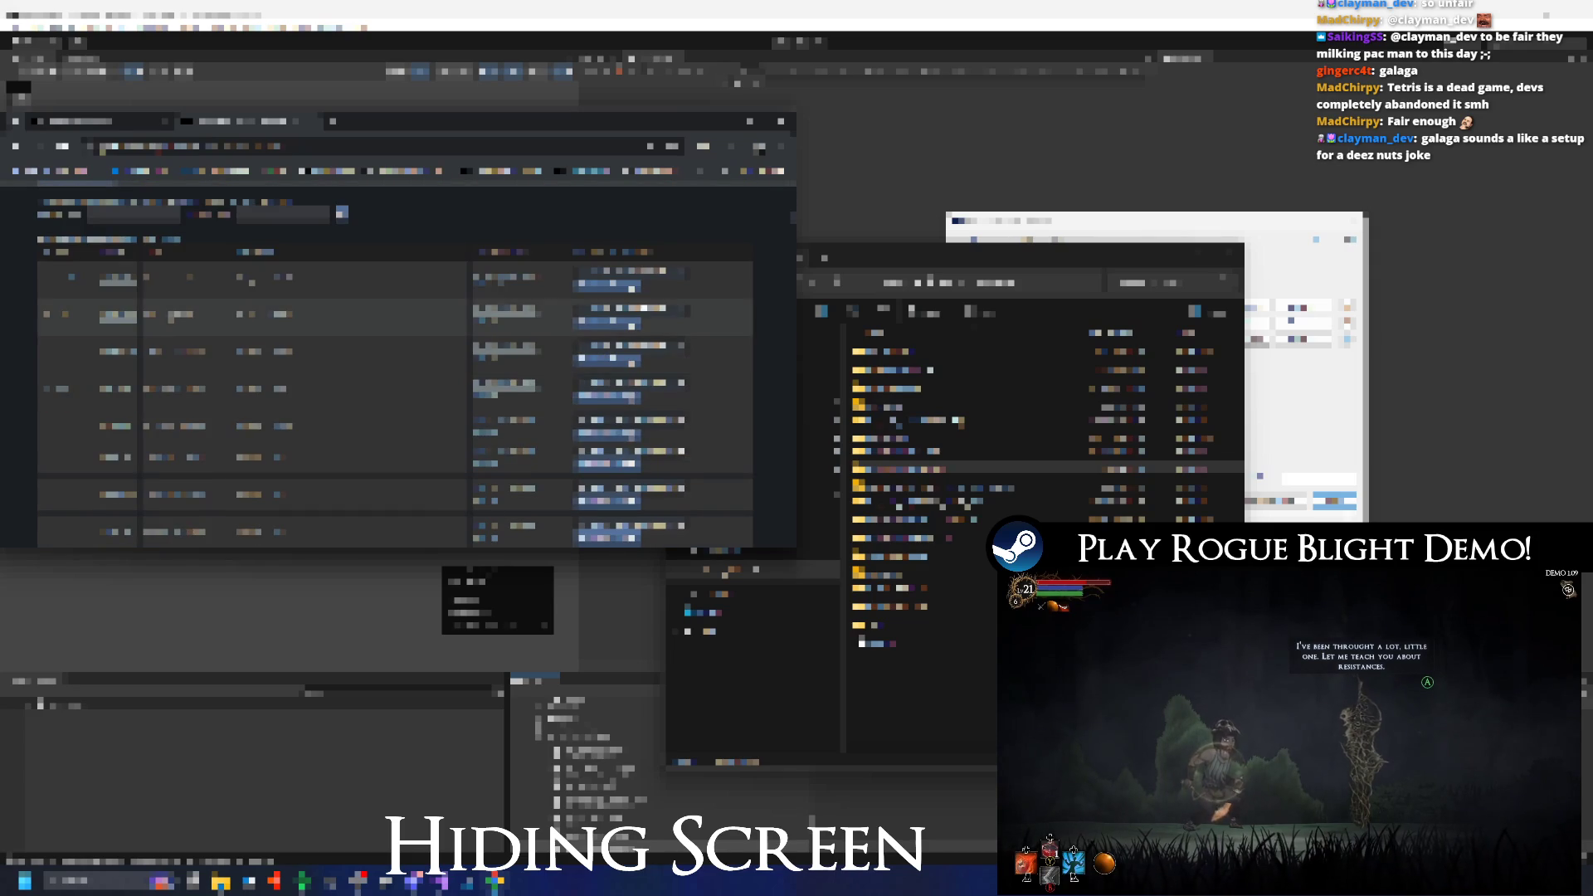
{"action": "left_click", "coordinate": [618, 286]}
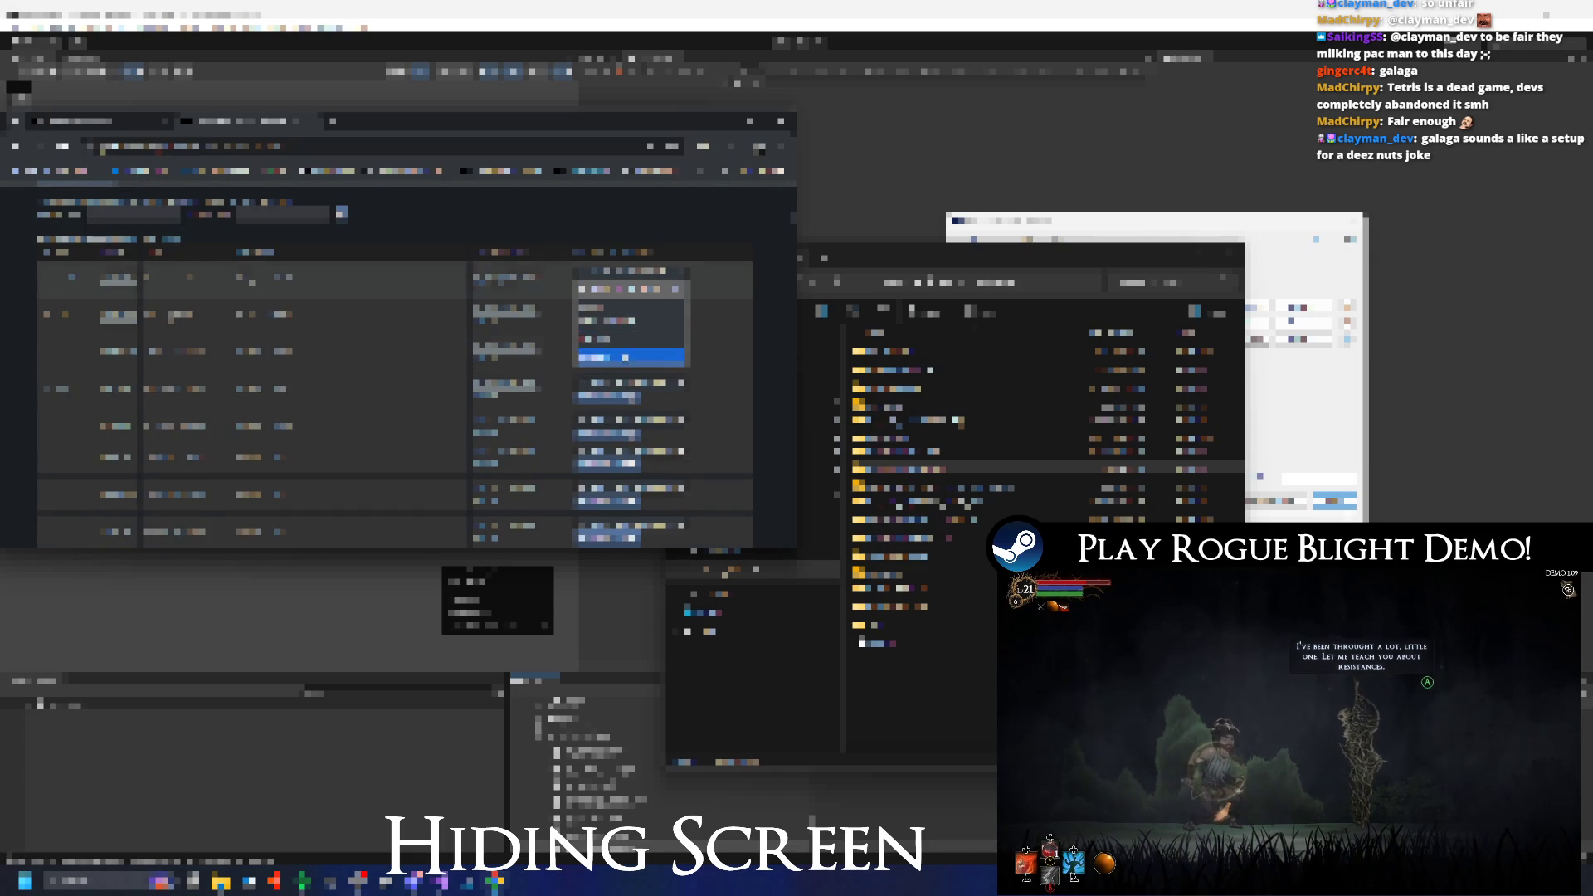
{"action": "left_click", "coordinate": [618, 299]}
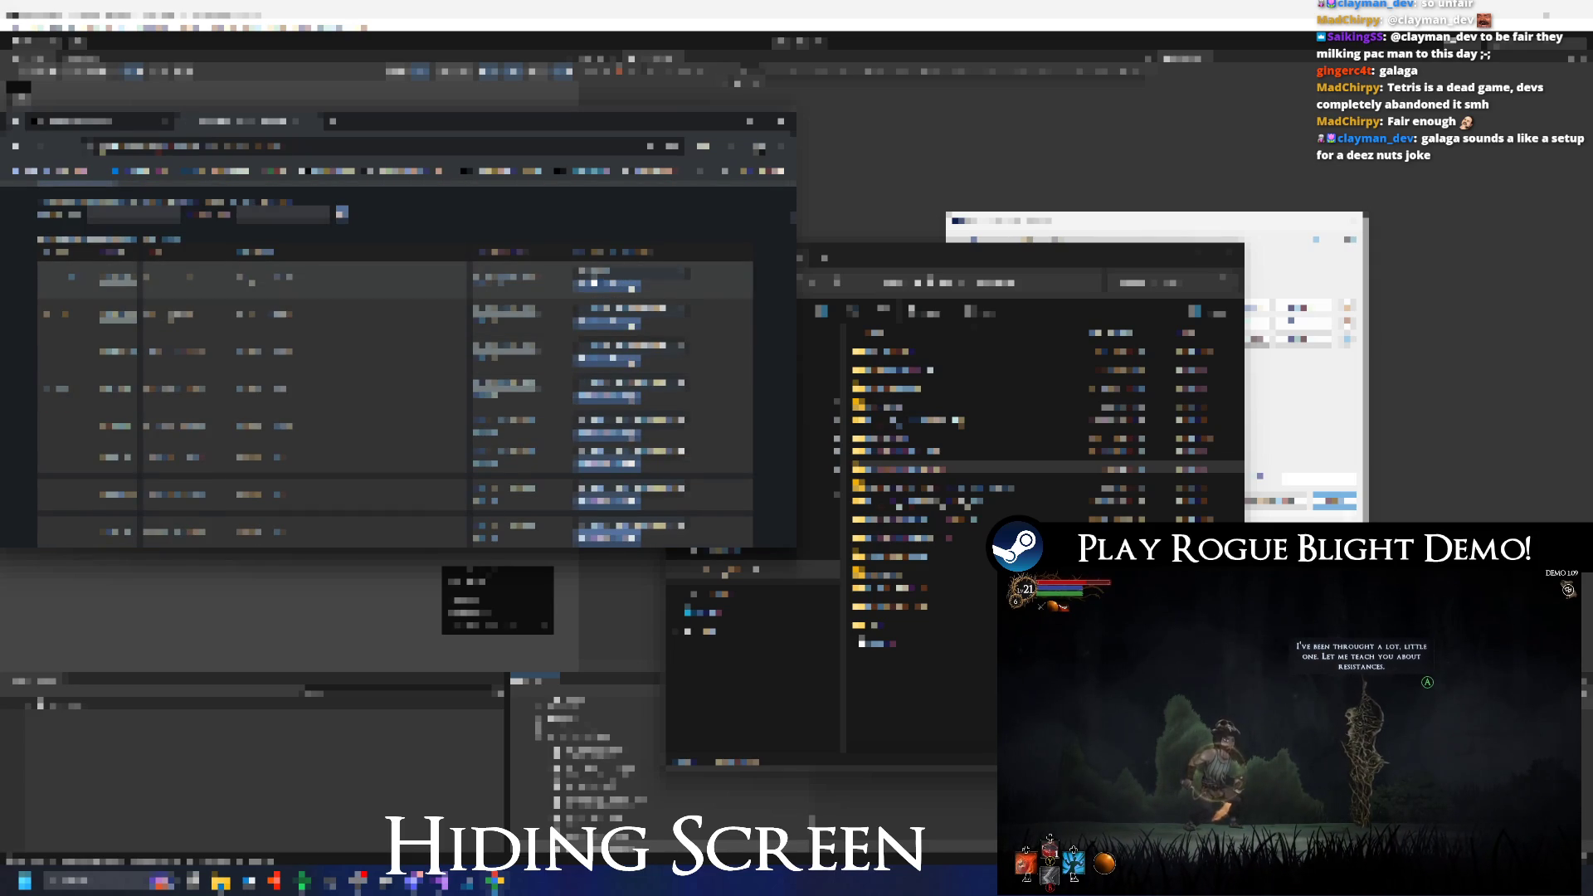
On another Steamworks page, submit 's' in the grey input field, then leave for the file window.
{"action": "left_click", "coordinate": [112, 192]}
{"action": "scroll", "coordinate": [112, 192], "scroll_direction": "down", "scroll_amount": 3}
{"action": "left_click", "coordinate": [202, 272]}
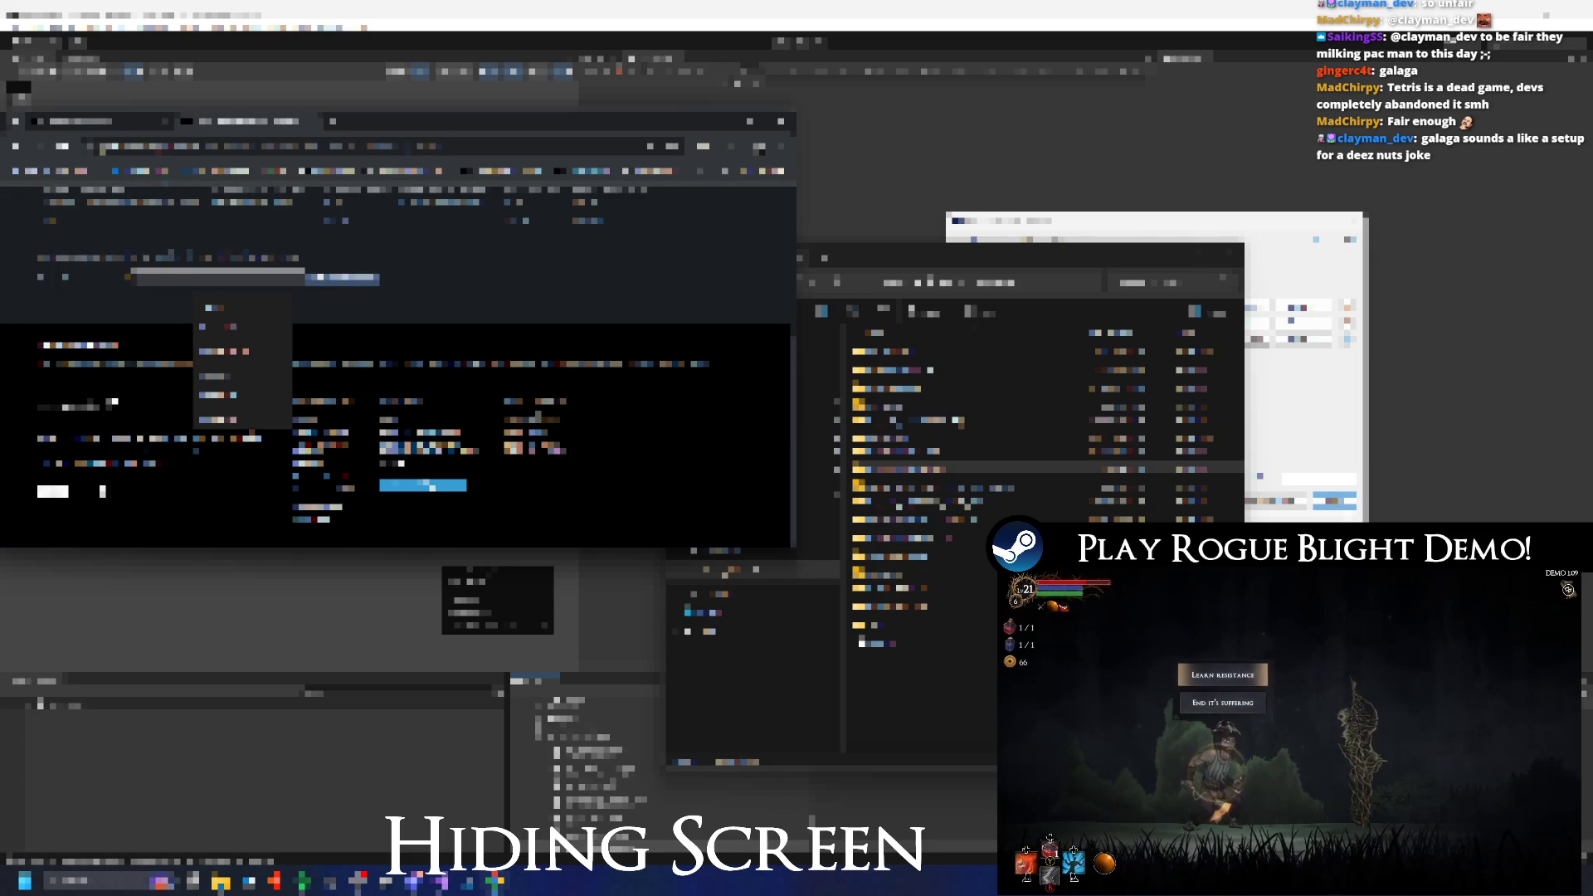
{"action": "type", "text": "s"}
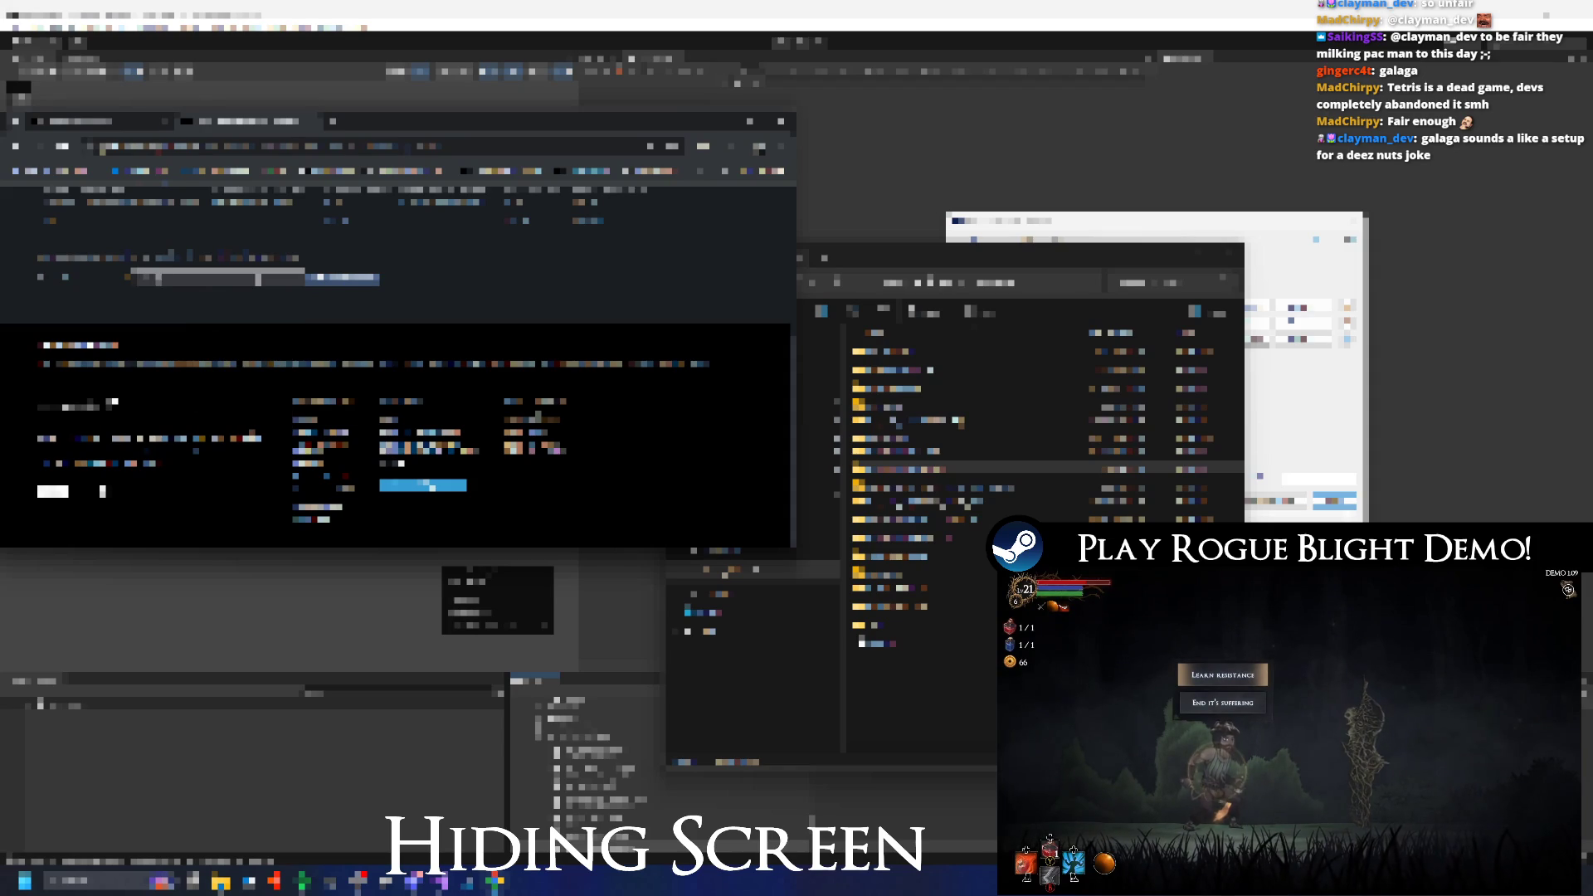
{"action": "left_click", "coordinate": [358, 286]}
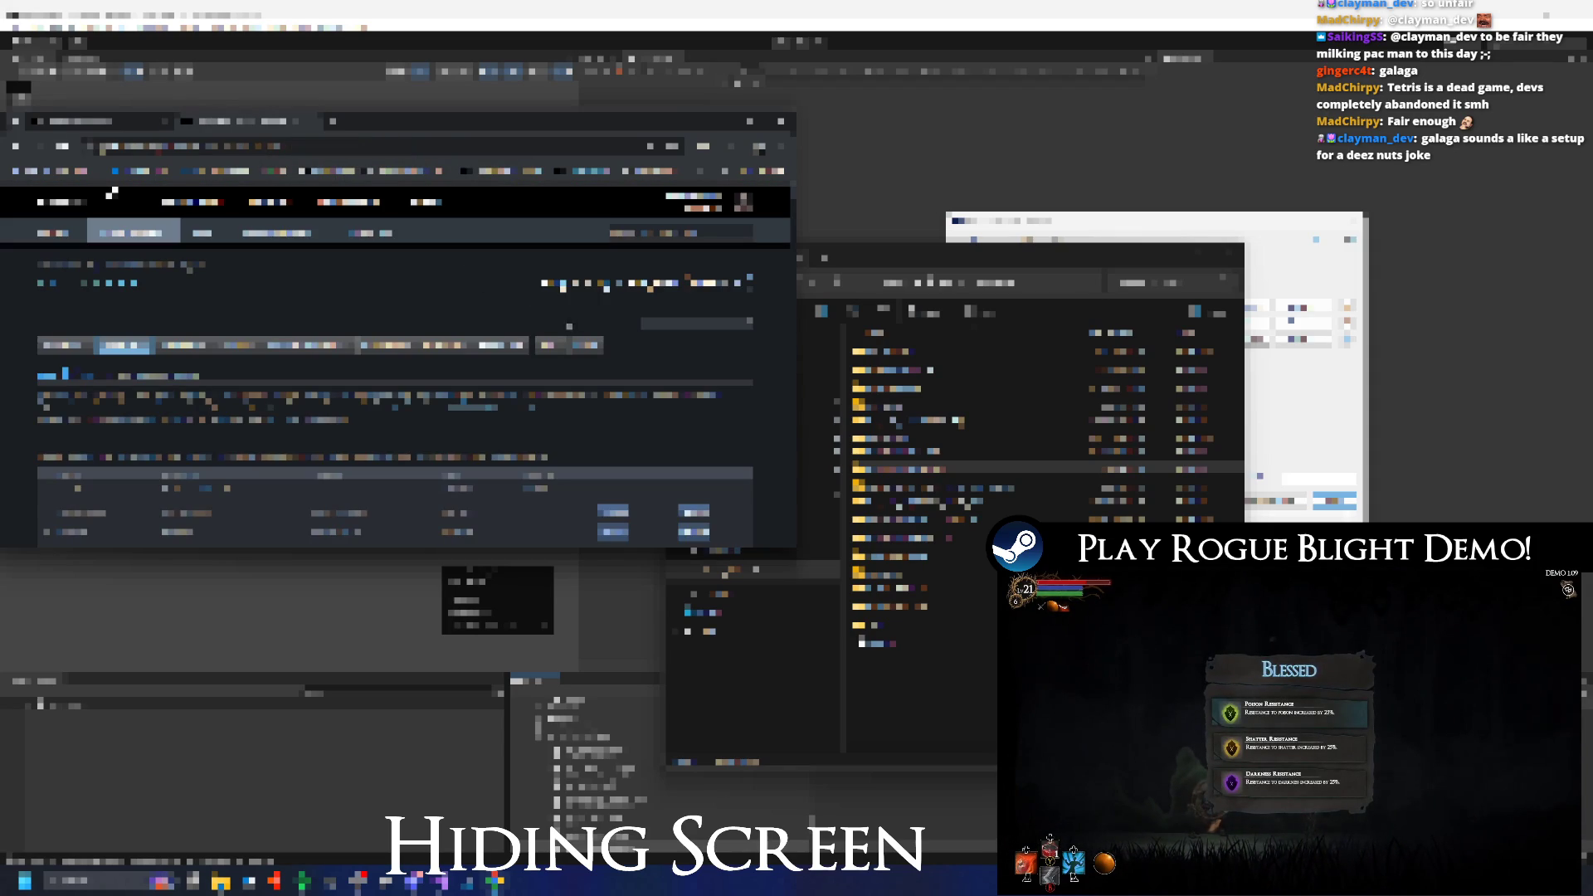
{"action": "scroll", "coordinate": [320, 333], "scroll_direction": "down", "scroll_amount": 4}
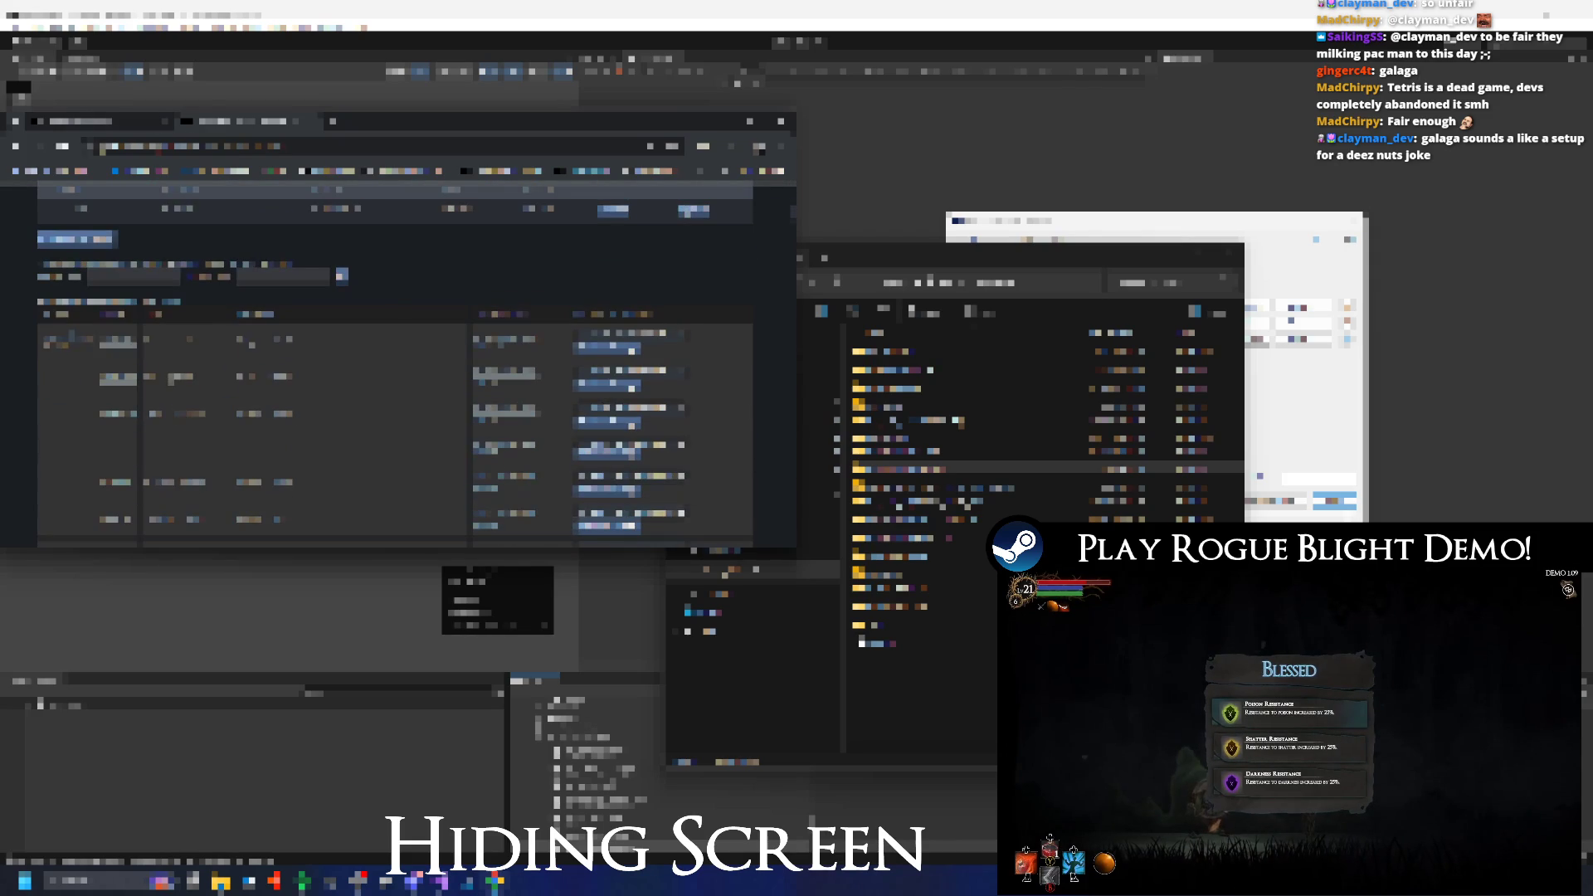
{"action": "key", "text": "ctrl+w"}
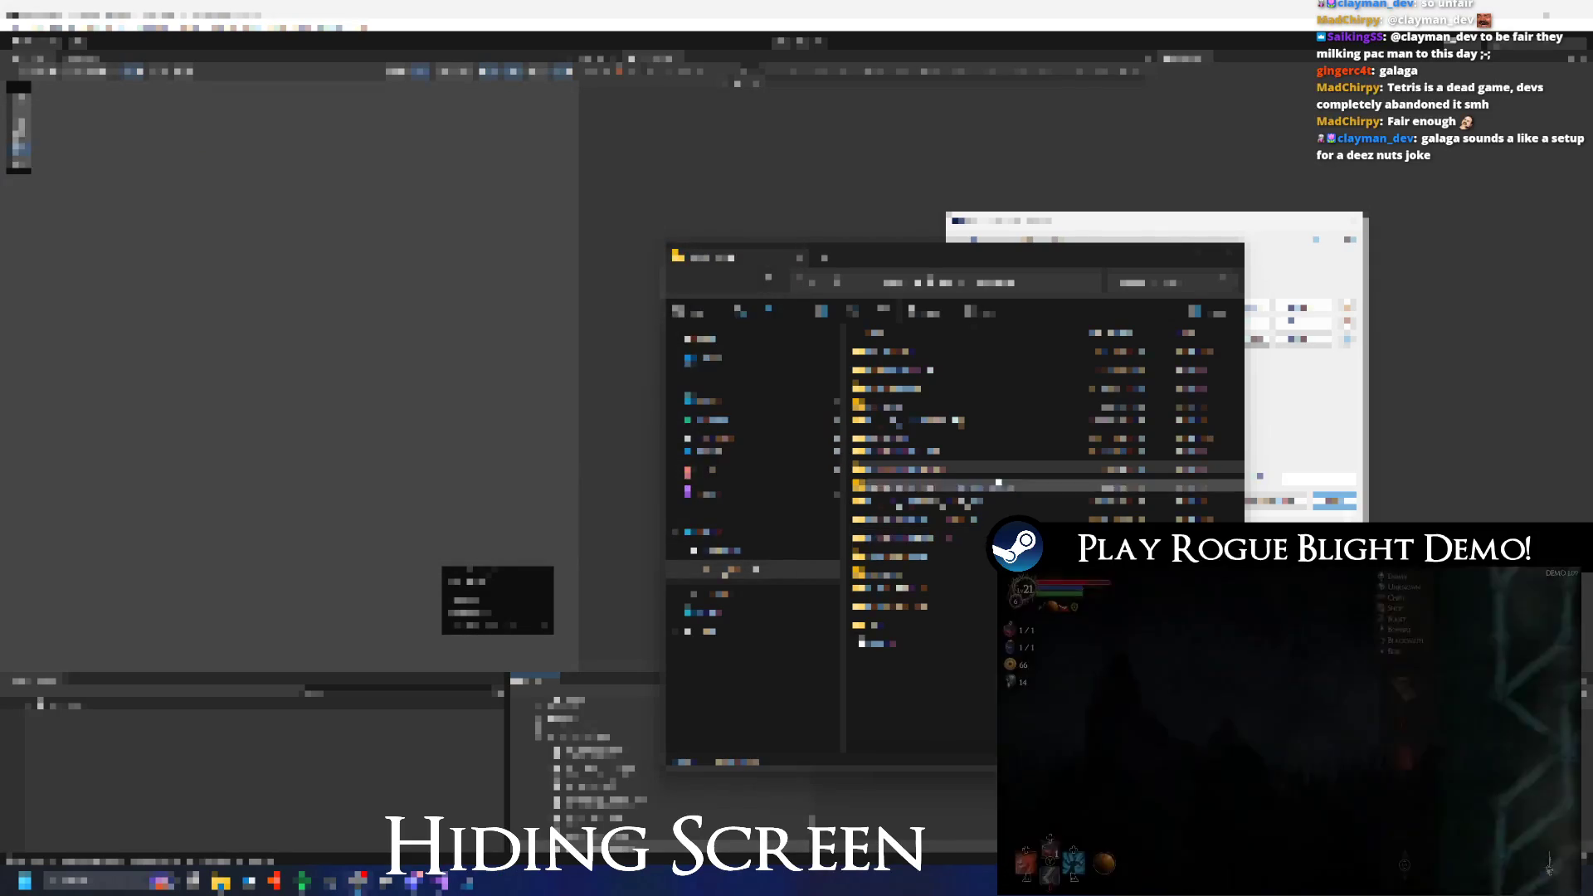
Open the nested folder with three items and launch the file inside it.
{"action": "double_click", "coordinate": [886, 453]}
{"action": "double_click", "coordinate": [881, 465]}
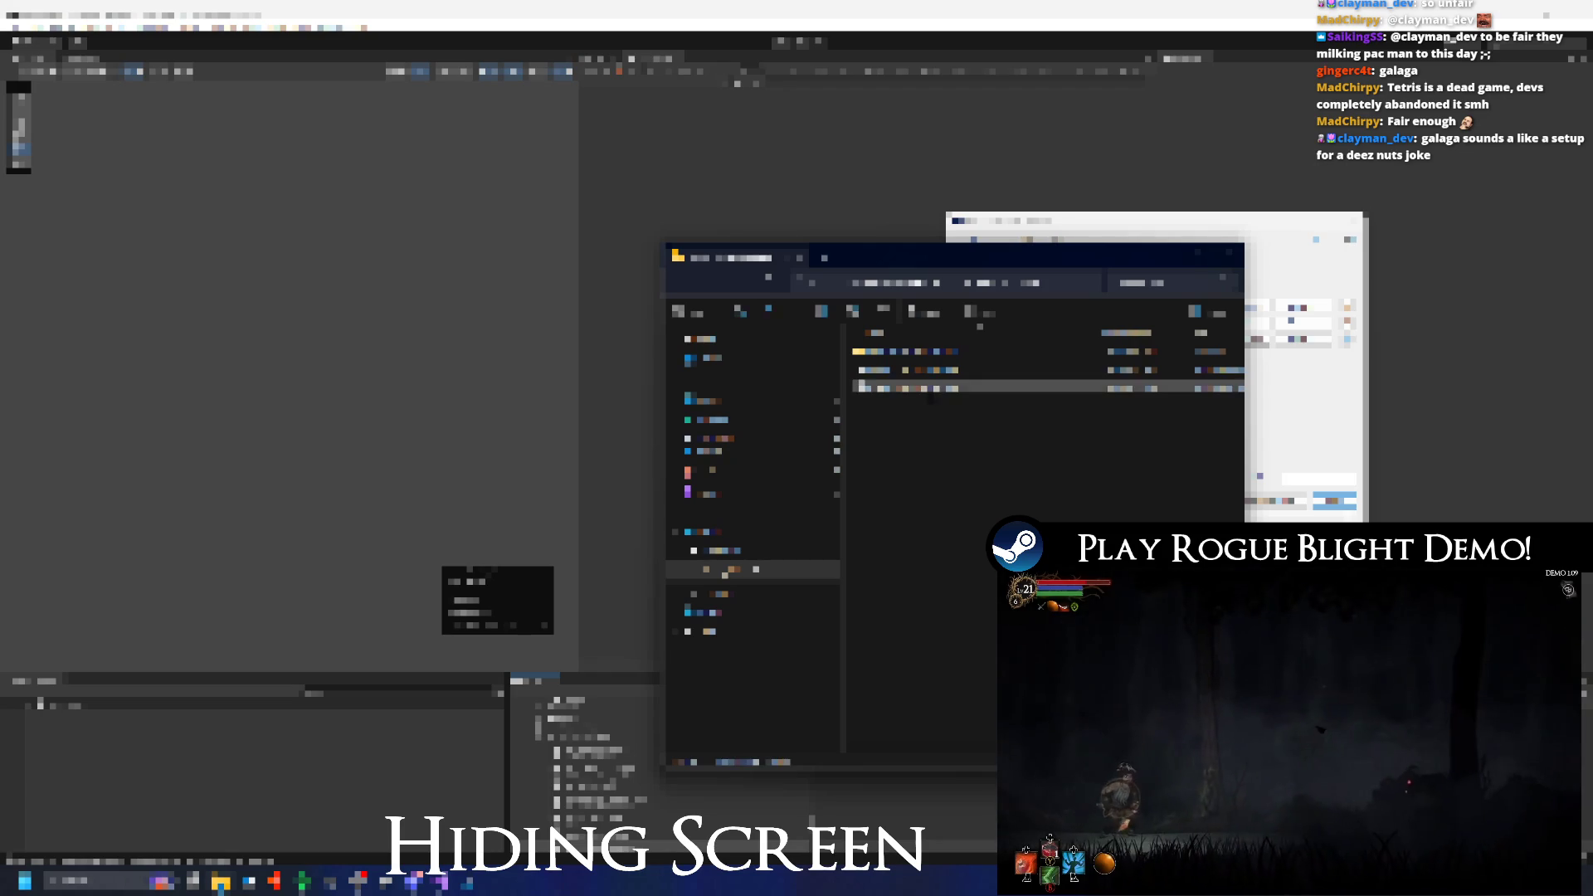
{"action": "double_click", "coordinate": [930, 390]}
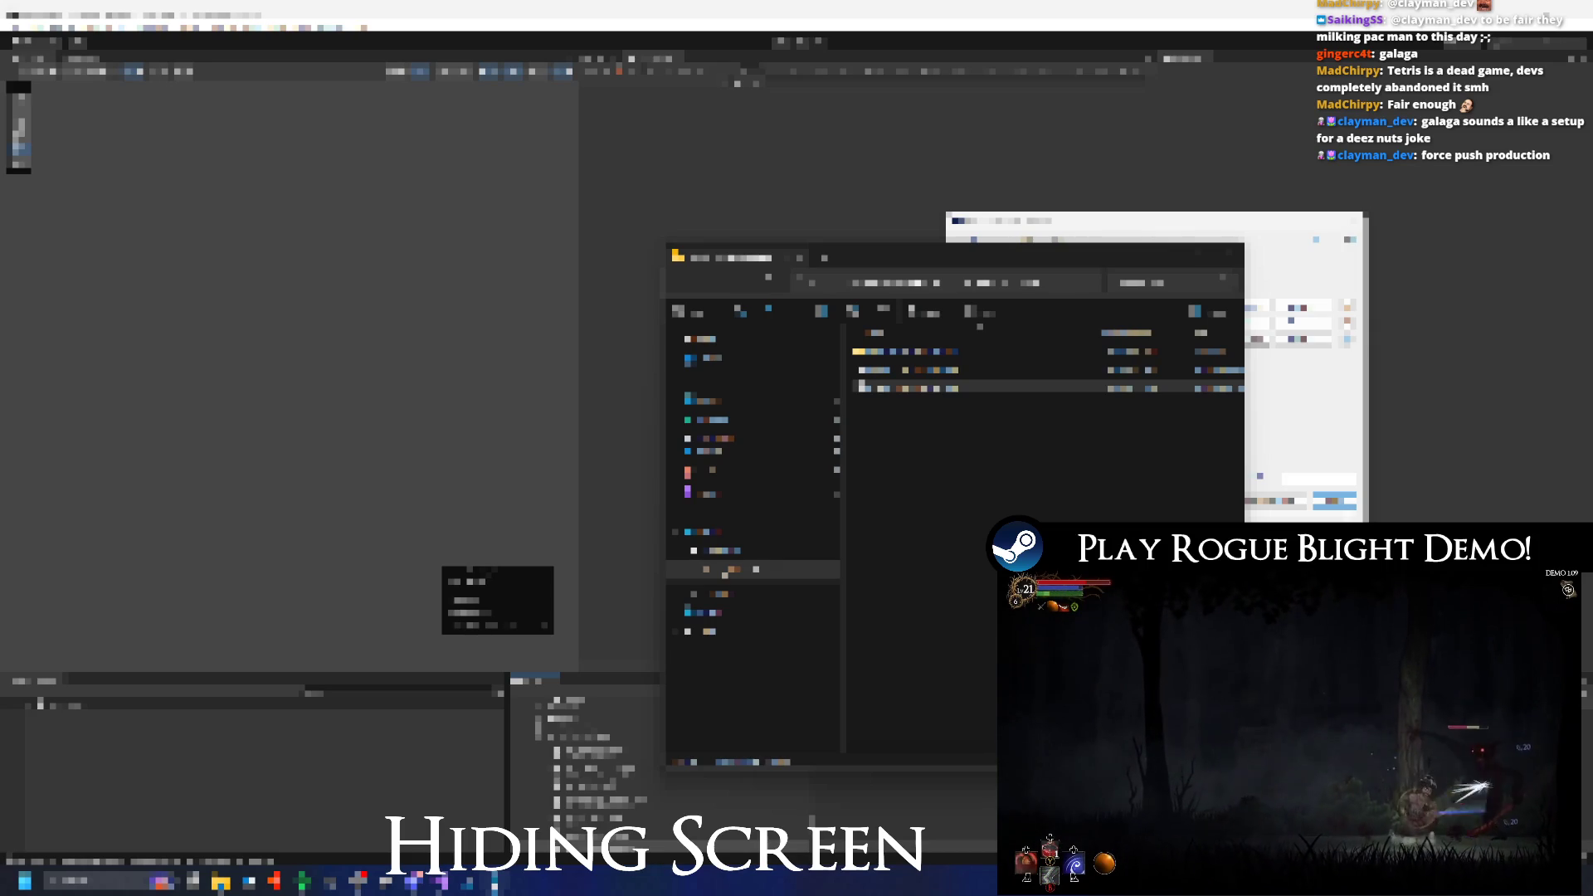
Close File Explorer so the editor workspace is in front.
{"action": "key", "text": "alt+Tab"}
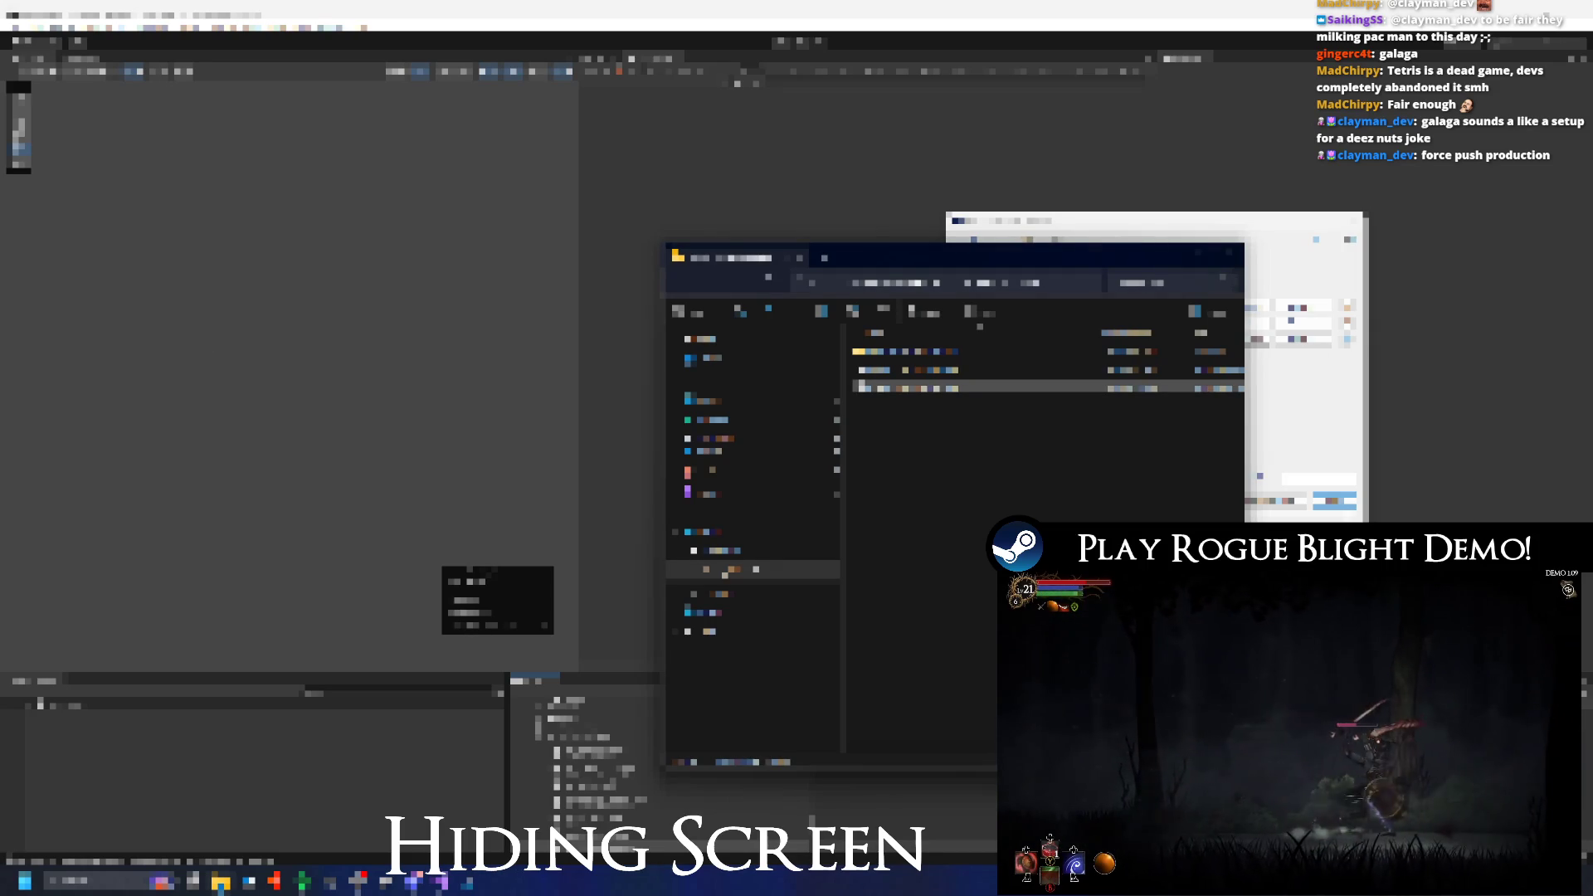
{"action": "key", "text": "alt+Tab"}
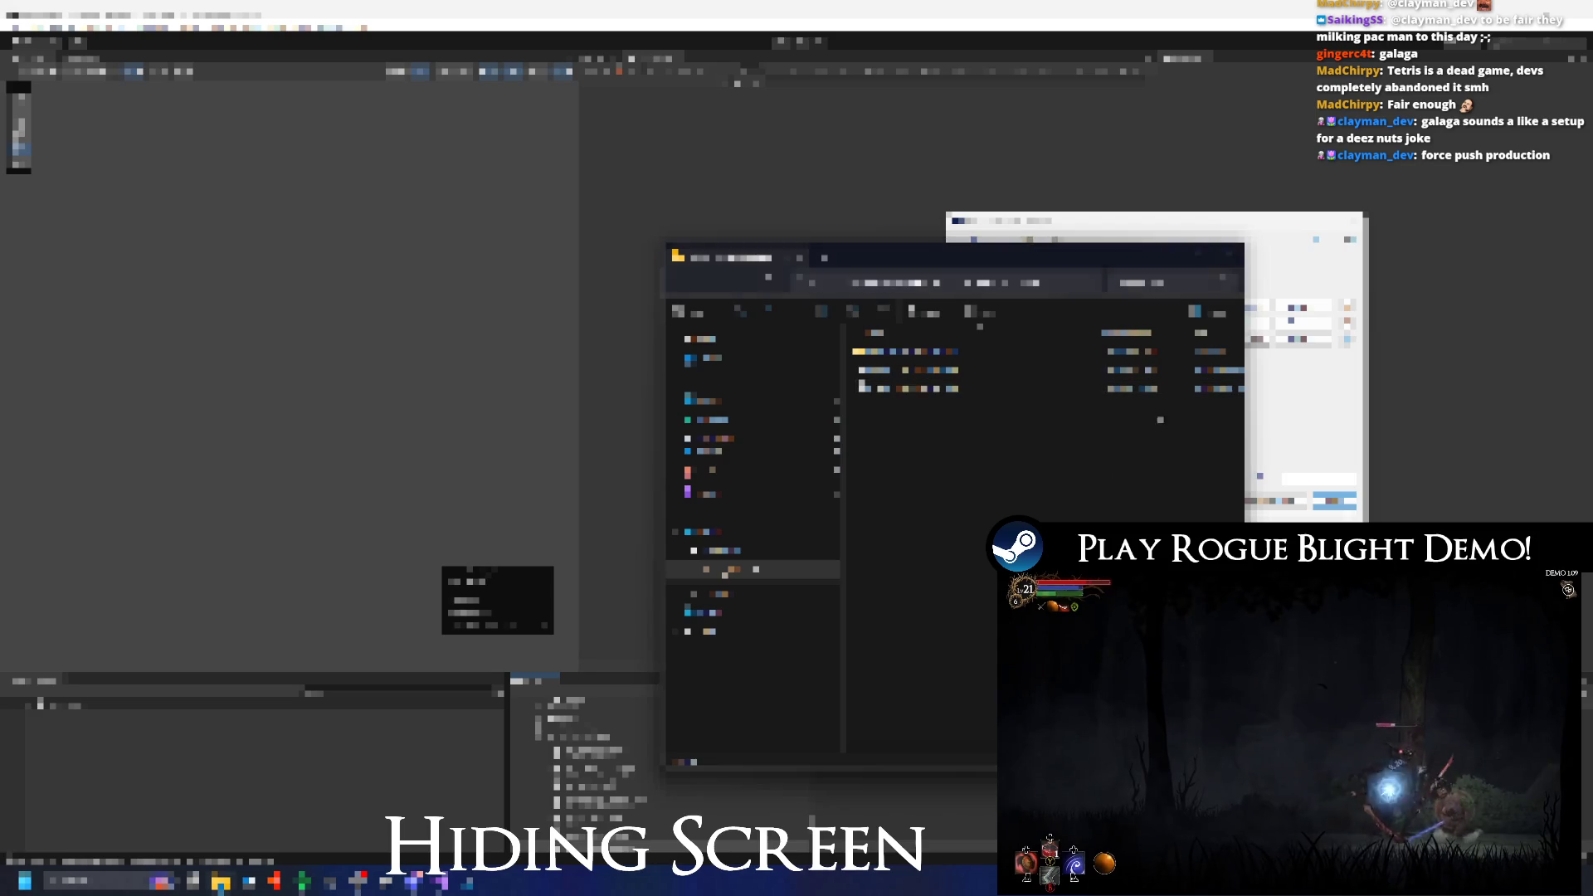
{"action": "key", "text": "alt+F4"}
{"action": "key", "text": "alt+Tab"}
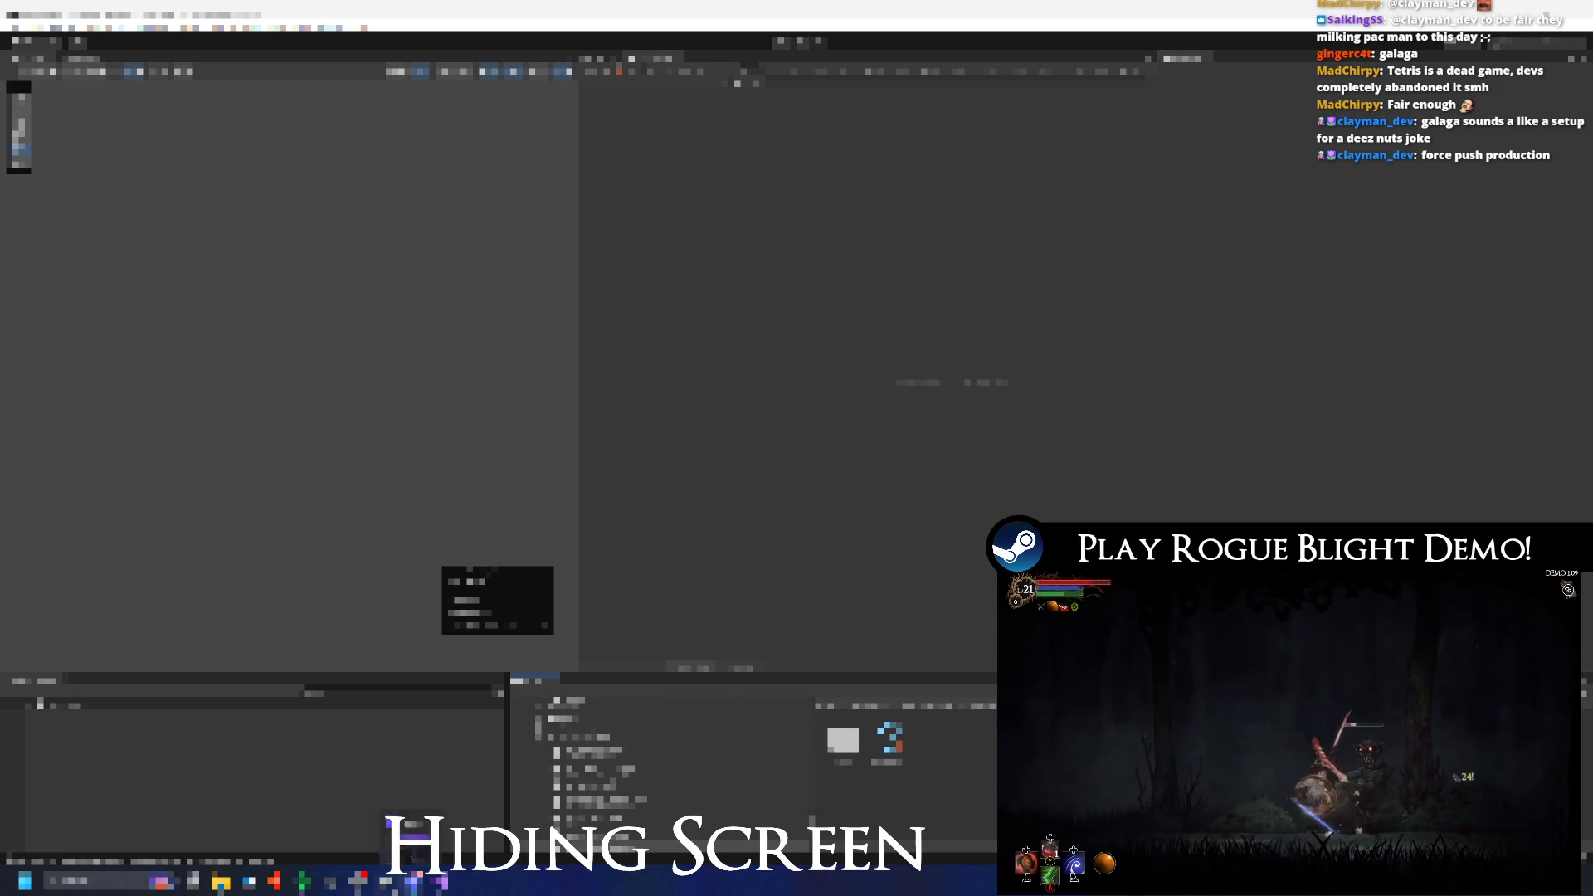
Glance over the code editor and Steam library, then launch Steamworks from Start search.
{"action": "key", "text": "alt+Tab"}
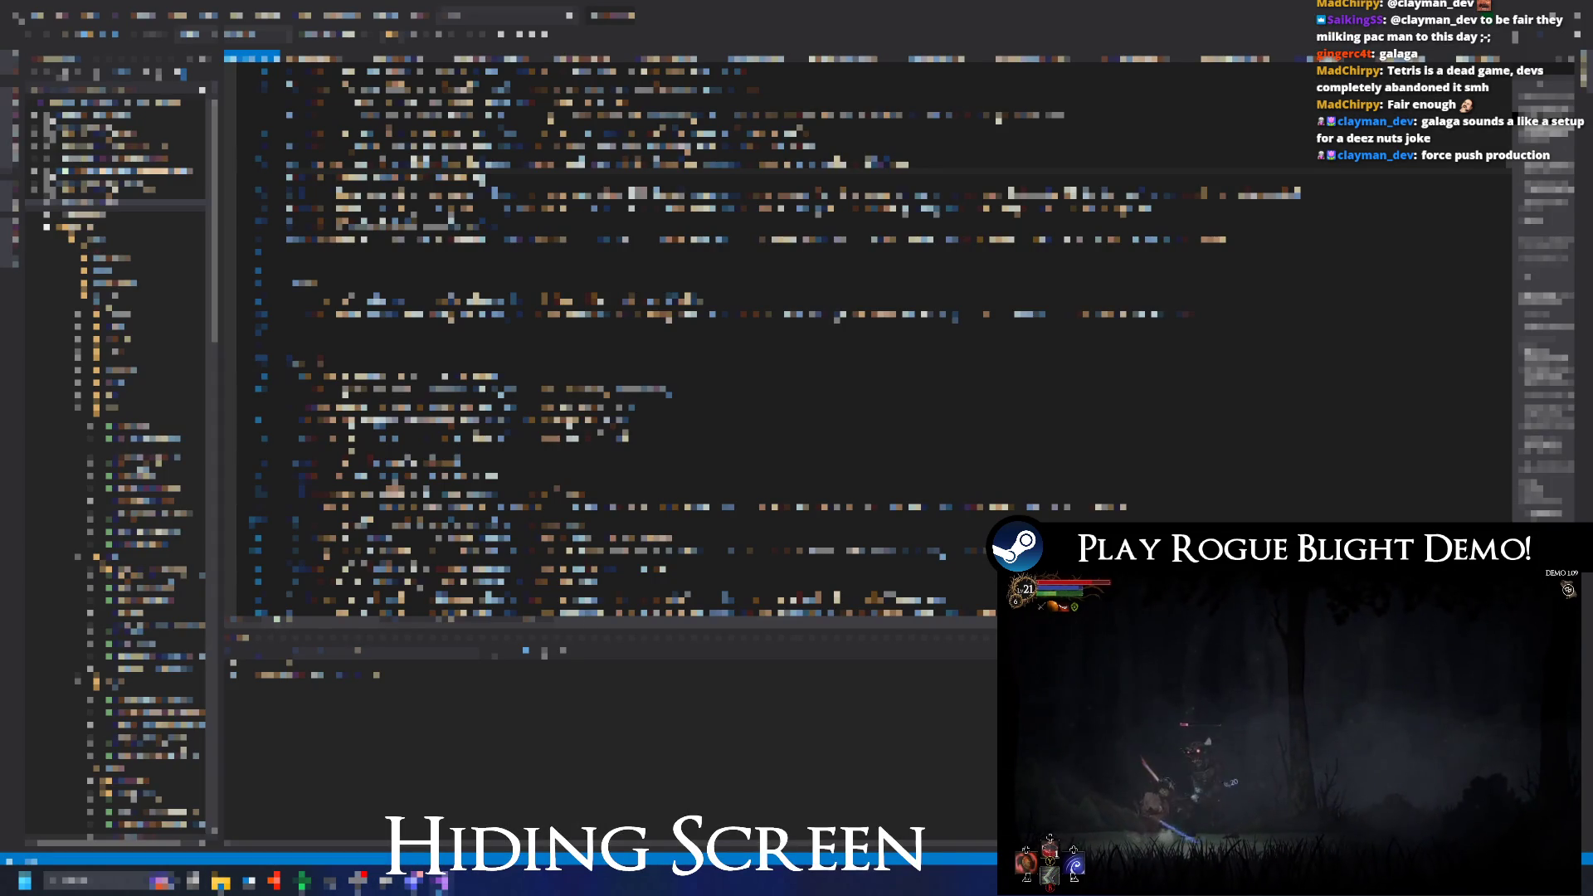
{"action": "scroll", "coordinate": [614, 332], "scroll_direction": "down", "scroll_amount": 10}
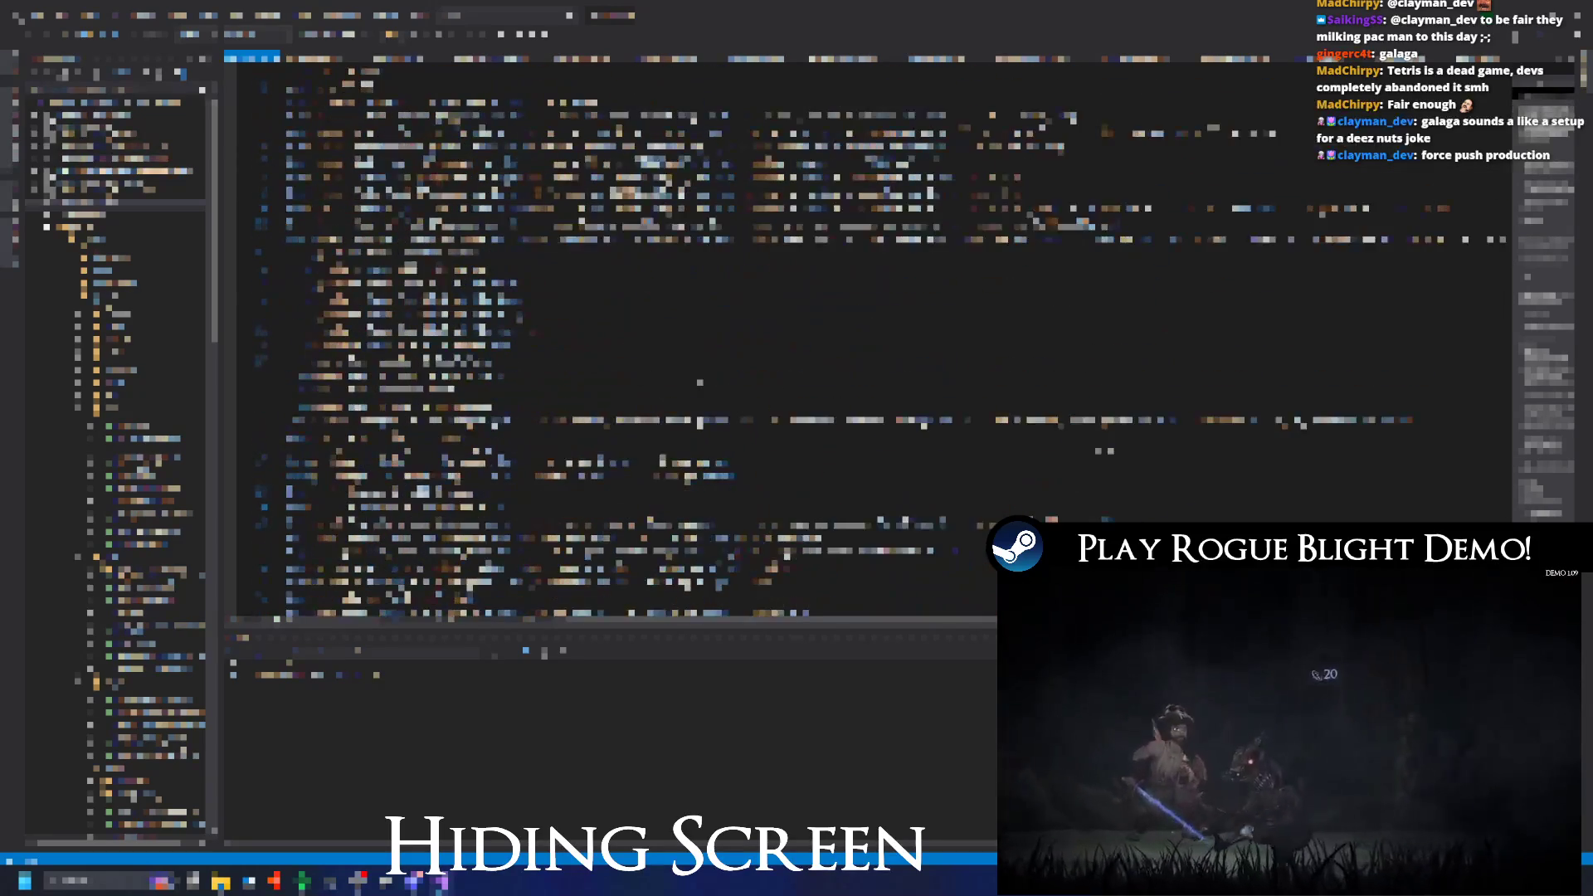
{"action": "scroll", "coordinate": [872, 341], "scroll_direction": "down", "scroll_amount": 5}
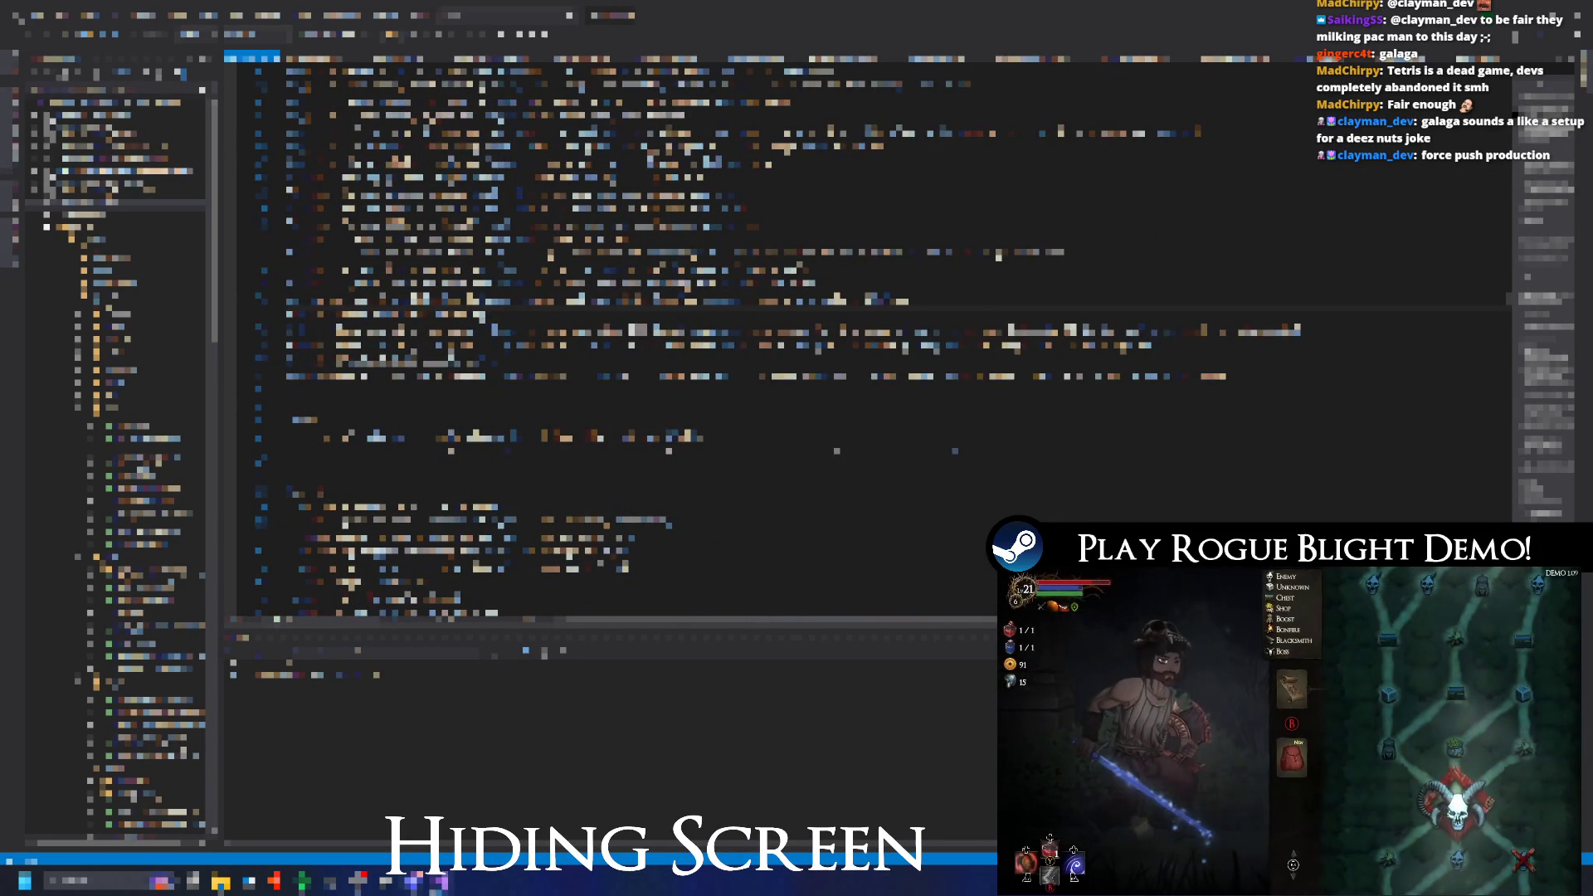
{"action": "key", "text": "alt+Tab"}
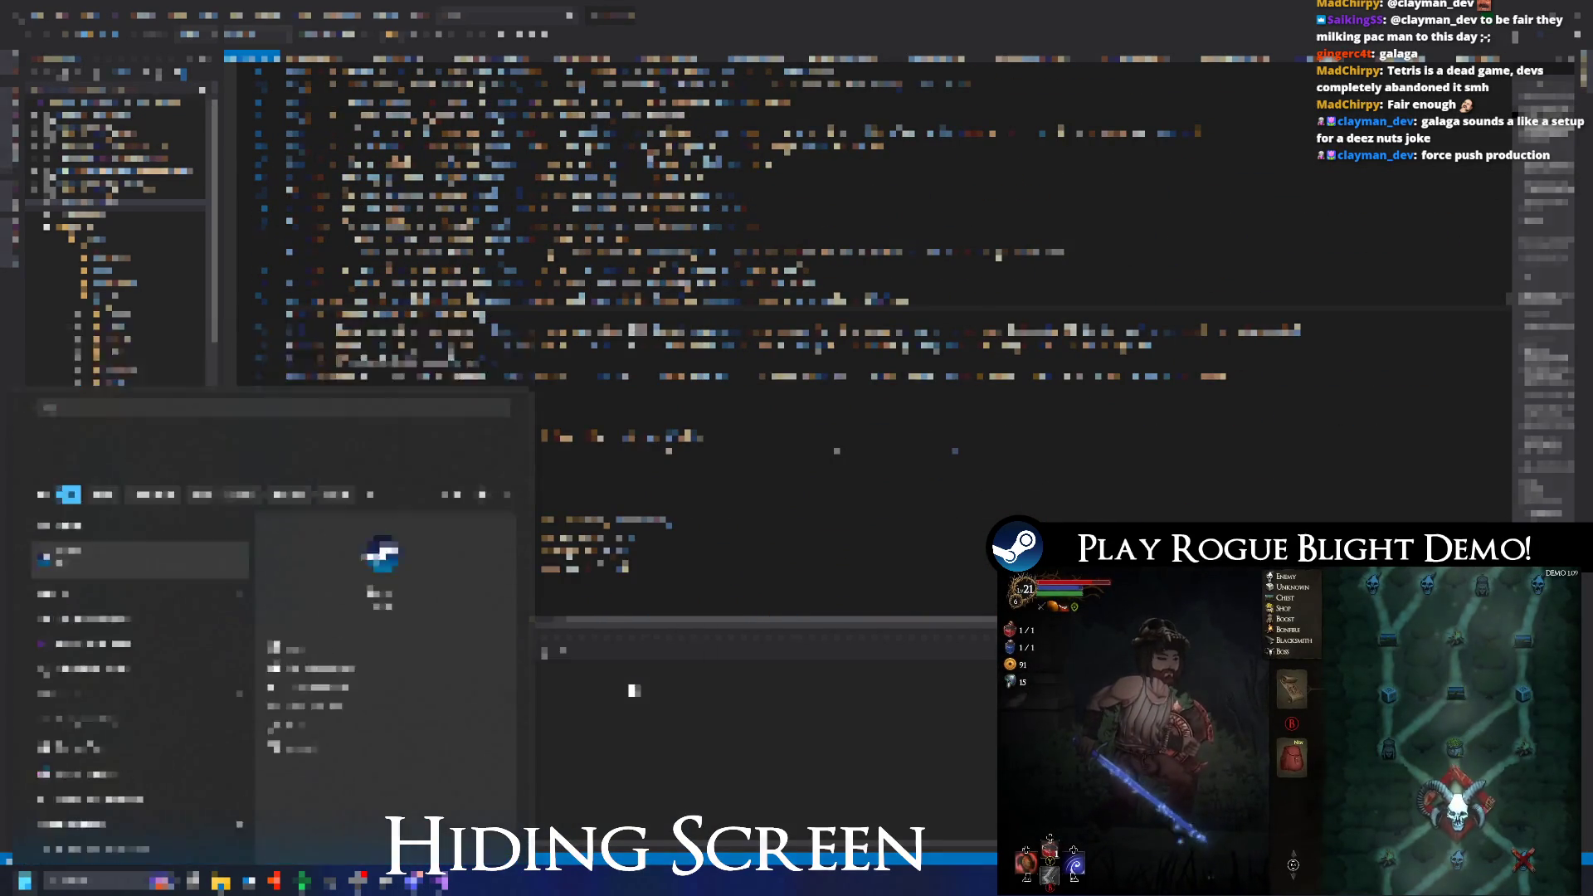
{"action": "key", "text": "alt+Tab"}
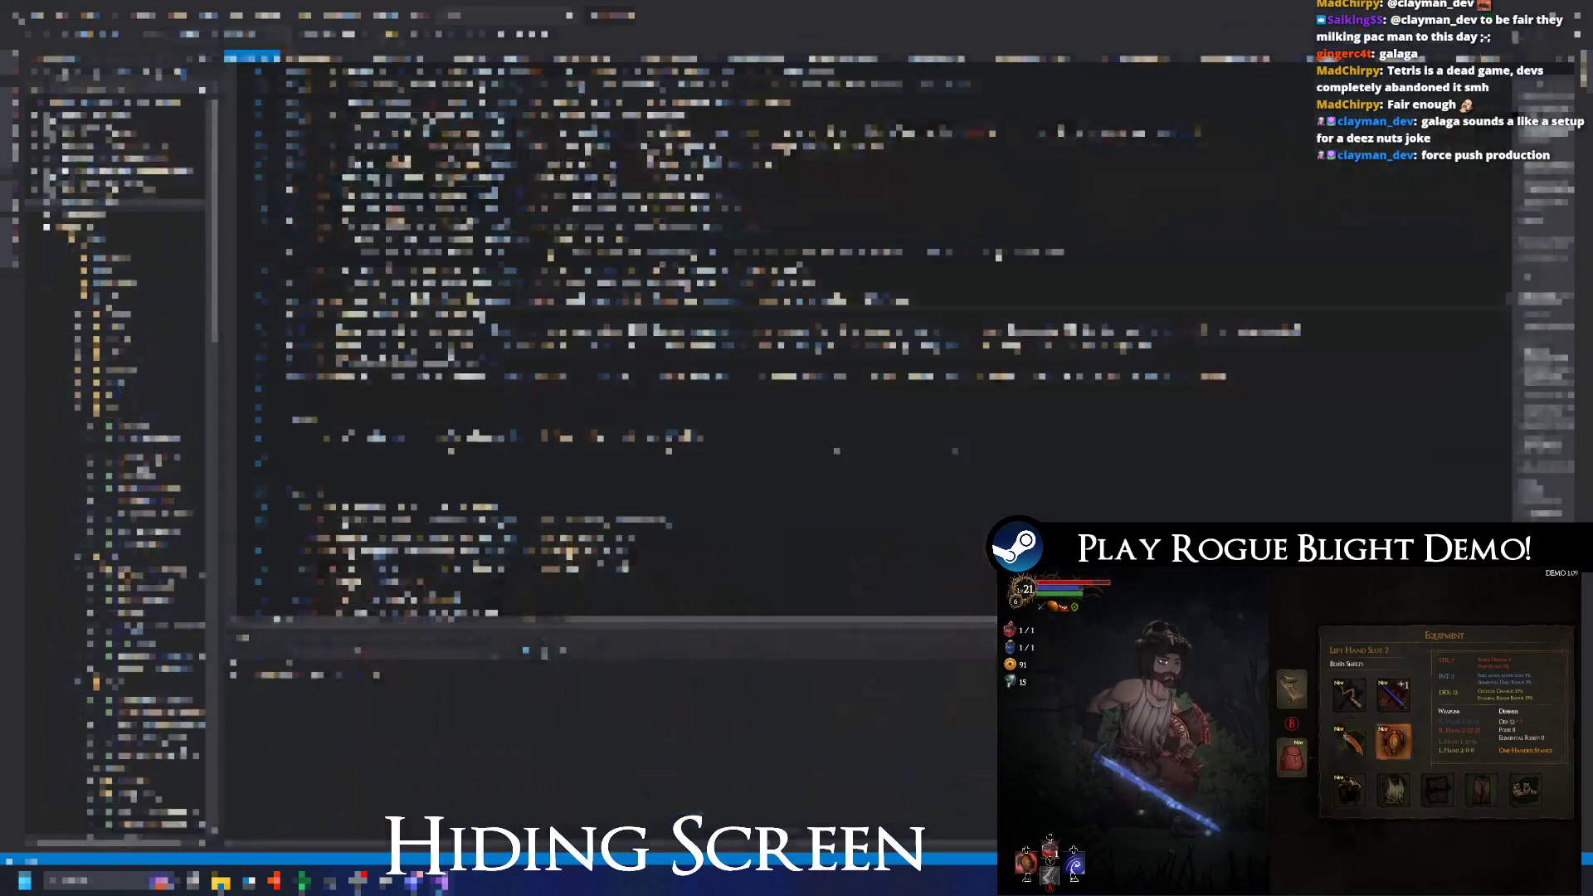
{"action": "key", "text": "super"}
{"action": "key", "text": "Return"}
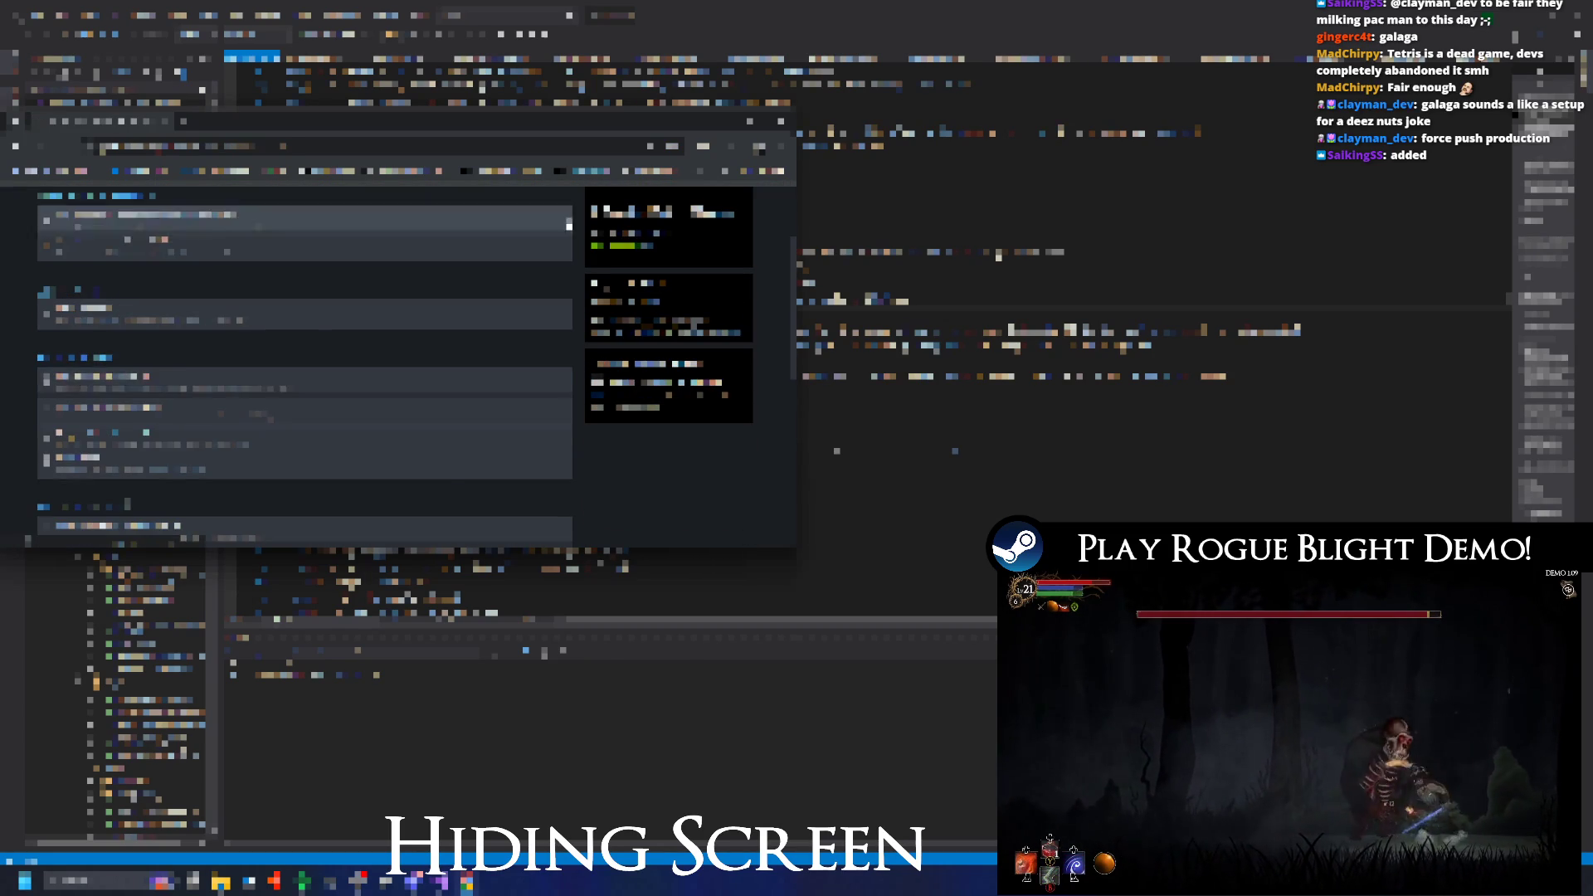
Open the listed app's page and its builds table in Steamworks, then close the window.
{"action": "left_click", "coordinate": [514, 243]}
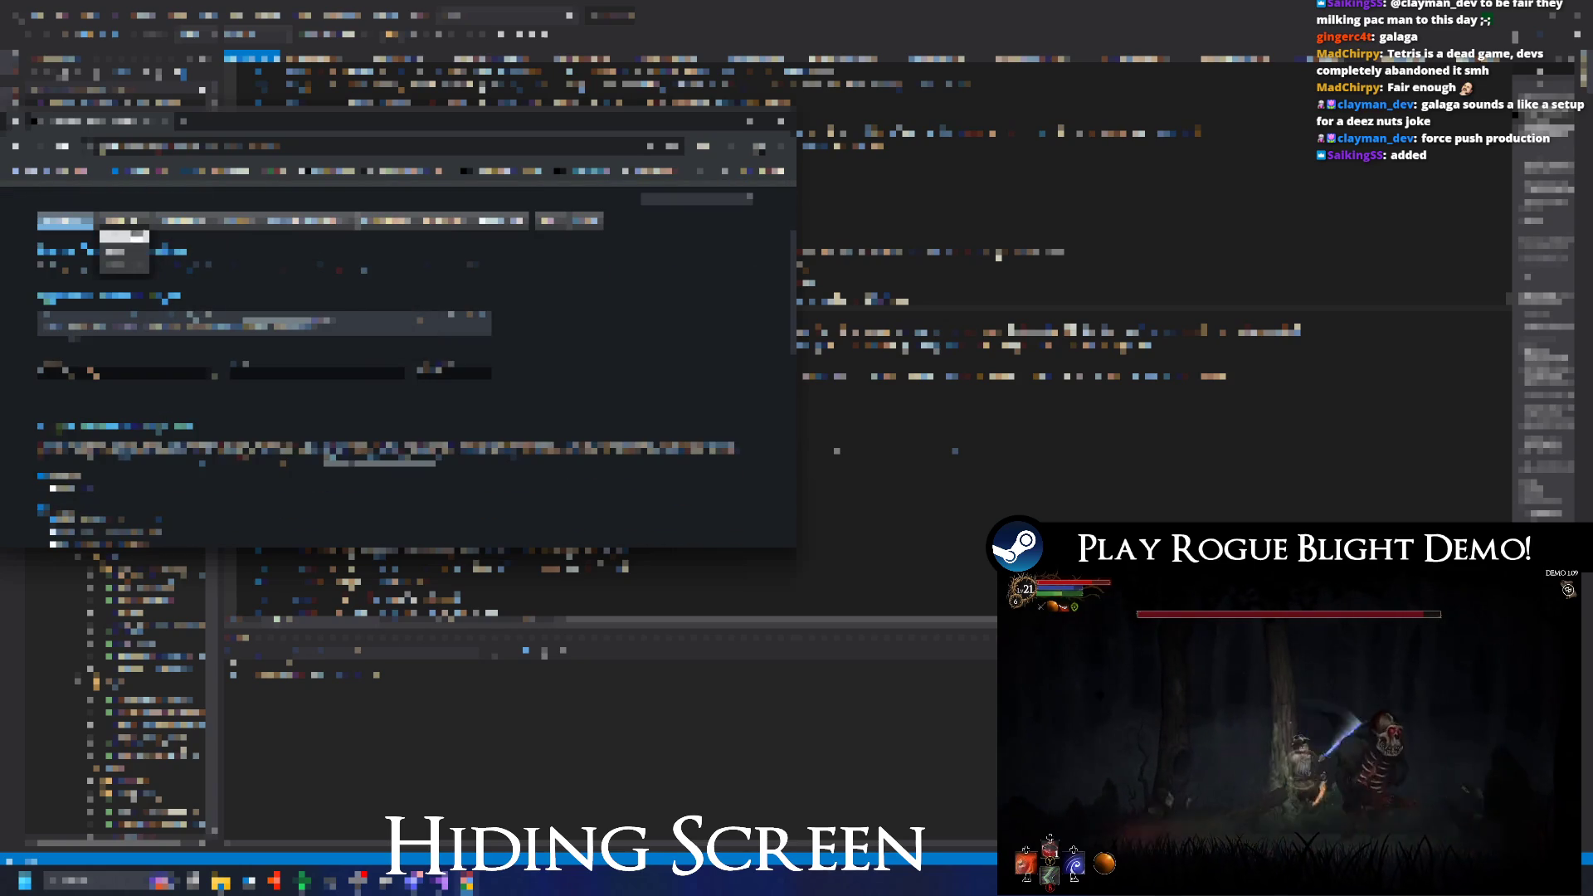
{"action": "left_click", "coordinate": [126, 241]}
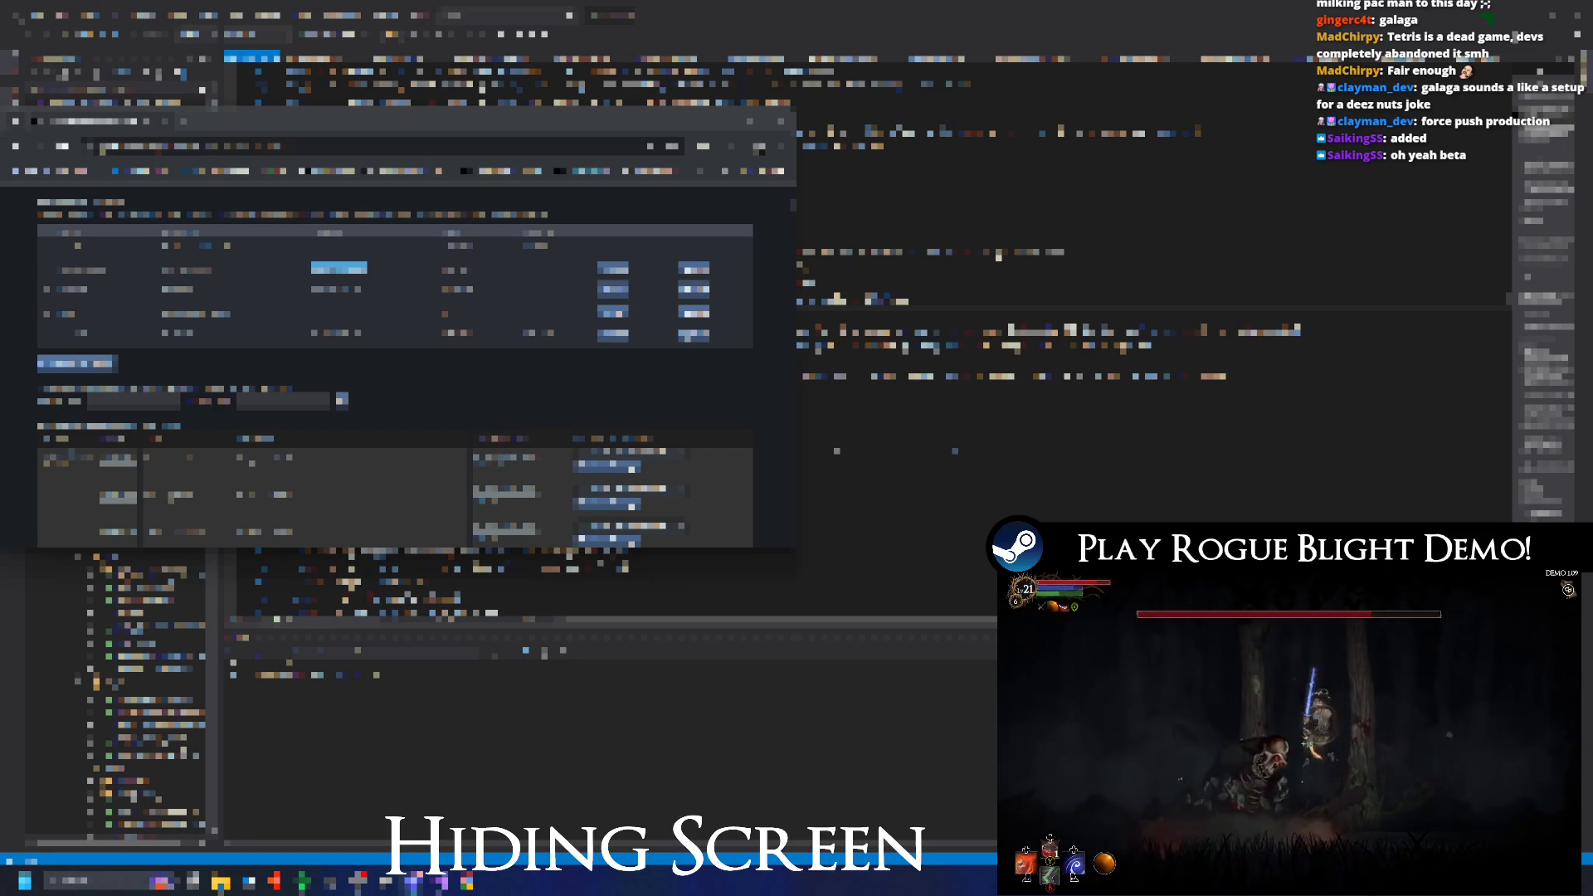
{"action": "left_click", "coordinate": [780, 121]}
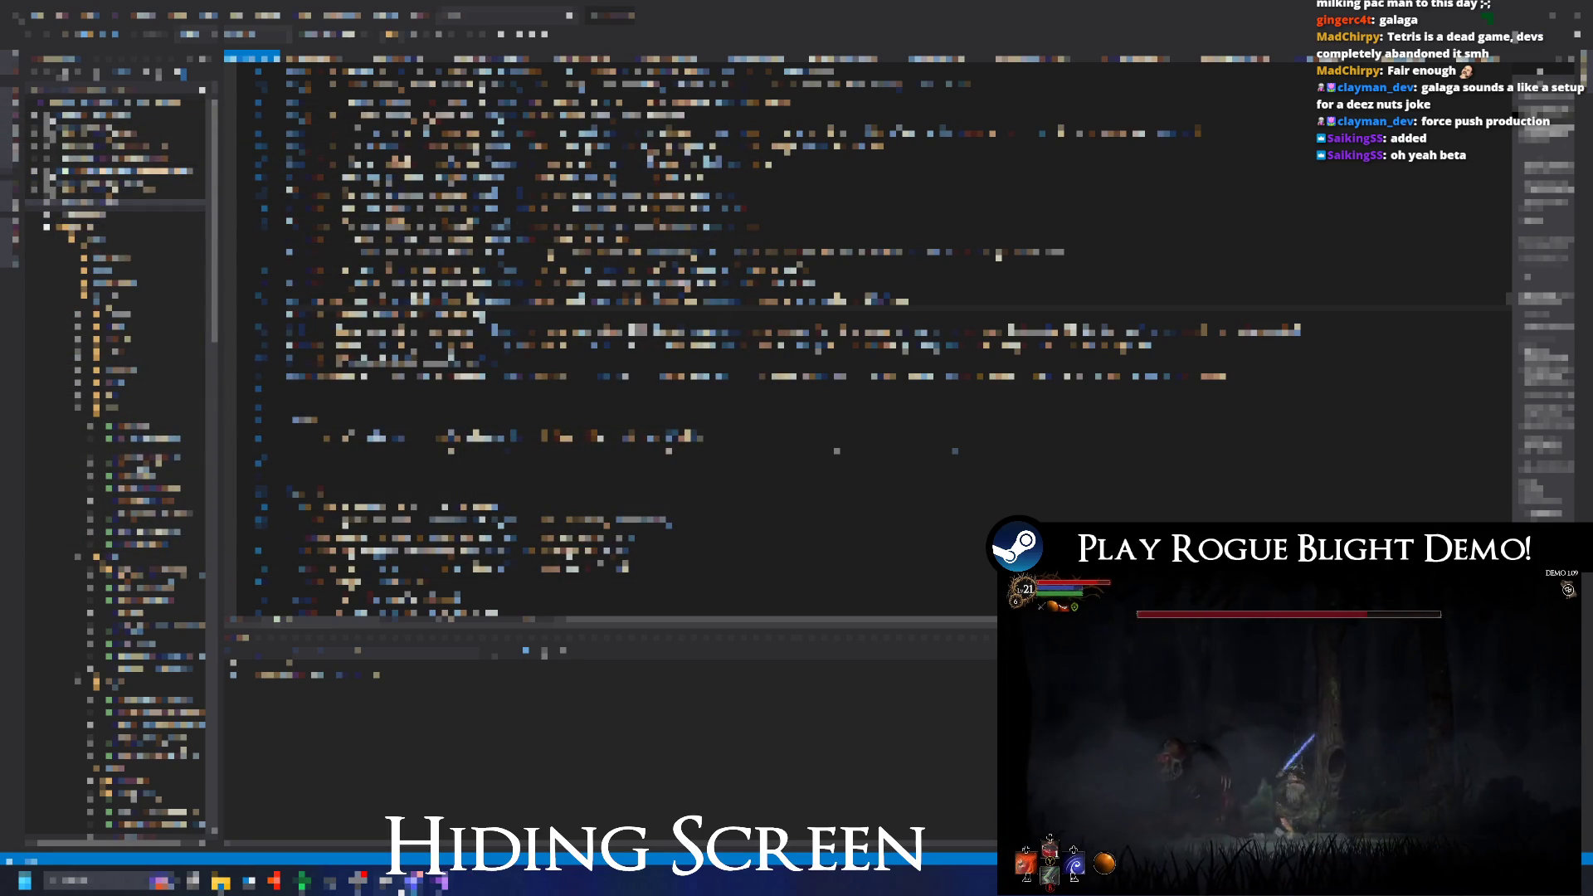
Launch Steam from Start search and open the game's Properties.
{"action": "key", "text": "super"}
{"action": "type", "text": "steam"}
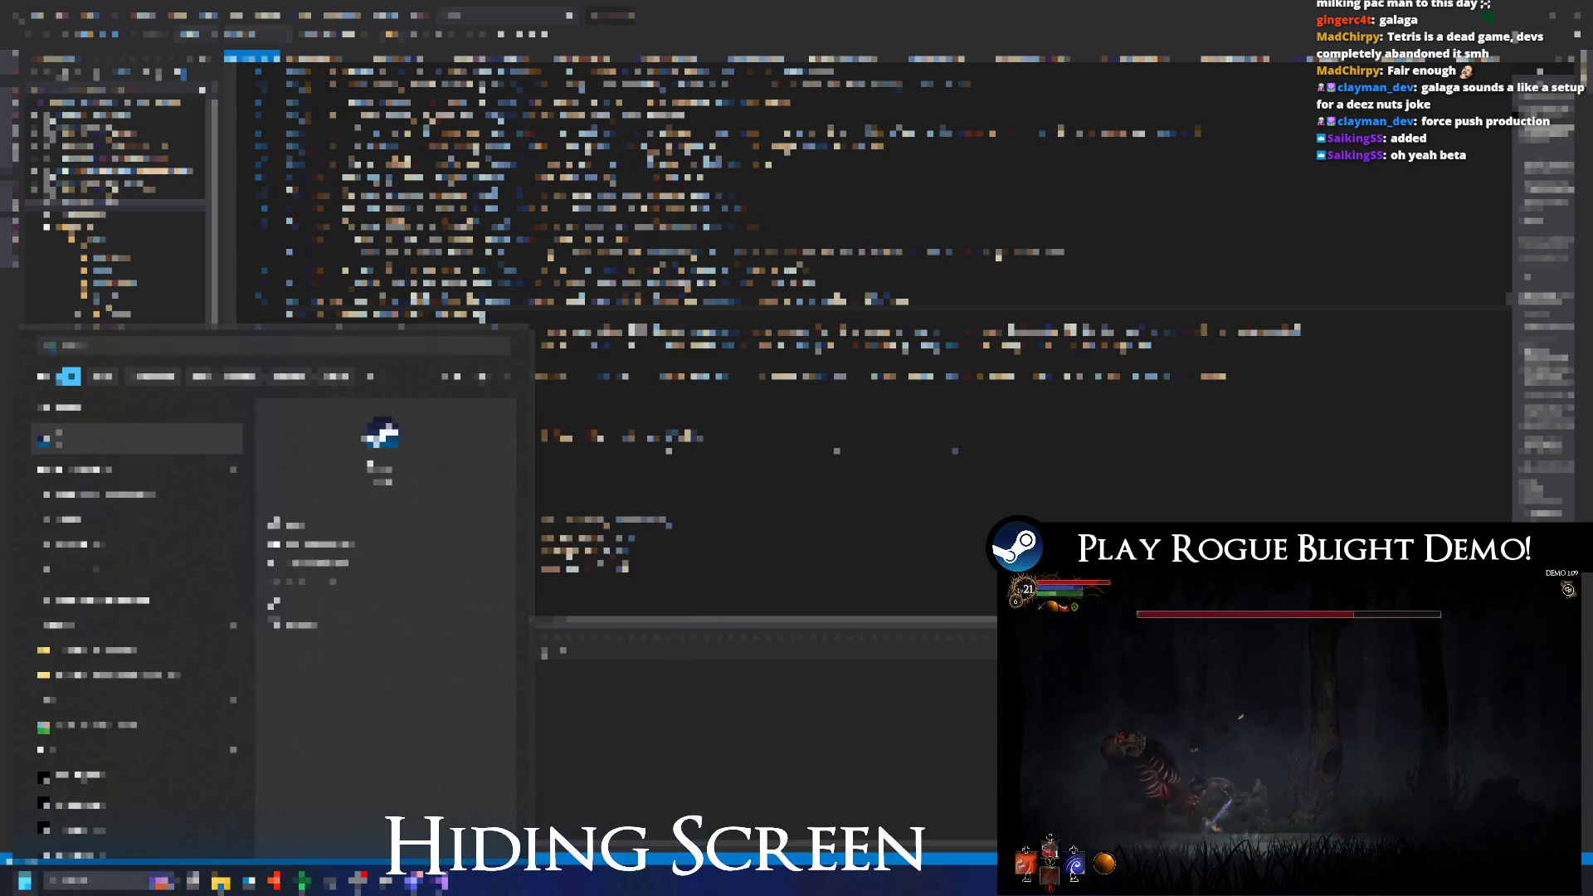
{"action": "key", "text": "Return"}
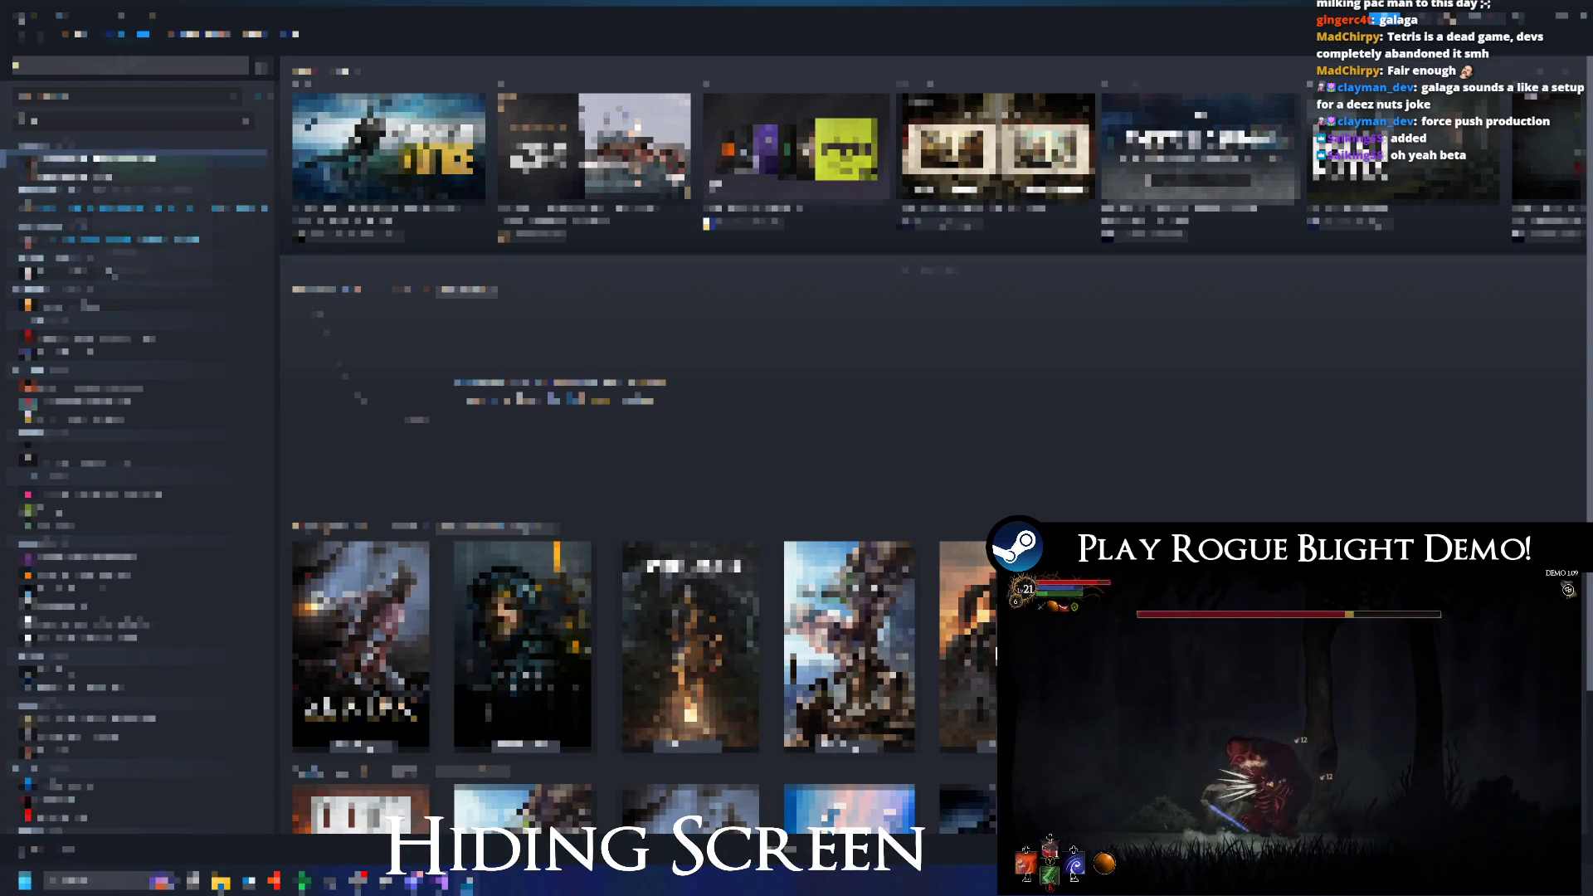
{"action": "right_click", "coordinate": [101, 155]}
{"action": "left_click", "coordinate": [149, 272]}
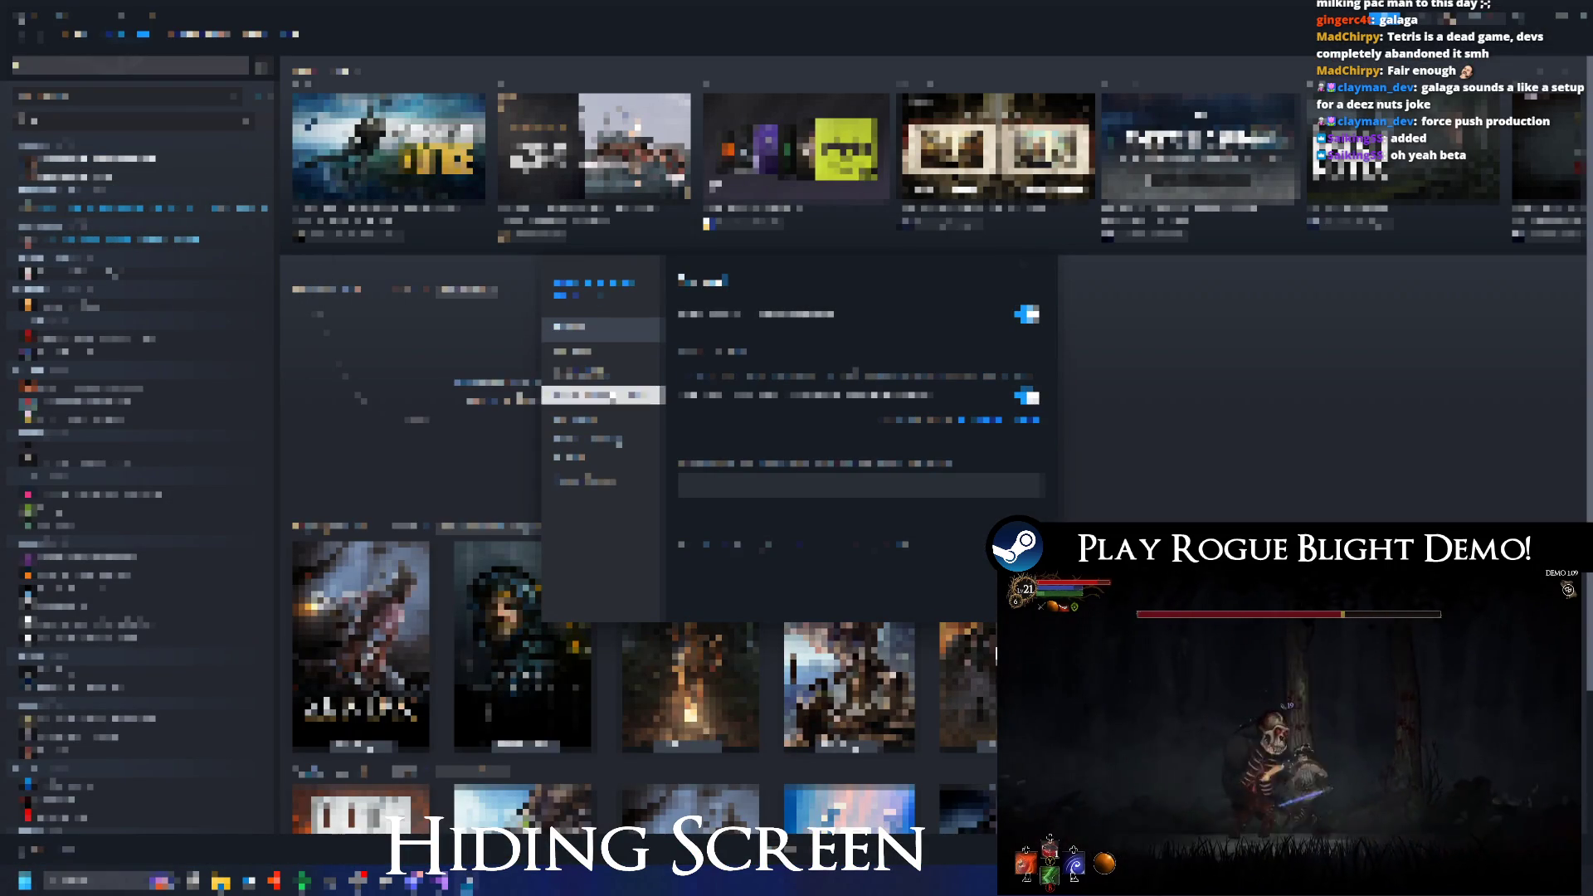
Choose the beta branch on the Betas page and close the Properties window.
{"action": "left_click", "coordinate": [610, 419]}
{"action": "left_click", "coordinate": [580, 372]}
{"action": "left_click", "coordinate": [572, 327]}
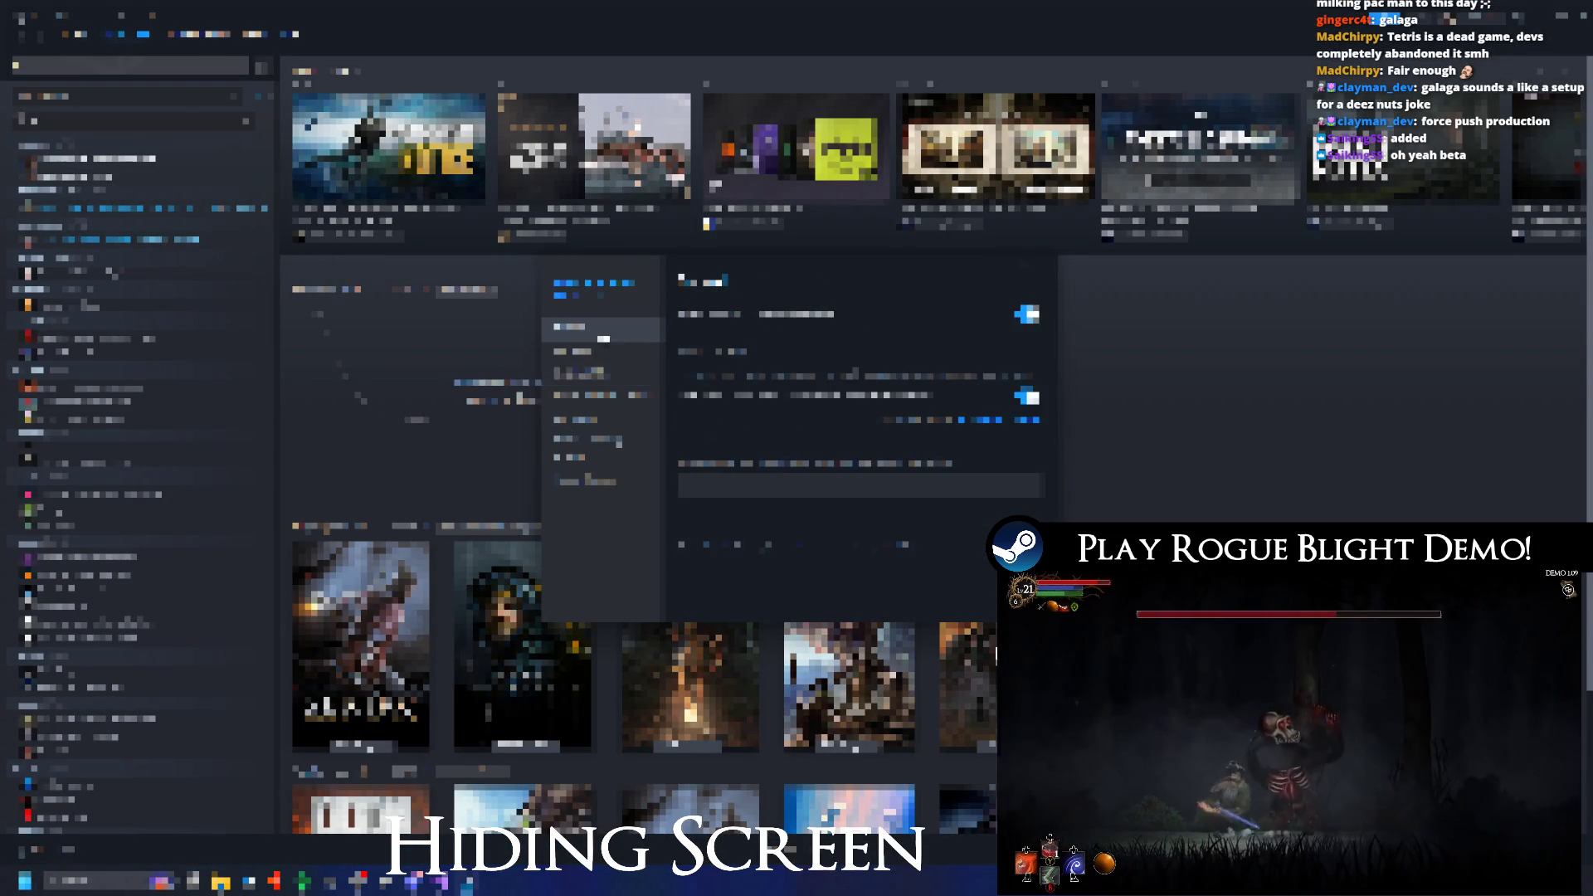
{"action": "left_click", "coordinate": [618, 397]}
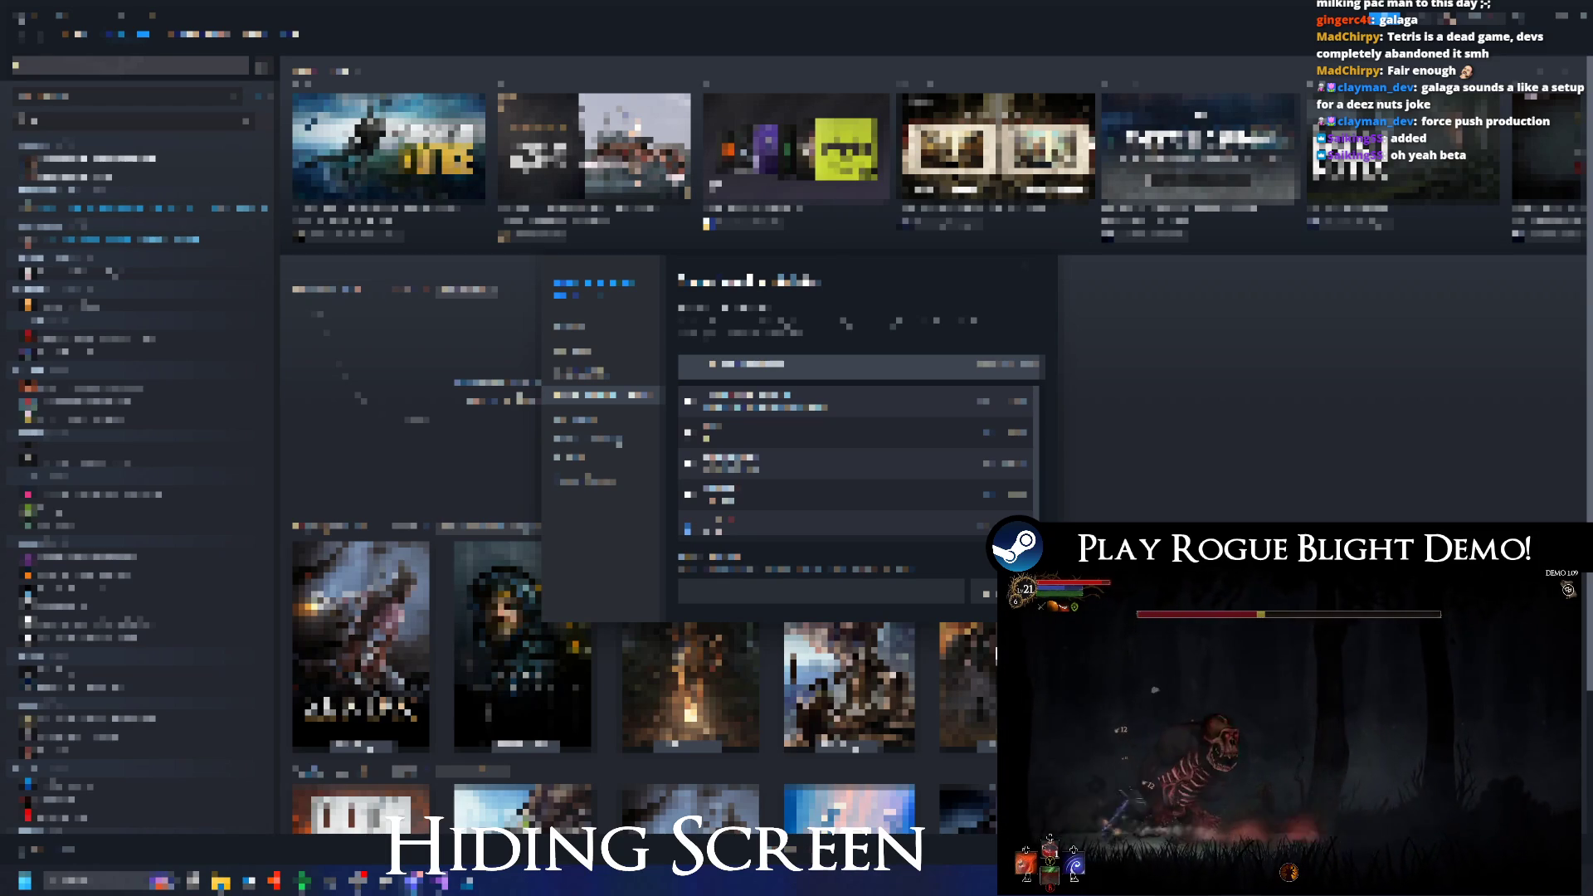
{"action": "left_click", "coordinate": [1030, 258]}
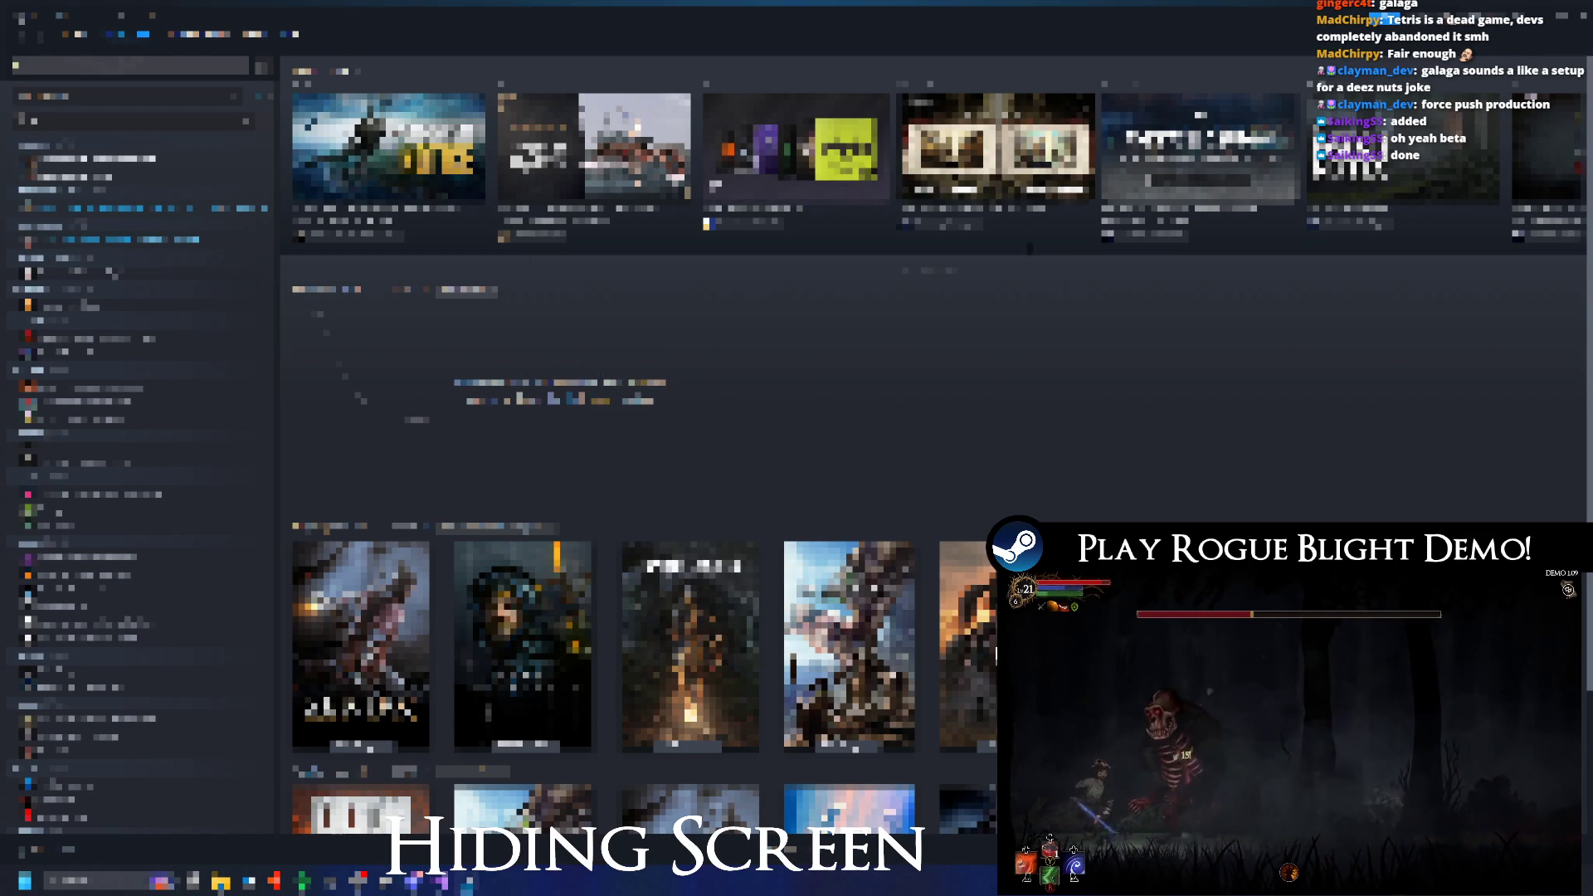
{"action": "key", "text": "alt+Tab"}
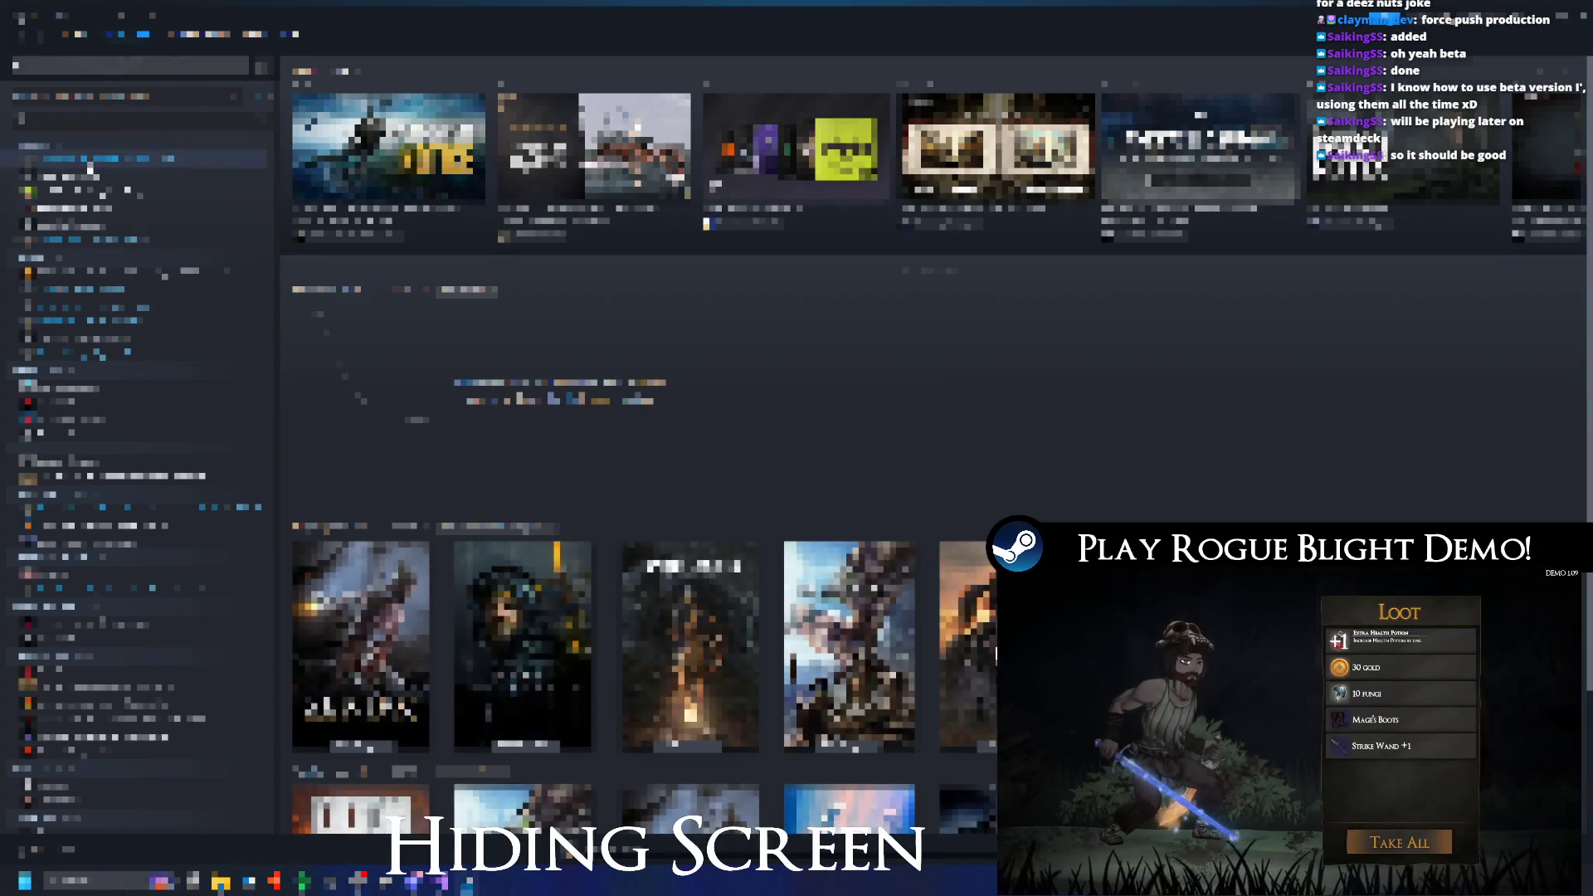
Open Rogue Blight Playtest in the library and press Play once patching finishes.
{"action": "left_click", "coordinate": [108, 157]}
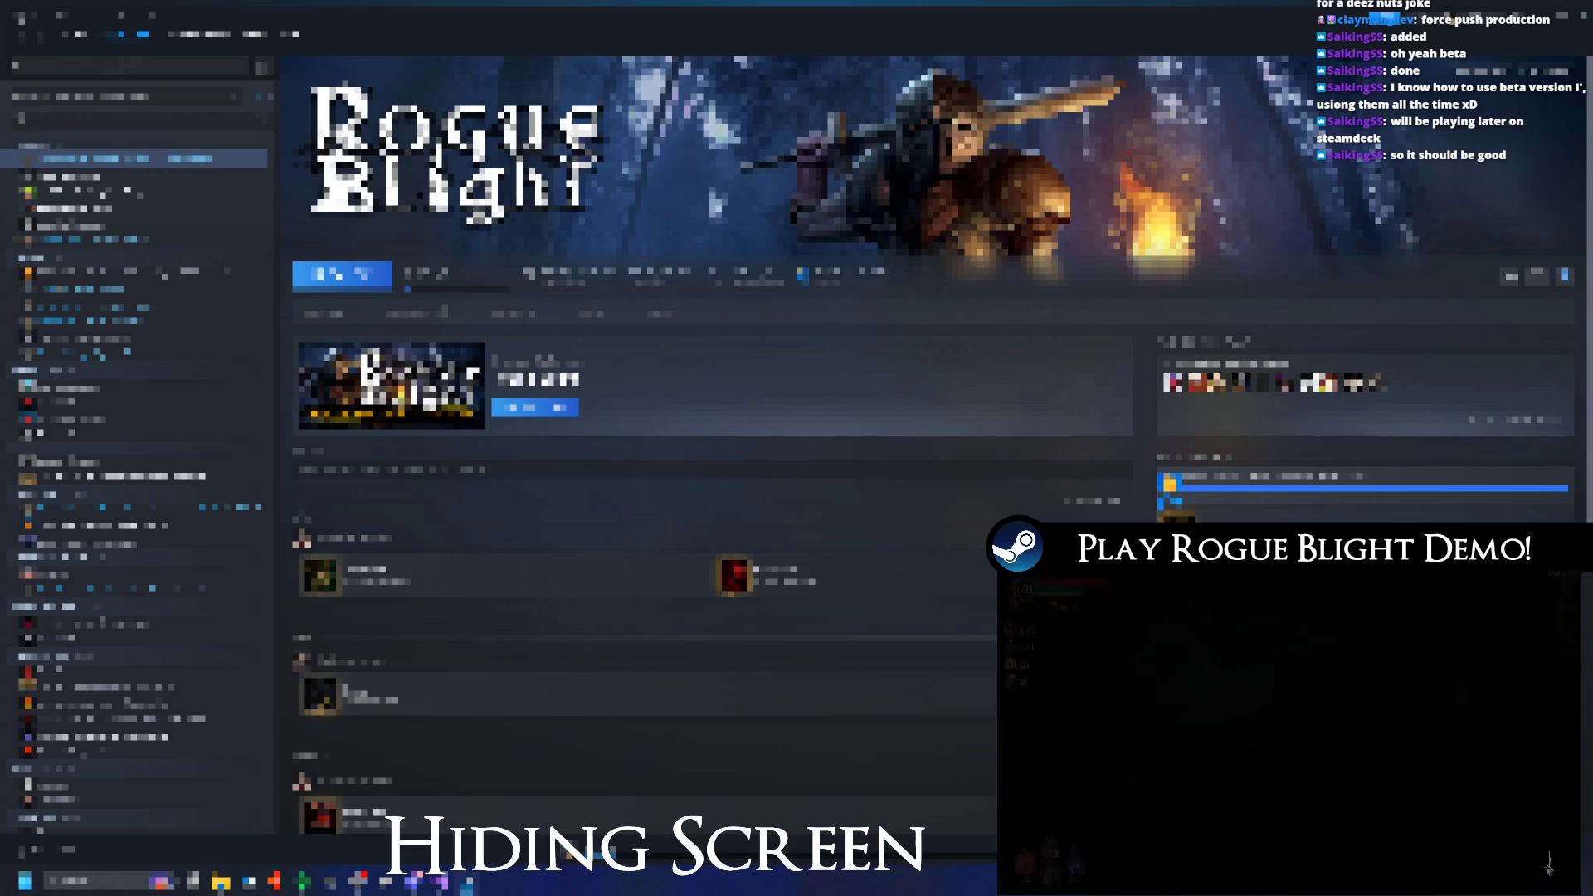
{"action": "key", "text": "alt+Tab"}
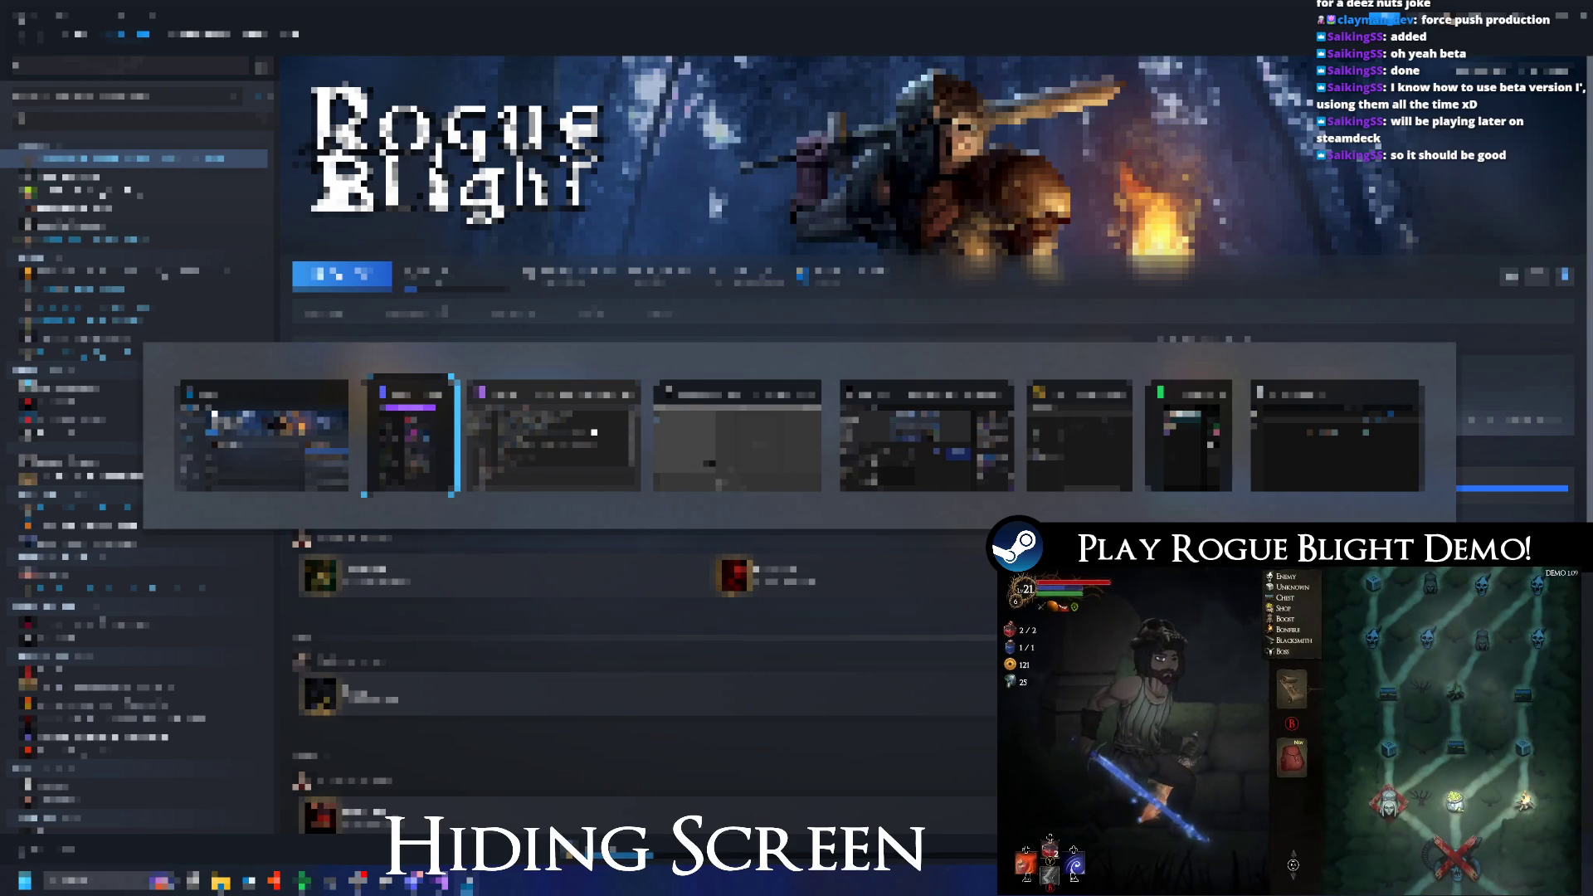
{"action": "key", "text": "Escape"}
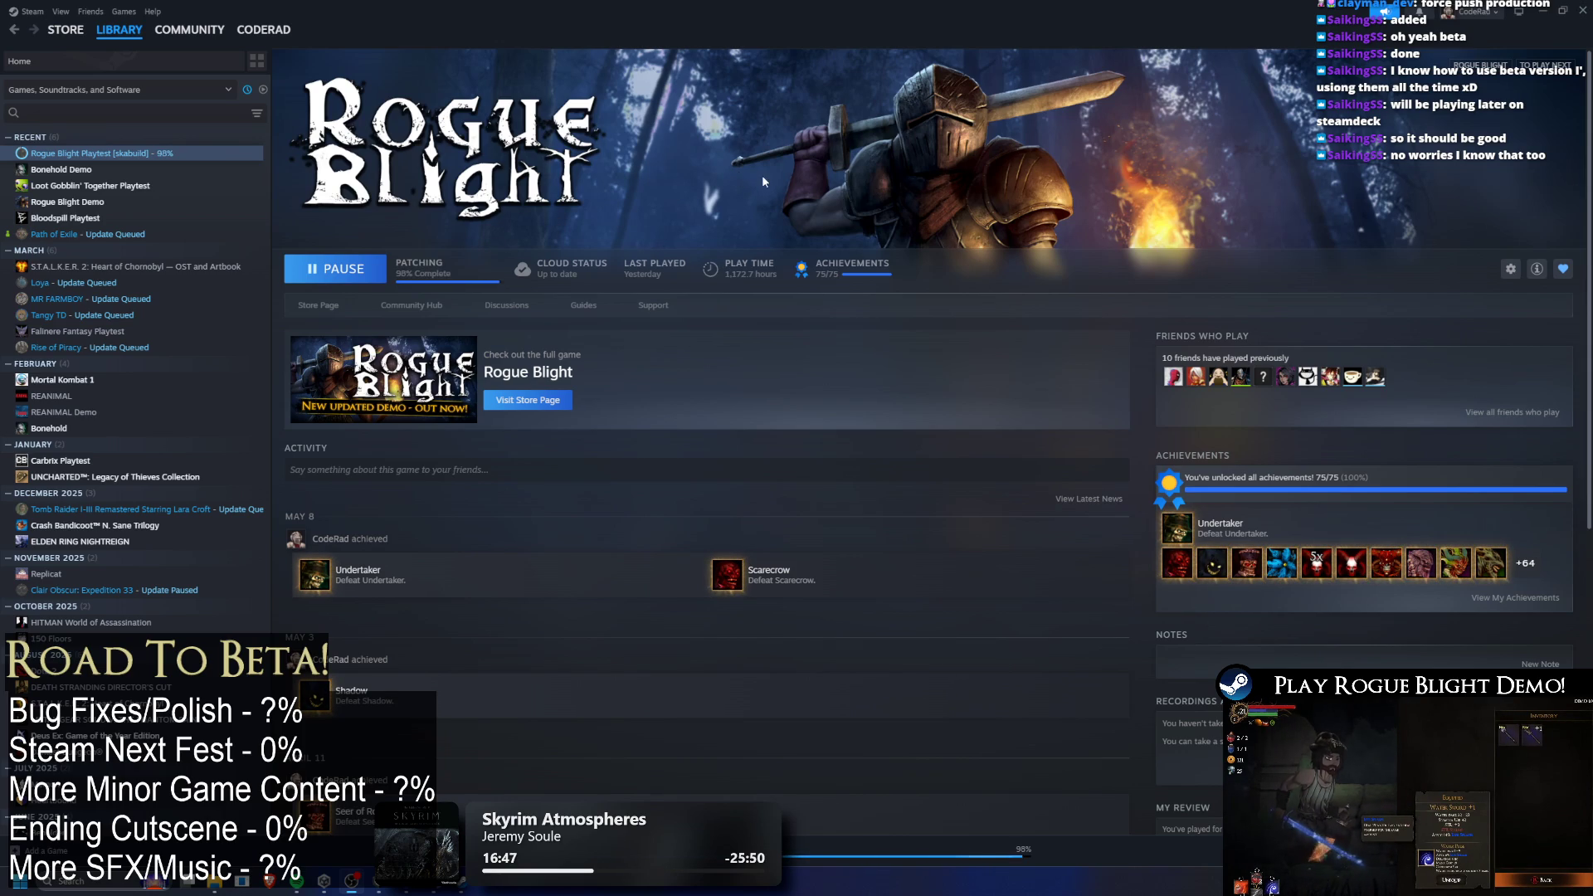
{"action": "left_click", "coordinate": [340, 268]}
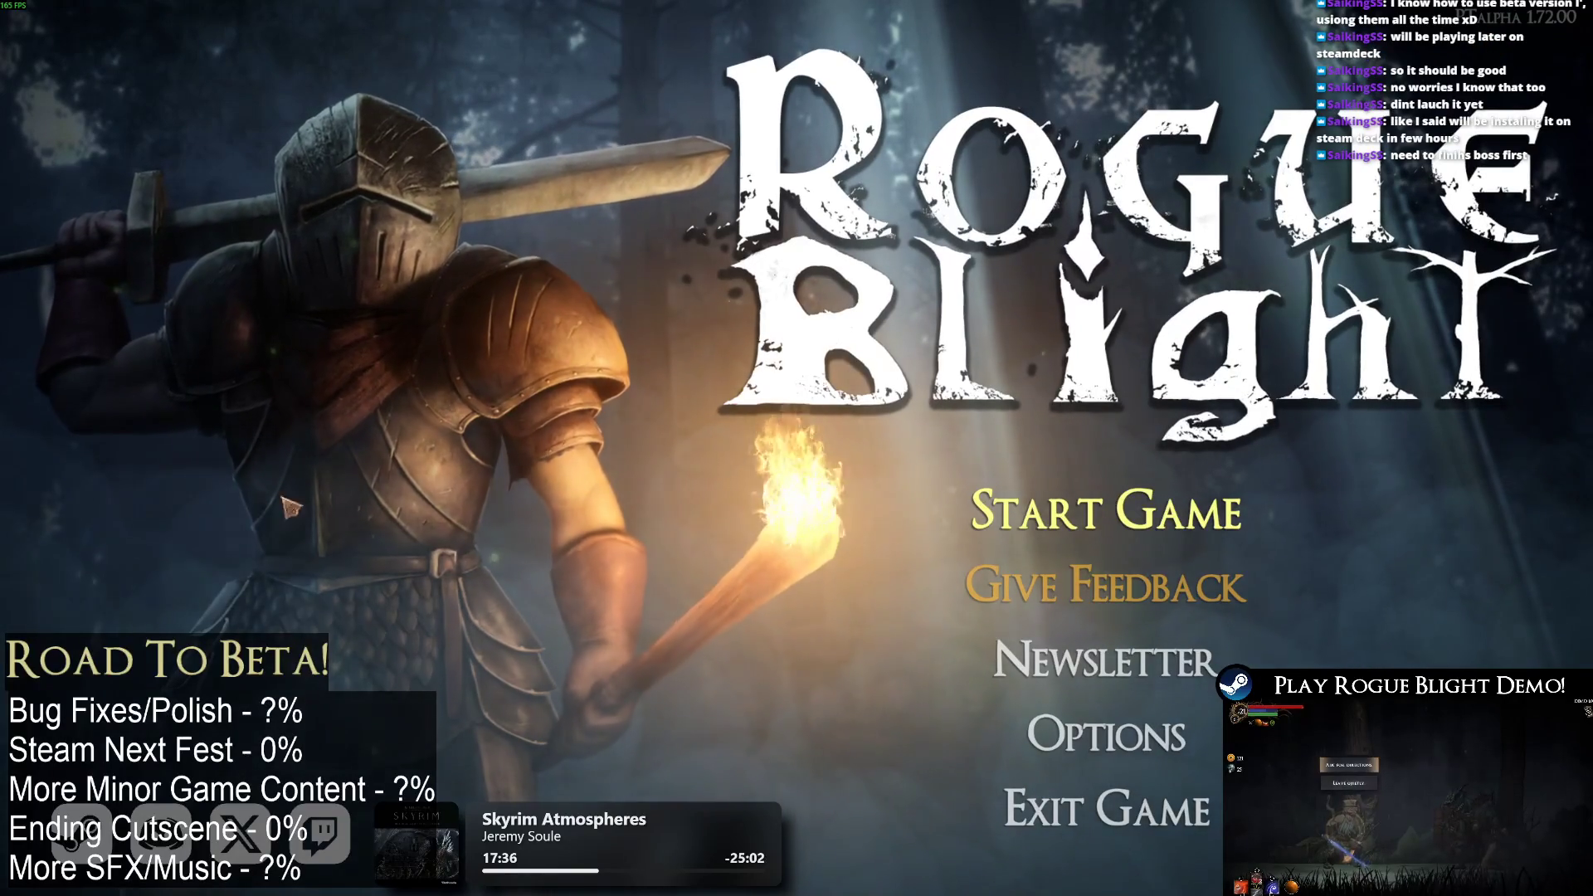
Delete the first save file and confirm, returning to the main menu.
{"action": "left_click", "coordinate": [1150, 524]}
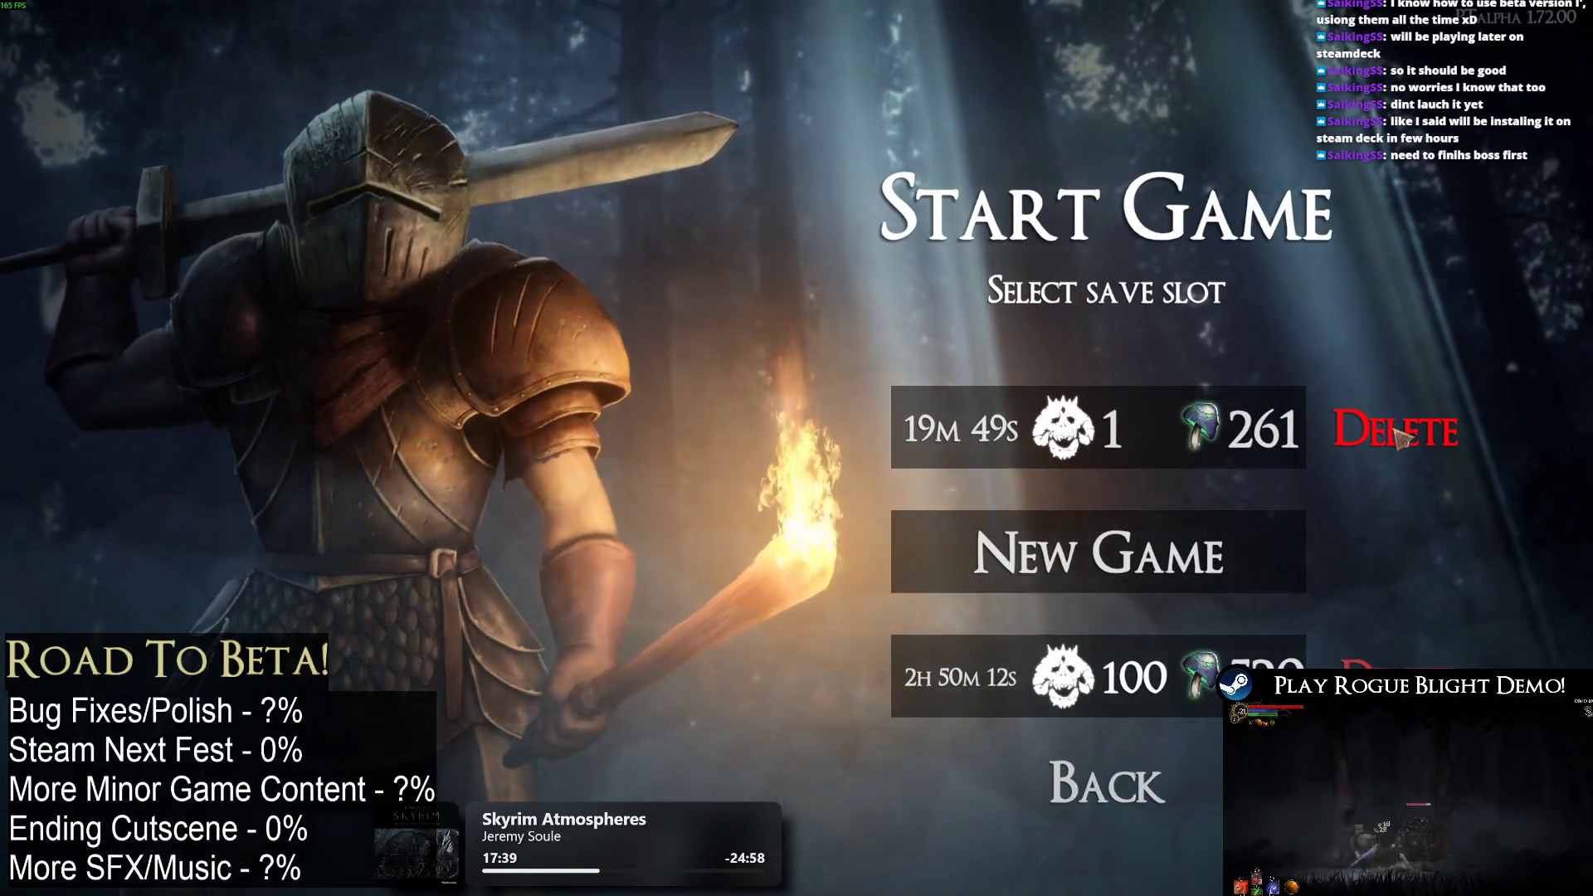
{"action": "left_click", "coordinate": [1399, 438]}
{"action": "left_click", "coordinate": [979, 480]}
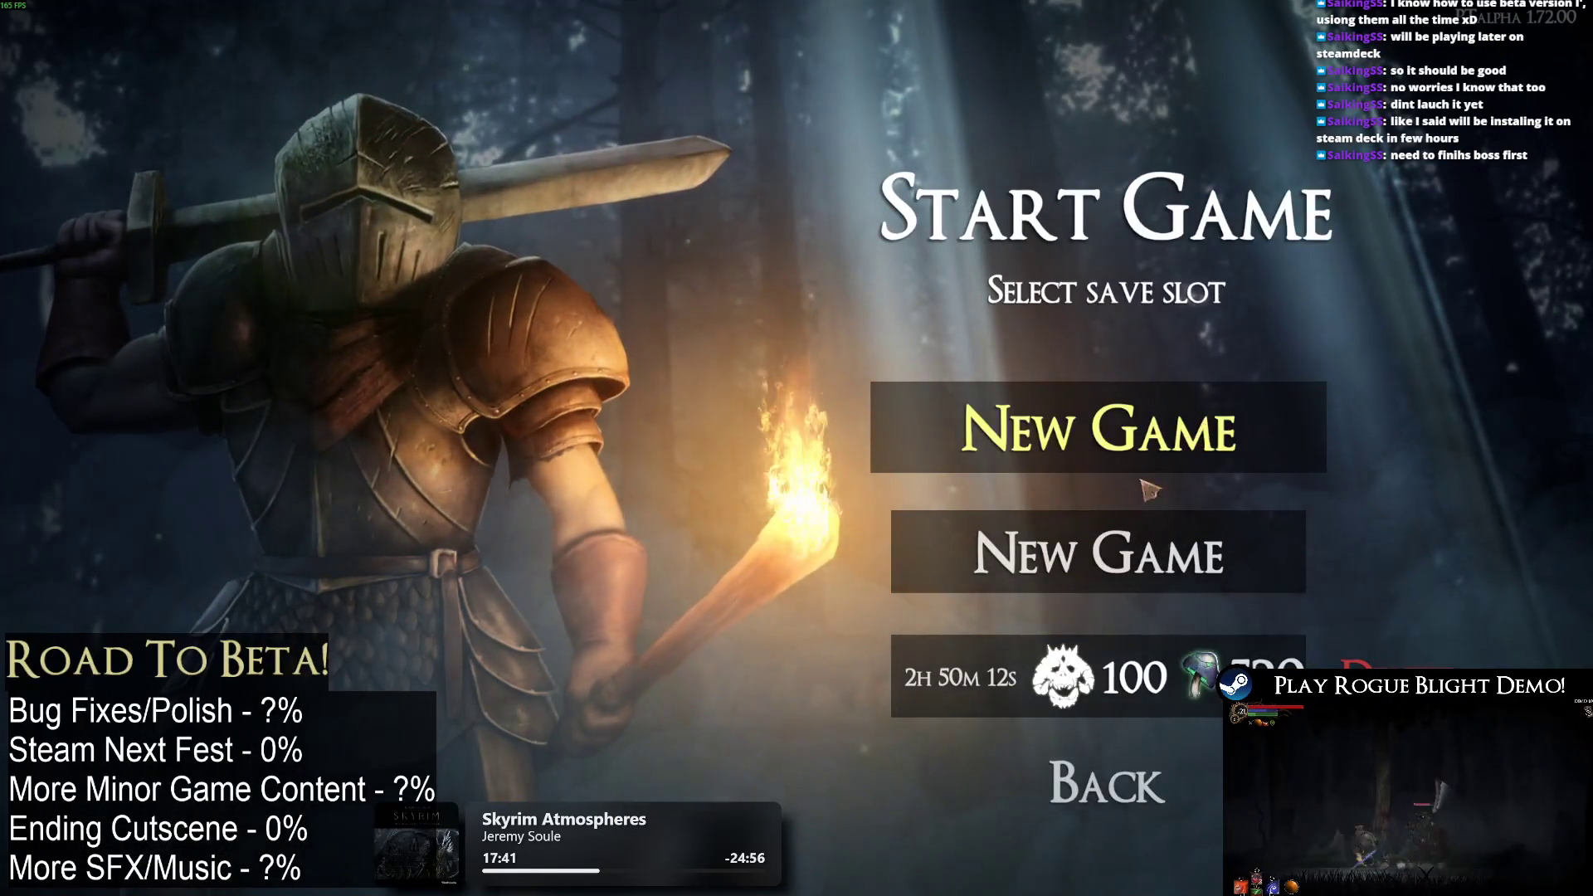
{"action": "left_click", "coordinate": [1107, 785]}
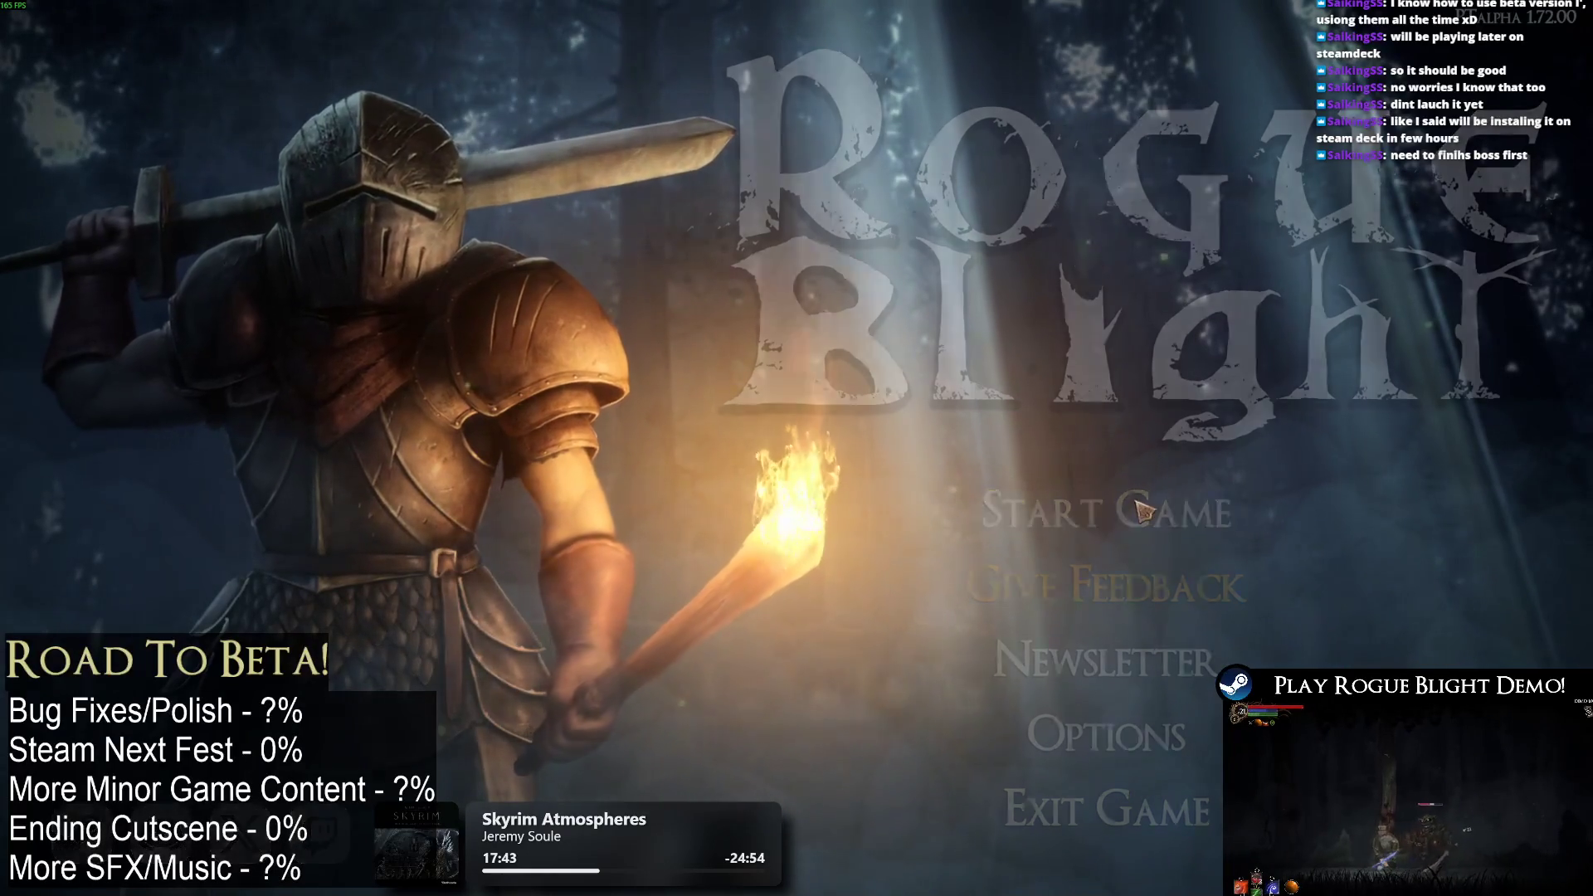
Exit Rogue Blight and relaunch it with Play in Steam.
{"action": "left_click", "coordinate": [1139, 508]}
{"action": "left_click", "coordinate": [1116, 799]}
{"action": "left_click", "coordinate": [1112, 807]}
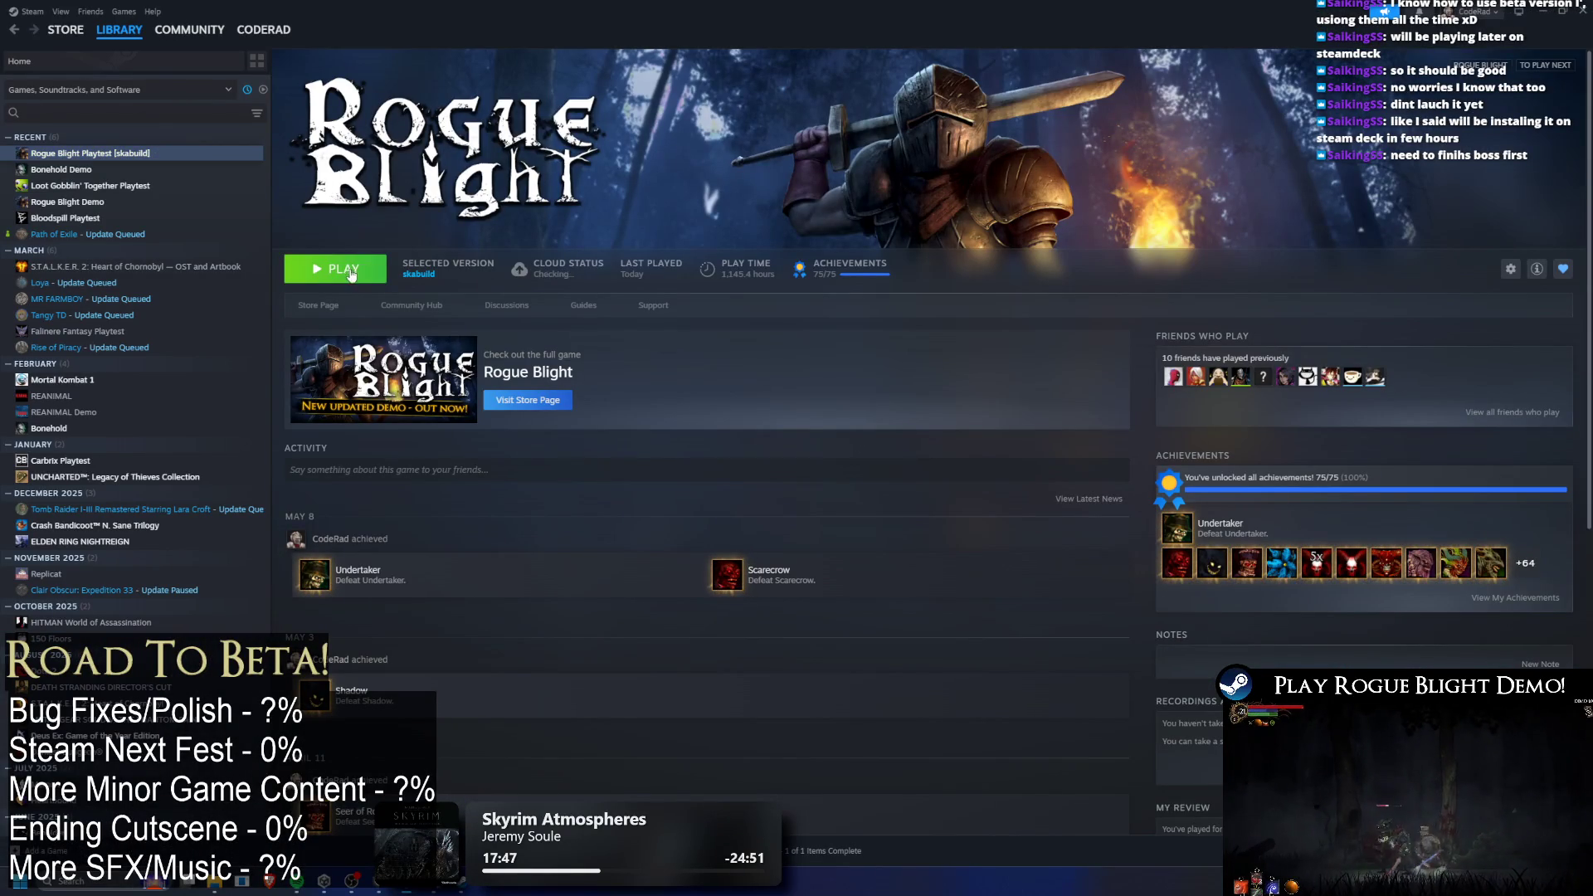
{"action": "left_click", "coordinate": [384, 268]}
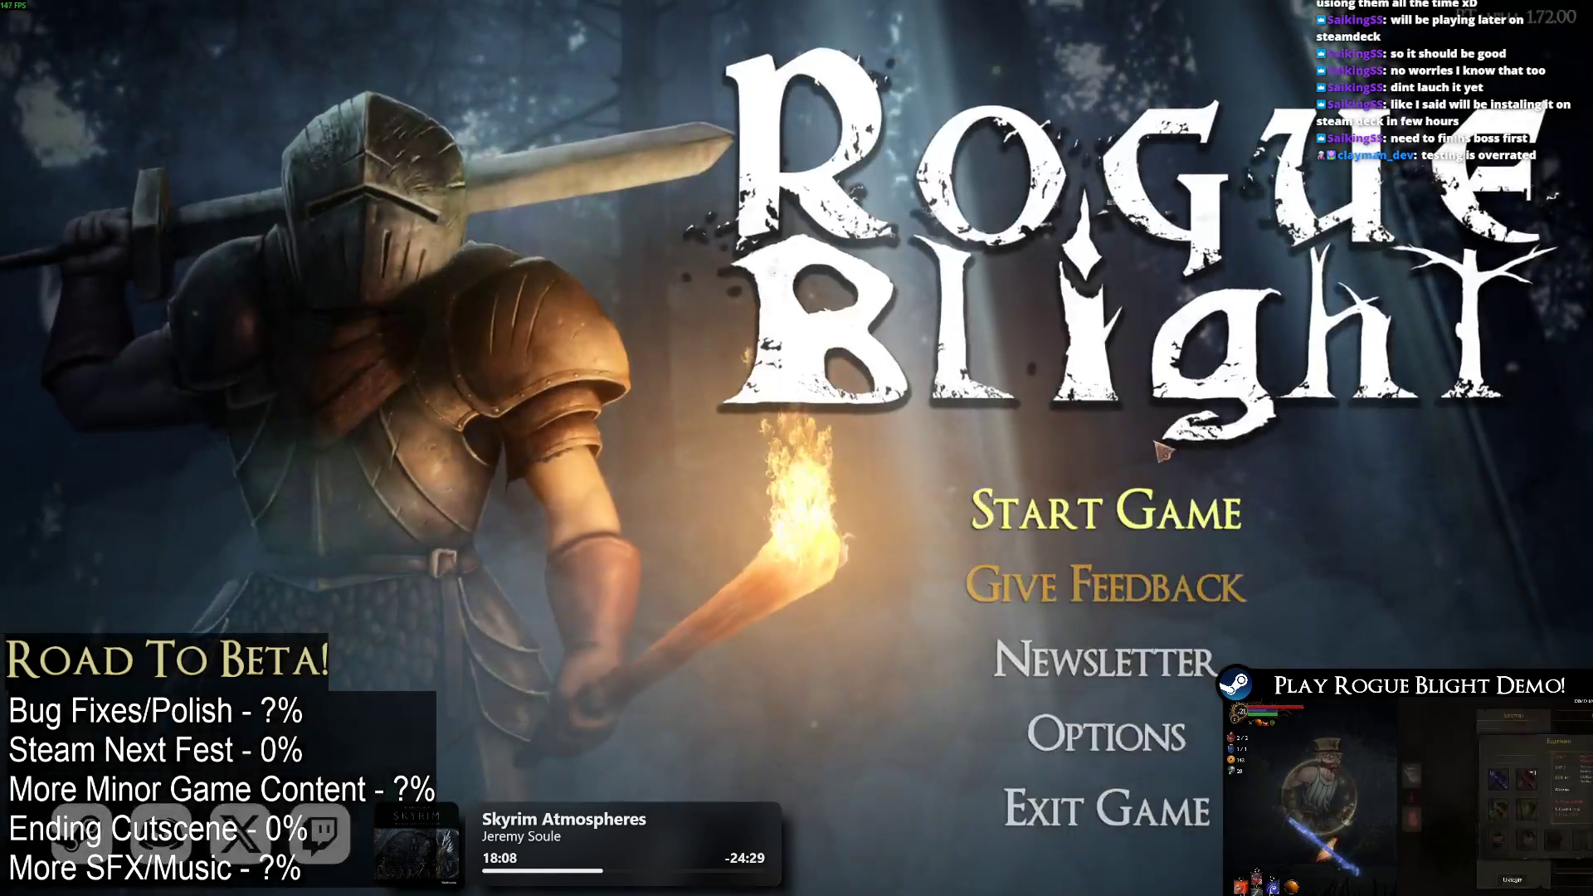
Start a new game in the empty slot, end the tutorial, and abandon back to The Sanctuary.
{"action": "left_click", "coordinate": [1178, 488]}
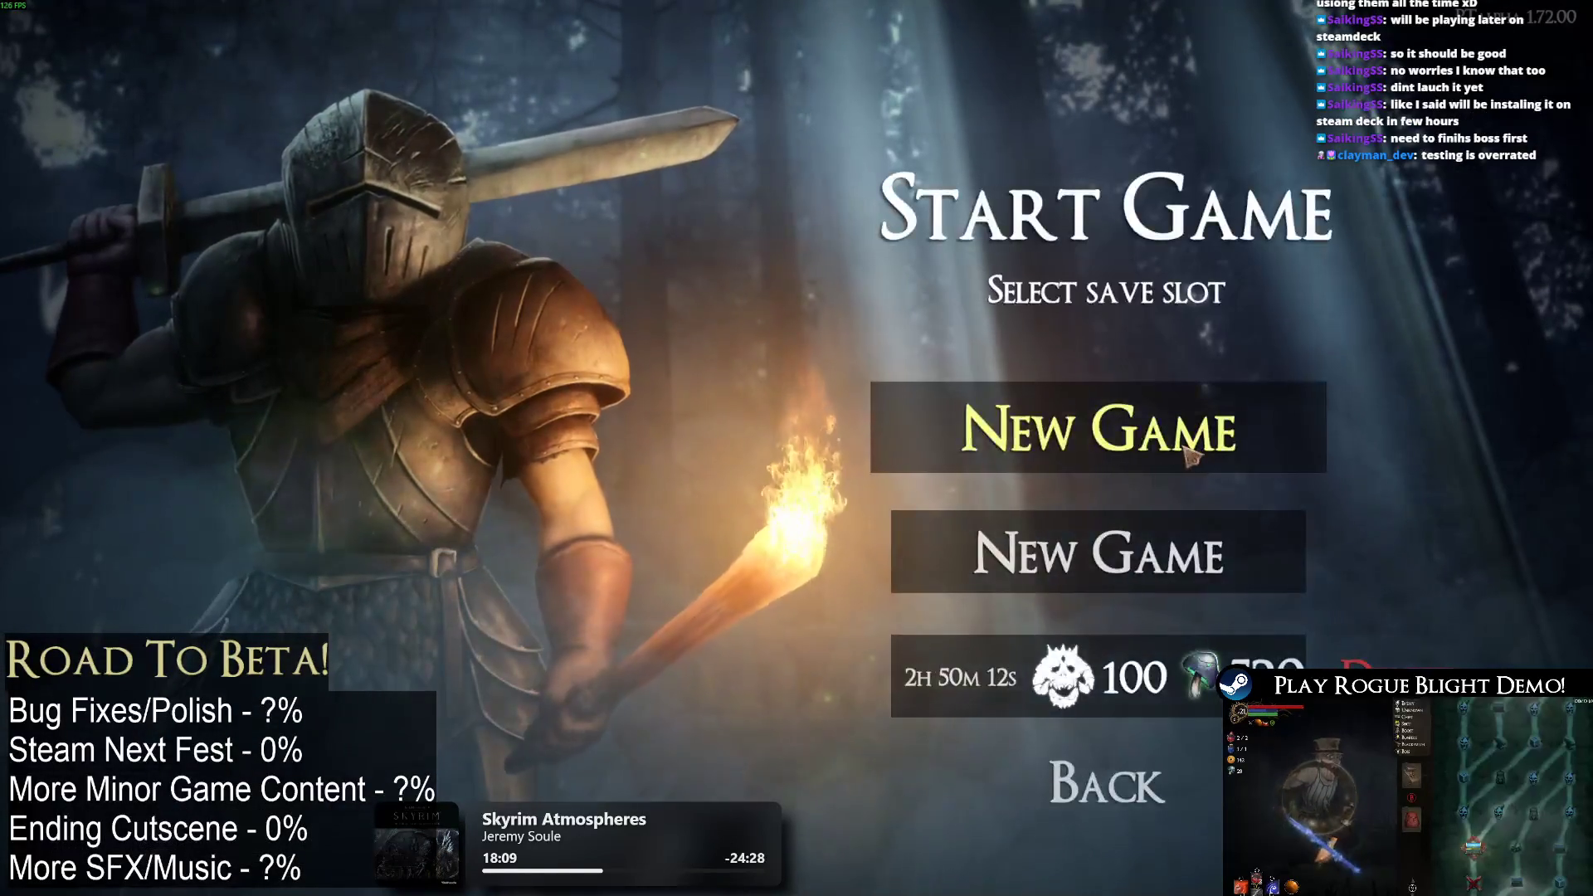
{"action": "left_click", "coordinate": [1162, 432]}
{"action": "left_click", "coordinate": [764, 515]}
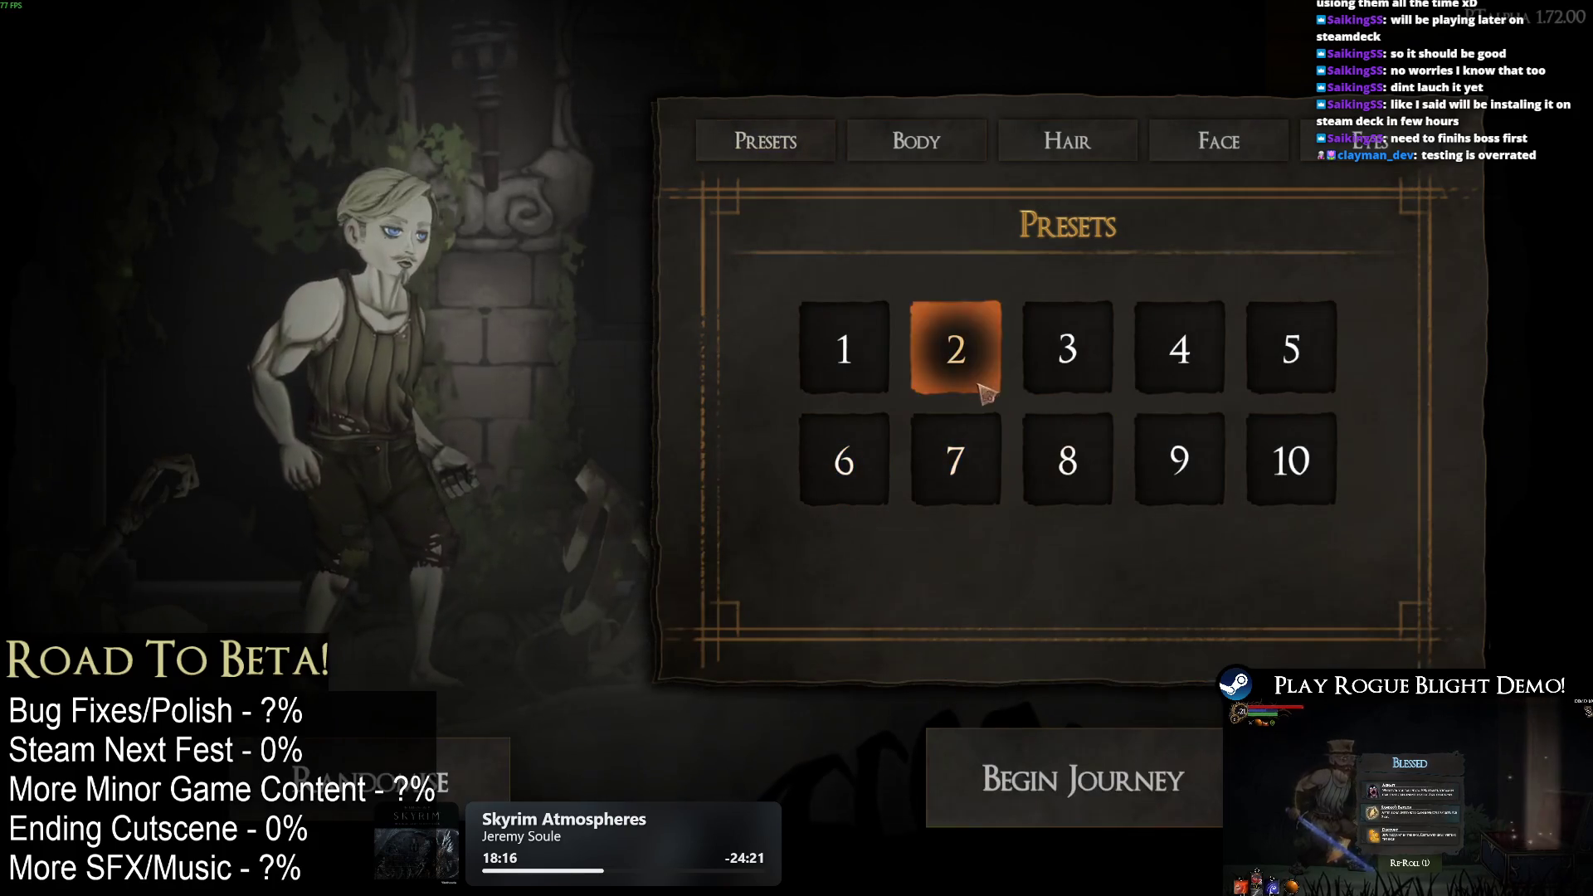
{"action": "left_click", "coordinate": [1079, 788]}
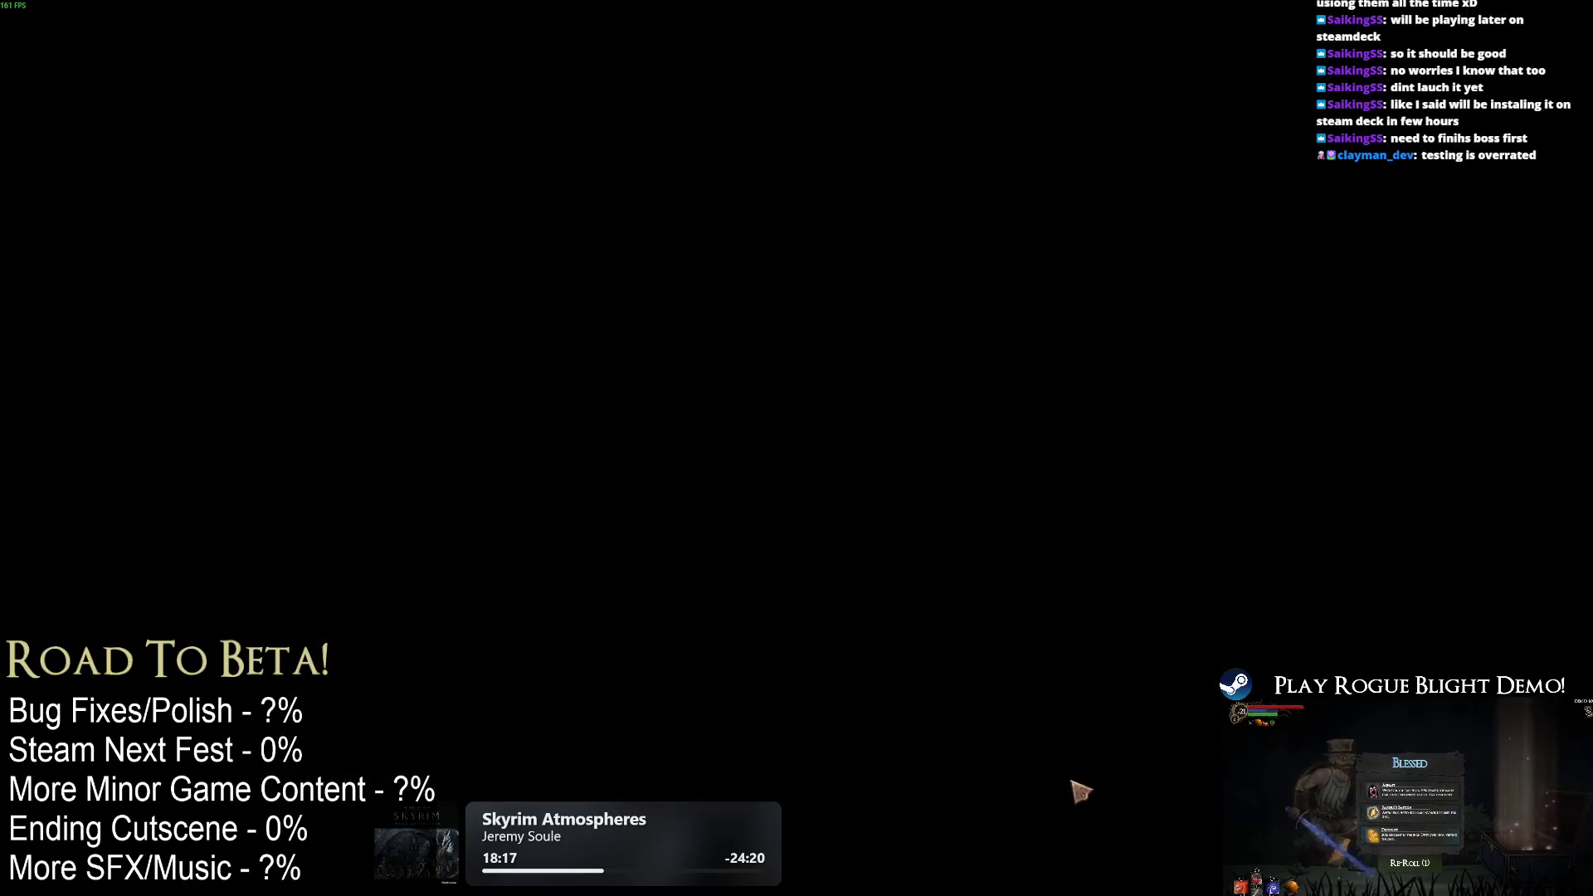
{"action": "key", "text": "Escape"}
{"action": "left_click", "coordinate": [803, 478]}
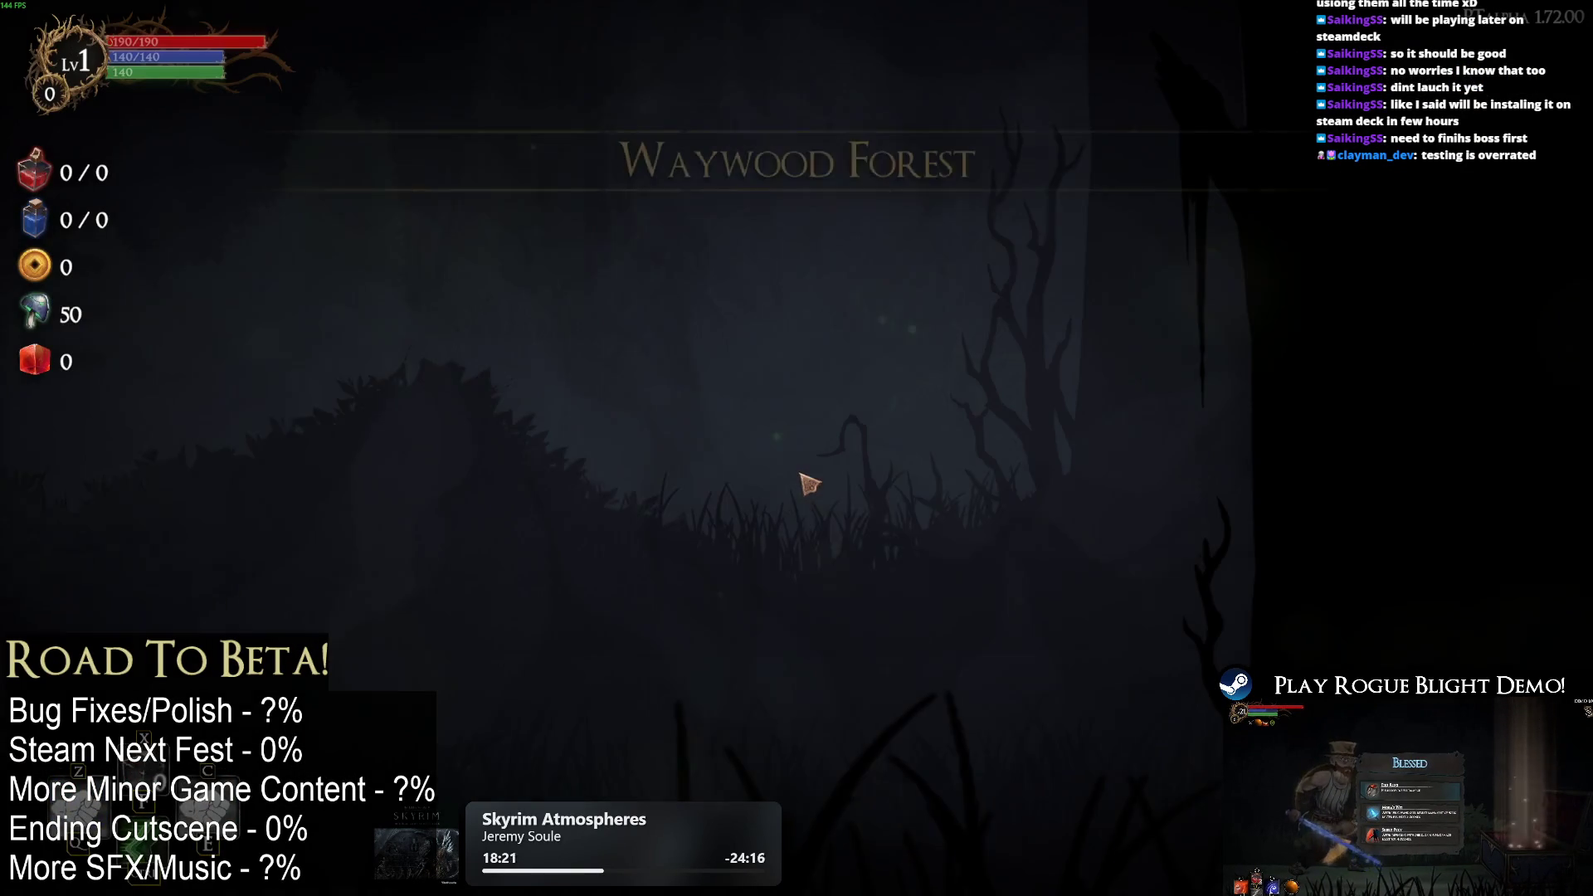
{"action": "key", "text": "Escape"}
{"action": "left_click", "coordinate": [839, 497]}
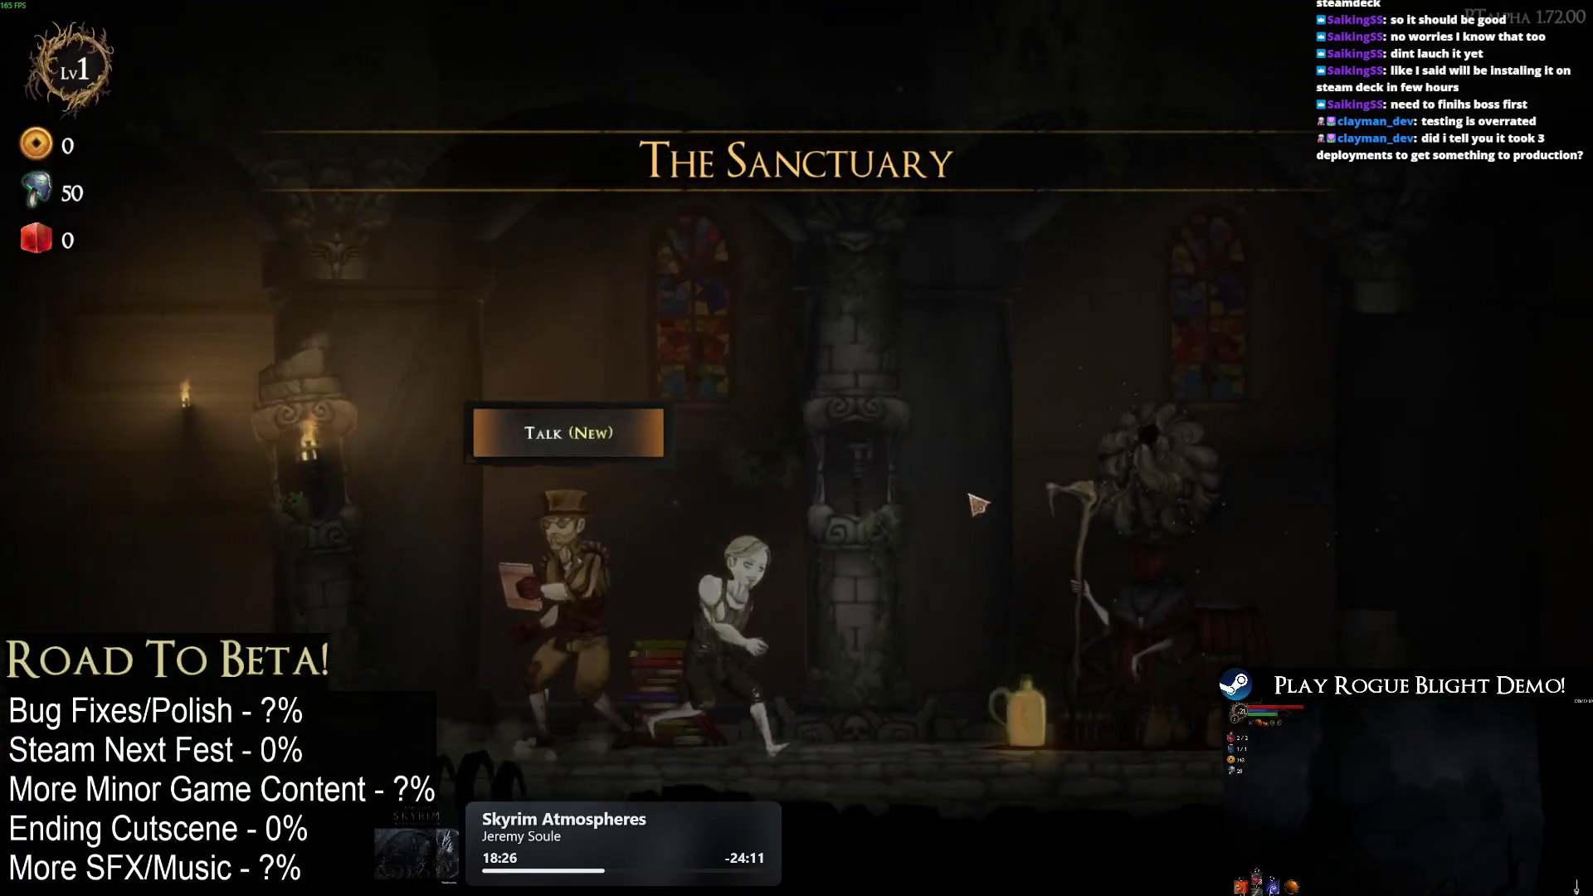
Buy and start a map from the Sanctuary vendor, take the Wooden Sword, then return to Steam.
{"action": "key", "text": "d"}
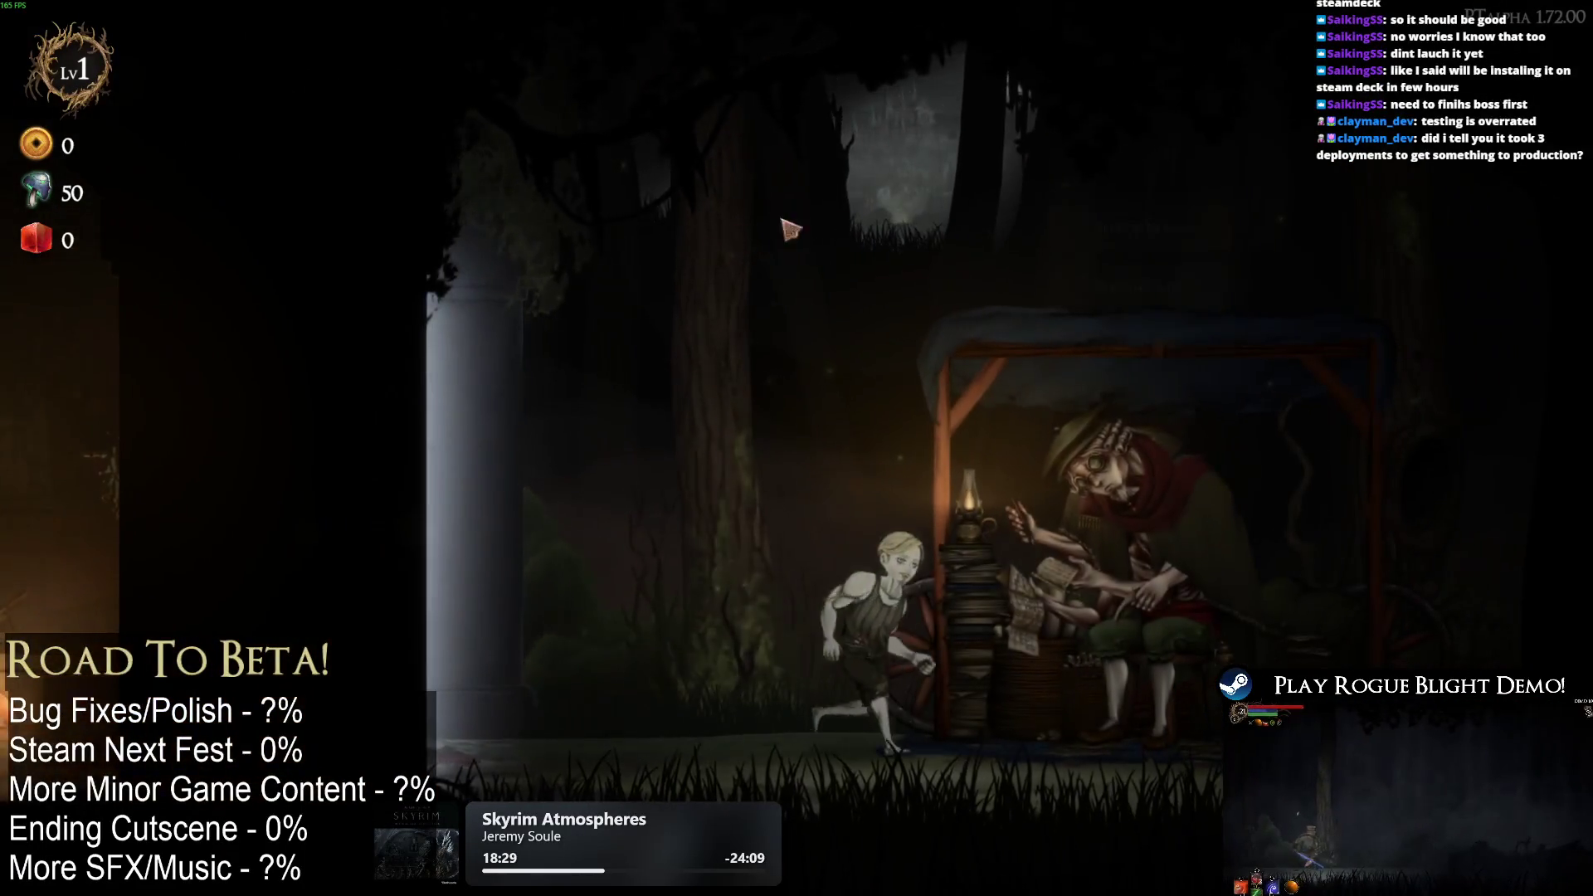
{"action": "key", "text": "e"}
{"action": "key", "text": "Return"}
{"action": "key", "text": "Return"}
{"action": "left_click", "coordinate": [978, 382]}
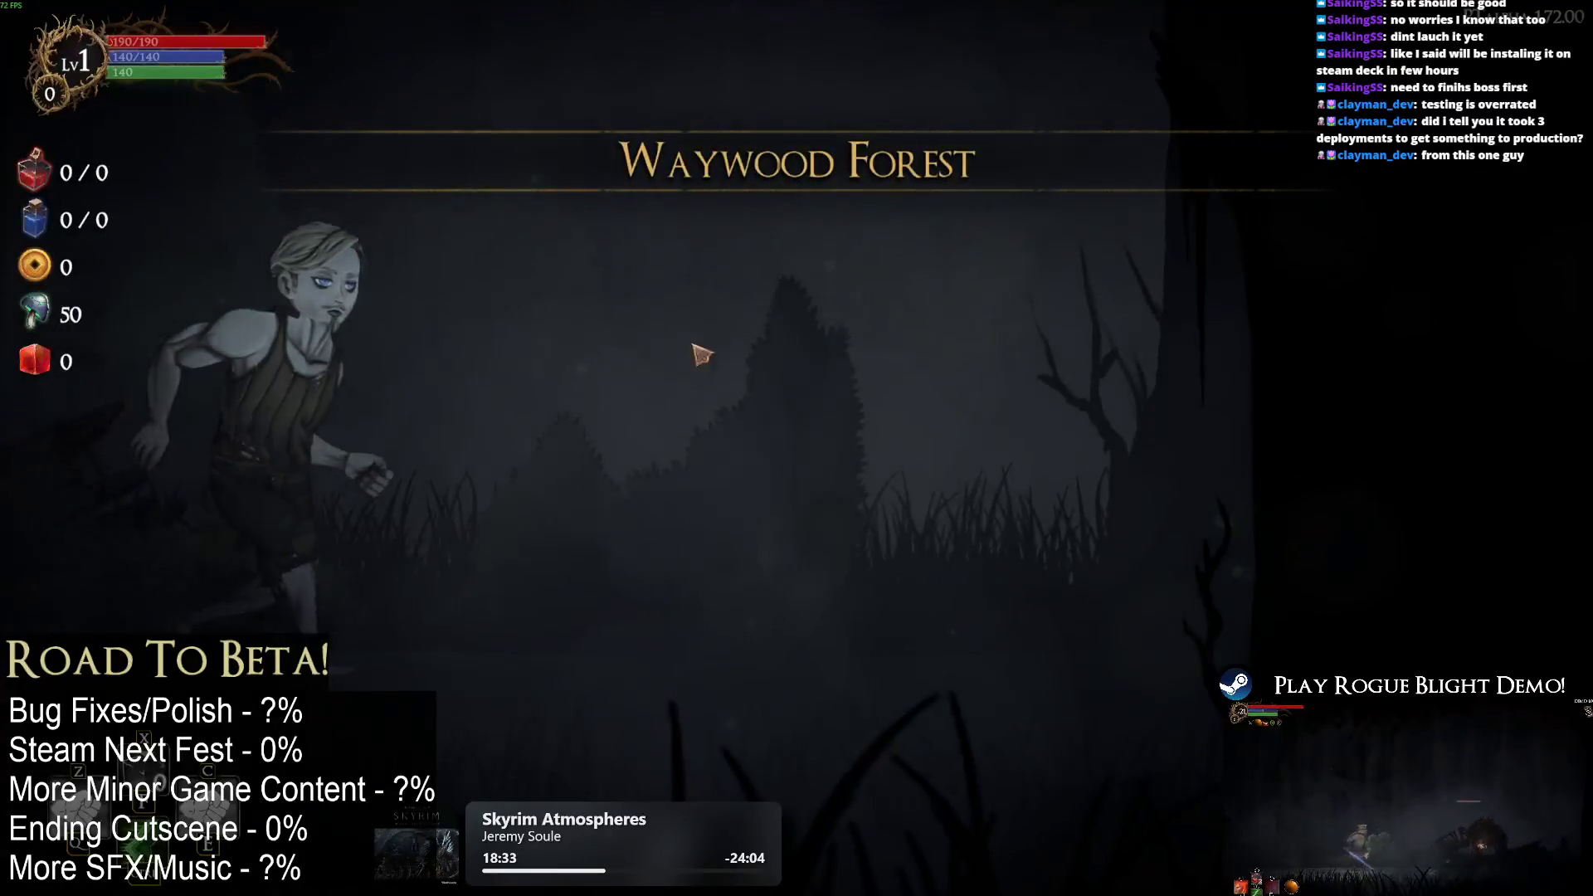
{"action": "left_click", "coordinate": [743, 415]}
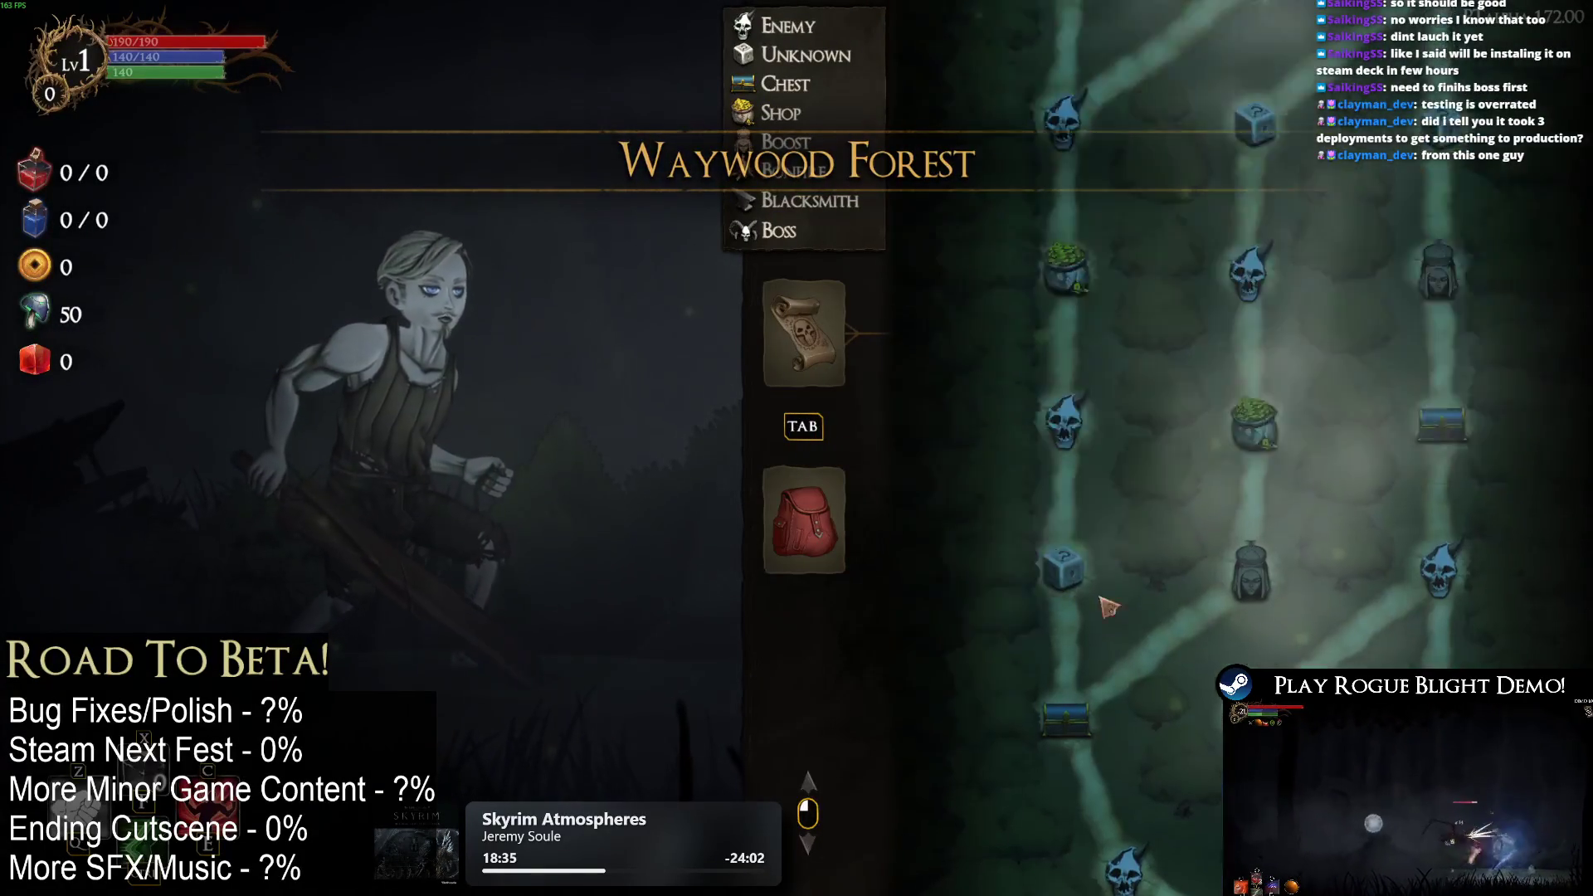
{"action": "key", "text": "alt+Tab"}
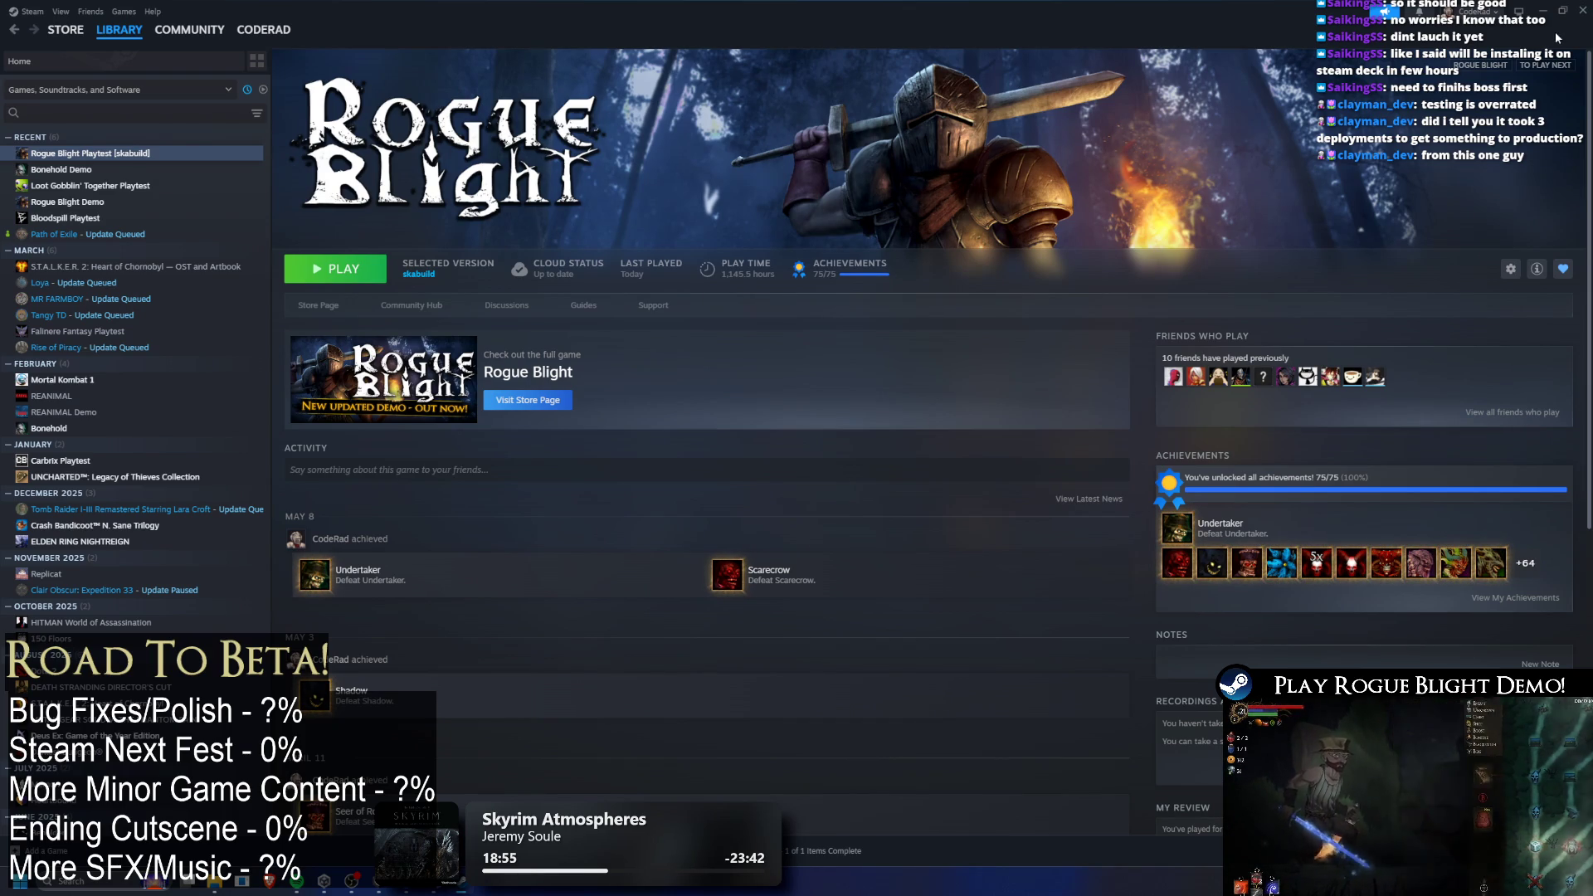
{"action": "left_click", "coordinate": [1525, 565]}
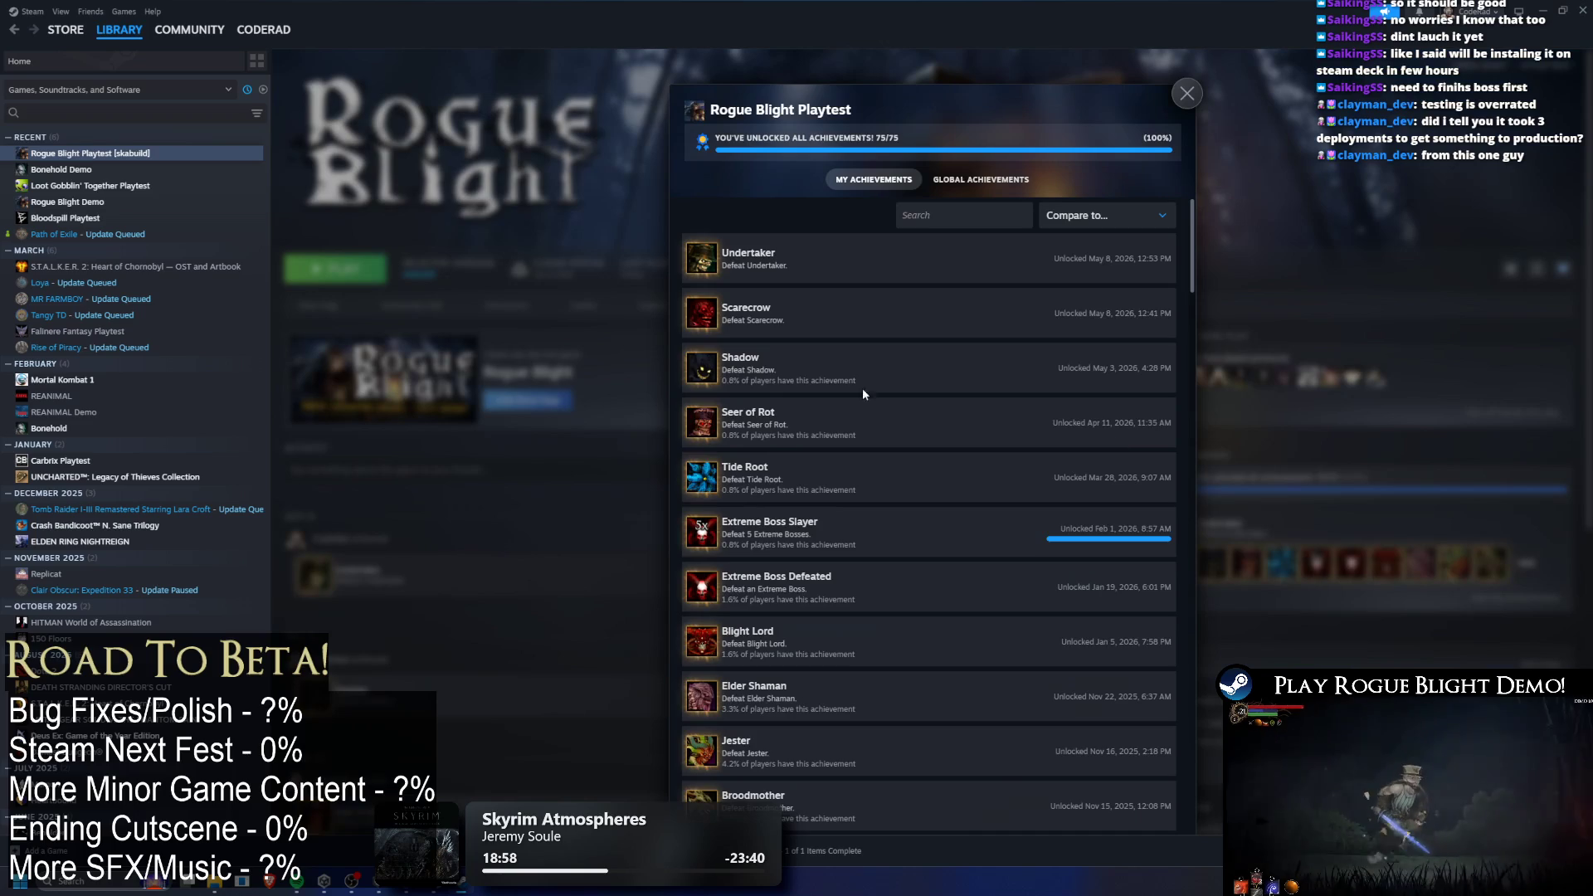
{"action": "mouse_move", "coordinate": [1192, 268]}
{"action": "left_mouse_down"}
{"action": "mouse_move", "coordinate": [1176, 468]}
{"action": "mouse_move", "coordinate": [1214, 797]}
{"action": "left_mouse_up"}
{"action": "left_click", "coordinate": [100, 170]}
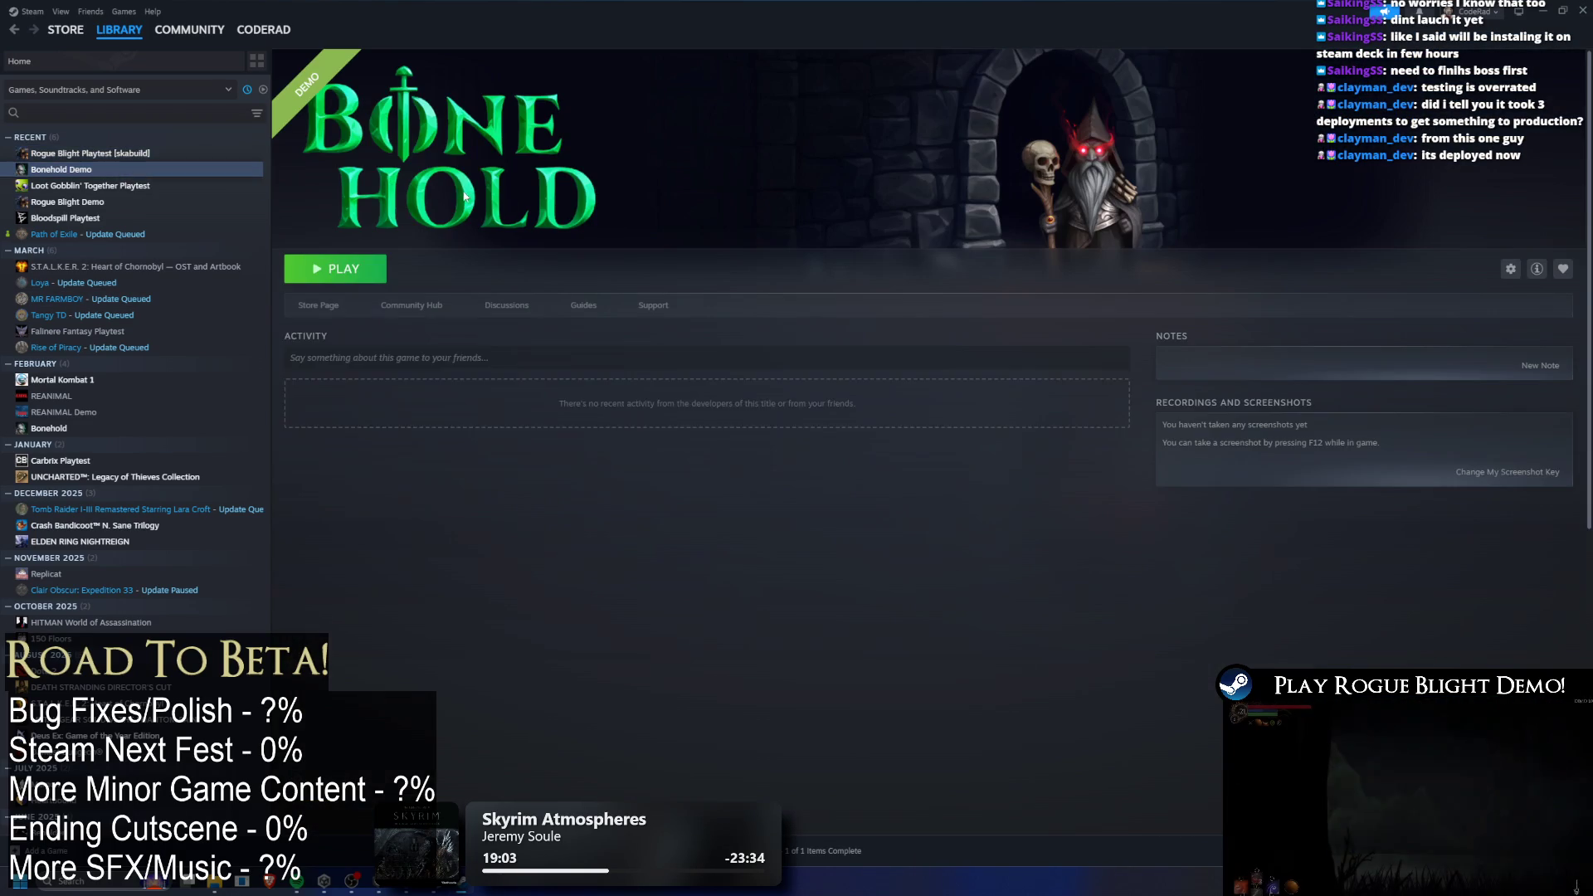
{"action": "left_click", "coordinate": [99, 156]}
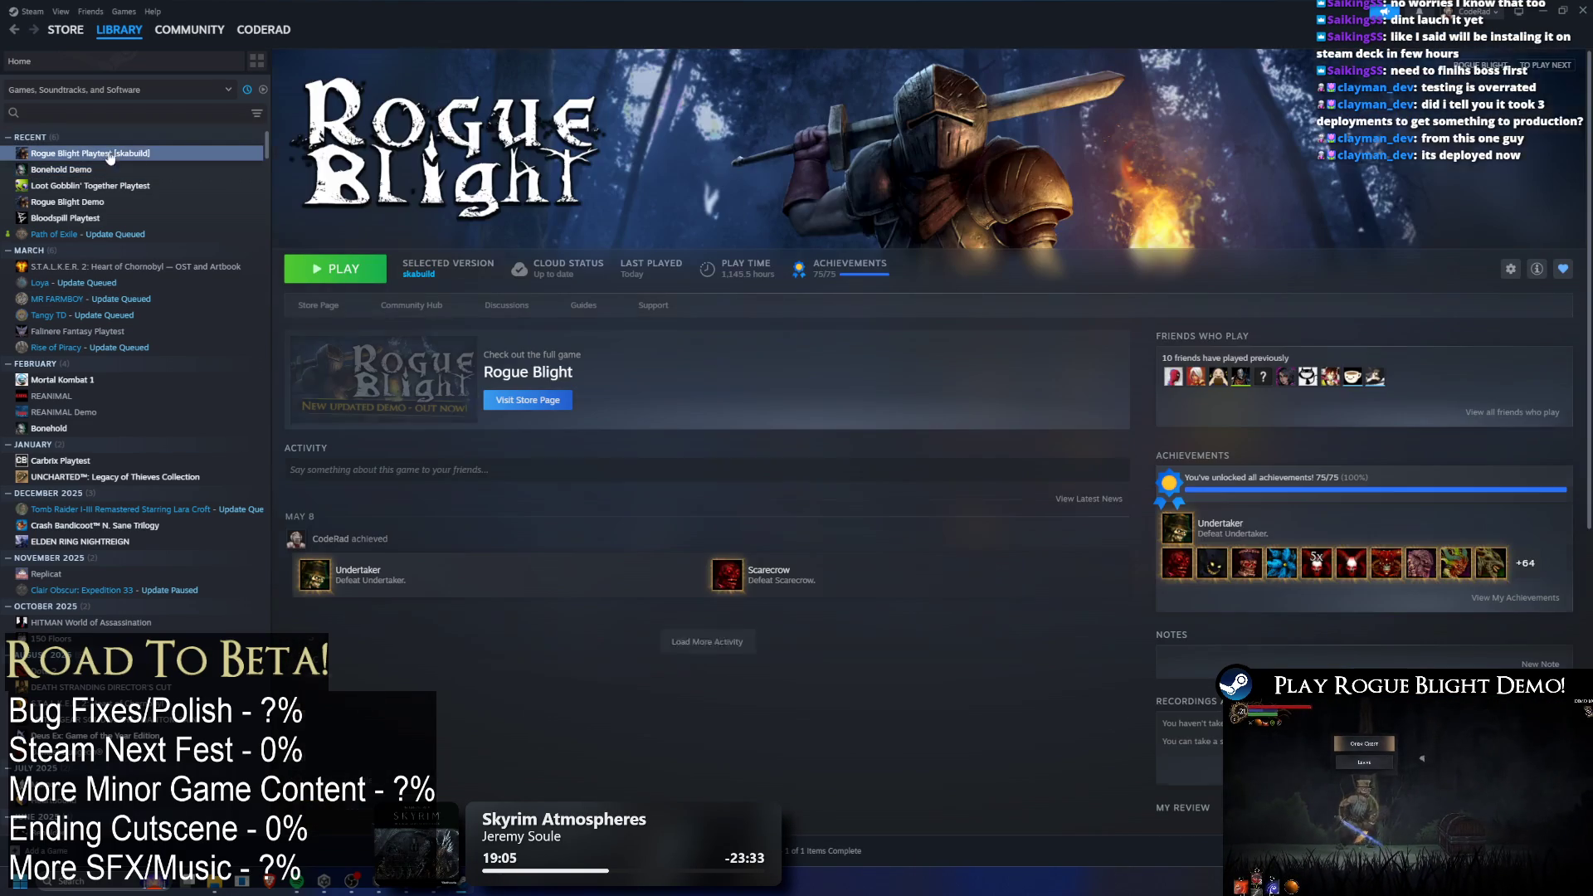
{"action": "key", "text": "alt+Tab"}
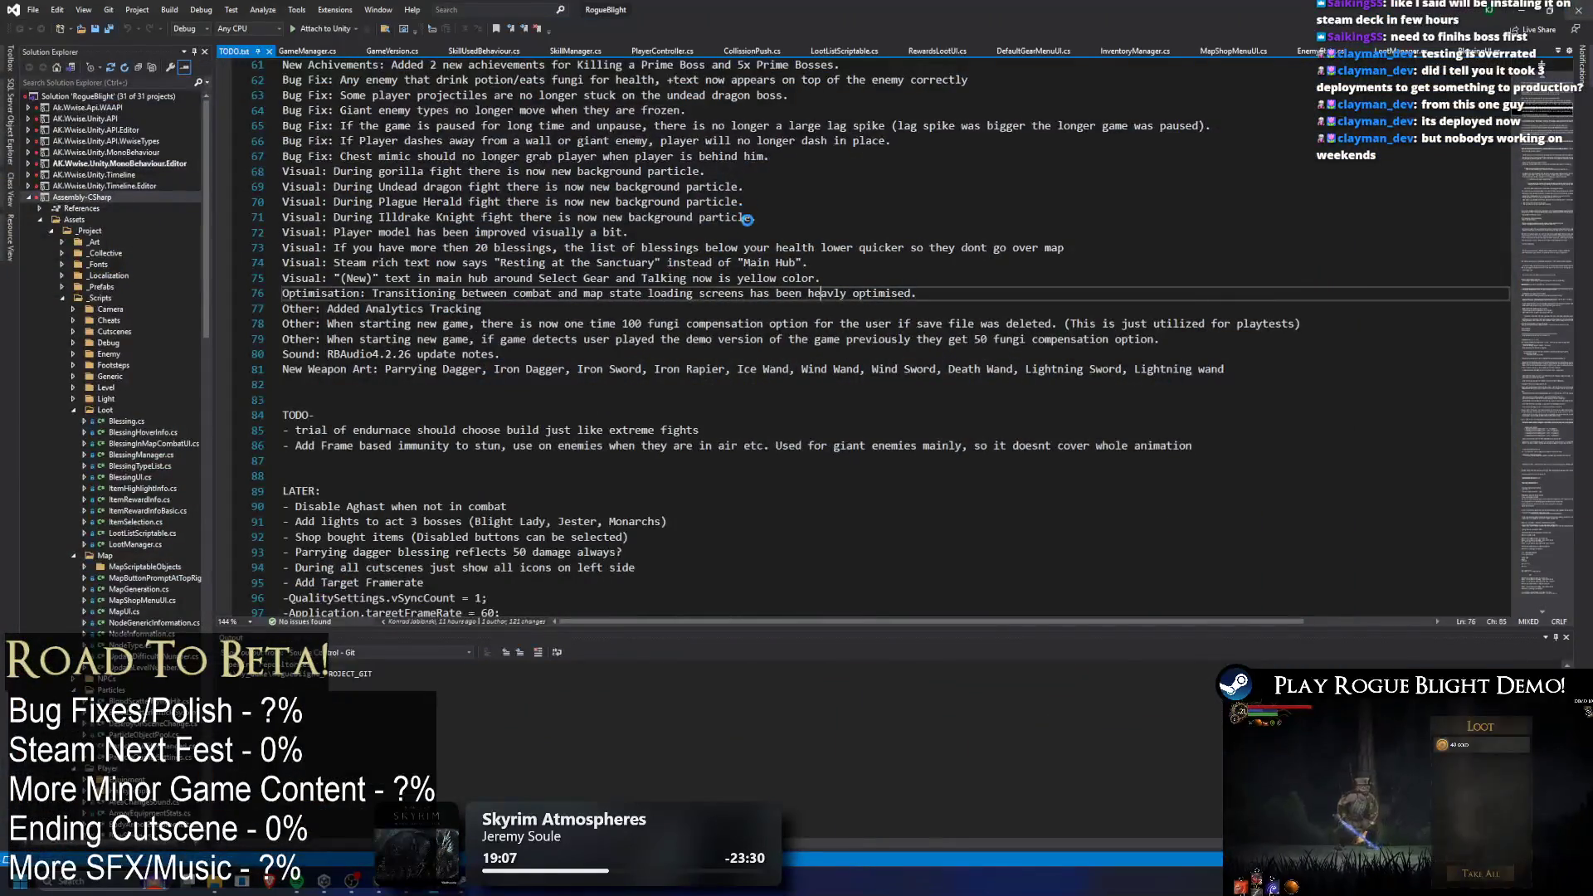
{"action": "key", "text": "alt+Tab"}
{"action": "left_click", "coordinate": [641, 238]}
{"action": "key", "text": "alt+Tab"}
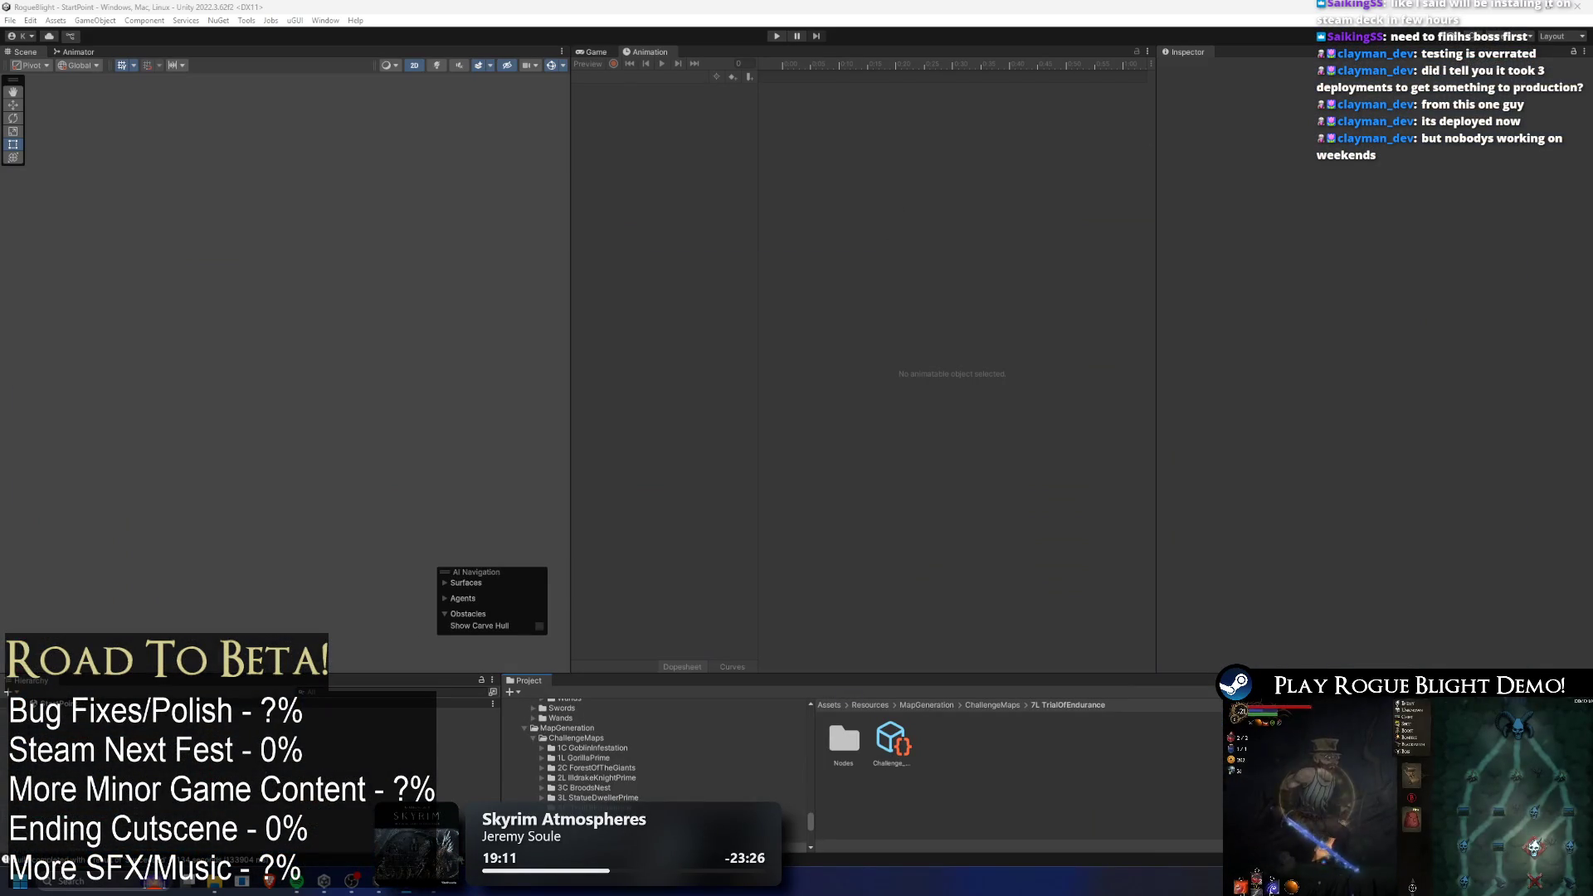
{"action": "key", "text": "alt+Tab"}
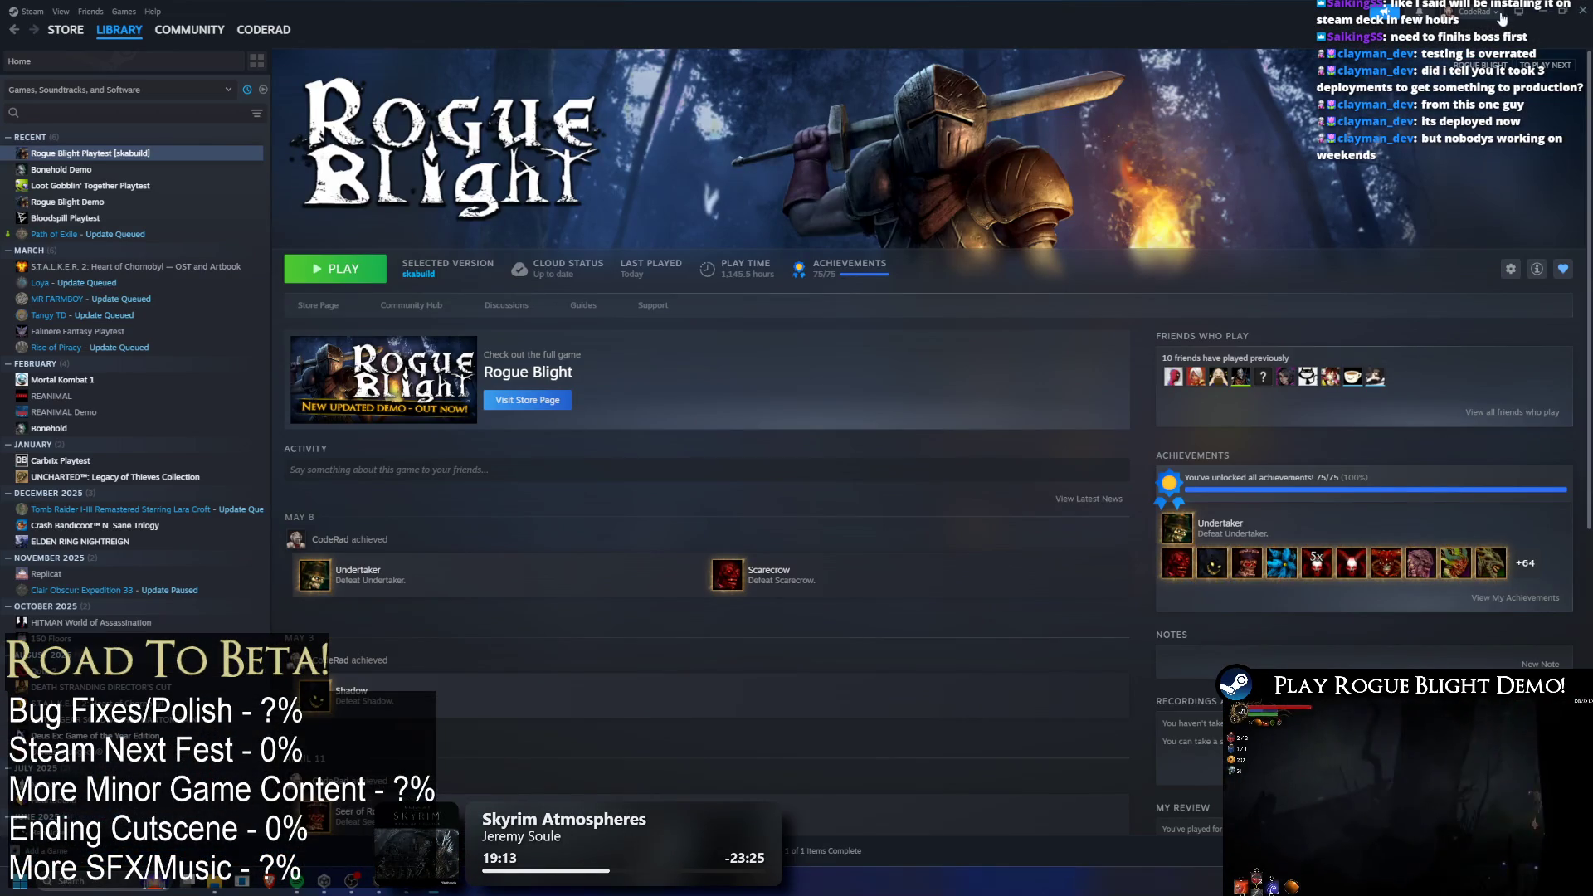
{"action": "key", "text": "alt+Tab"}
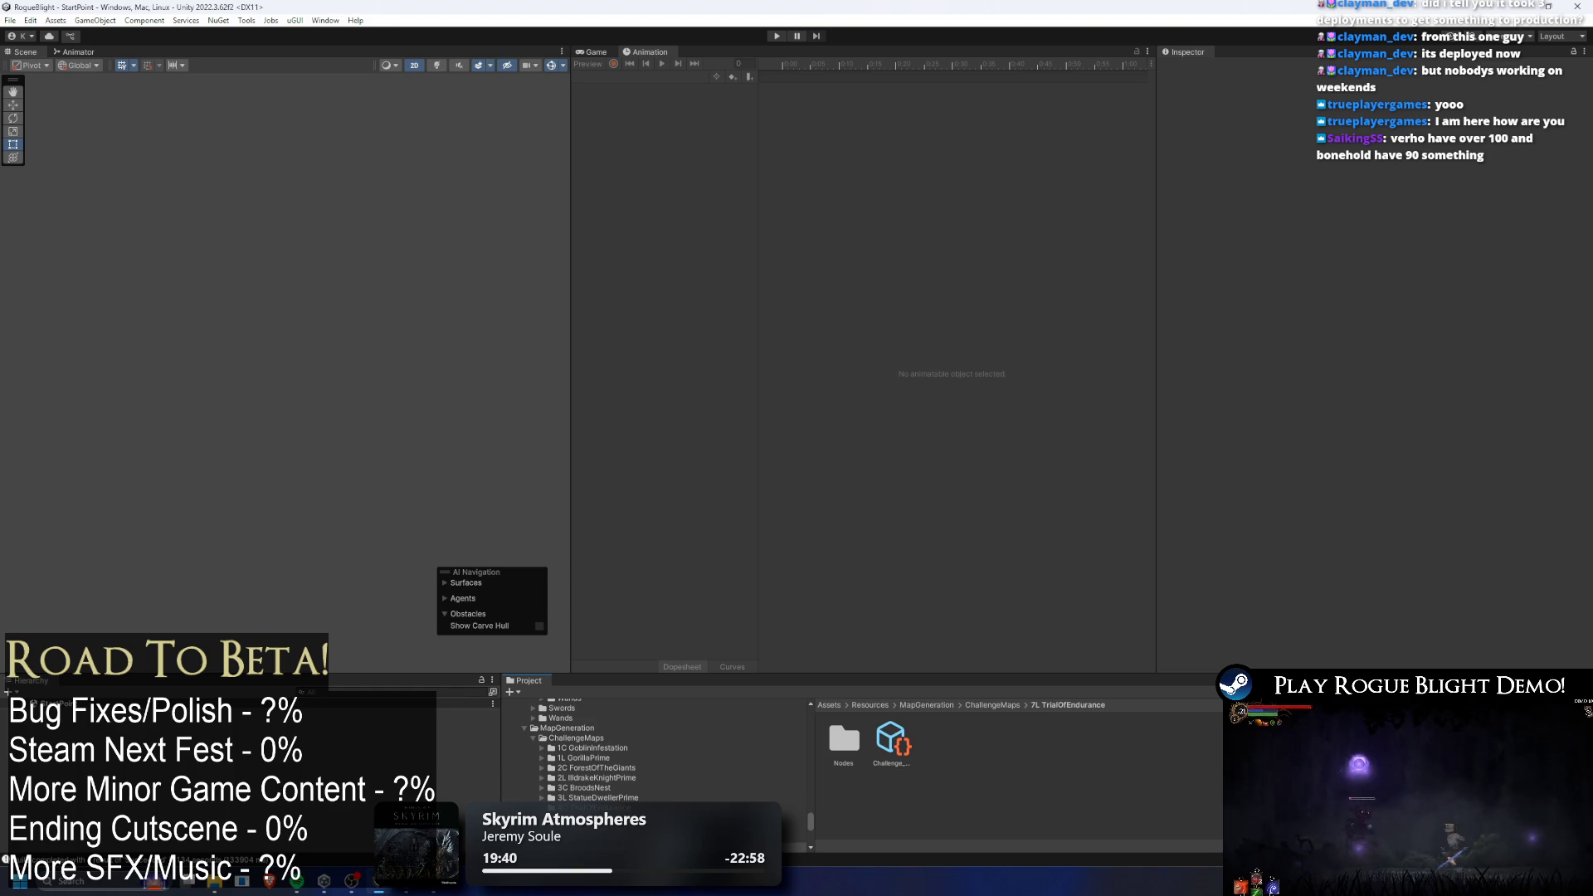
Search the Project window for 'todo' and select the TODO file.
{"action": "type", "text": "todo"}
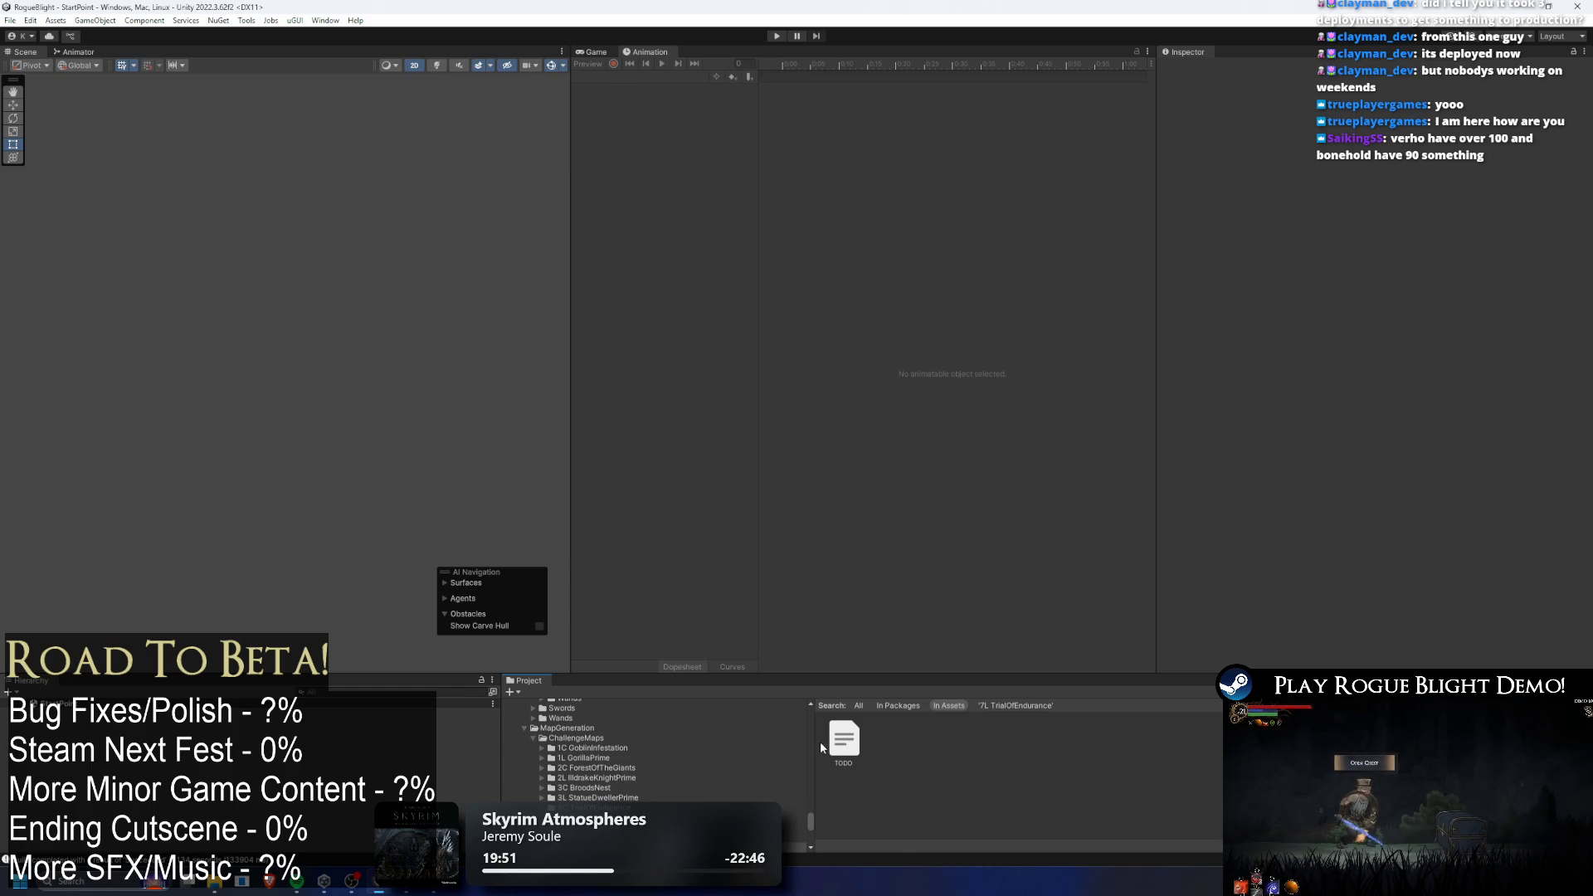
{"action": "left_click", "coordinate": [842, 736]}
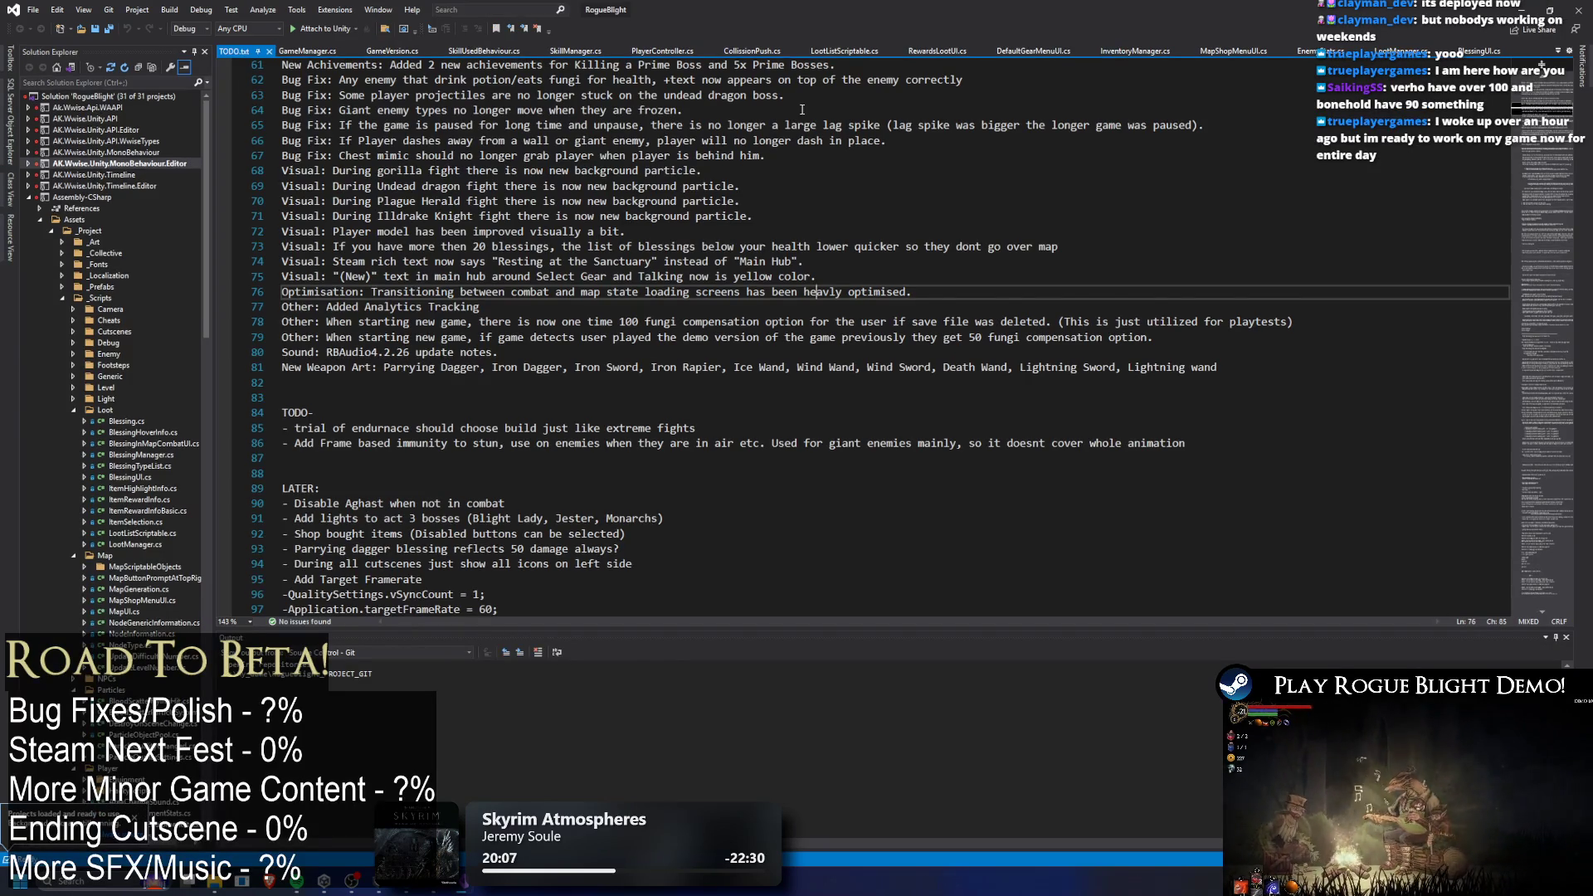
Delete the trial-of-endurance item, the blank lines and the LATER: heading, then save TODO.txt.
{"action": "scroll", "coordinate": [641, 216], "scroll_direction": "down", "scroll_amount": 5}
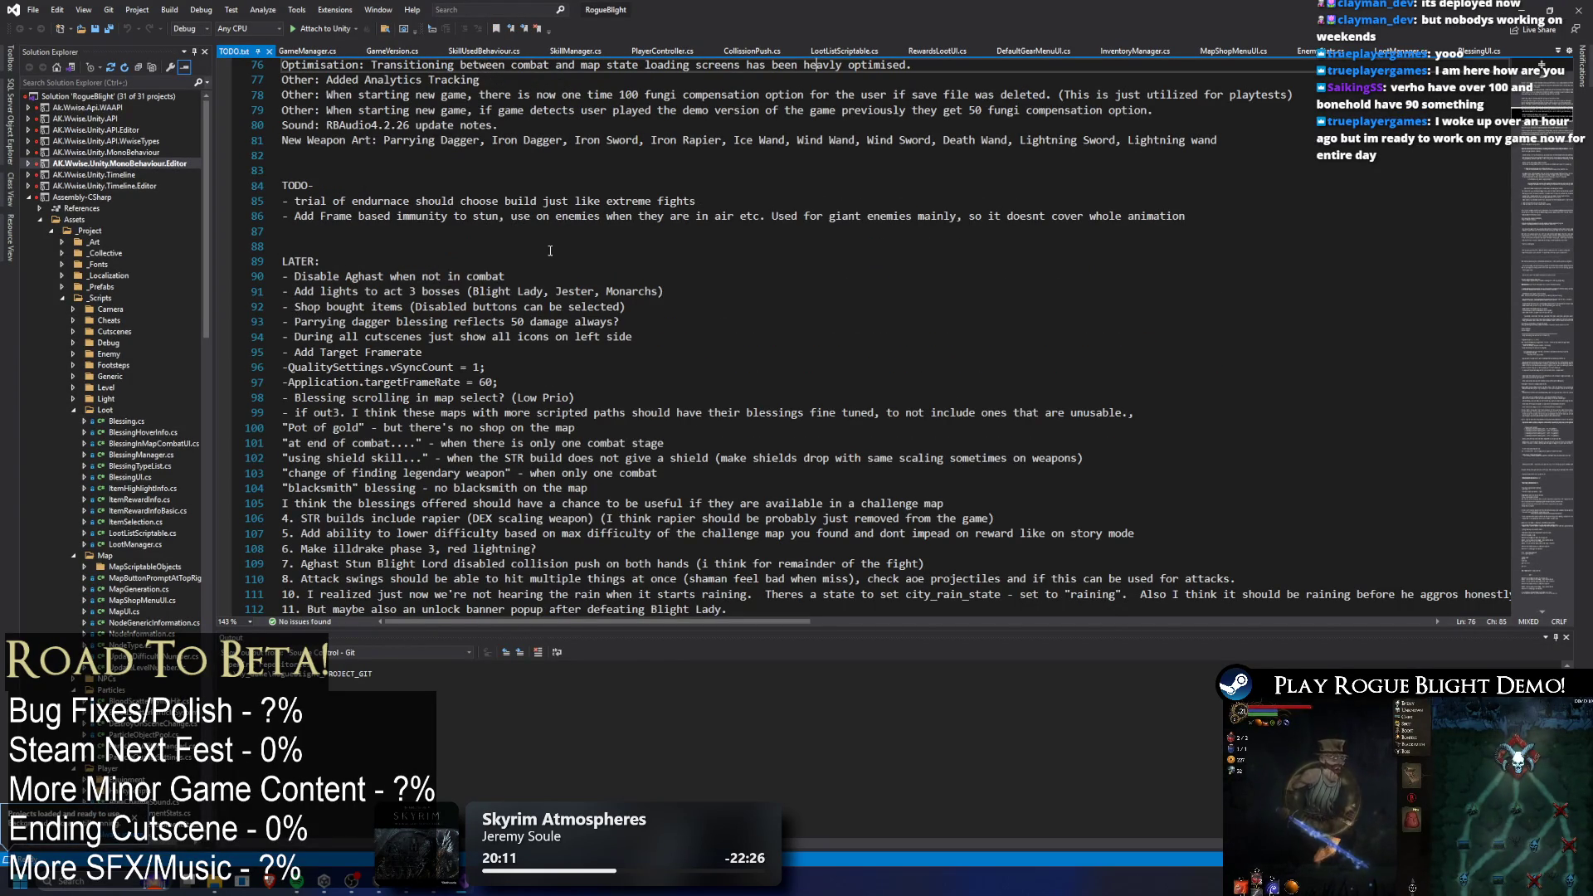
{"action": "scroll", "coordinate": [614, 270], "scroll_direction": "up", "scroll_amount": 2}
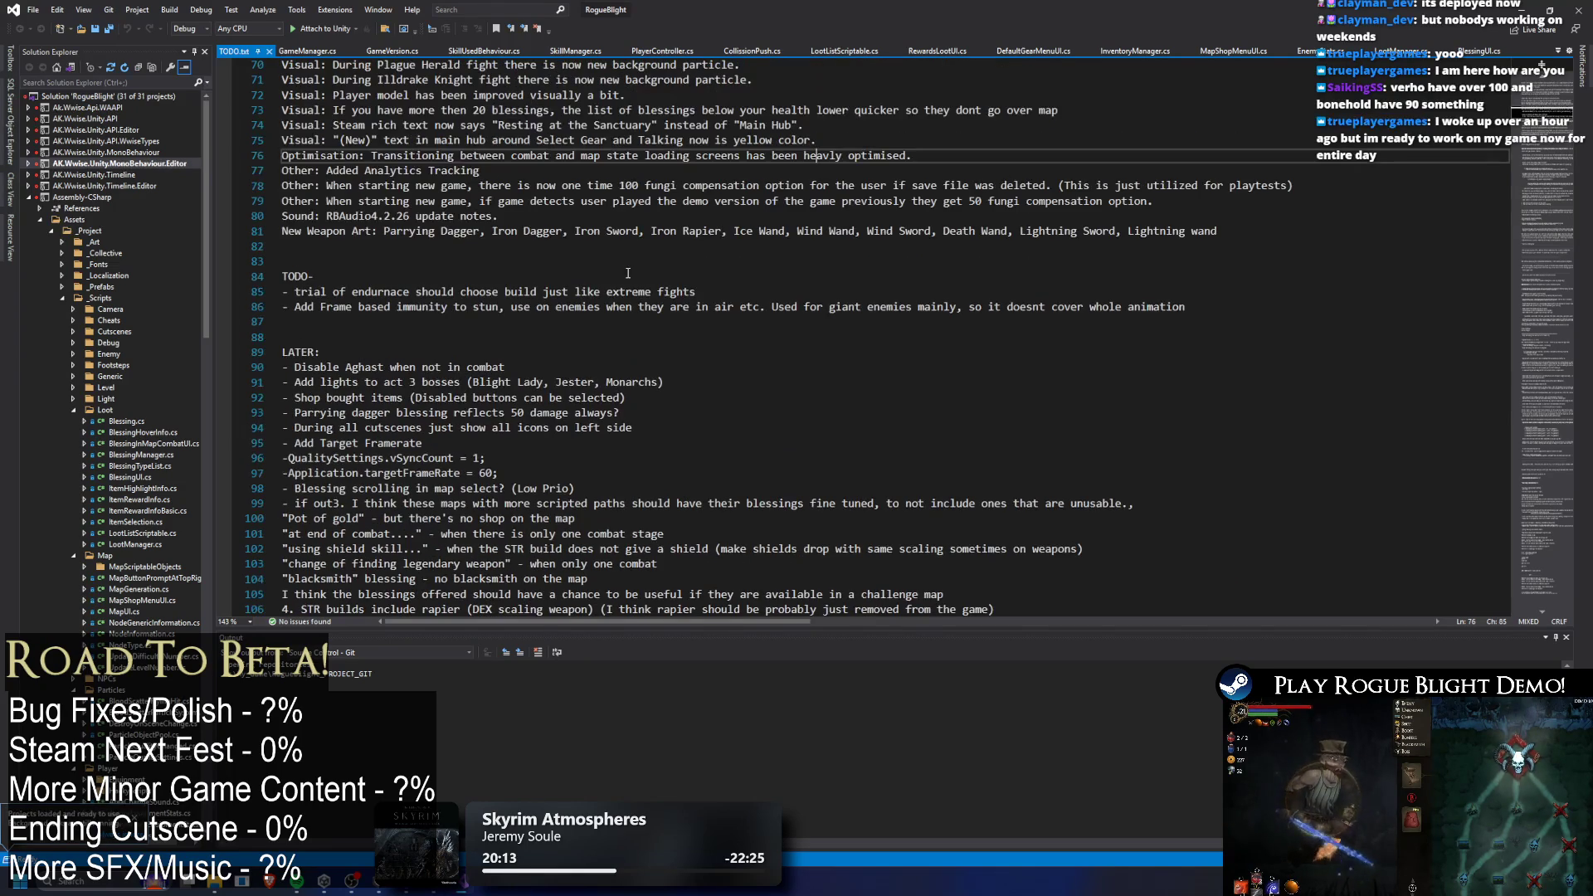
{"action": "left_click", "coordinate": [771, 288]}
{"action": "key", "text": "shift+Home"}
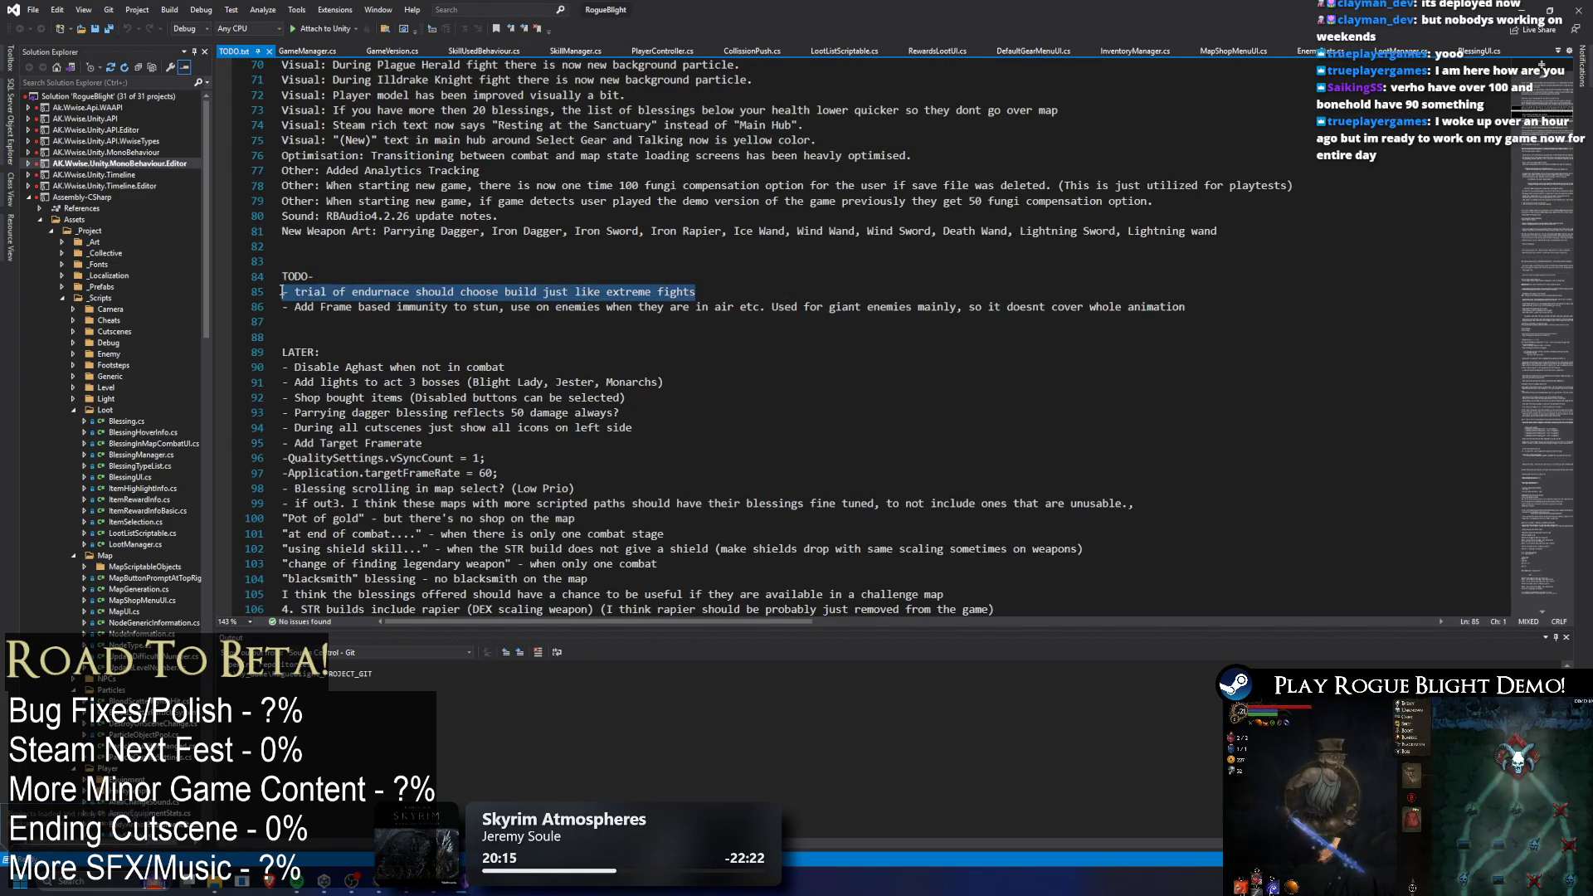
{"action": "key", "text": "BackSpace"}
{"action": "key", "text": "Delete"}
{"action": "key", "text": "Down"}
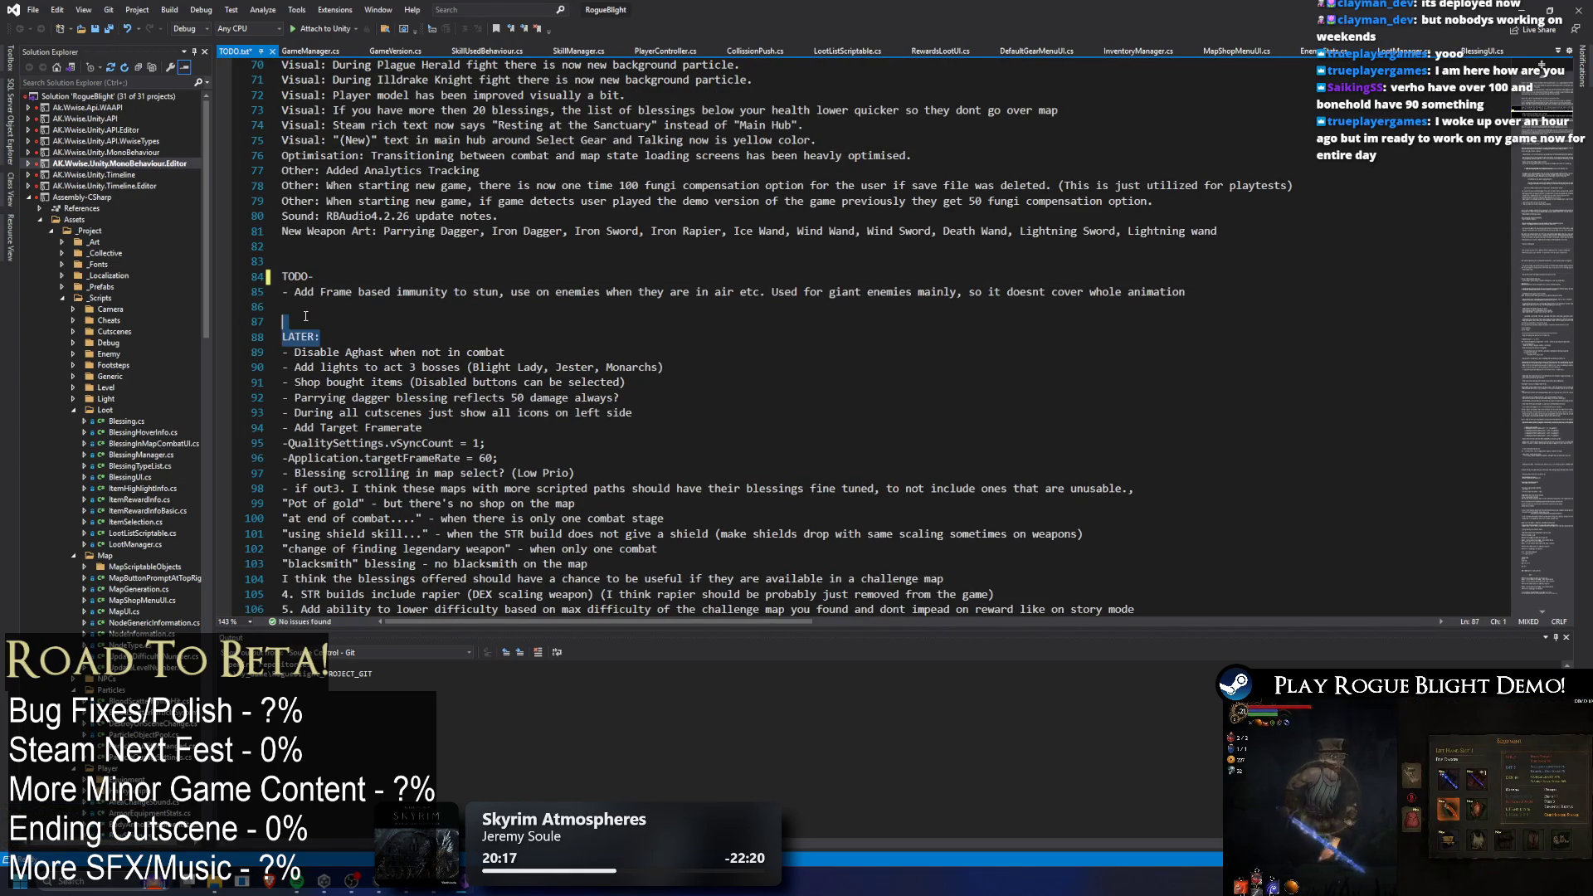
{"action": "key", "text": "Delete"}
{"action": "key", "text": "Delete"}
{"action": "key", "text": "shift+End"}
{"action": "key", "text": "Delete"}
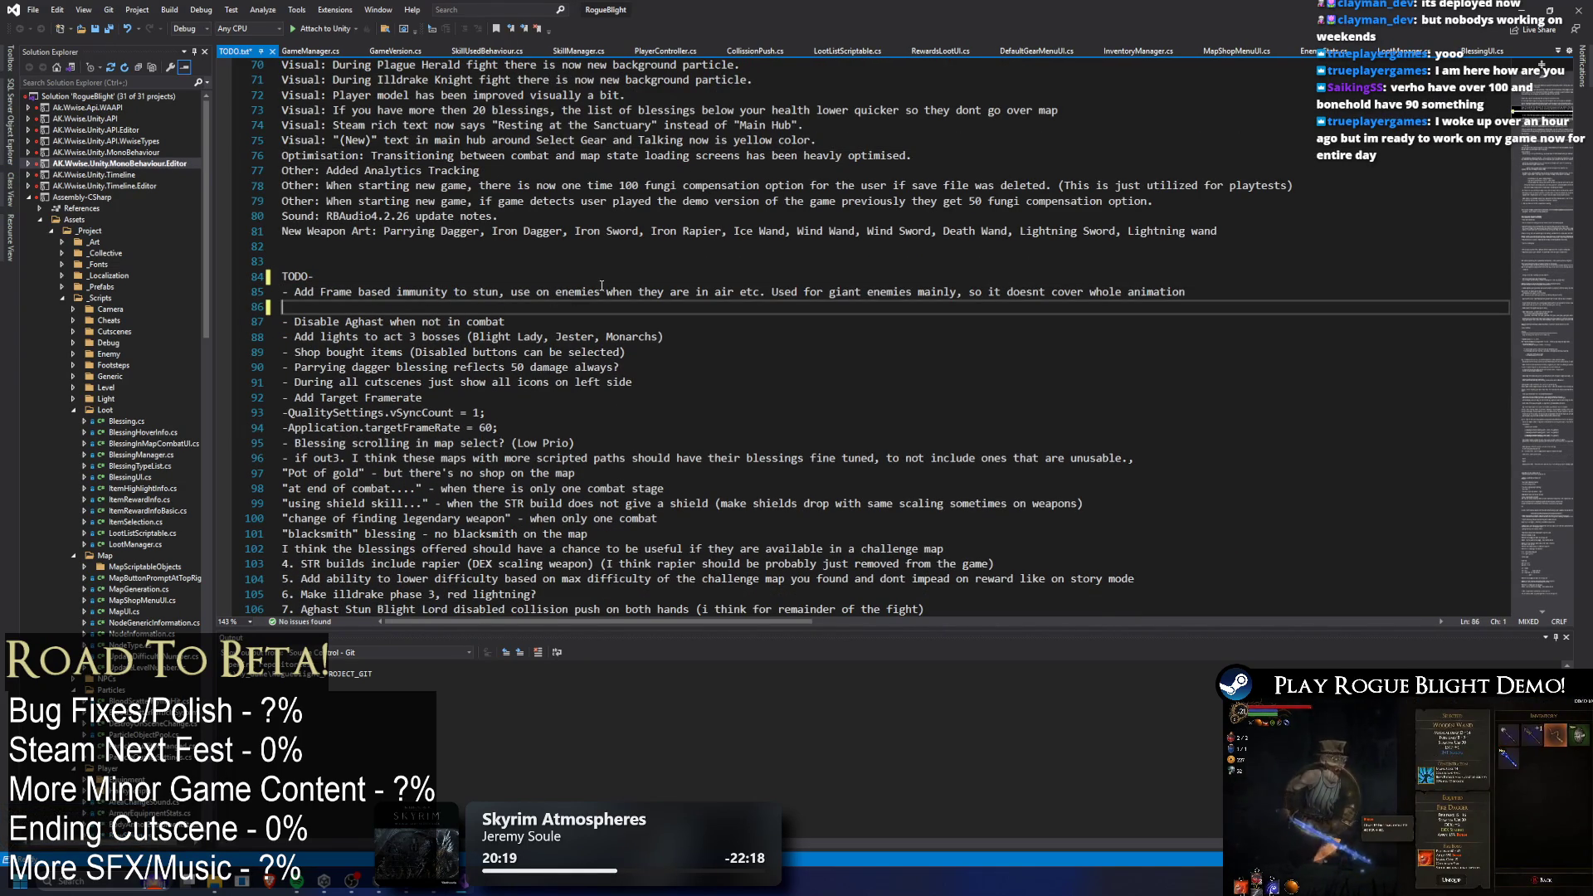
{"action": "key", "text": "BackSpace"}
{"action": "key", "text": "ctrl+s"}
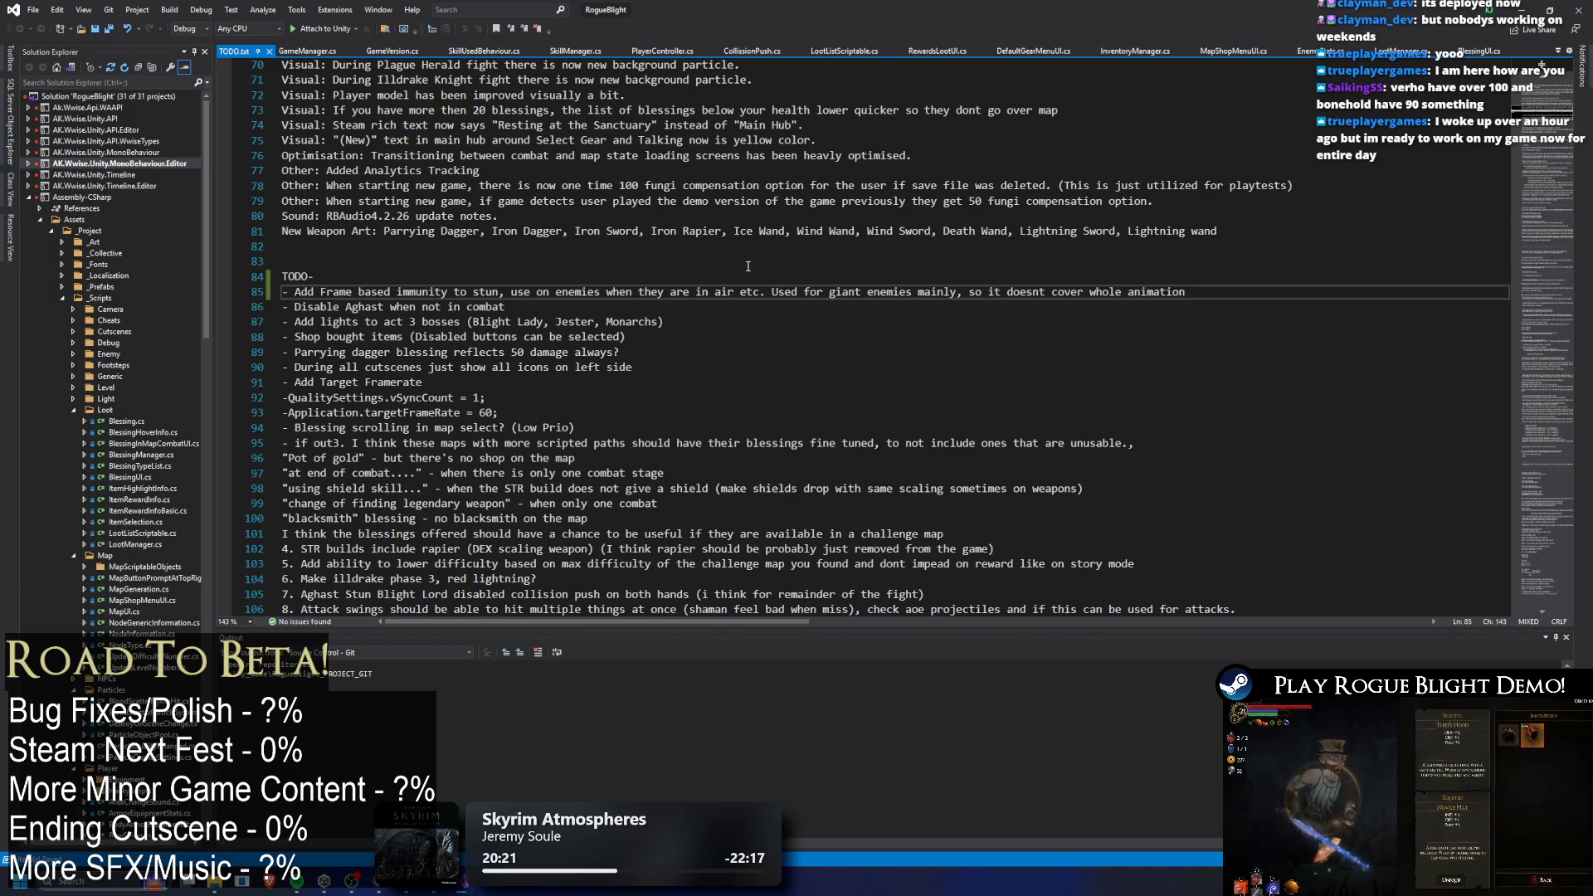
Select the to-do items under TODO- down to line 118 to review them.
{"action": "scroll", "coordinate": [748, 266], "scroll_direction": "down", "scroll_amount": 7}
{"action": "scroll", "coordinate": [751, 332], "scroll_direction": "up", "scroll_amount": 10}
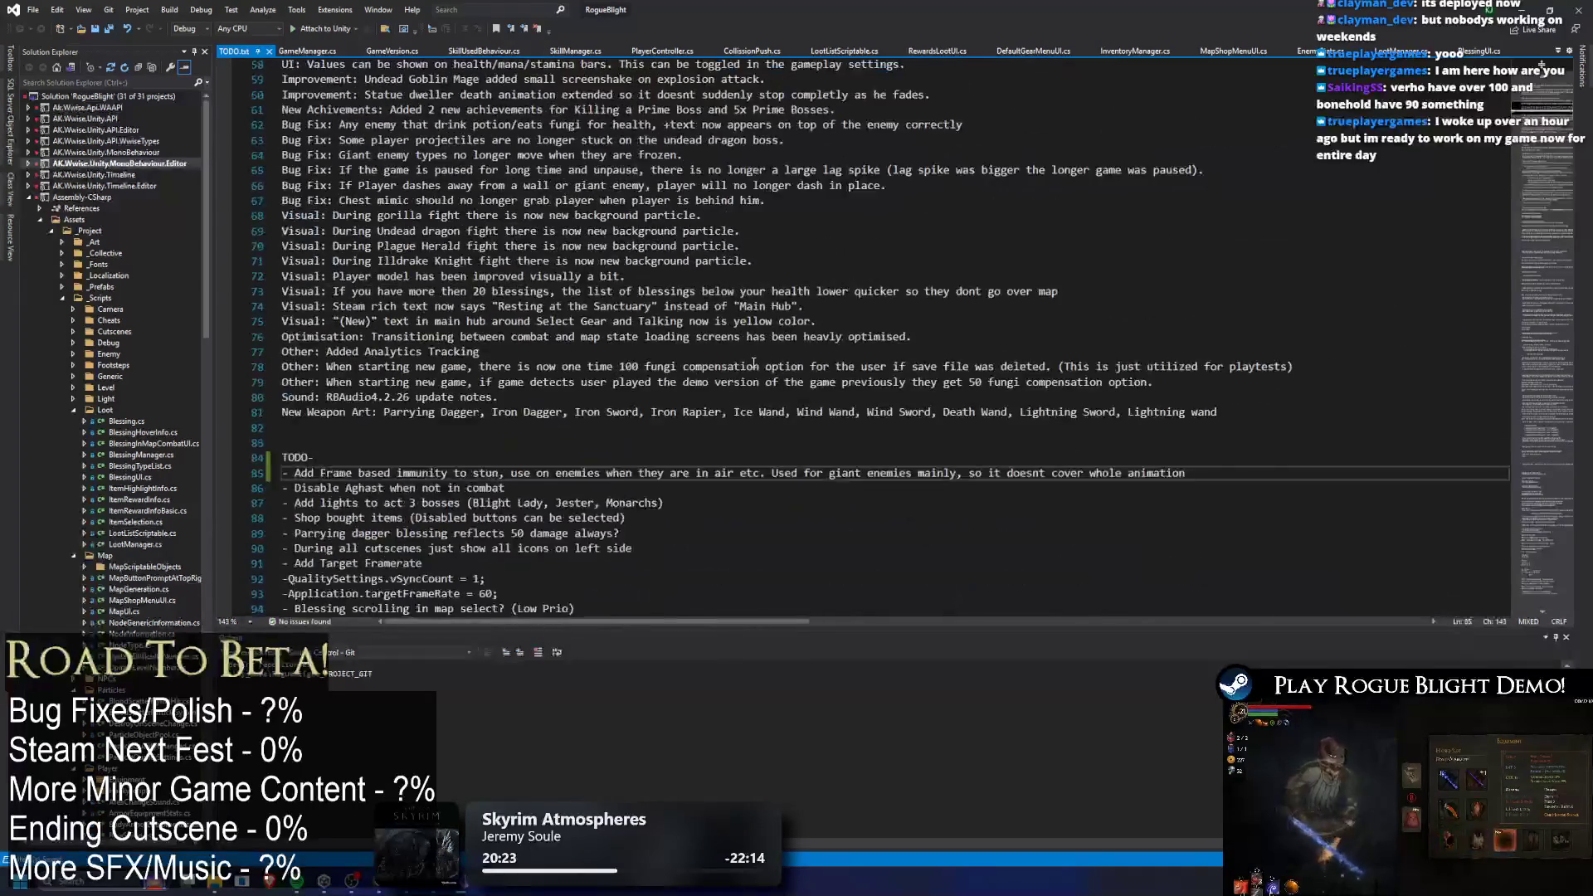
{"action": "scroll", "coordinate": [754, 363], "scroll_direction": "down", "scroll_amount": 4}
{"action": "key", "text": "Home"}
{"action": "key", "text": "shift+Down"}
{"action": "key", "text": "shift+Down"}
{"action": "key", "text": "shift+Down"}
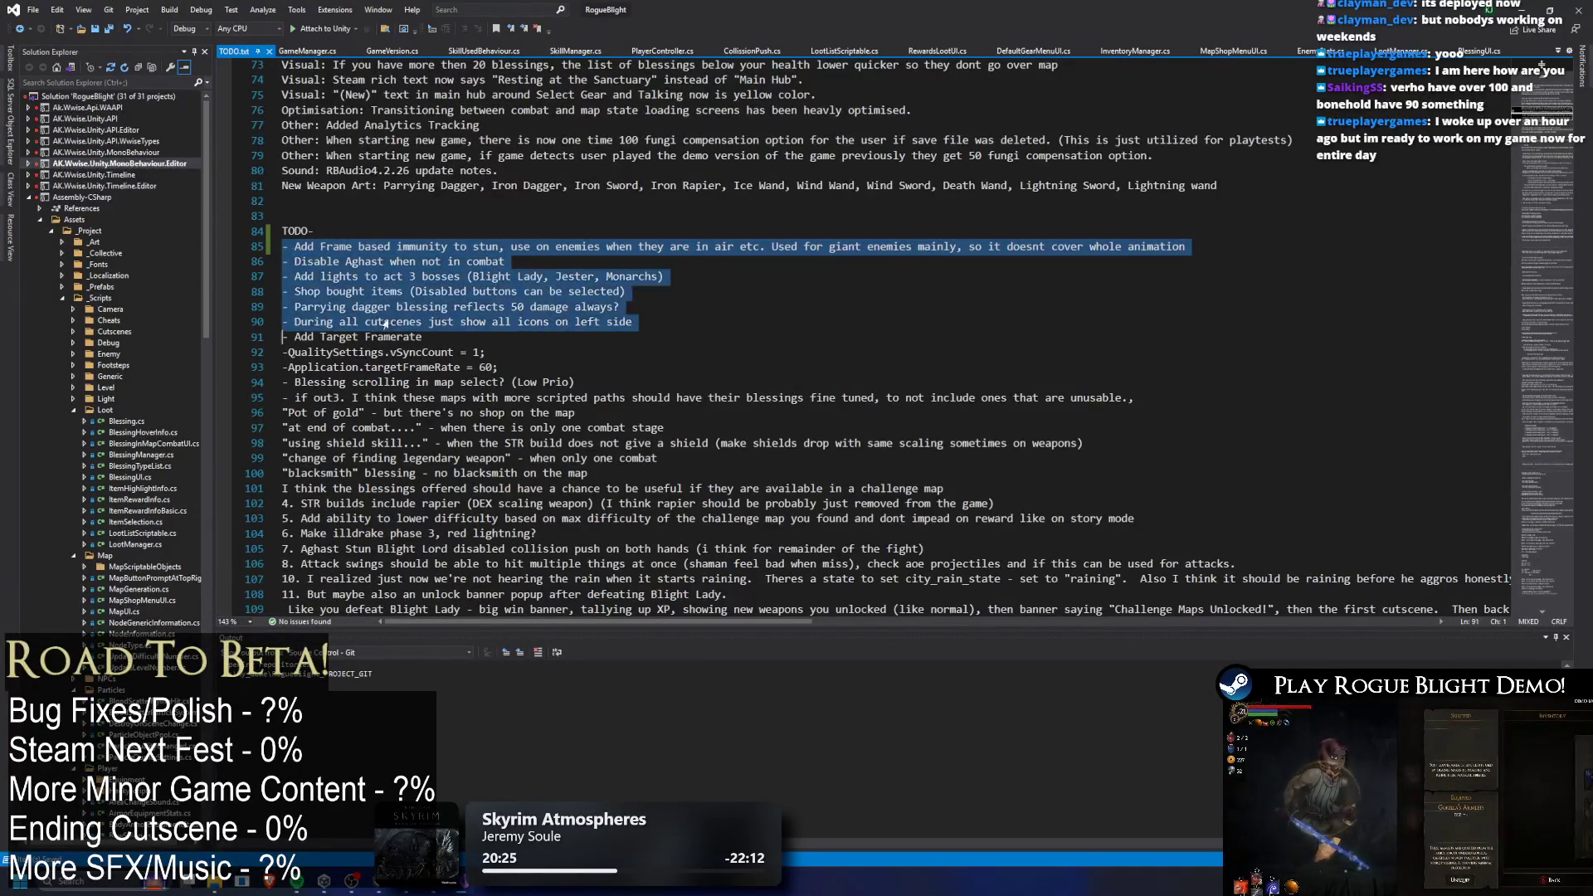
{"action": "scroll", "coordinate": [581, 398], "scroll_direction": "down", "scroll_amount": 4}
{"action": "key", "text": "shift+Down"}
{"action": "key", "text": "shift+Down"}
{"action": "key", "text": "shift+Down"}
{"action": "scroll", "coordinate": [746, 448], "scroll_direction": "down", "scroll_amount": 2}
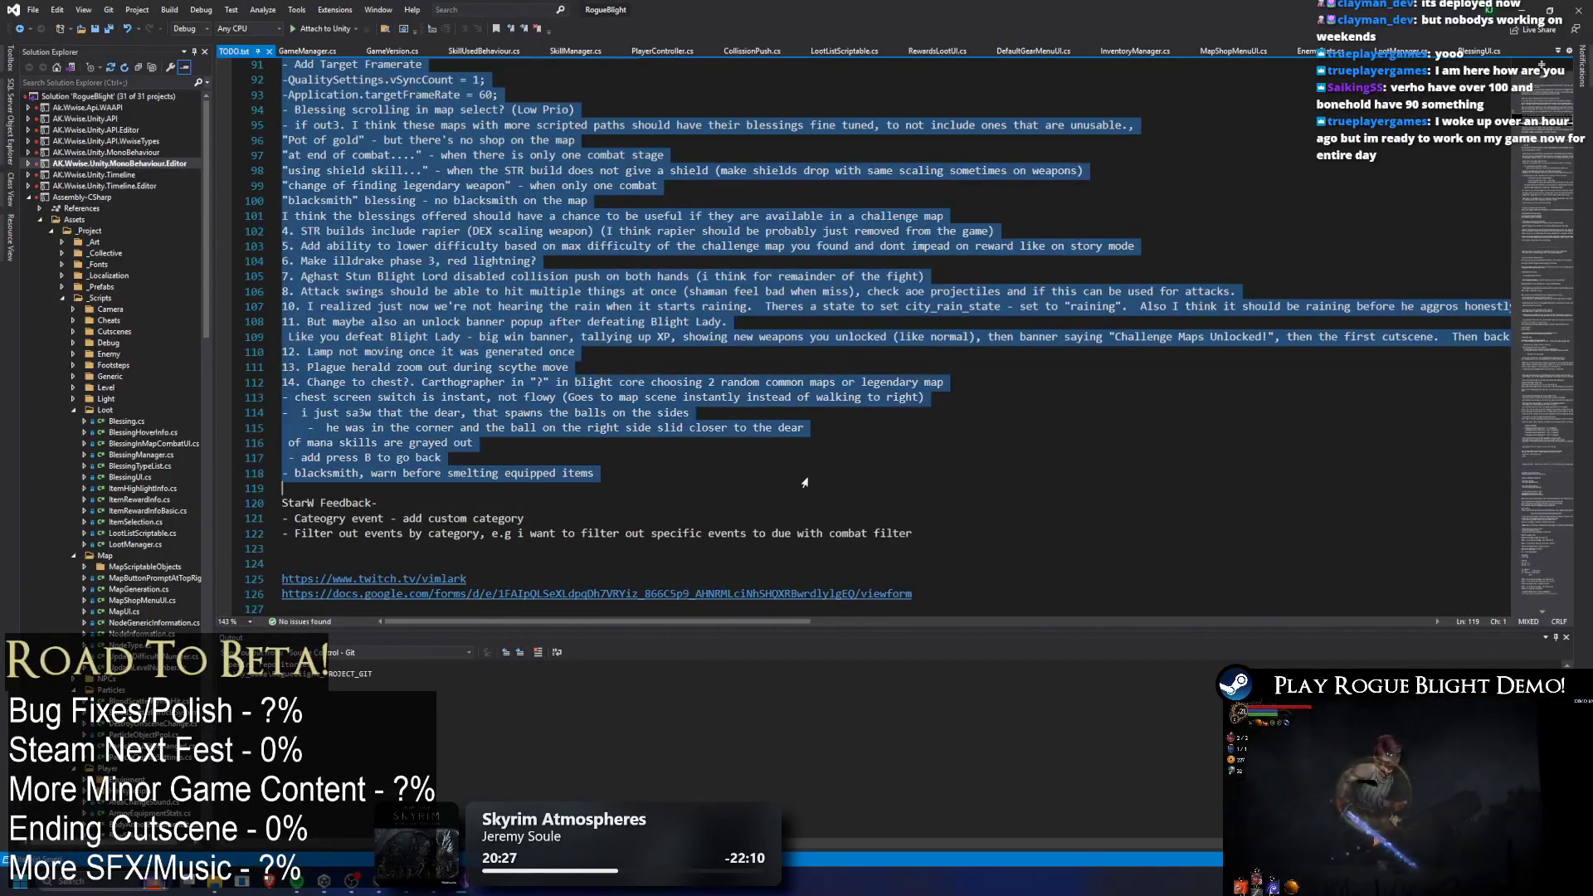
{"action": "scroll", "coordinate": [780, 448], "scroll_direction": "up", "scroll_amount": 4}
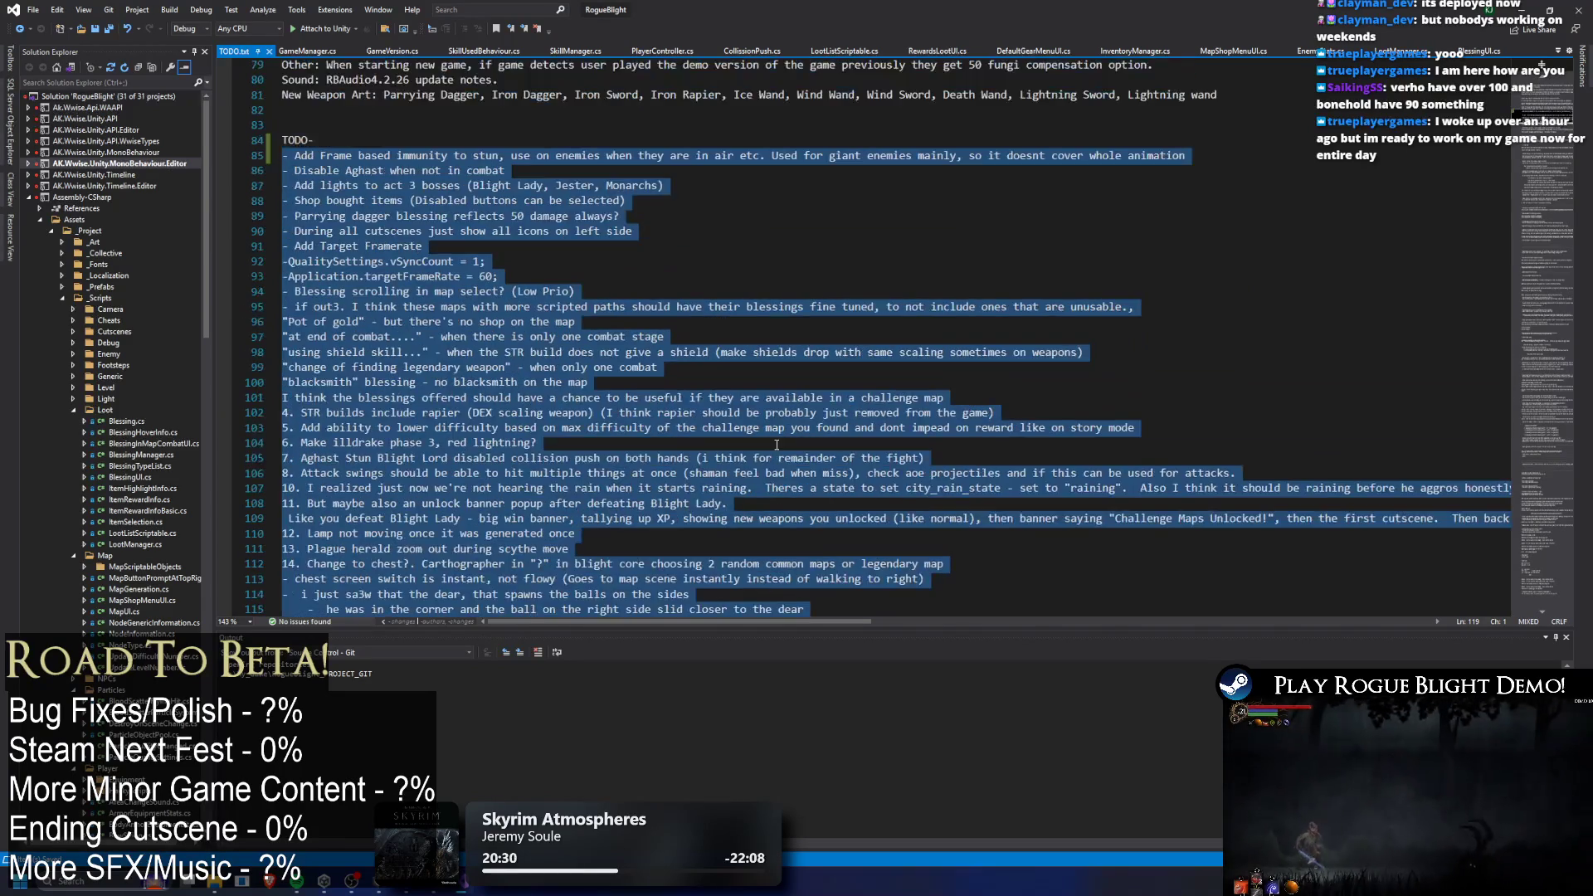
{"action": "scroll", "coordinate": [776, 444], "scroll_direction": "down", "scroll_amount": 1}
{"action": "scroll", "coordinate": [779, 440], "scroll_direction": "down", "scroll_amount": 1}
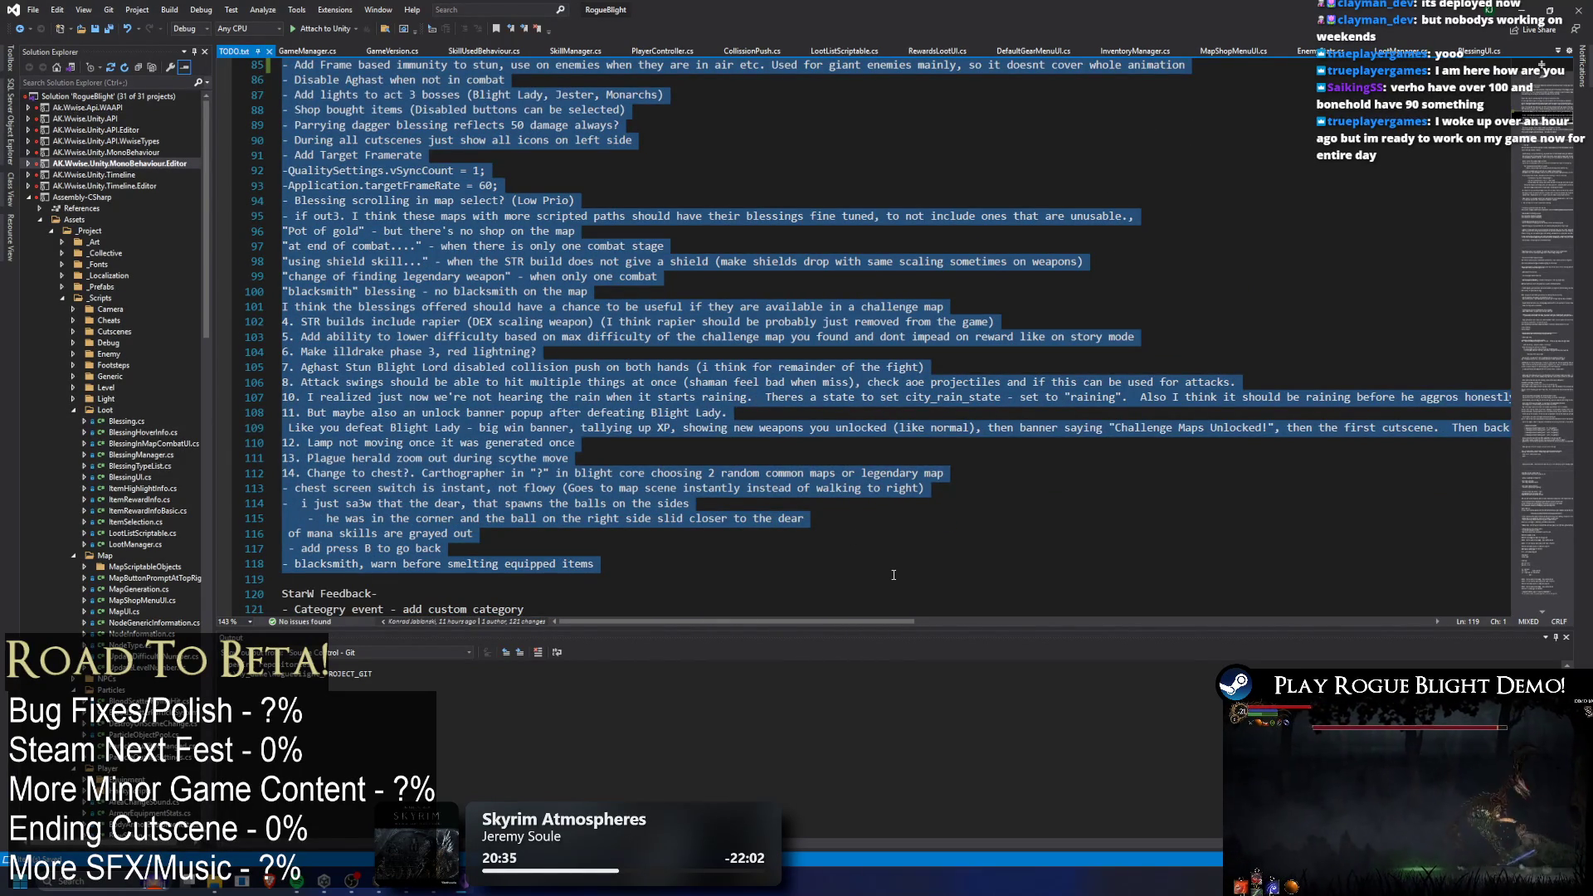
{"action": "scroll", "coordinate": [917, 574], "scroll_direction": "up", "scroll_amount": 1}
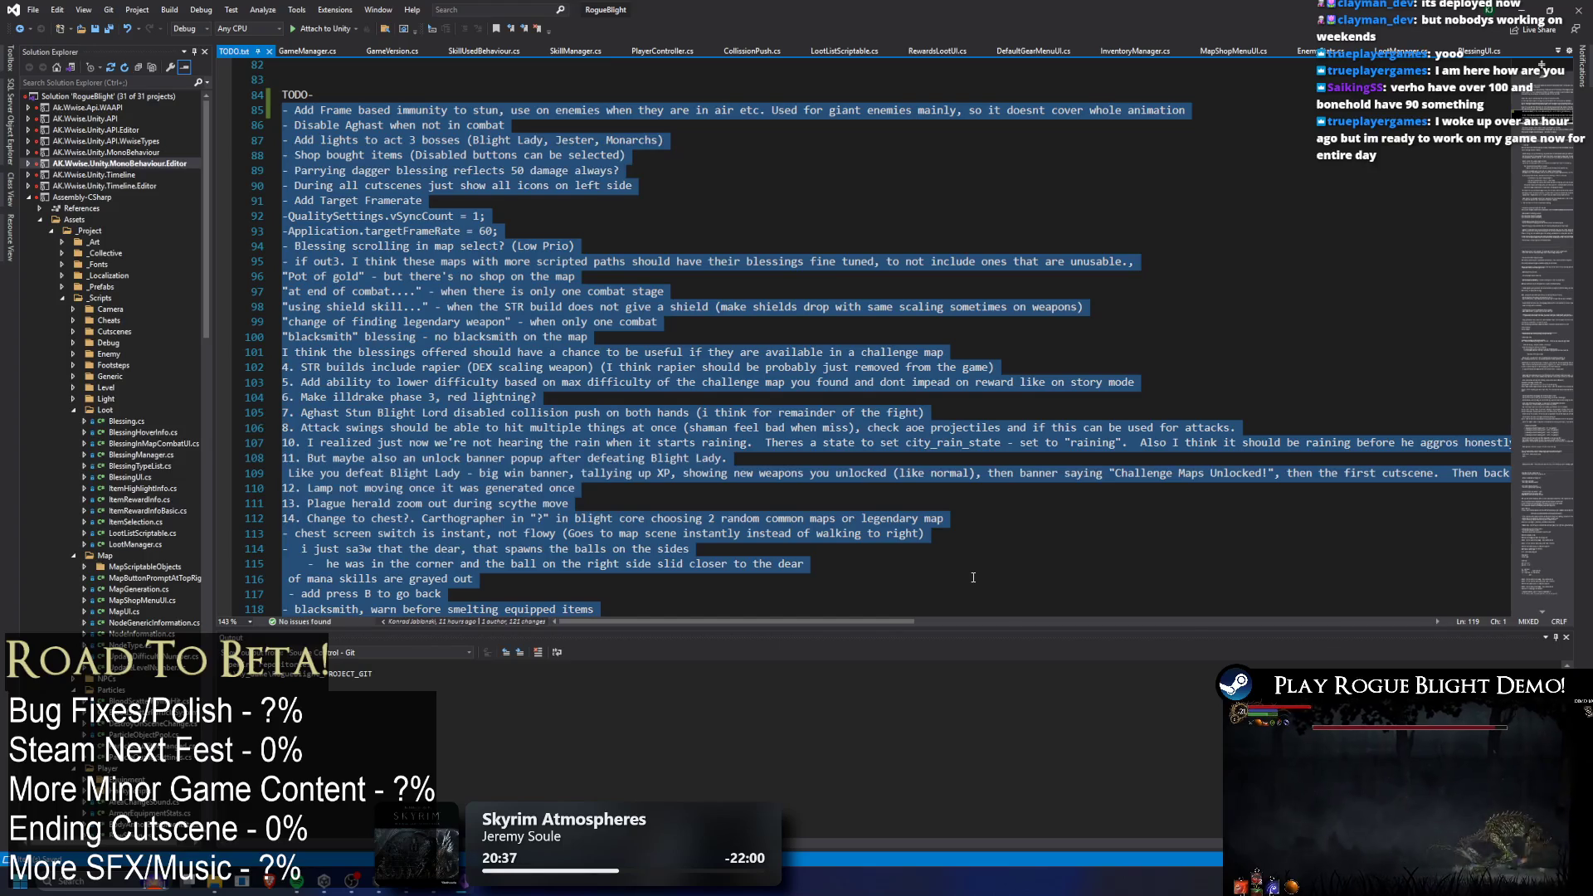
{"action": "left_click", "coordinate": [771, 155]}
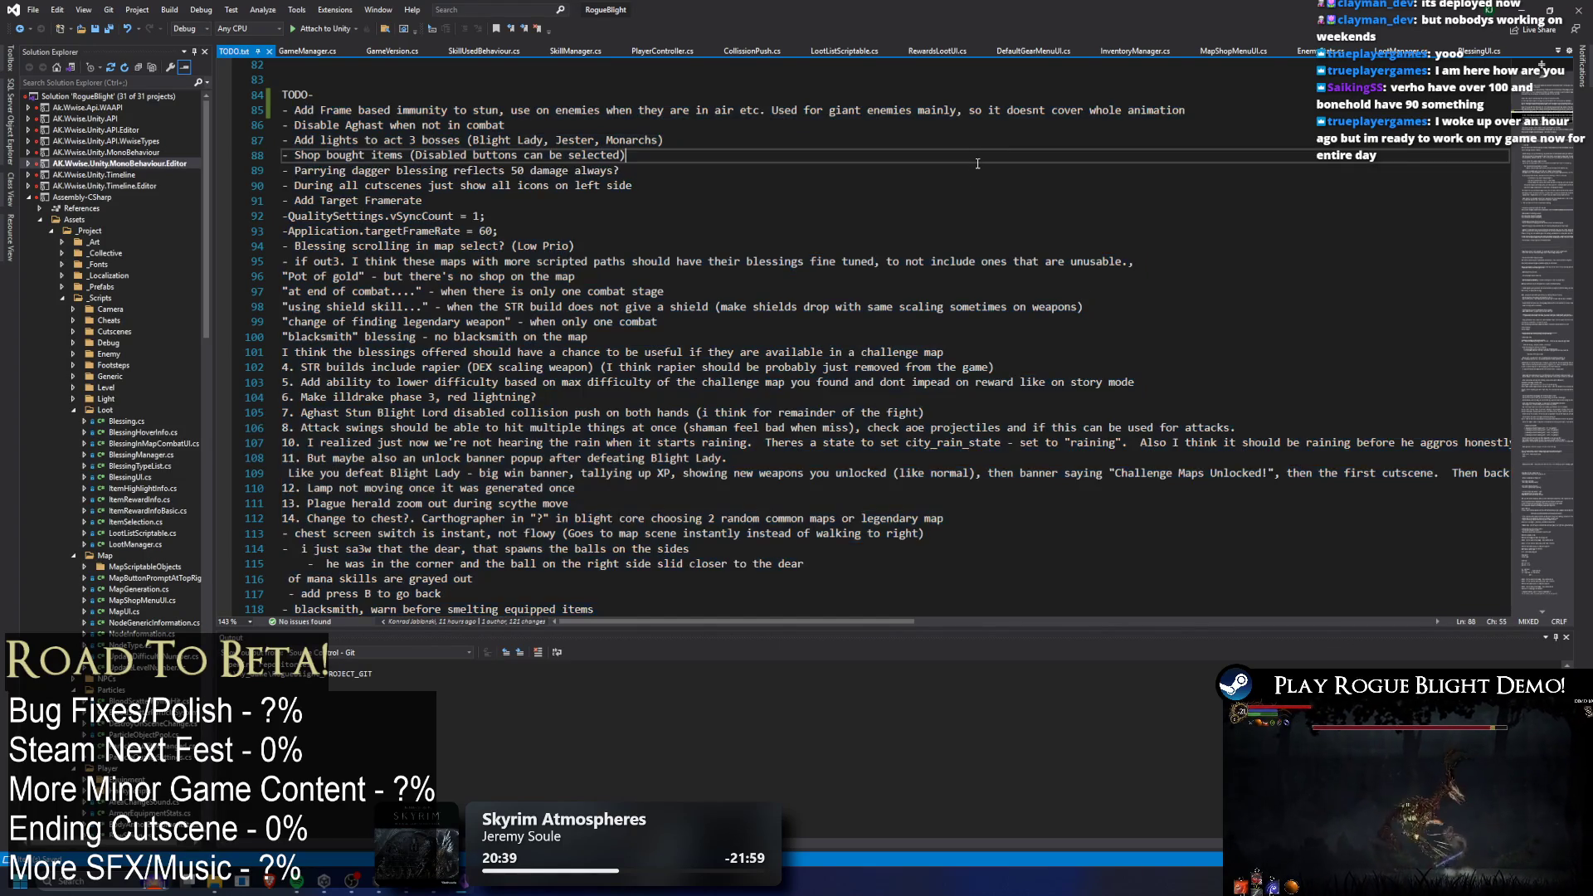
Read through the release notes, then minimize Visual Studio to reveal Unity.
{"action": "scroll", "coordinate": [775, 219], "scroll_direction": "up", "scroll_amount": 6}
{"action": "scroll", "coordinate": [772, 207], "scroll_direction": "down", "scroll_amount": 2}
{"action": "left_click", "coordinate": [762, 186]}
{"action": "mouse_move", "coordinate": [1018, 260]}
{"action": "left_mouse_down"}
{"action": "mouse_move", "coordinate": [747, 183]}
{"action": "mouse_move", "coordinate": [498, 66]}
{"action": "mouse_move", "coordinate": [348, 67]}
{"action": "mouse_move", "coordinate": [296, 213]}
{"action": "mouse_move", "coordinate": [299, 66]}
{"action": "mouse_move", "coordinate": [315, 199]}
{"action": "mouse_move", "coordinate": [282, 94]}
{"action": "left_mouse_up"}
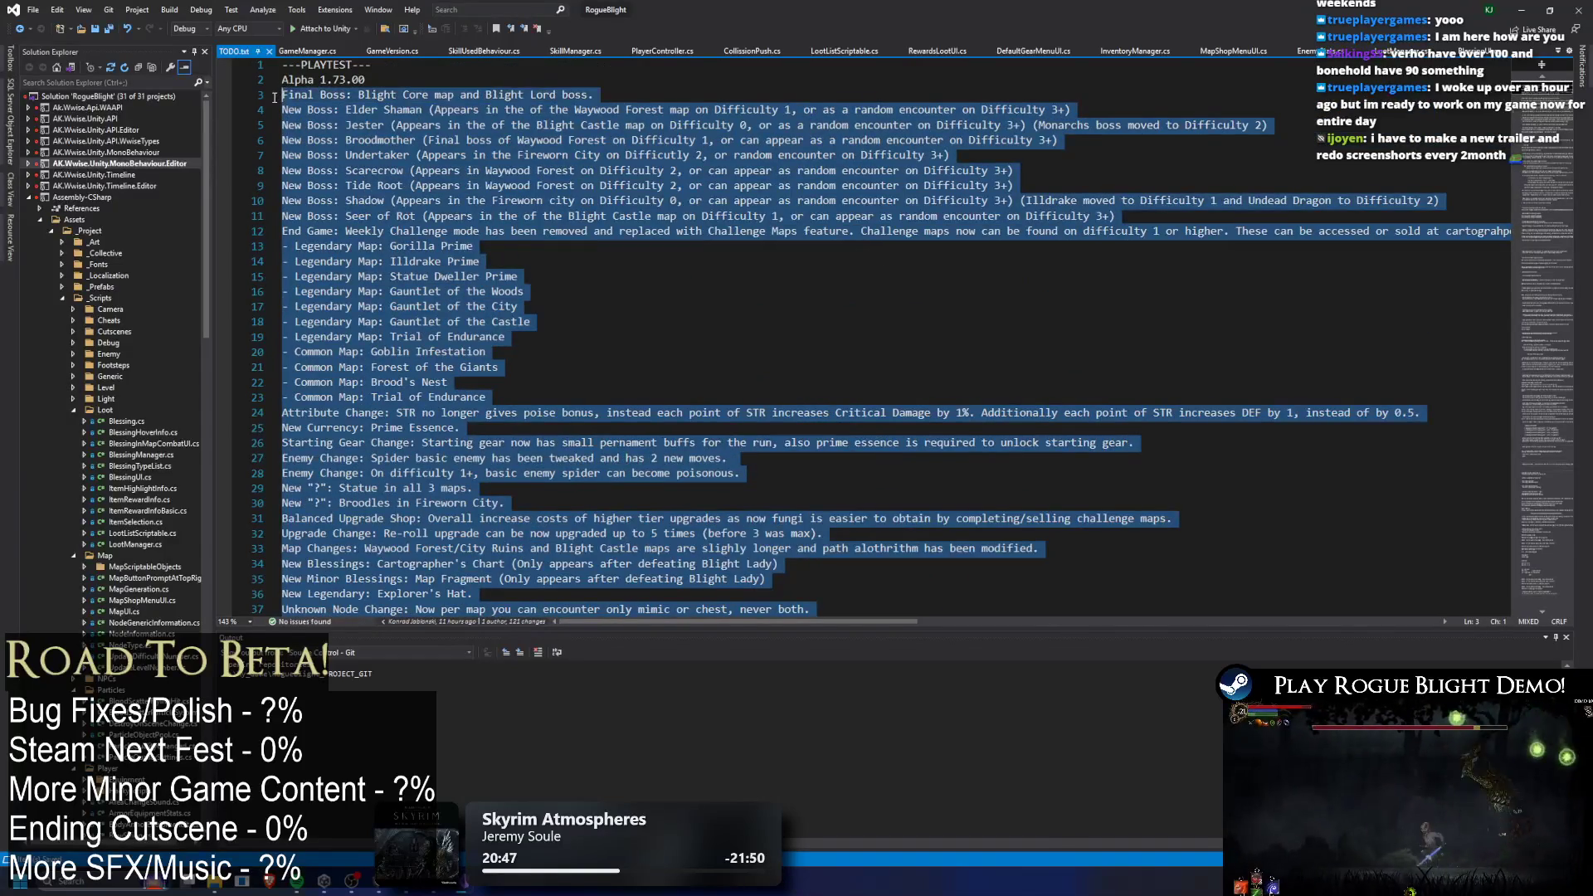
{"action": "scroll", "coordinate": [587, 155], "scroll_direction": "down", "scroll_amount": 16}
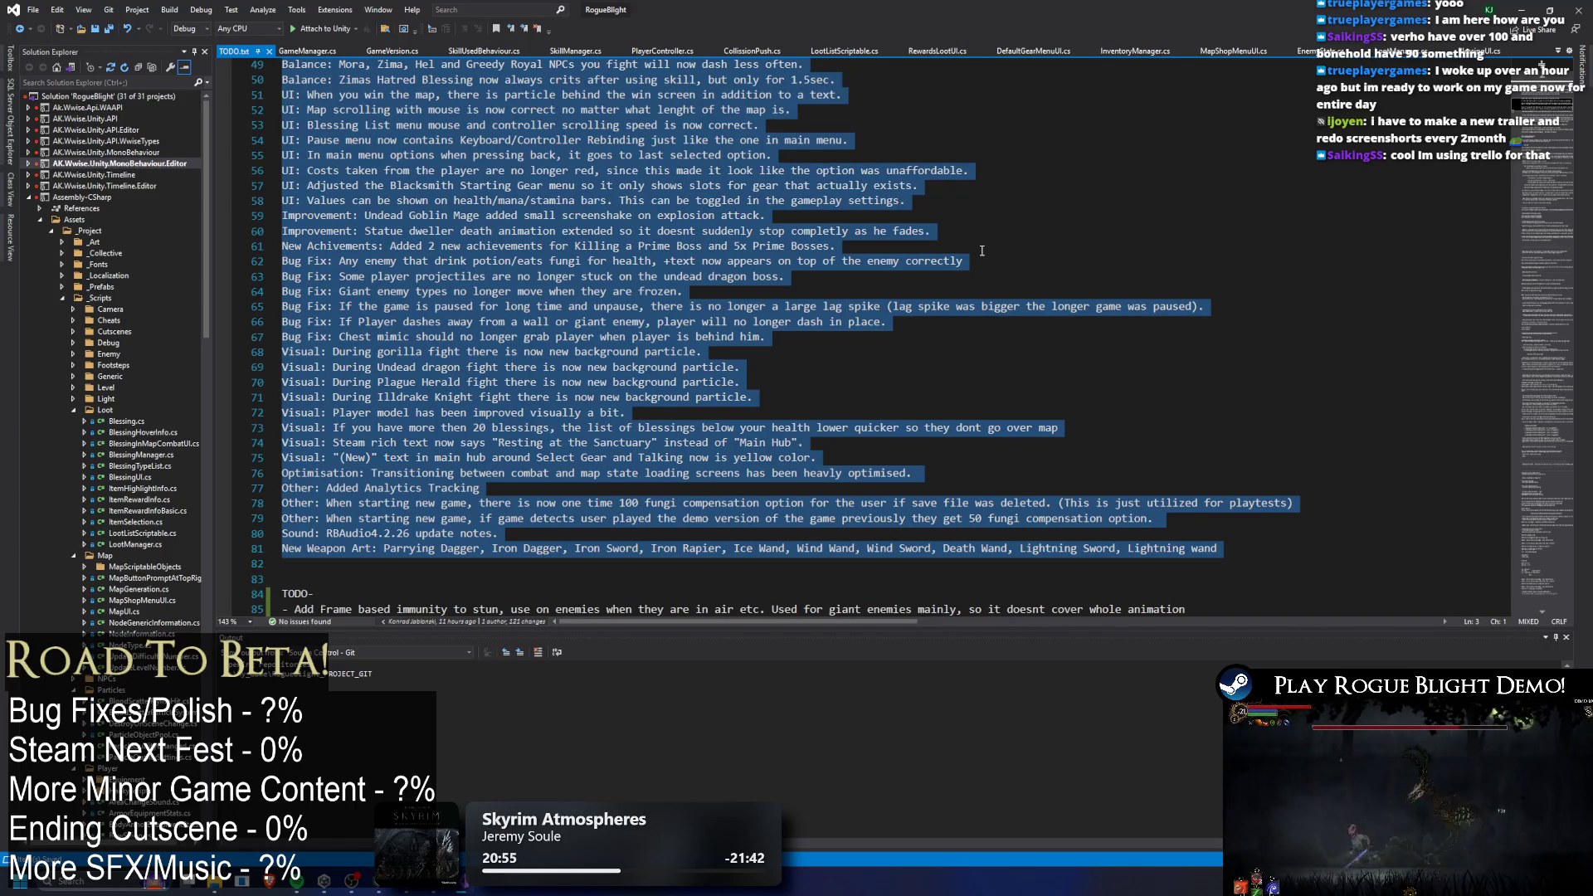
{"action": "scroll", "coordinate": [673, 265], "scroll_direction": "down", "scroll_amount": 14}
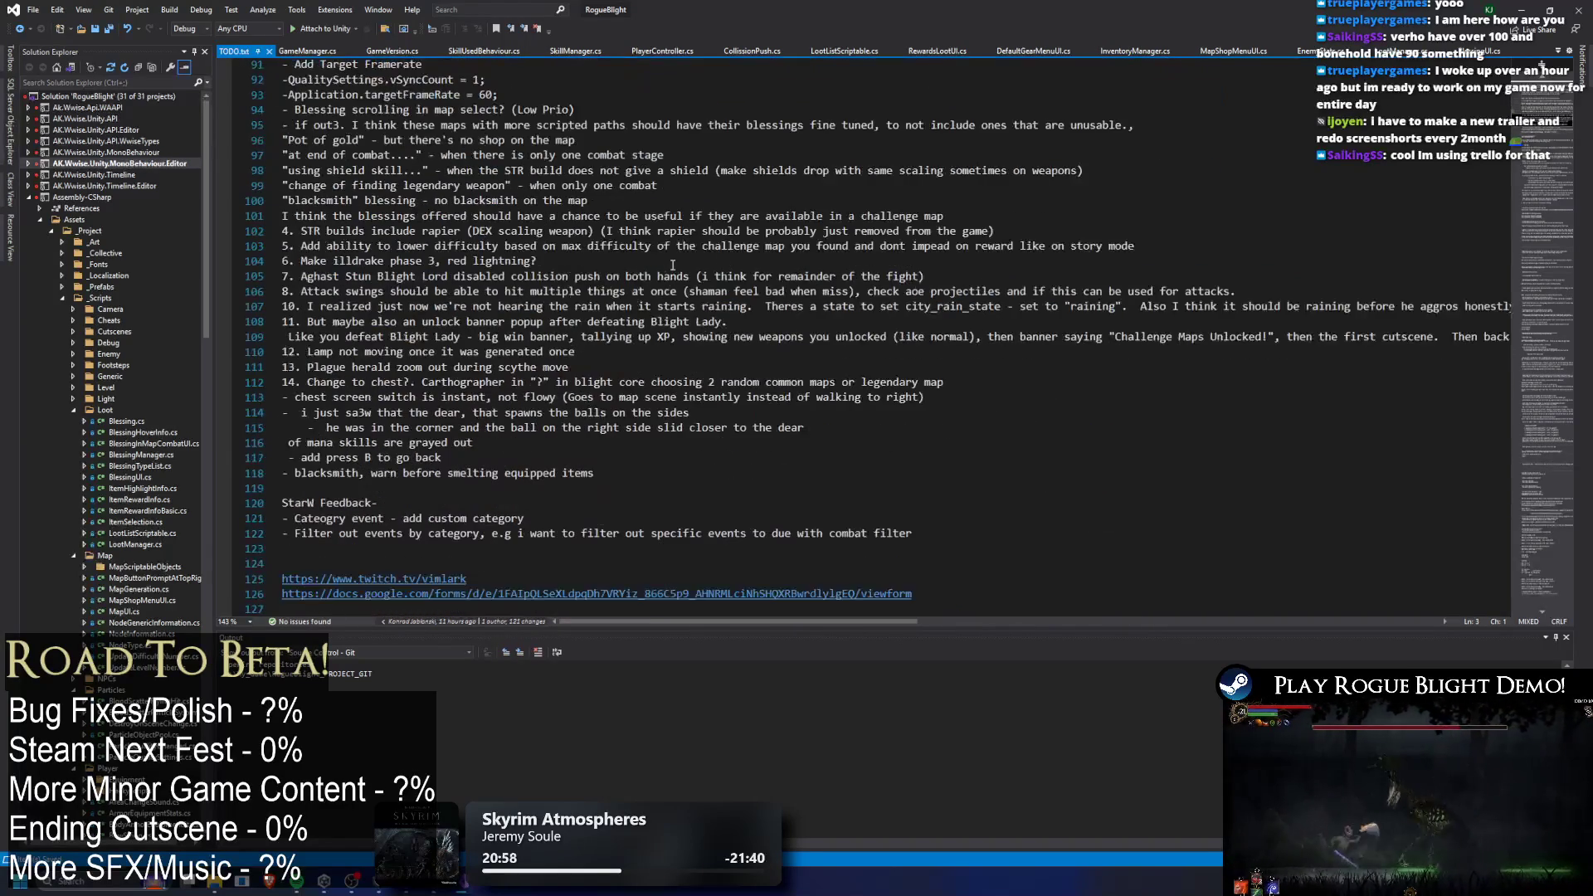
{"action": "mouse_move", "coordinate": [1544, 166]}
{"action": "left_mouse_down"}
{"action": "mouse_move", "coordinate": [1544, 443]}
{"action": "mouse_move", "coordinate": [1518, 585]}
{"action": "mouse_move", "coordinate": [1527, 62]}
{"action": "left_mouse_up"}
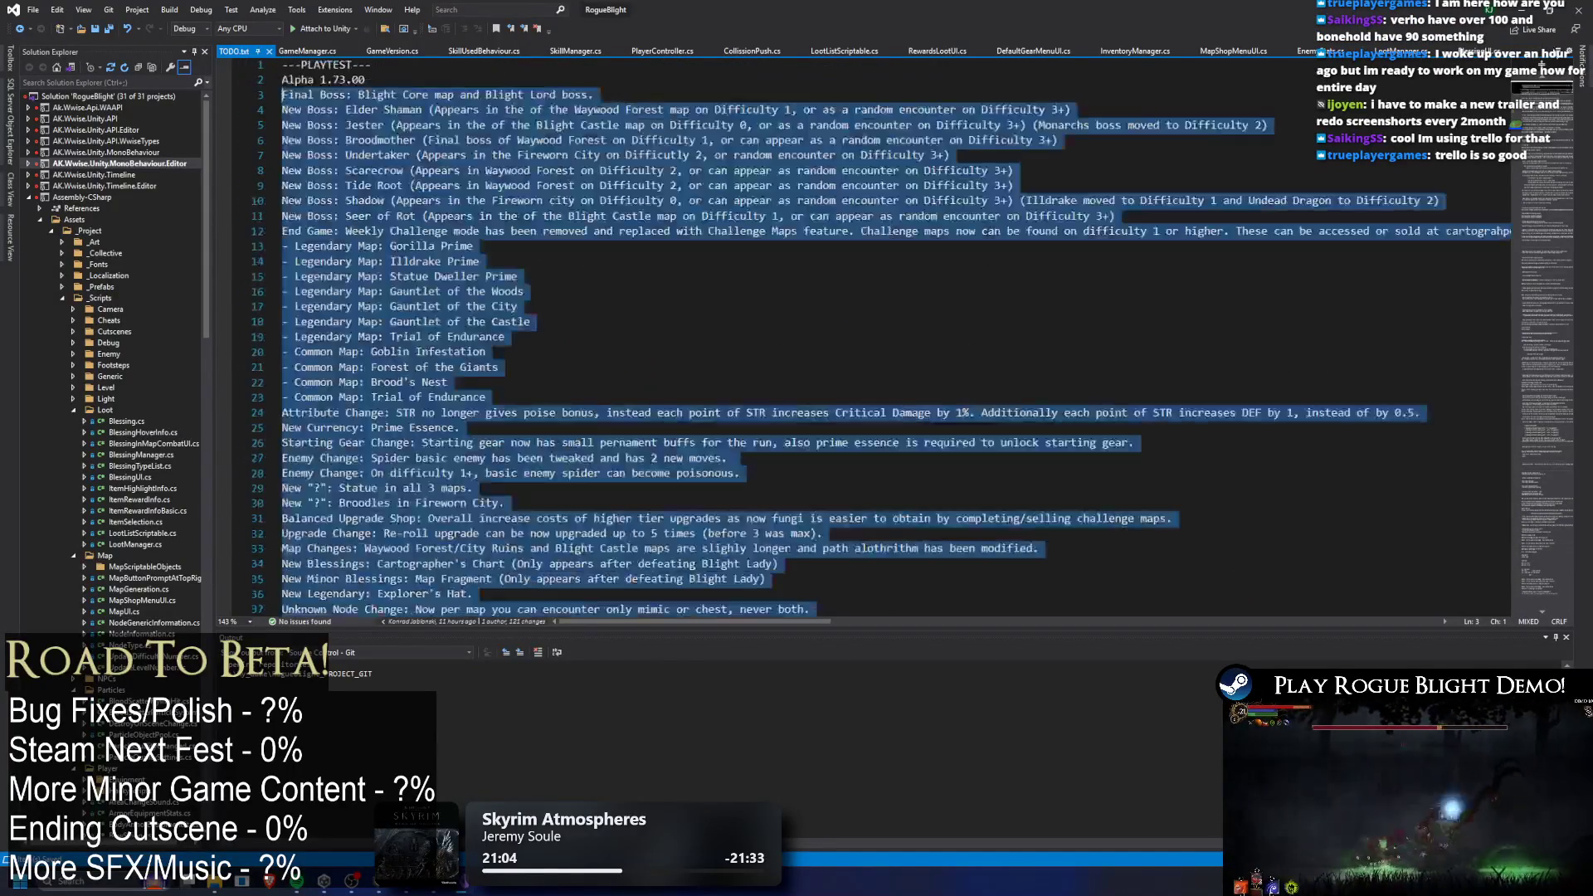
{"action": "scroll", "coordinate": [872, 272], "scroll_direction": "down", "scroll_amount": 20}
{"action": "scroll", "coordinate": [776, 216], "scroll_direction": "up", "scroll_amount": 2}
{"action": "scroll", "coordinate": [776, 216], "scroll_direction": "down", "scroll_amount": 4}
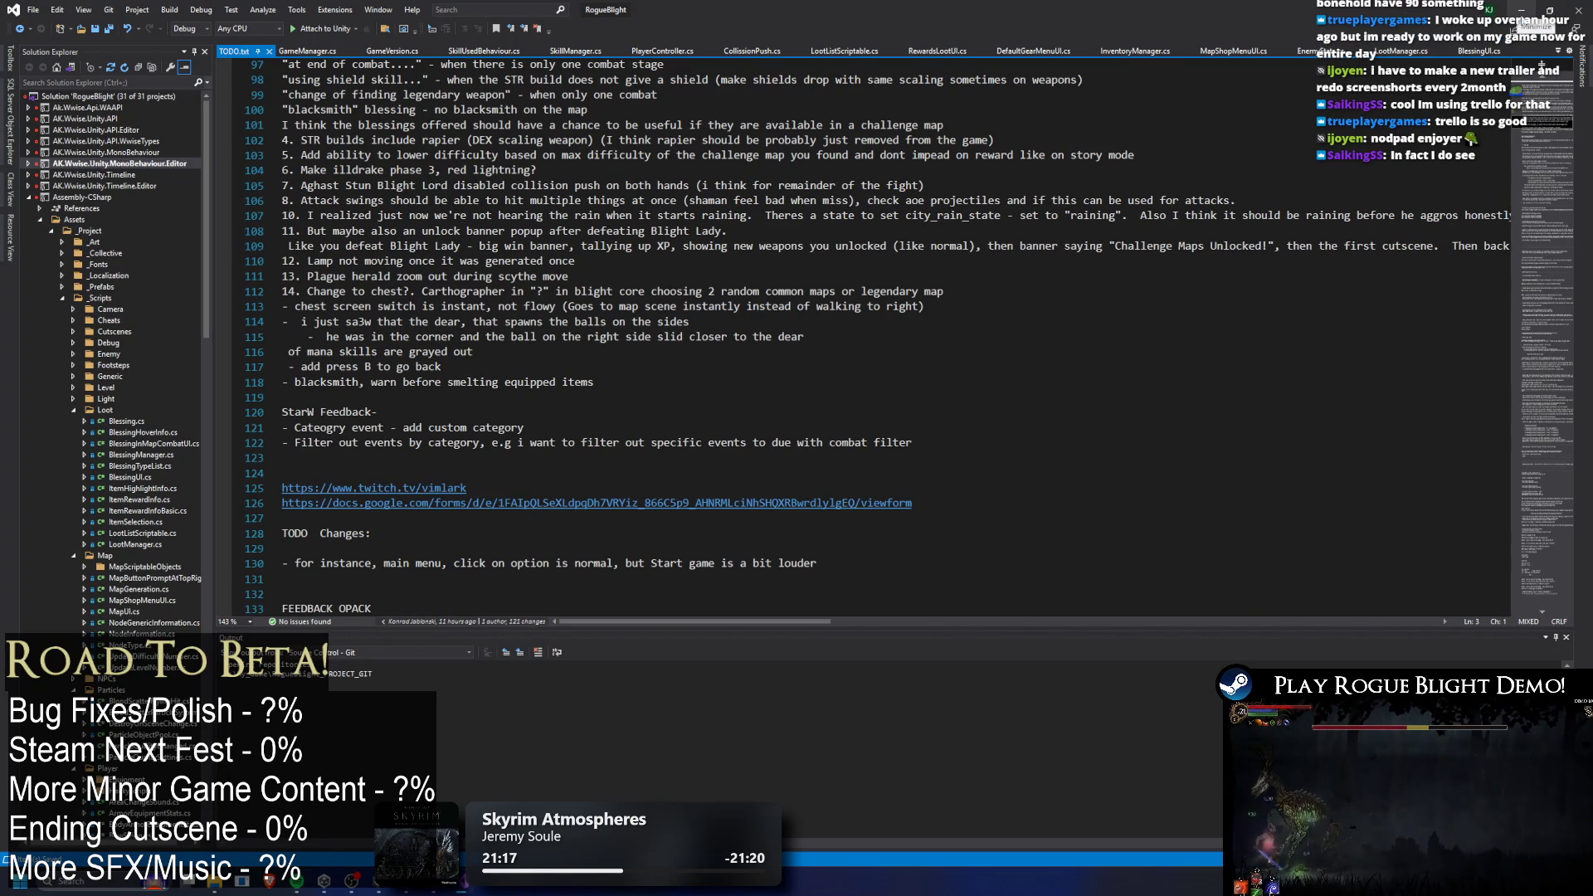
{"action": "left_click", "coordinate": [1522, 10]}
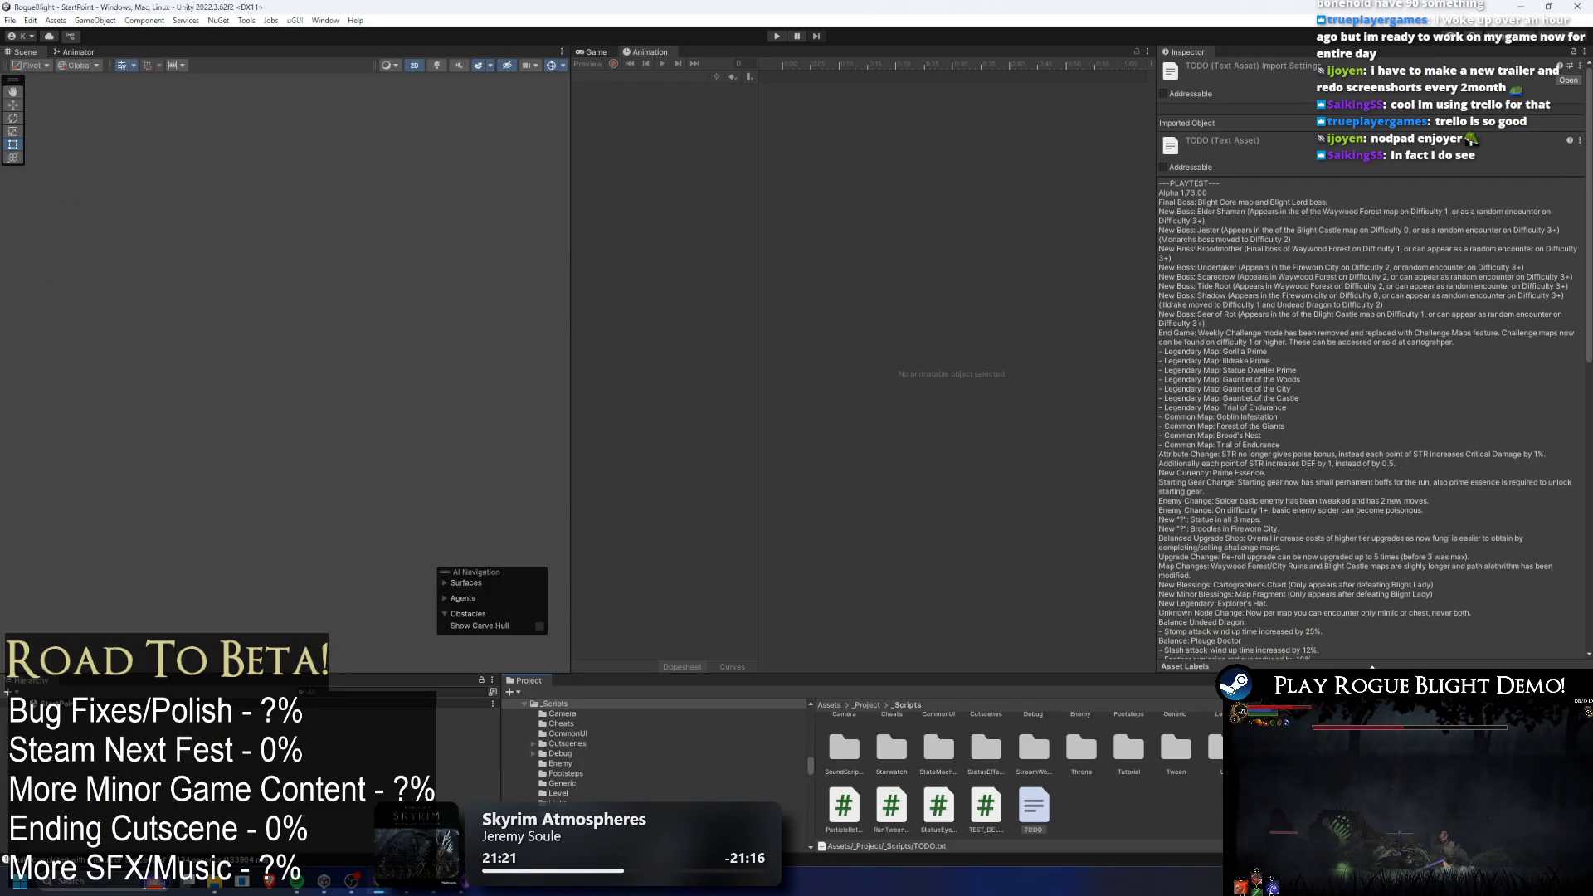
Launch DaVinci Resolve by searching 'dav' in the Windows Start menu.
{"action": "key", "text": "super"}
{"action": "type", "text": "dav"}
{"action": "key", "text": "Return"}
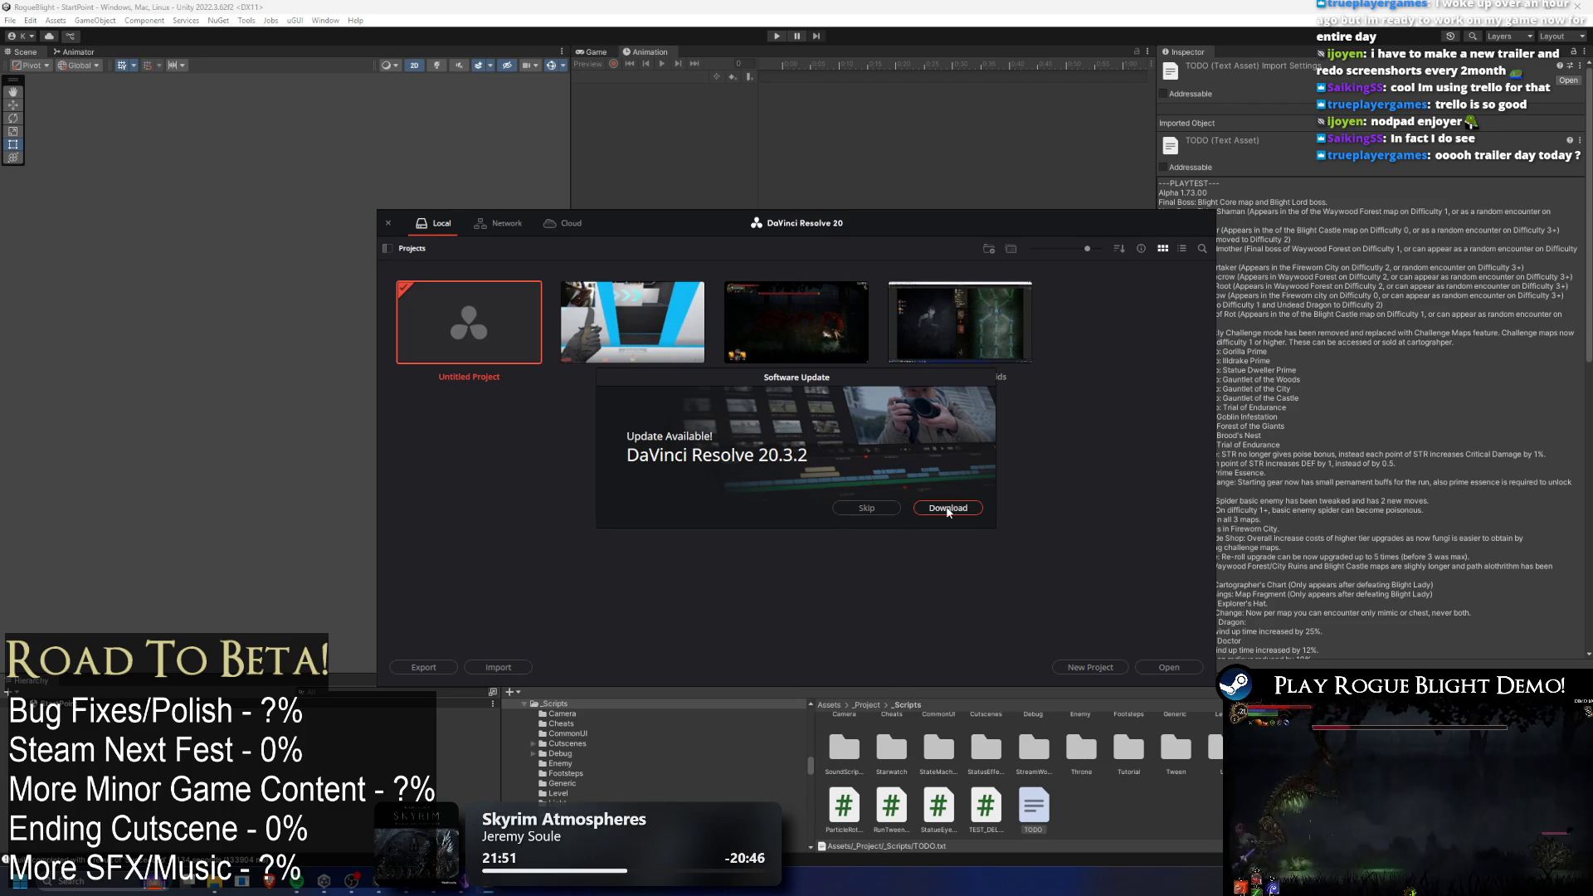
Dismiss the DaVinci Resolve 20.3.2 update offer.
{"action": "left_click", "coordinate": [864, 507]}
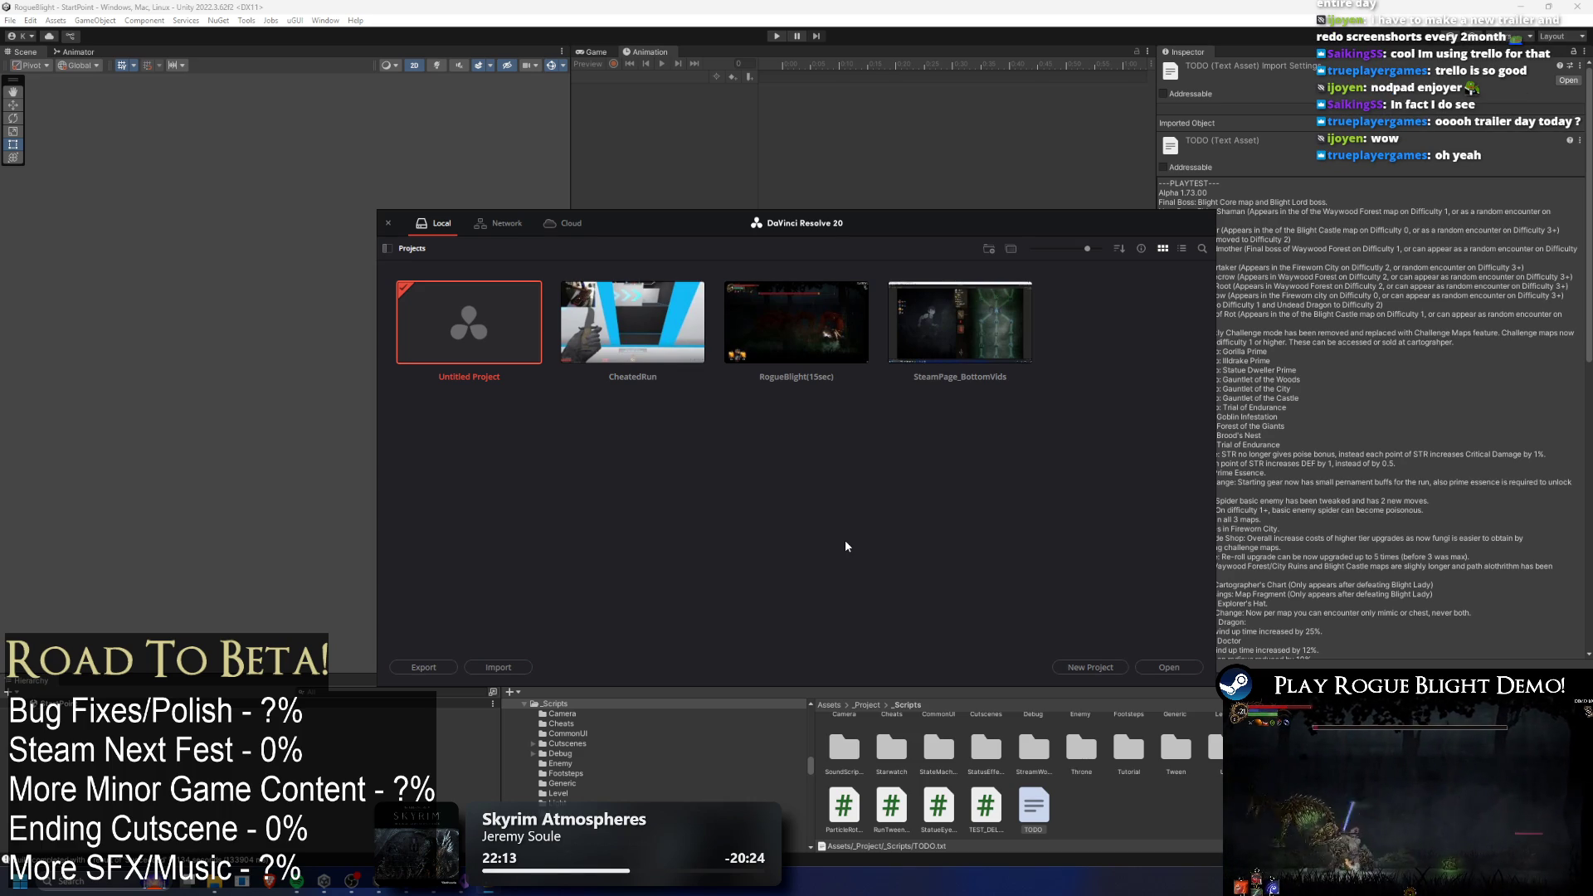
Create and open a new project named ReleaseTrailer from Untitled Project.
{"action": "double_click", "coordinate": [463, 295]}
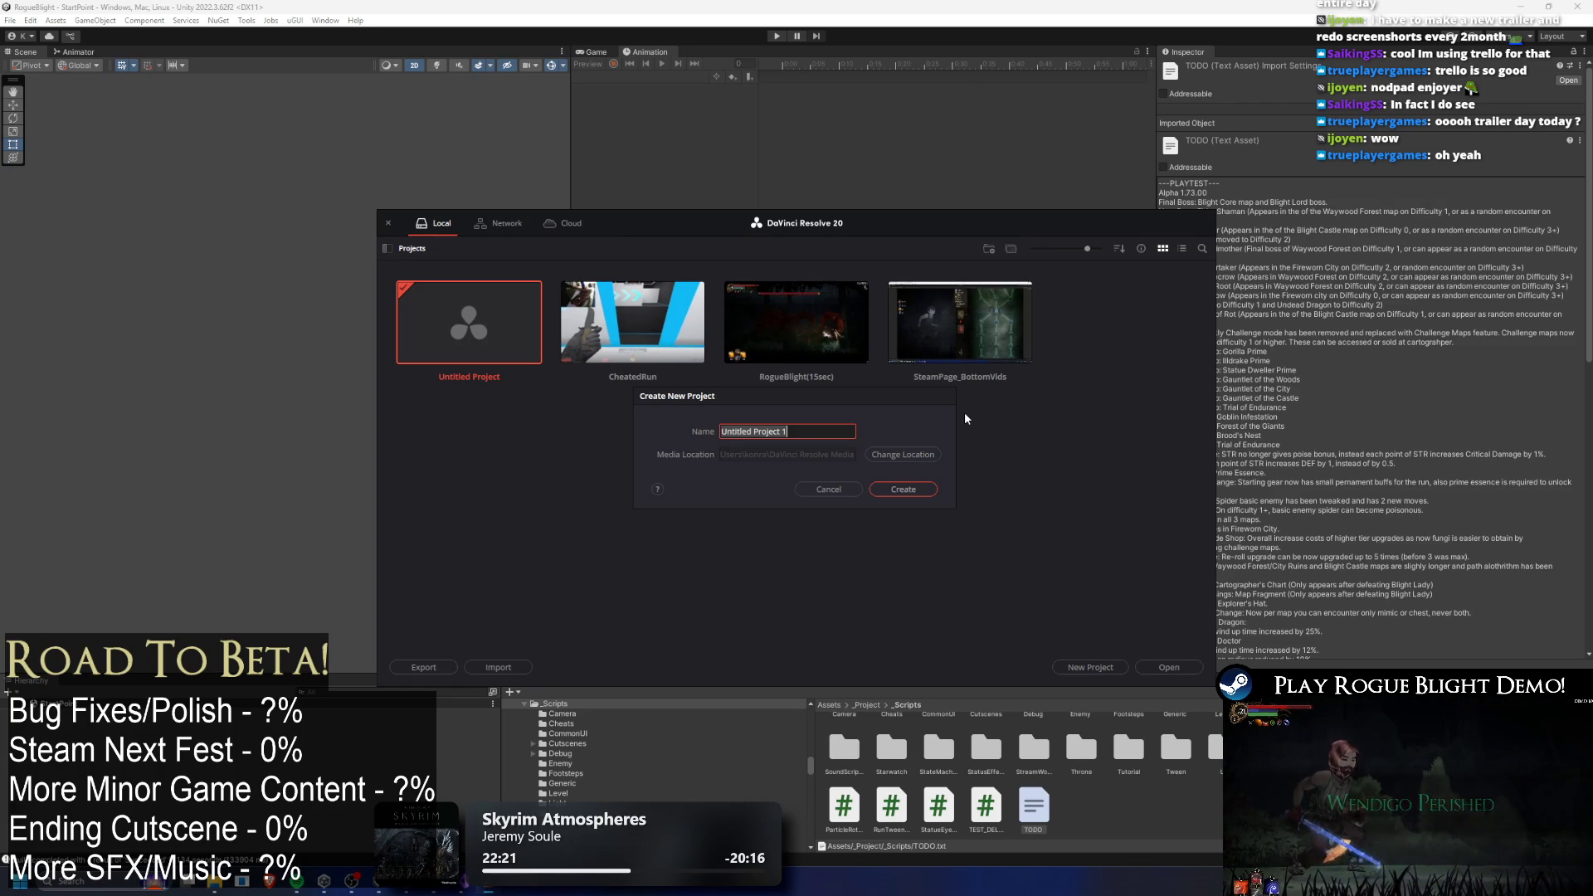
{"action": "type", "text": "Trailer"}
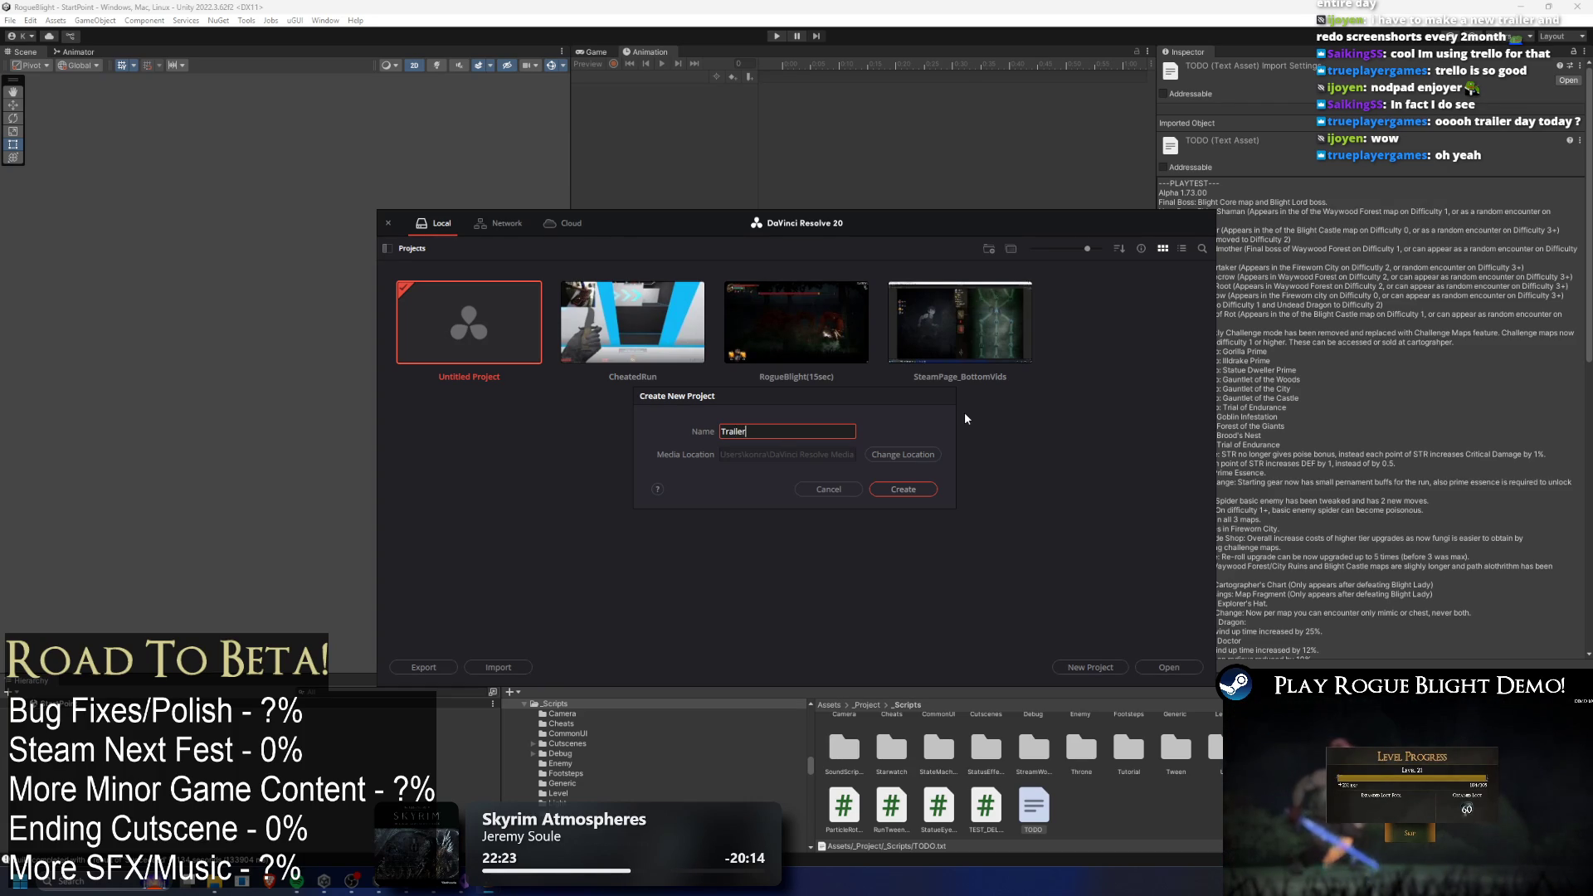
{"action": "key", "text": "BackSpace"}
{"action": "key", "text": "BackSpace"}
{"action": "key", "text": "BackSpace"}
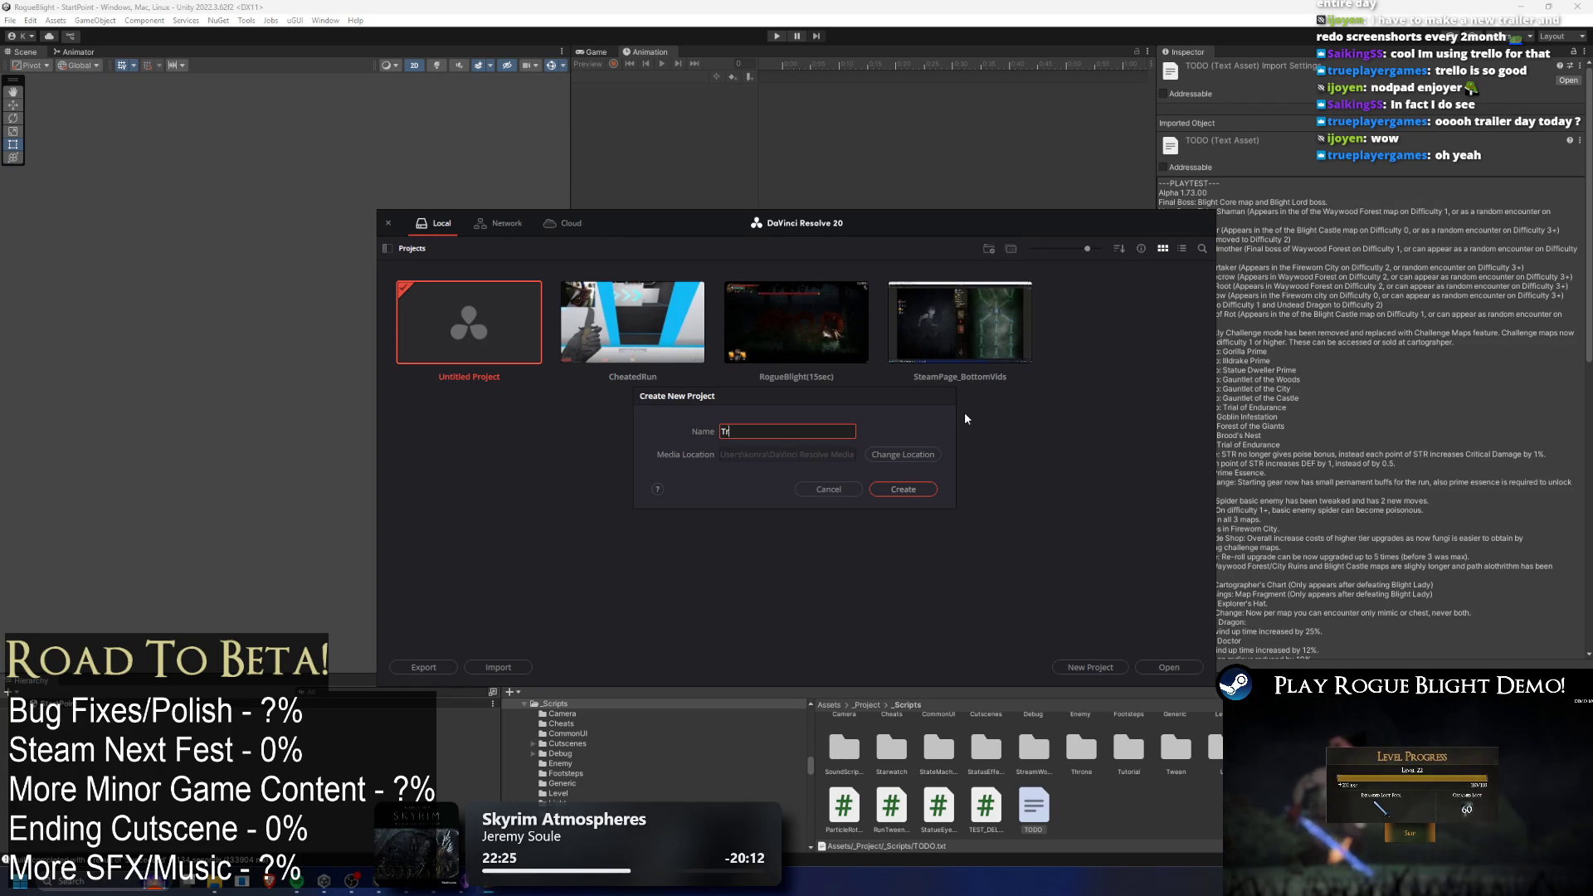
{"action": "key", "text": "BackSpace"}
{"action": "key", "text": "BackSpace"}
{"action": "key", "text": "BackSpace"}
{"action": "type", "text": "ReleaseTrailer"}
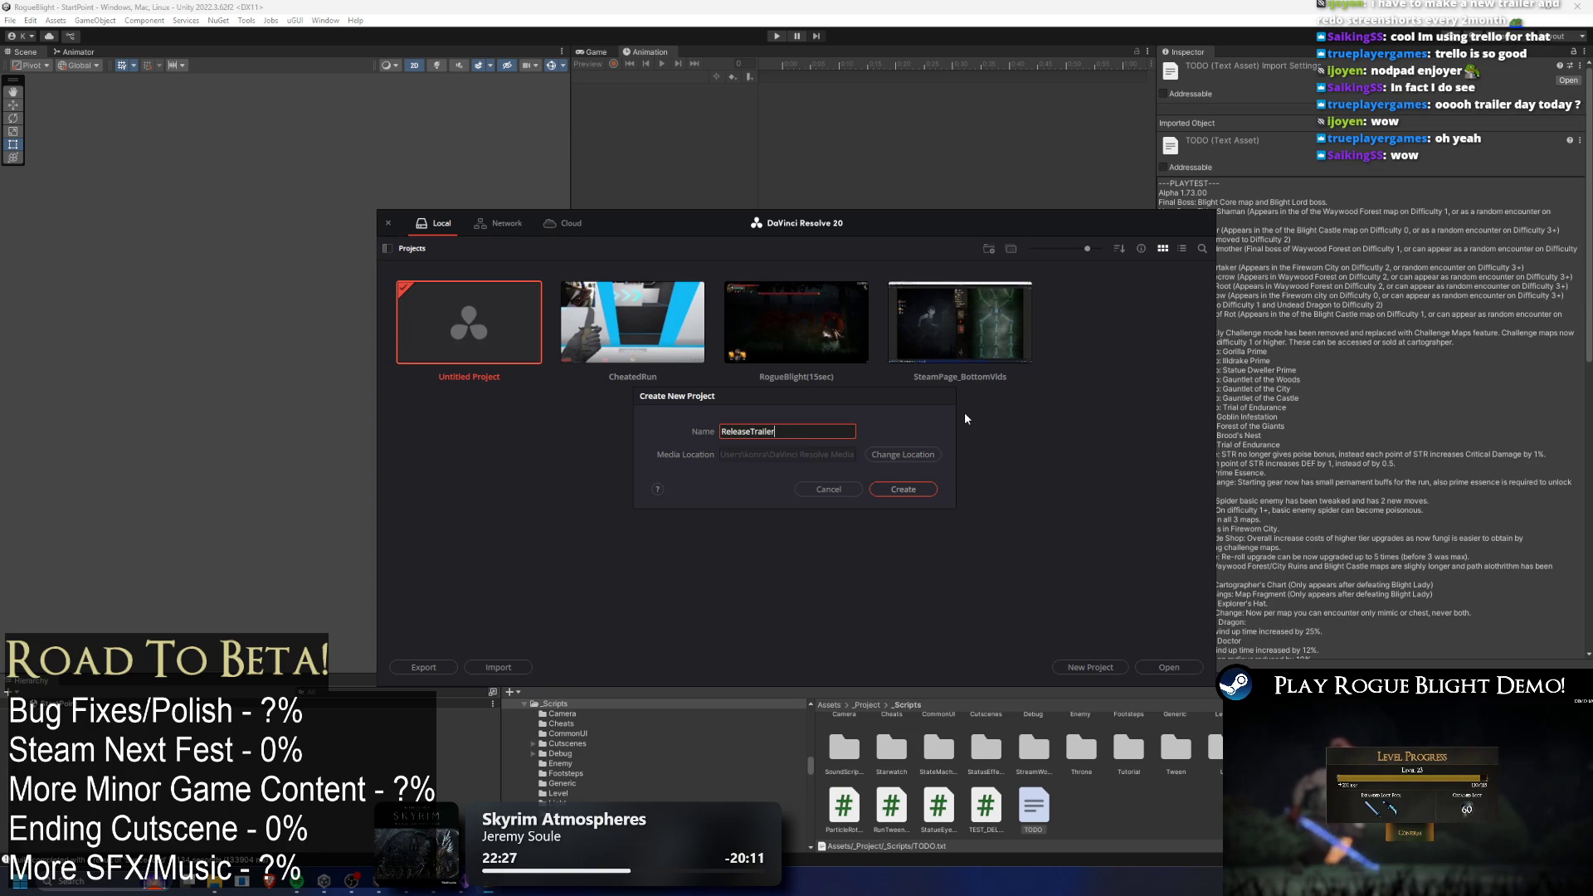
{"action": "left_click", "coordinate": [930, 491]}
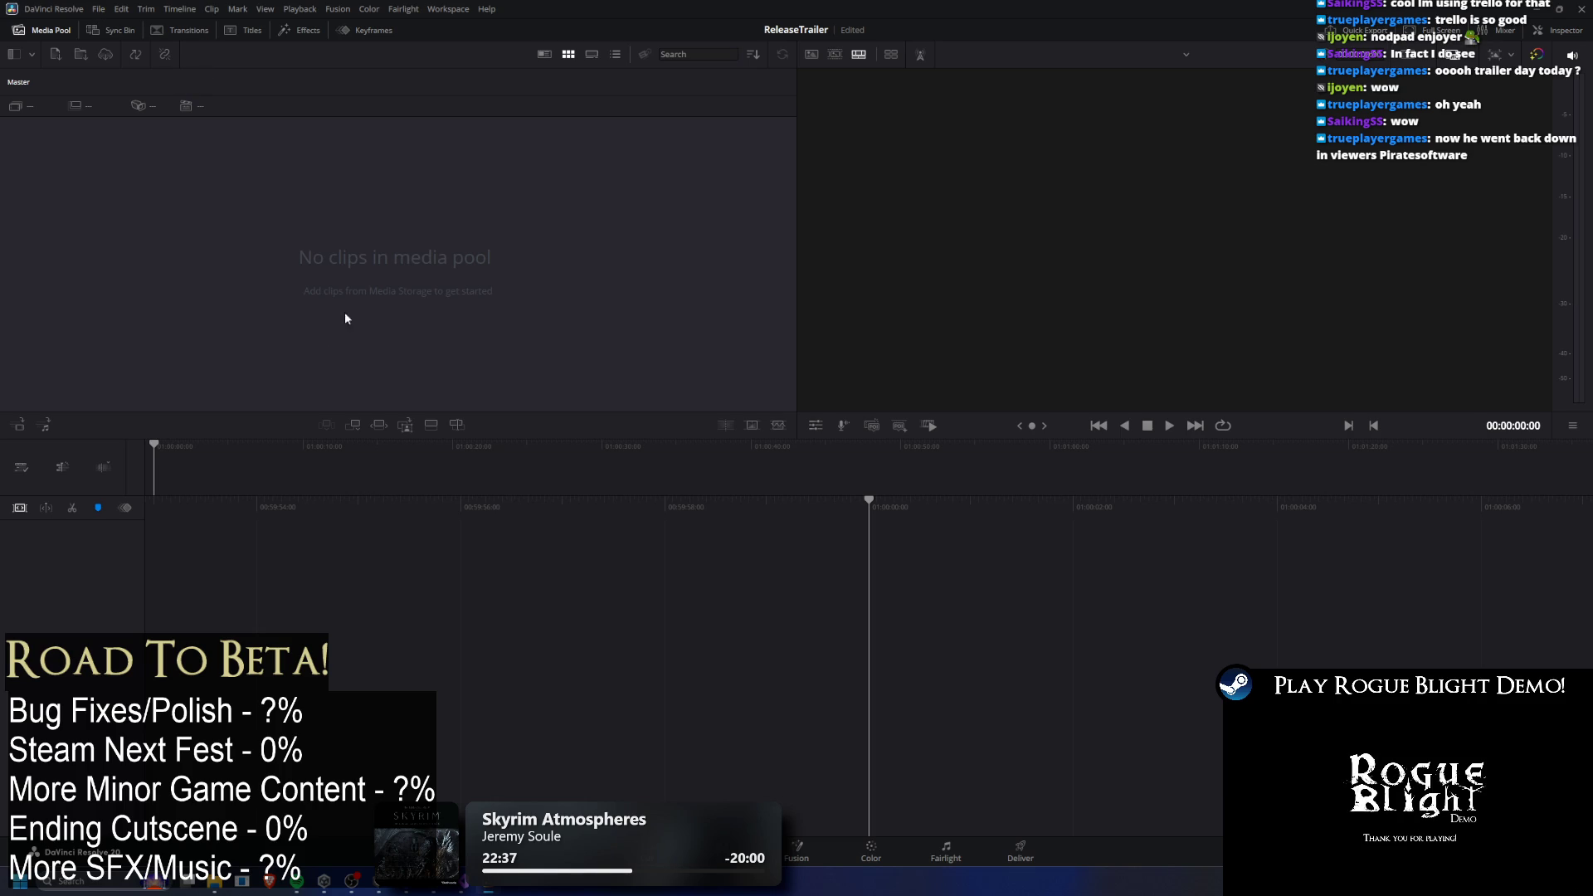
Minimize Steam to return to Resolve and choose File > New Timeline.
{"action": "key", "text": "alt+Tab"}
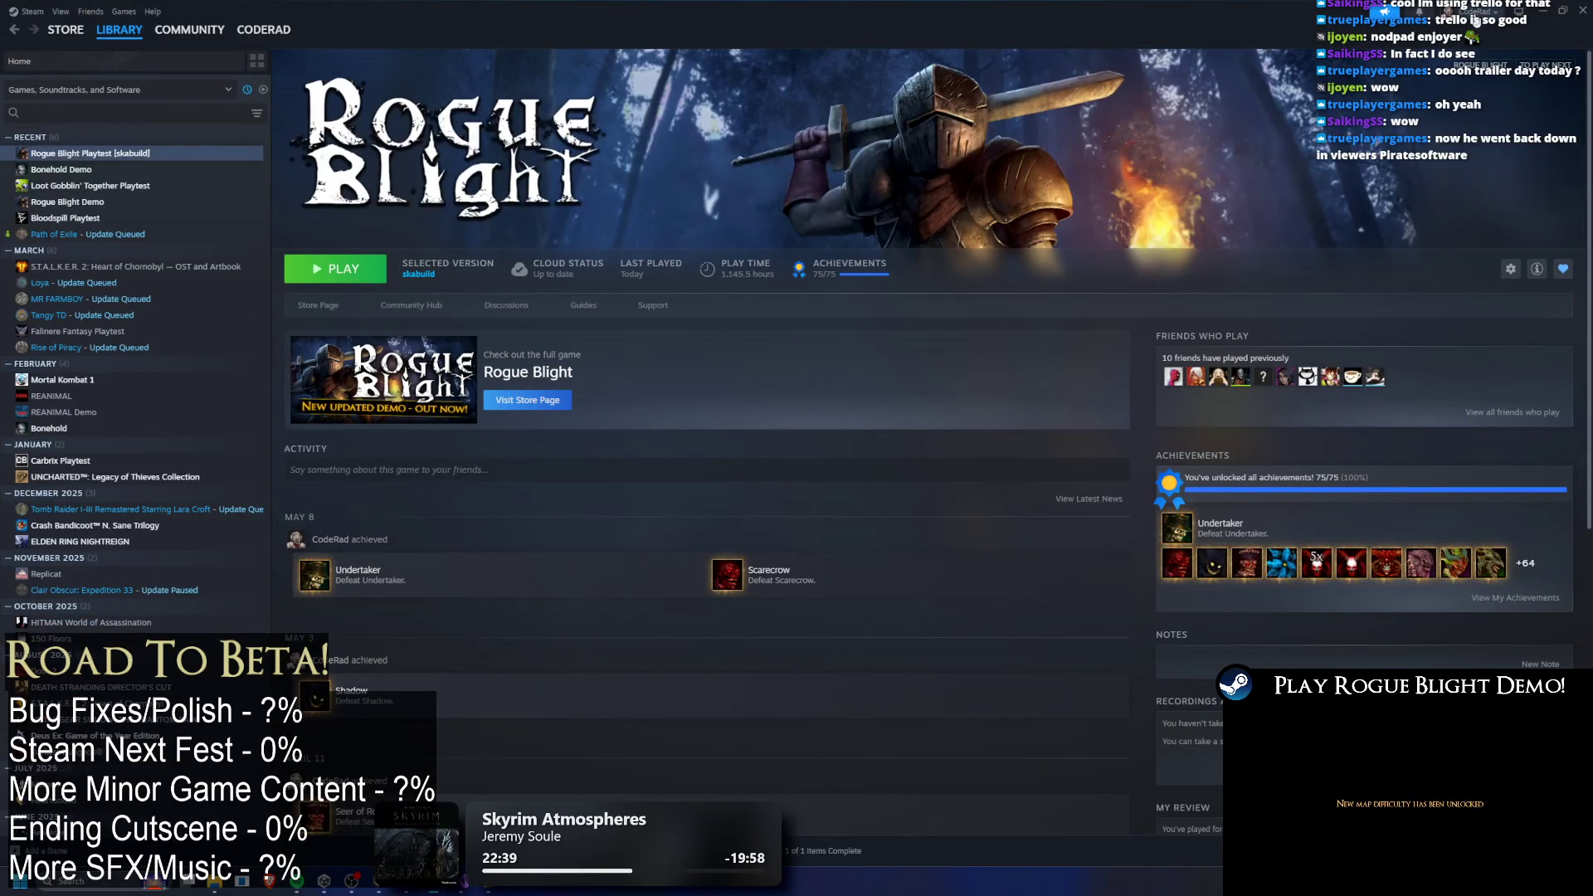
{"action": "left_click", "coordinate": [1542, 10]}
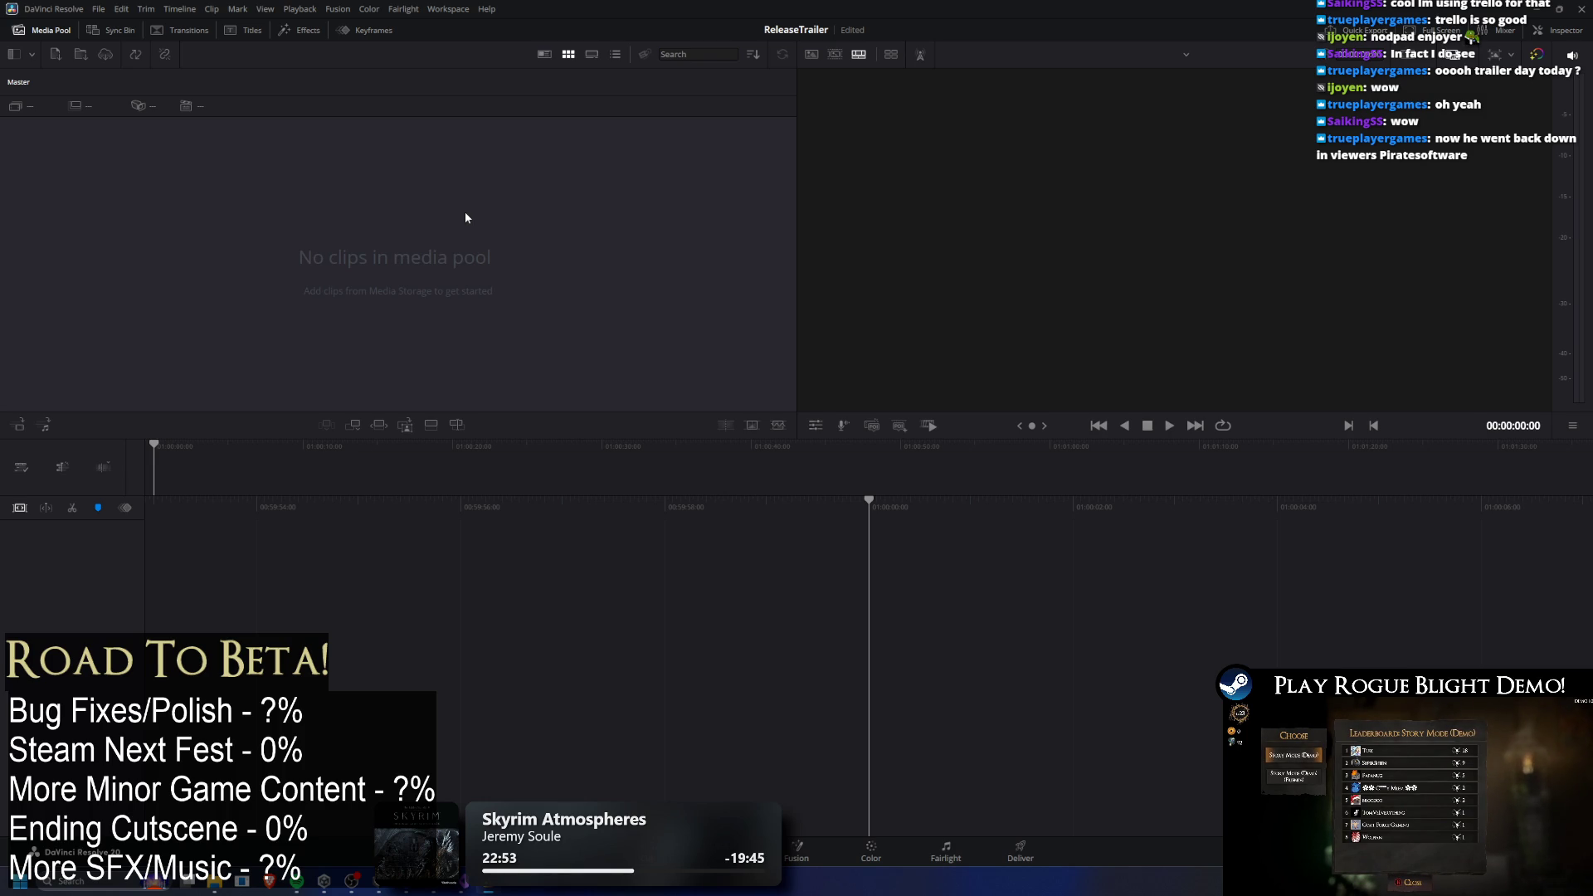
{"action": "left_click", "coordinate": [97, 10]}
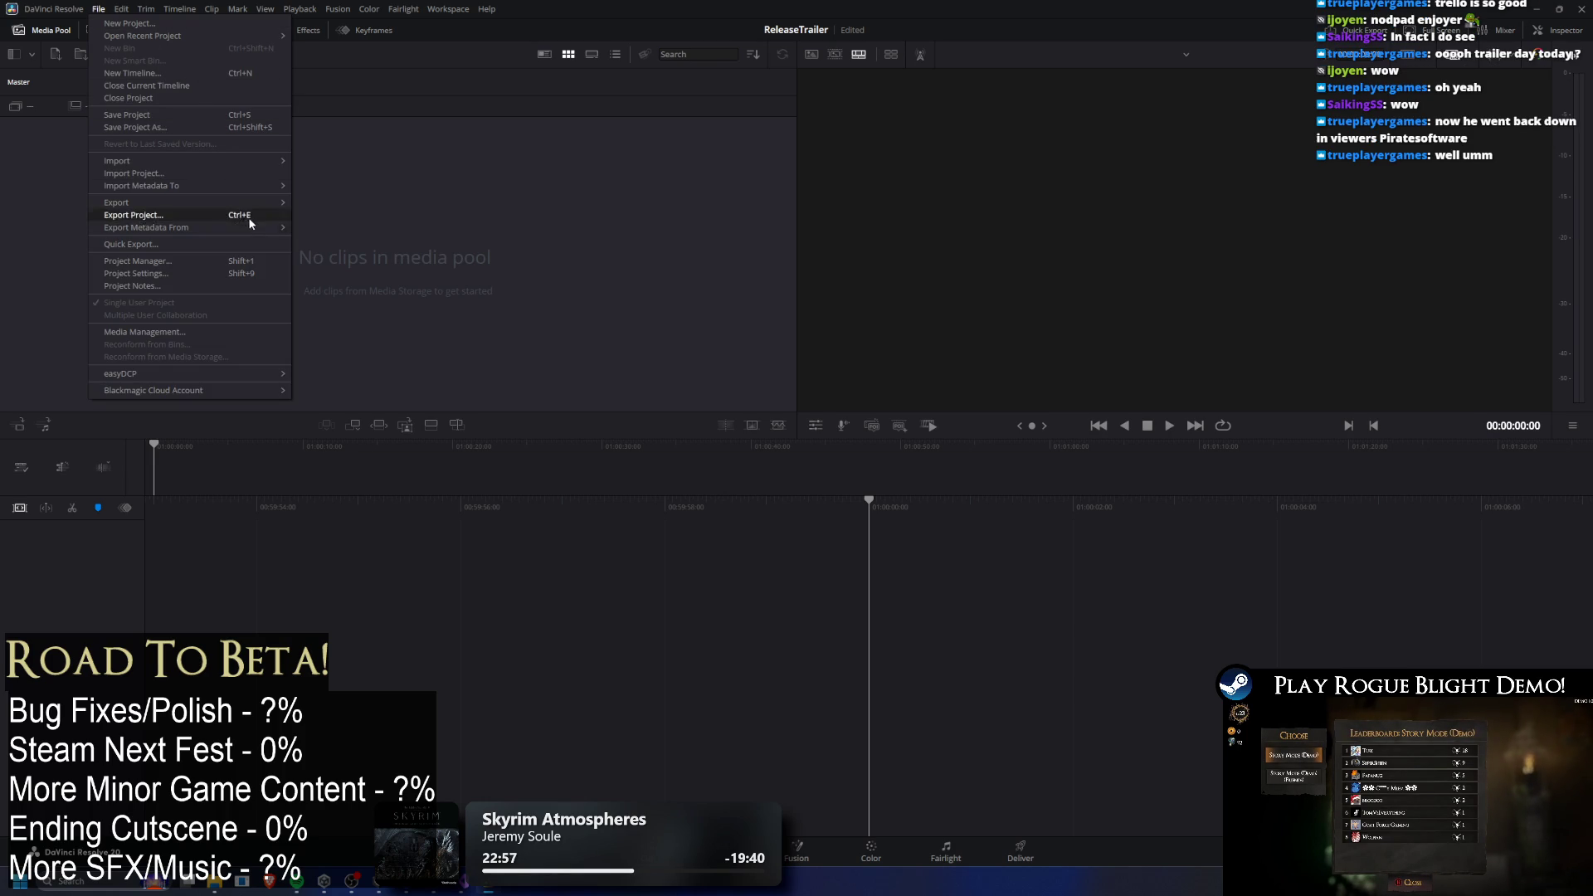
{"action": "left_click", "coordinate": [186, 72]}
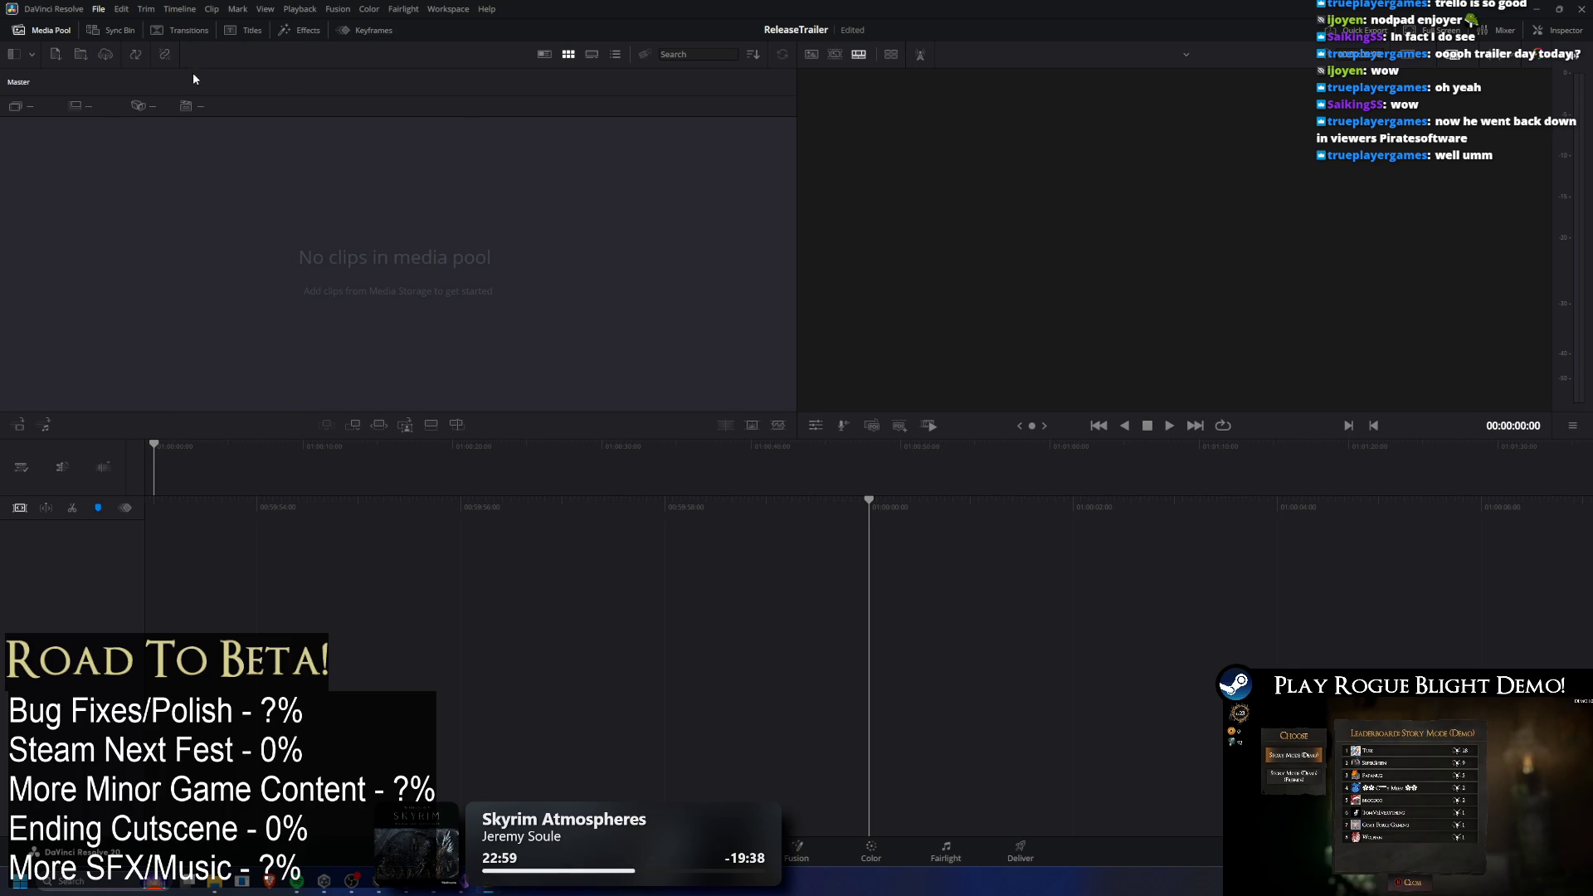
Name the new timeline TrailerTimeline, fixing the capitalization of 'line'.
{"action": "type", "text": "TrailerTimeL"}
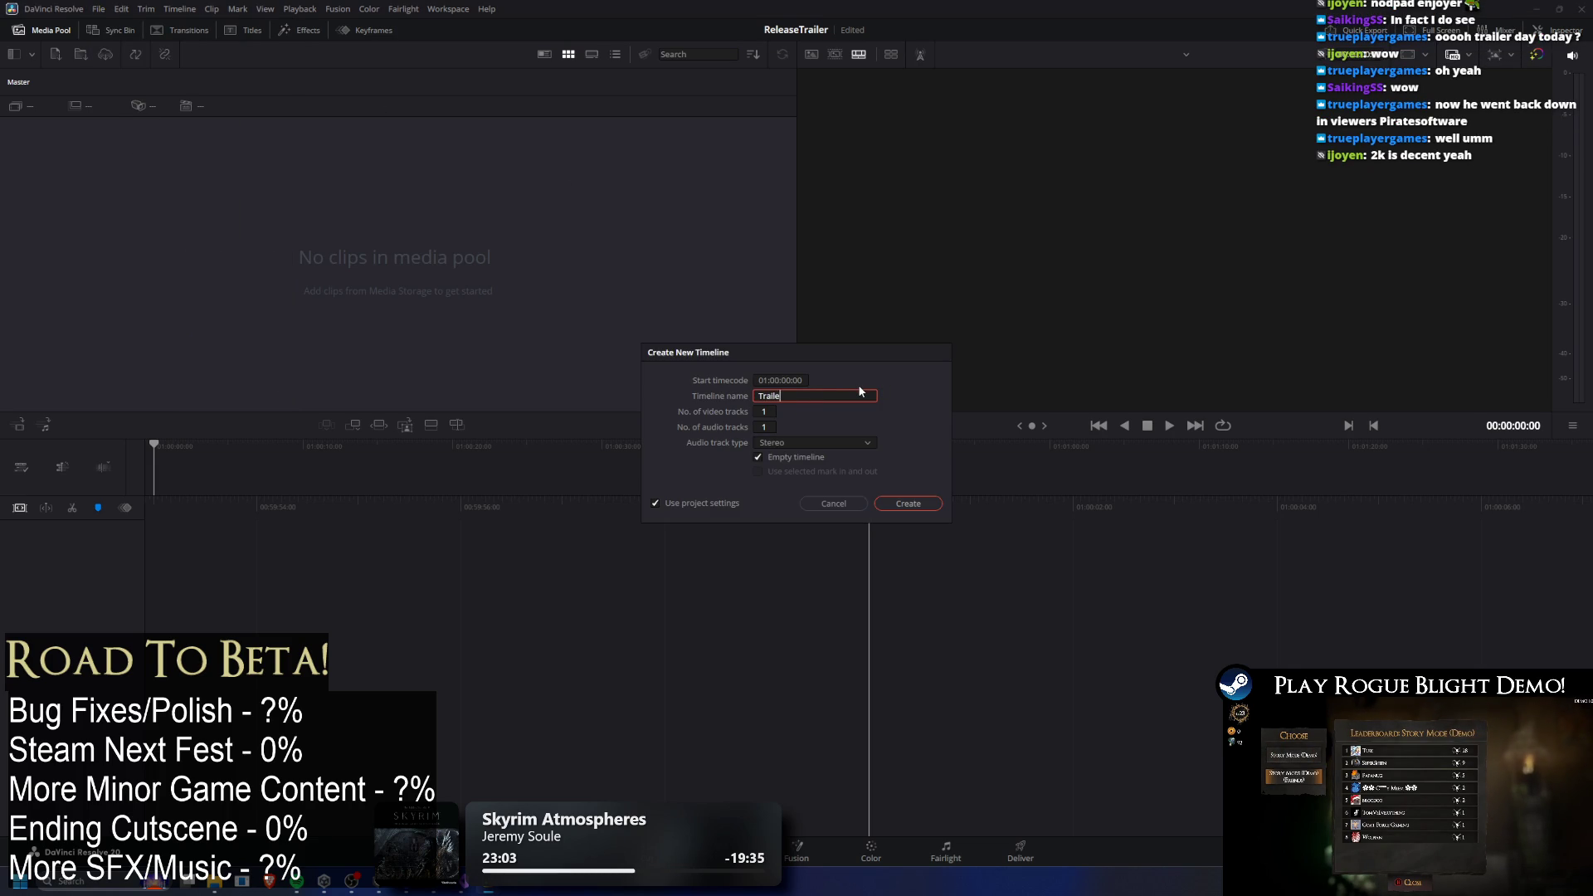
{"action": "type", "text": "ine"}
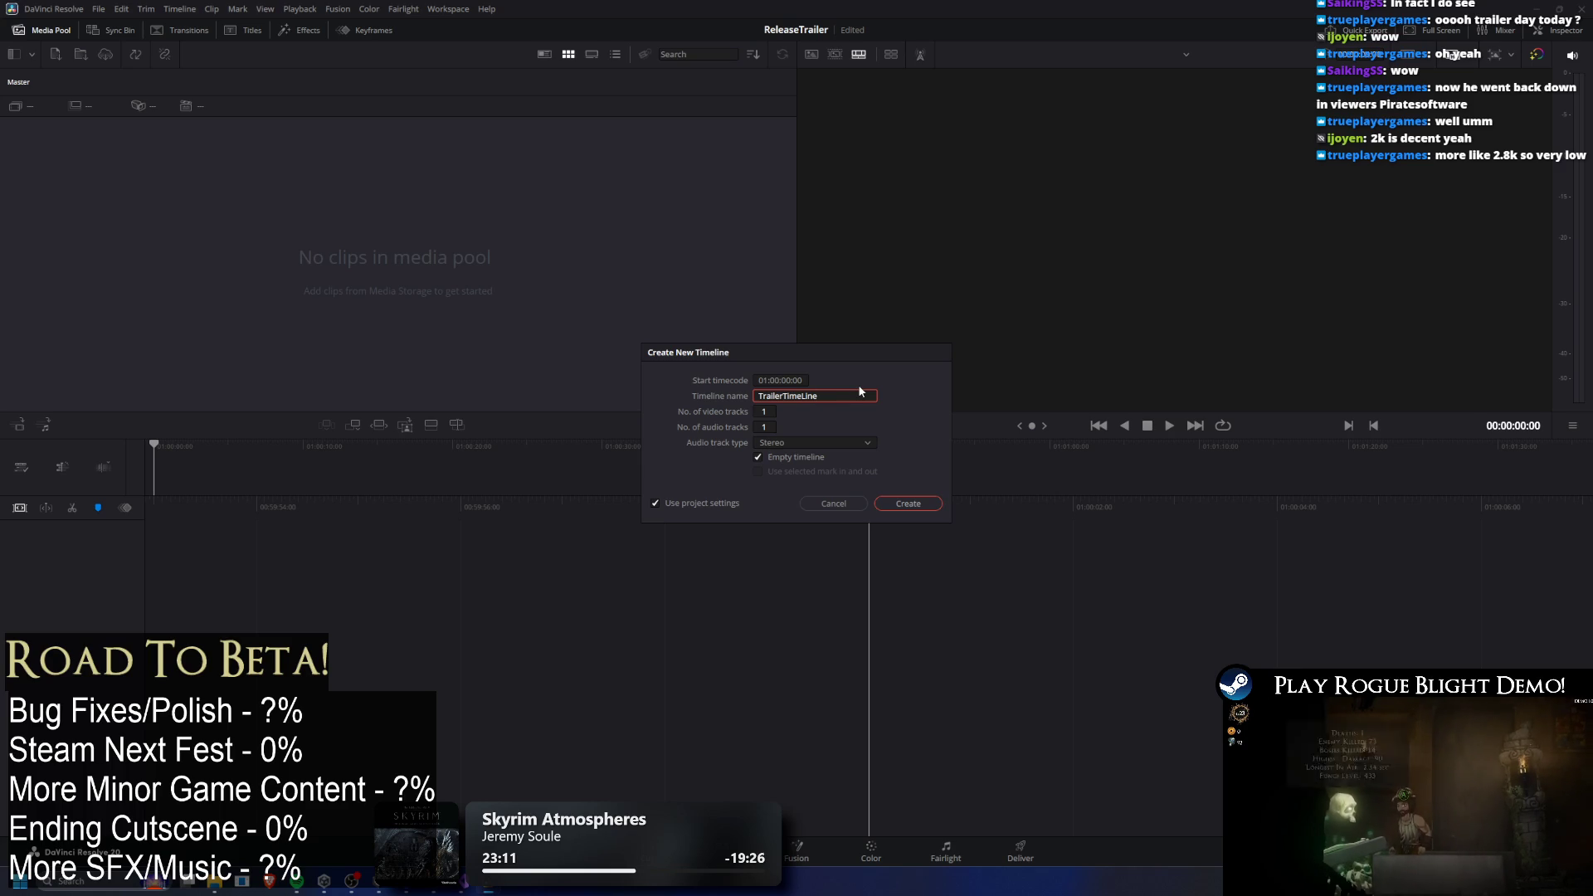
{"action": "key", "text": "BackSpace"}
{"action": "key", "text": "BackSpace"}
{"action": "key", "text": "BackSpace"}
{"action": "type", "text": "line"}
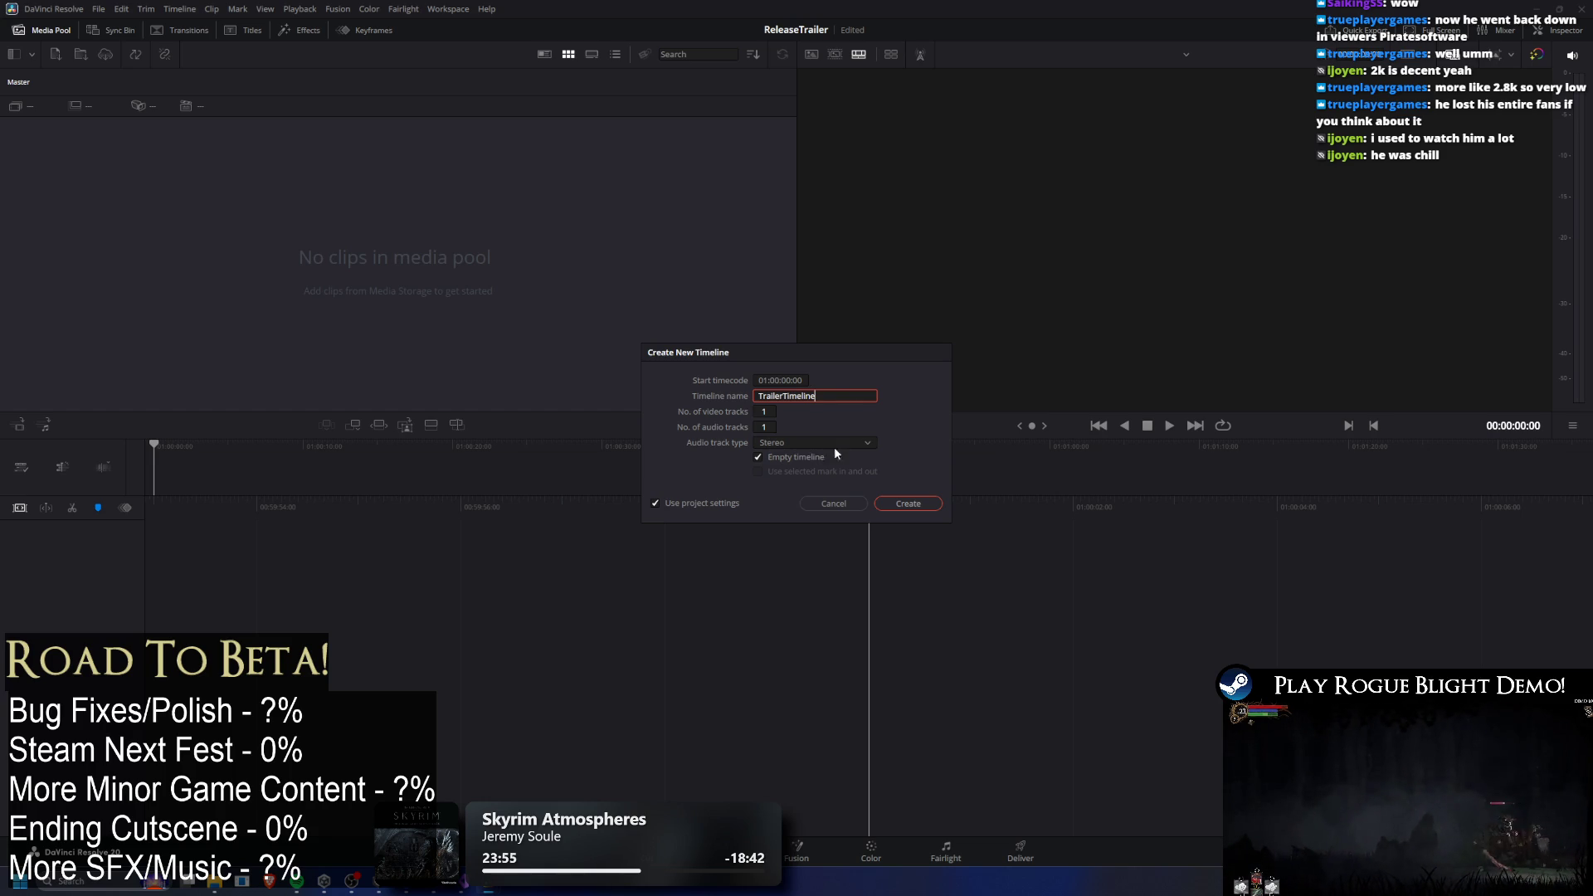
Stop using project settings and browse the timeline resolution options.
{"action": "left_click", "coordinate": [871, 445]}
{"action": "left_click", "coordinate": [918, 434]}
{"action": "left_click", "coordinate": [660, 502]}
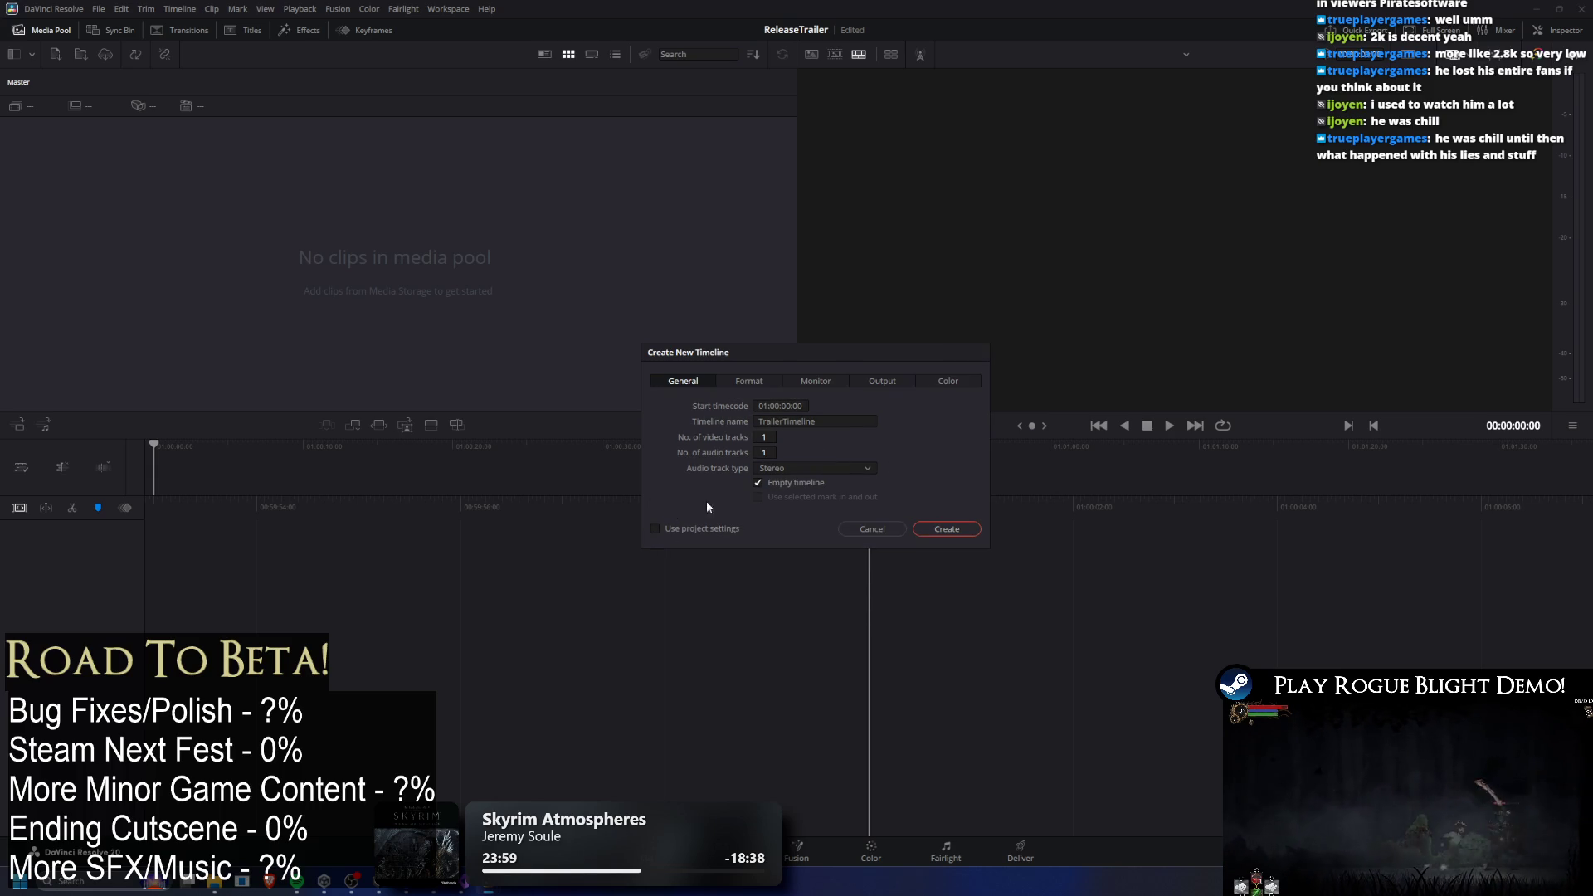
{"action": "left_click", "coordinate": [772, 383]}
{"action": "left_click", "coordinate": [842, 407]}
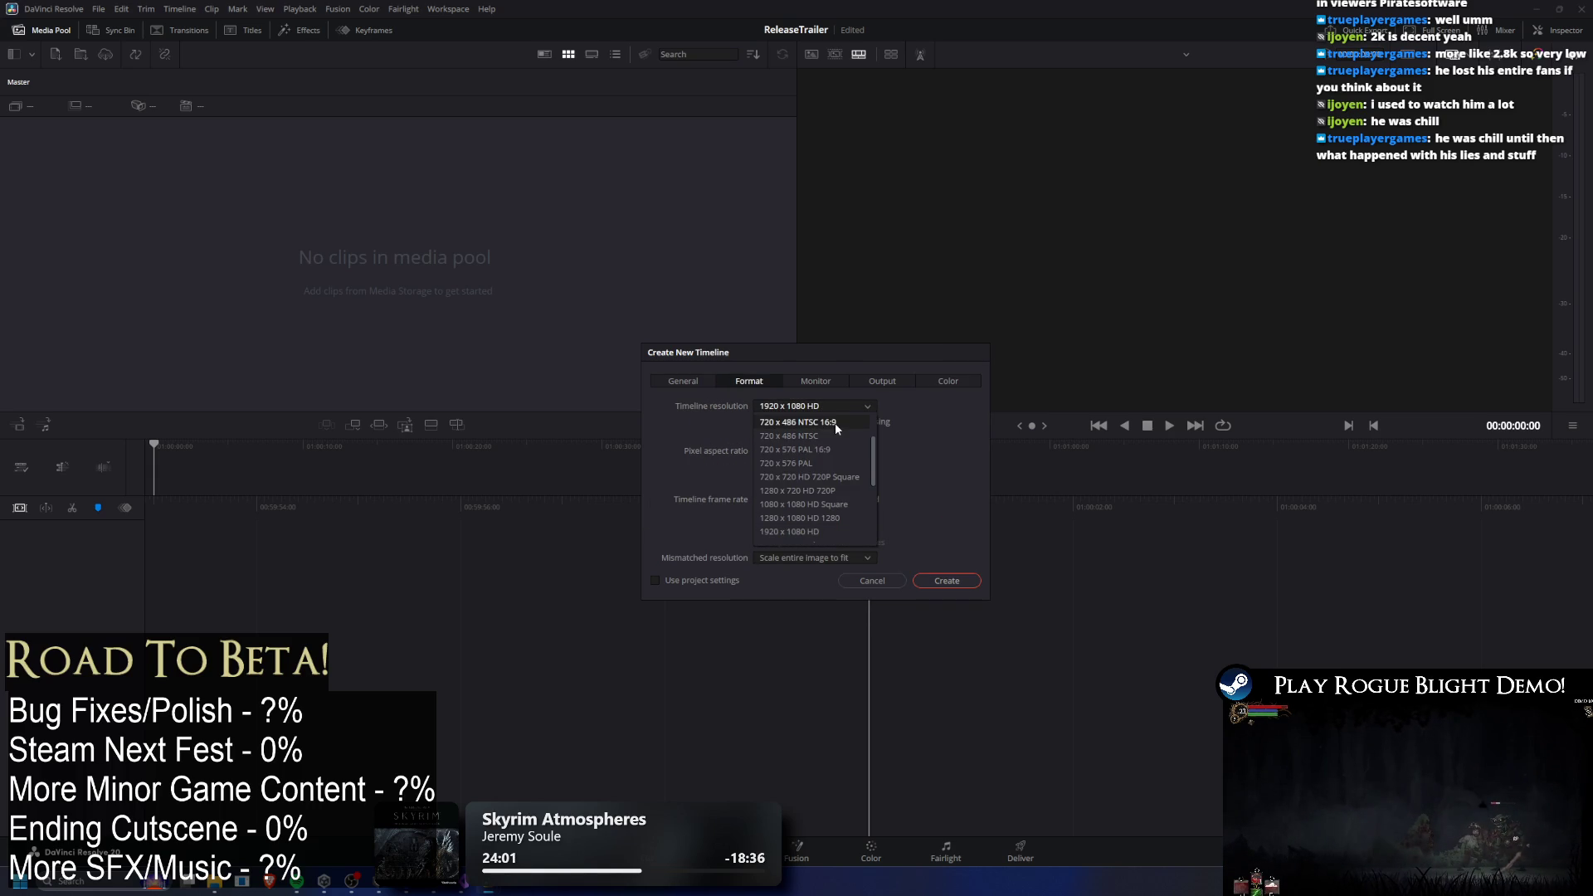
{"action": "scroll", "coordinate": [860, 450], "scroll_direction": "down", "scroll_amount": 3}
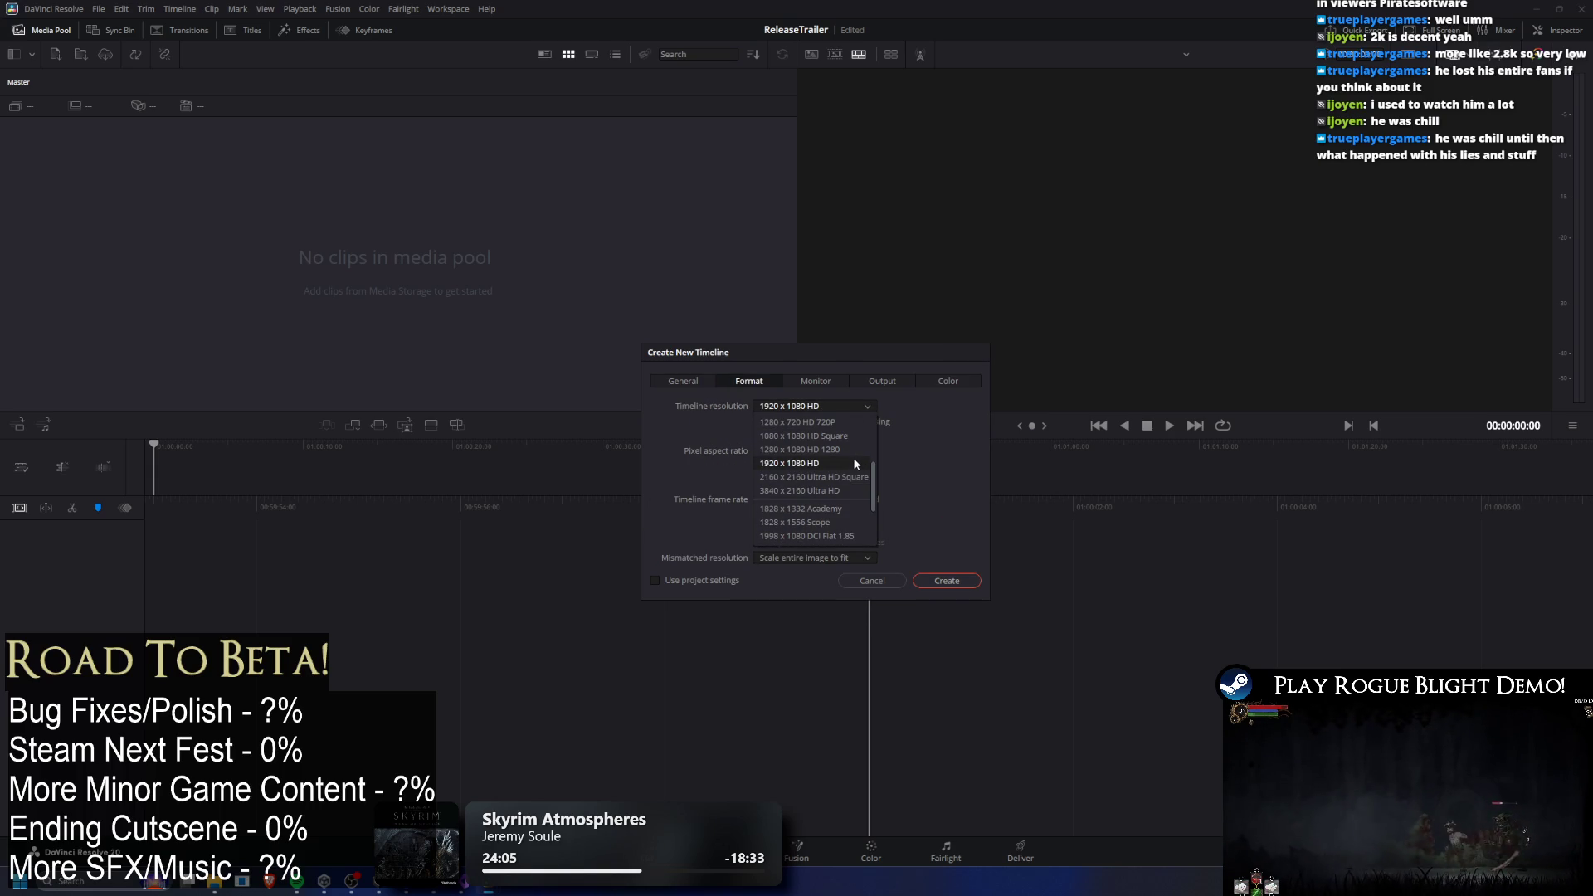
{"action": "scroll", "coordinate": [848, 463], "scroll_direction": "down", "scroll_amount": 1}
{"action": "scroll", "coordinate": [848, 463], "scroll_direction": "up", "scroll_amount": 4}
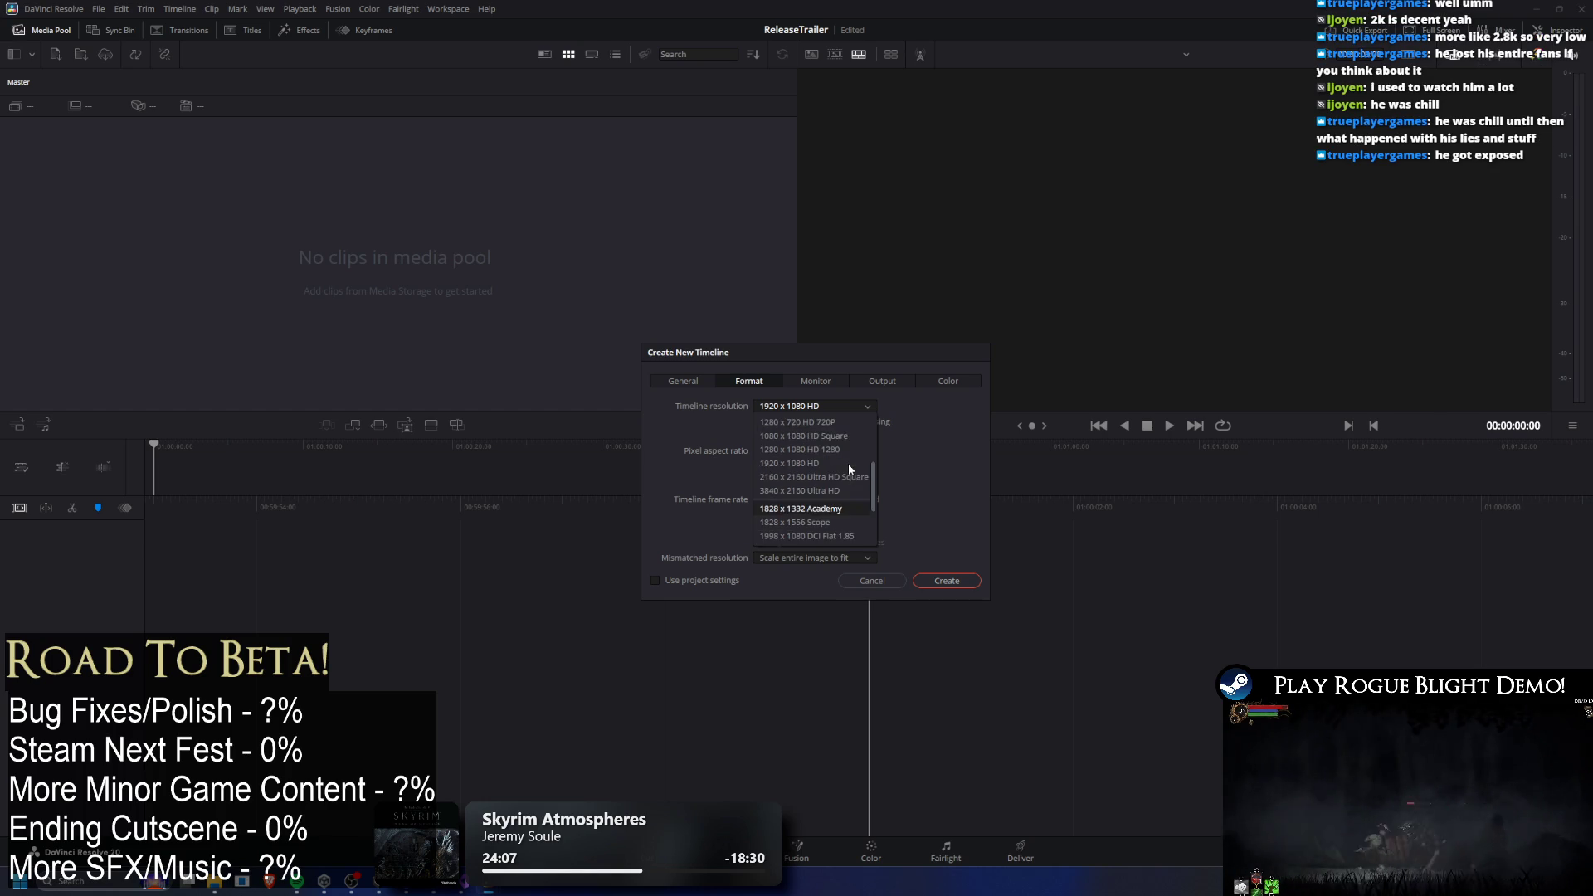
{"action": "scroll", "coordinate": [846, 469], "scroll_direction": "down", "scroll_amount": 2}
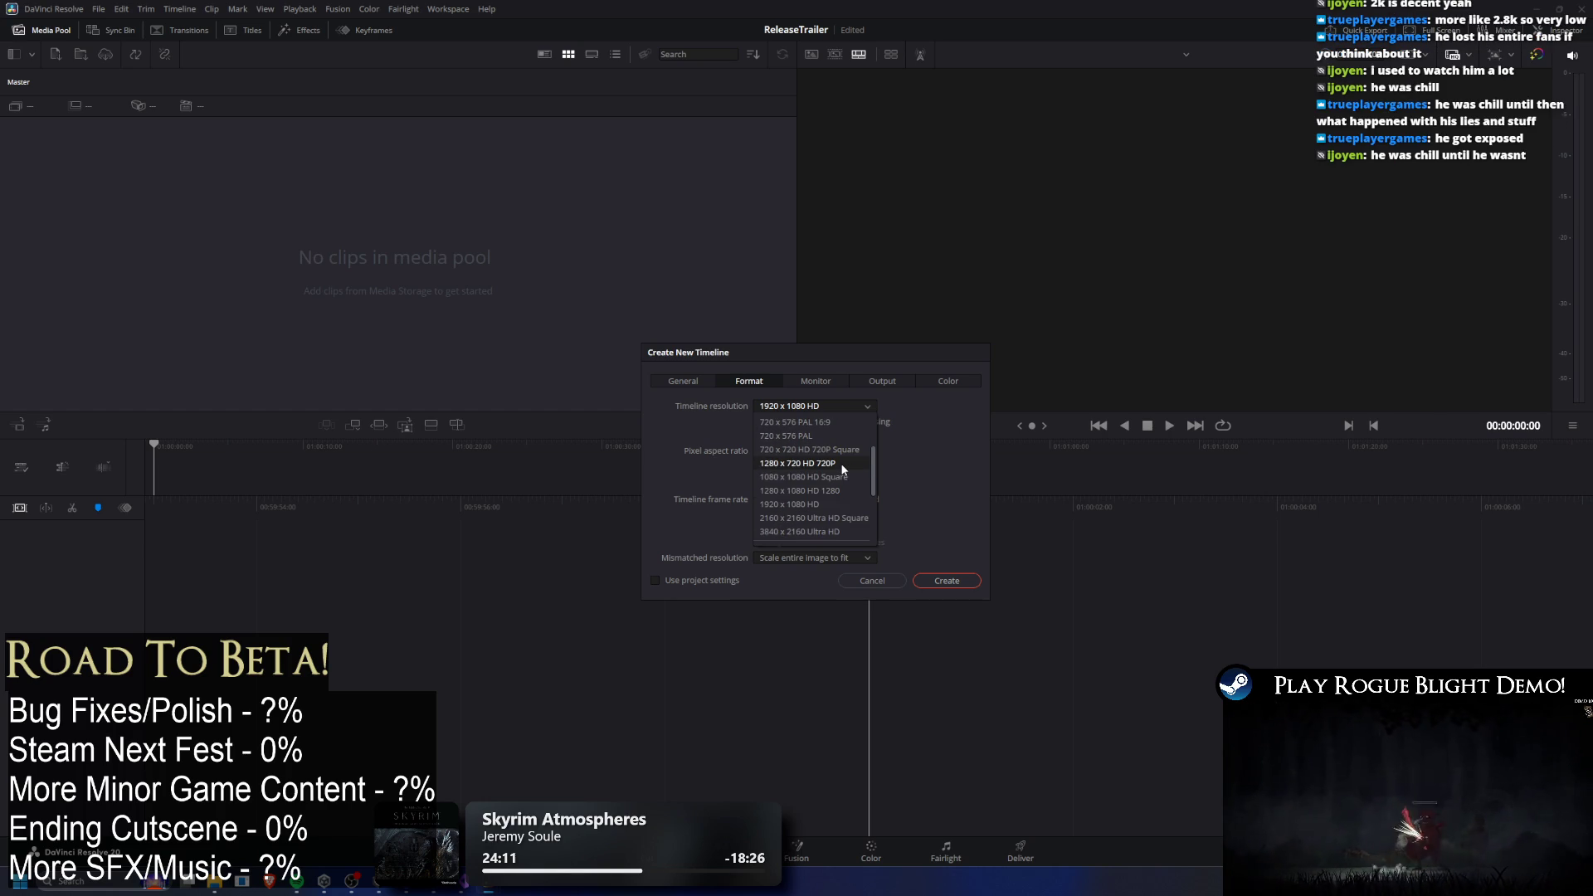
{"action": "key", "text": "super"}
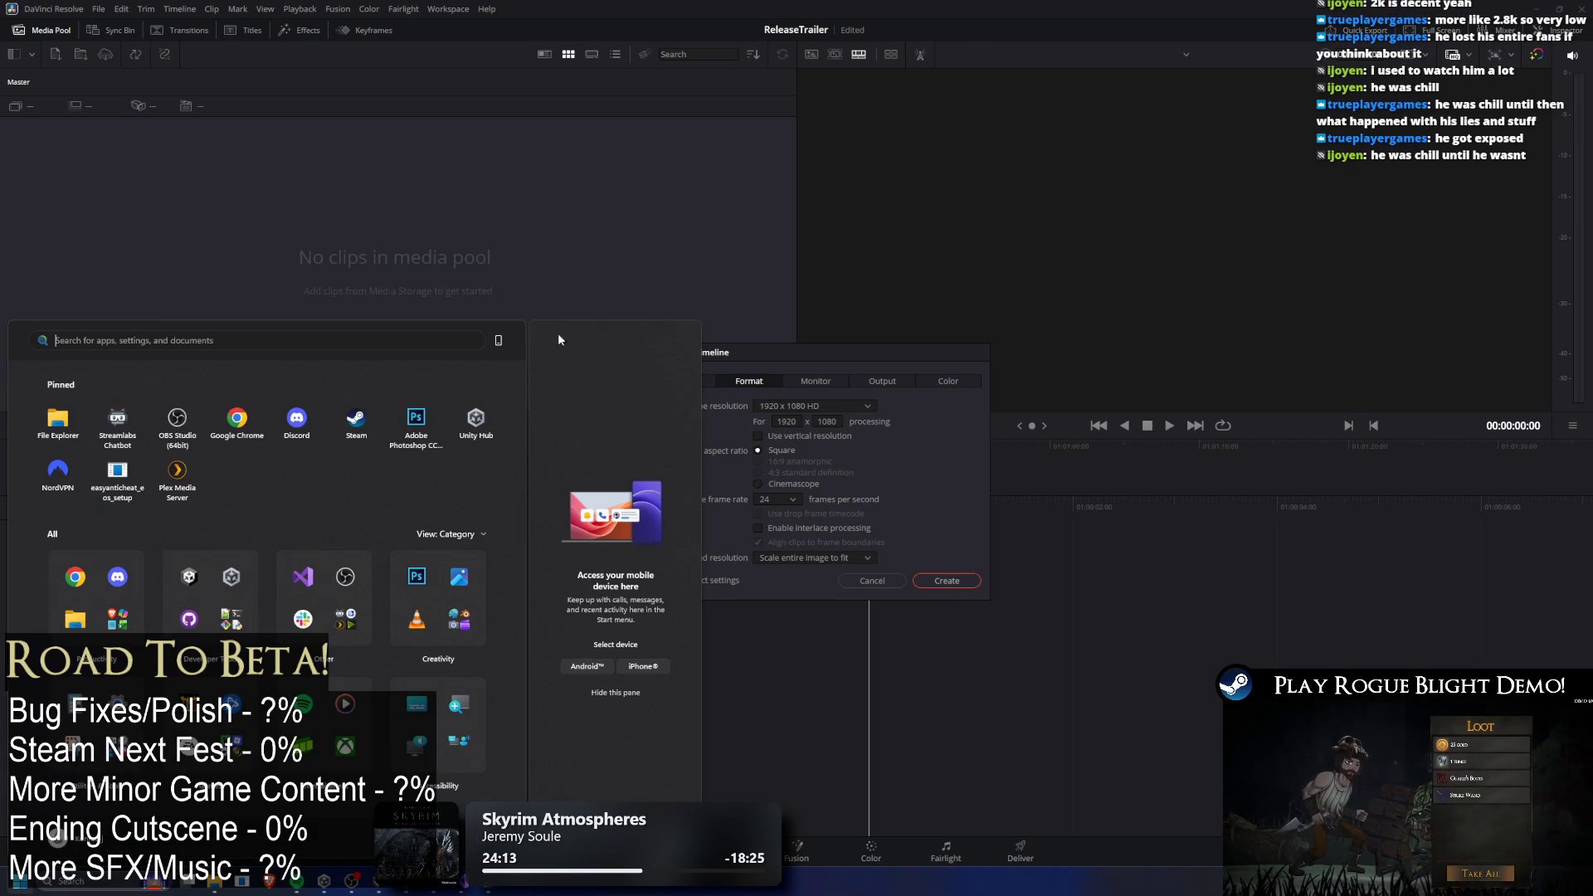
{"action": "left_click", "coordinate": [237, 428]}
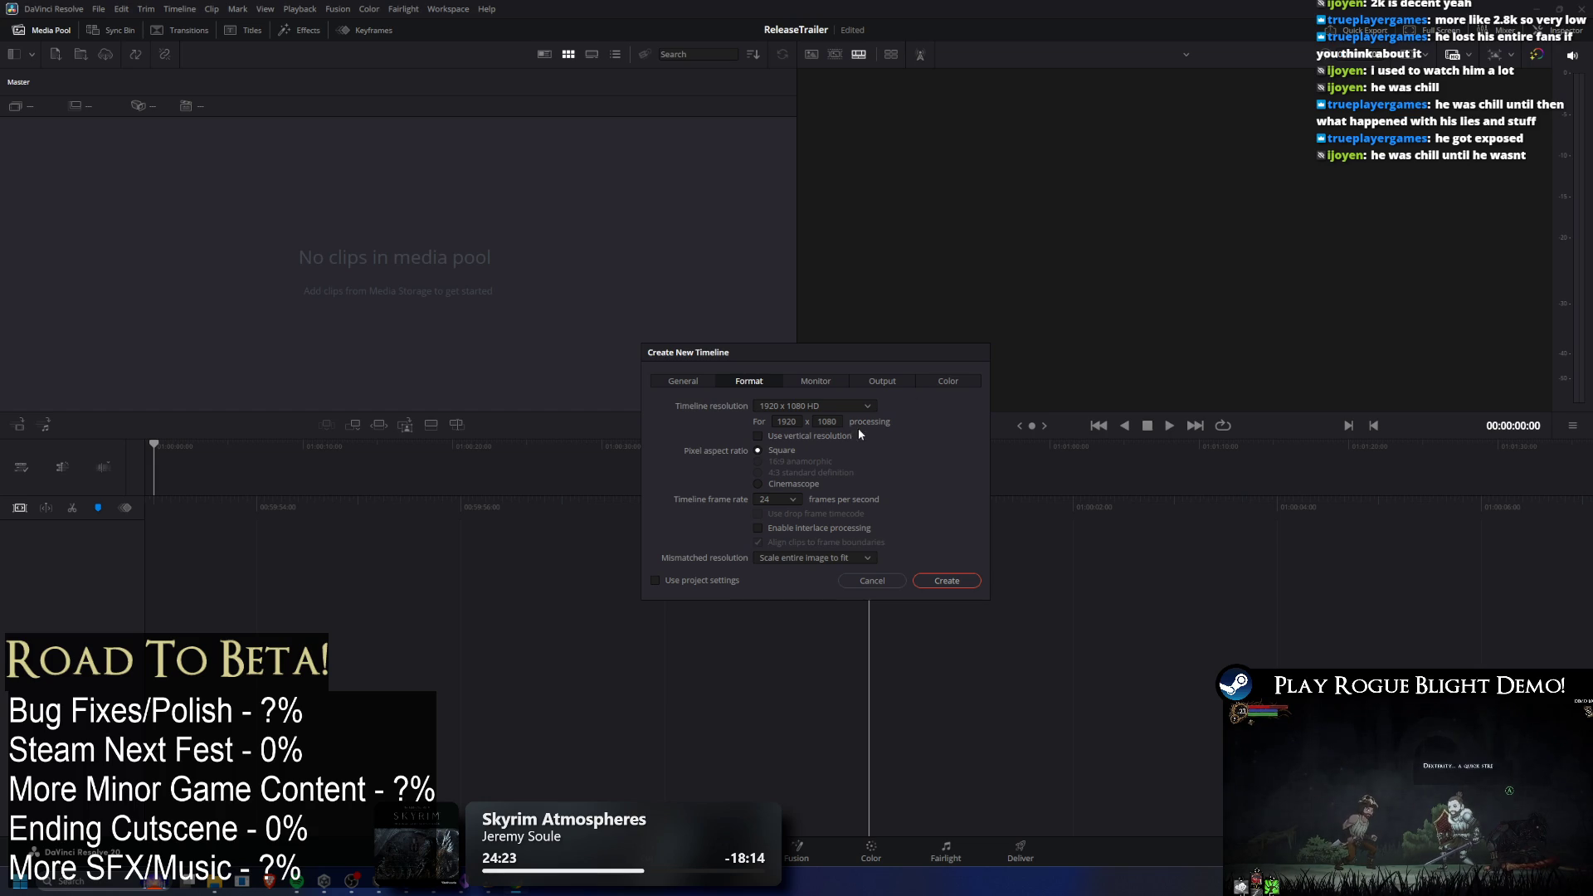
Set a custom timeline resolution of 2560 x 1440.
{"action": "left_click", "coordinate": [793, 407]}
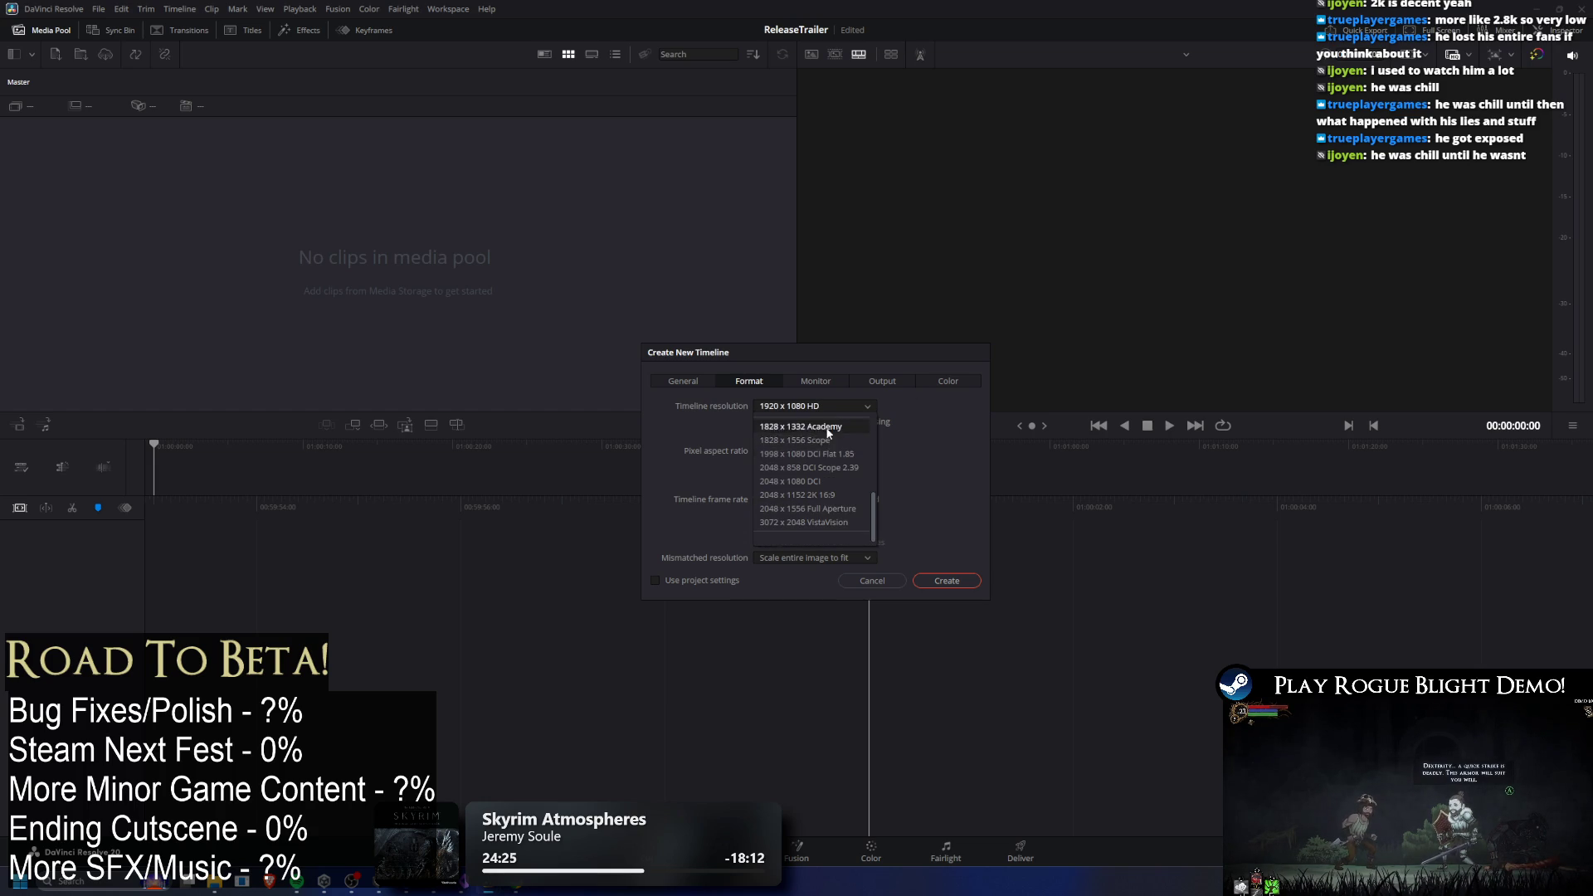
{"action": "scroll", "coordinate": [838, 498], "scroll_direction": "up", "scroll_amount": 5}
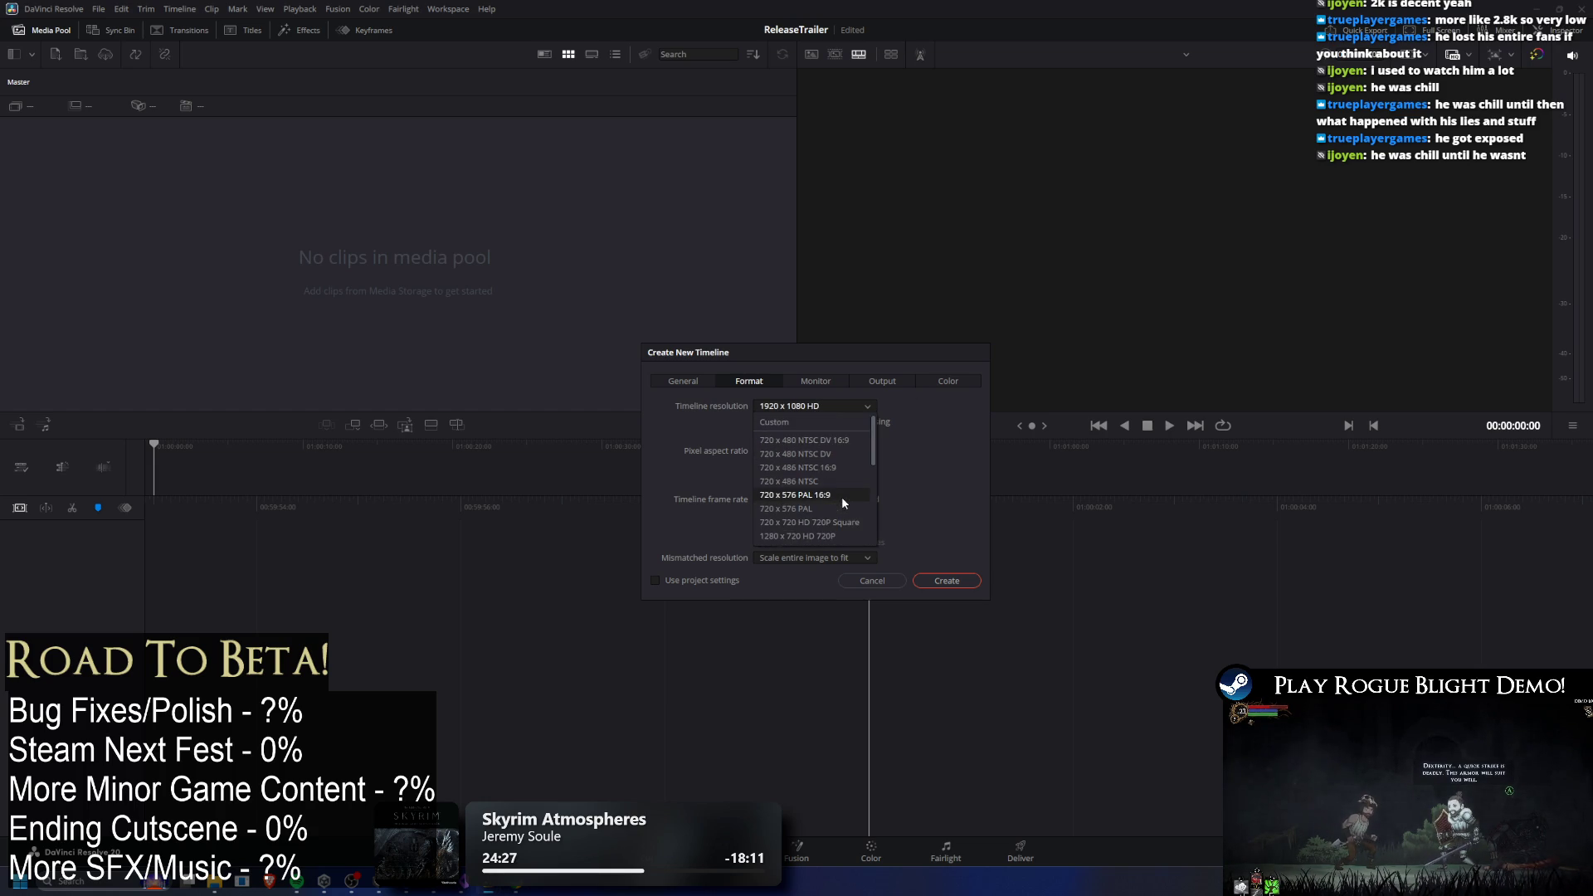
{"action": "left_click", "coordinate": [803, 425]}
{"action": "double_click", "coordinate": [800, 421]}
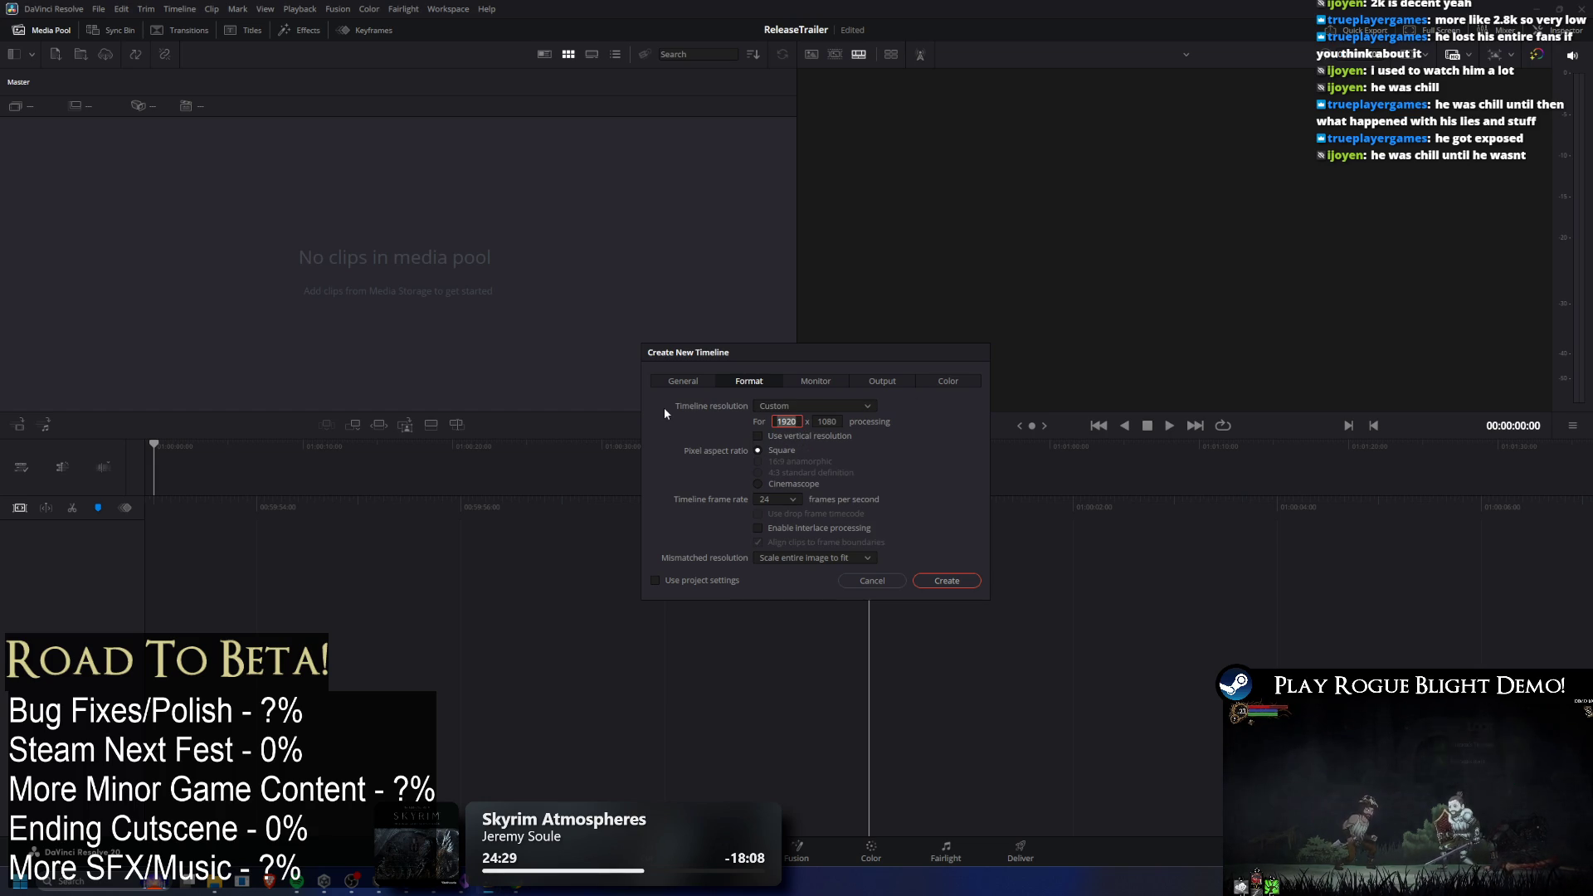
{"action": "type", "text": "2"}
{"action": "type", "text": "550"}
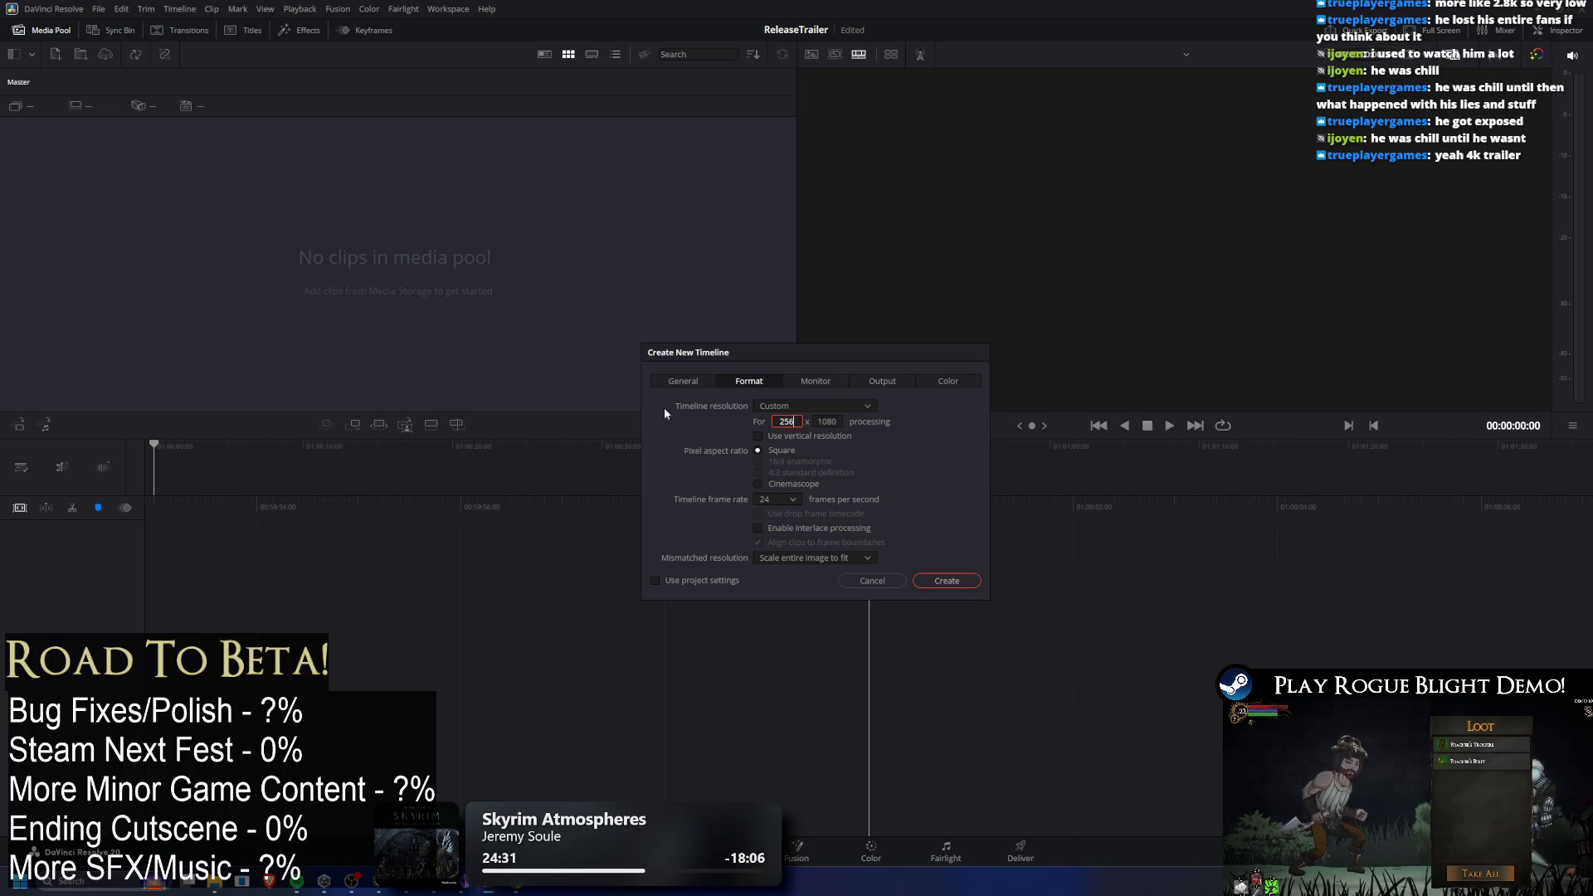
{"action": "key", "text": "Tab"}
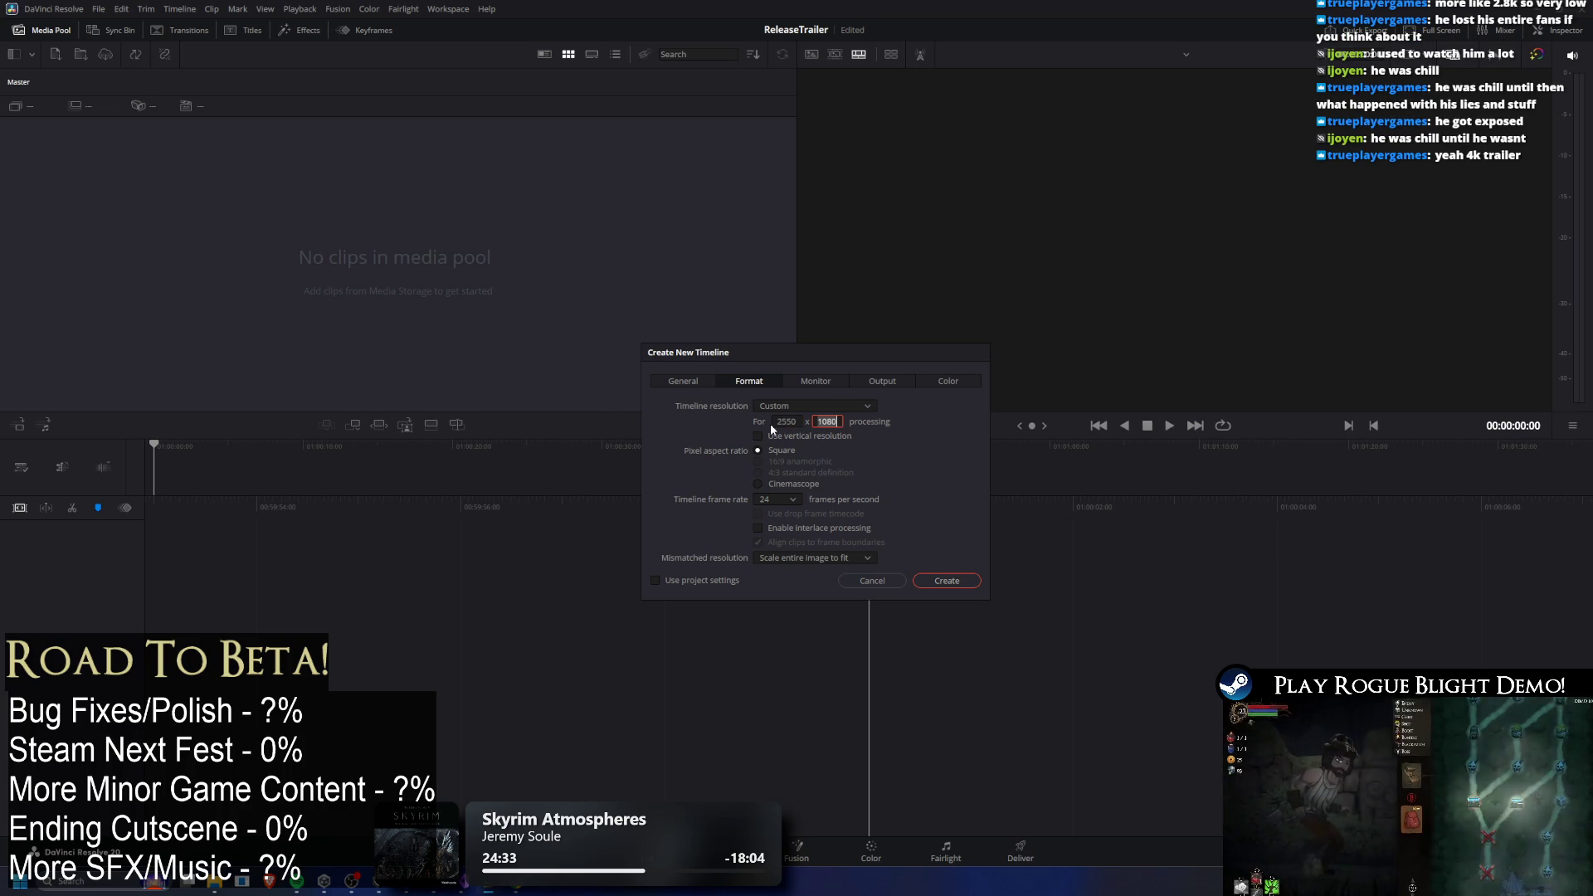
{"action": "left_click", "coordinate": [790, 421]}
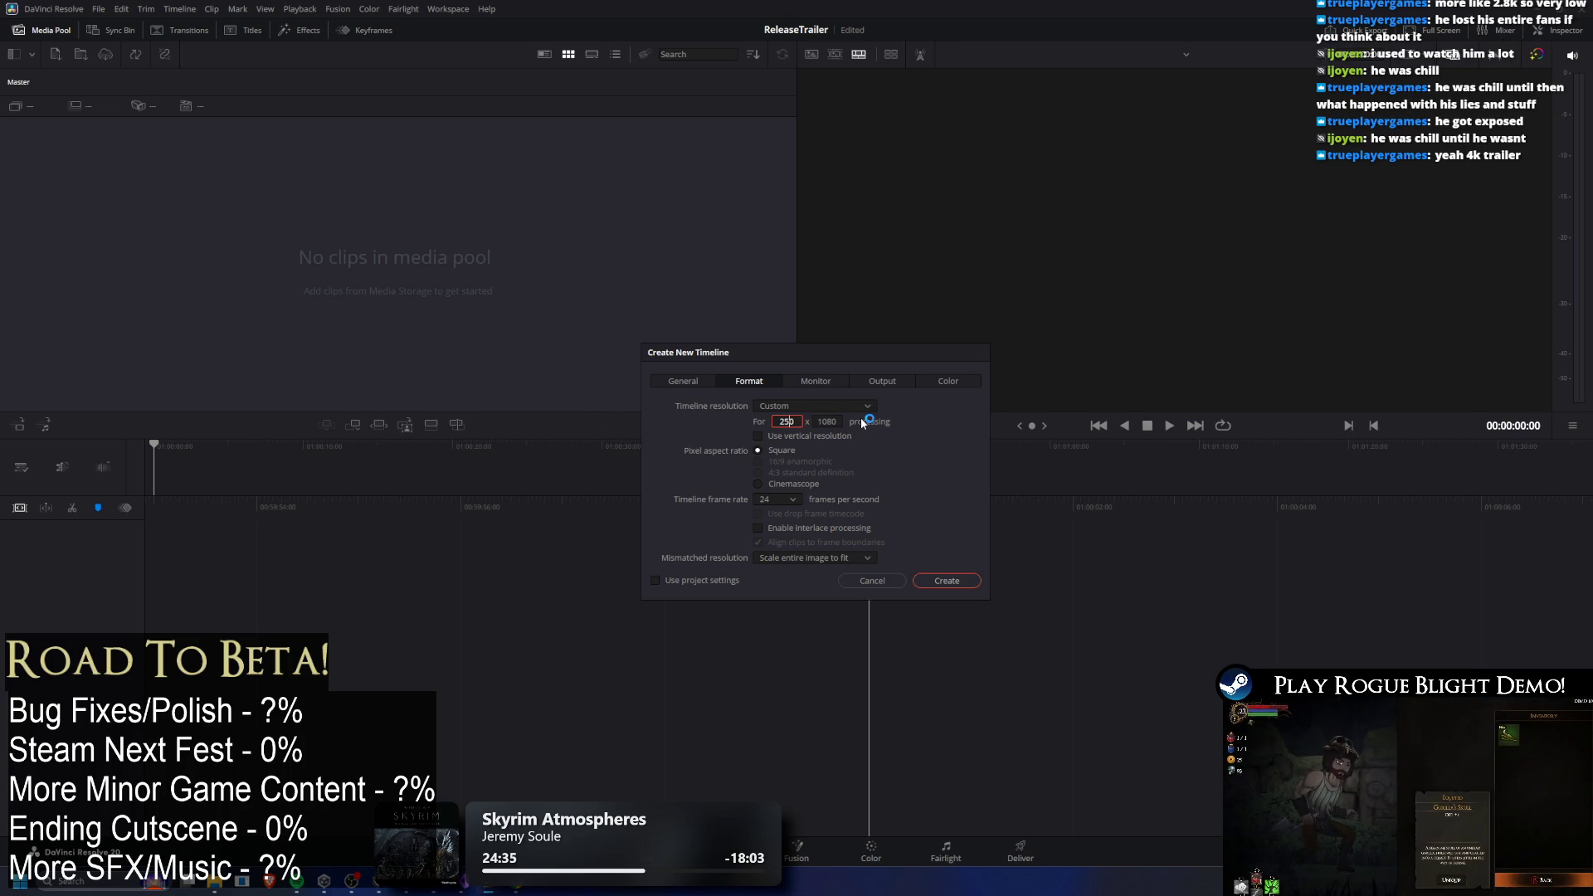
{"action": "key", "text": "BackSpace"}
{"action": "type", "text": "6"}
{"action": "key", "text": "Tab"}
{"action": "type", "text": "1440"}
Set the timeline frame rate to 60 fps.
{"action": "left_click", "coordinate": [782, 500]}
{"action": "left_click", "coordinate": [781, 499]}
{"action": "left_click", "coordinate": [791, 498]}
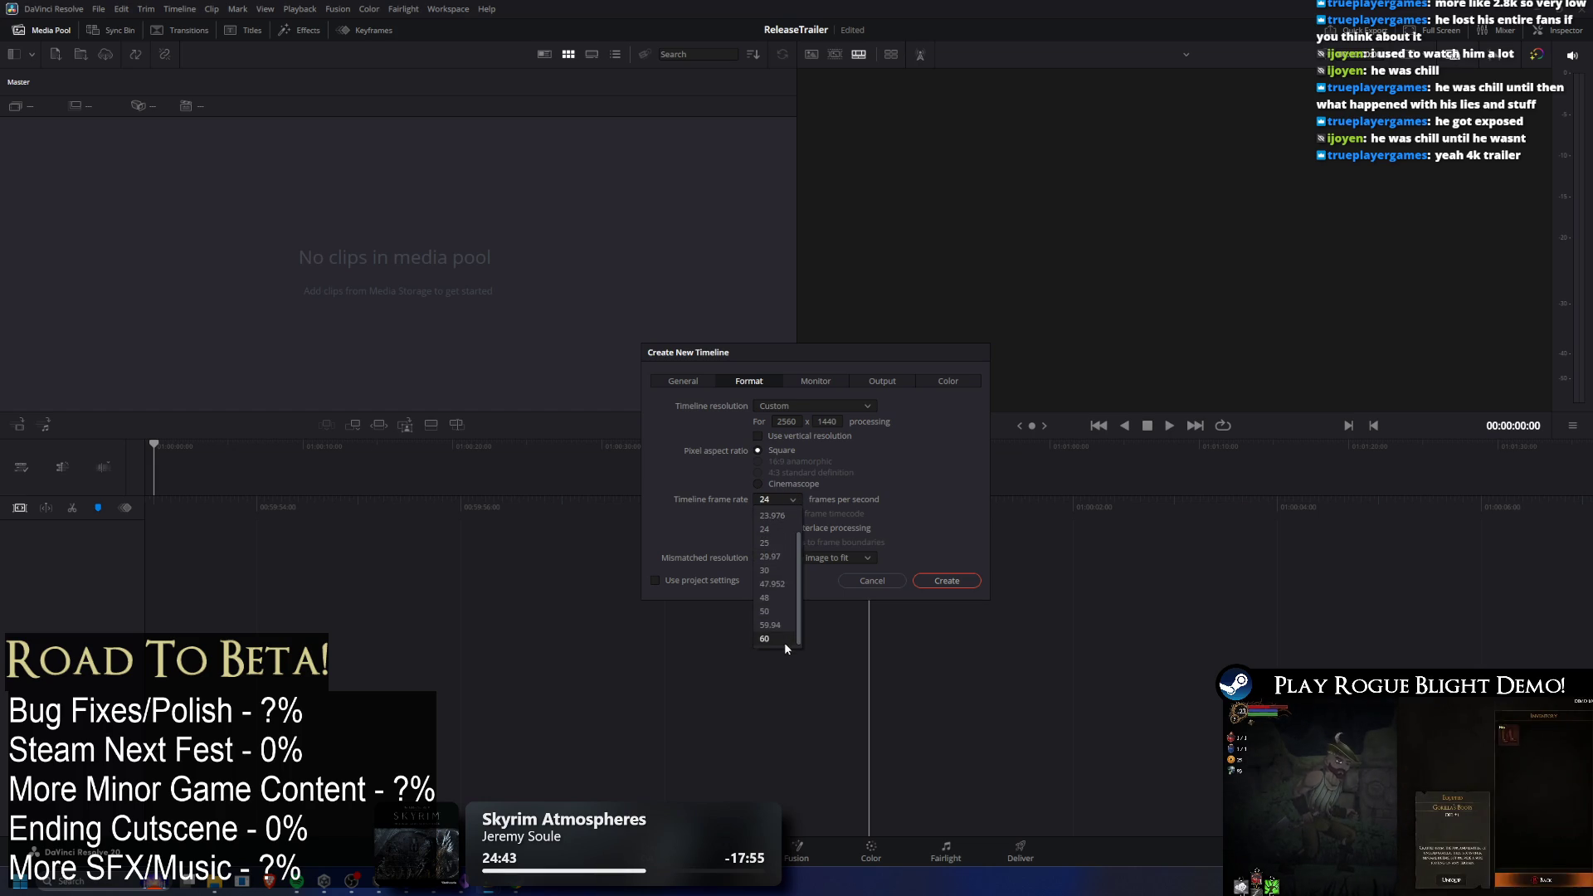
{"action": "left_click", "coordinate": [784, 639]}
{"action": "left_click", "coordinate": [873, 558]}
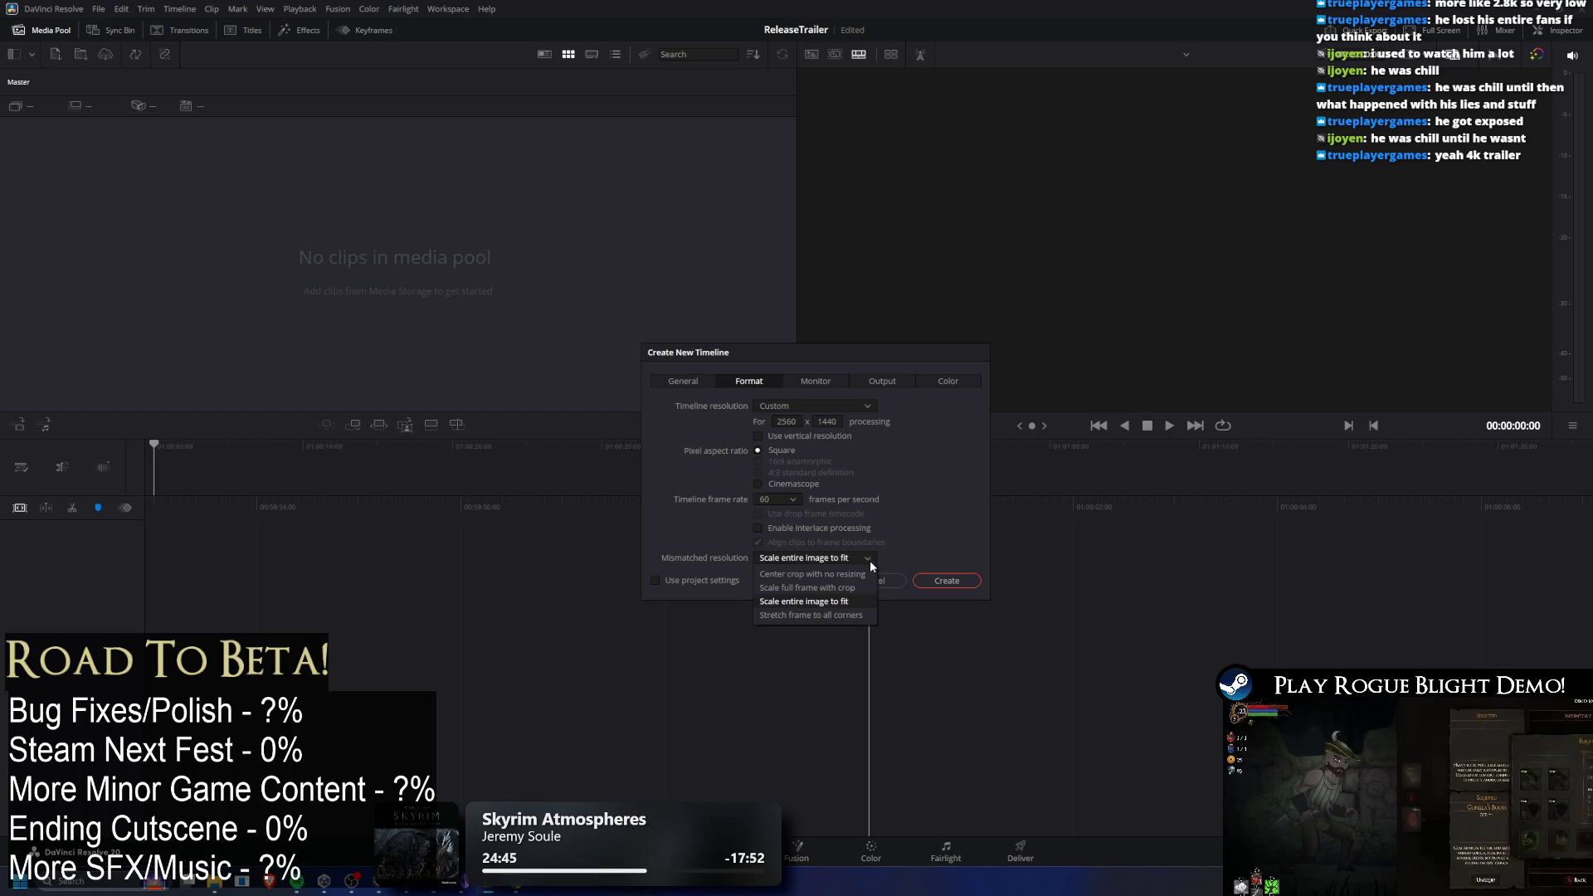
{"action": "left_click", "coordinate": [938, 548]}
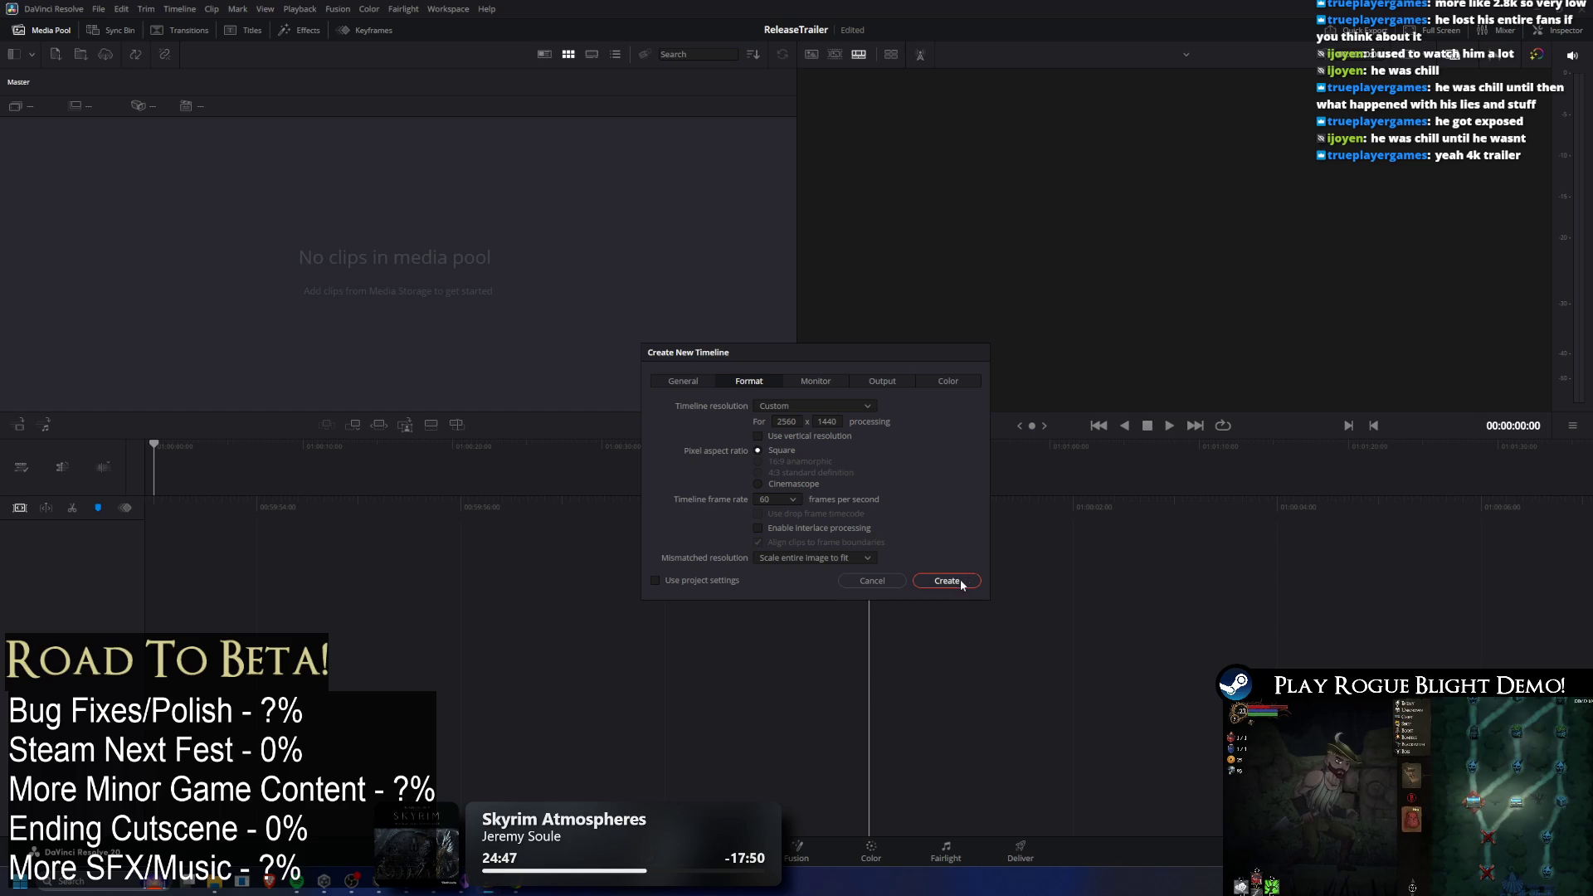
Keep 1920 x 1080 HD monitoring, review output scaling, and create the timeline.
{"action": "left_click", "coordinate": [812, 379]}
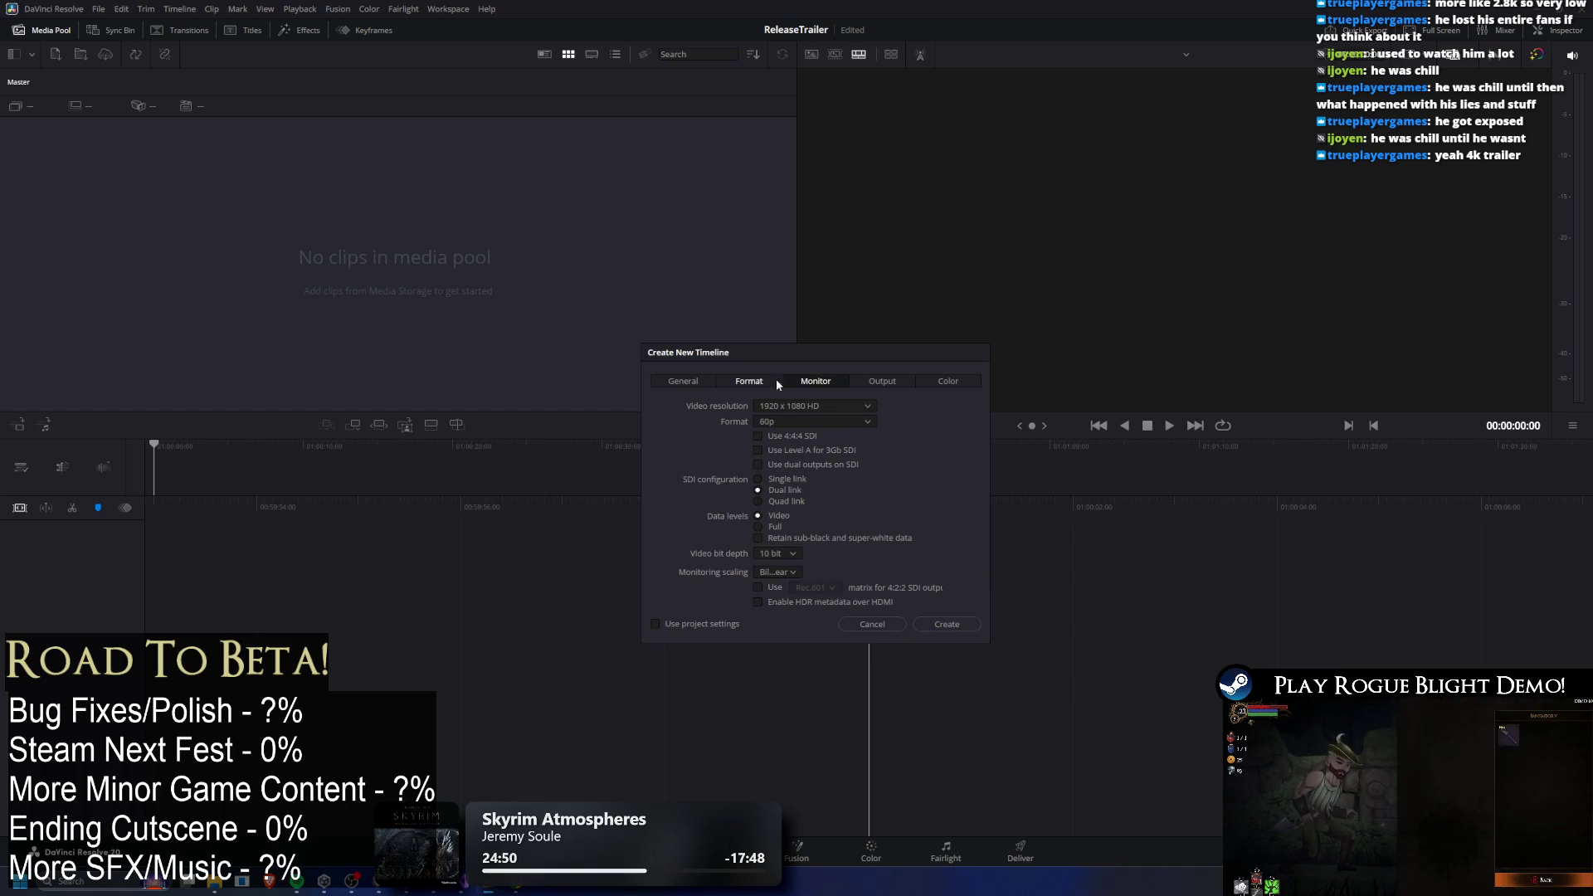
{"action": "left_click", "coordinate": [749, 381]}
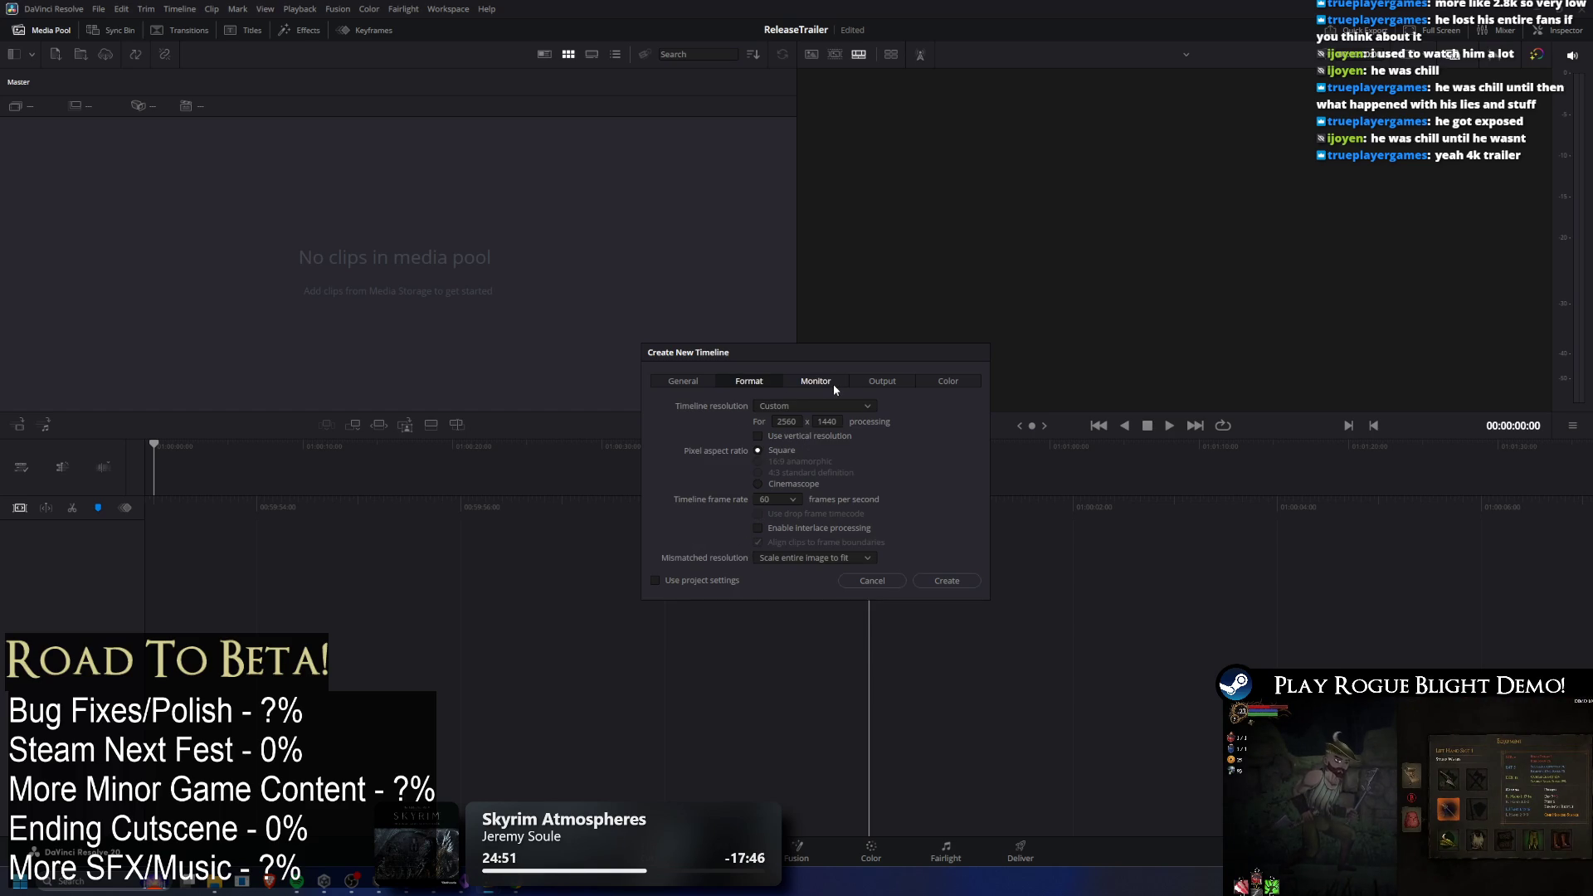
{"action": "left_click", "coordinate": [833, 383]}
{"action": "left_click", "coordinate": [816, 405]}
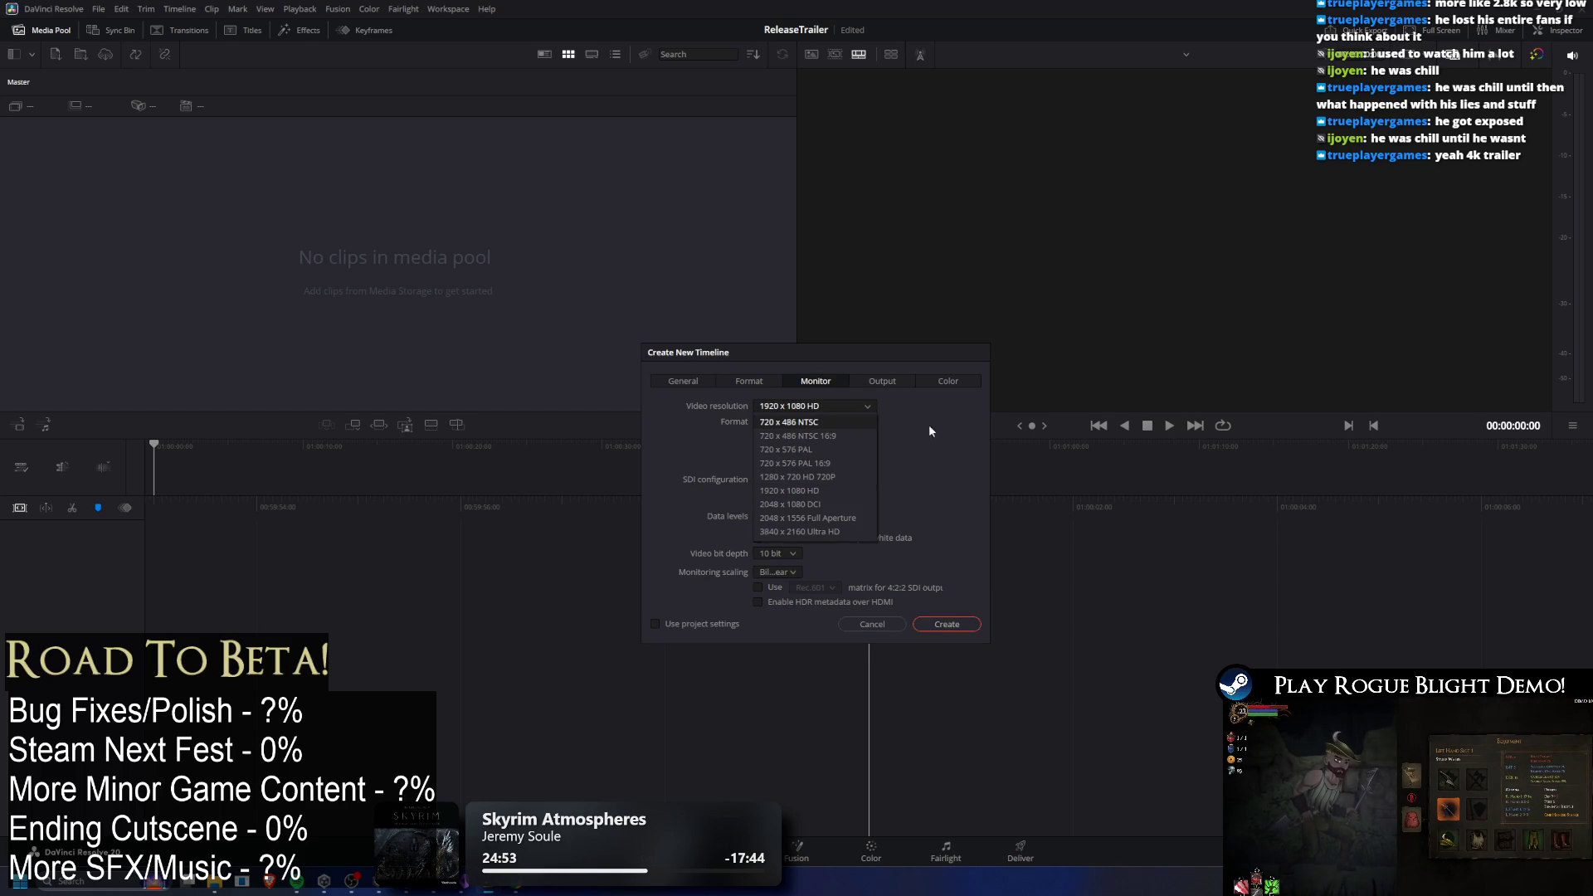
{"action": "left_click", "coordinate": [834, 494]}
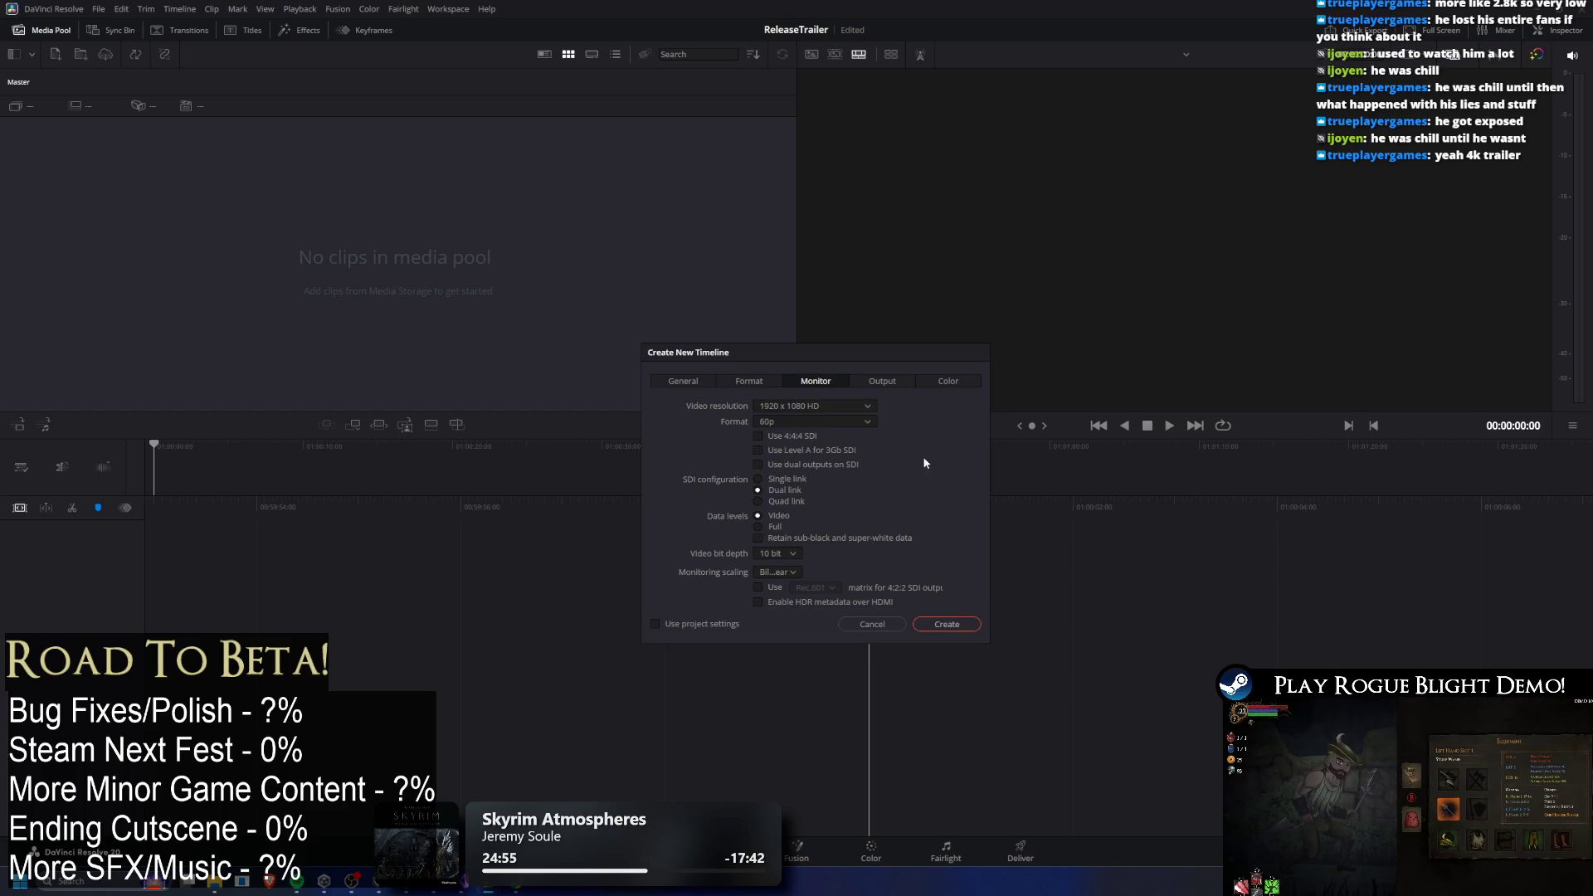
{"action": "left_click", "coordinate": [844, 403]}
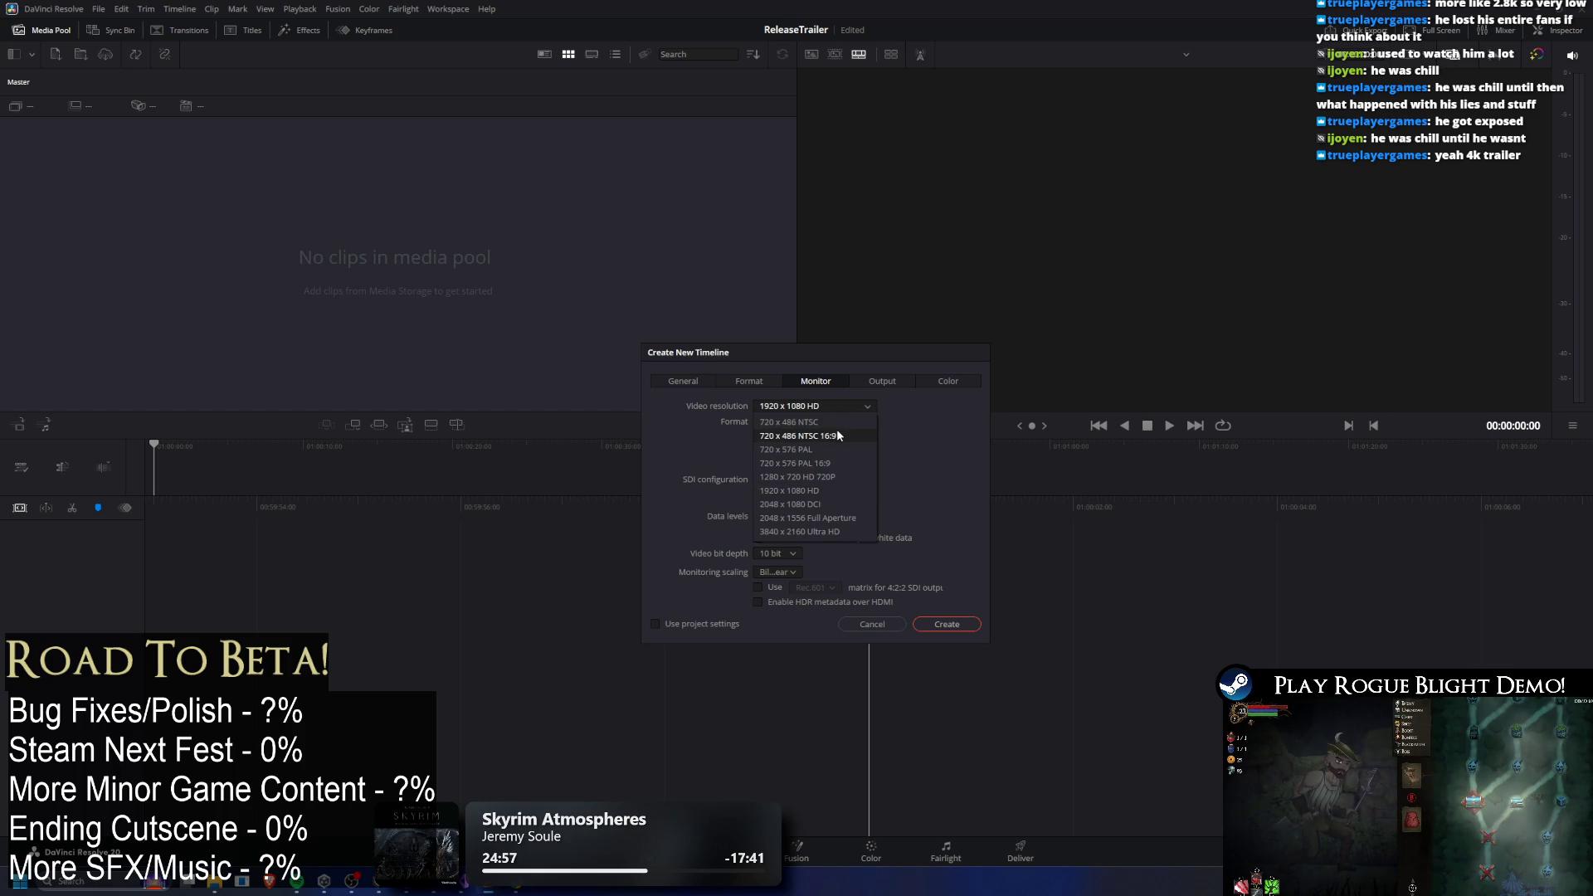
{"action": "left_click", "coordinate": [920, 428]}
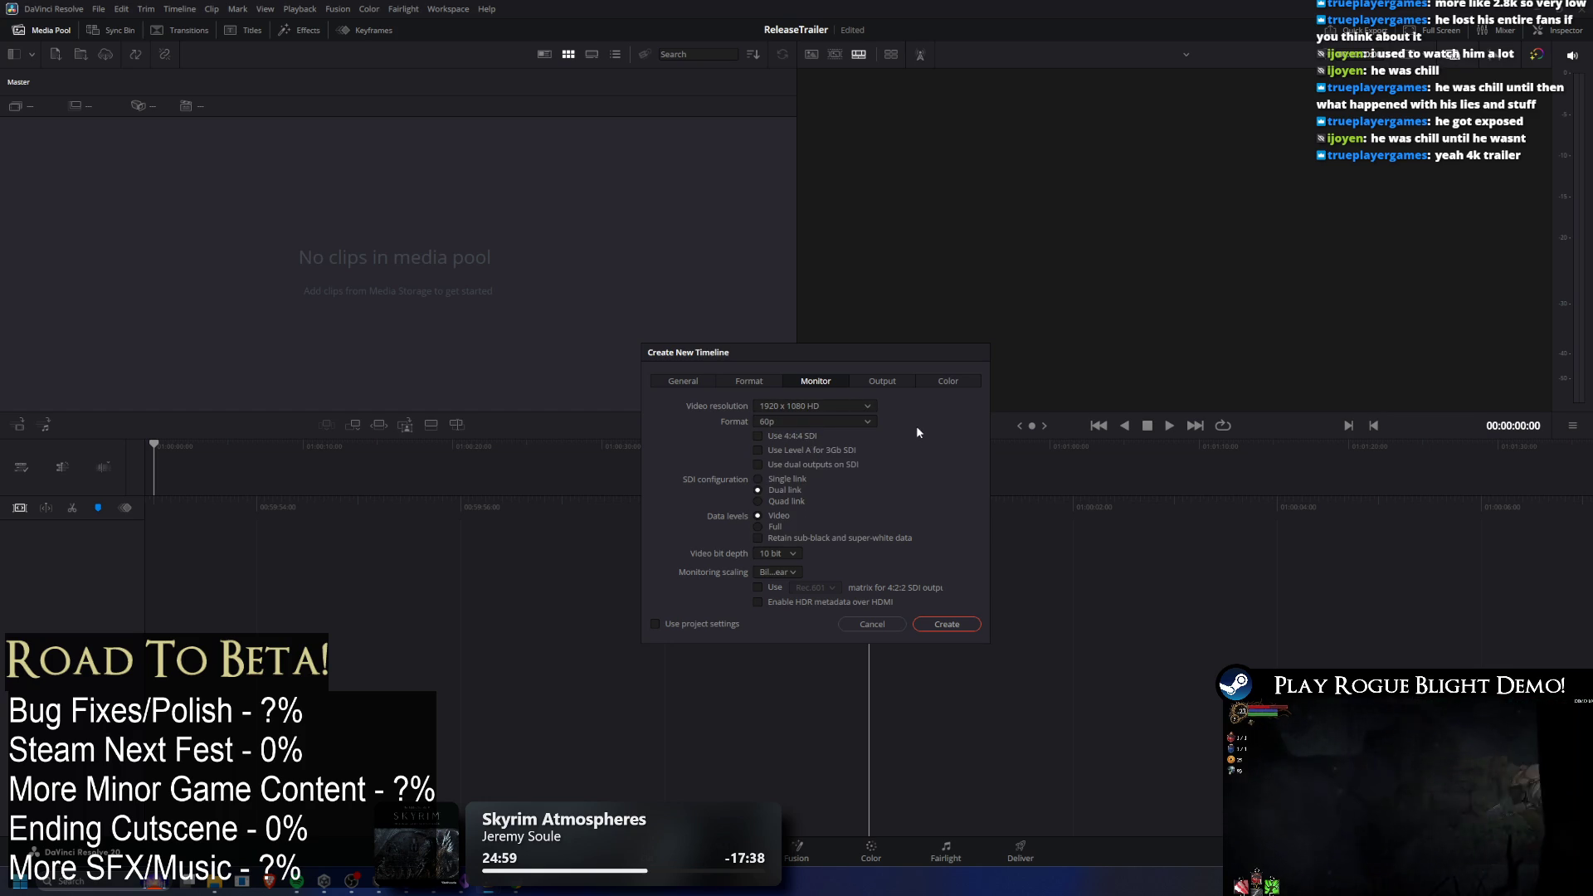
{"action": "left_click", "coordinate": [730, 378]}
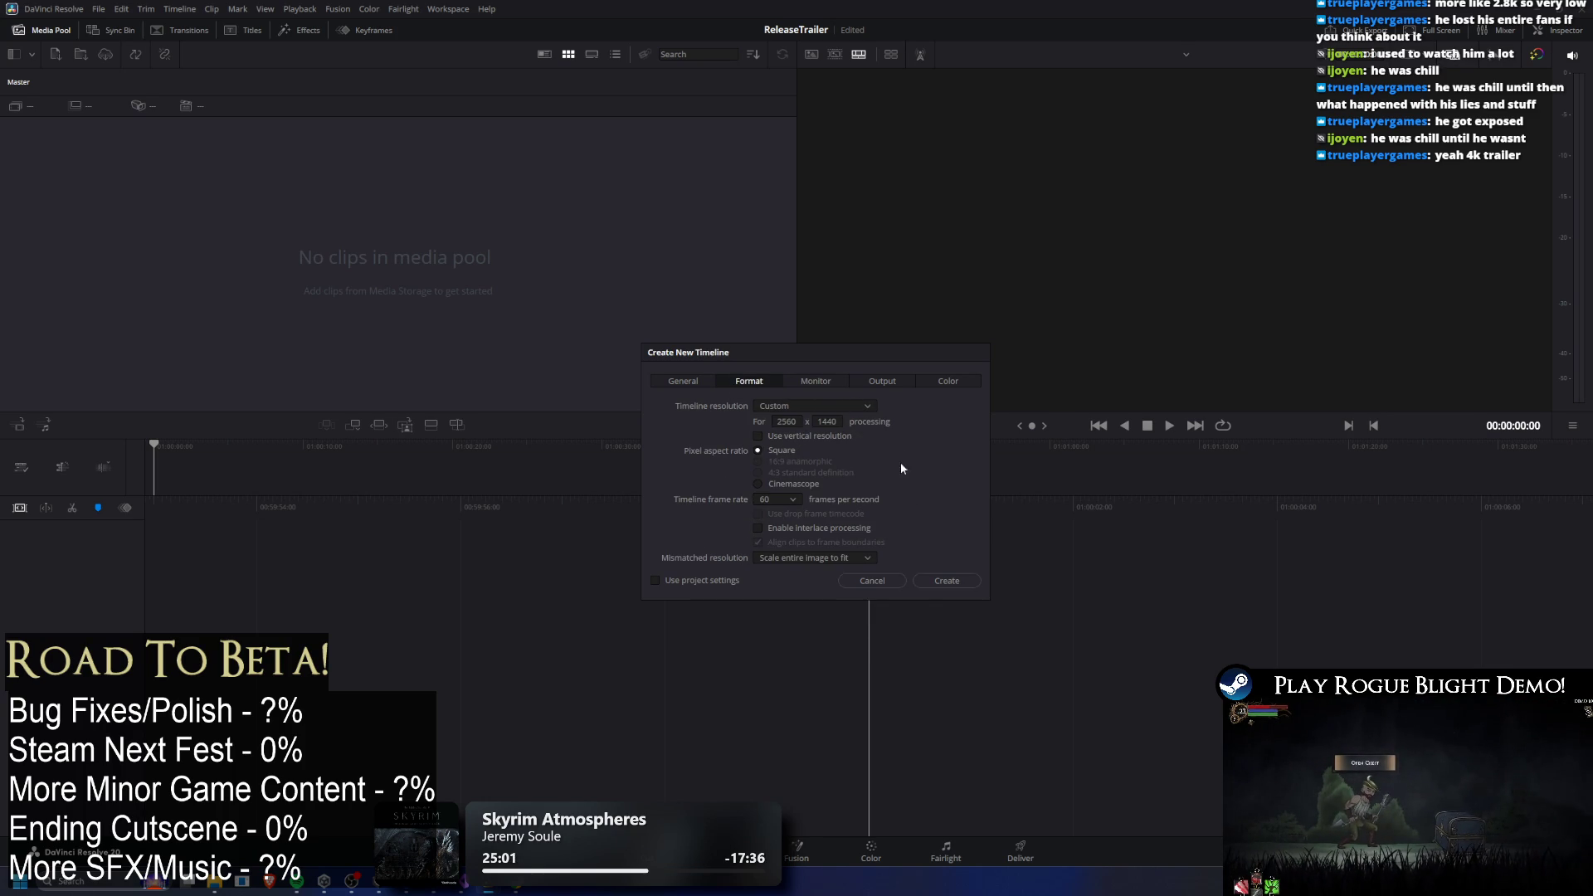
{"action": "left_click", "coordinate": [903, 380]}
{"action": "left_click", "coordinate": [751, 384]}
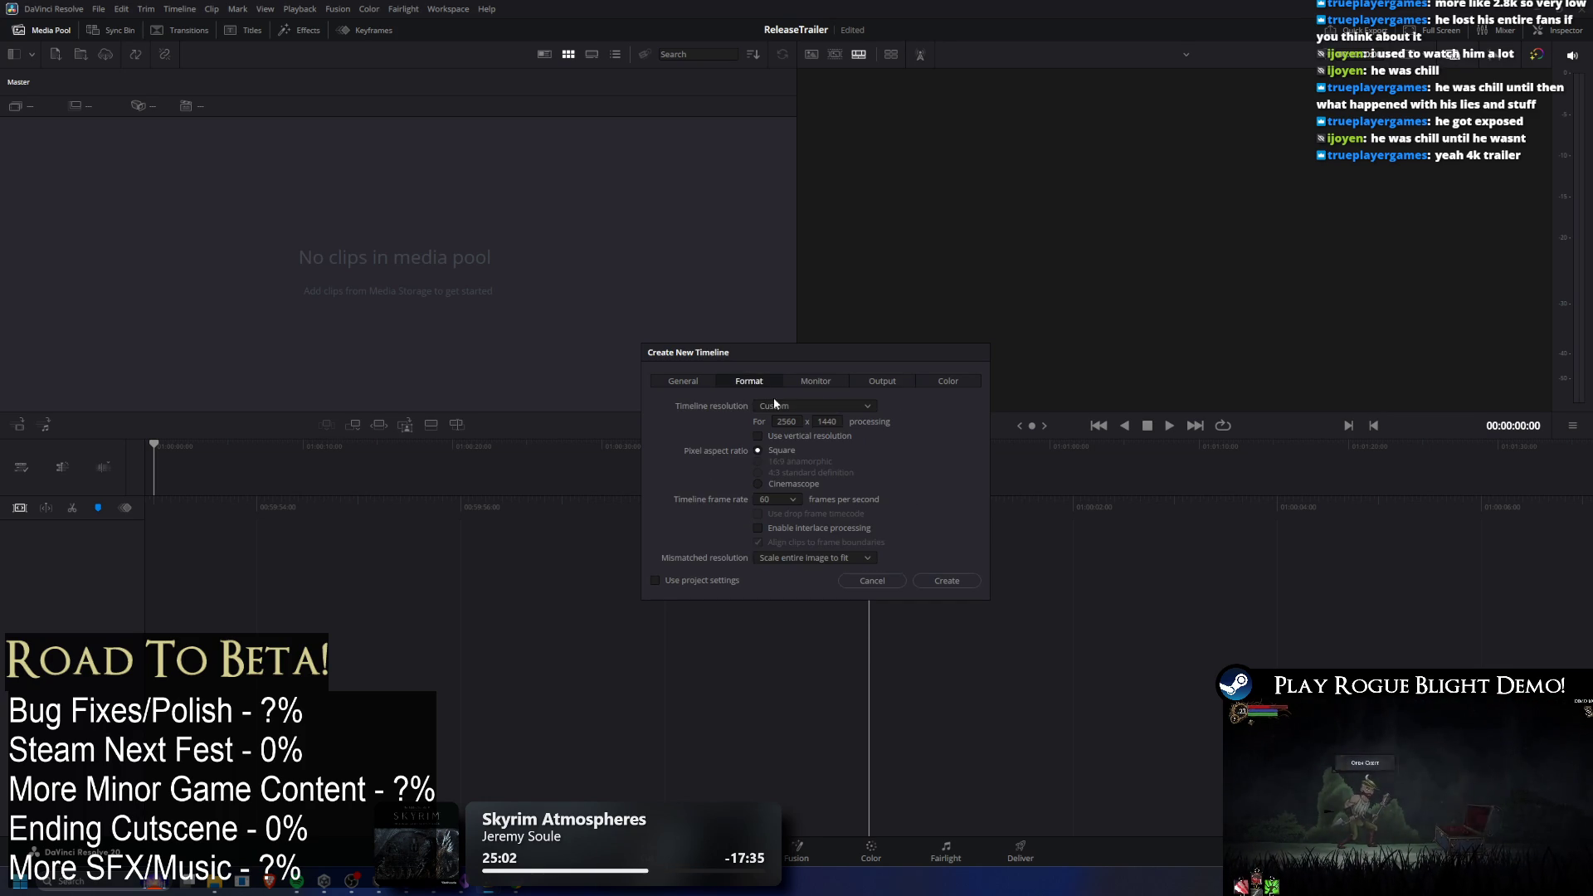
{"action": "left_click", "coordinate": [945, 580]}
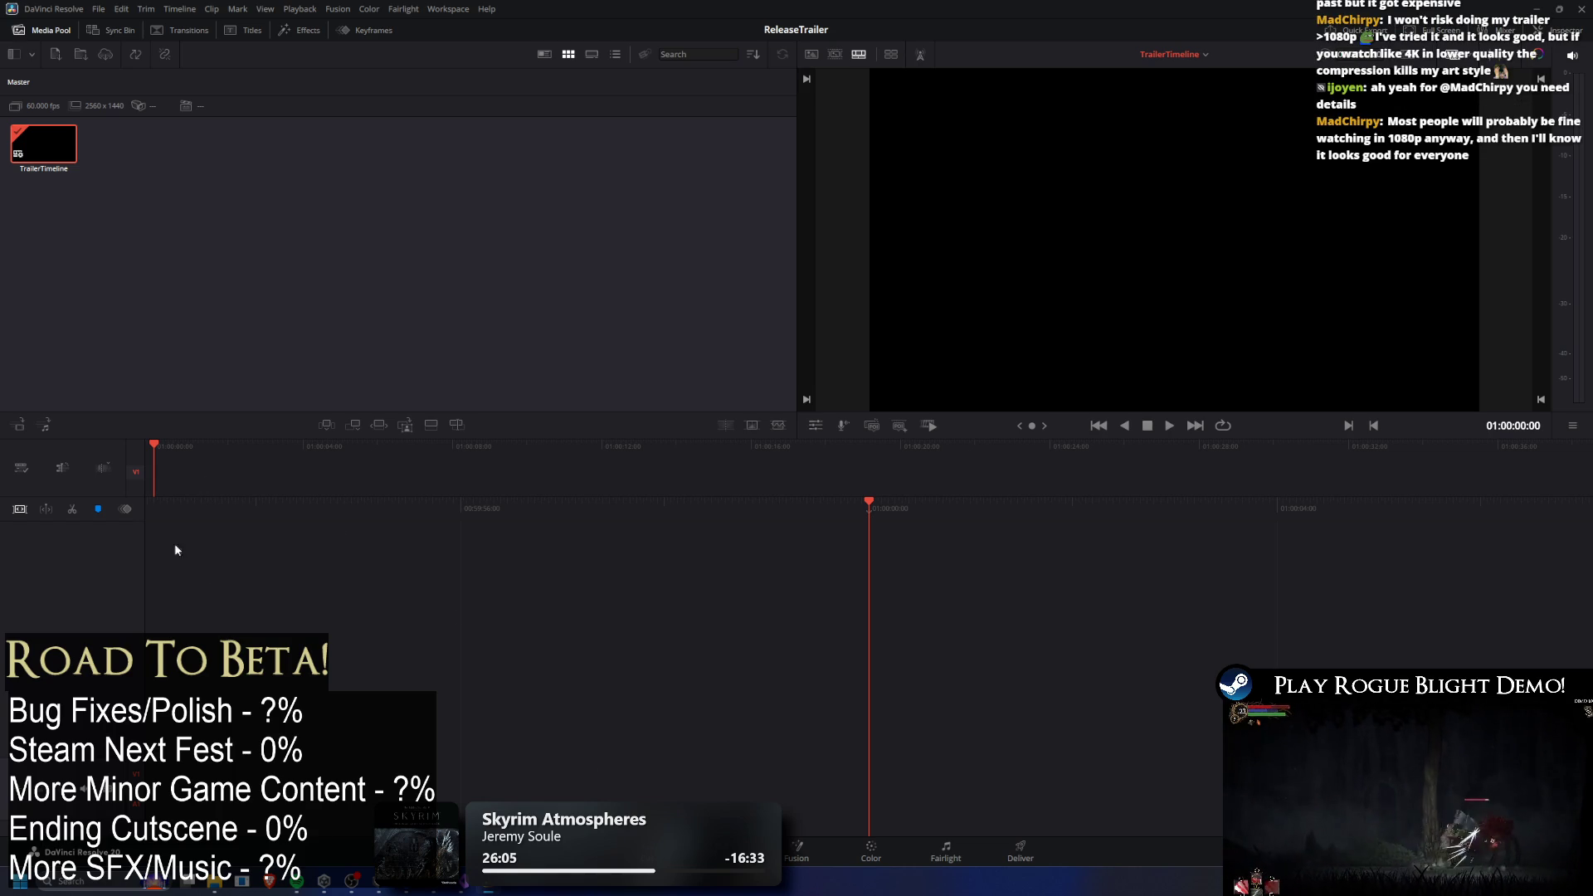
Add a second video track from the track header and switch to the Edit page.
{"action": "right_click", "coordinate": [248, 561]}
{"action": "left_click", "coordinate": [327, 574]}
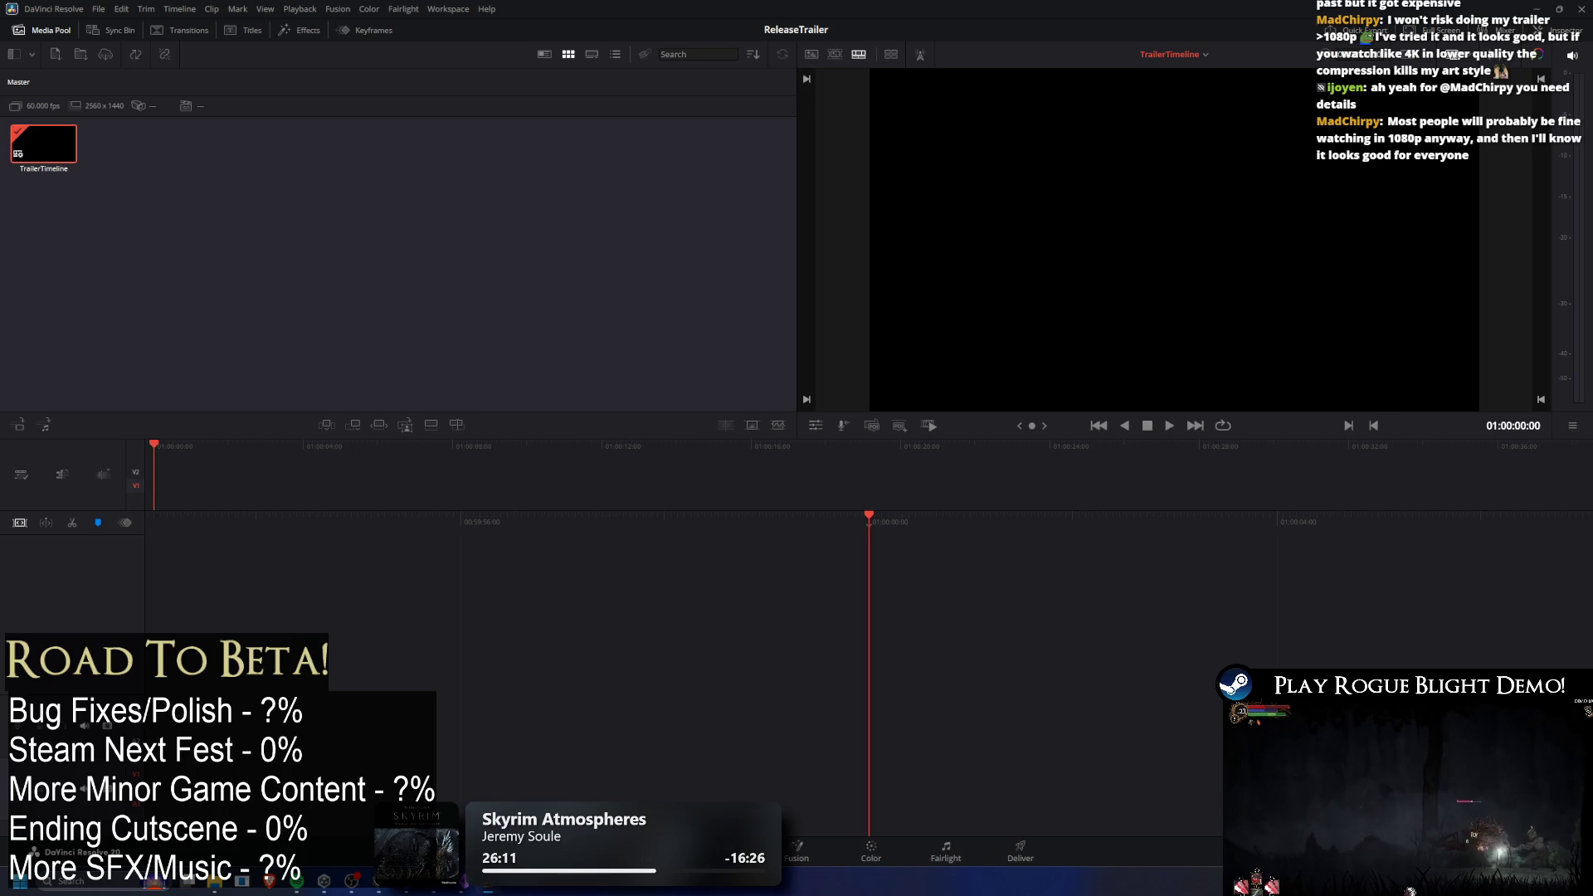
{"action": "left_click", "coordinate": [722, 855]}
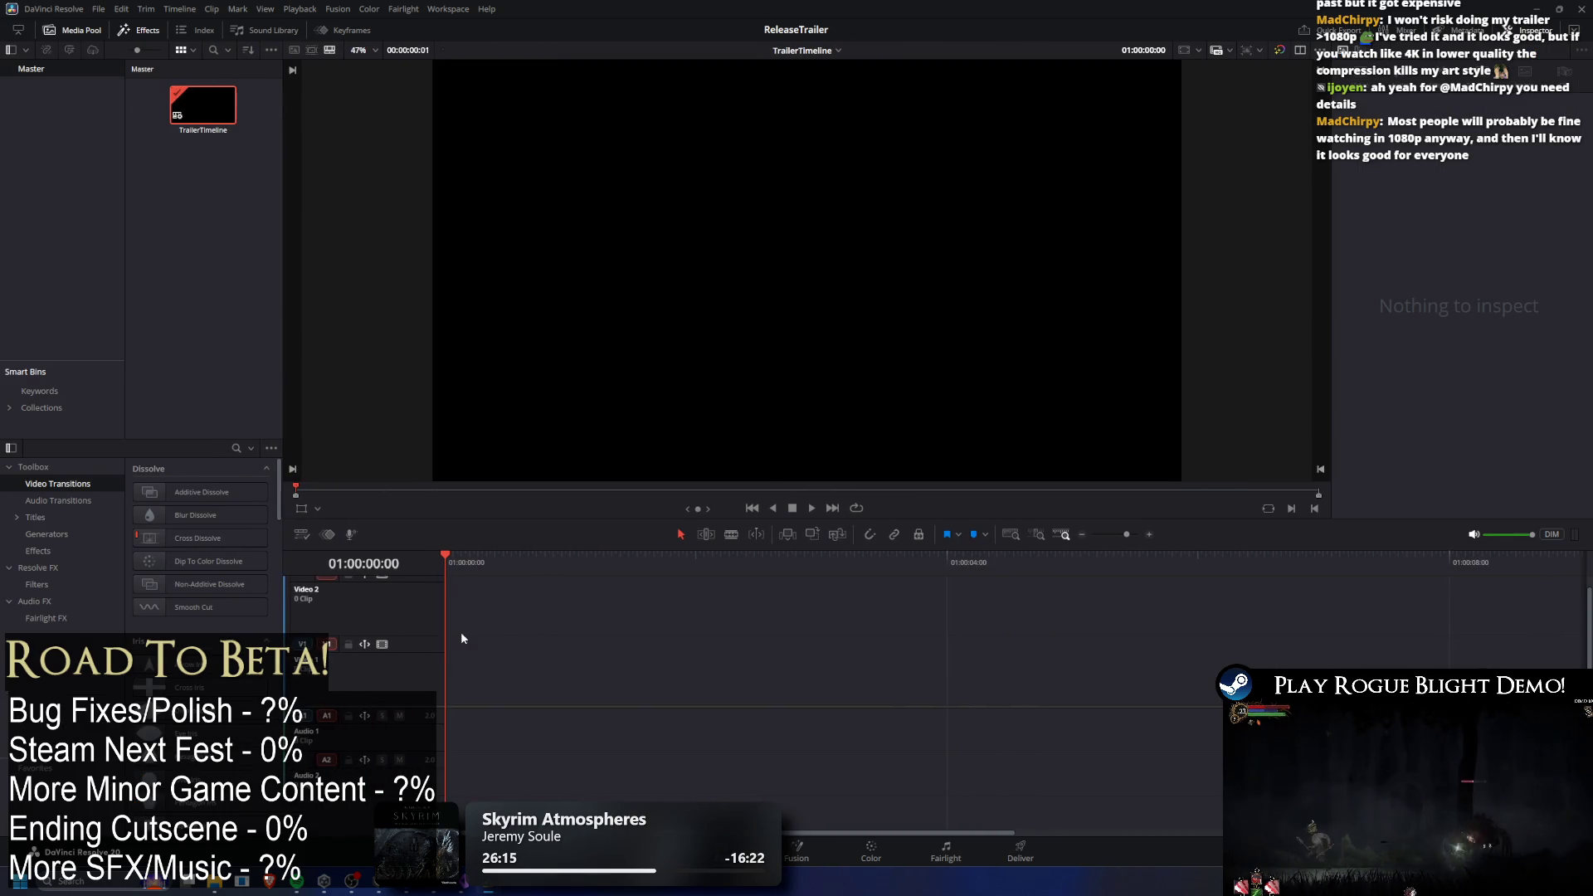
Place a basic Text title from Titles at the timeline start and shorten it.
{"action": "right_click", "coordinate": [490, 669]}
{"action": "left_click", "coordinate": [477, 668]}
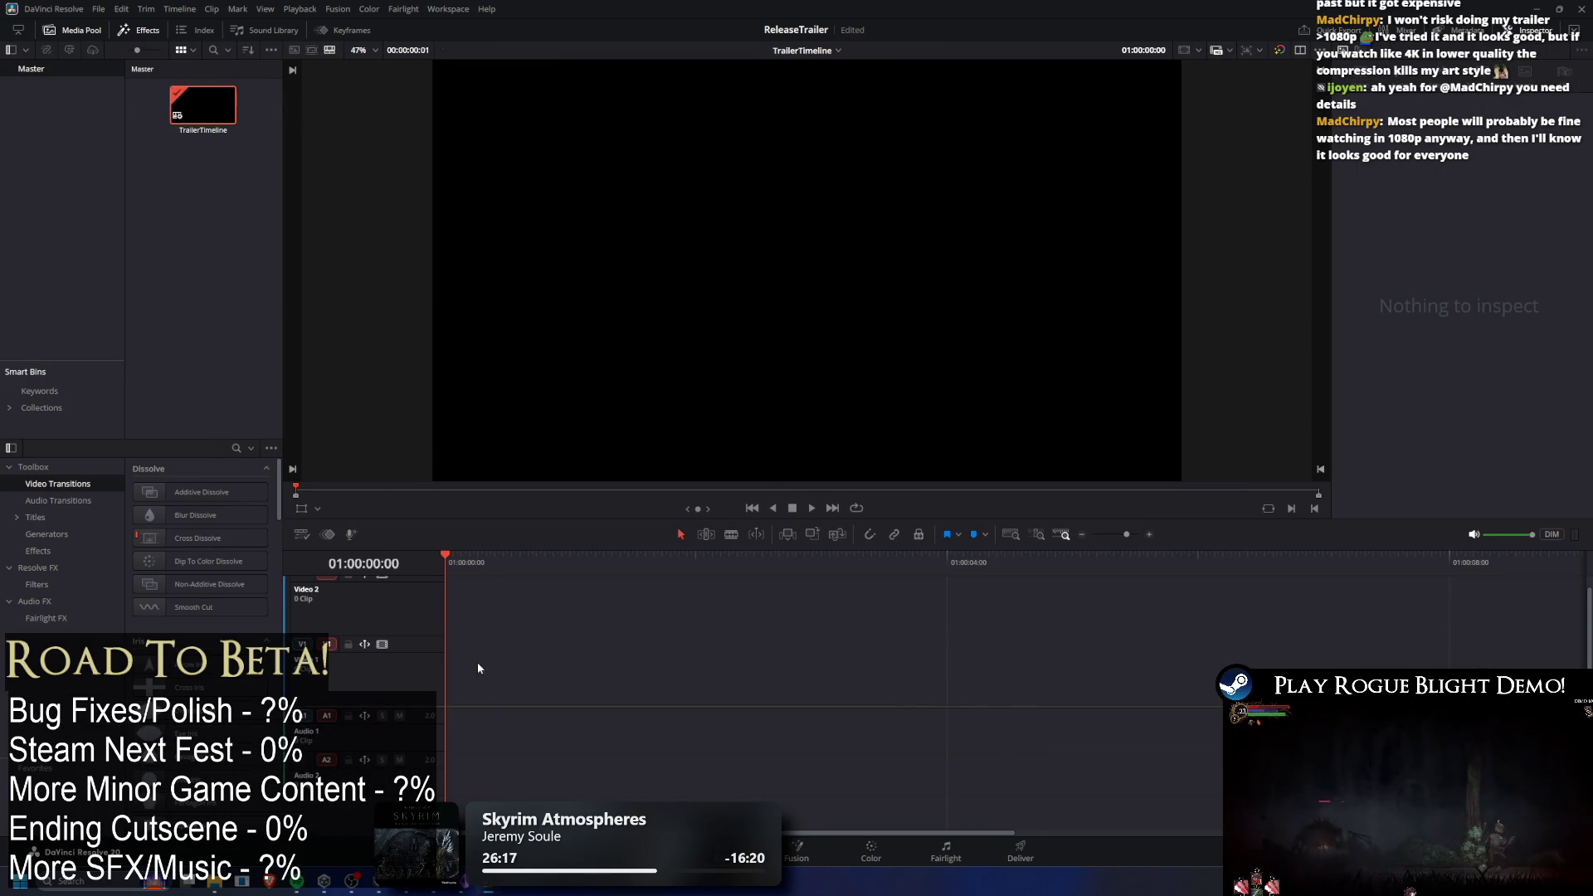
{"action": "left_click", "coordinate": [35, 517]}
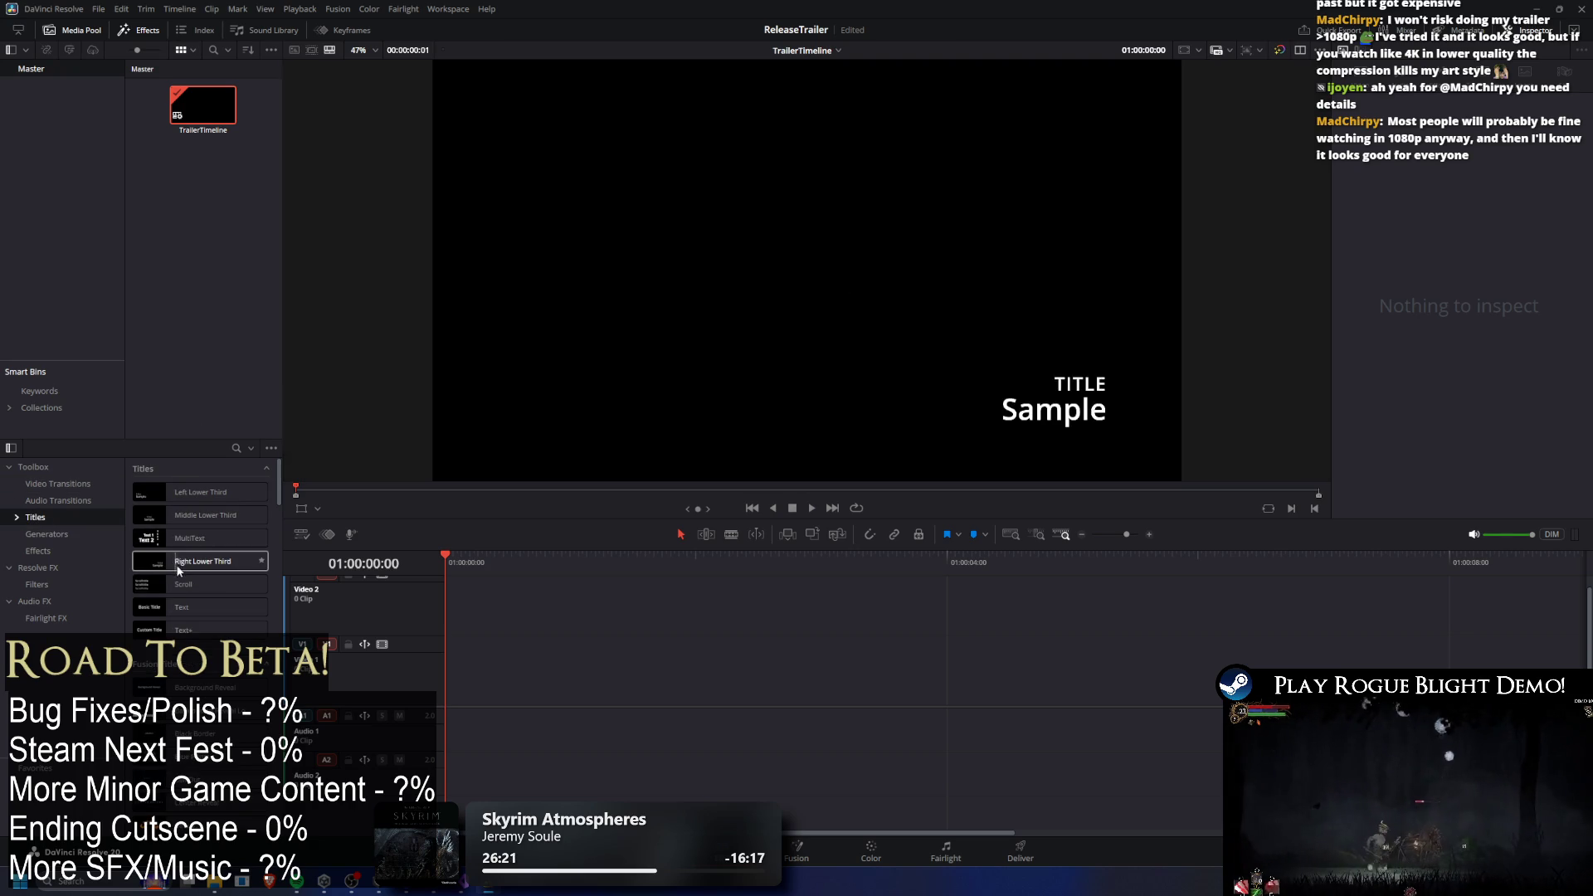
{"action": "left_click_drag", "start_coordinate": [172, 610], "coordinate": [482, 668]}
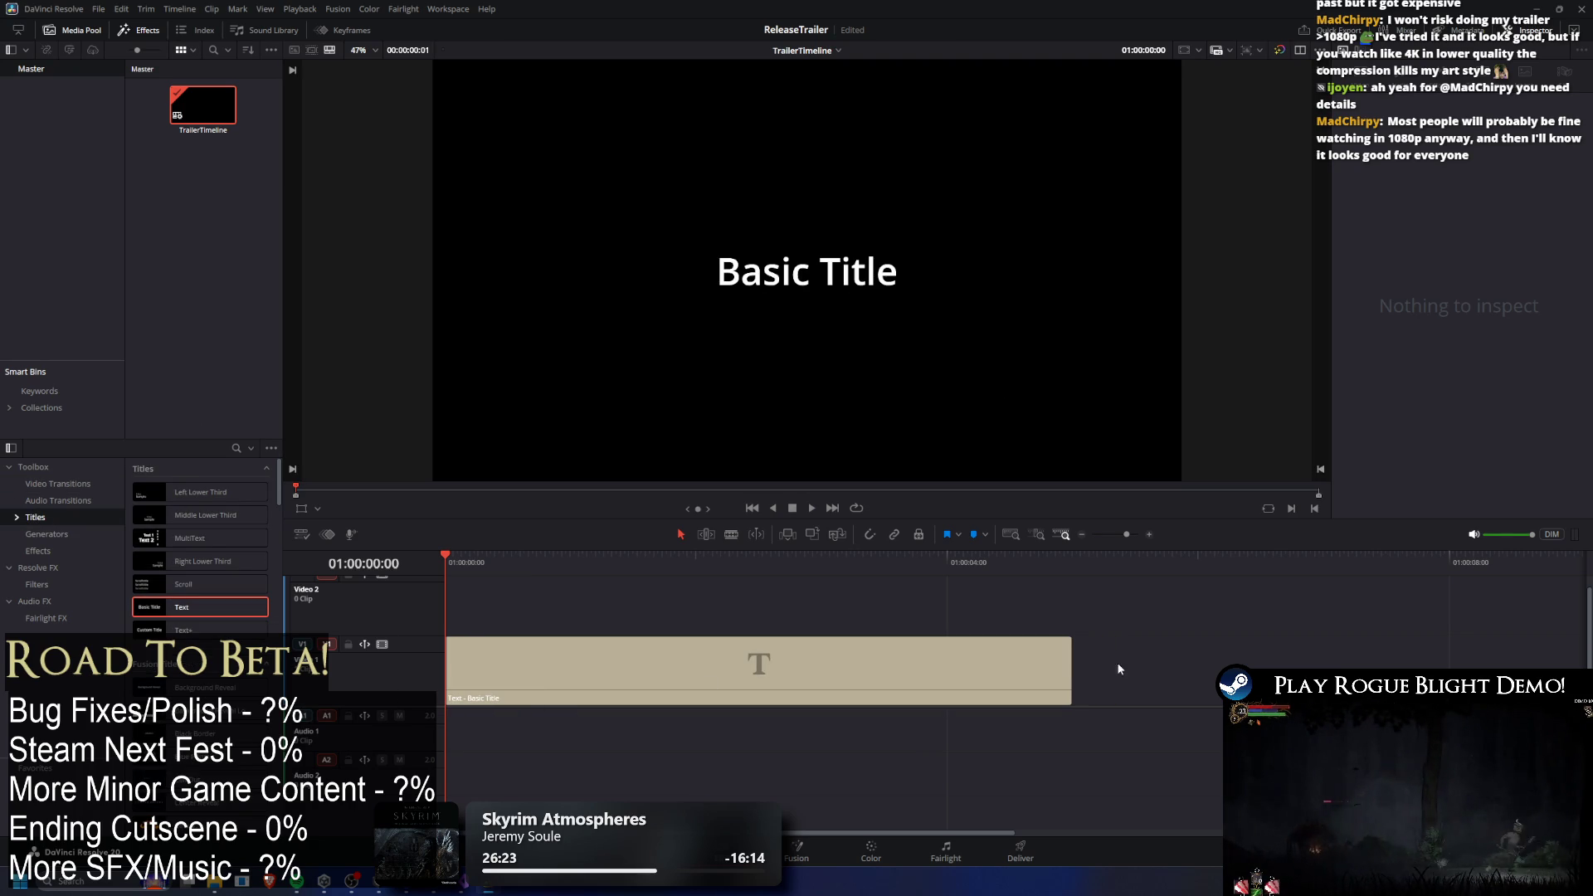
{"action": "left_click_drag", "start_coordinate": [1070, 671], "coordinate": [564, 670]}
Retitle the clip 'Introduction shot' in the Inspector and trim it shorter.
{"action": "left_click", "coordinate": [506, 668]}
{"action": "left_click", "coordinate": [1470, 200]}
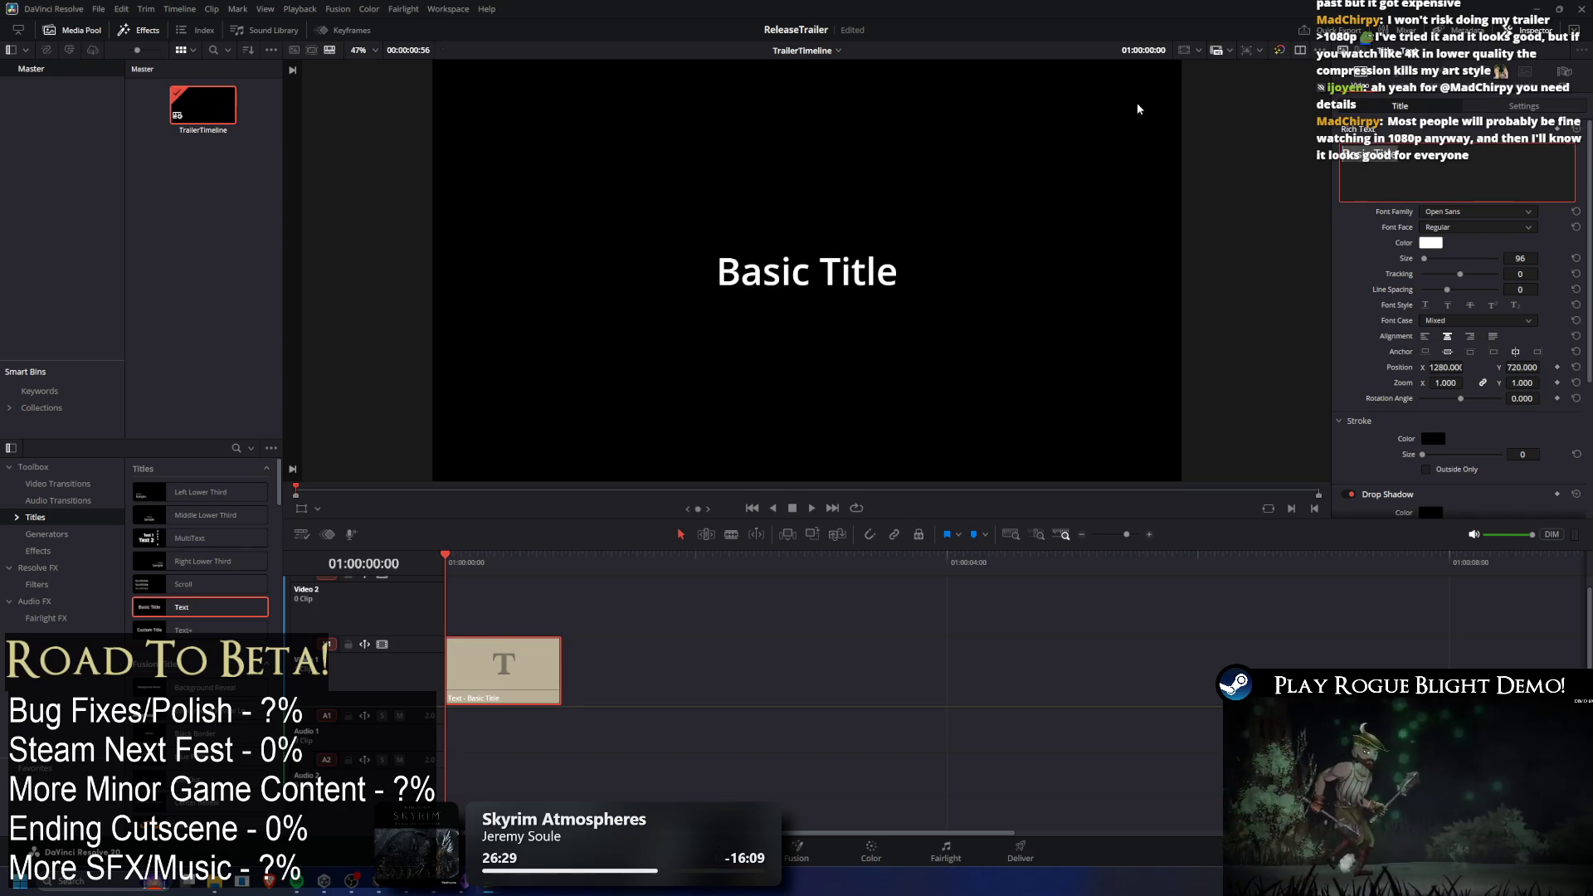
{"action": "key", "text": "ctrl+a"}
{"action": "key", "text": "BackSpace"}
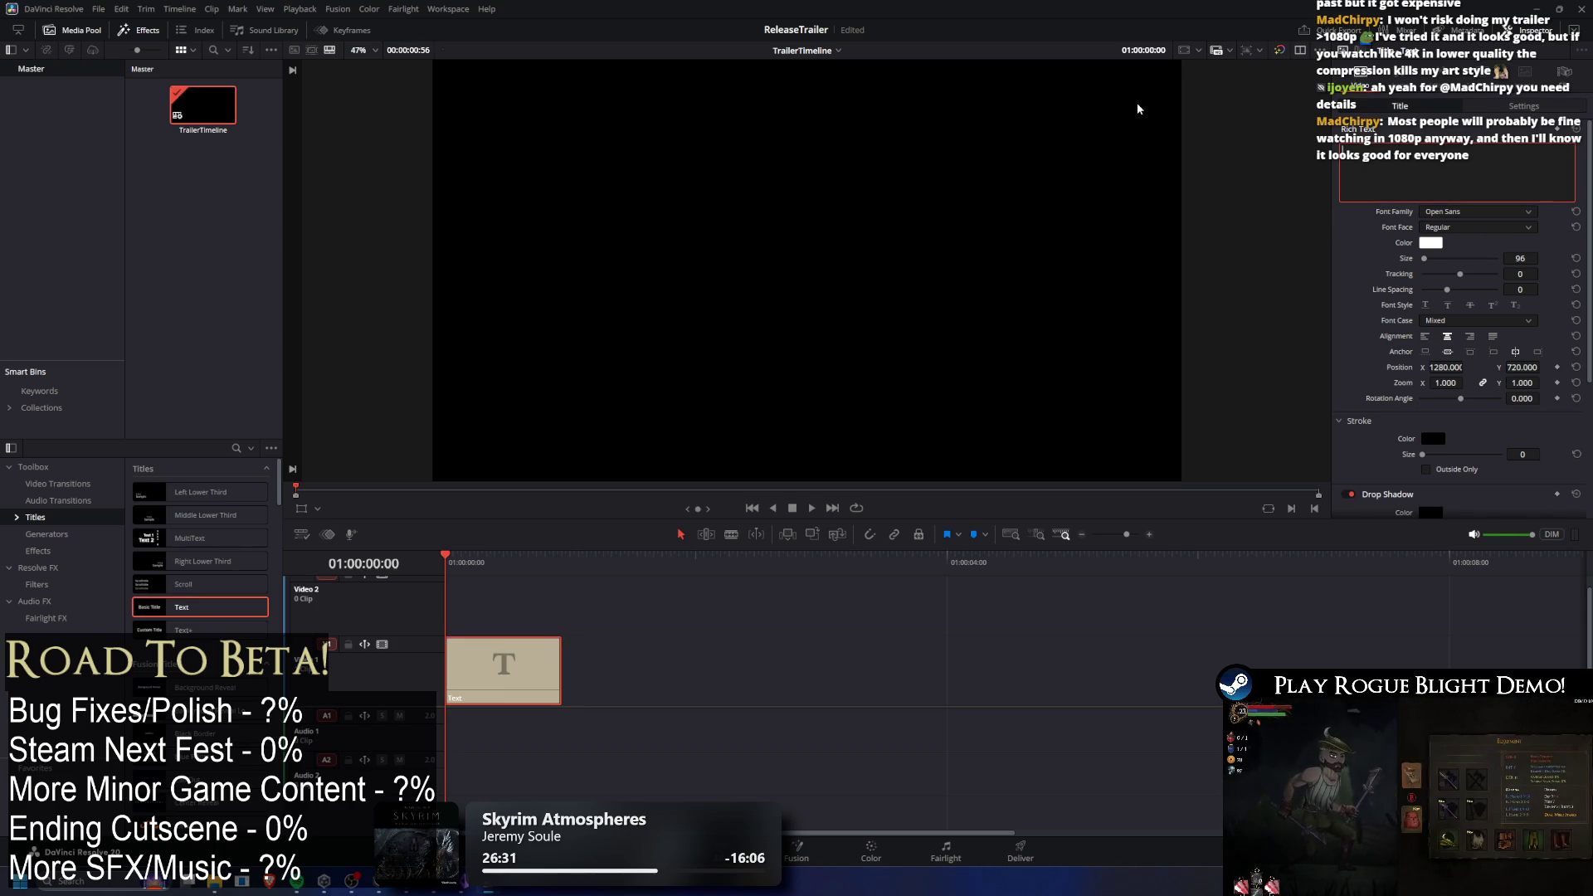
{"action": "type", "text": "Introd"}
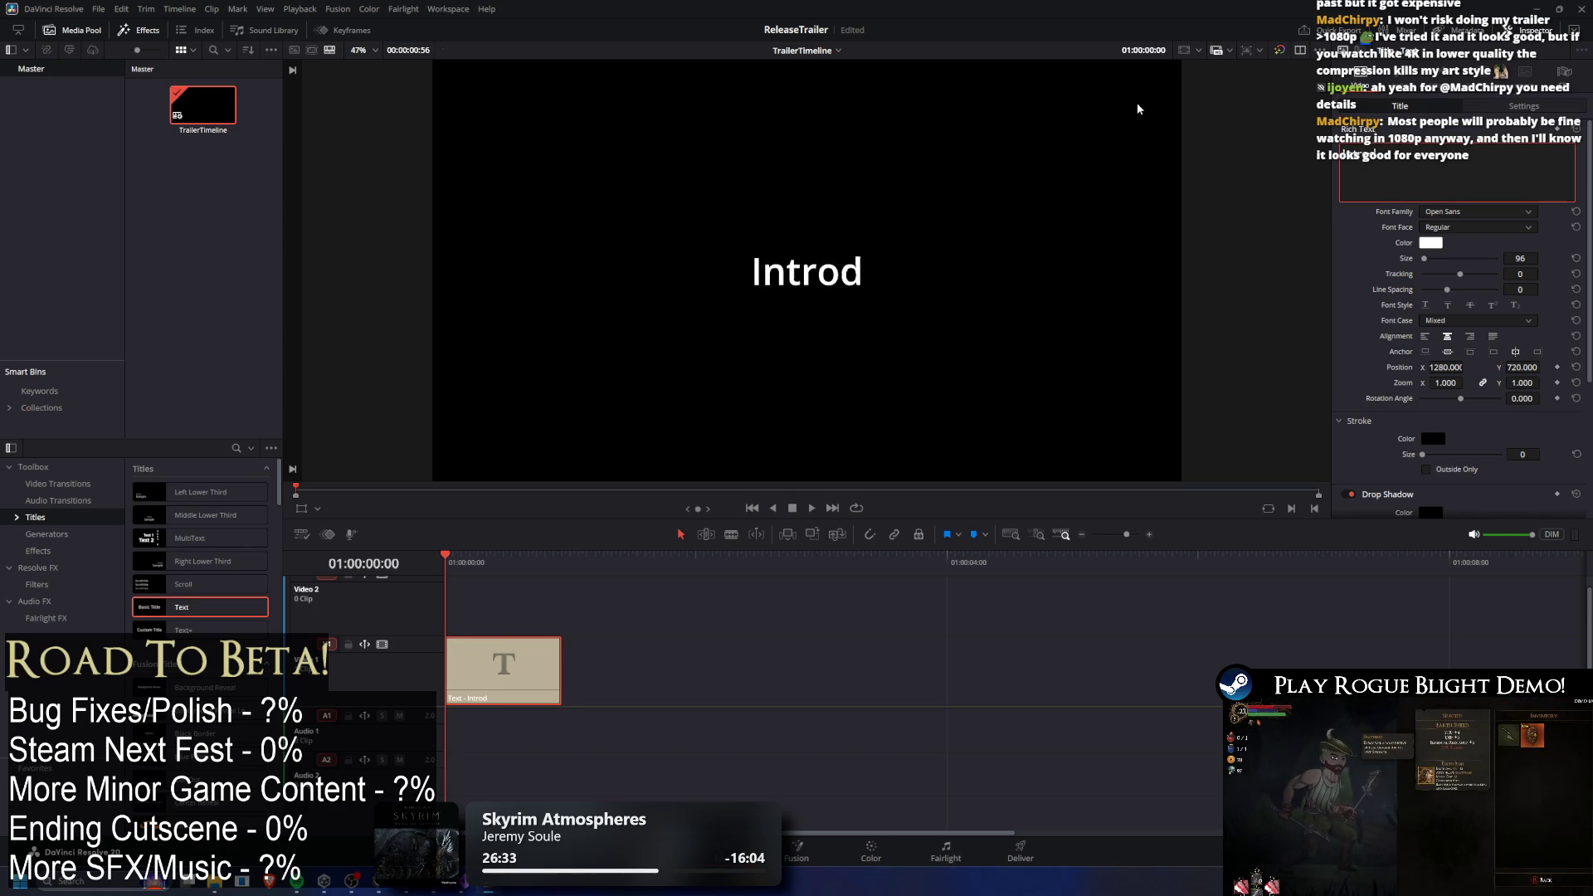
{"action": "type", "text": "uction"}
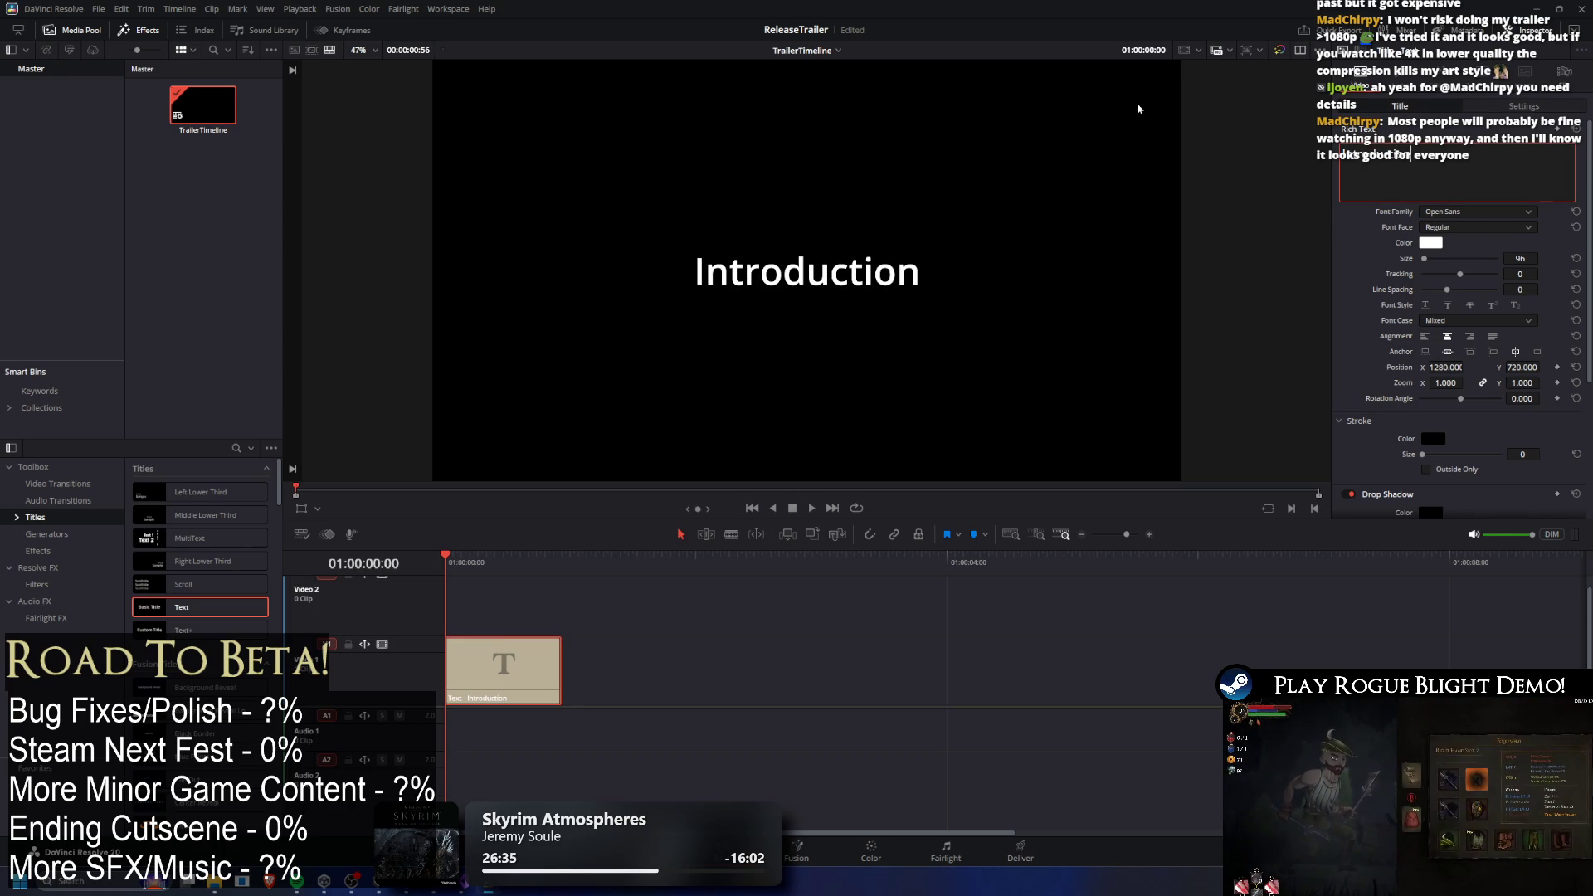
{"action": "type", "text": " shot"}
{"action": "mouse_move", "coordinate": [560, 664]}
{"action": "left_mouse_down"}
{"action": "mouse_move", "coordinate": [496, 664]}
{"action": "mouse_move", "coordinate": [535, 668]}
{"action": "mouse_move", "coordinate": [515, 668]}
{"action": "left_mouse_up"}
Paste a copy of the Introduction shot title, retitle it 'Show Map' and move it later.
{"action": "left_click", "coordinate": [522, 563]}
{"action": "key", "text": "ctrl+v"}
{"action": "mouse_move", "coordinate": [513, 557]}
{"action": "left_mouse_down"}
{"action": "mouse_move", "coordinate": [455, 558]}
{"action": "mouse_move", "coordinate": [511, 559]}
{"action": "left_mouse_up"}
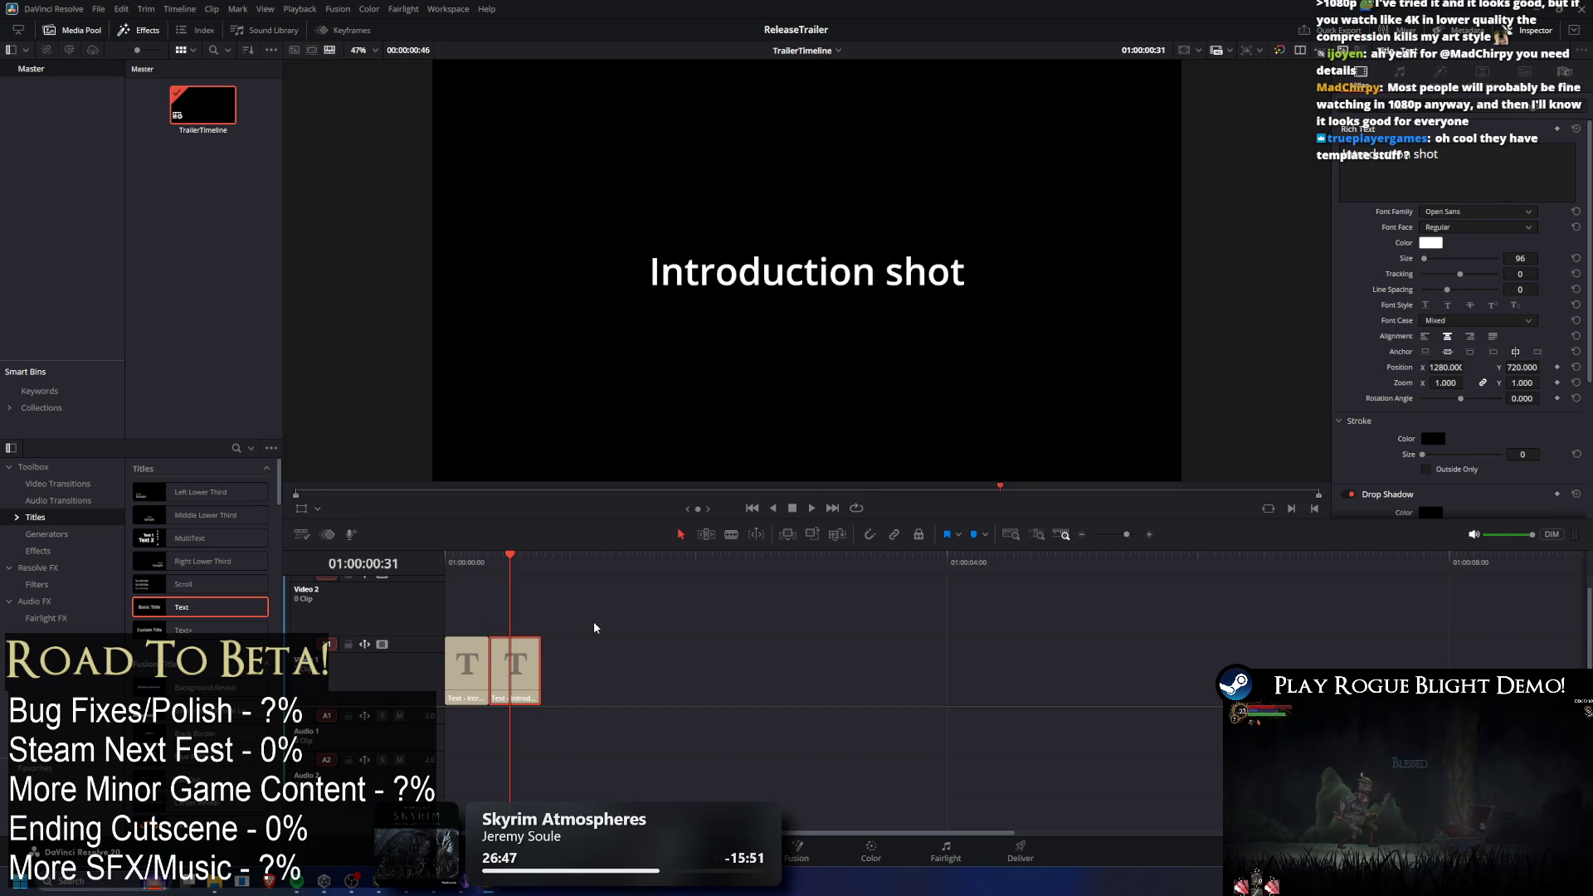
{"action": "mouse_move", "coordinate": [663, 548]}
{"action": "left_mouse_down"}
{"action": "mouse_move", "coordinate": [579, 533]}
{"action": "mouse_move", "coordinate": [592, 444]}
{"action": "left_mouse_up"}
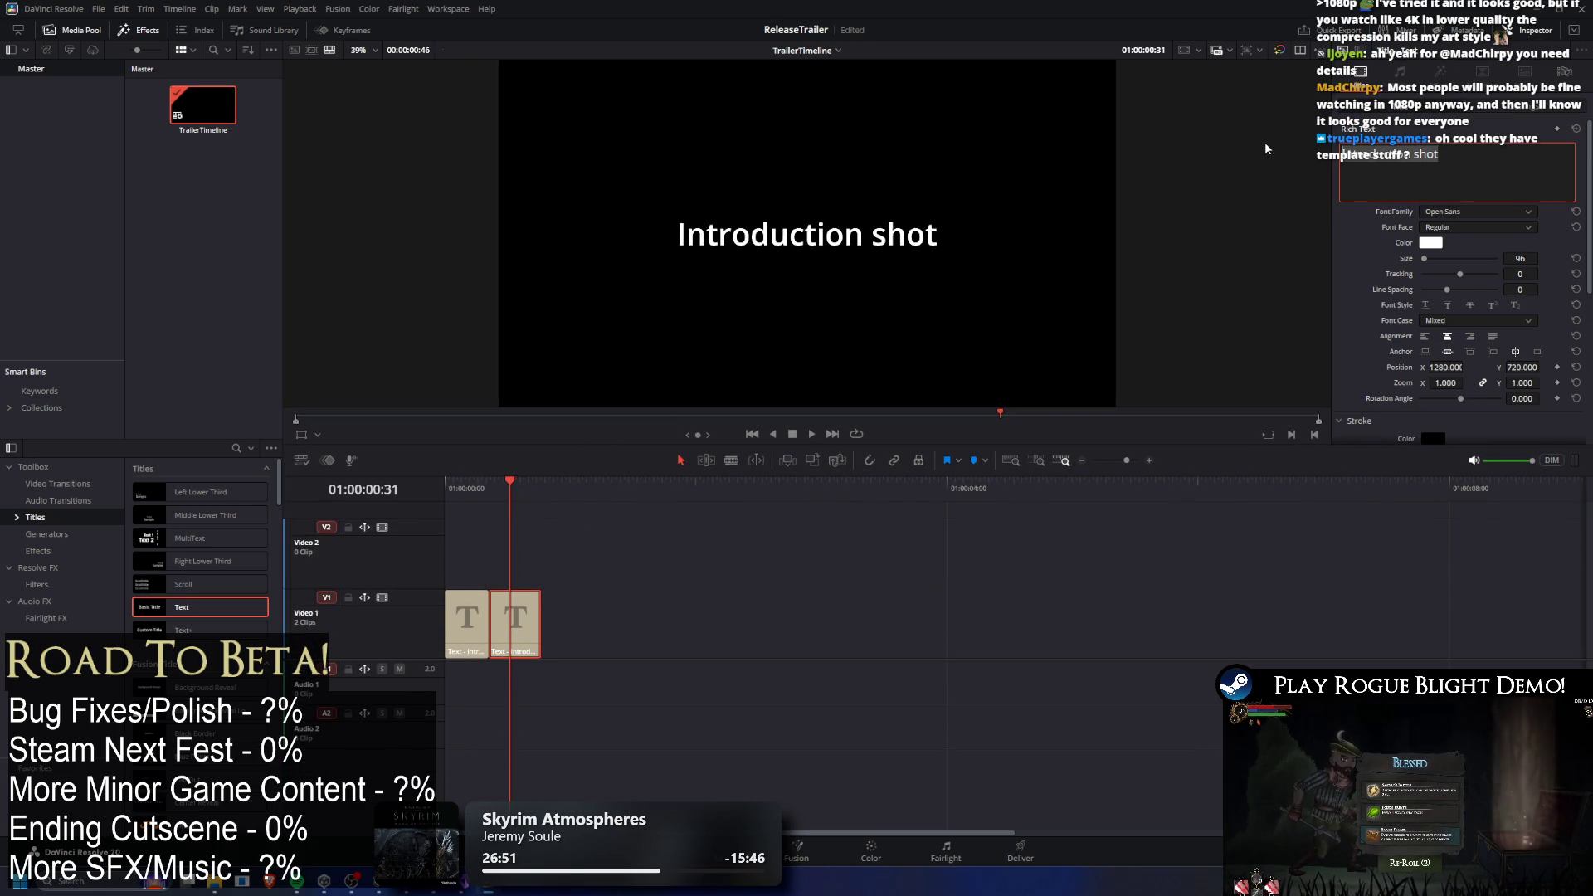
{"action": "type", "text": "Show M"}
{"action": "key", "text": "BackSpace"}
{"action": "type", "text": "Map"}
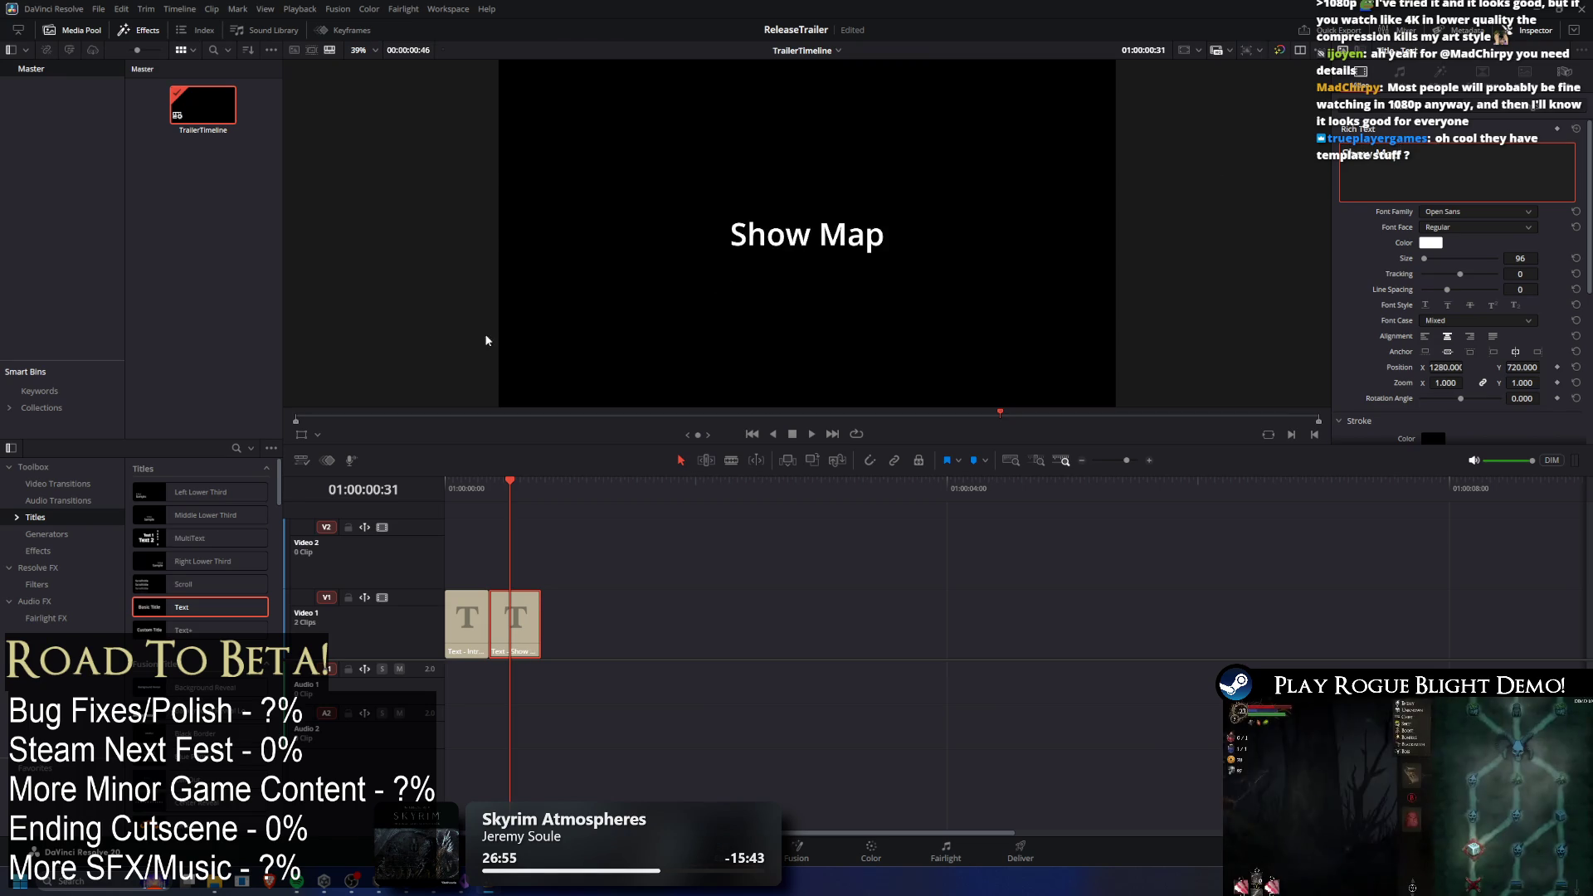
{"action": "left_click_drag", "start_coordinate": [515, 622], "coordinate": [599, 622]}
Paste another copy of the title clip and retitle it 'Combat'.
{"action": "left_click", "coordinate": [457, 484]}
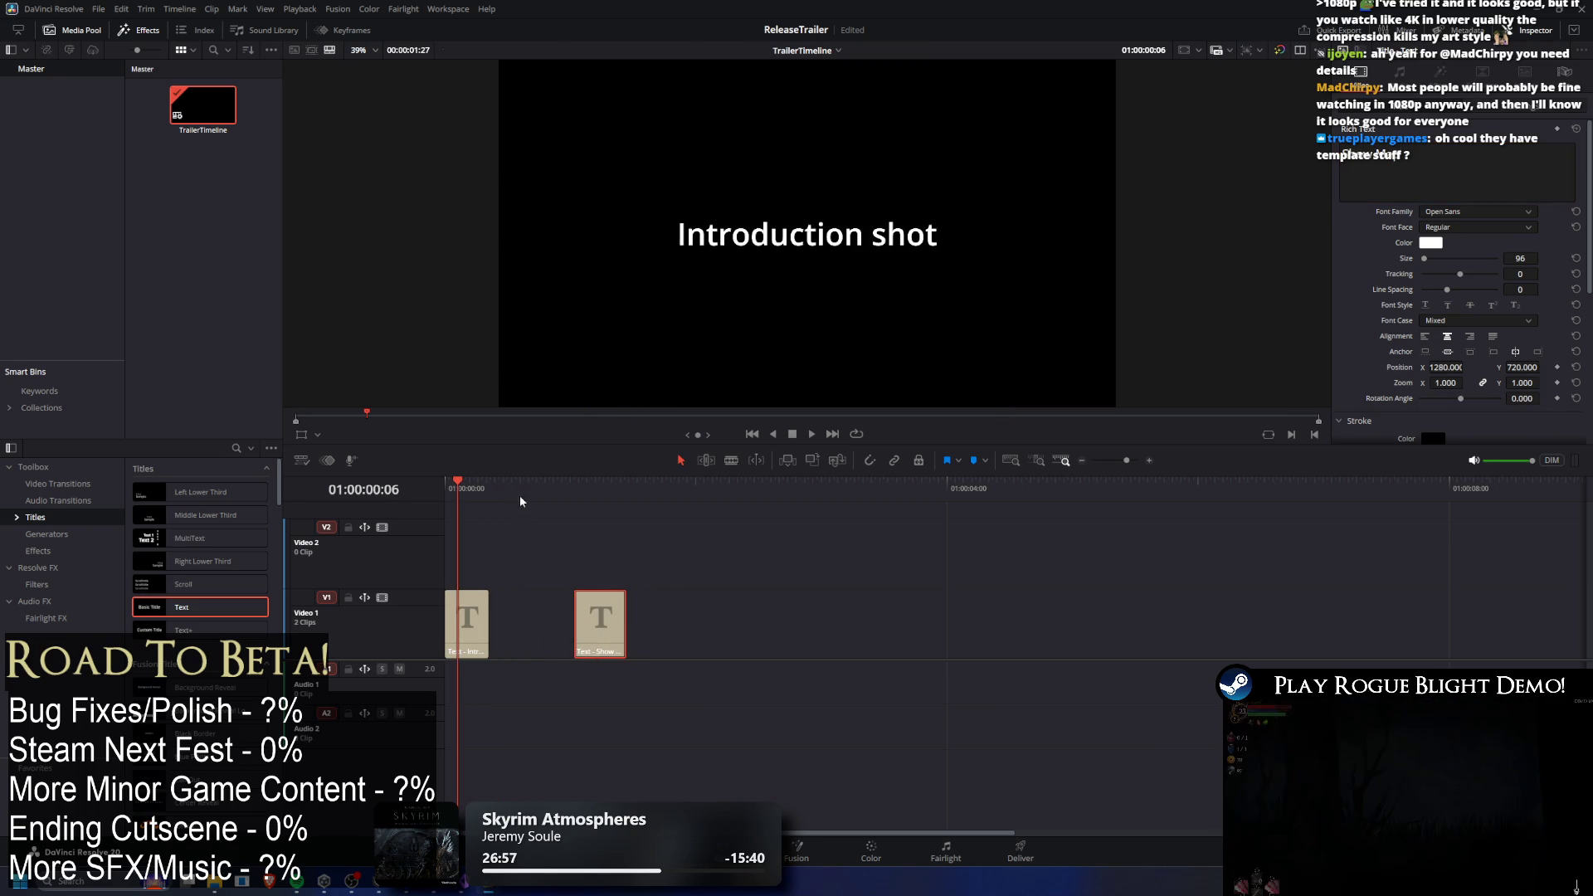
{"action": "left_click_drag", "start_coordinate": [510, 518], "coordinate": [464, 631]}
{"action": "key", "text": "ctrl+c"}
{"action": "key", "text": "ctrl+v"}
{"action": "key", "text": "Left"}
{"action": "key", "text": "Left"}
{"action": "key", "text": "Left"}
{"action": "left_click", "coordinate": [1411, 166]}
{"action": "key", "text": "ctrl+a"}
{"action": "type", "text": "Combat"}
Rename the middle clip 'Boss Combat' and place Show Map right after it.
{"action": "left_click_drag", "start_coordinate": [602, 622], "coordinate": [552, 622]}
{"action": "left_click", "coordinate": [494, 610]}
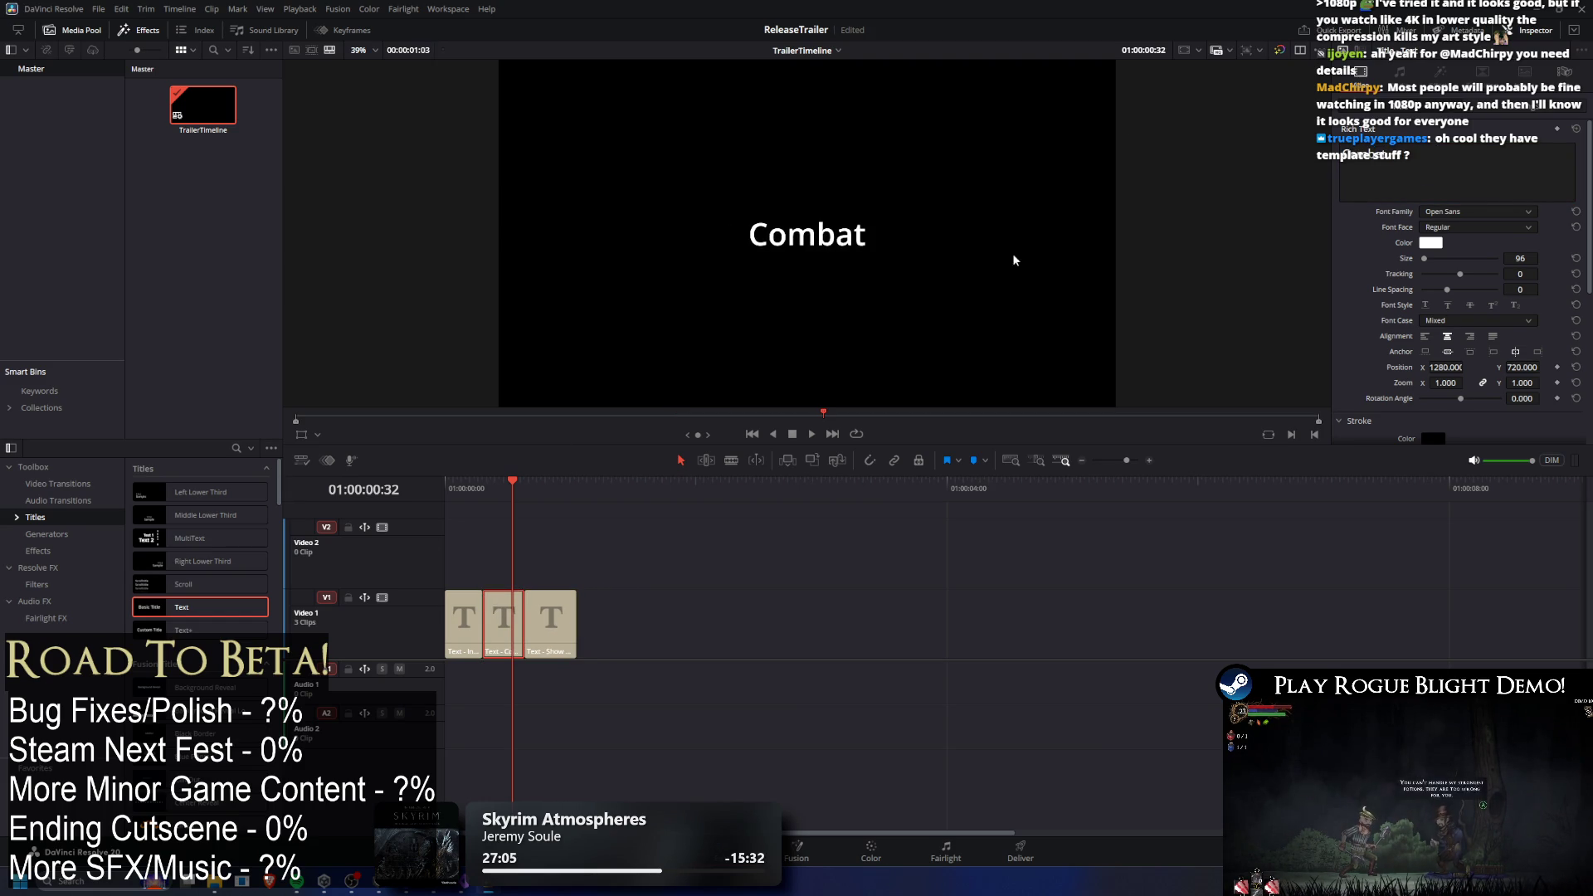
{"action": "left_click", "coordinate": [1425, 156]}
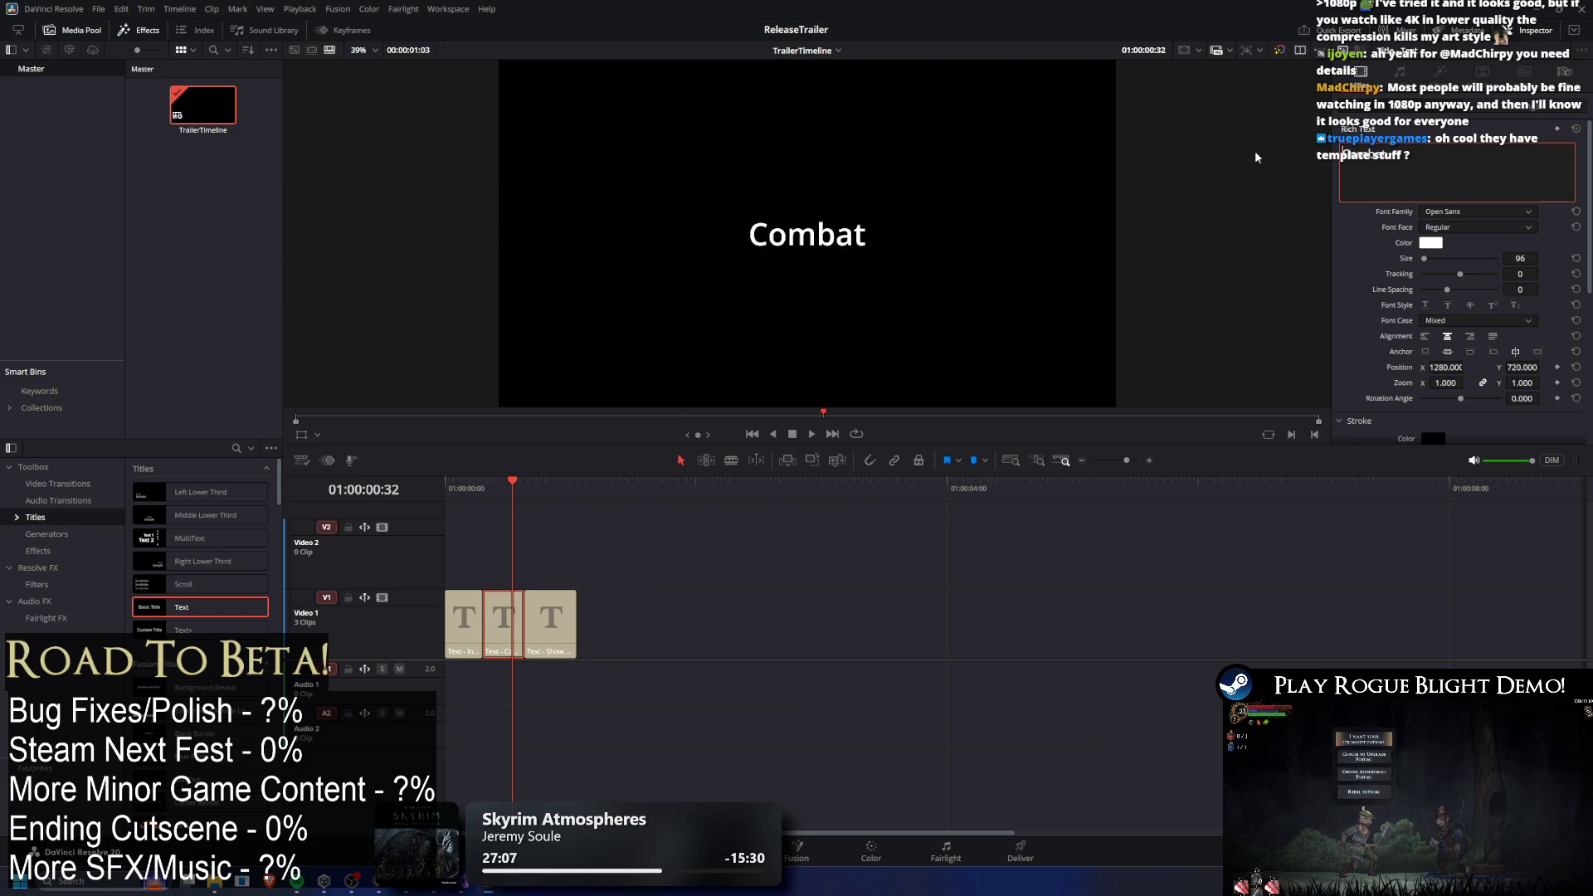
{"action": "type", "text": "Boss"}
{"action": "left_click", "coordinate": [538, 636]}
{"action": "mouse_move", "coordinate": [538, 637]}
{"action": "left_mouse_down"}
{"action": "mouse_move", "coordinate": [638, 617]}
{"action": "mouse_move", "coordinate": [557, 614]}
{"action": "left_mouse_up"}
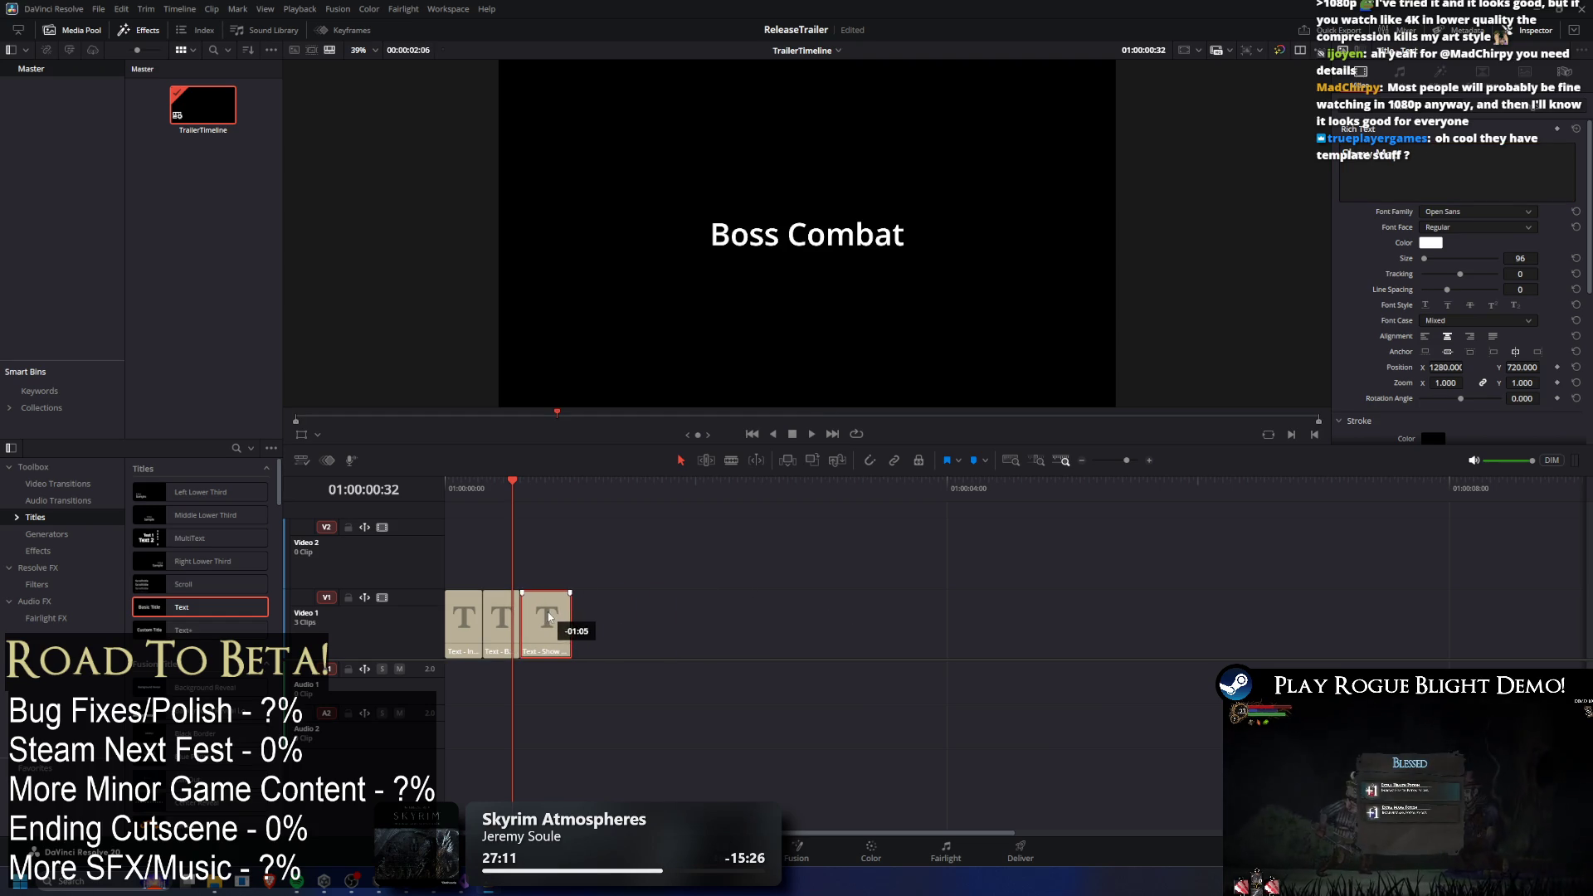
{"action": "left_click", "coordinate": [498, 621]}
Paste a Boss Combat copy after Show Map and select its title text for retyping.
{"action": "key", "text": "ctrl+c"}
{"action": "left_click", "coordinate": [569, 488]}
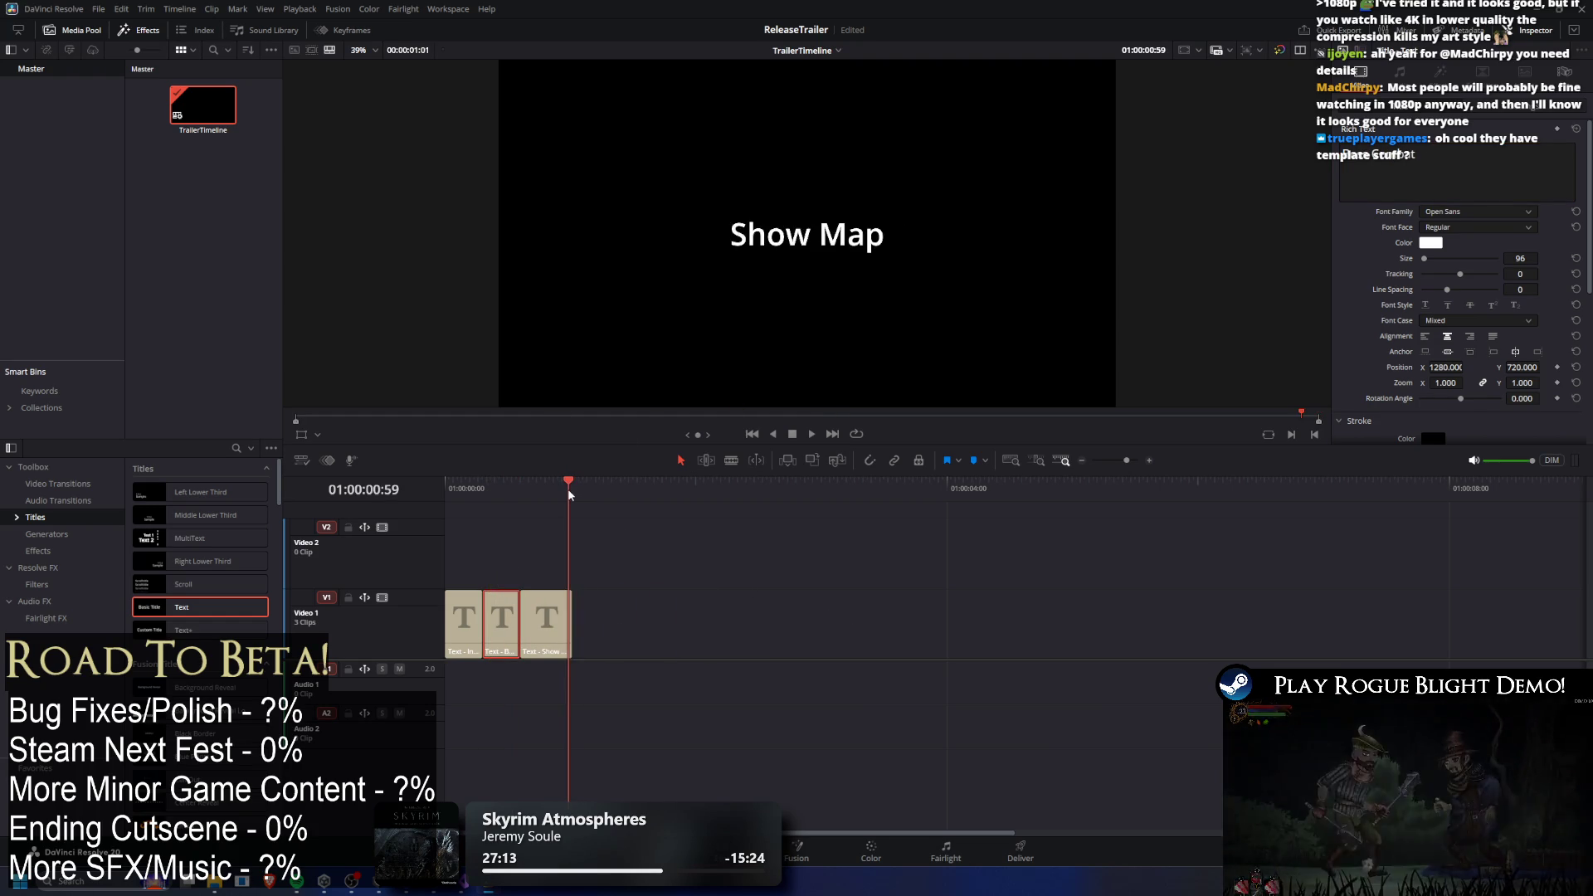
{"action": "key", "text": "ctrl+v"}
{"action": "left_click", "coordinate": [590, 491]}
{"action": "left_click", "coordinate": [588, 490]}
{"action": "left_click", "coordinate": [1349, 162]}
{"action": "key", "text": "ctrl+a"}
Finish the 'Basic enemy combat' title, then duplicate it into a fifth clip titled 'Blessings Opening Chest'.
{"action": "type", "text": "Basic en"}
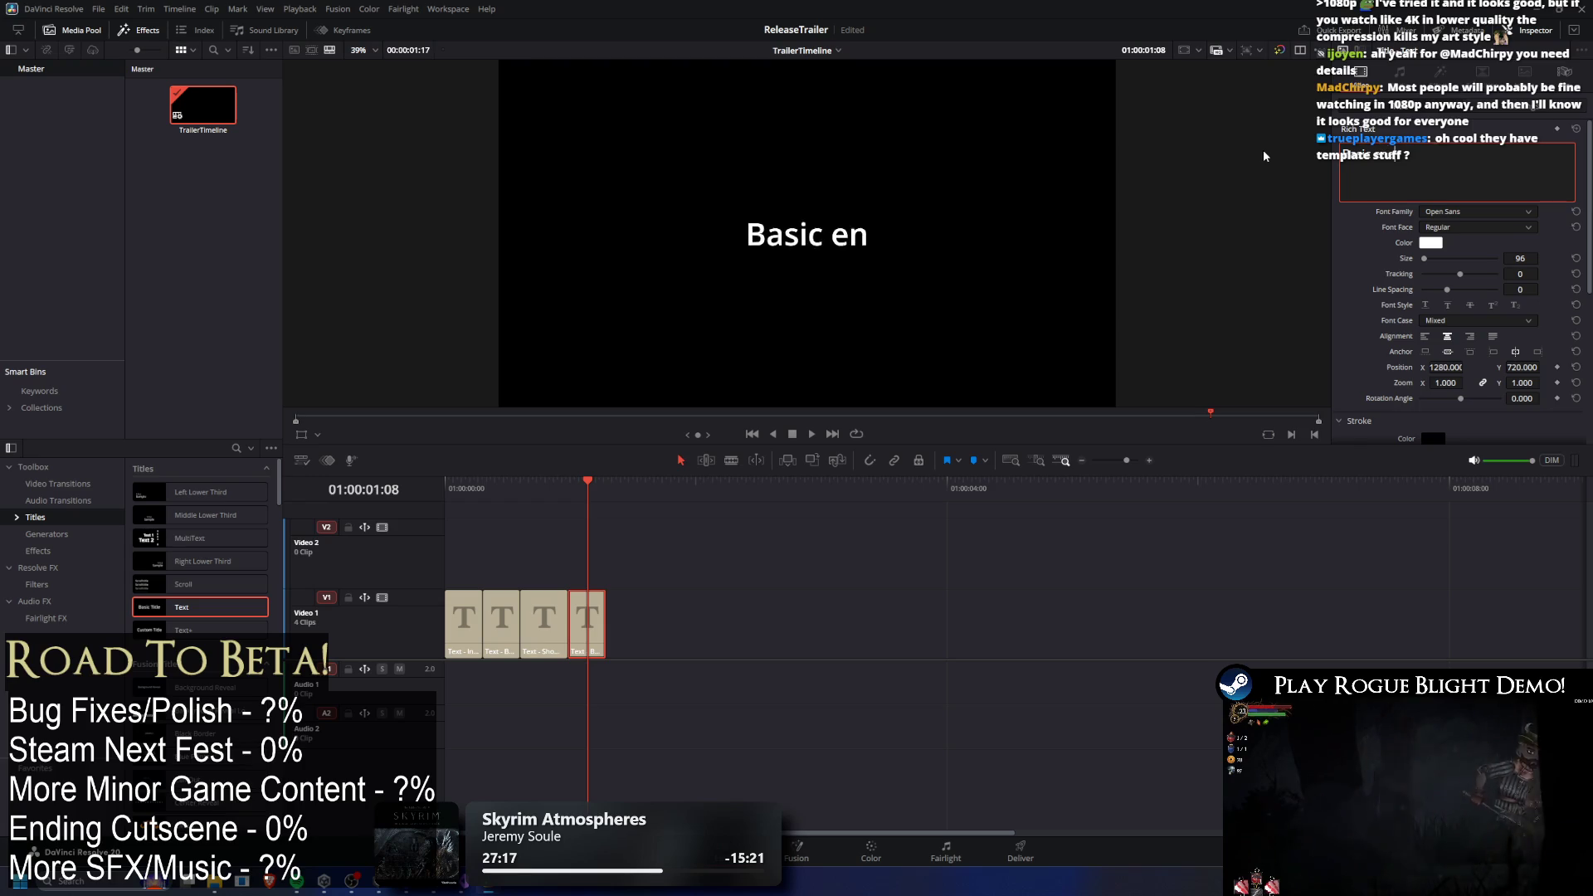
{"action": "type", "text": "emy combat"}
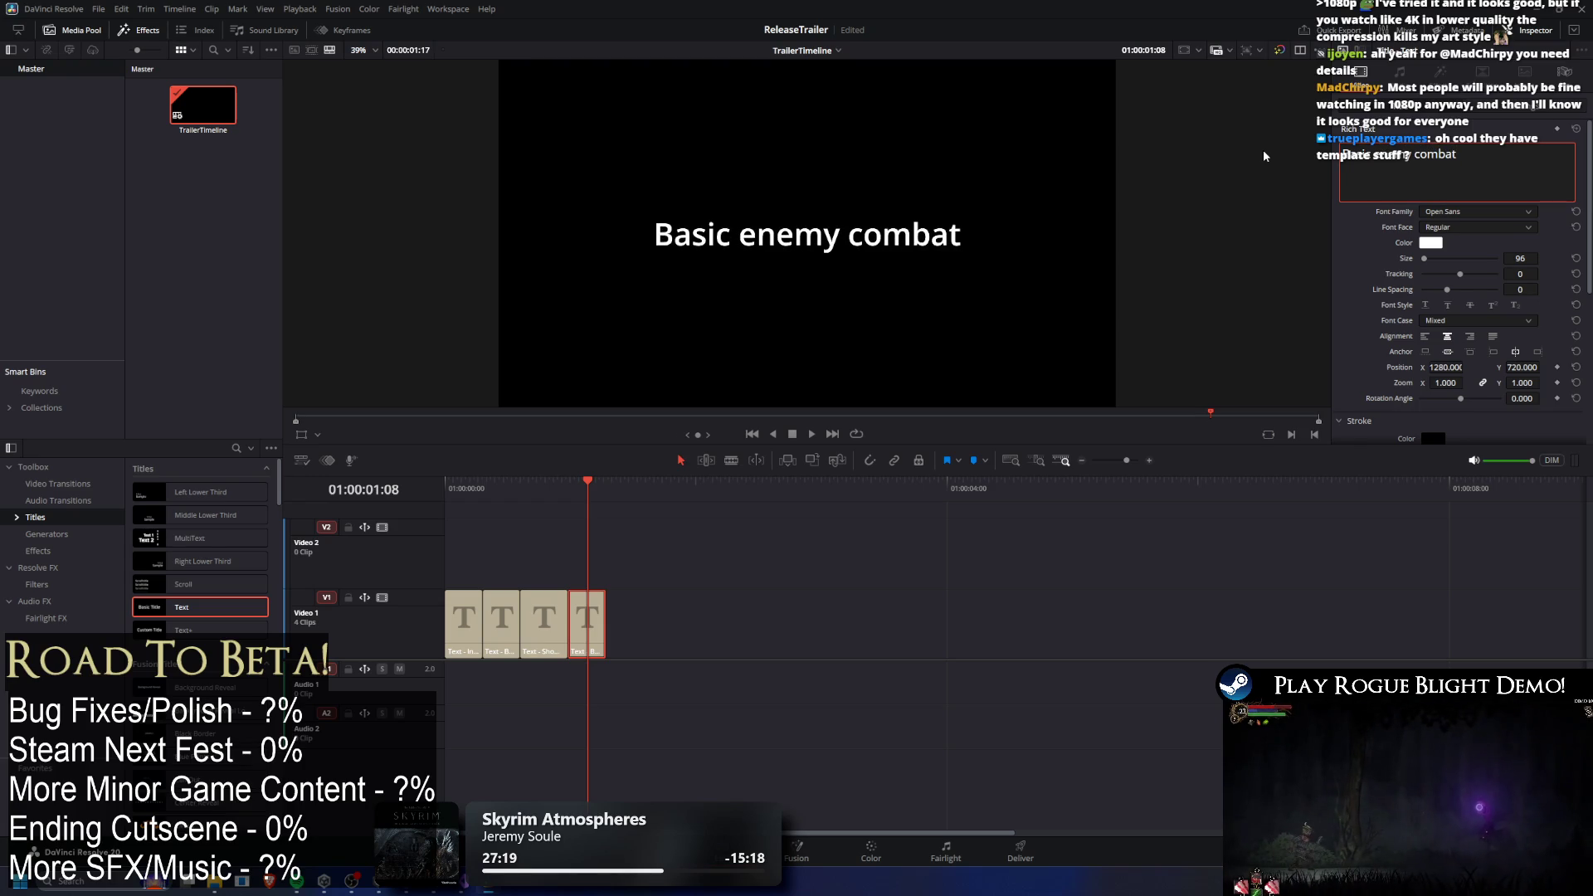
{"action": "left_click_drag", "start_coordinate": [643, 544], "coordinate": [580, 662]}
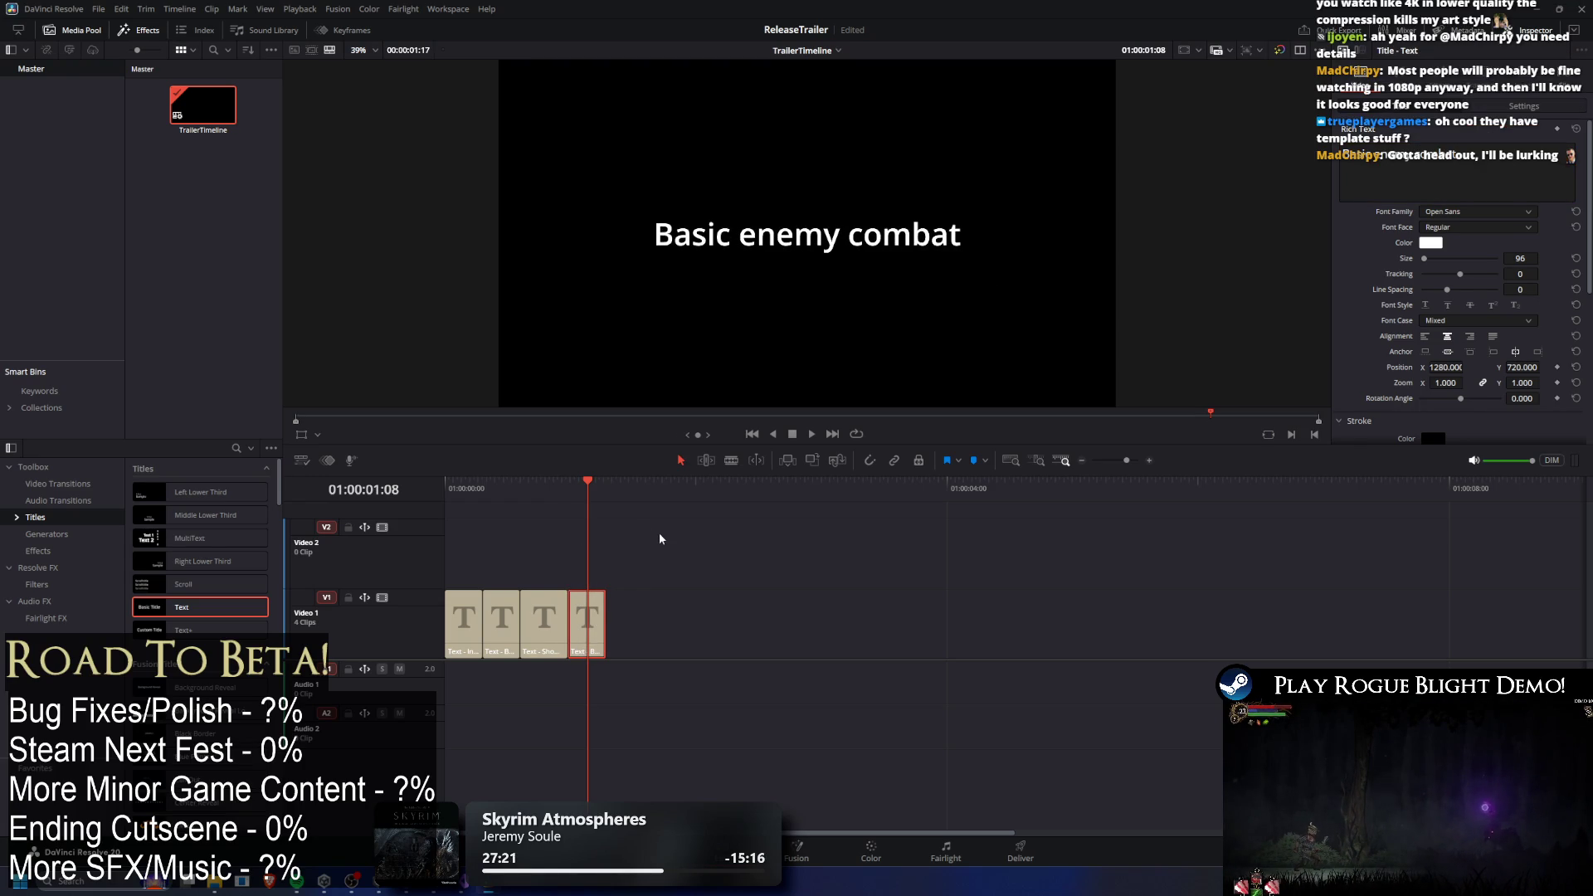
{"action": "key", "text": "ctrl+v"}
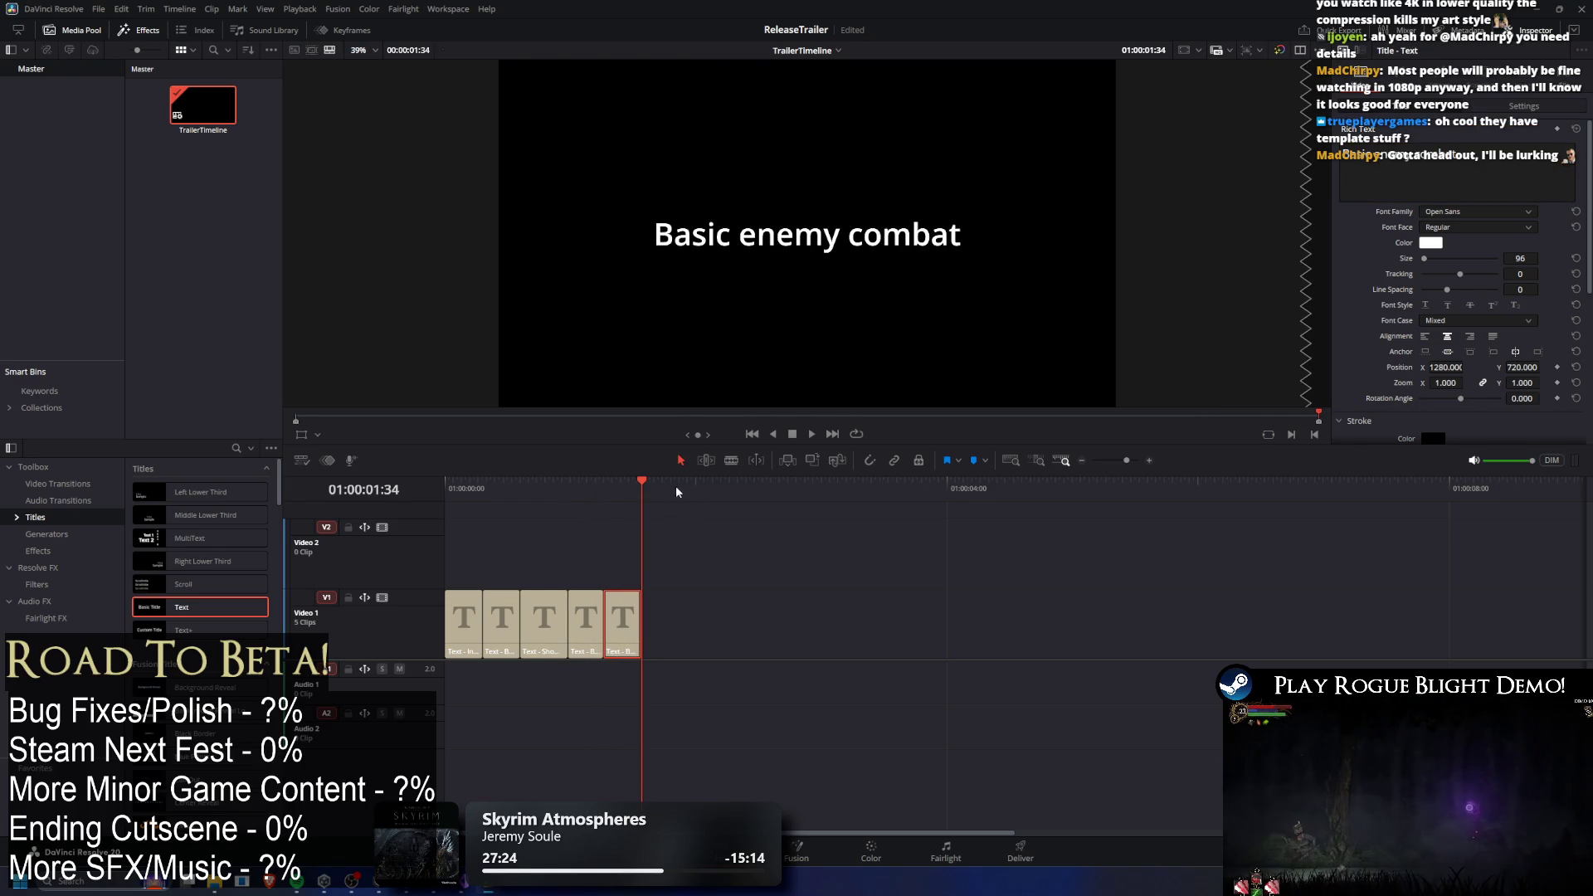
{"action": "left_click_drag", "start_coordinate": [640, 491], "coordinate": [629, 492]}
{"action": "left_click_drag", "start_coordinate": [1525, 186], "coordinate": [1318, 160]}
{"action": "type", "text": "Bless"}
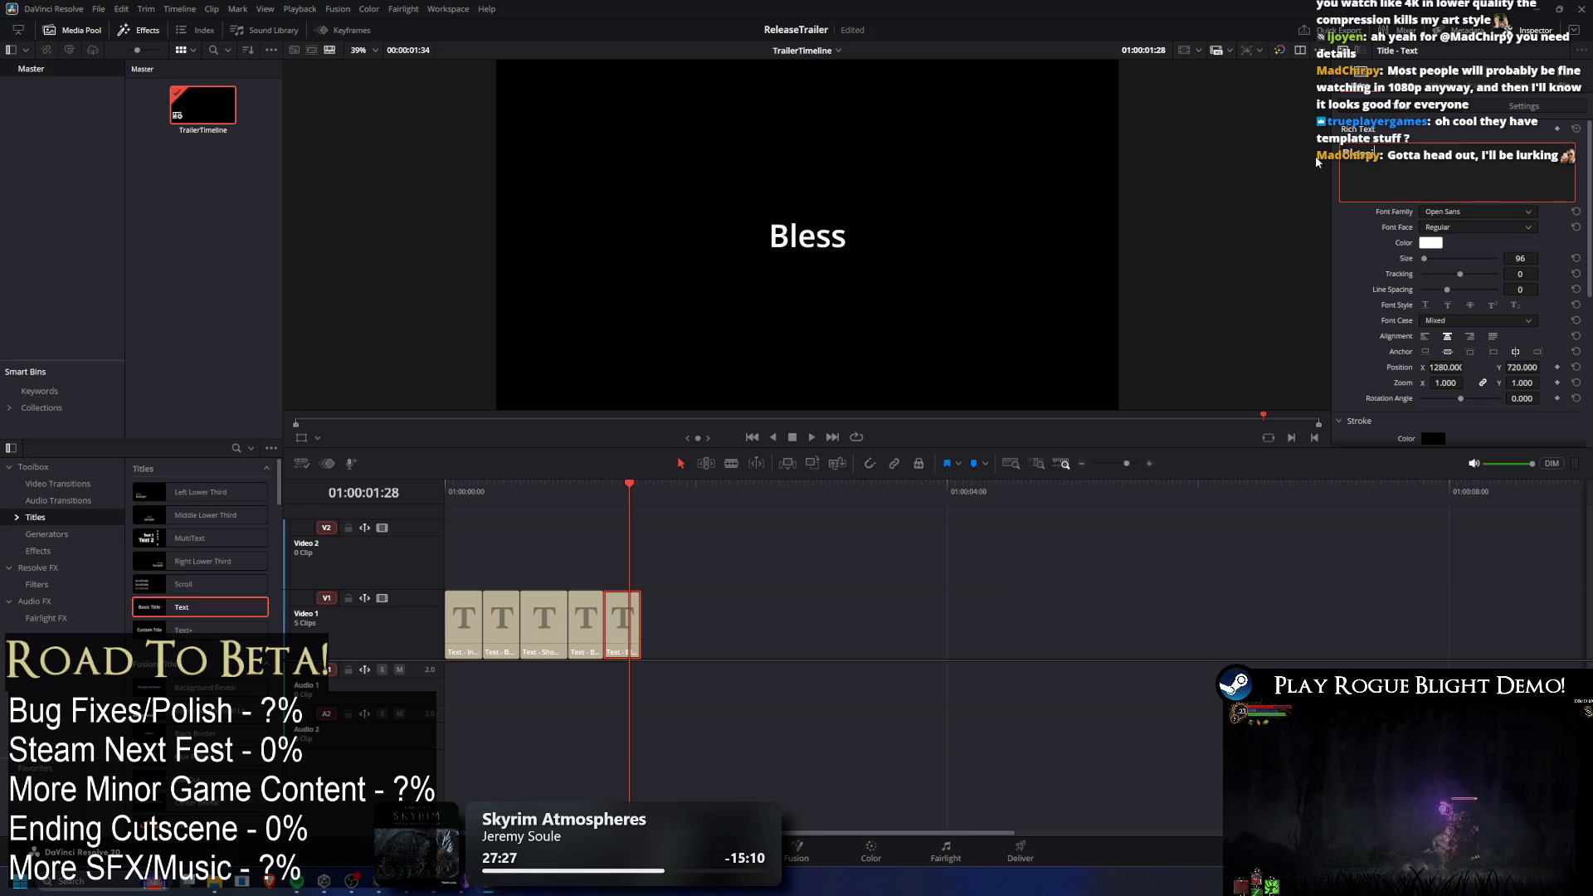
{"action": "type", "text": "ings Opening Ch"}
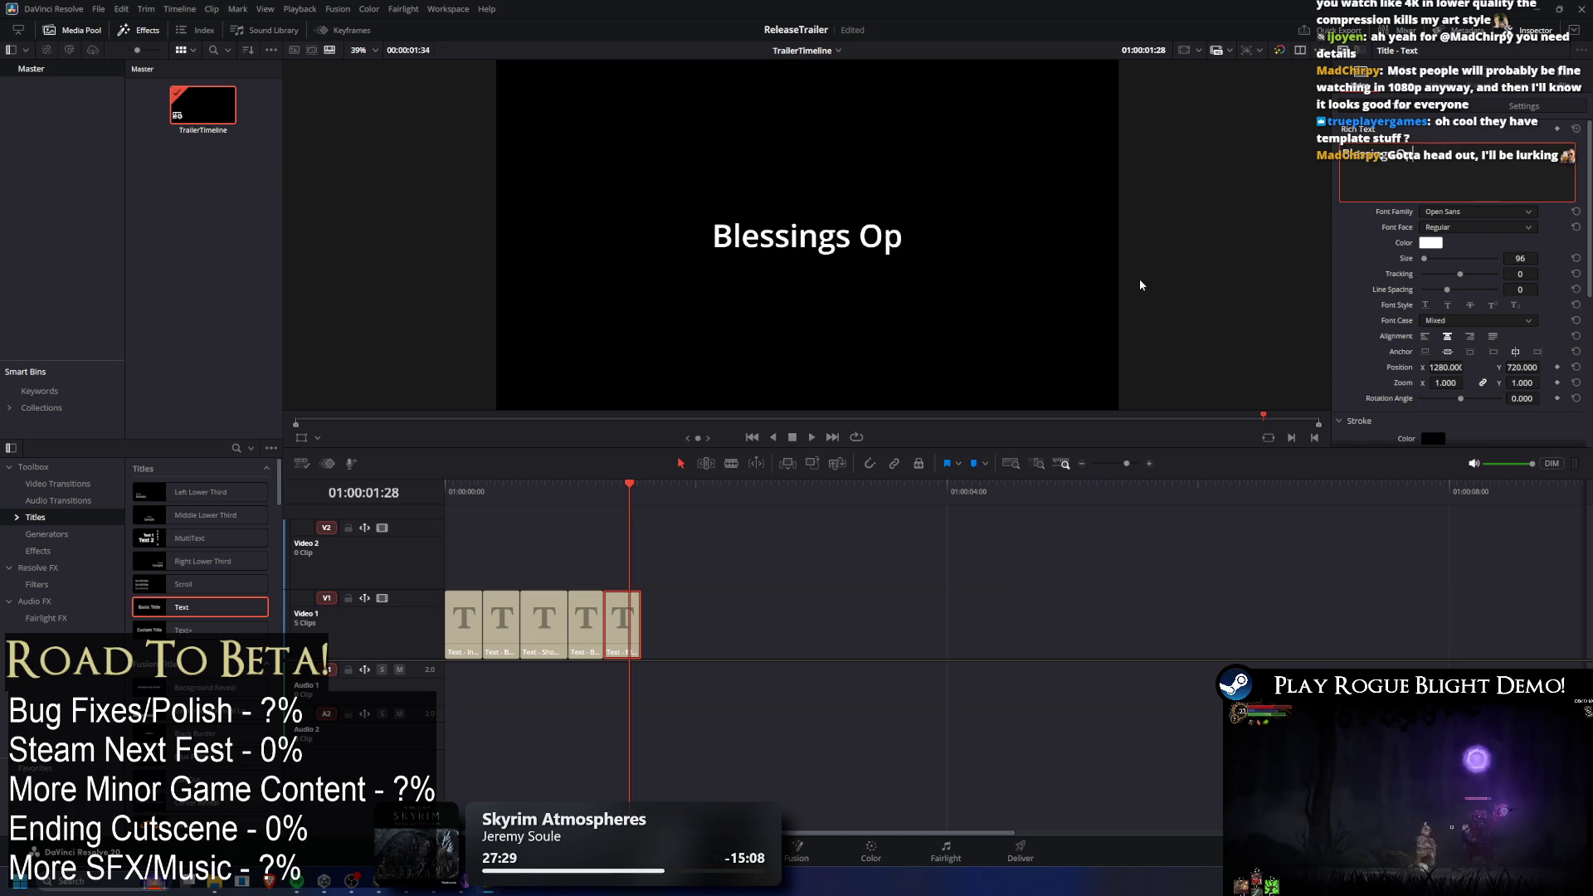
{"action": "type", "text": "est"}
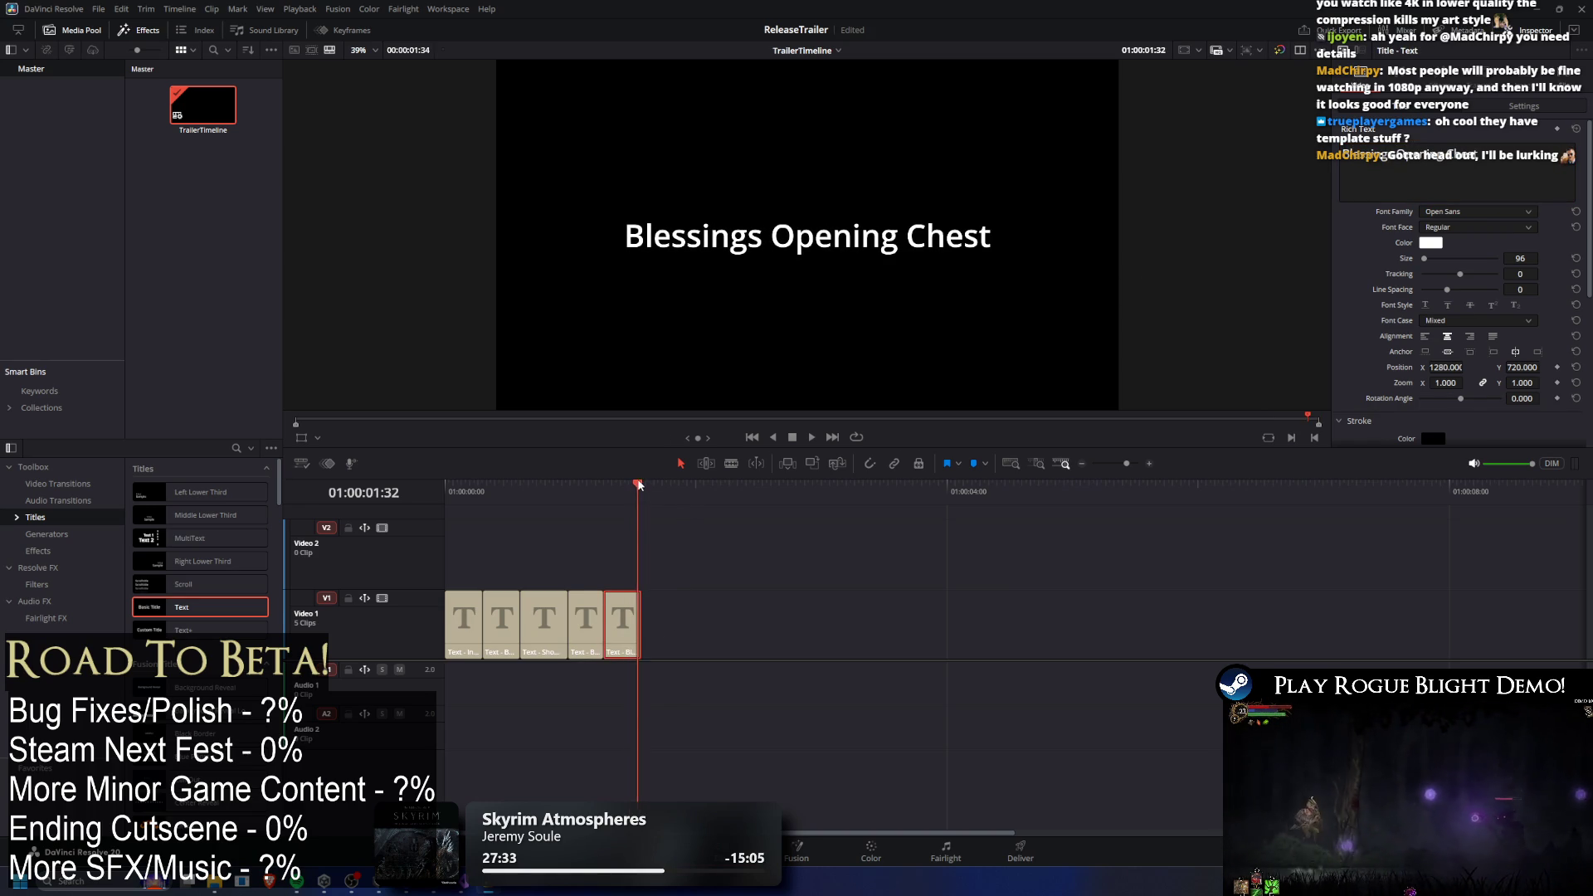
Paste a sixth title clip, retype its text as '"?" cutscene', and paste another copy.
{"action": "key", "text": "ctrl+v"}
{"action": "key", "text": "ctrl+a"}
{"action": "key", "text": "BackSpace"}
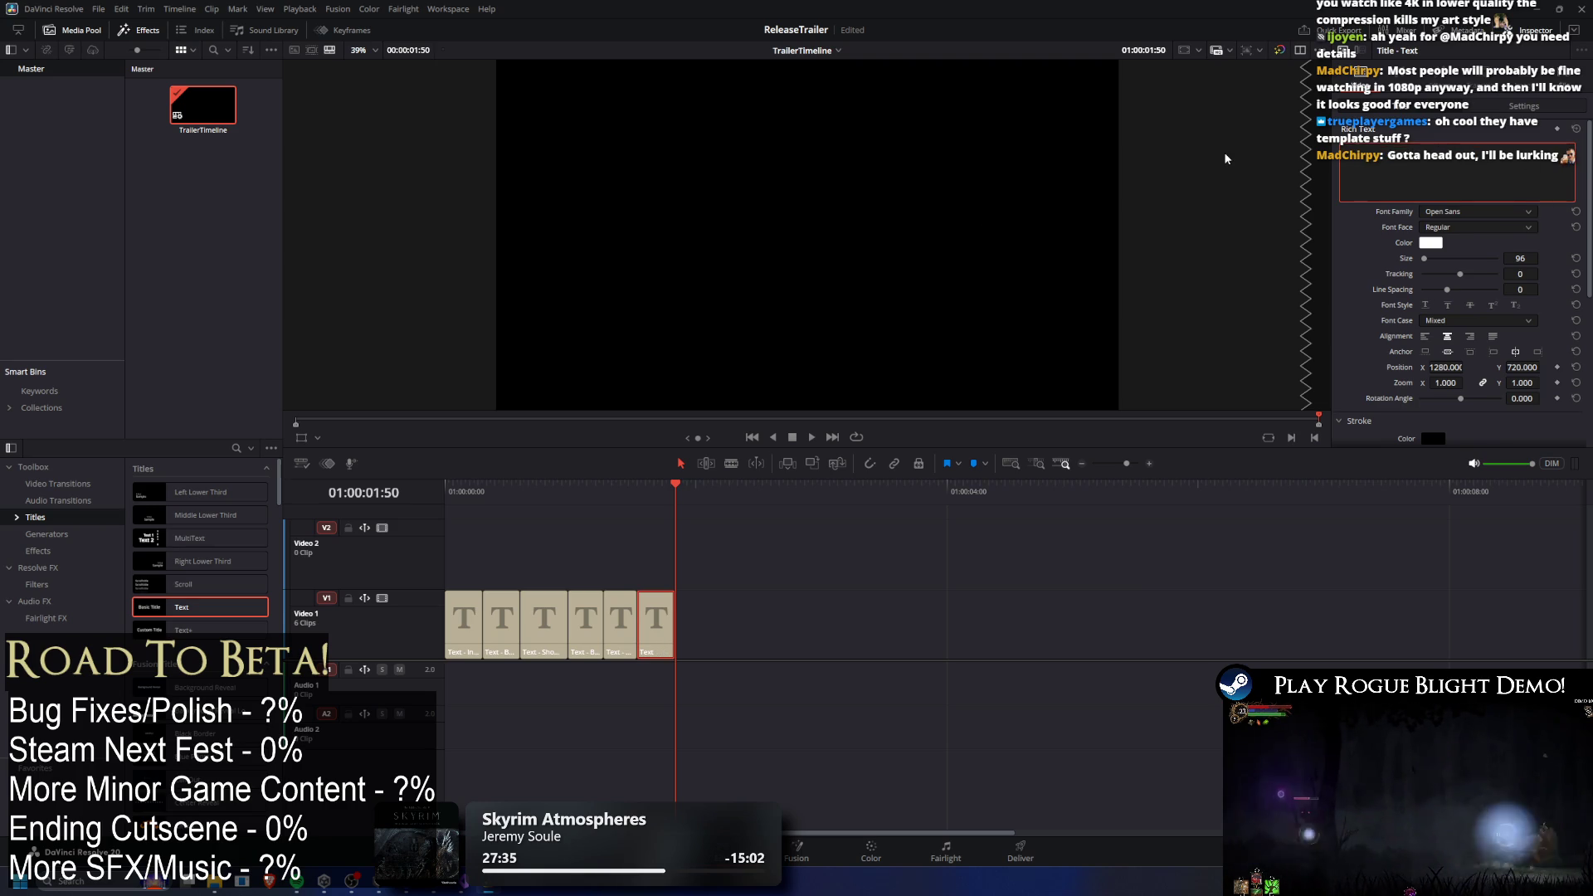
{"action": "type", "text": "\"?\""}
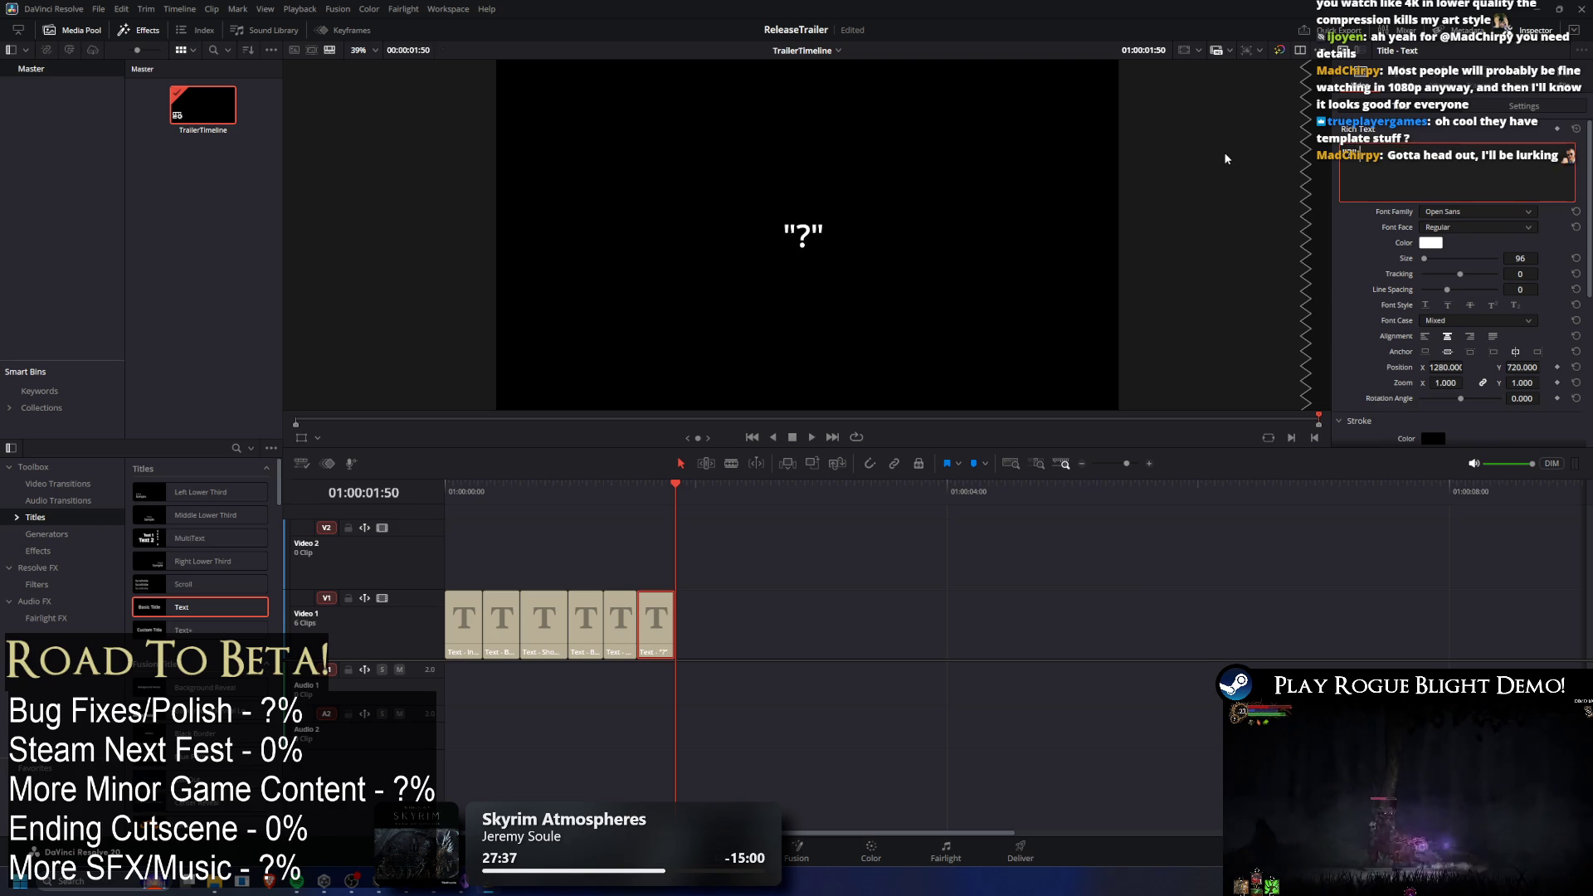
{"action": "type", "text": " cutscene"}
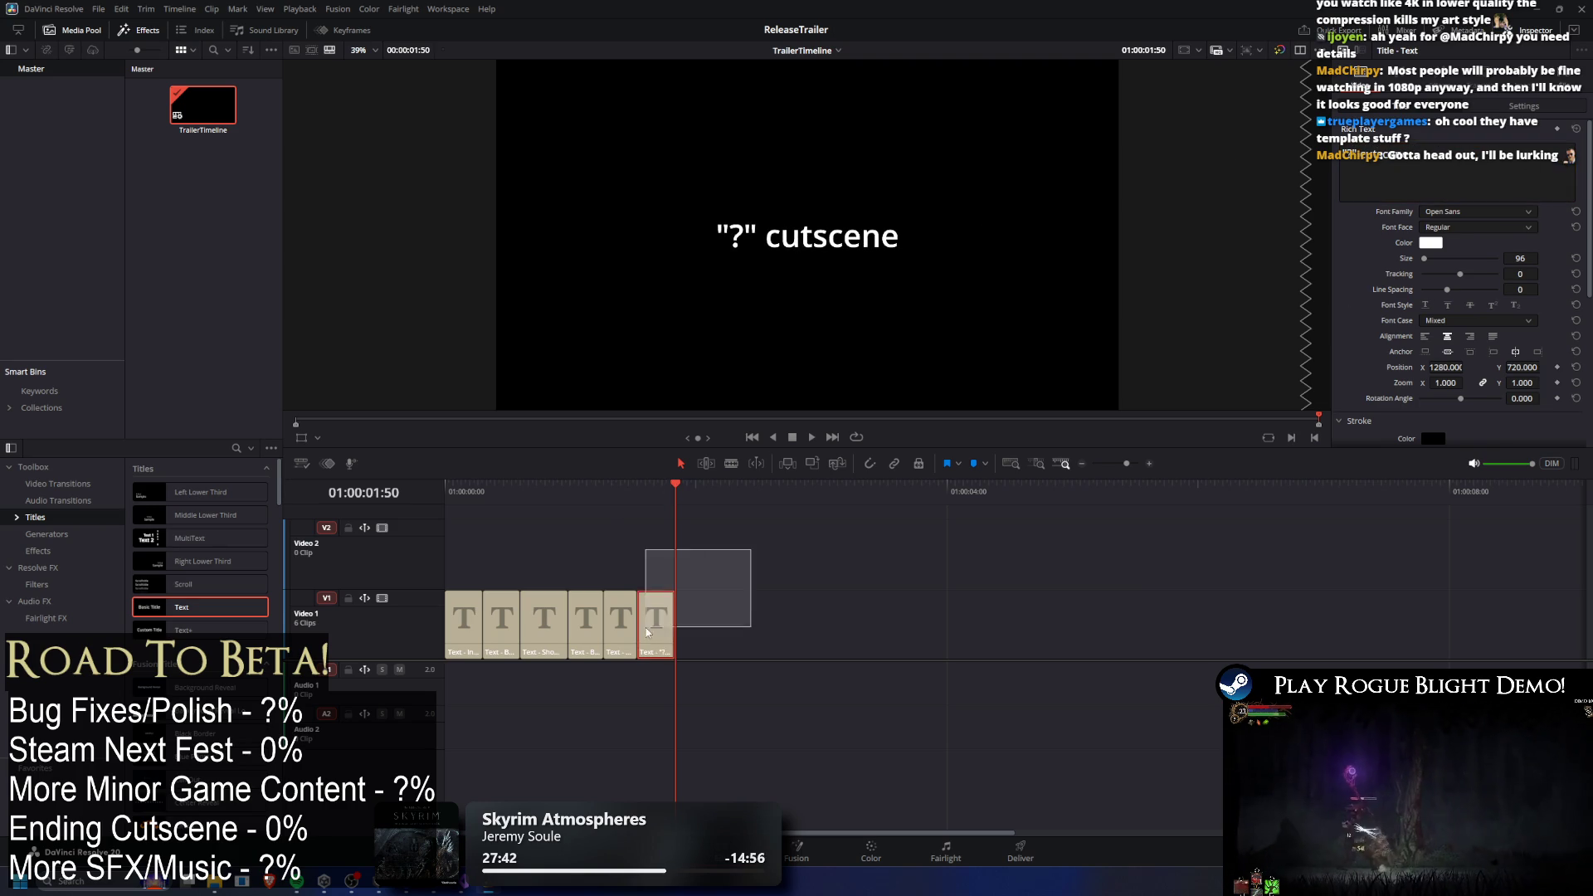
{"action": "key", "text": "ctrl+v"}
Retitle the seventh clip 'Boss + death', fixing the typo.
{"action": "left_click", "coordinate": [697, 488]}
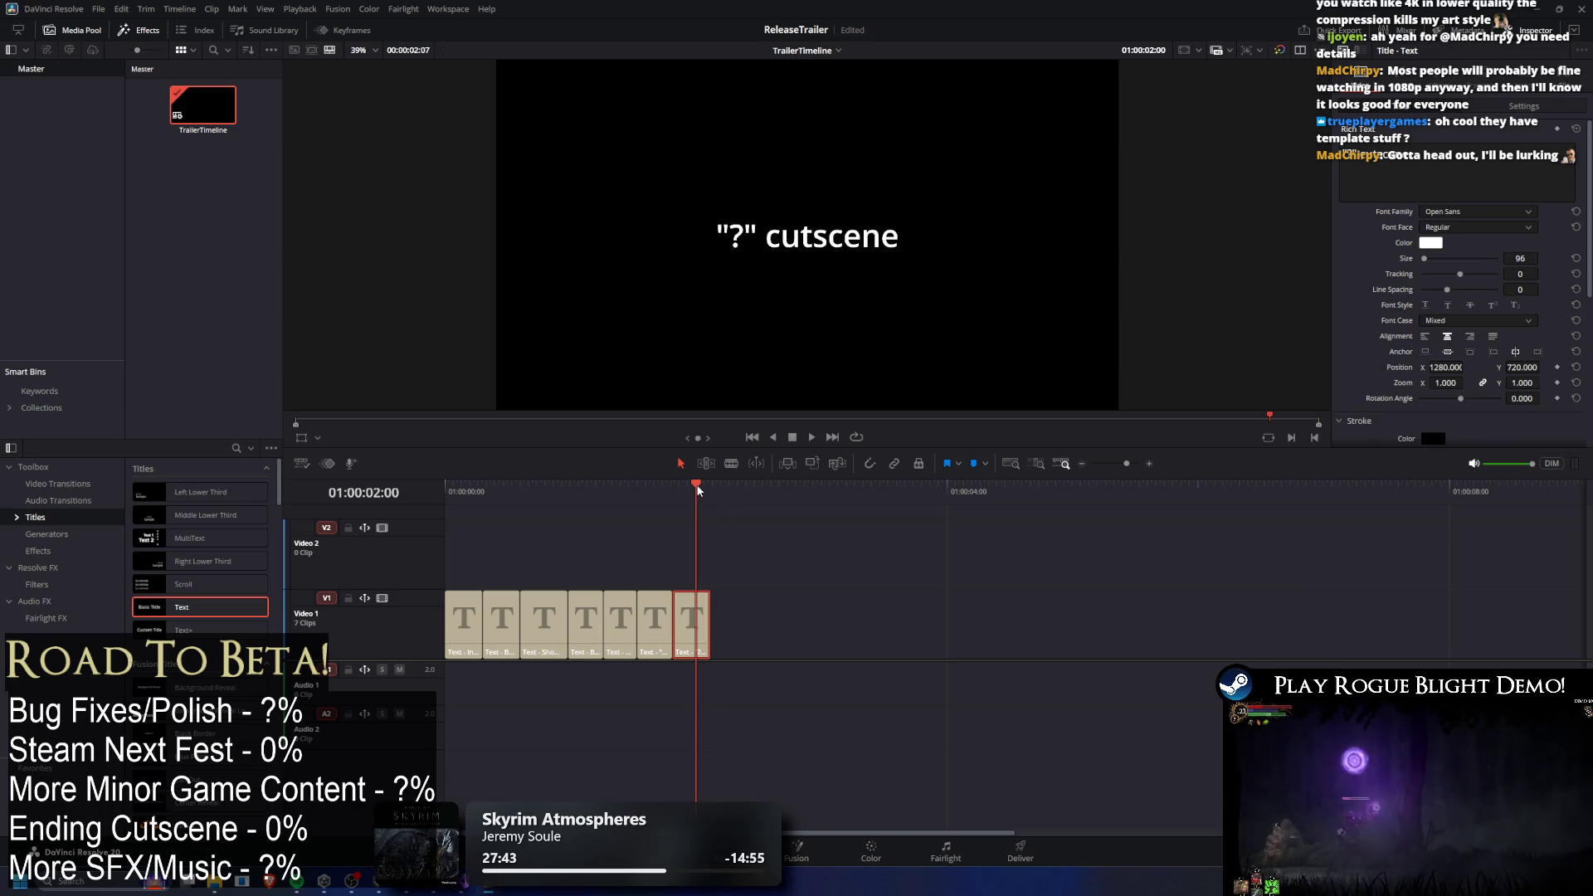
{"action": "left_click", "coordinate": [1377, 166]}
{"action": "key", "text": "ctrl+a"}
{"action": "type", "text": "B"}
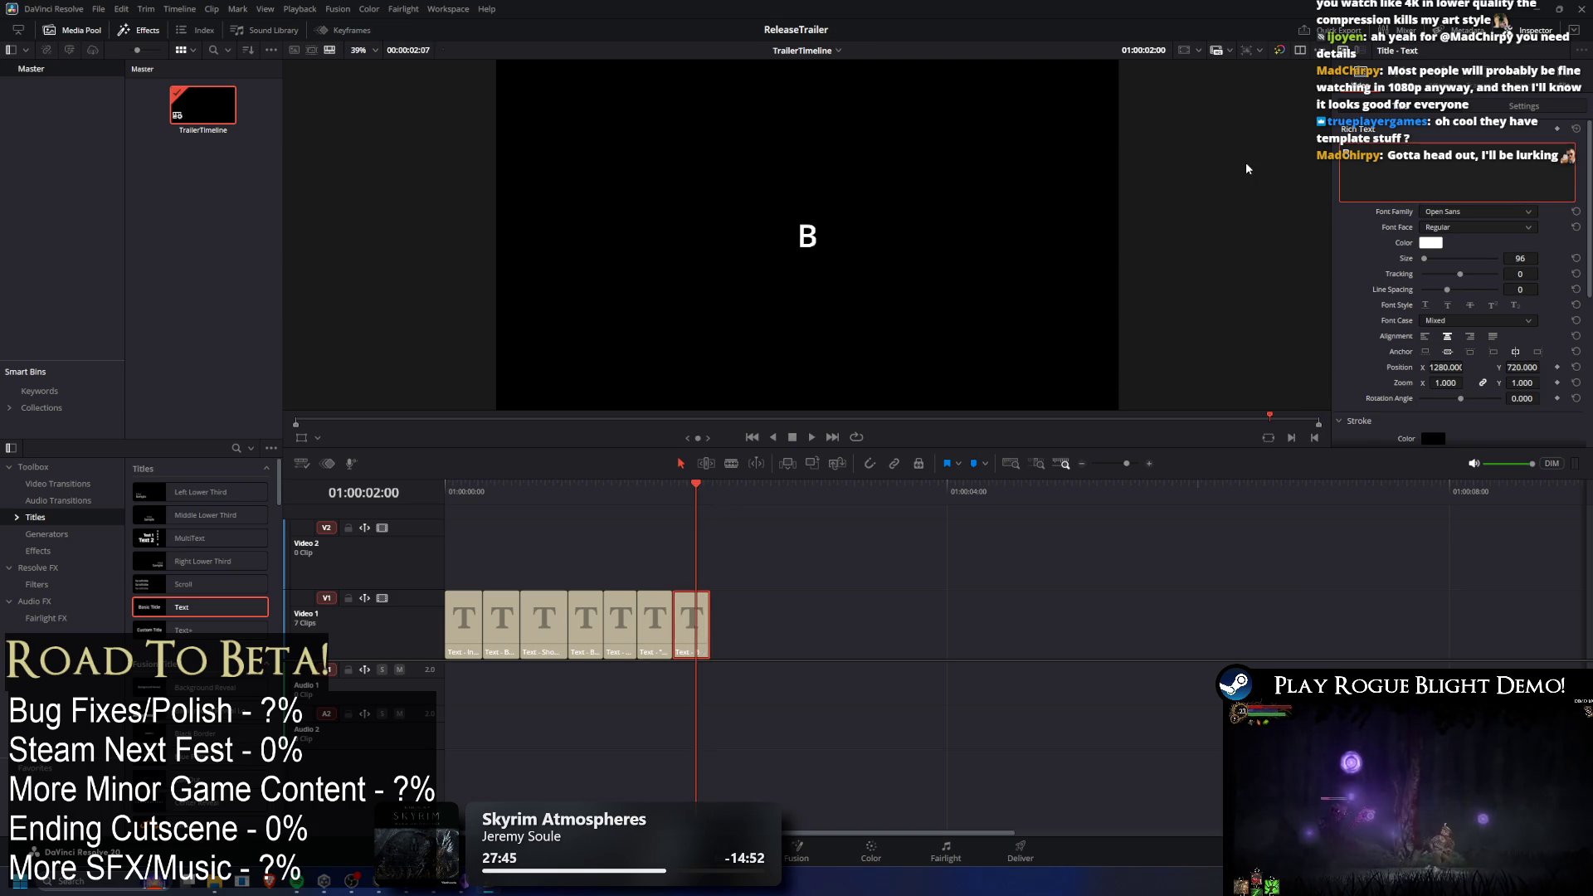
{"action": "type", "text": "oss + dfeat"}
{"action": "key", "text": "BackSpace"}
{"action": "key", "text": "BackSpace"}
{"action": "key", "text": "BackSpace"}
{"action": "type", "text": "eath"}
{"action": "left_click", "coordinate": [707, 488]}
Paste an eighth title clip and retitle it 'Sanctuary'.
{"action": "key", "text": "ctrl+v"}
{"action": "left_click", "coordinate": [727, 488]}
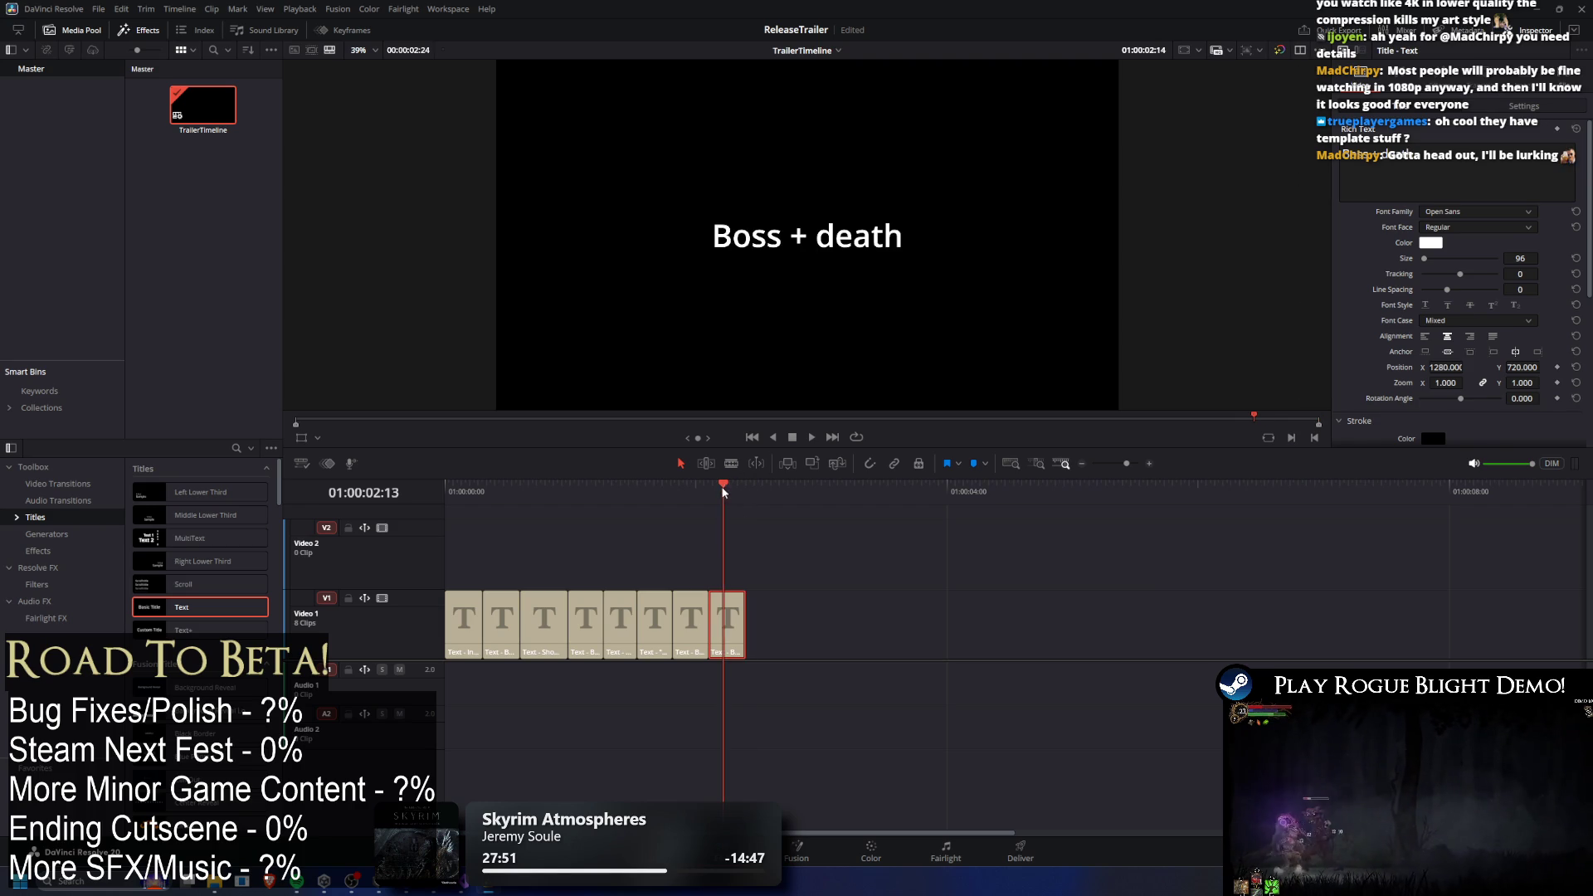
{"action": "left_click", "coordinate": [1378, 154]}
{"action": "key", "text": "ctrl+a"}
{"action": "type", "text": "Sanc"}
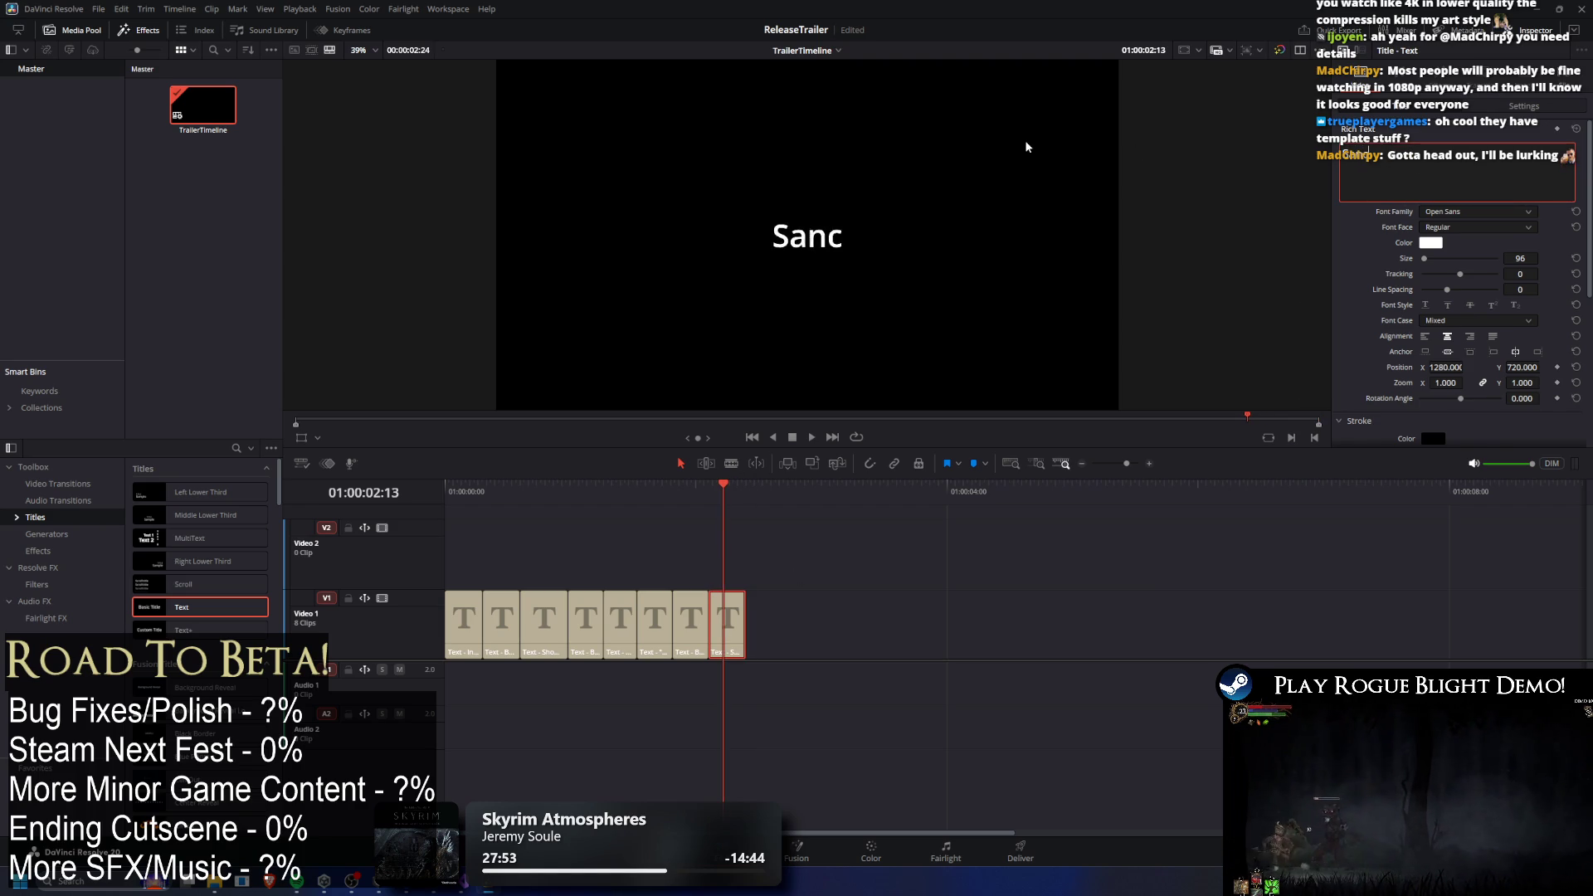
{"action": "type", "text": "tuary"}
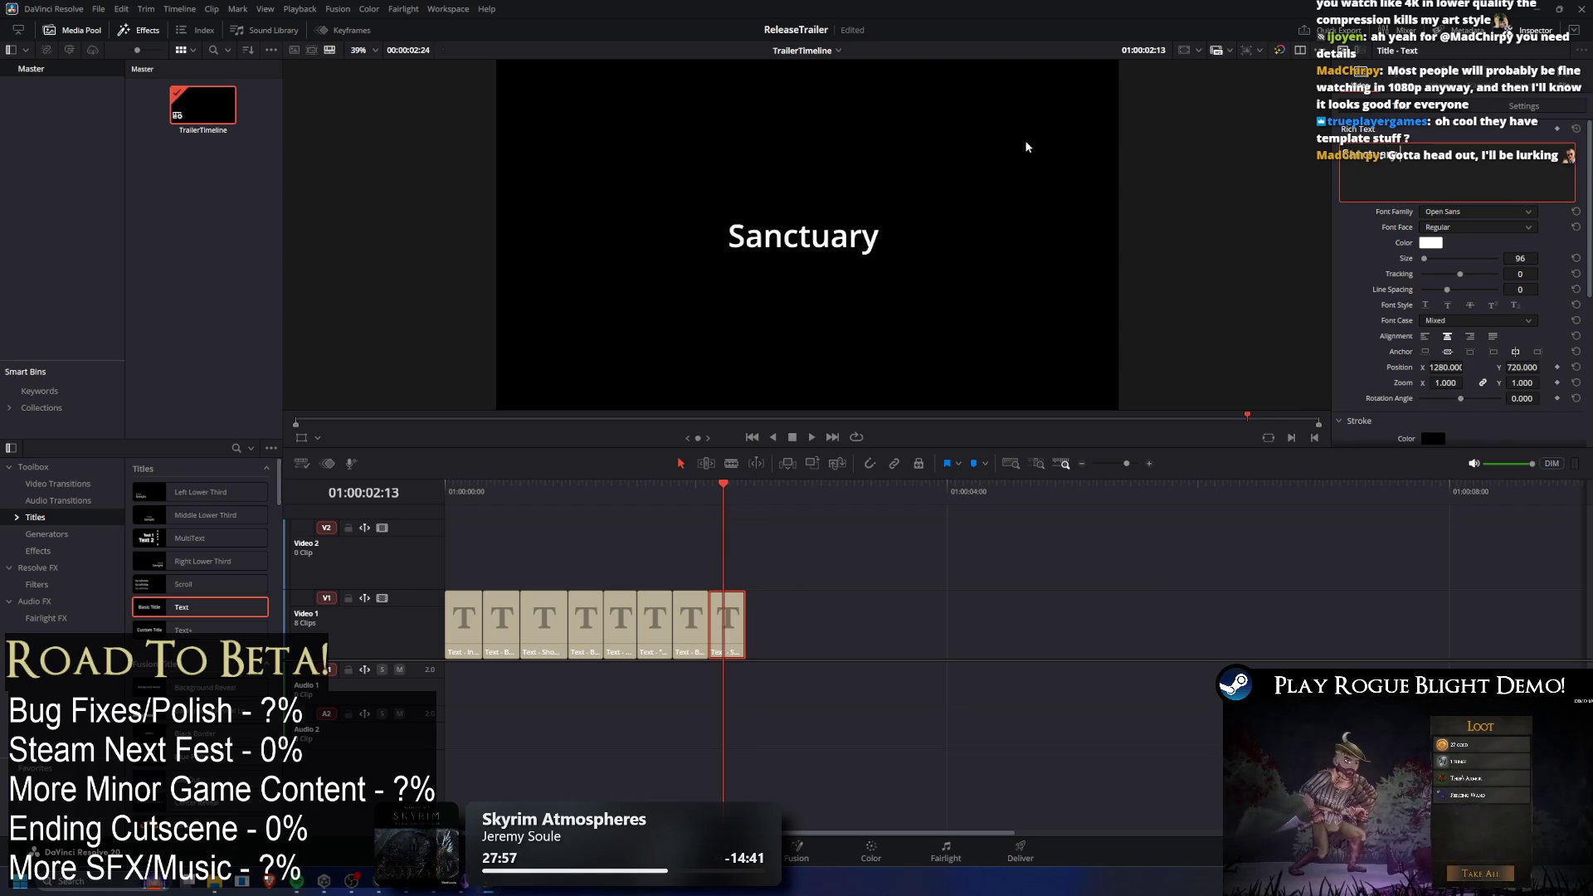
Paste a ninth title clip at the end and retitle it 'Upgrades'.
{"action": "left_click_drag", "start_coordinate": [726, 490], "coordinate": [743, 489]}
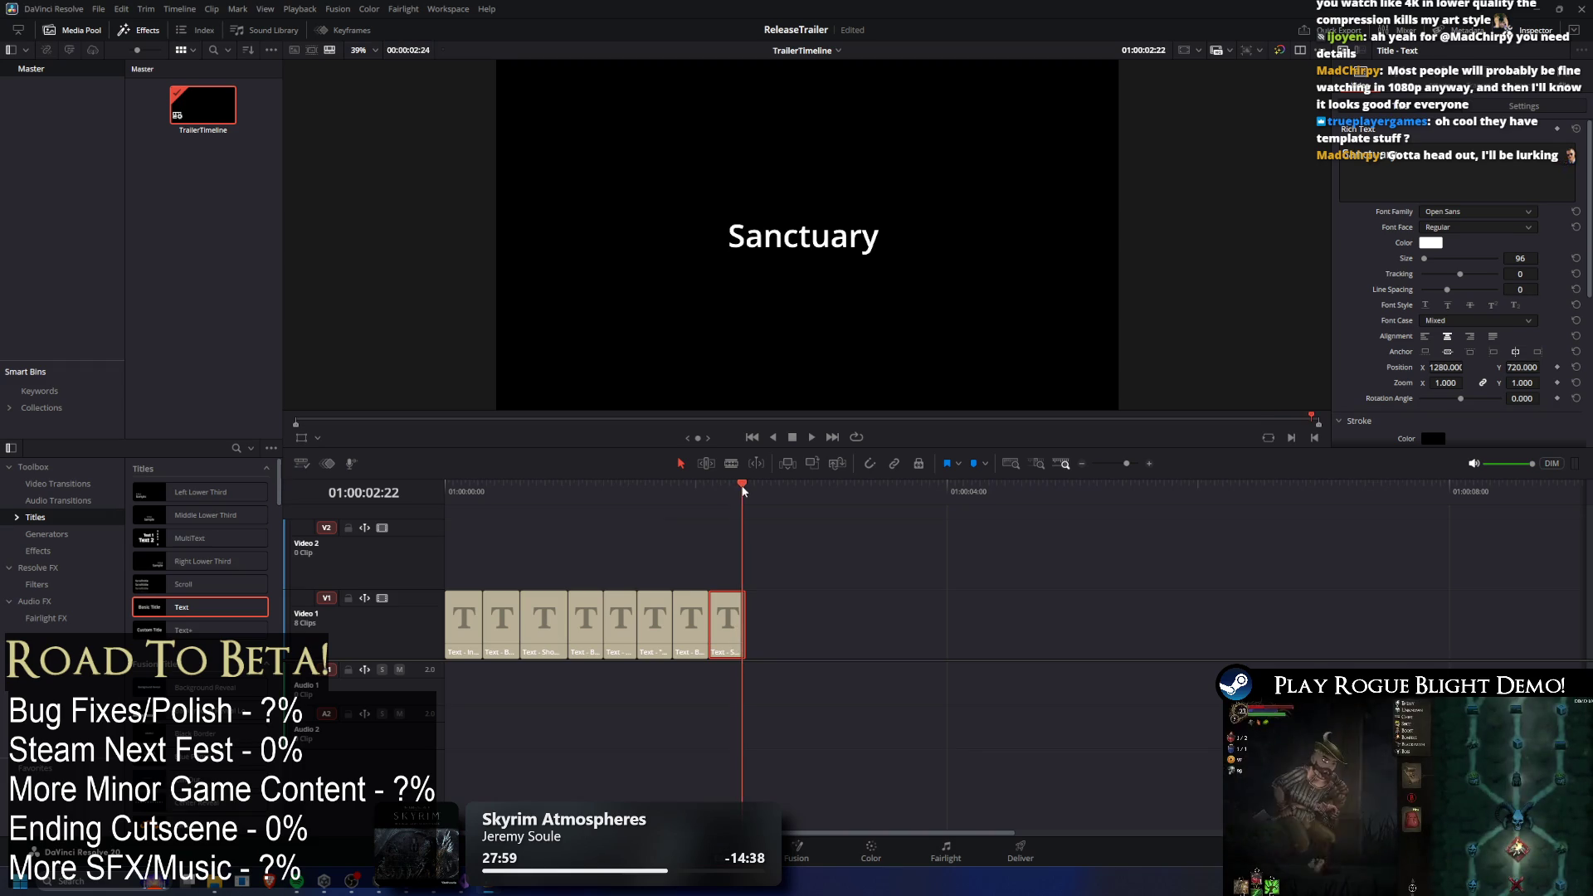
{"action": "key", "text": "ctrl+v"}
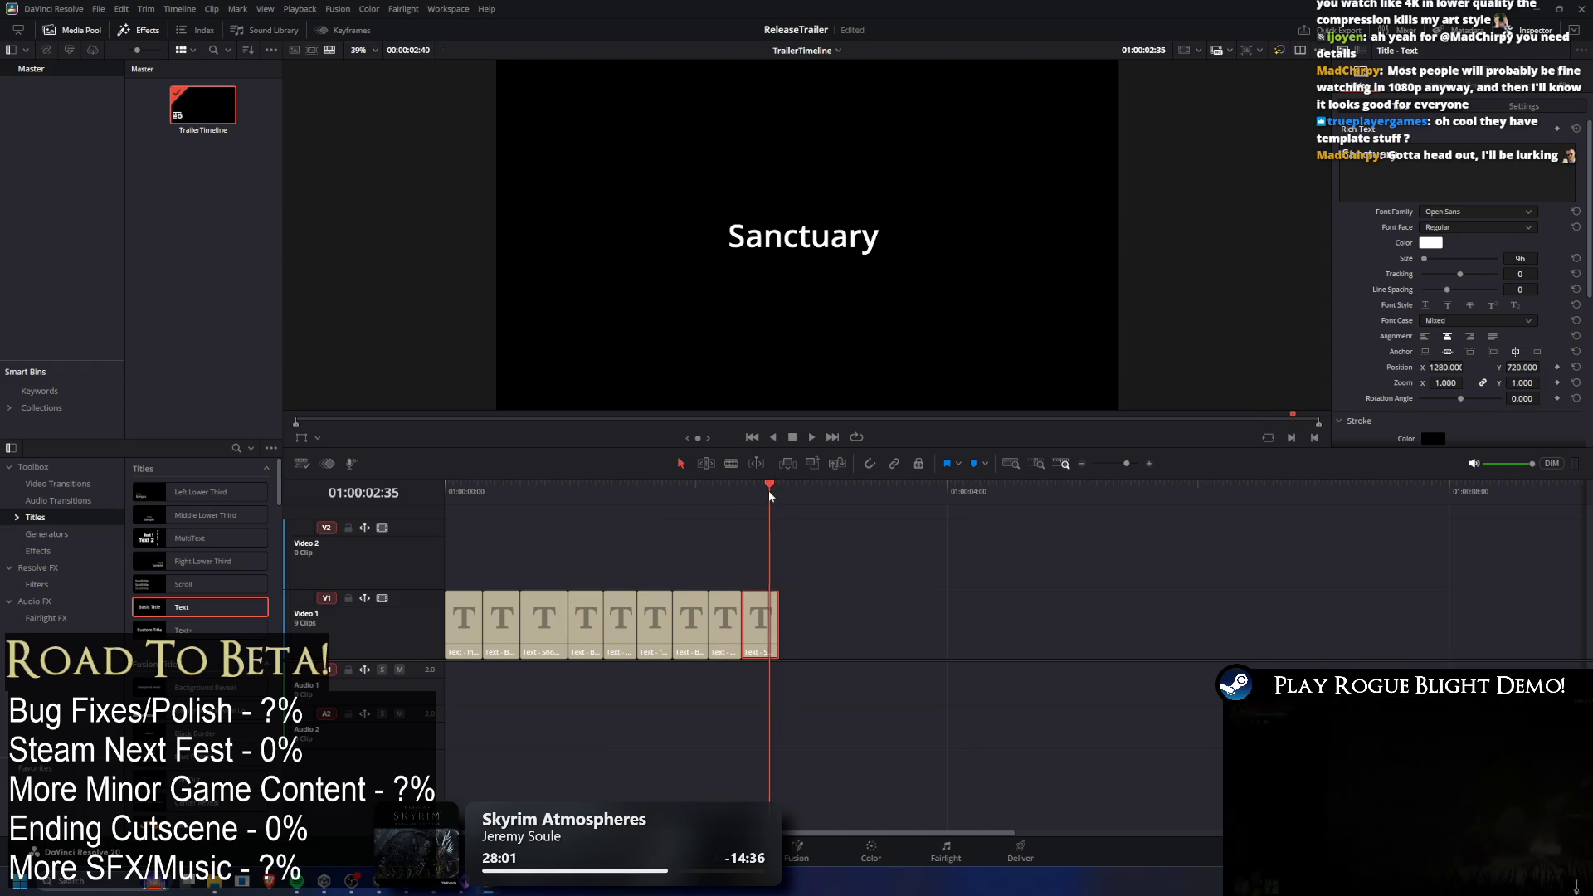
{"action": "left_click", "coordinate": [1421, 170]}
{"action": "key", "text": "ctrl+a"}
{"action": "type", "text": "U"}
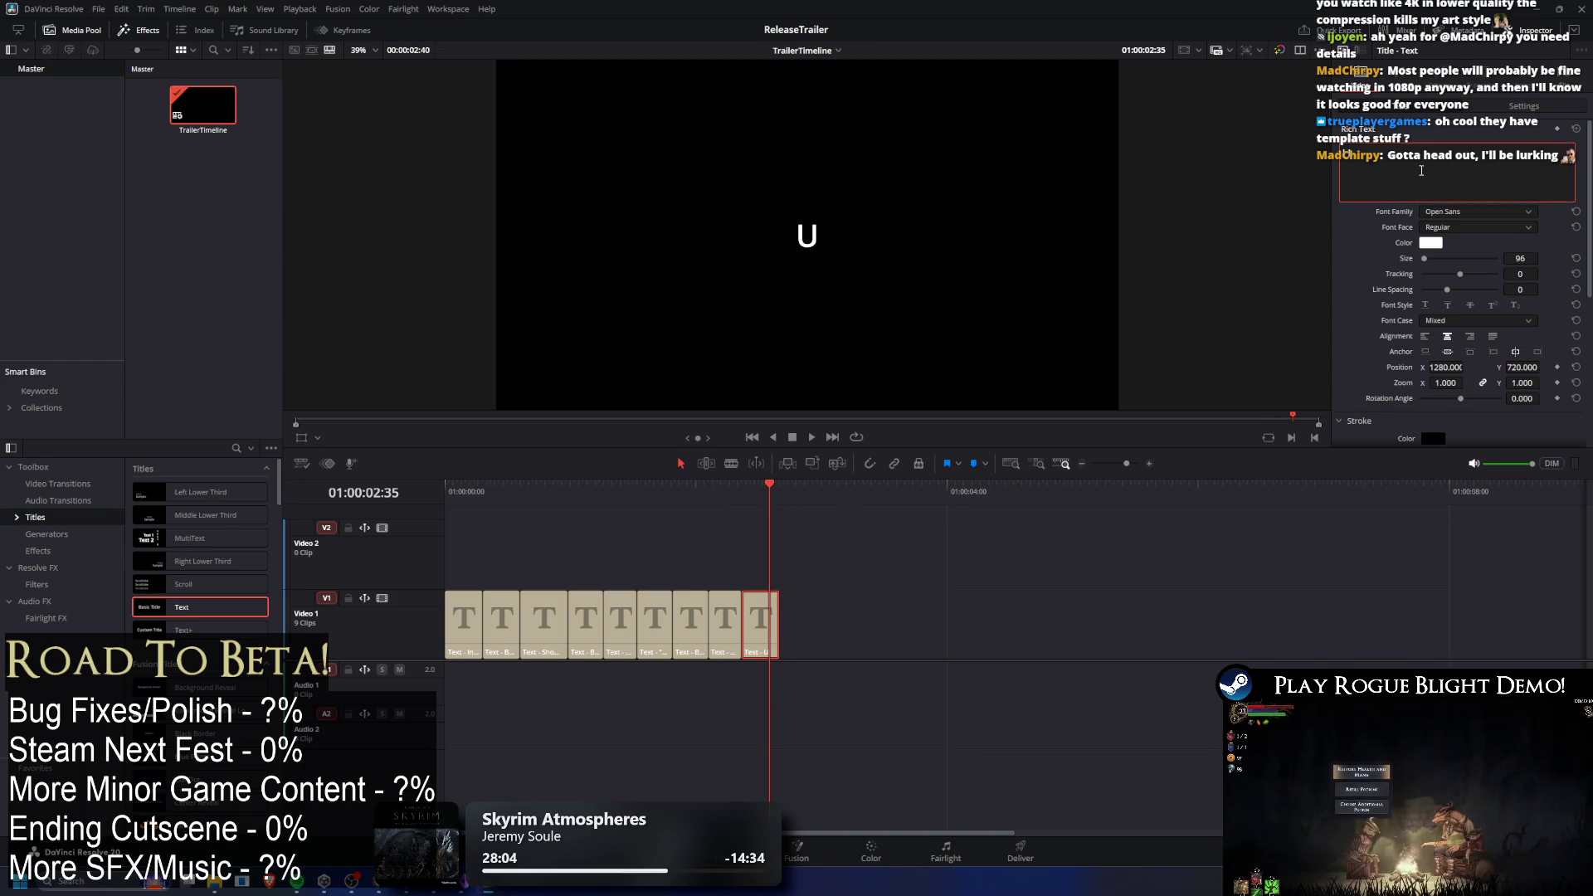
{"action": "type", "text": "pgrades"}
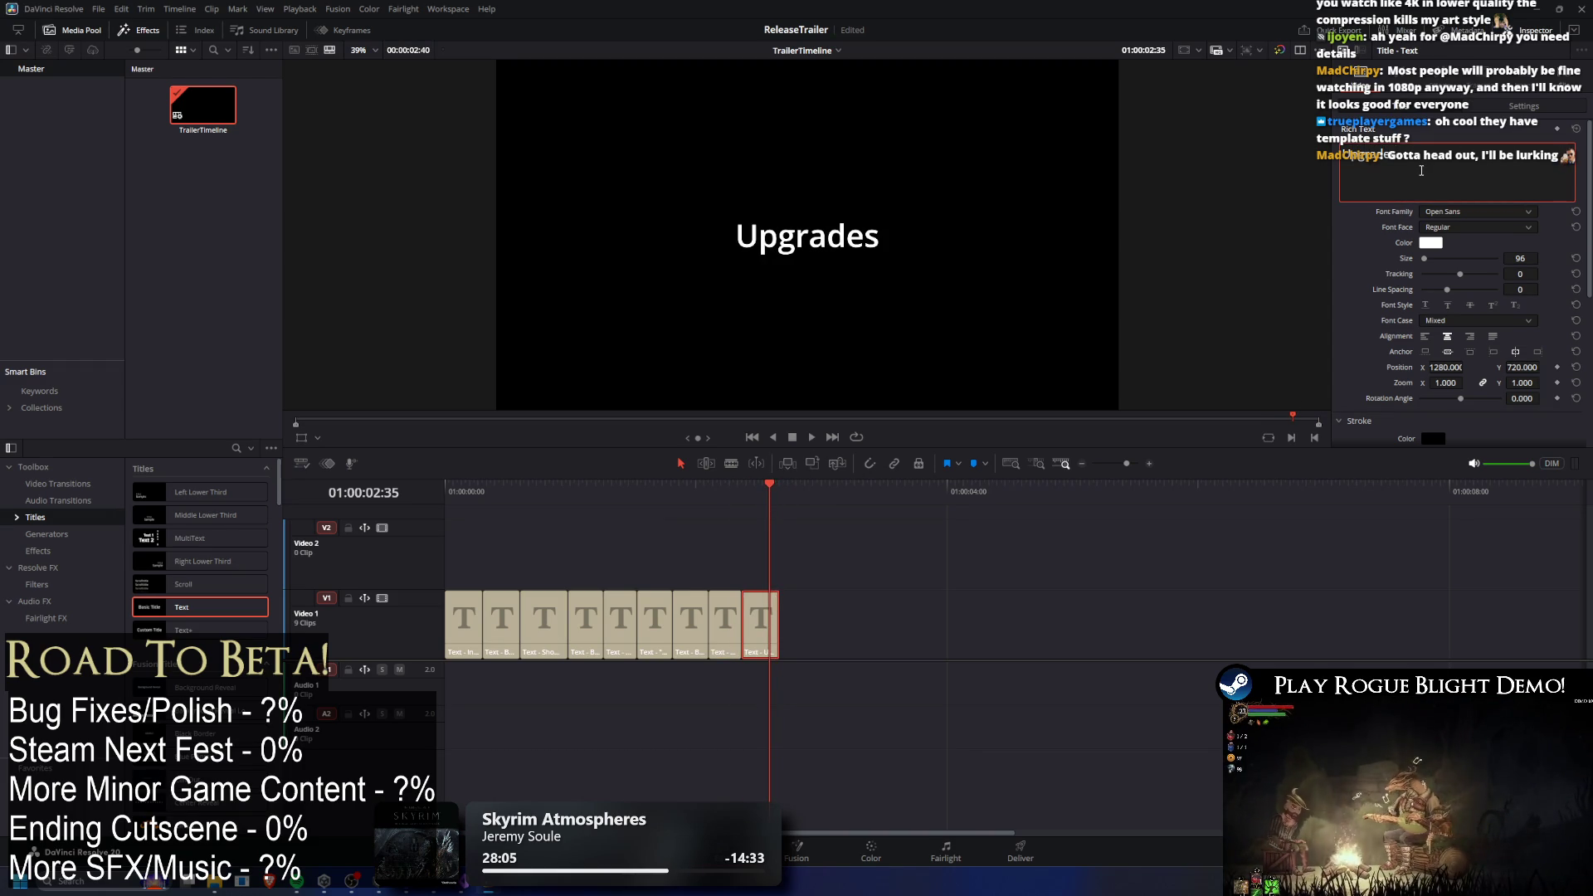
{"action": "left_click", "coordinate": [776, 484]}
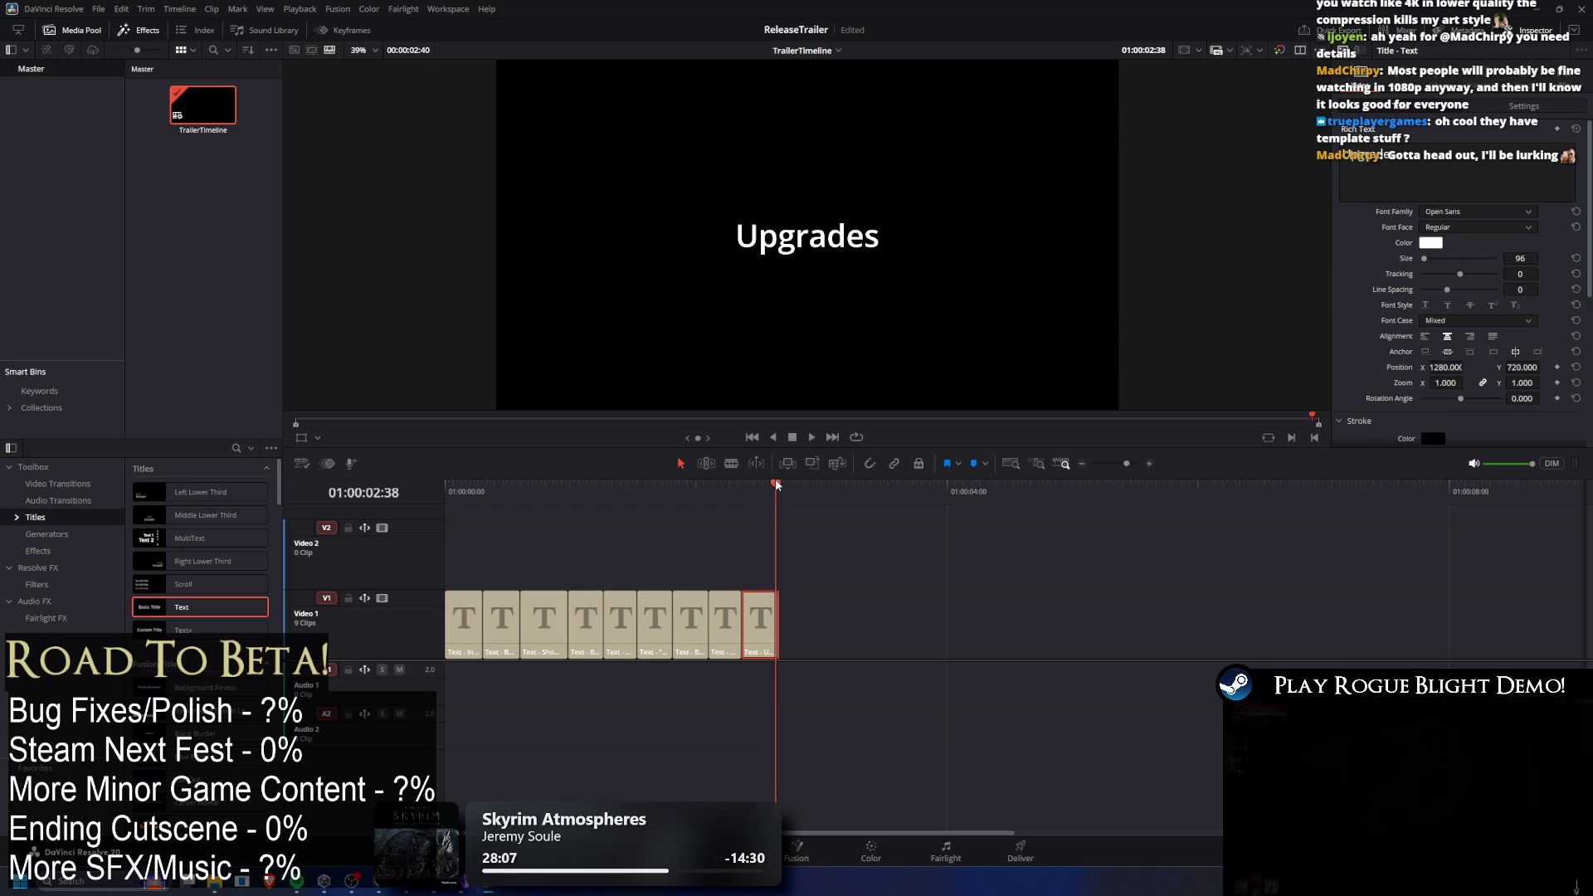
Paste a tenth title clip and retitle it 'Lots of bosses'.
{"action": "key", "text": "ctrl+v"}
{"action": "left_click", "coordinate": [805, 486]}
{"action": "triple_click", "coordinate": [1418, 160]}
{"action": "type", "text": "Lots of b"}
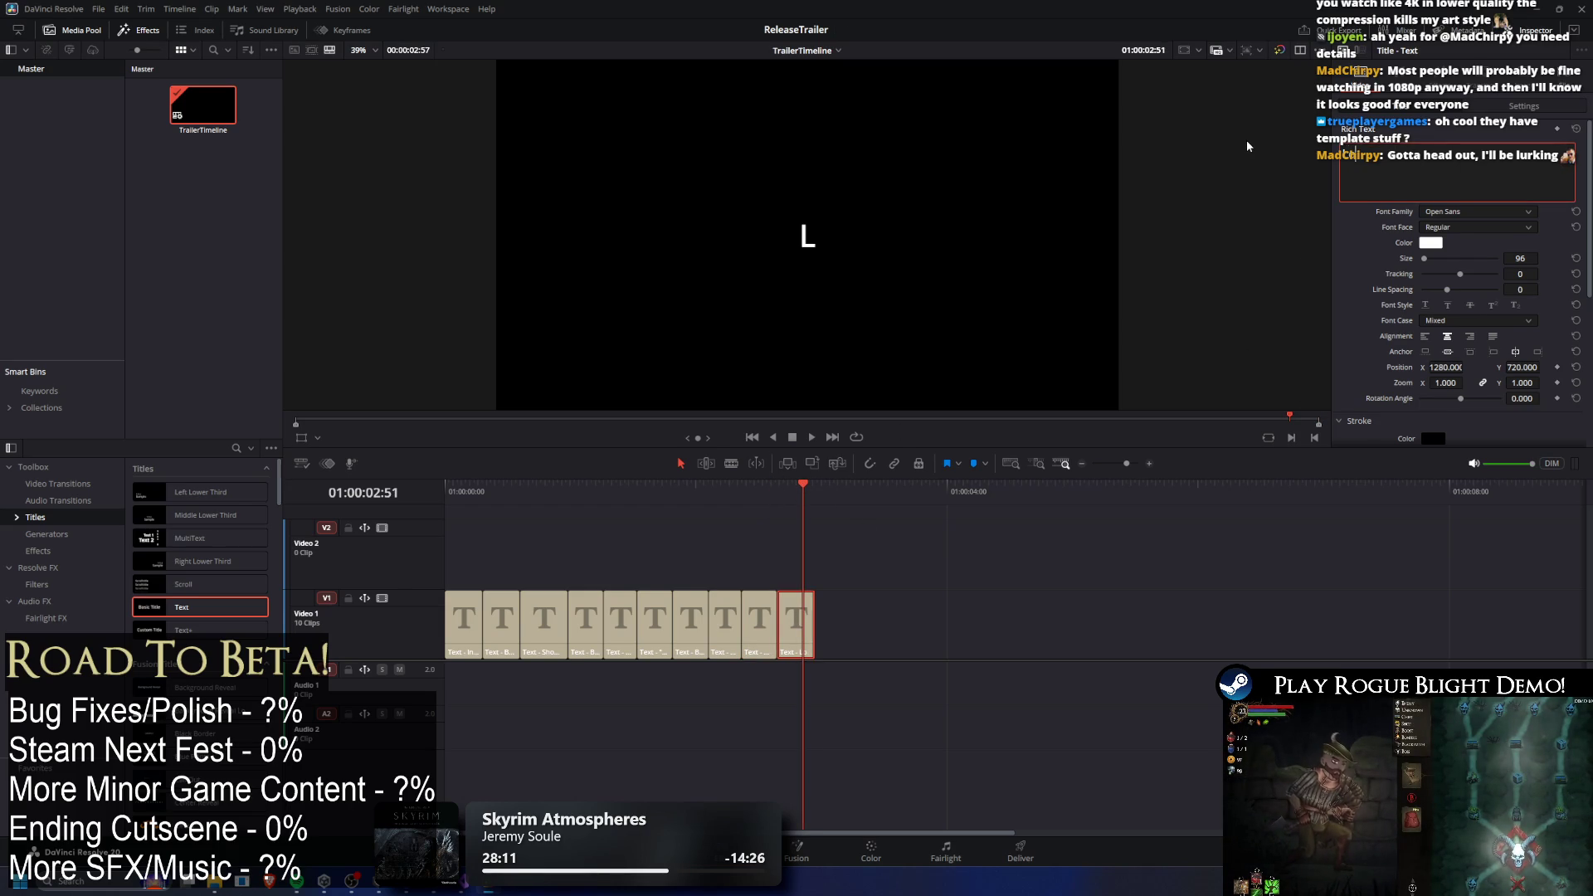
{"action": "type", "text": "osses"}
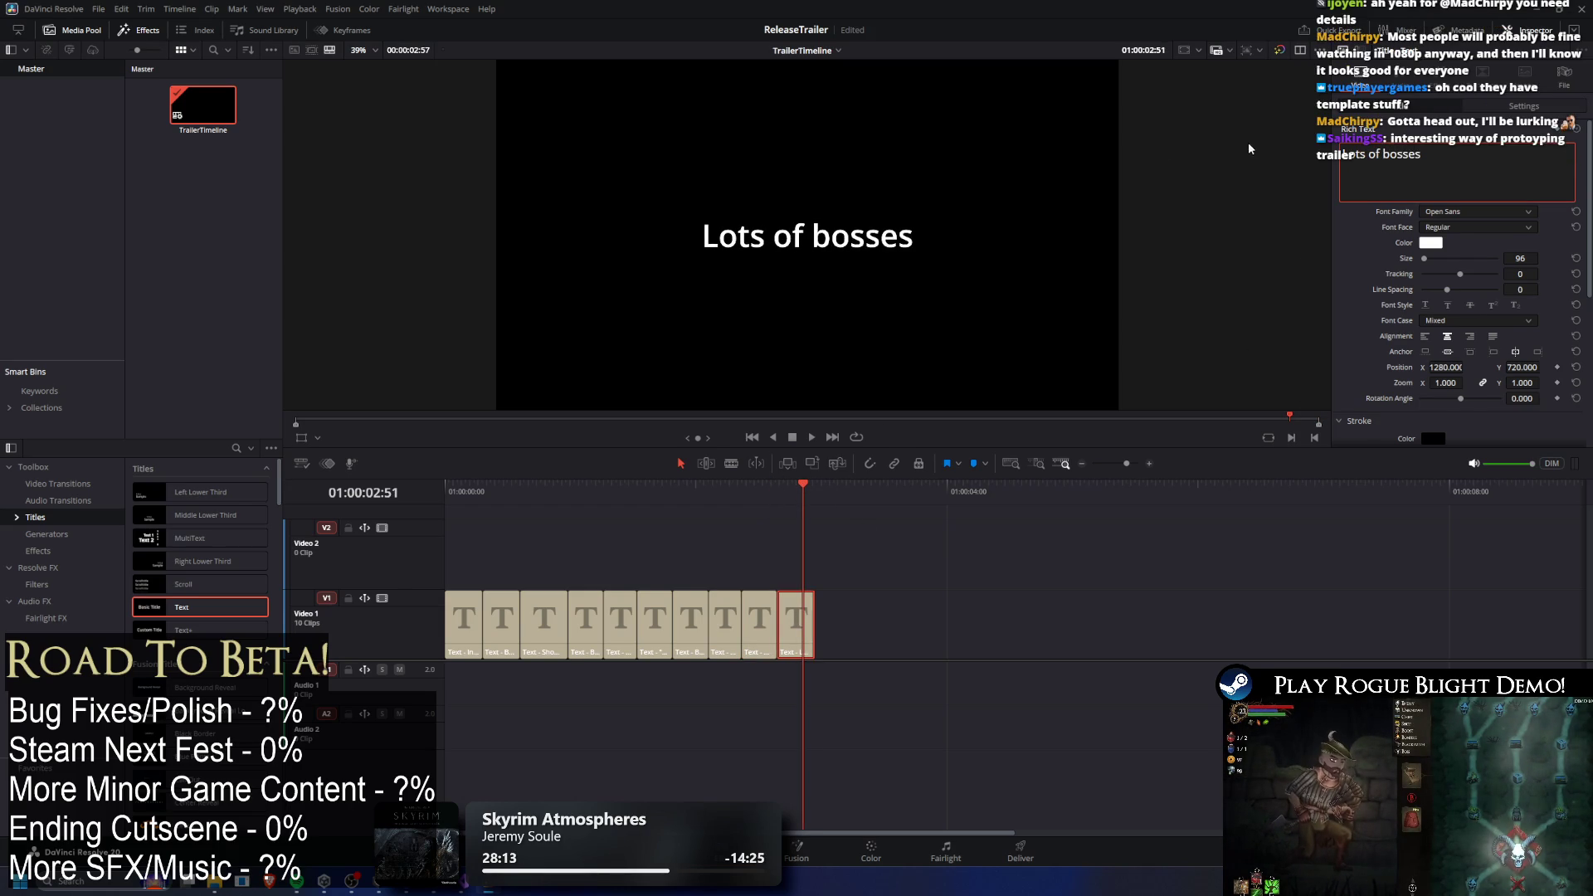
{"action": "left_click", "coordinate": [818, 486]}
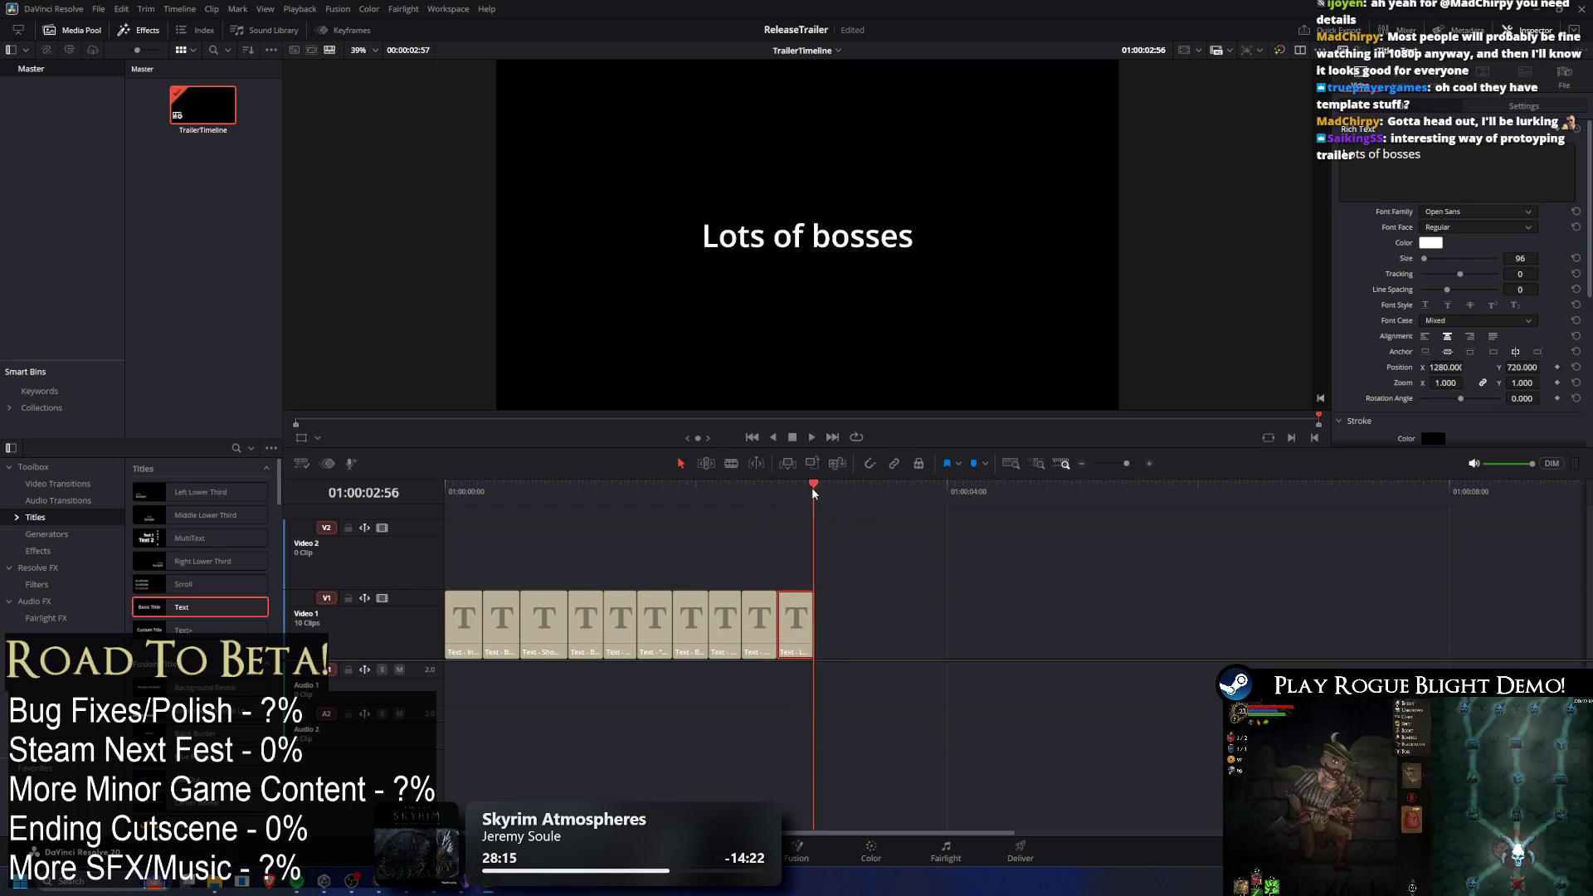
Paste an eleventh title clip and retitle it 'Cool ending shot'.
{"action": "key", "text": "ctrl+v"}
{"action": "left_click", "coordinate": [840, 494]}
{"action": "triple_click", "coordinate": [1410, 157]}
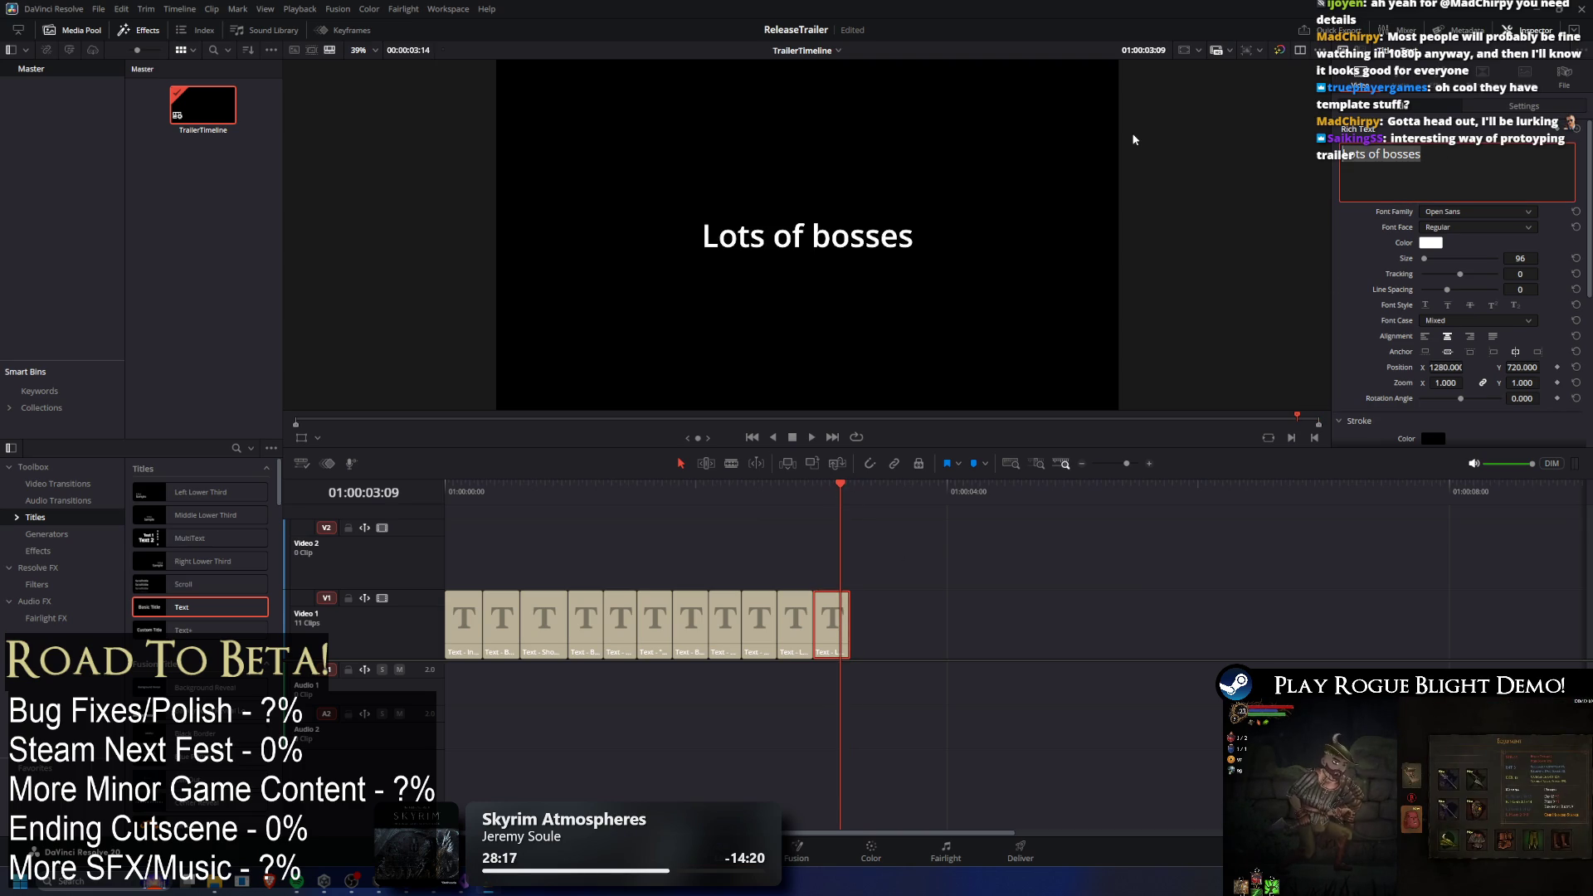
{"action": "type", "text": "Cool ending shot"}
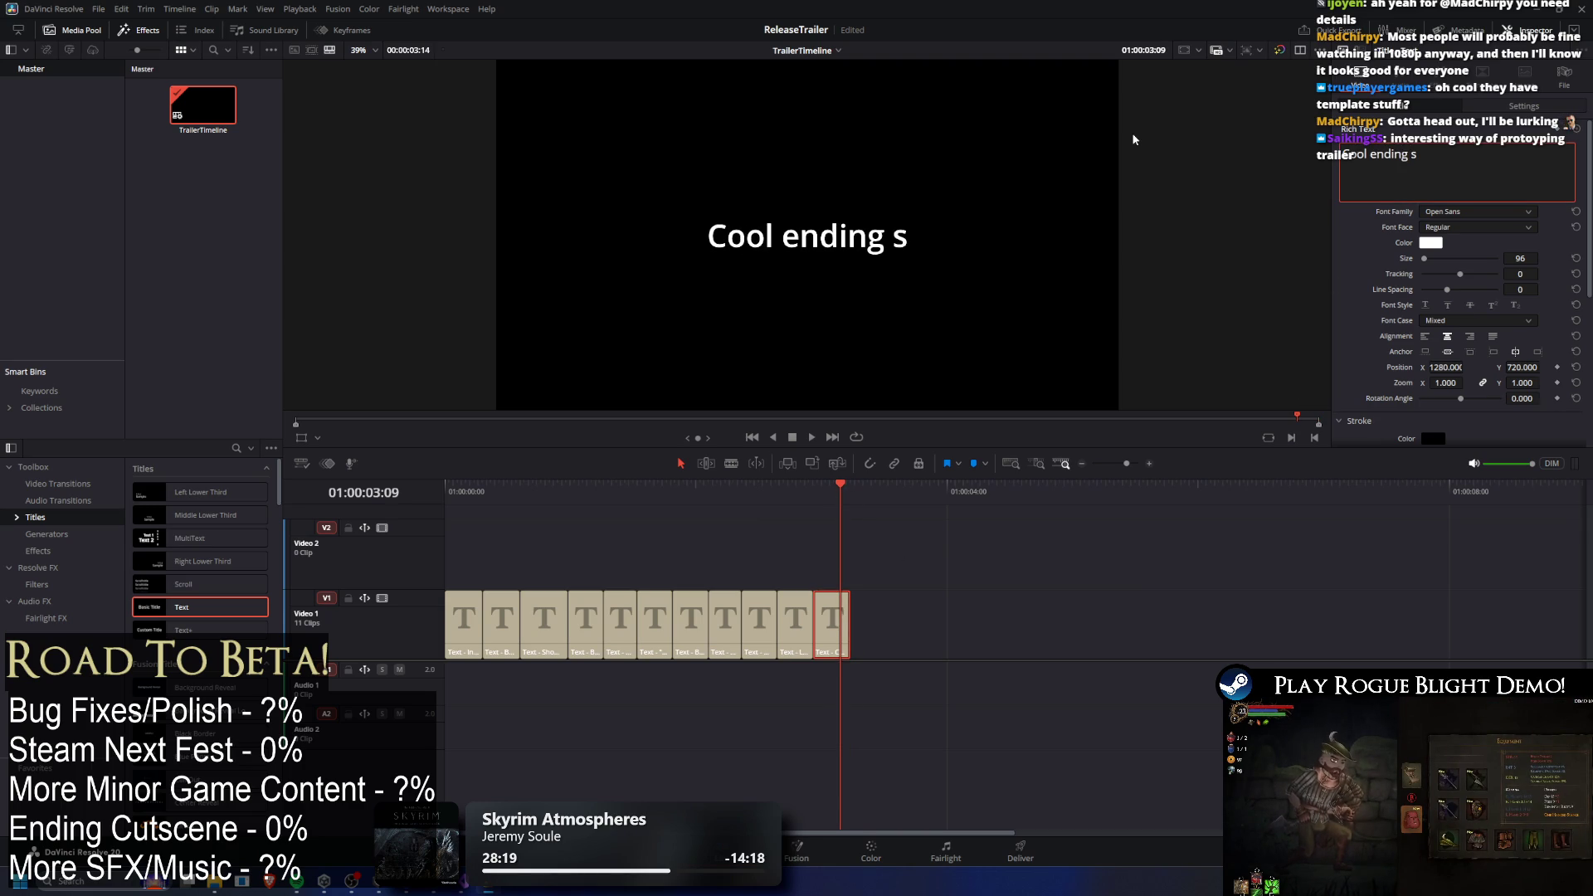
{"action": "left_click", "coordinate": [855, 485]}
Add a twelfth title clip reading 'Ending Card', then play the timeline from the start.
{"action": "left_click_drag", "start_coordinate": [857, 489], "coordinate": [848, 487]}
{"action": "key", "text": "ctrl+v"}
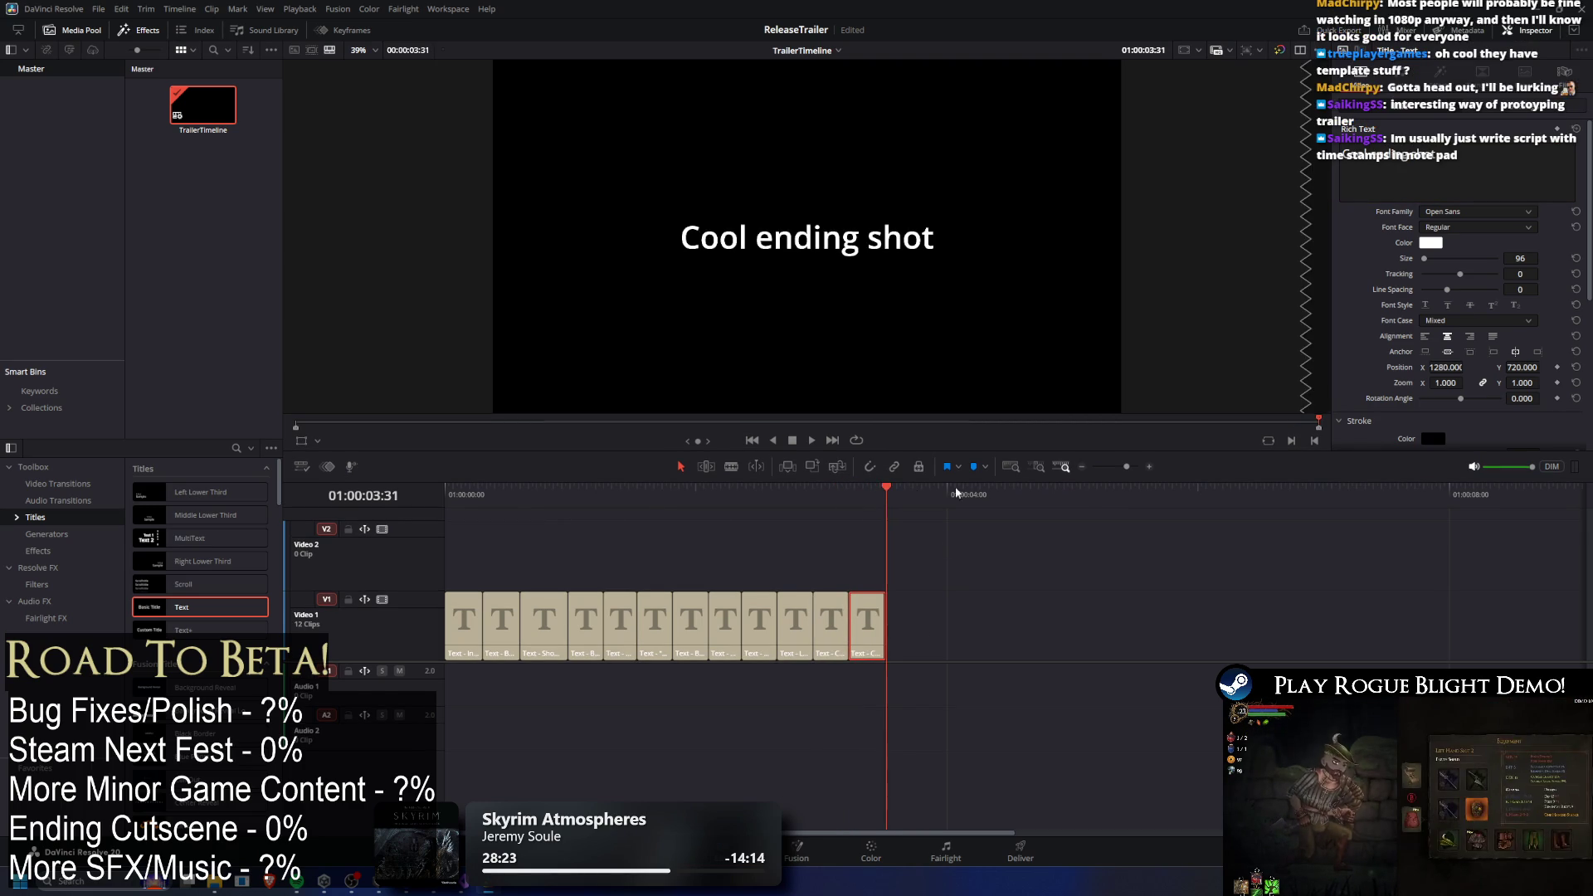
{"action": "left_click", "coordinate": [872, 491]}
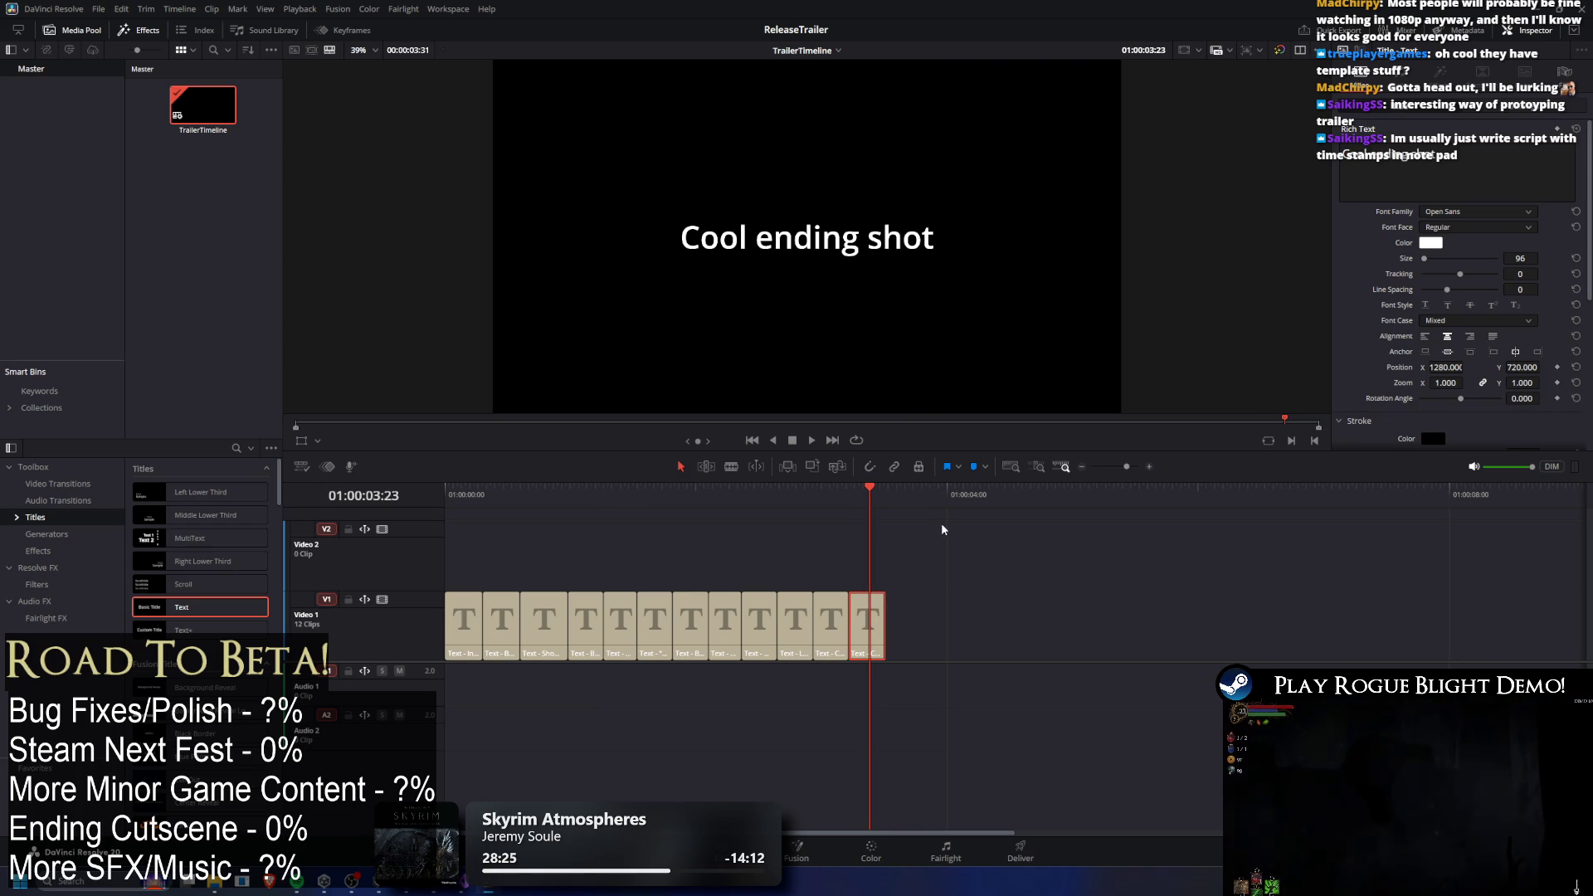
{"action": "triple_click", "coordinate": [1402, 154]}
{"action": "type", "text": "Card"}
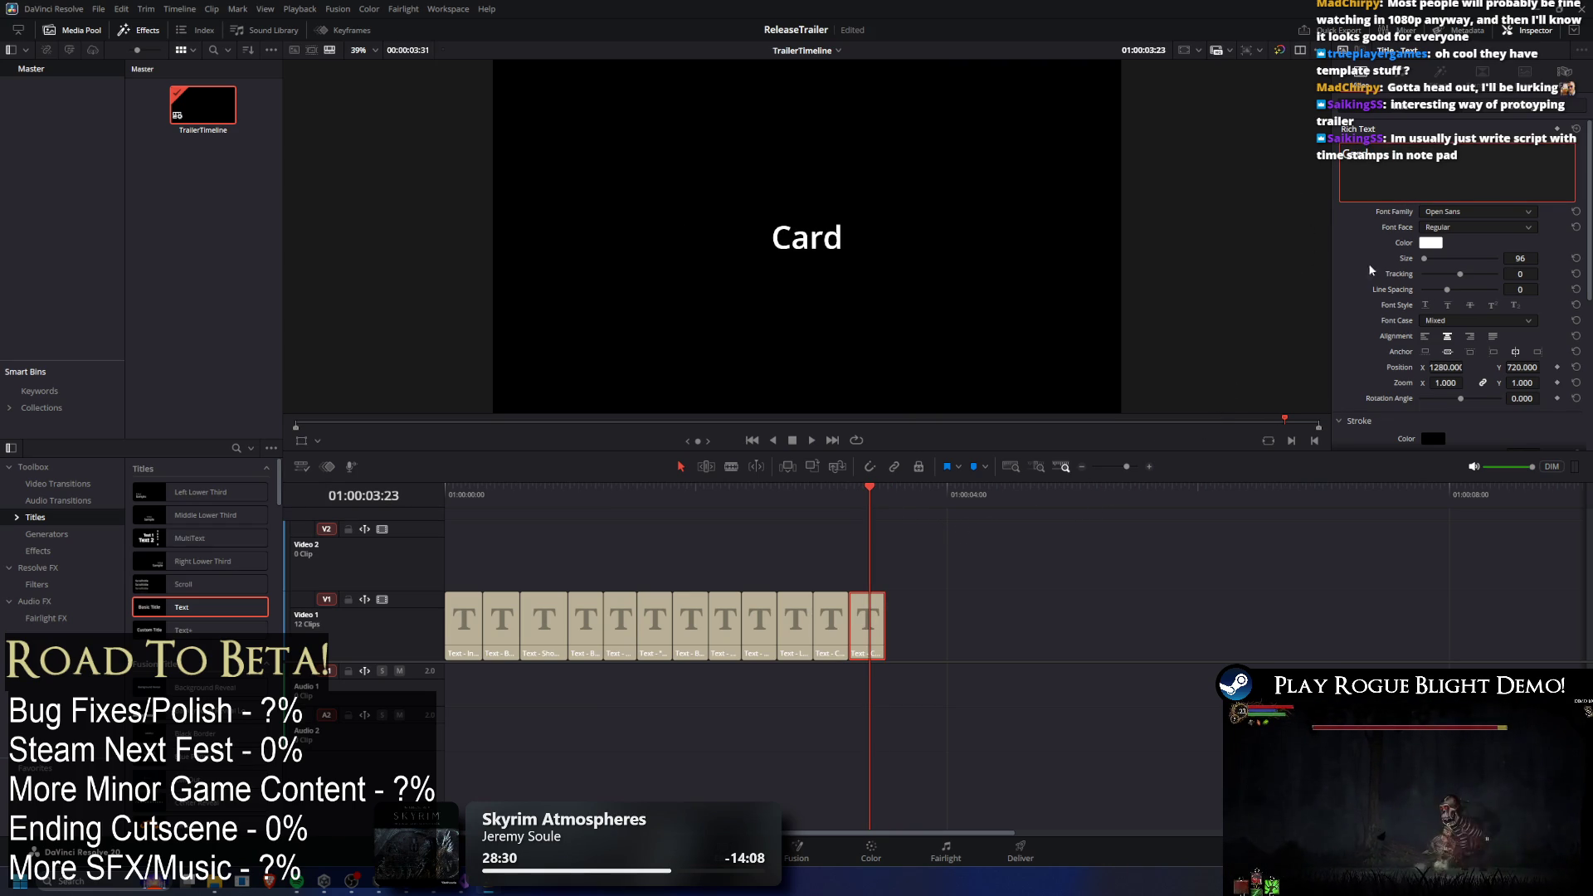
{"action": "key", "text": "ctrl+a"}
{"action": "type", "text": "Ending Card"}
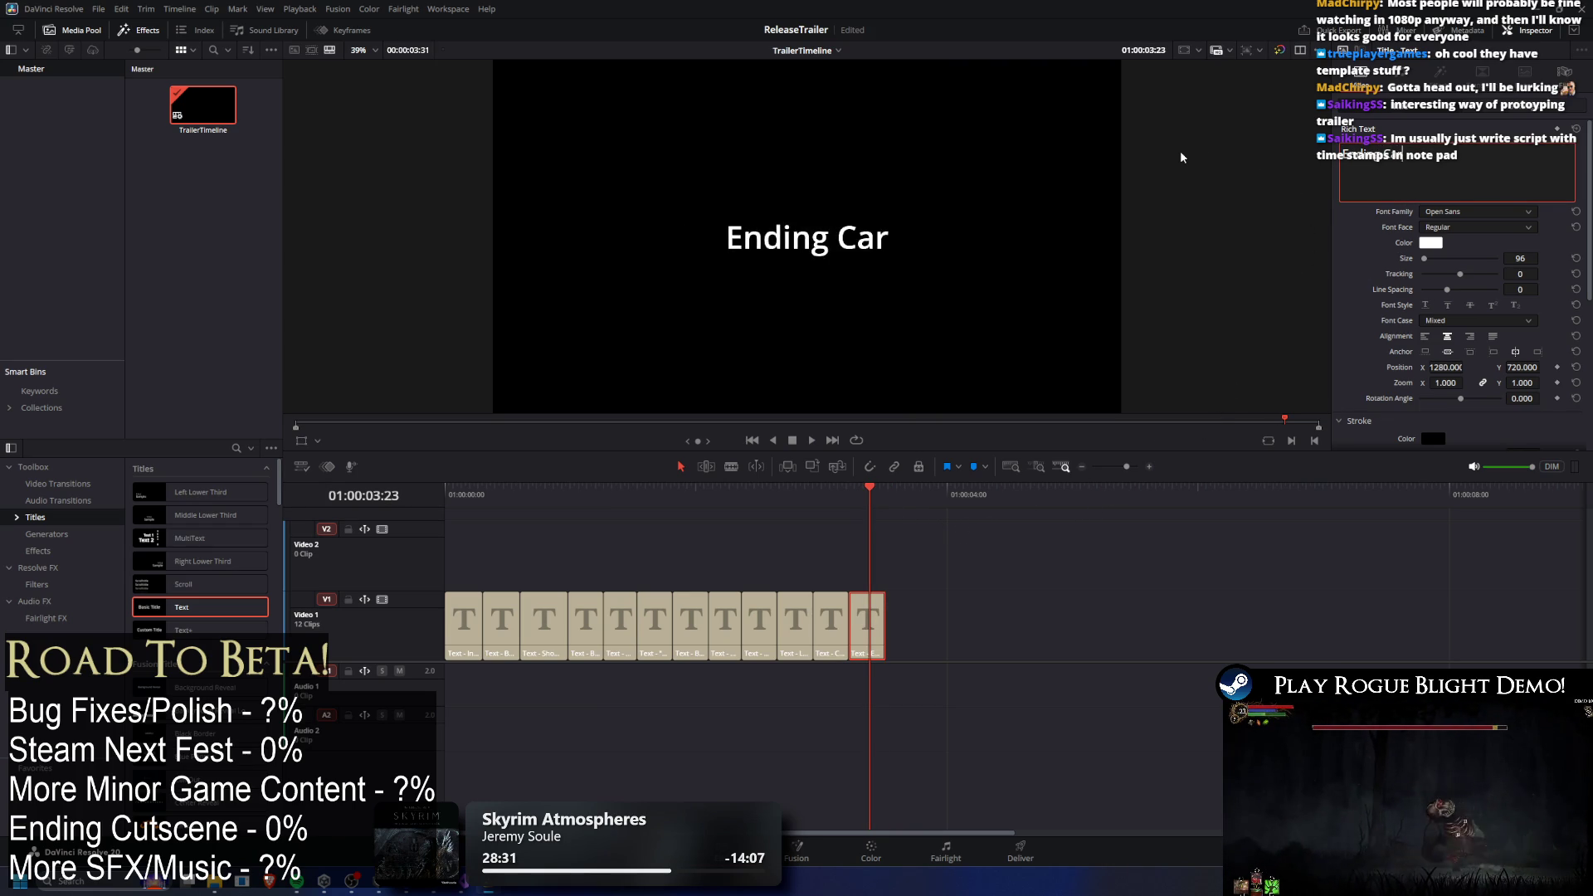
{"action": "left_click", "coordinate": [590, 491]}
{"action": "key", "text": "Home"}
{"action": "key", "text": "space"}
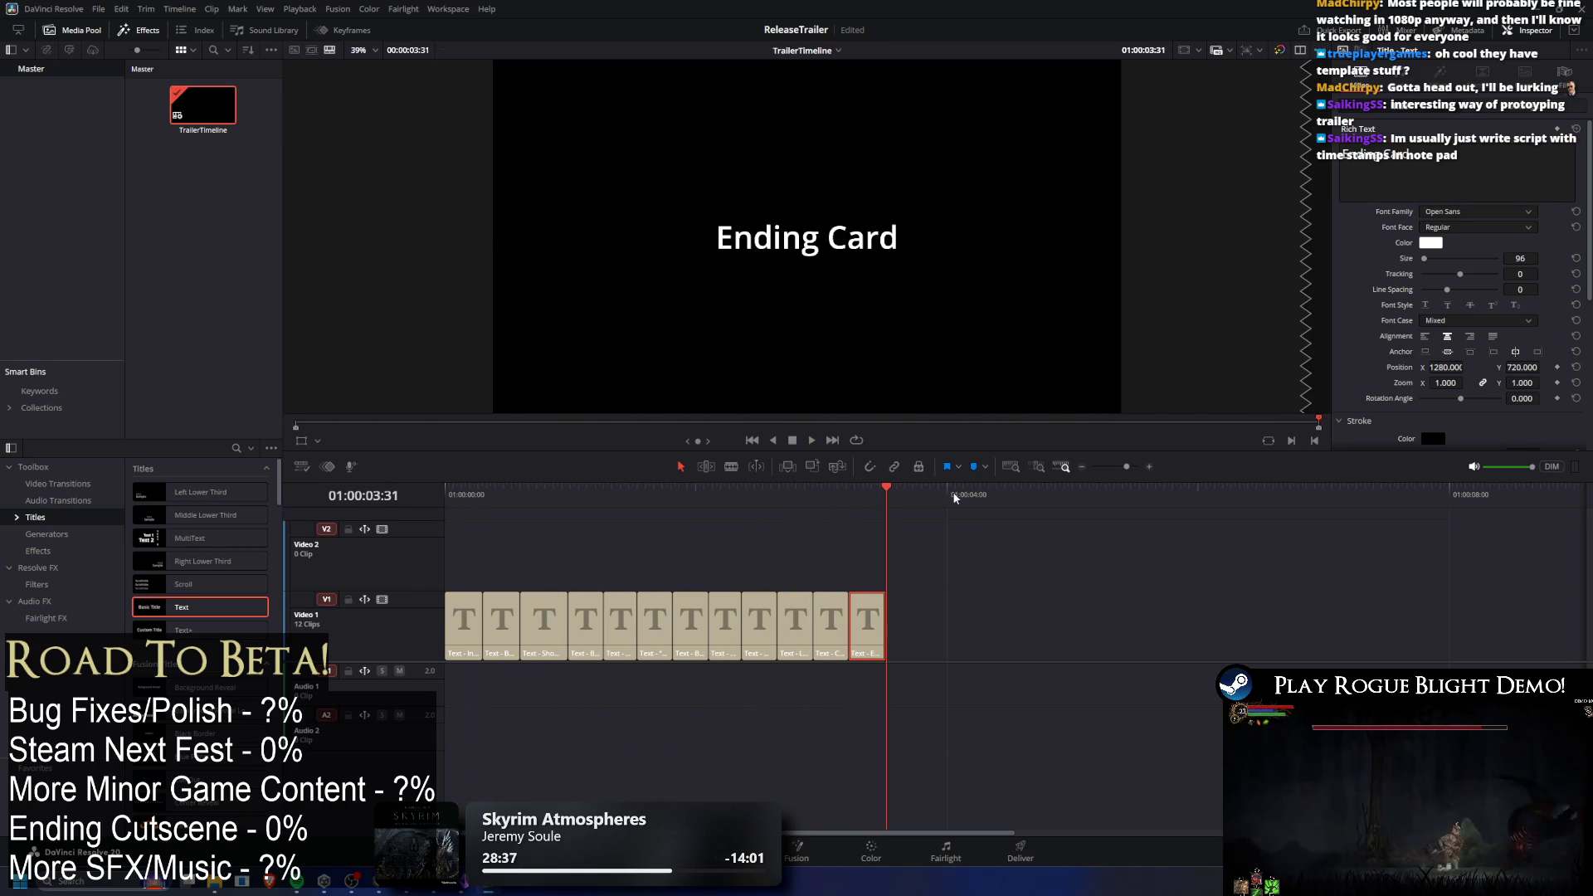
{"action": "mouse_move", "coordinate": [844, 524]}
{"action": "left_mouse_down"}
{"action": "mouse_move", "coordinate": [746, 527]}
{"action": "mouse_move", "coordinate": [898, 522]}
{"action": "left_mouse_up"}
{"action": "left_click_drag", "start_coordinate": [452, 516], "coordinate": [474, 534]}
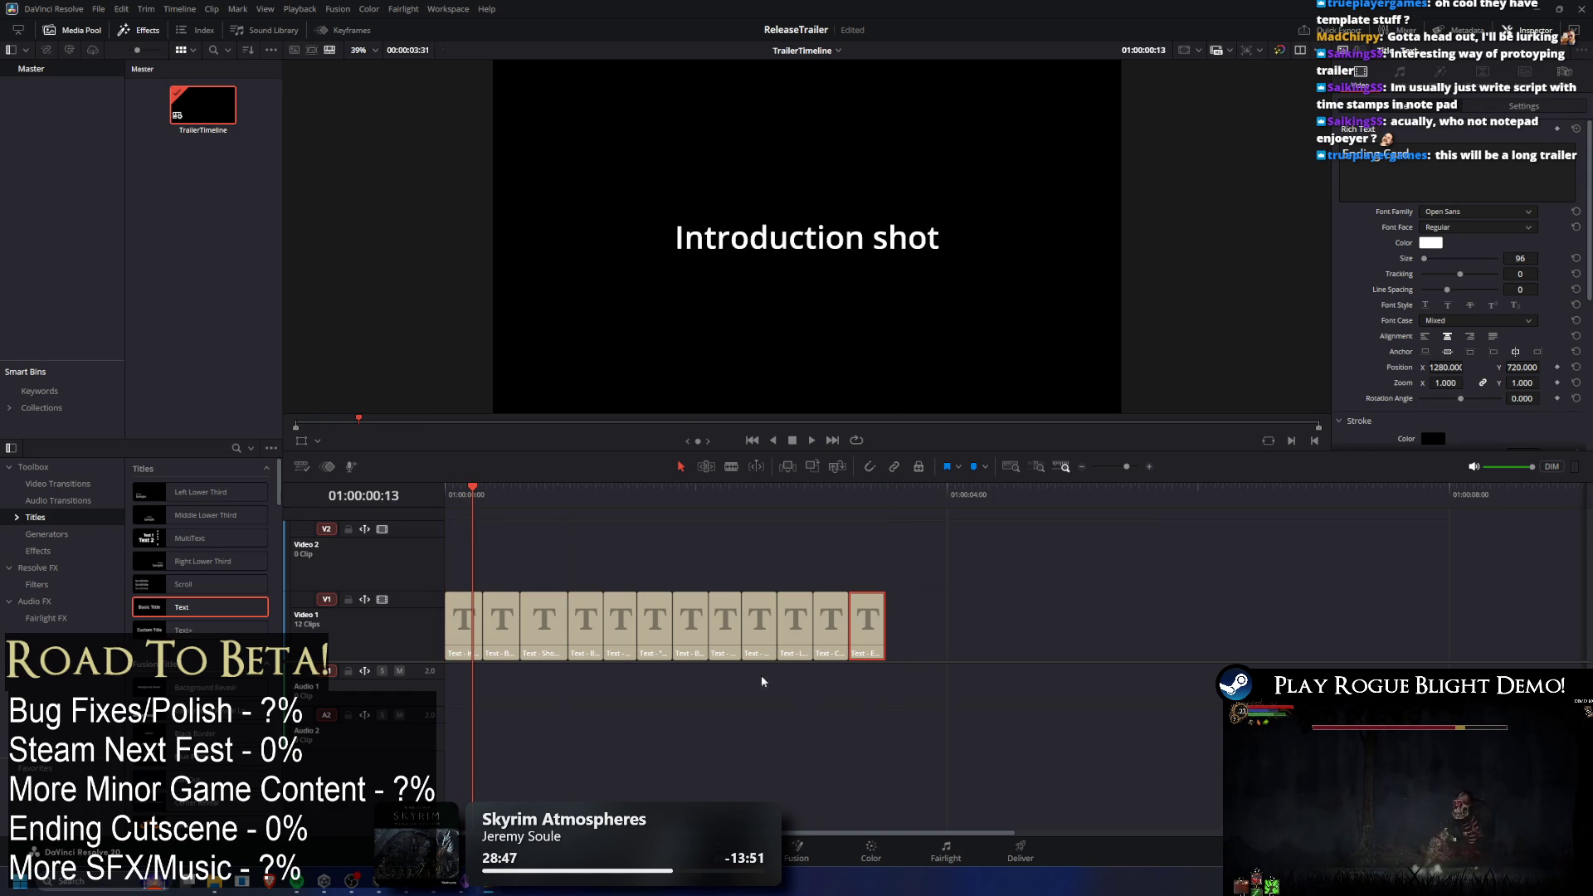
{"action": "mouse_move", "coordinate": [600, 501]}
{"action": "left_mouse_down"}
{"action": "mouse_move", "coordinate": [556, 505]}
{"action": "mouse_move", "coordinate": [895, 576]}
{"action": "mouse_move", "coordinate": [346, 570]}
{"action": "mouse_move", "coordinate": [907, 581]}
{"action": "mouse_move", "coordinate": [882, 631]}
{"action": "mouse_move", "coordinate": [670, 674]}
{"action": "left_mouse_up"}
{"action": "key", "text": "Home"}
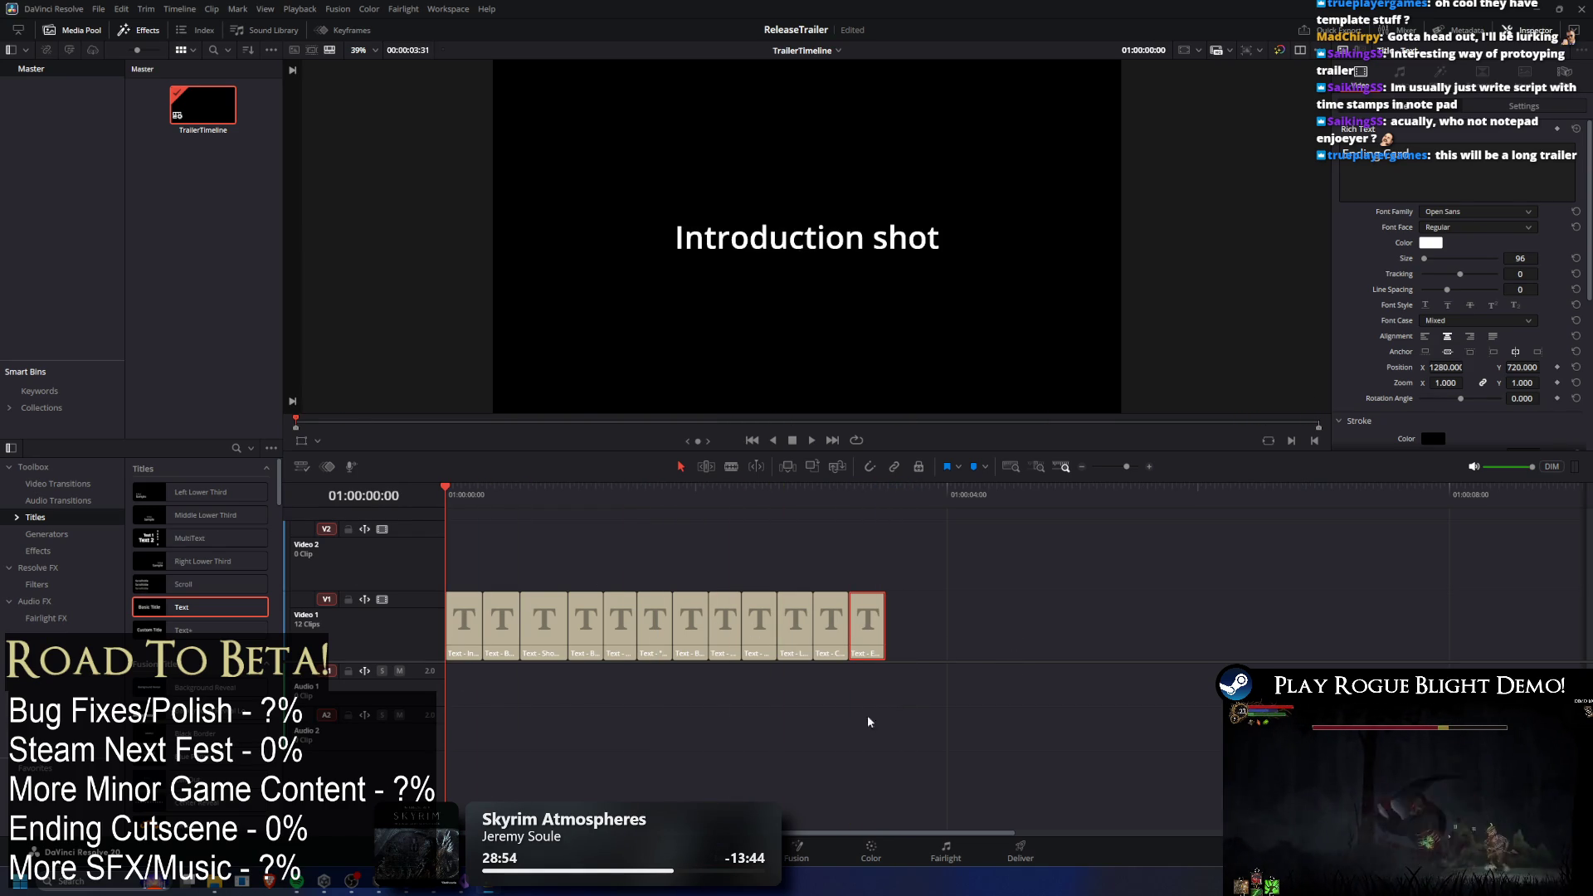
{"action": "mouse_move", "coordinate": [675, 511]}
{"action": "left_mouse_down"}
{"action": "mouse_move", "coordinate": [641, 498]}
{"action": "mouse_move", "coordinate": [878, 531]}
{"action": "mouse_move", "coordinate": [854, 535]}
{"action": "mouse_move", "coordinate": [863, 548]}
{"action": "left_mouse_up"}
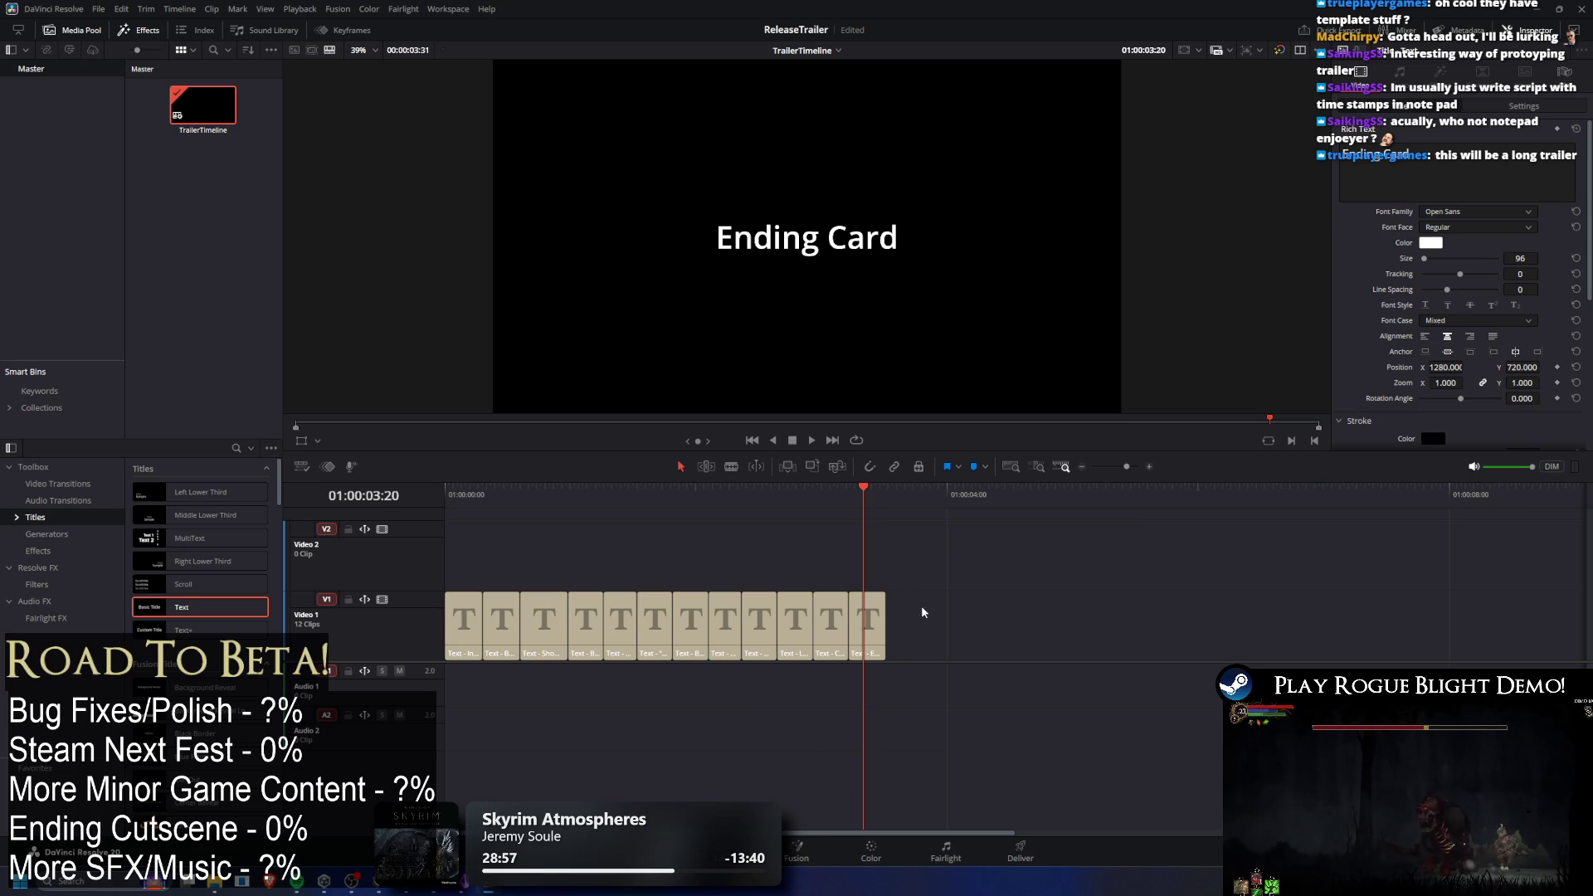
{"action": "mouse_move", "coordinate": [843, 494]}
{"action": "left_mouse_down"}
{"action": "mouse_move", "coordinate": [622, 498]}
{"action": "mouse_move", "coordinate": [727, 502]}
{"action": "mouse_move", "coordinate": [673, 498]}
{"action": "left_mouse_up"}
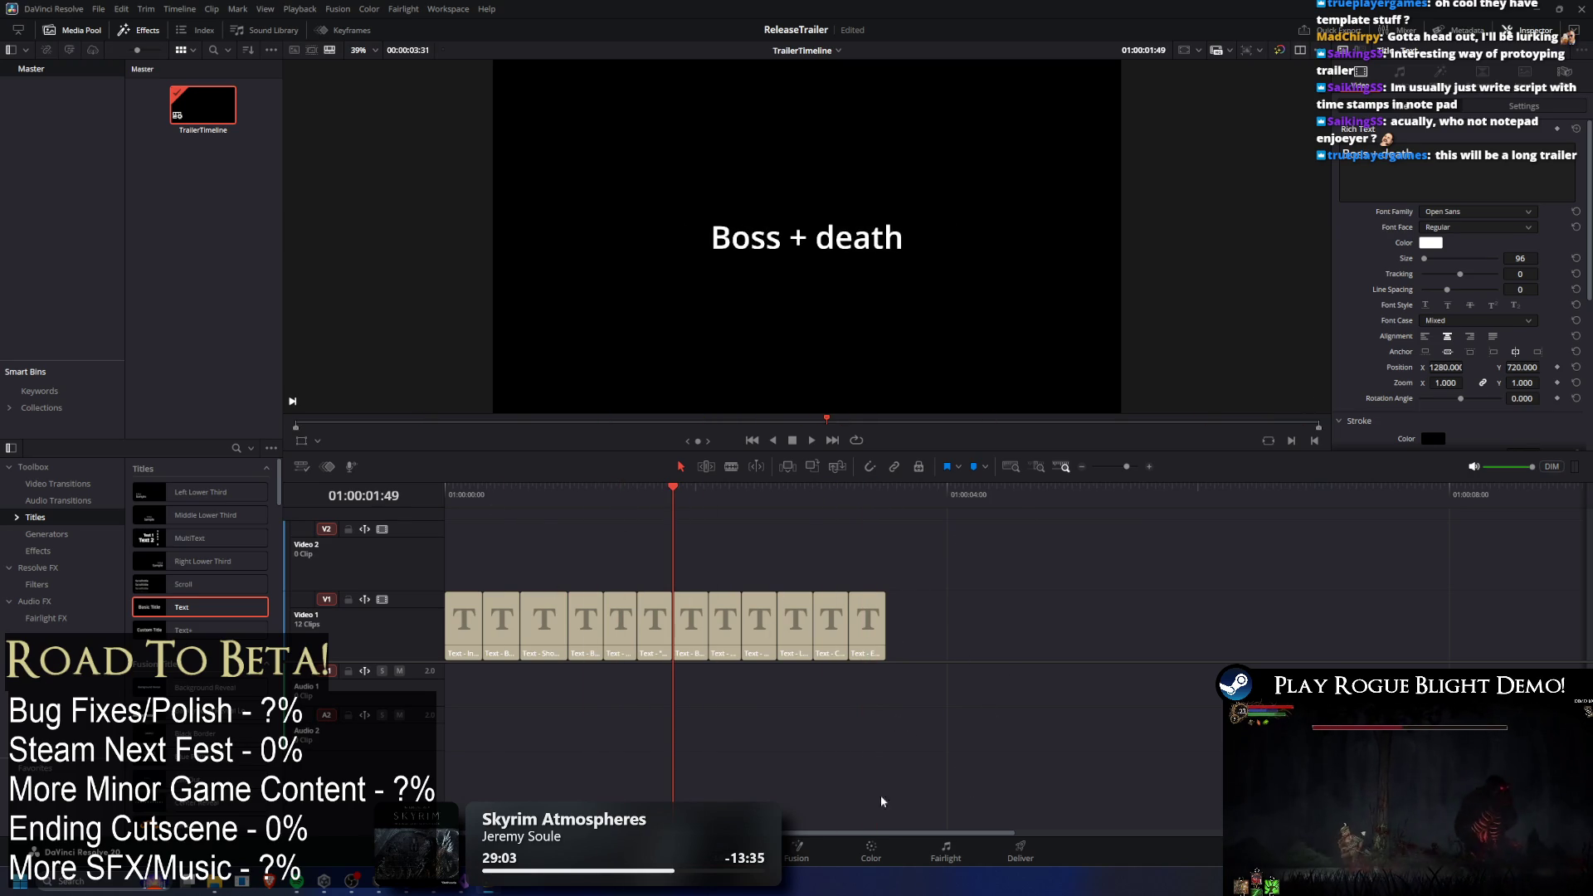
{"action": "scroll", "coordinate": [794, 688], "scroll_direction": "right", "scroll_amount": 5}
{"action": "scroll", "coordinate": [715, 666], "scroll_direction": "left", "scroll_amount": 3}
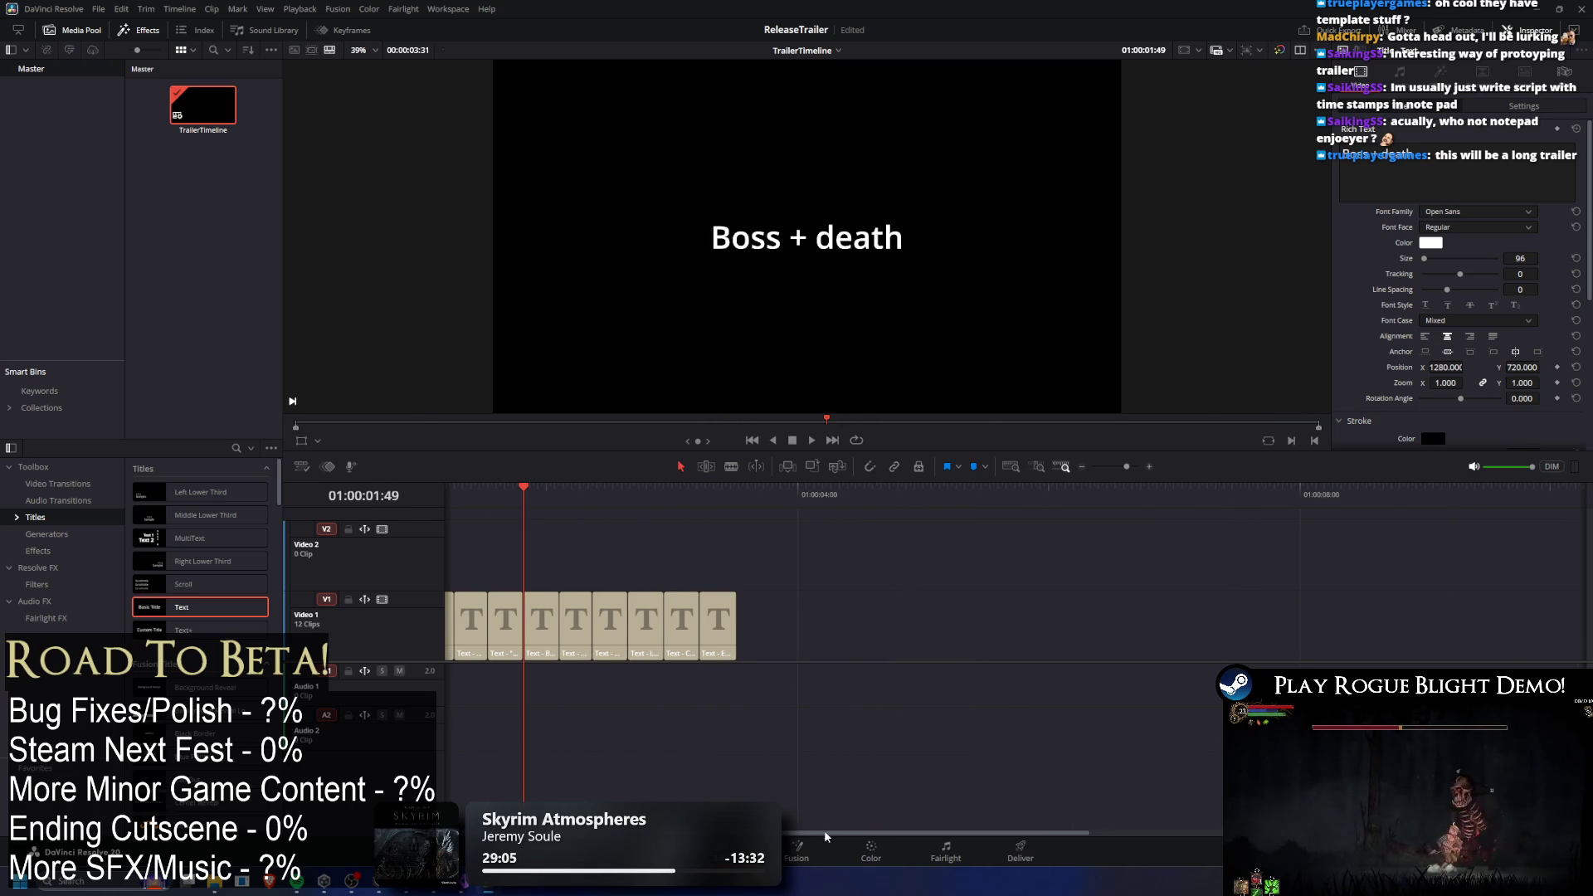
{"action": "left_click_drag", "start_coordinate": [826, 835], "coordinate": [750, 835]}
{"action": "mouse_move", "coordinate": [884, 623]}
{"action": "left_mouse_down"}
{"action": "mouse_move", "coordinate": [1255, 623]}
{"action": "mouse_move", "coordinate": [919, 623]}
{"action": "left_mouse_up"}
{"action": "scroll", "coordinate": [594, 616], "scroll_direction": "right", "scroll_amount": 1}
{"action": "scroll", "coordinate": [594, 616], "scroll_direction": "right", "scroll_amount": 1}
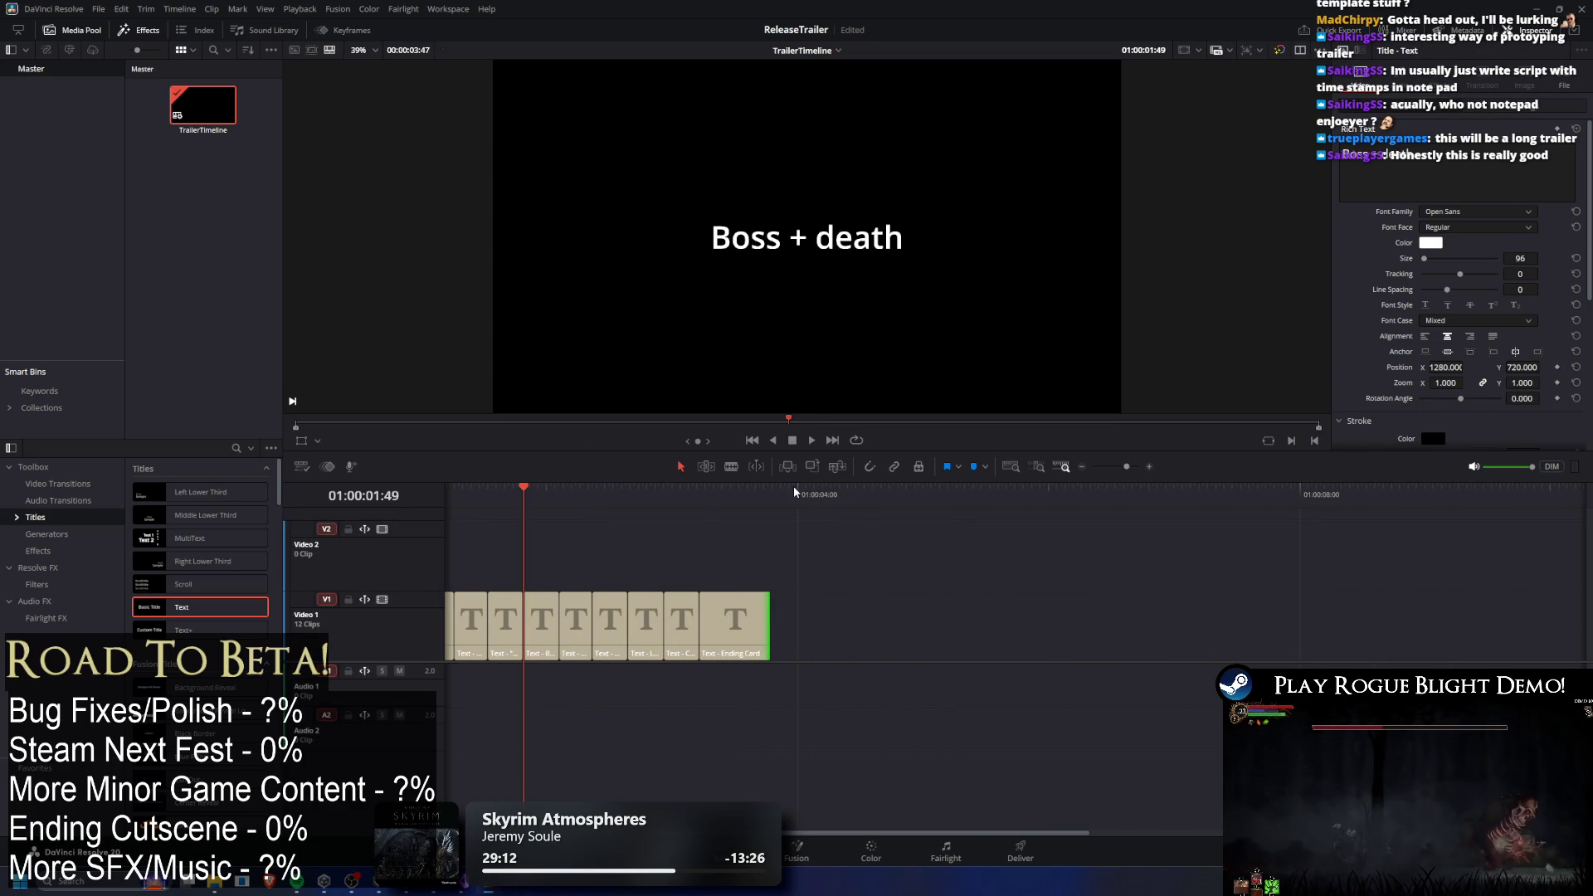
{"action": "scroll", "coordinate": [833, 516], "scroll_direction": "right", "scroll_amount": 3}
{"action": "scroll", "coordinate": [789, 539], "scroll_direction": "right", "scroll_amount": 4}
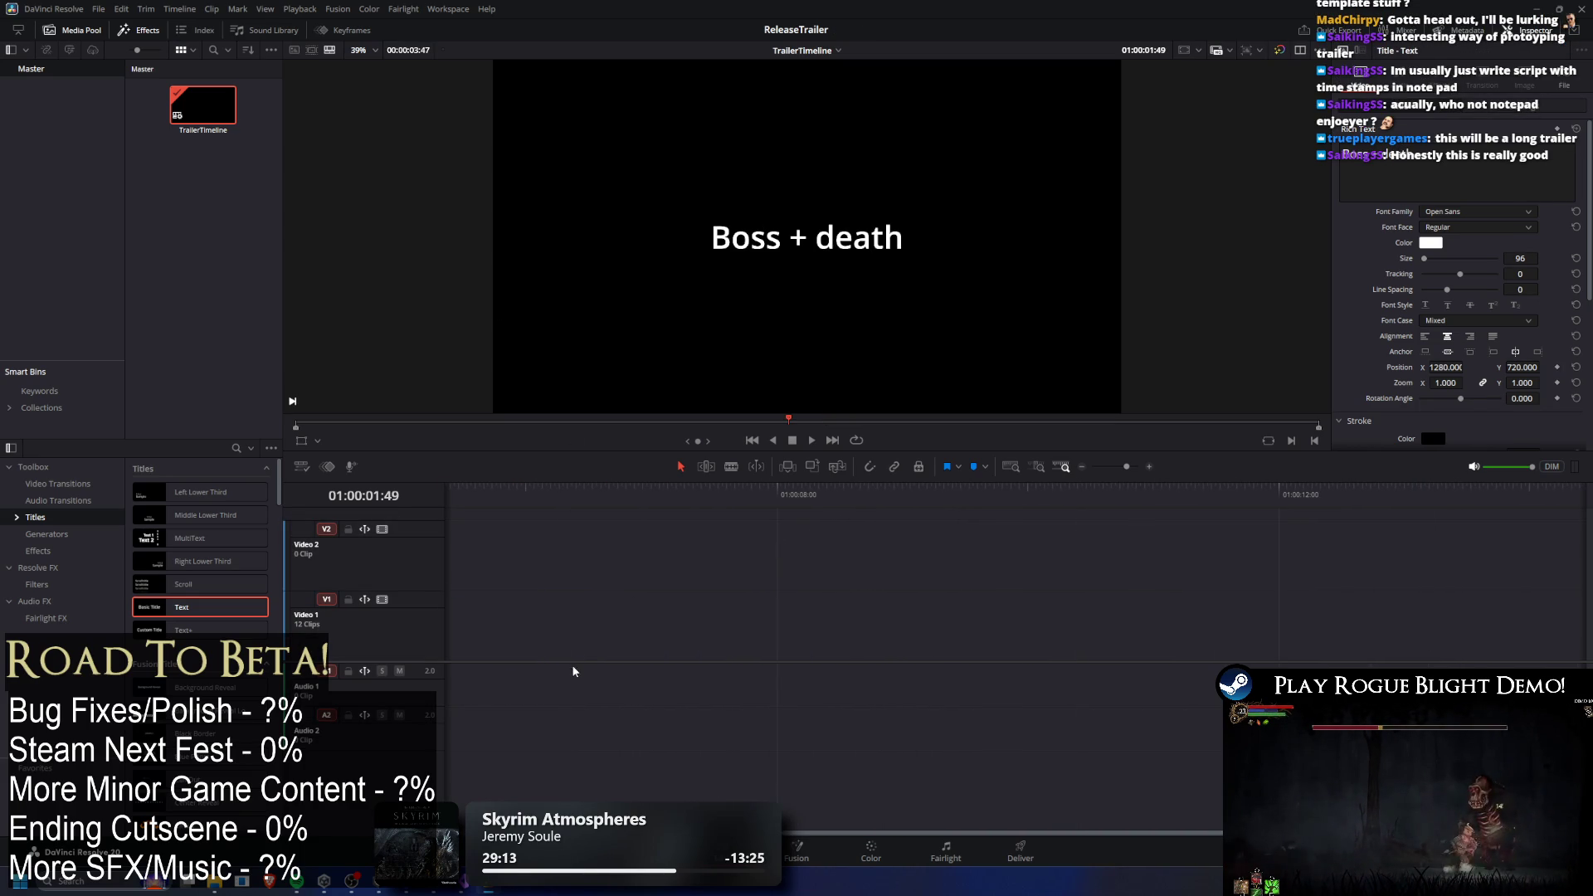
{"action": "scroll", "coordinate": [849, 819], "scroll_direction": "left", "scroll_amount": 6}
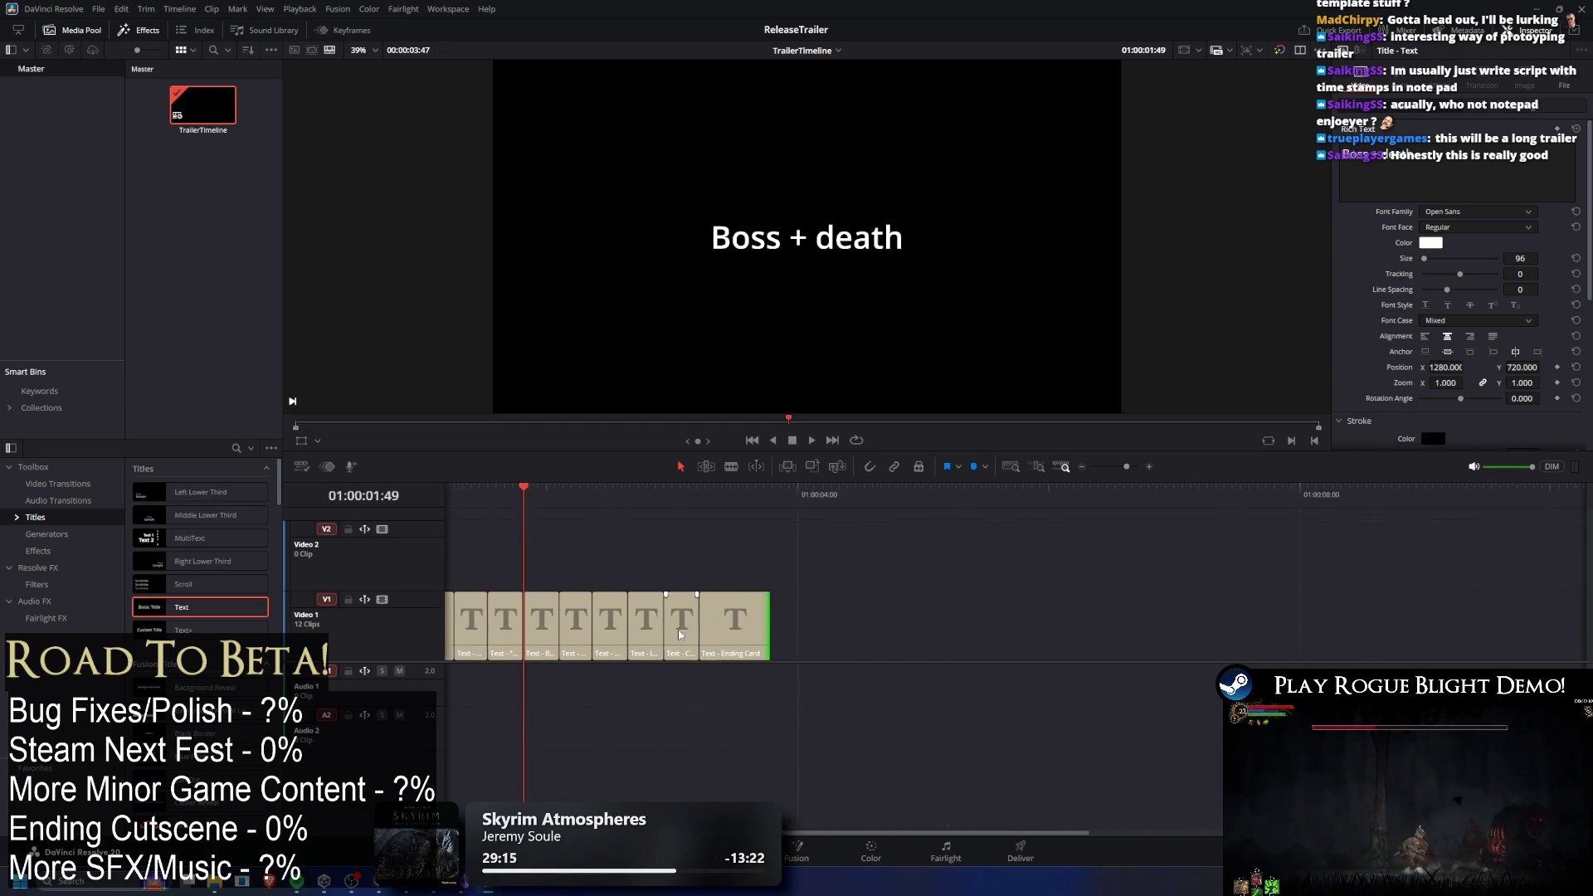
{"action": "scroll", "coordinate": [899, 675], "scroll_direction": "right", "scroll_amount": 2}
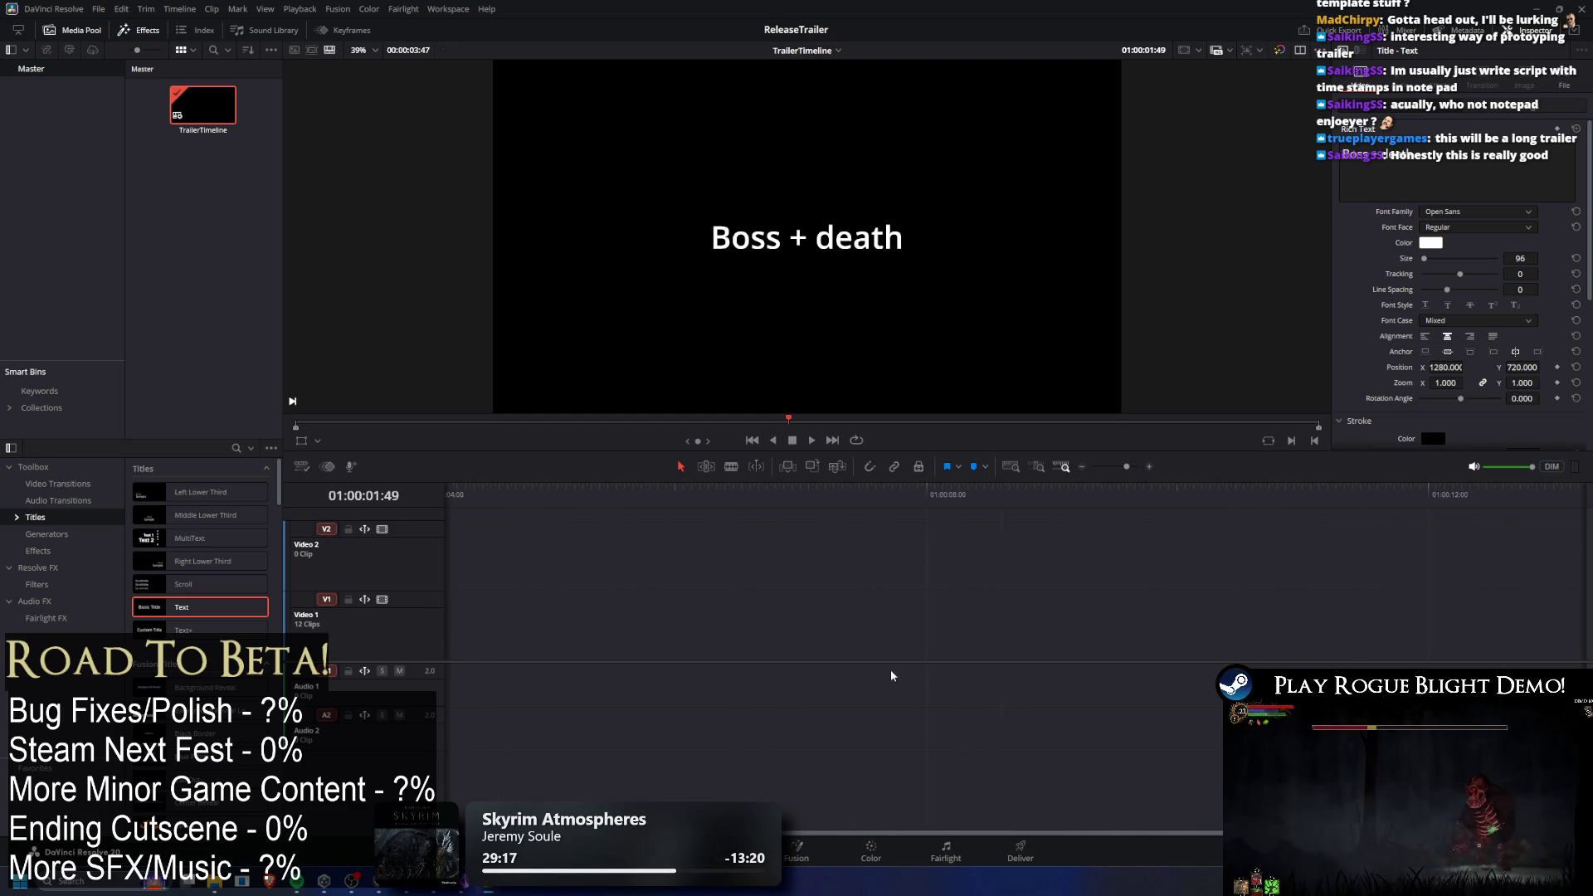
{"action": "scroll", "coordinate": [830, 622], "scroll_direction": "left", "scroll_amount": 5}
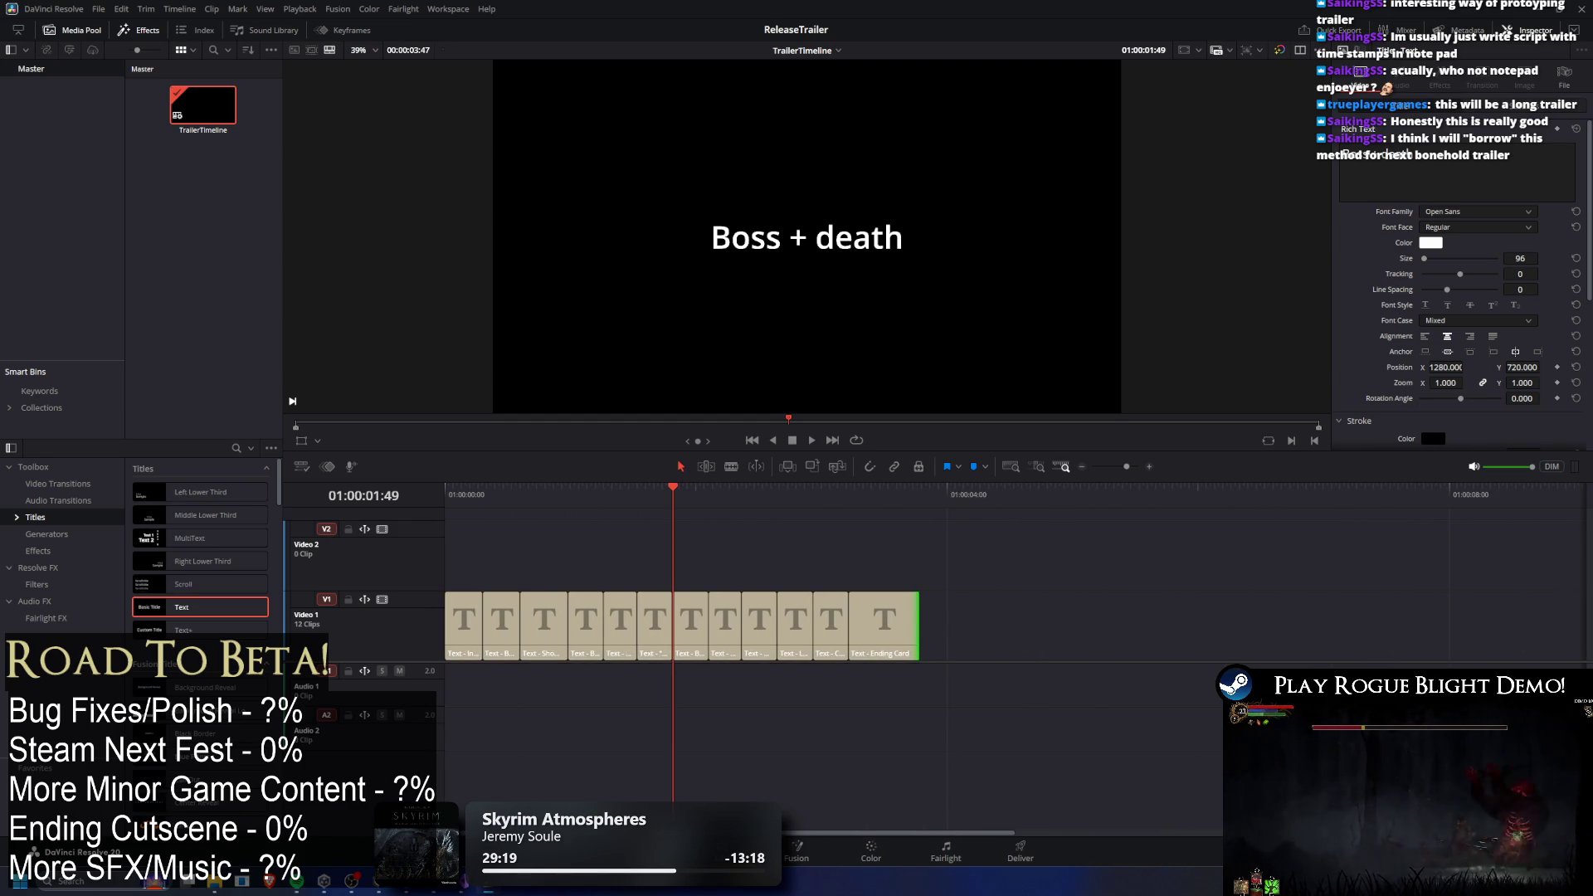
{"action": "scroll", "coordinate": [567, 657], "scroll_direction": "right", "scroll_amount": 3}
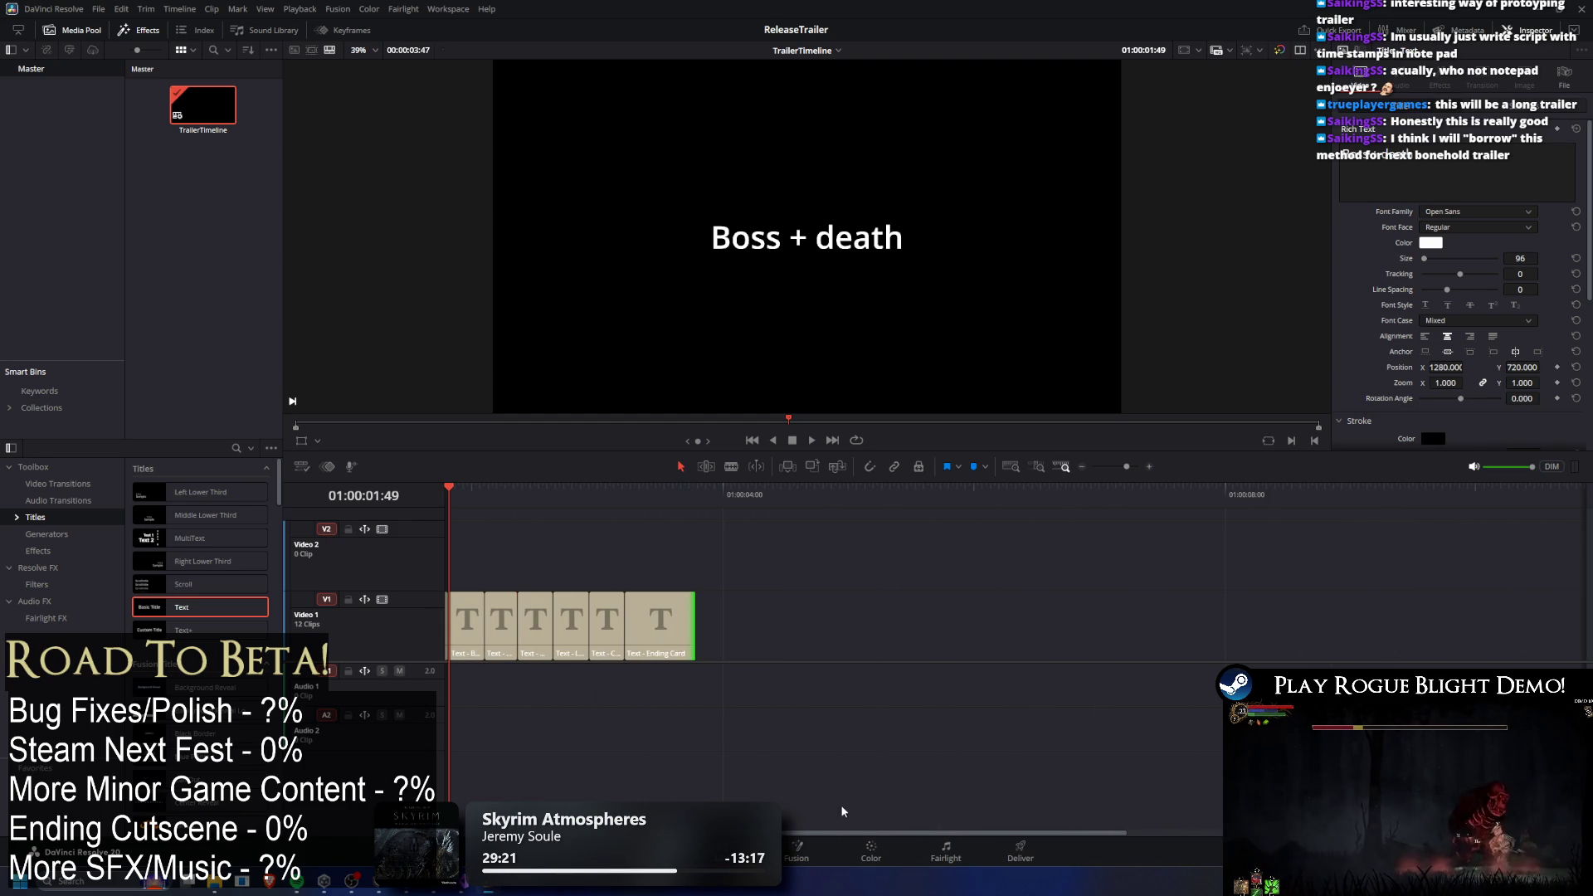
{"action": "scroll", "coordinate": [840, 838], "scroll_direction": "left", "scroll_amount": 3}
{"action": "scroll", "coordinate": [827, 682], "scroll_direction": "right", "scroll_amount": 4}
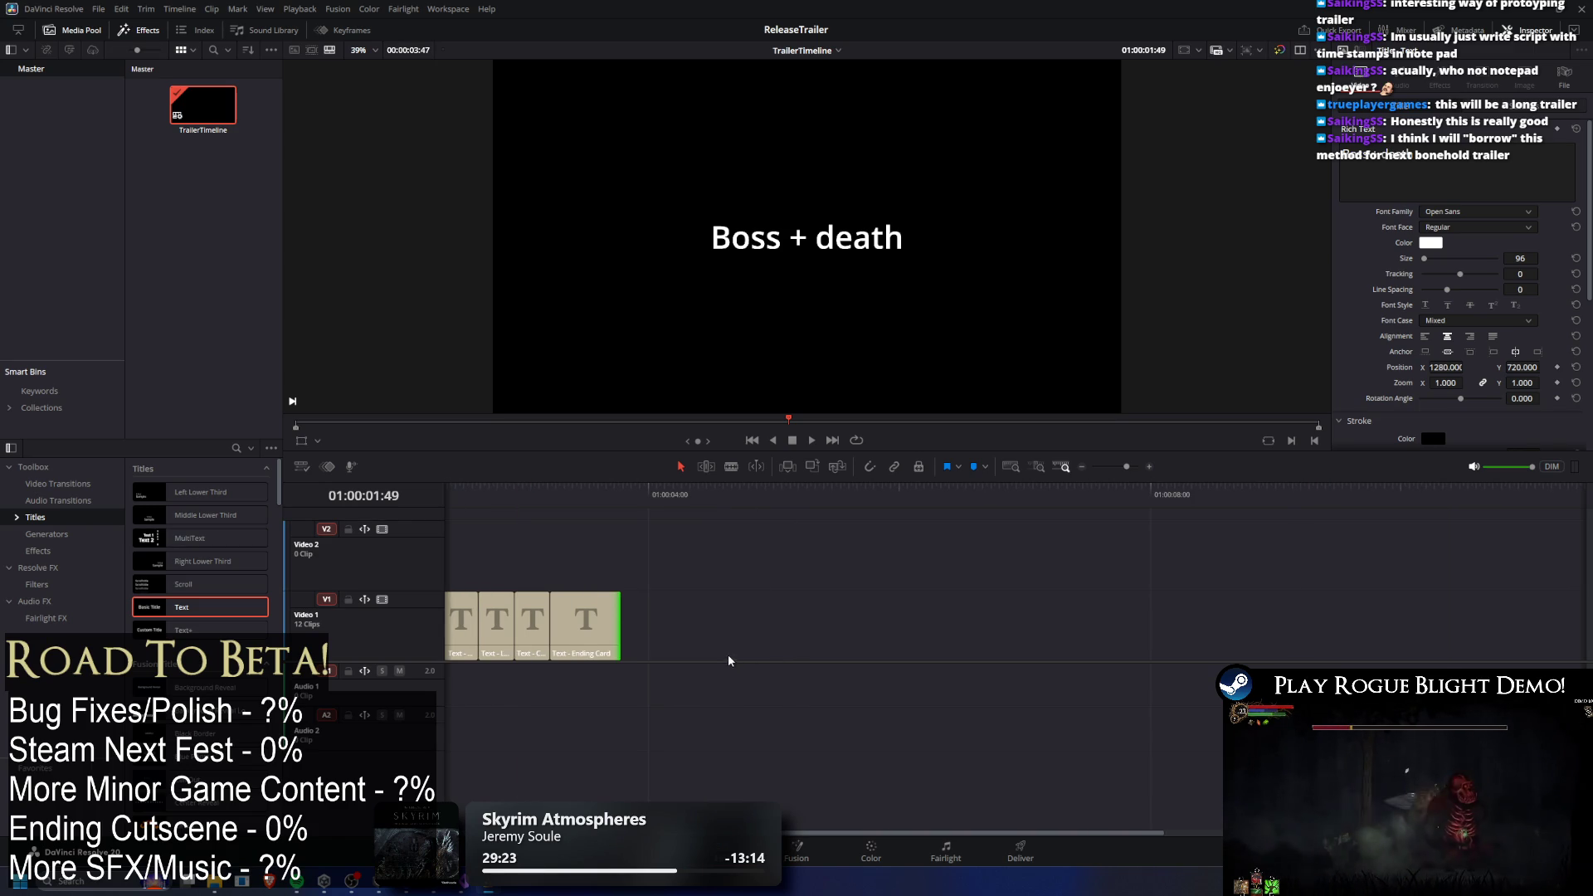
{"action": "left_click_drag", "start_coordinate": [687, 490], "coordinate": [1149, 489]}
{"action": "scroll", "coordinate": [759, 611], "scroll_direction": "right", "scroll_amount": 10}
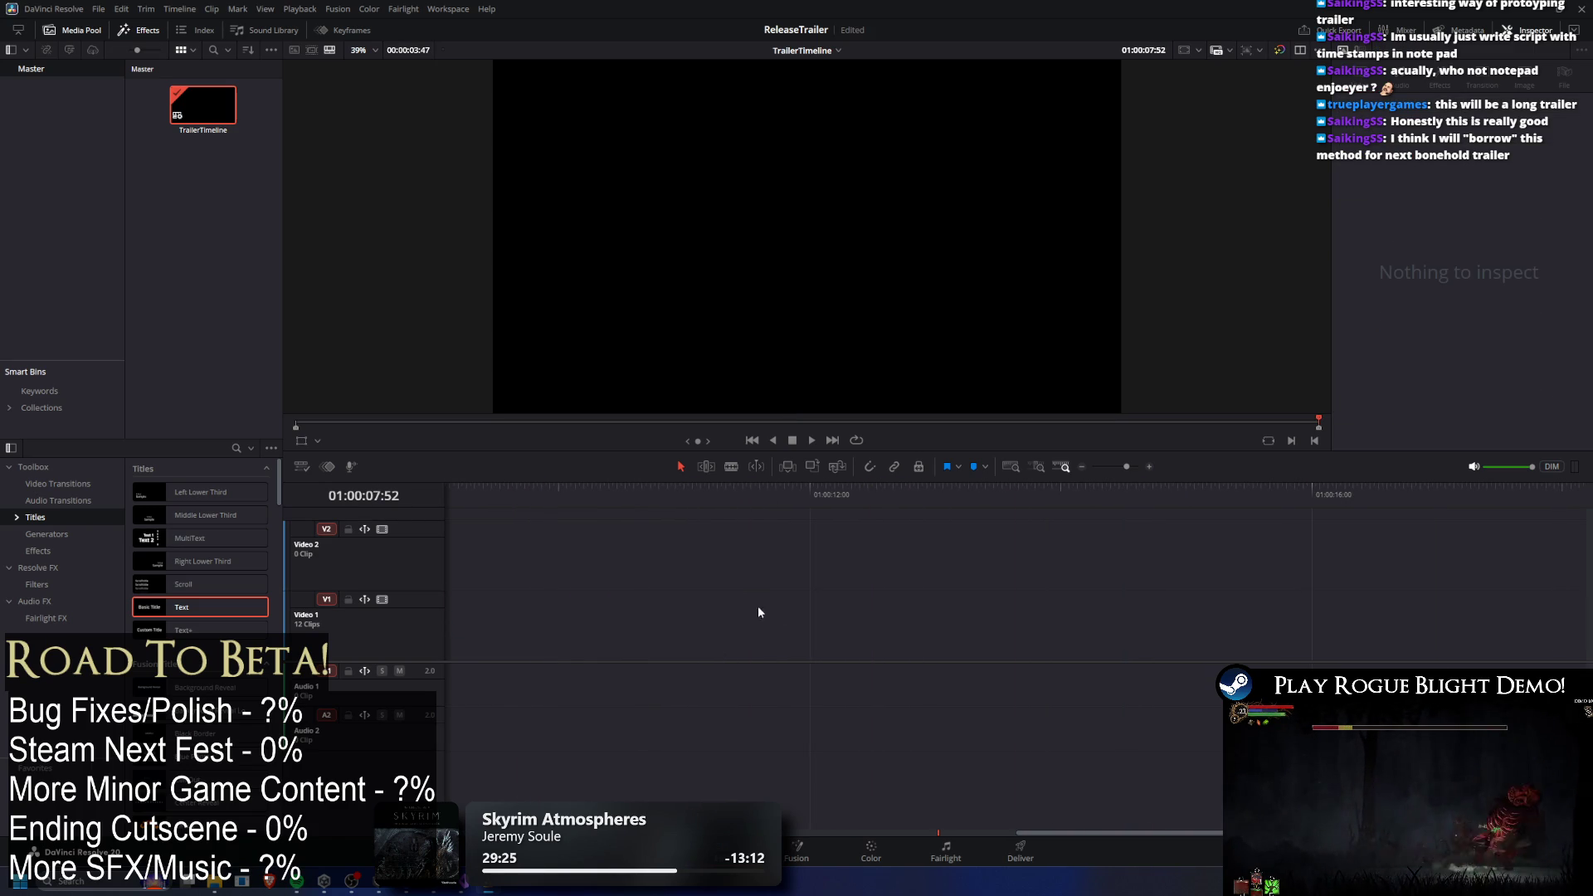
{"action": "scroll", "coordinate": [909, 817], "scroll_direction": "left", "scroll_amount": 10}
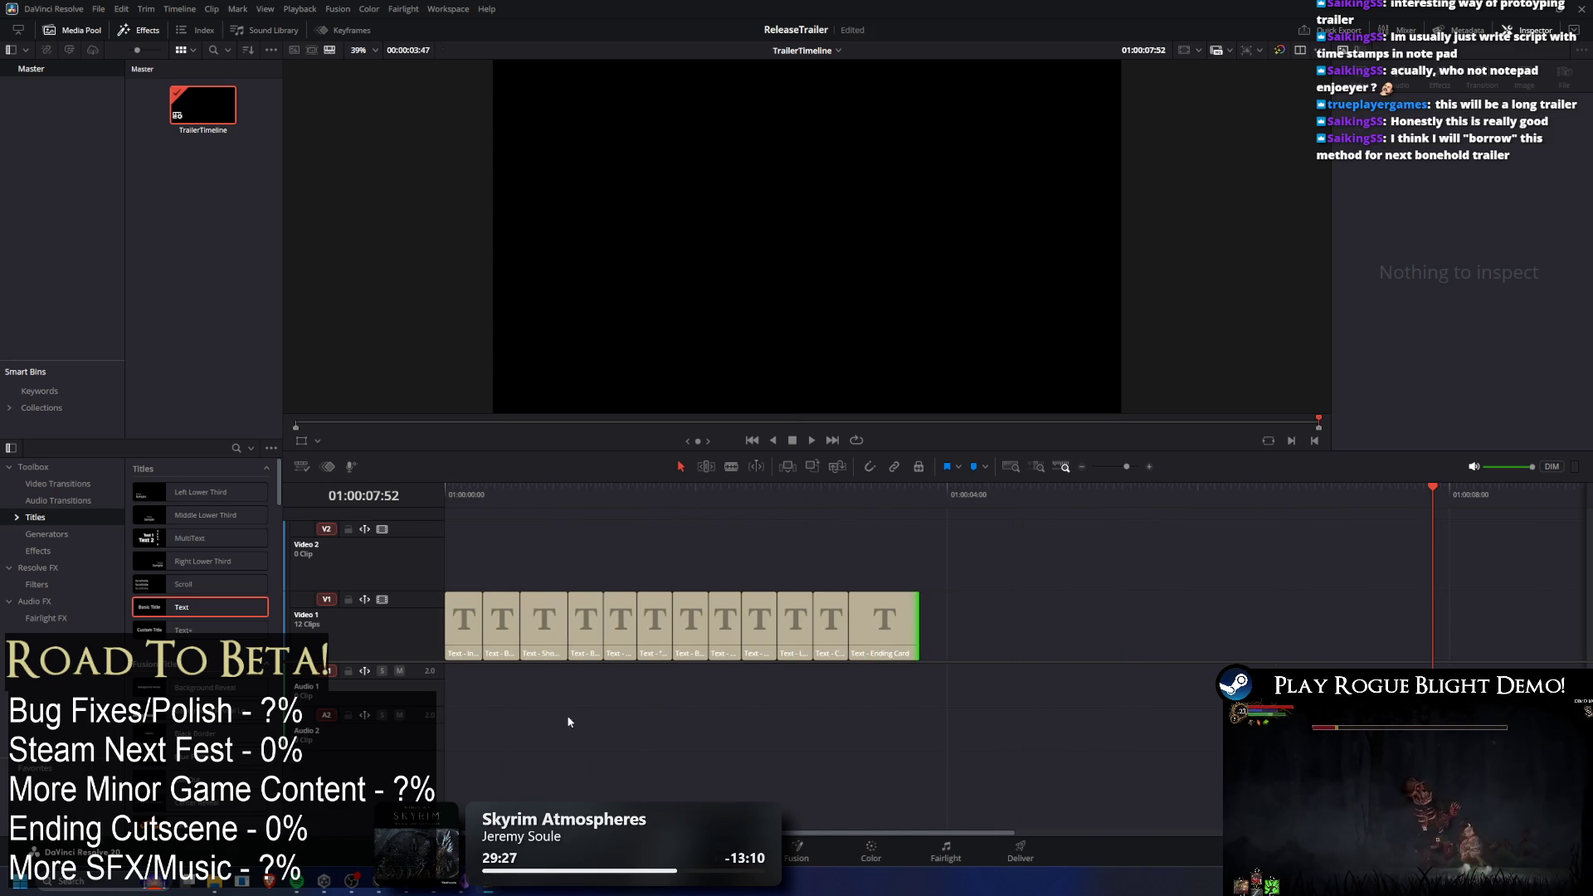
{"action": "scroll", "coordinate": [798, 620], "scroll_direction": "down", "scroll_amount": 5}
{"action": "scroll", "coordinate": [672, 633], "scroll_direction": "down", "scroll_amount": 2}
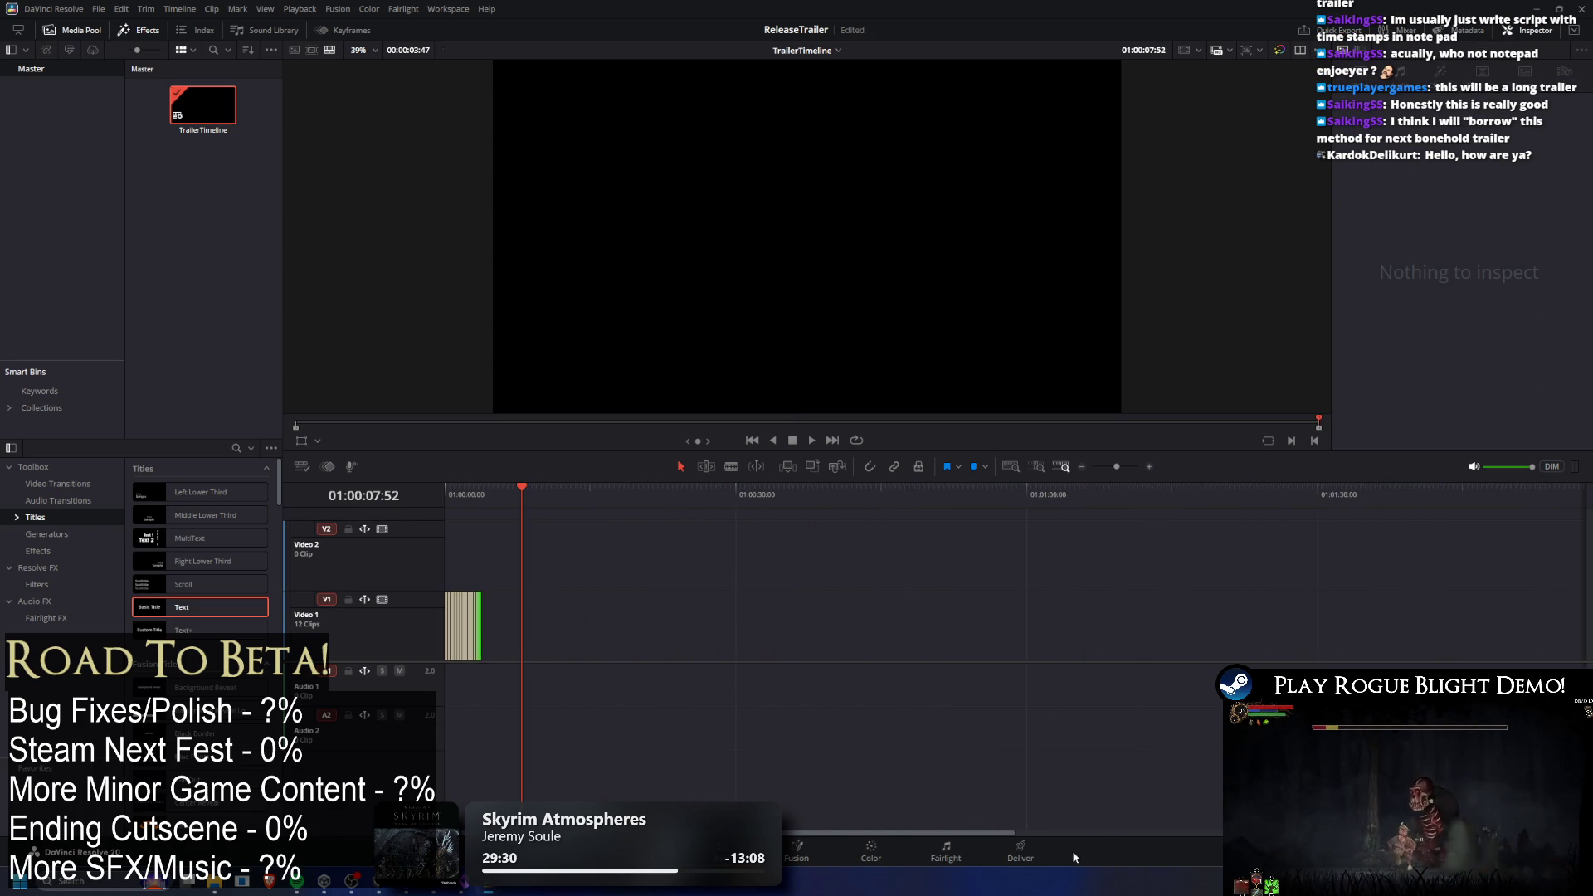
Move the Ending Card clip out to about 56 s and extend its start earlier.
{"action": "left_click", "coordinate": [1026, 497]}
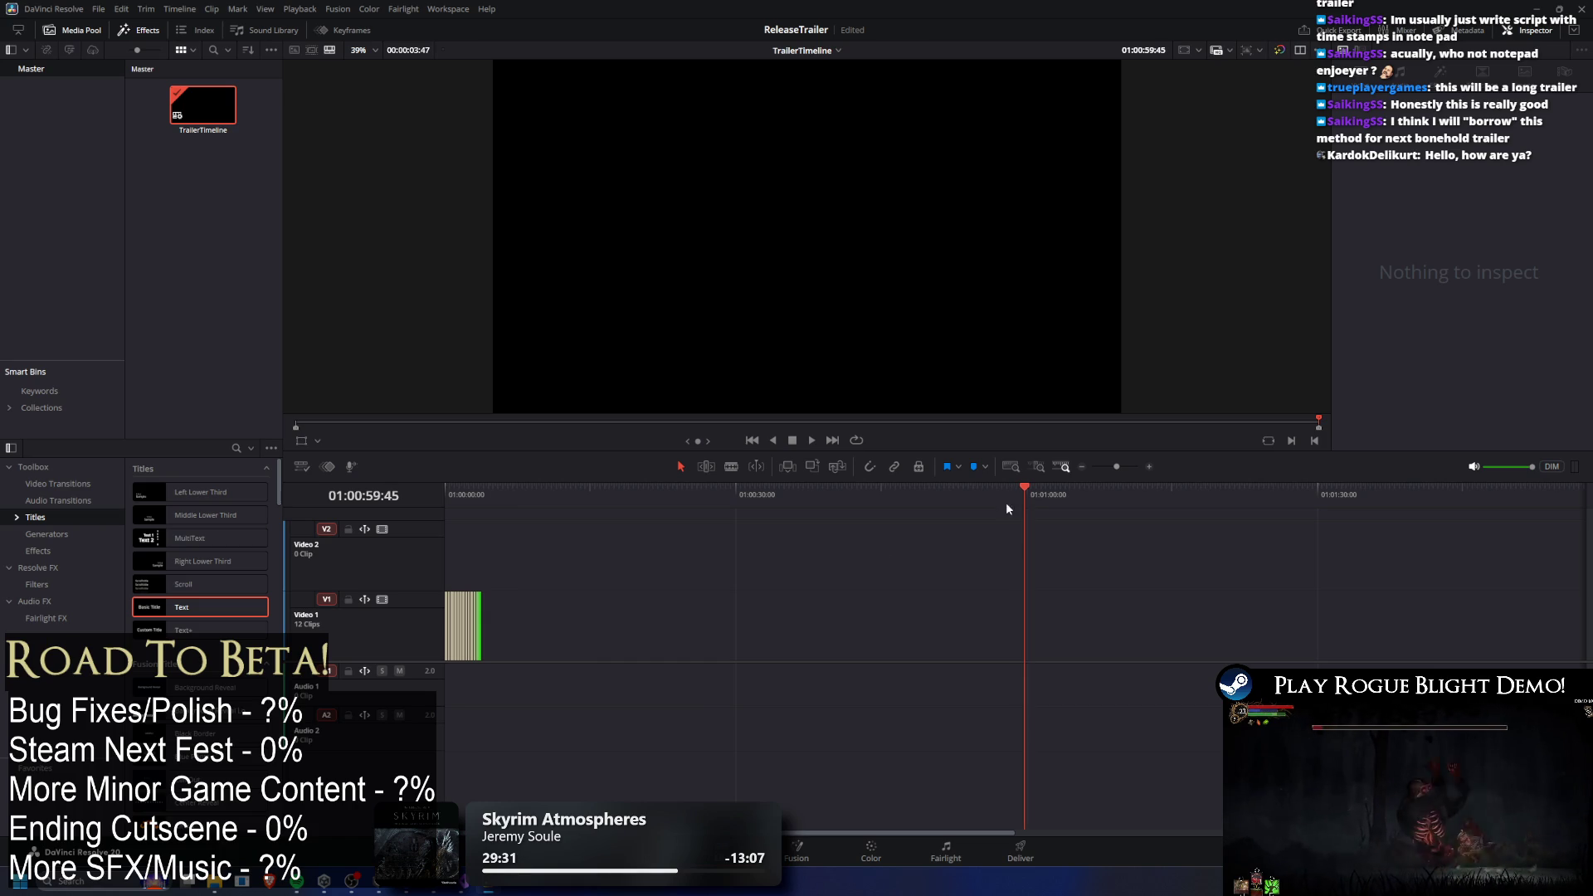
{"action": "left_click", "coordinate": [422, 496]}
{"action": "left_click", "coordinate": [864, 496]}
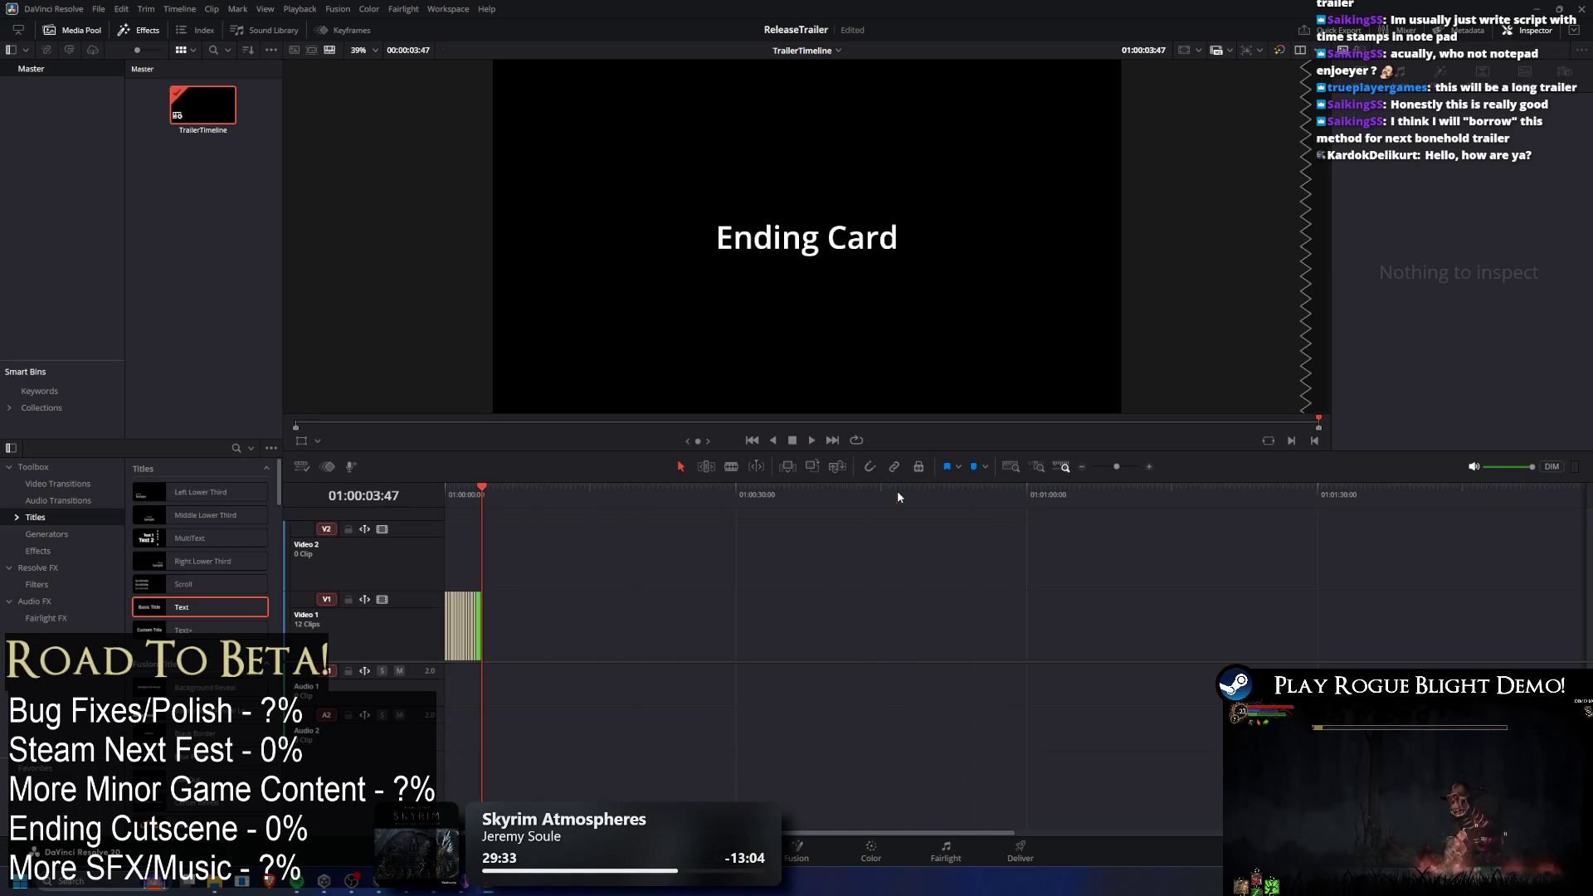
{"action": "left_click", "coordinate": [863, 496]}
{"action": "mouse_move", "coordinate": [482, 617]}
{"action": "left_mouse_down"}
{"action": "mouse_move", "coordinate": [976, 614]}
{"action": "mouse_move", "coordinate": [1029, 636]}
{"action": "mouse_move", "coordinate": [976, 628]}
{"action": "mouse_move", "coordinate": [983, 647]}
{"action": "left_mouse_up"}
{"action": "left_click", "coordinate": [974, 641]}
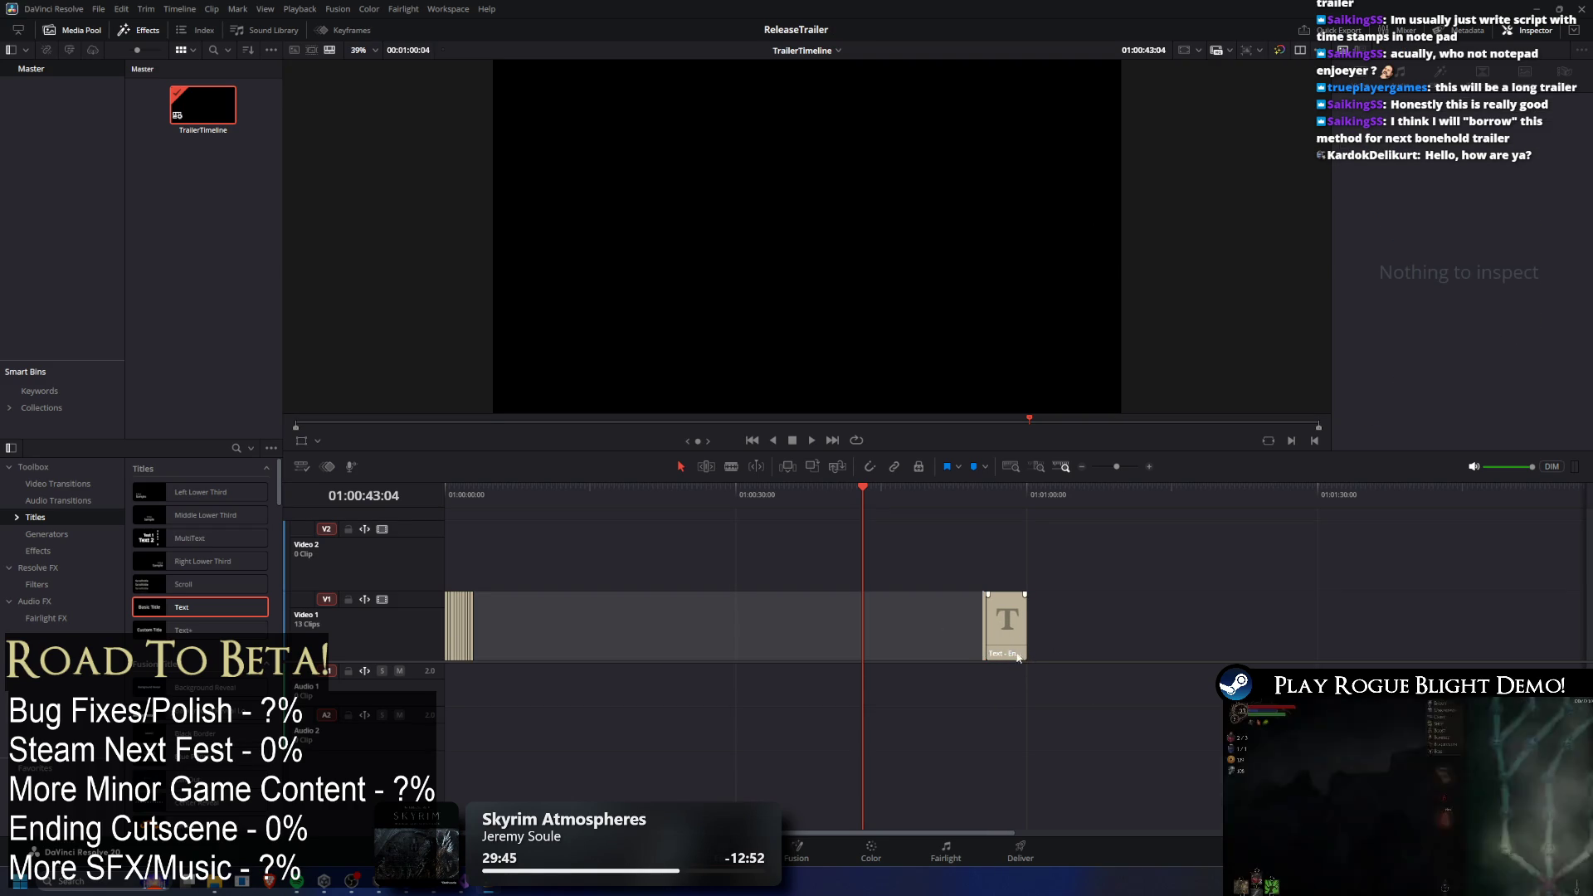
{"action": "scroll", "coordinate": [1142, 683], "scroll_direction": "up", "scroll_amount": 3}
{"action": "mouse_move", "coordinate": [1407, 654]}
{"action": "left_mouse_down"}
{"action": "mouse_move", "coordinate": [1368, 637]}
{"action": "mouse_move", "coordinate": [1356, 644]}
{"action": "mouse_move", "coordinate": [1401, 640]}
{"action": "mouse_move", "coordinate": [1092, 639]}
{"action": "left_mouse_up"}
Undo the mistaken trim of the Cool ending shot clip.
{"action": "scroll", "coordinate": [1092, 639], "scroll_direction": "down", "scroll_amount": 5}
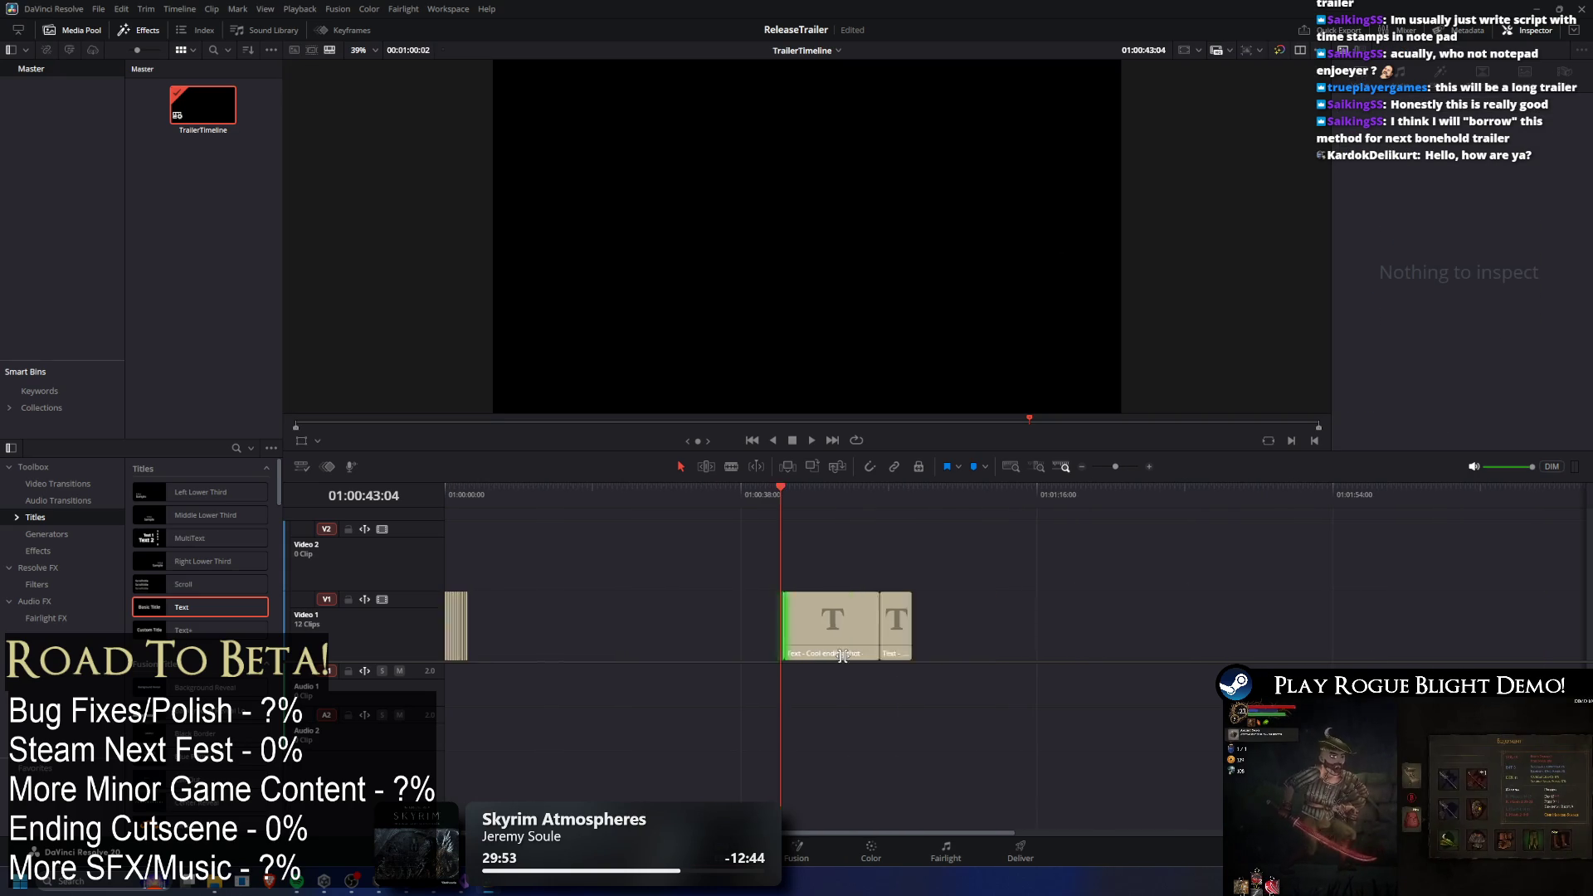
{"action": "left_click", "coordinate": [816, 498]}
{"action": "key", "text": "ctrl+z"}
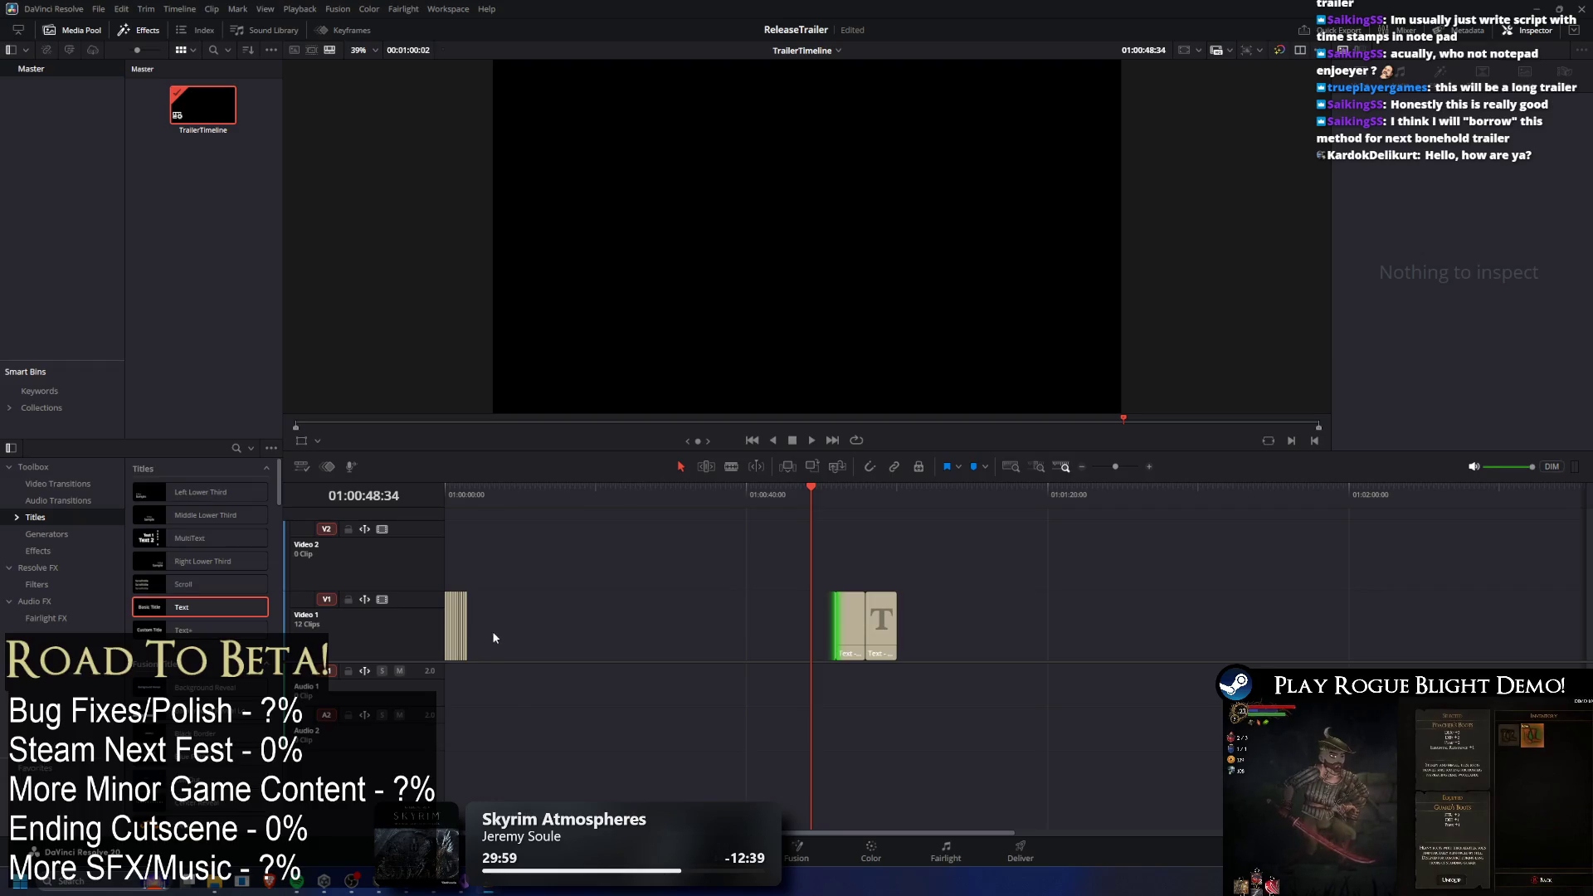
{"action": "scroll", "coordinate": [539, 697], "scroll_direction": "up", "scroll_amount": 3}
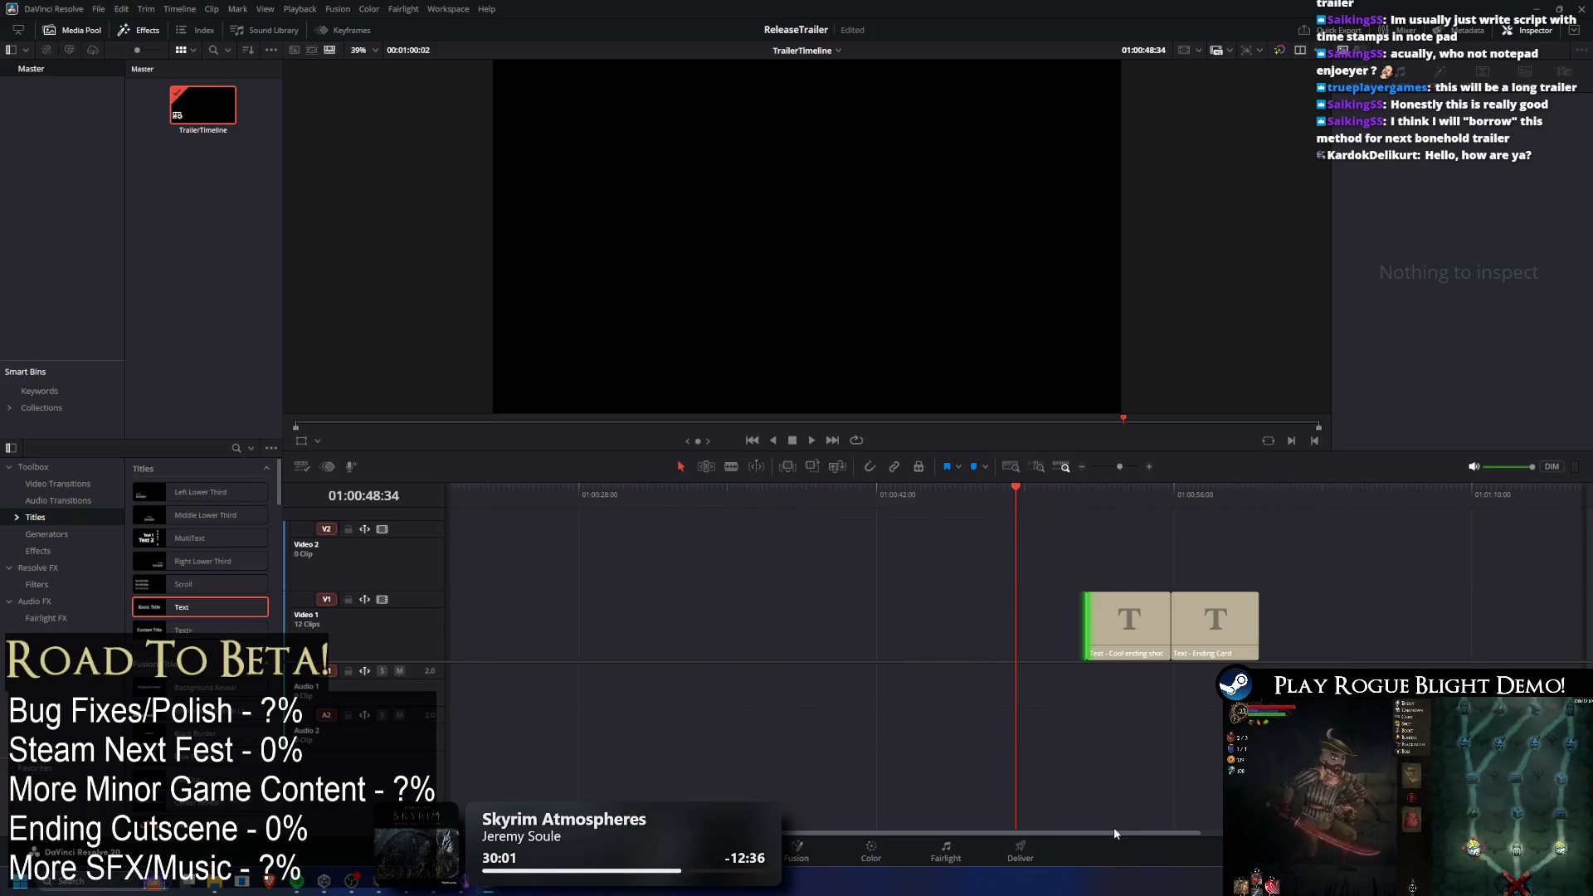
{"action": "left_click_drag", "start_coordinate": [896, 829], "coordinate": [679, 828]}
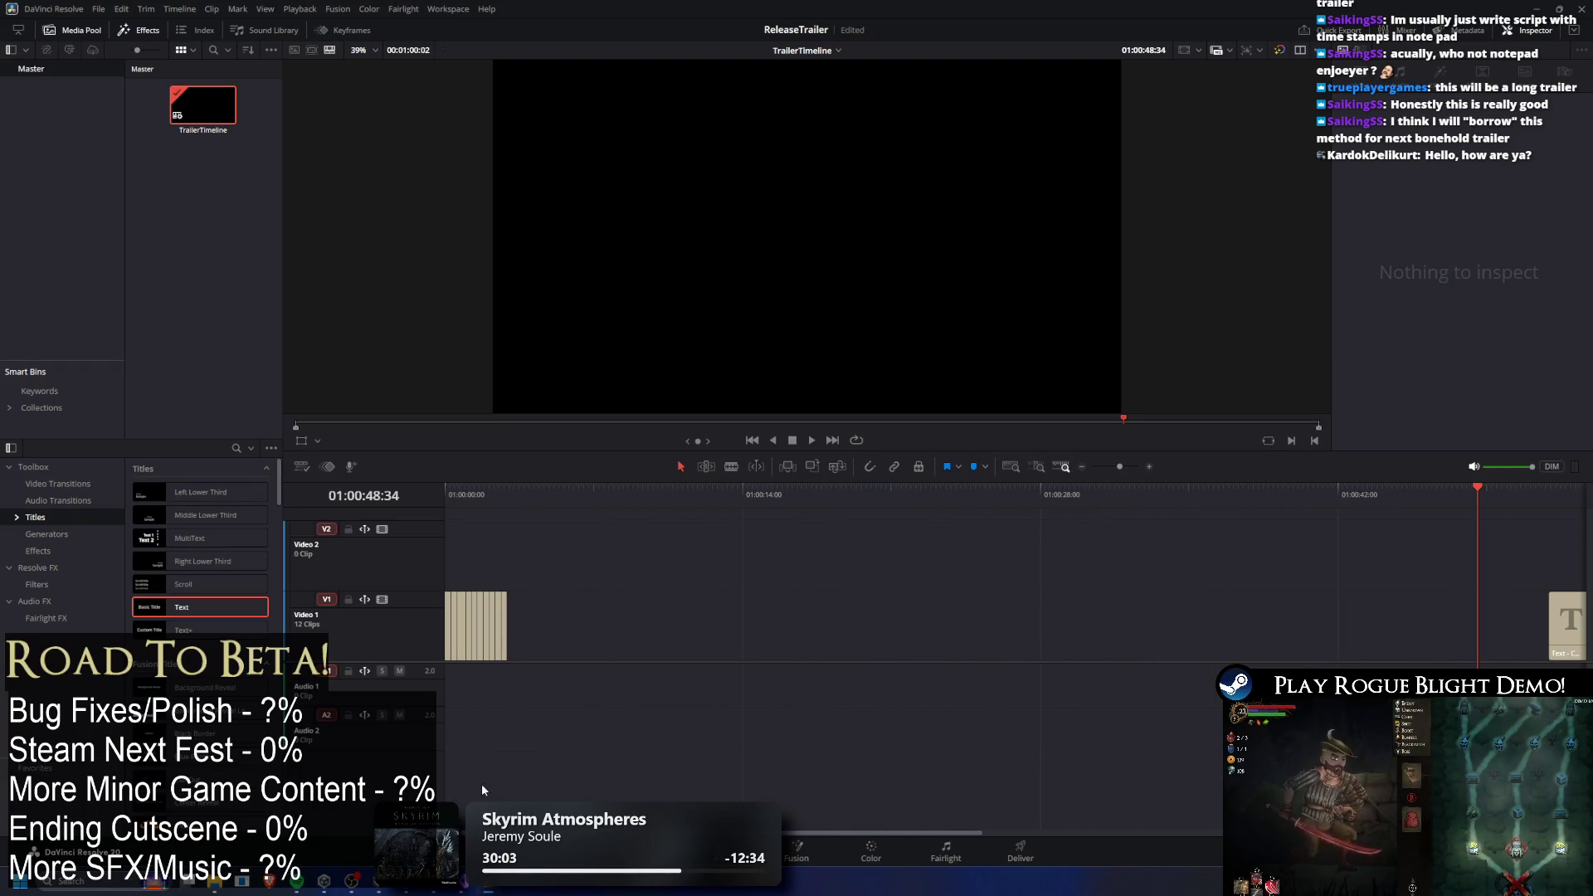
Lengthen the Lots of bosses title and move Upgrades up beside the later titles.
{"action": "left_click", "coordinate": [513, 636]}
{"action": "scroll", "coordinate": [1373, 636], "scroll_direction": "down", "scroll_amount": 2}
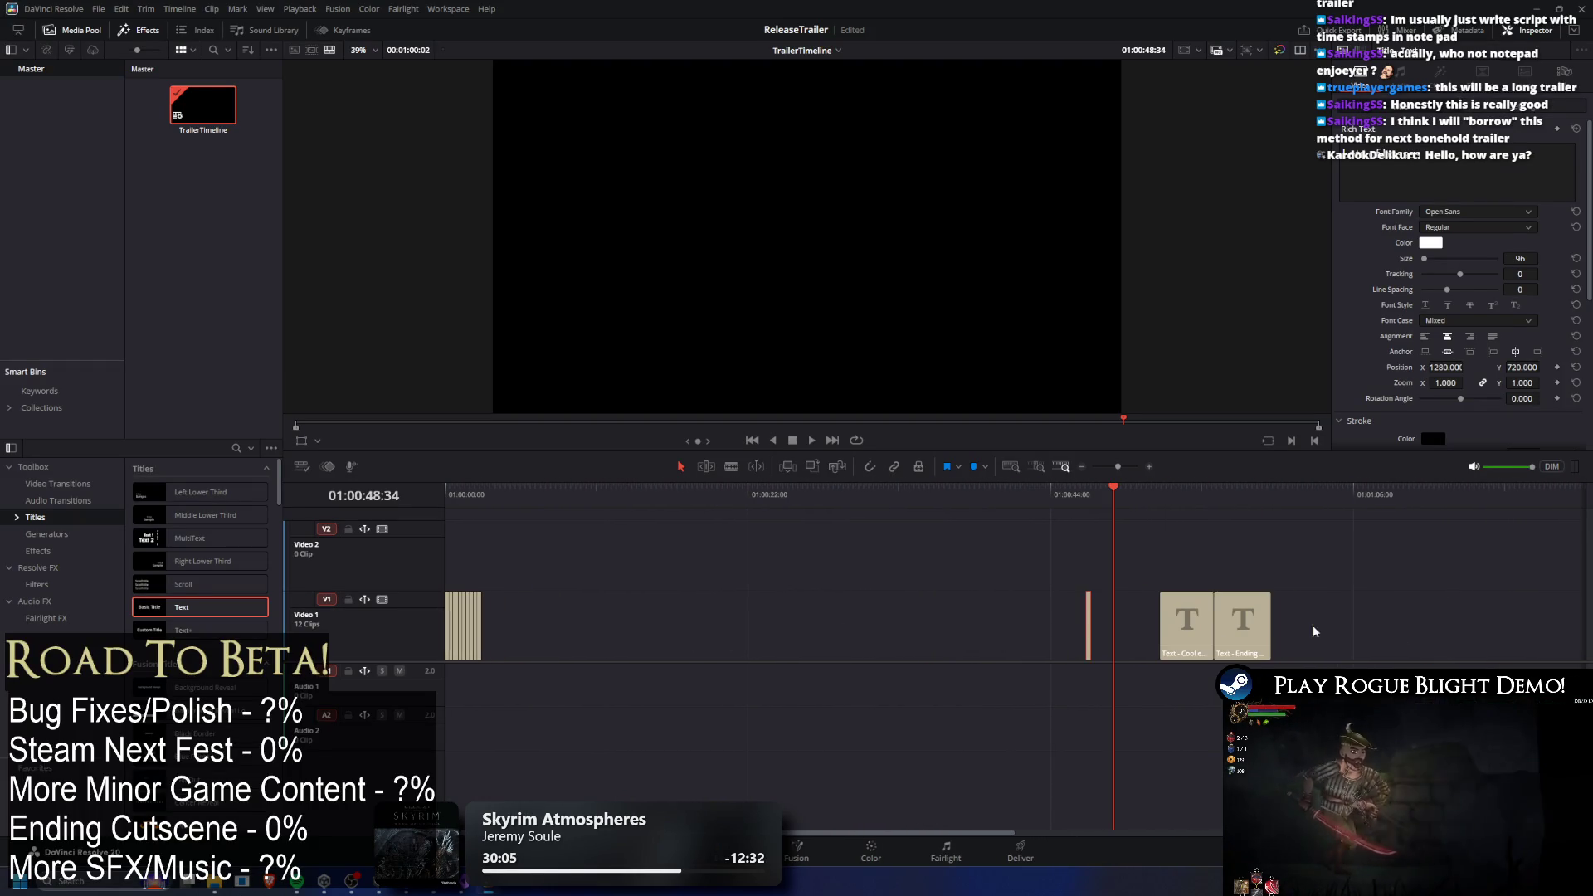
{"action": "left_click", "coordinate": [1125, 627]}
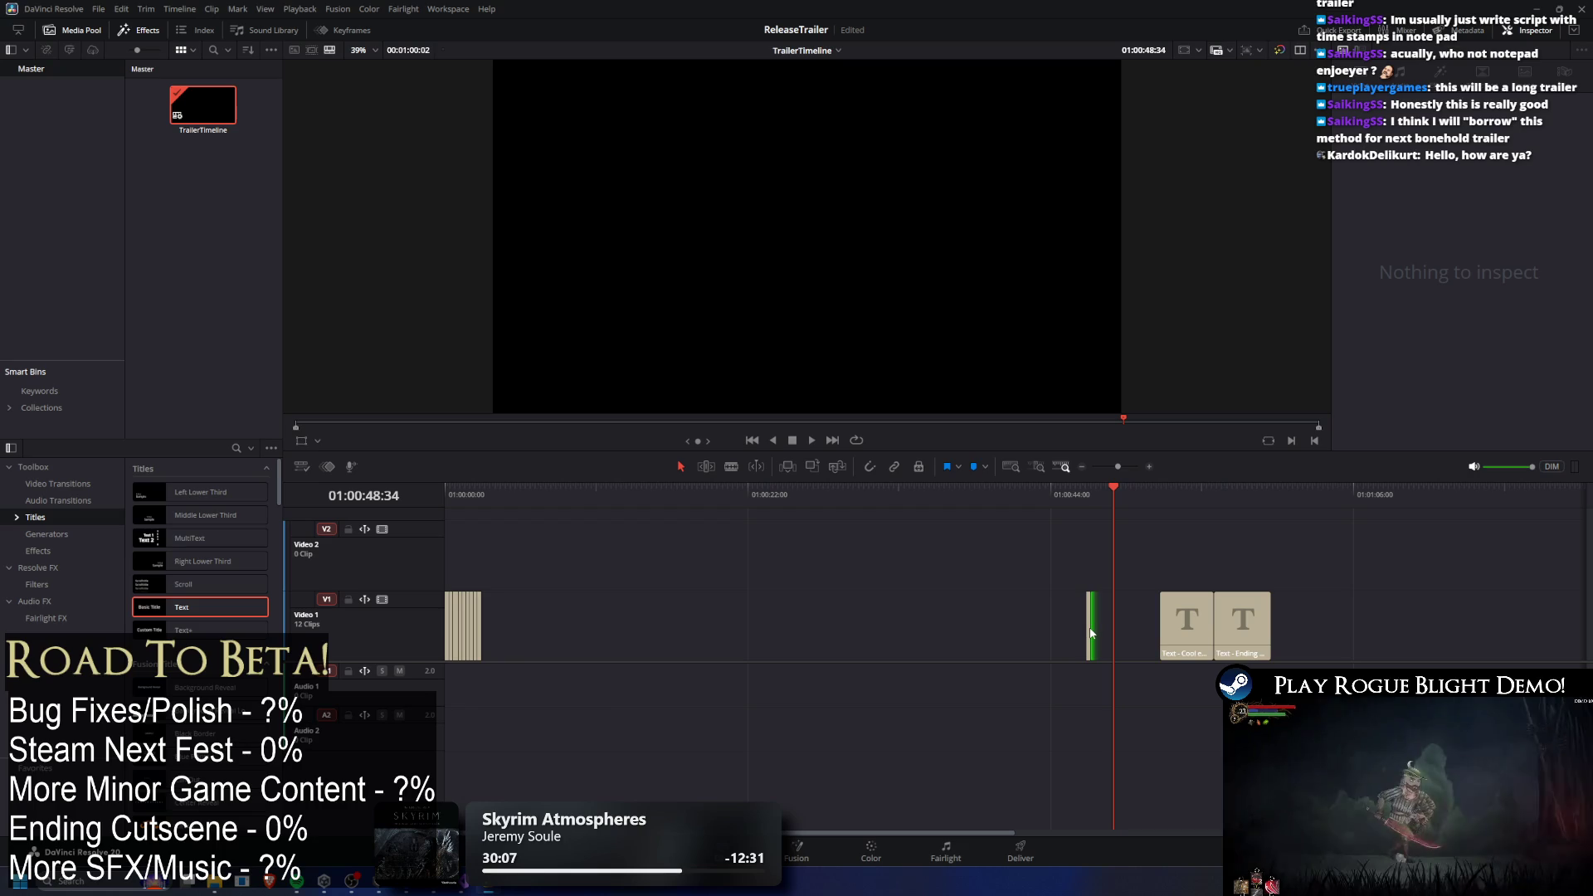
{"action": "left_click_drag", "start_coordinate": [1092, 627], "coordinate": [1165, 630]}
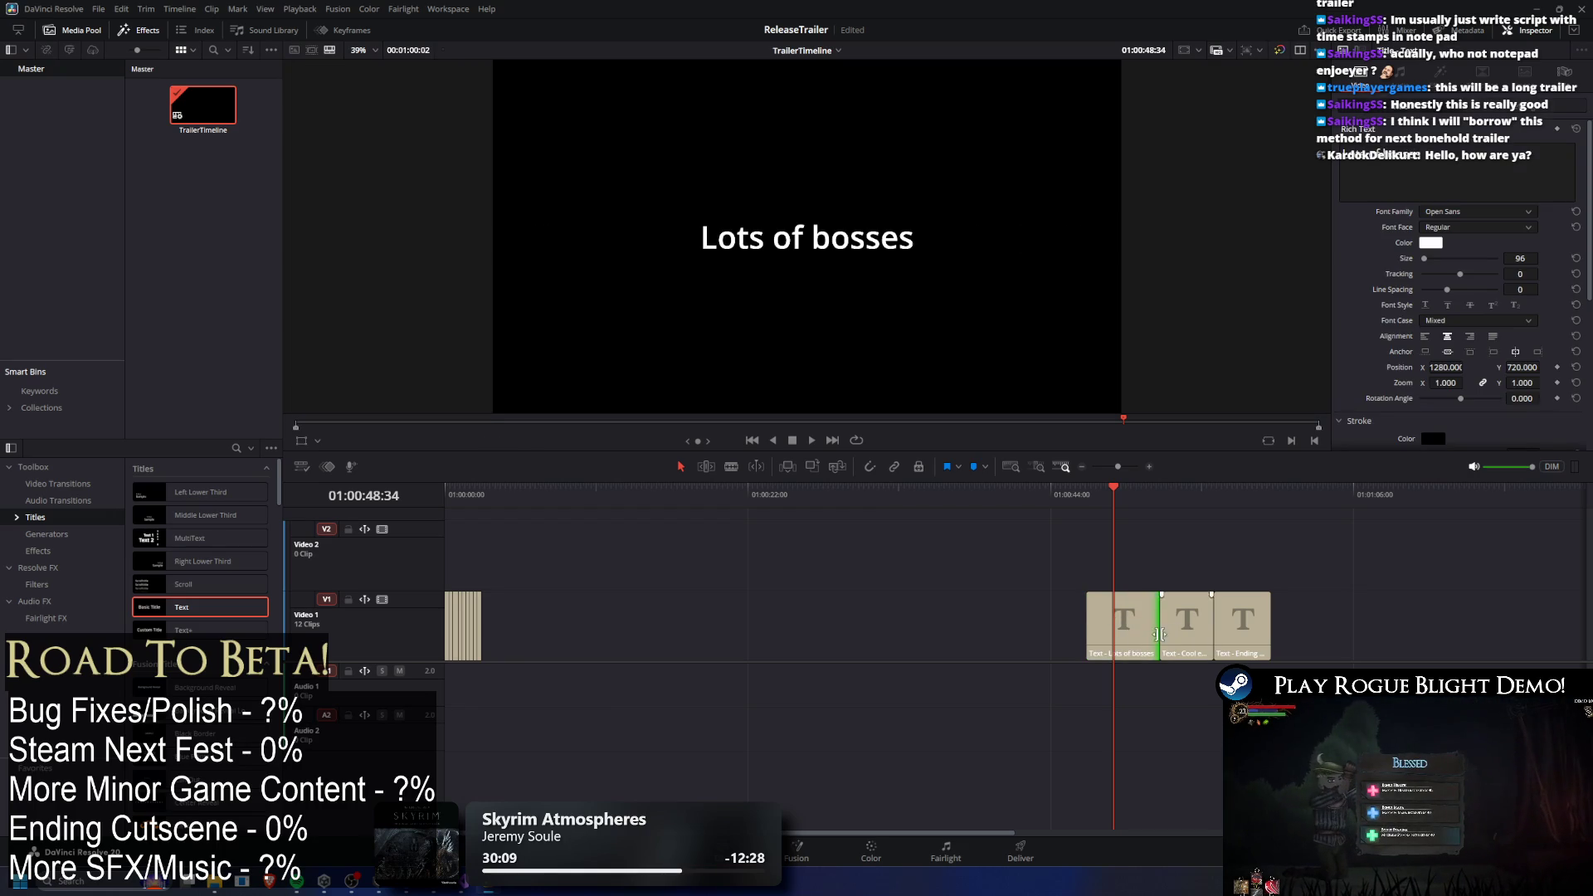
{"action": "left_click_drag", "start_coordinate": [480, 635], "coordinate": [1062, 641]}
Lengthen the Upgrades clip to about 4 s and place Sanctuary right before it.
{"action": "left_click", "coordinate": [1065, 491]}
{"action": "key", "text": "ctrl+equal"}
{"action": "key", "text": "ctrl+equal"}
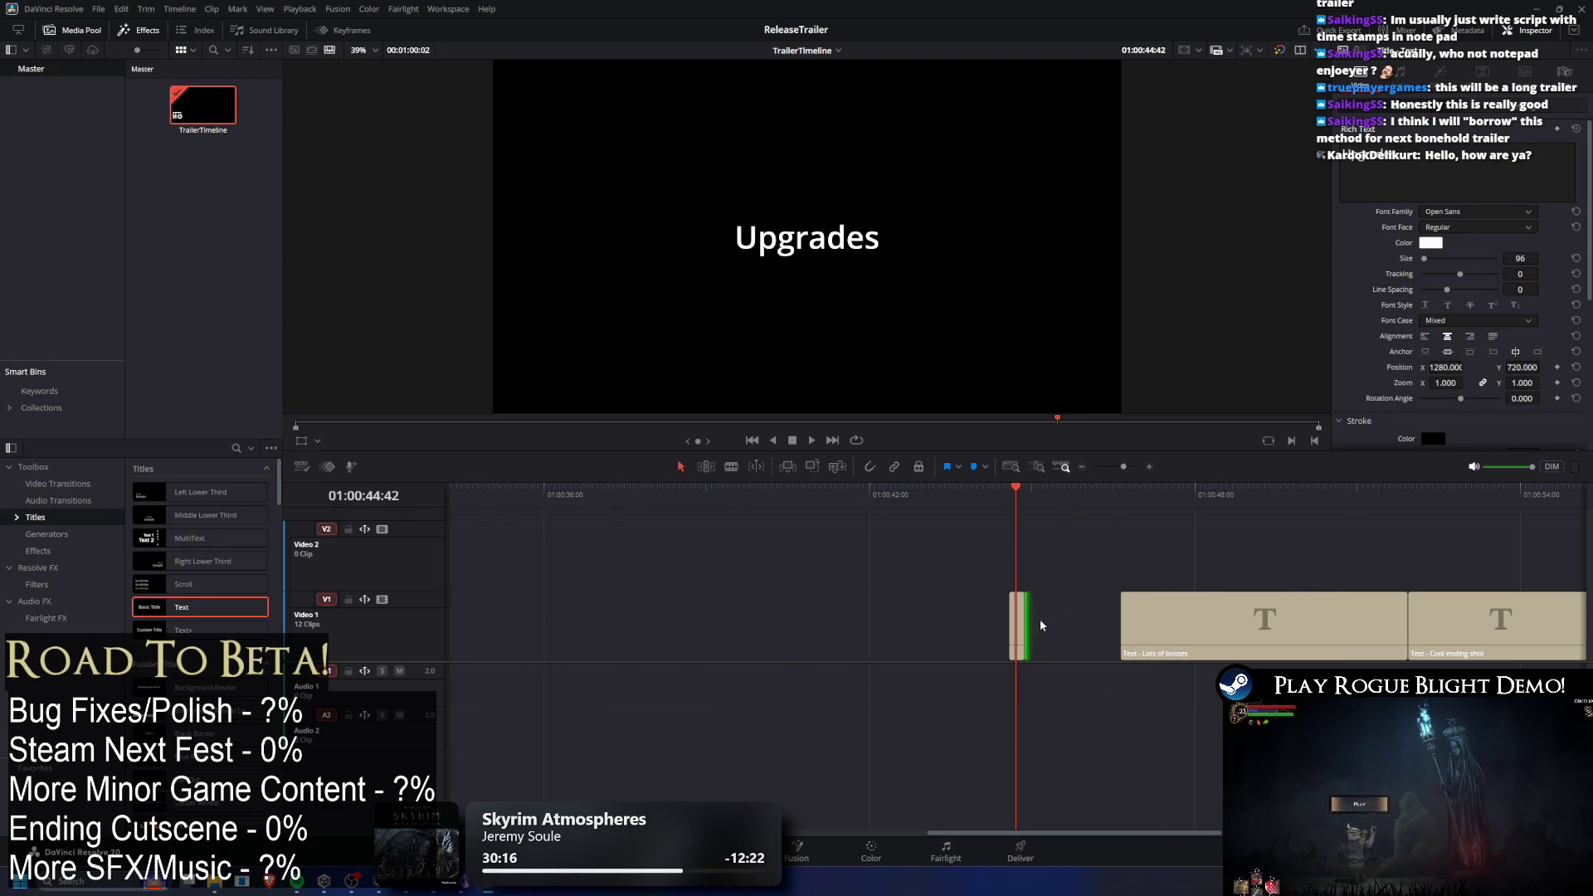
{"action": "left_click_drag", "start_coordinate": [1025, 617], "coordinate": [1120, 618]}
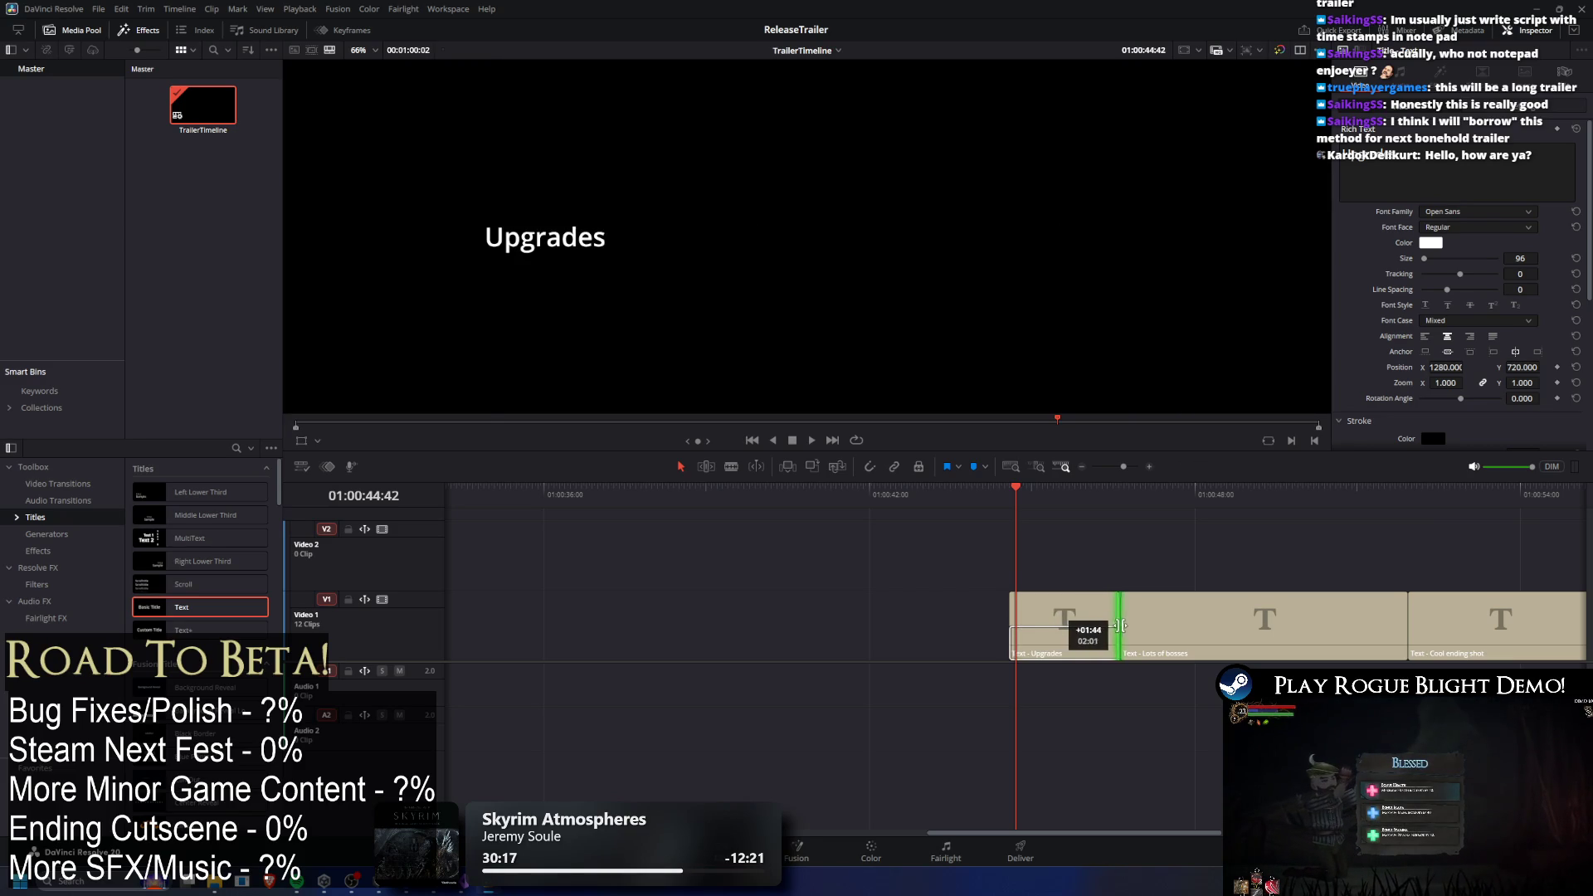
{"action": "key", "text": "ctrl+minus"}
{"action": "key", "text": "ctrl+minus"}
{"action": "key", "text": "ctrl+minus"}
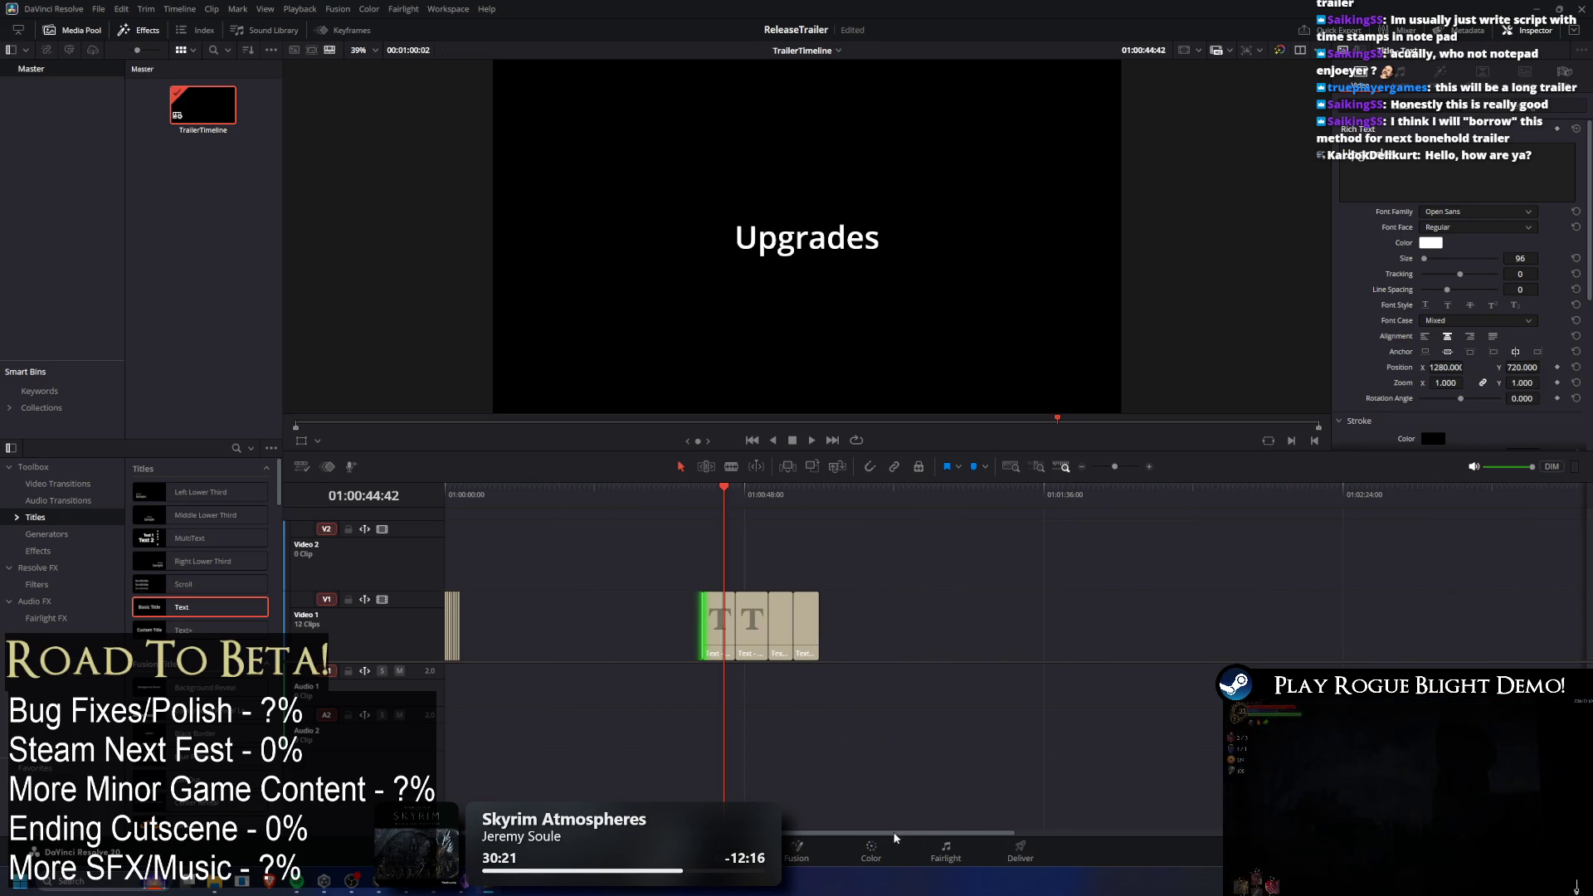
{"action": "key", "text": "ctrl+equal"}
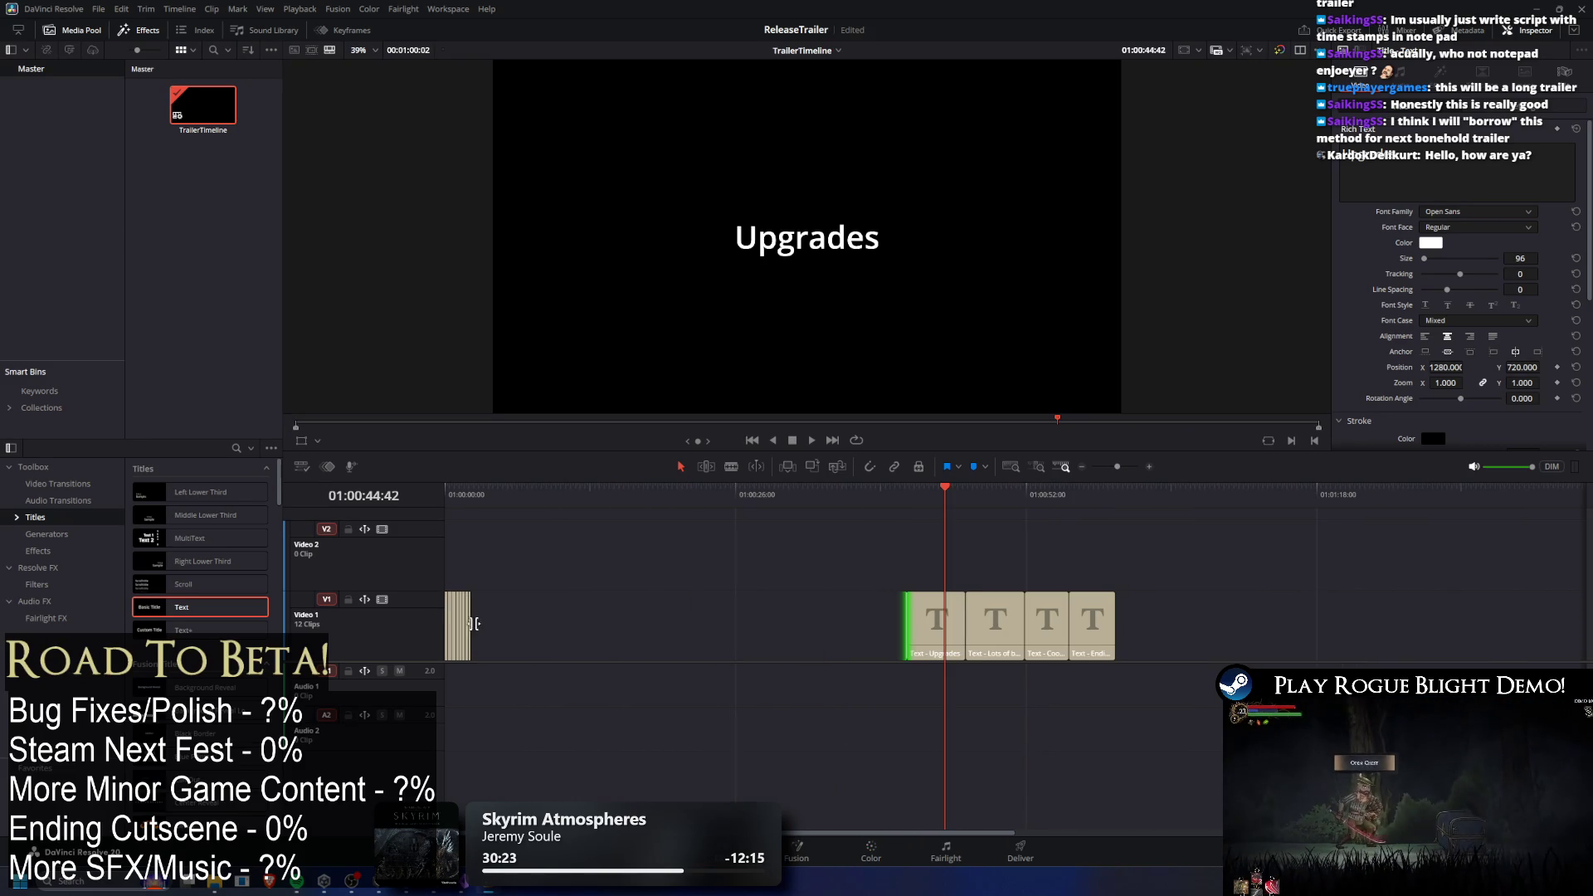
{"action": "mouse_move", "coordinate": [864, 647]}
{"action": "left_mouse_down"}
{"action": "mouse_move", "coordinate": [851, 637]}
{"action": "mouse_move", "coordinate": [876, 638]}
{"action": "left_mouse_up"}
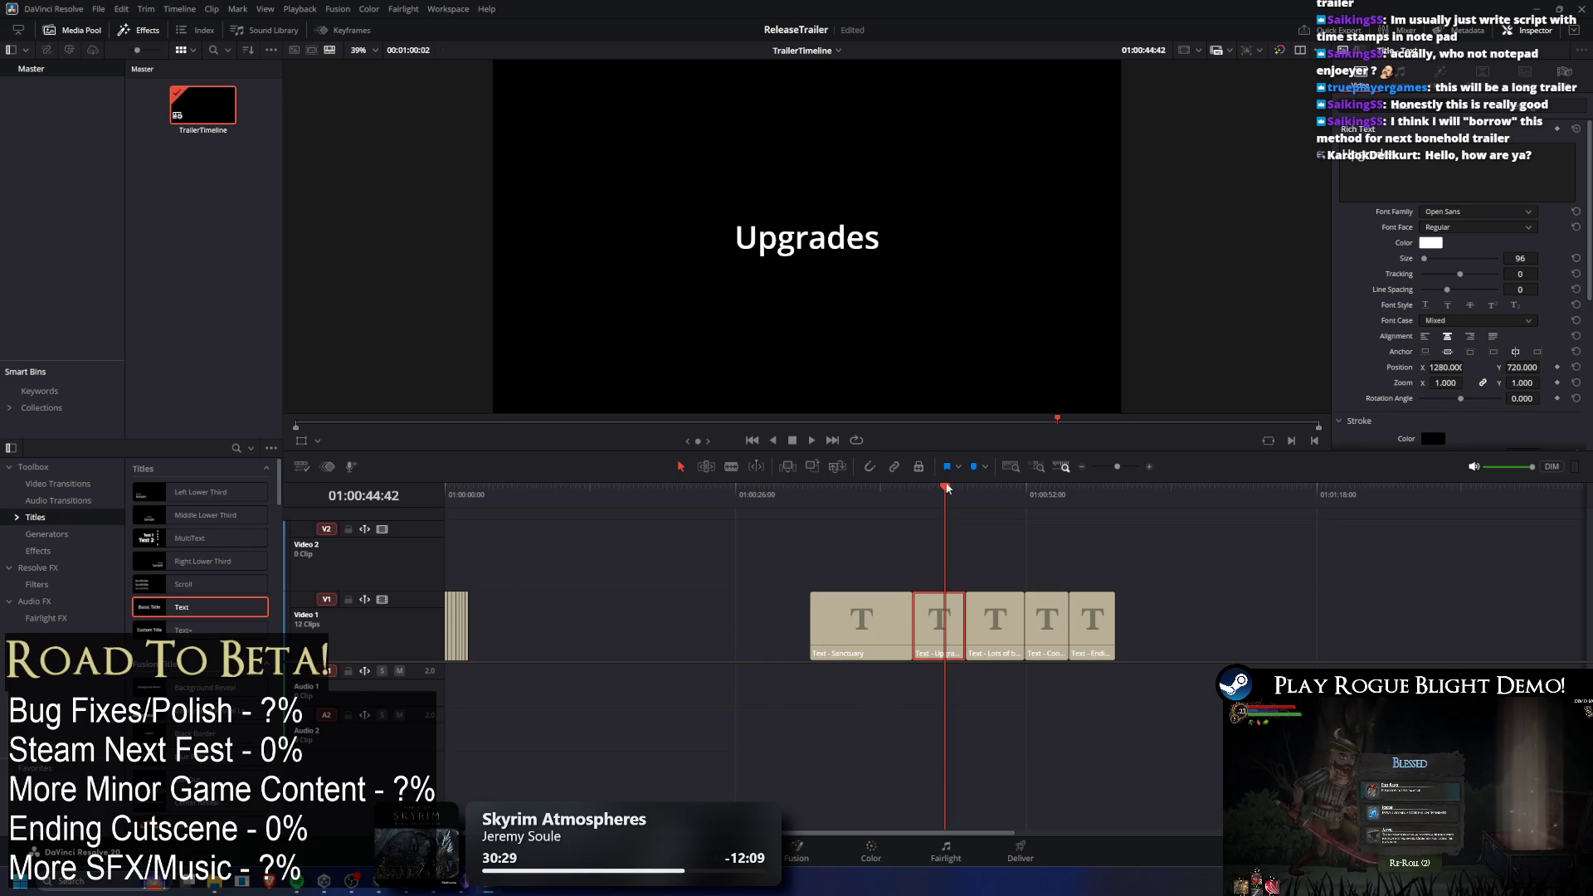
Pull the Sanctuary/Upgrades cut earlier and lengthen the first title clip.
{"action": "left_click_drag", "start_coordinate": [913, 617], "coordinate": [886, 623]}
{"action": "mouse_move", "coordinate": [795, 503]}
{"action": "left_mouse_down"}
{"action": "mouse_move", "coordinate": [953, 512]}
{"action": "mouse_move", "coordinate": [667, 506]}
{"action": "left_mouse_up"}
{"action": "left_click", "coordinate": [540, 592]}
{"action": "mouse_move", "coordinate": [467, 637]}
{"action": "left_mouse_down"}
{"action": "mouse_move", "coordinate": [787, 658]}
{"action": "mouse_move", "coordinate": [752, 639]}
{"action": "left_mouse_up"}
{"action": "mouse_move", "coordinate": [466, 638]}
{"action": "left_mouse_down"}
{"action": "mouse_move", "coordinate": [661, 635]}
{"action": "mouse_move", "coordinate": [717, 650]}
{"action": "left_mouse_up"}
Shift the "?" cutscene start later and lengthen the Basic enemy combat and Show Map titles.
{"action": "left_click_drag", "start_coordinate": [620, 650], "coordinate": [679, 637]}
{"action": "mouse_move", "coordinate": [462, 636]}
{"action": "left_mouse_down"}
{"action": "mouse_move", "coordinate": [658, 660]}
{"action": "mouse_move", "coordinate": [619, 639]}
{"action": "left_mouse_up"}
{"action": "mouse_move", "coordinate": [462, 634]}
{"action": "left_mouse_down"}
{"action": "mouse_move", "coordinate": [564, 644]}
{"action": "mouse_move", "coordinate": [492, 643]}
{"action": "mouse_move", "coordinate": [594, 665]}
{"action": "left_mouse_up"}
{"action": "left_click", "coordinate": [530, 504]}
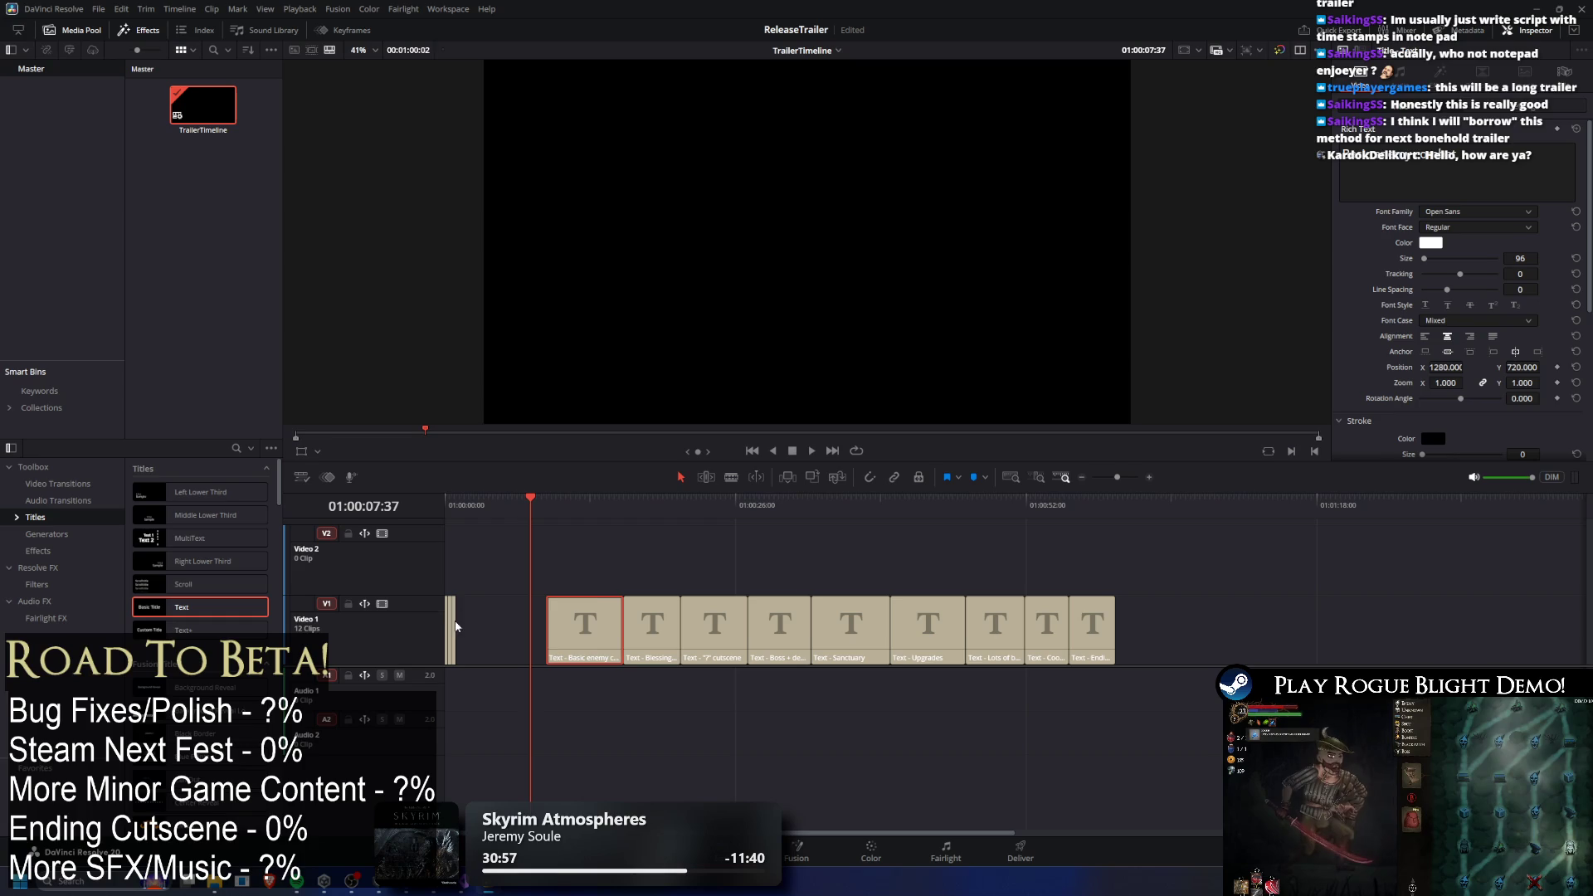
{"action": "mouse_move", "coordinate": [517, 630]}
{"action": "left_mouse_down"}
{"action": "mouse_move", "coordinate": [549, 628]}
{"action": "mouse_move", "coordinate": [448, 634]}
{"action": "left_mouse_up"}
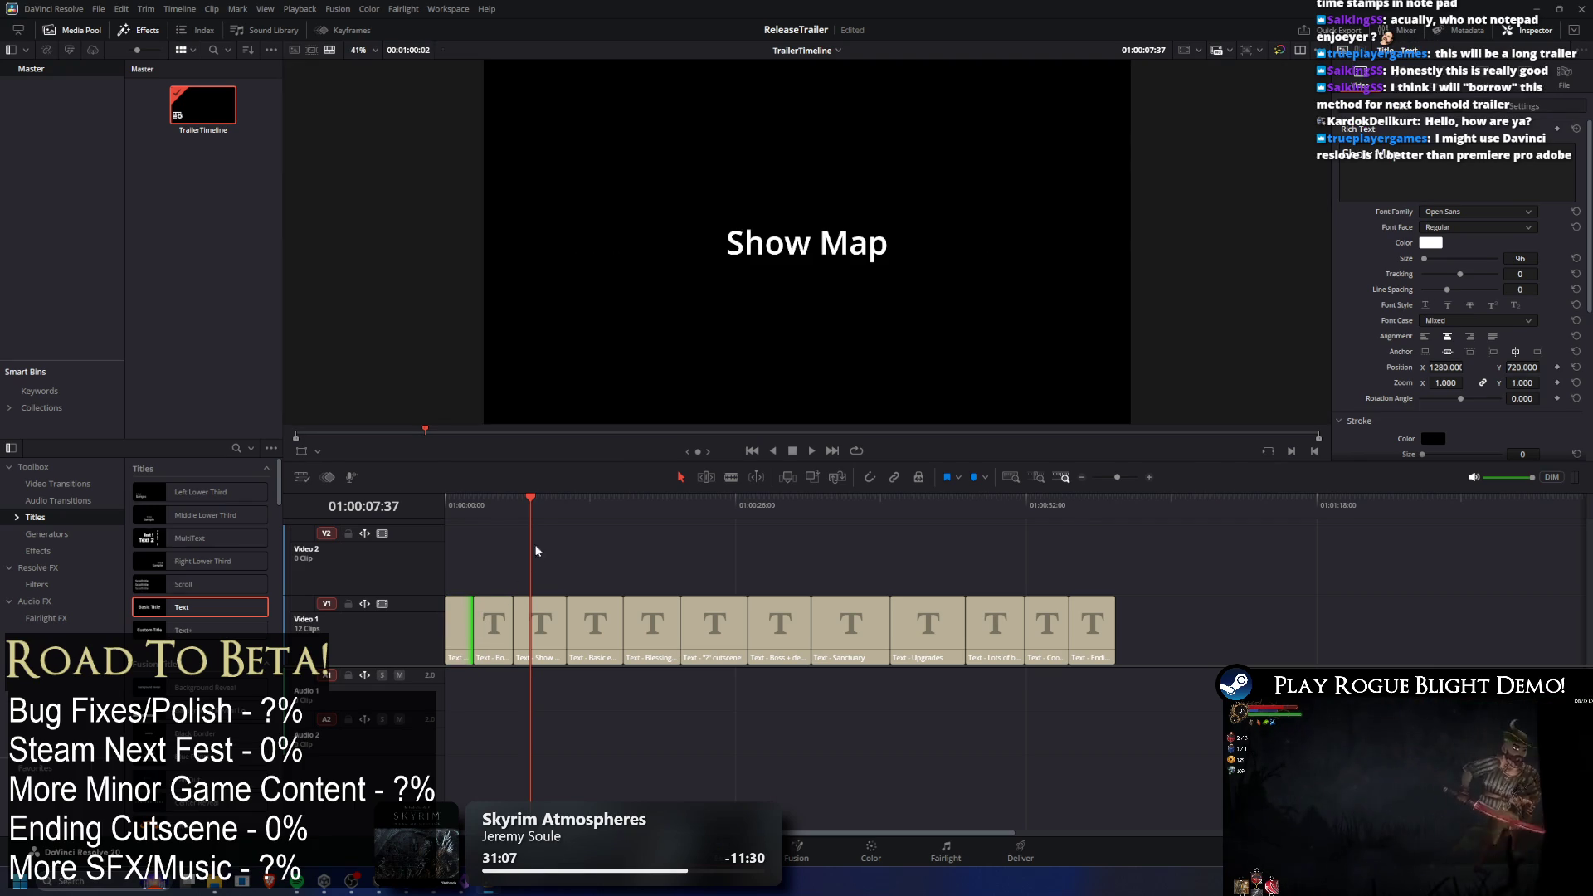
{"action": "key", "text": "Home"}
Play back the title row, save the project, and briefly open the game build folder.
{"action": "key", "text": "space"}
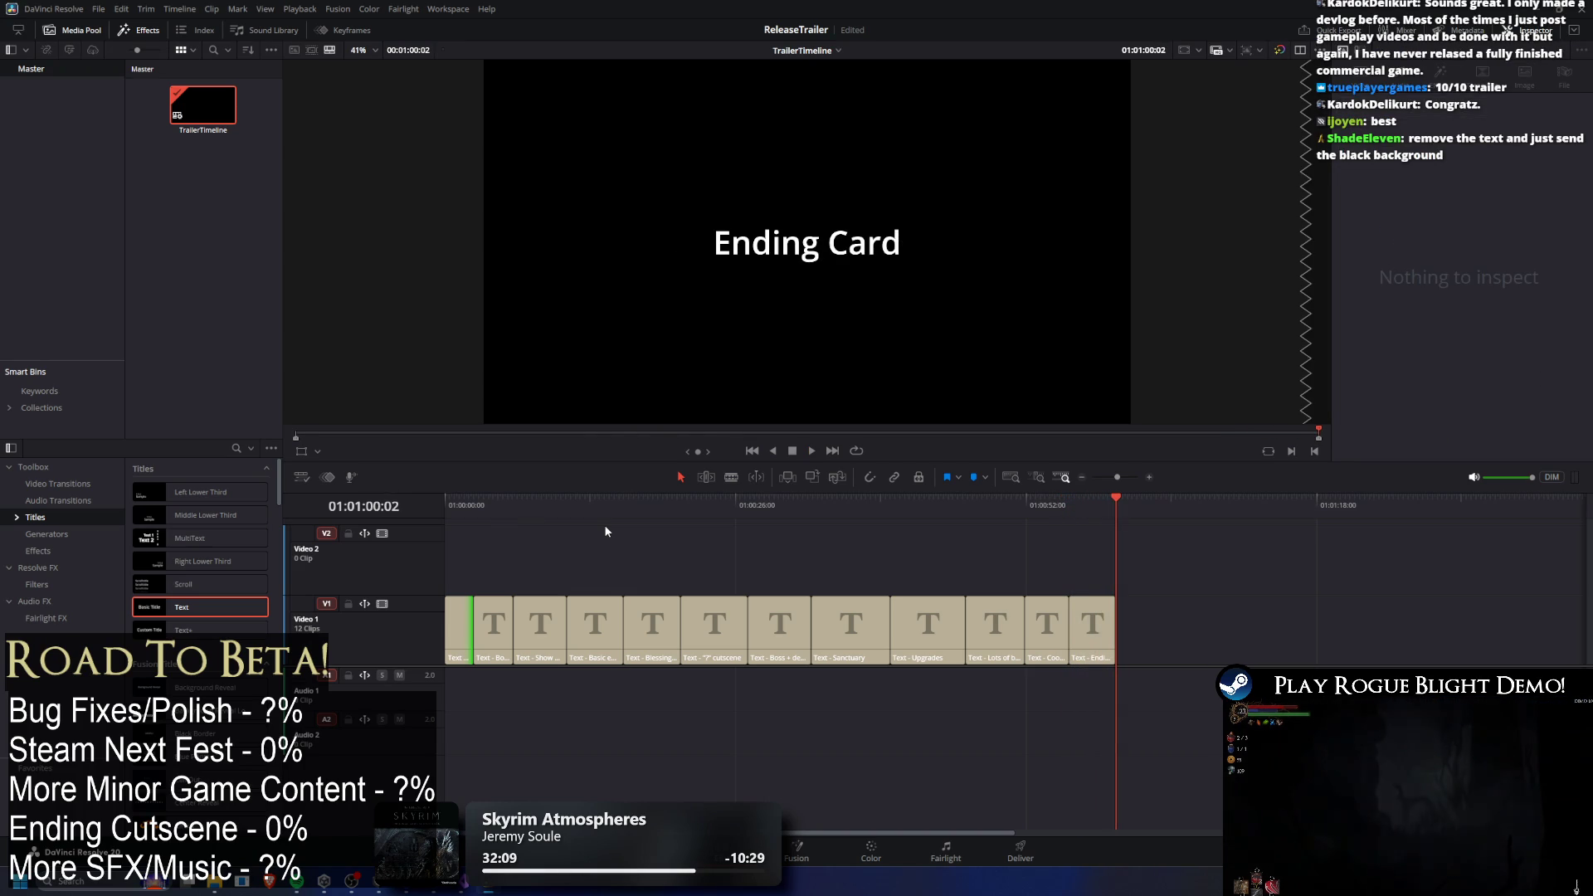
{"action": "key", "text": "ctrl+s"}
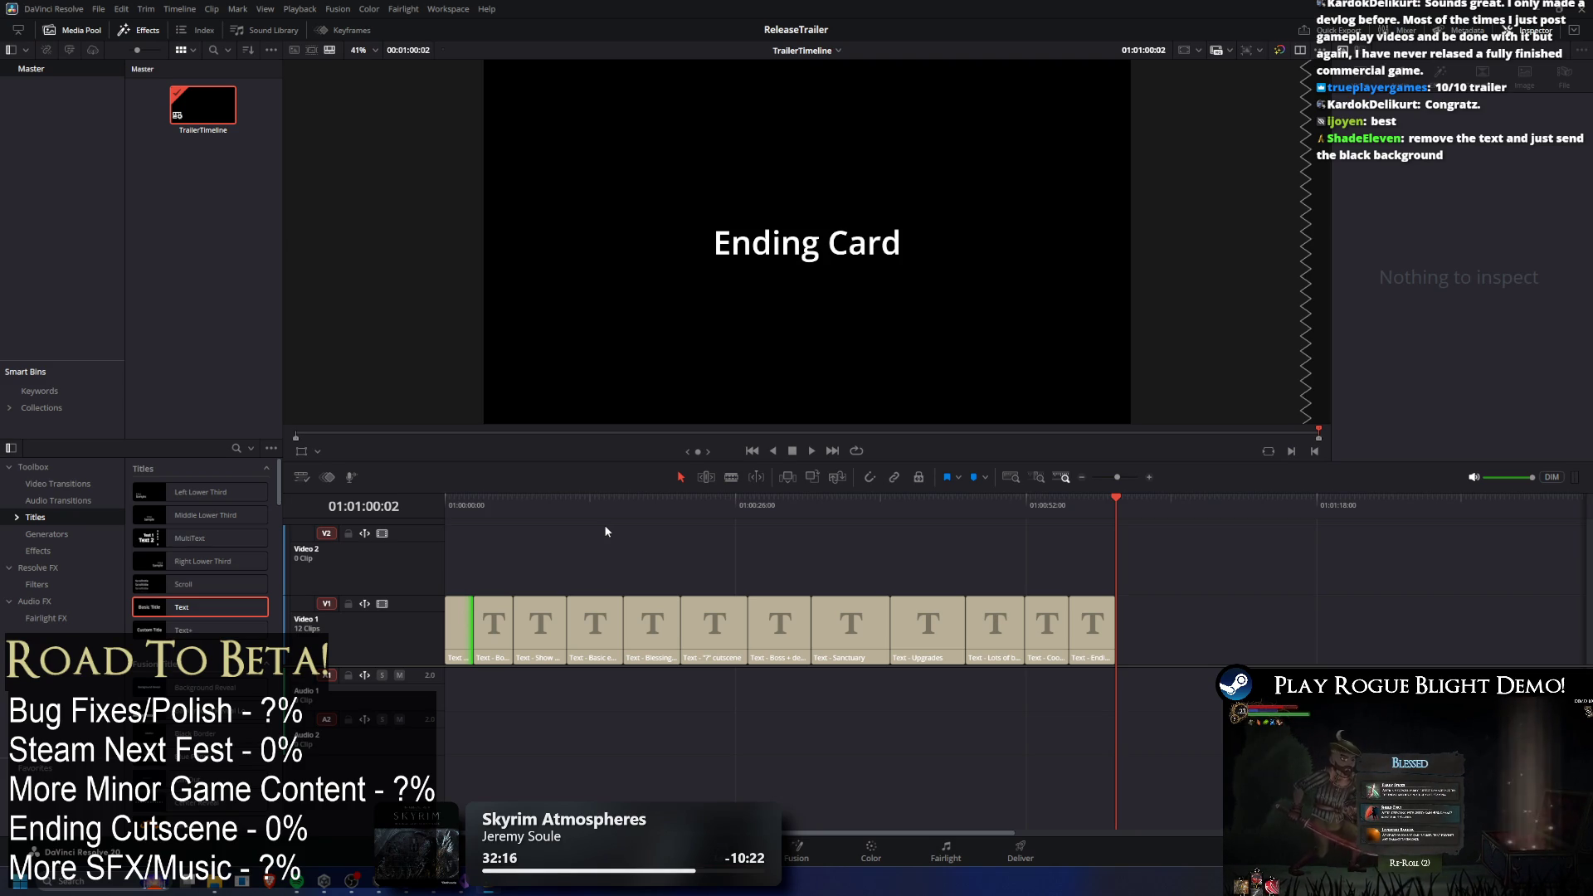
{"action": "left_click", "coordinate": [715, 754]}
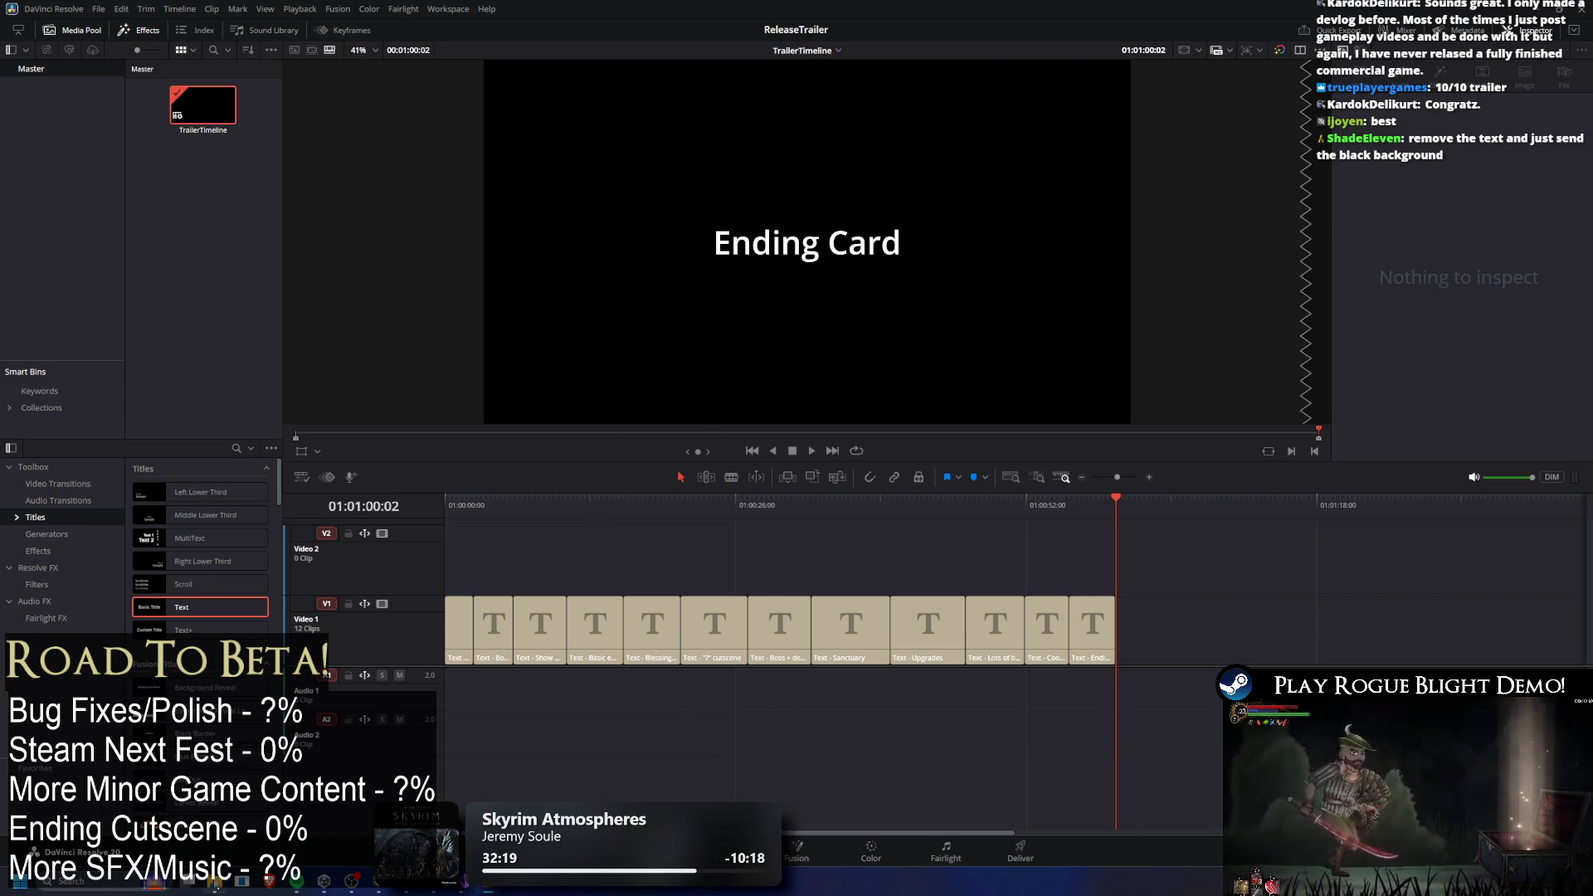
{"action": "left_click", "coordinate": [214, 881]}
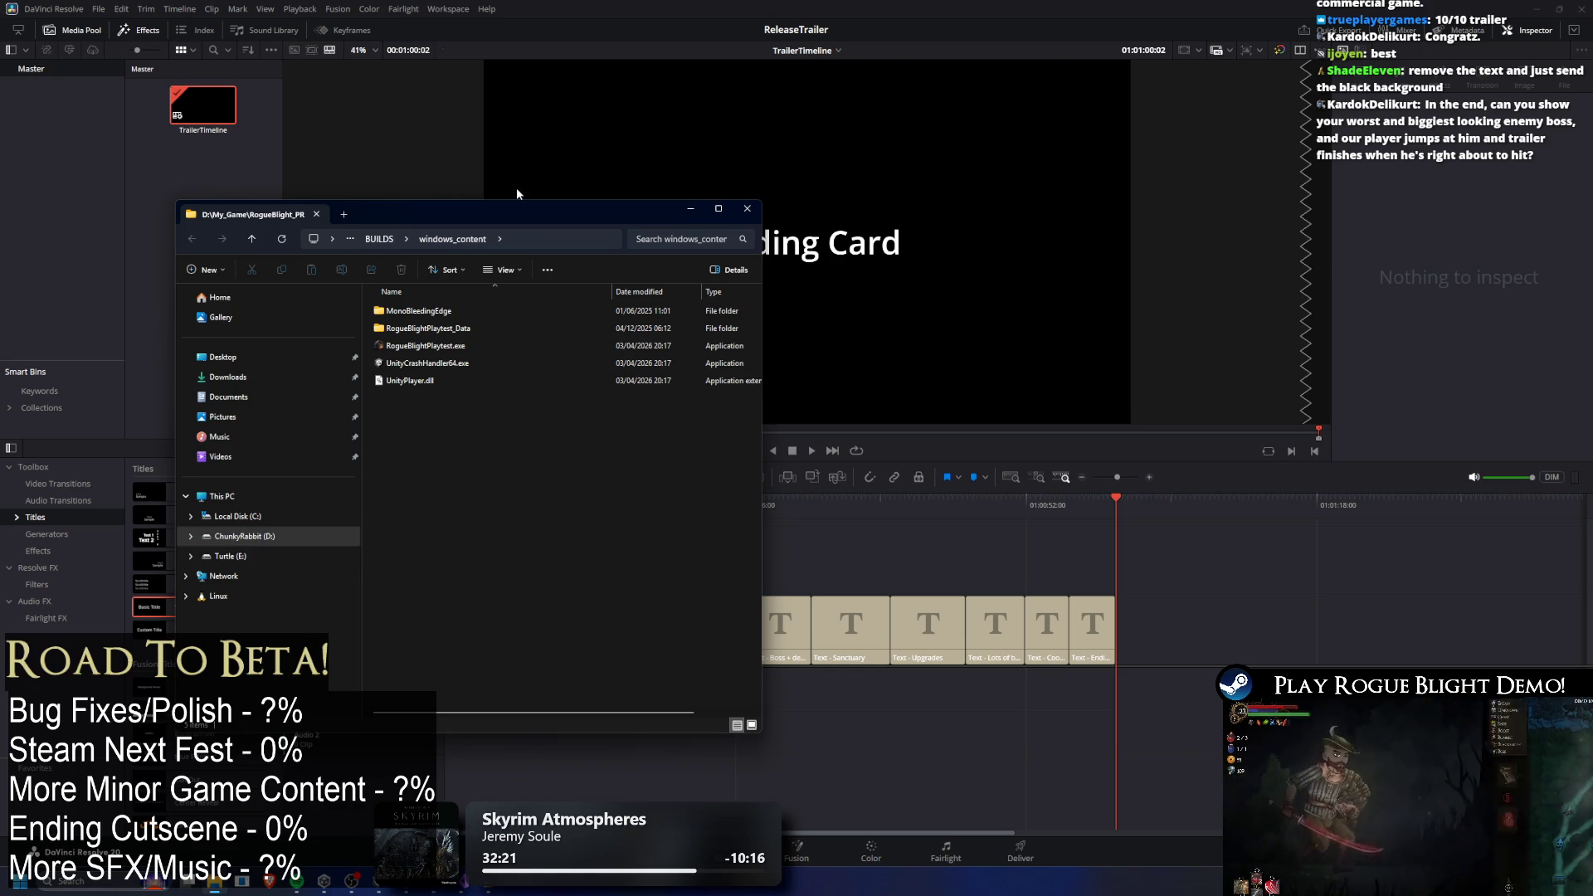
{"action": "left_click", "coordinate": [214, 881]}
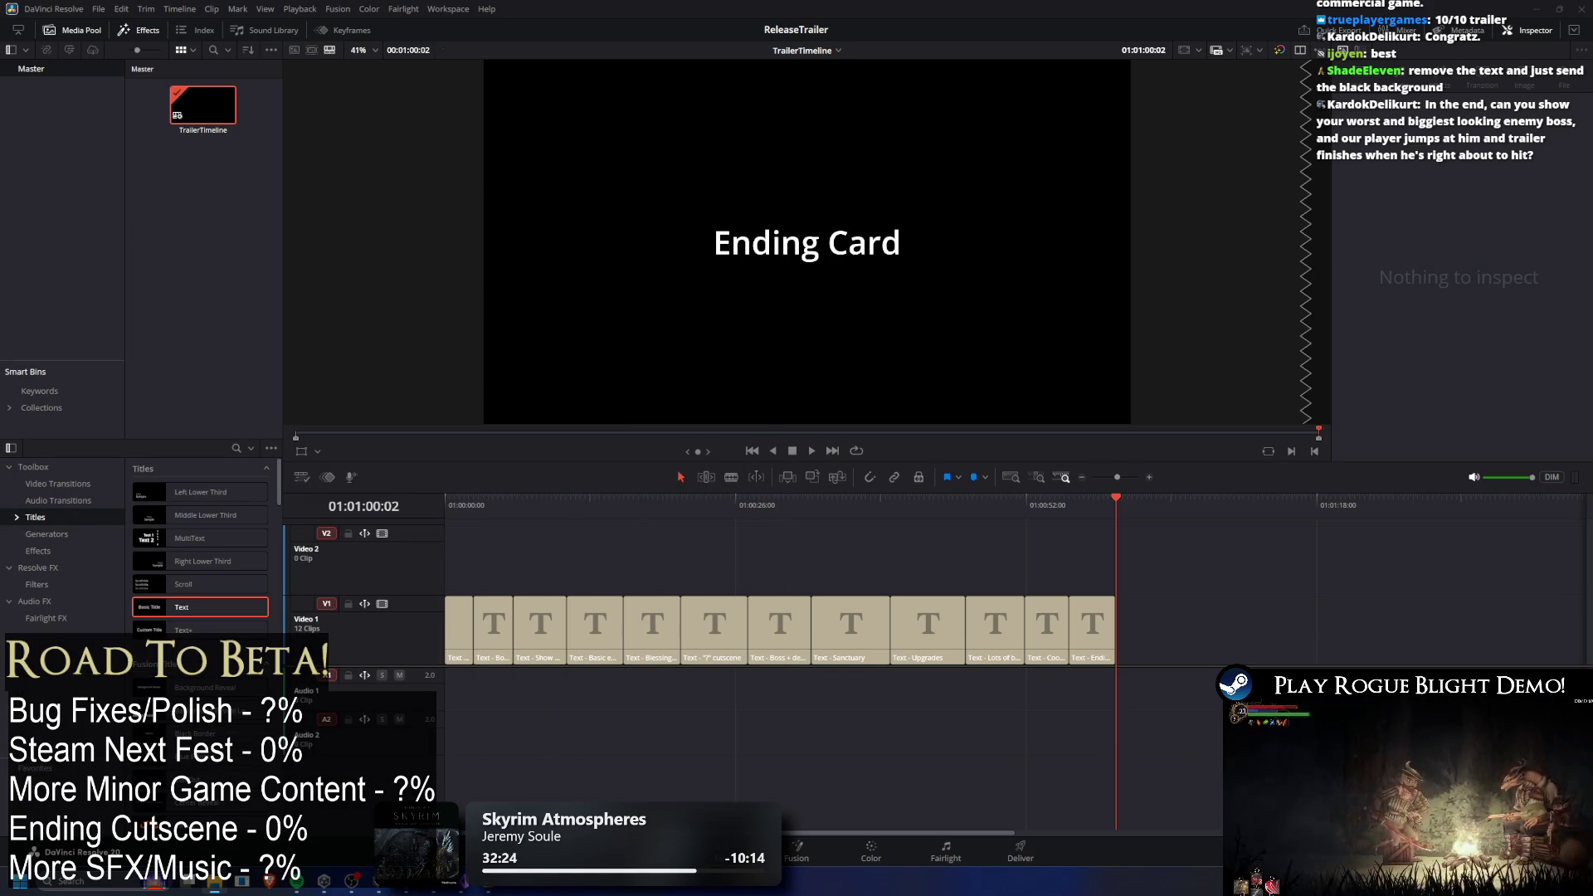
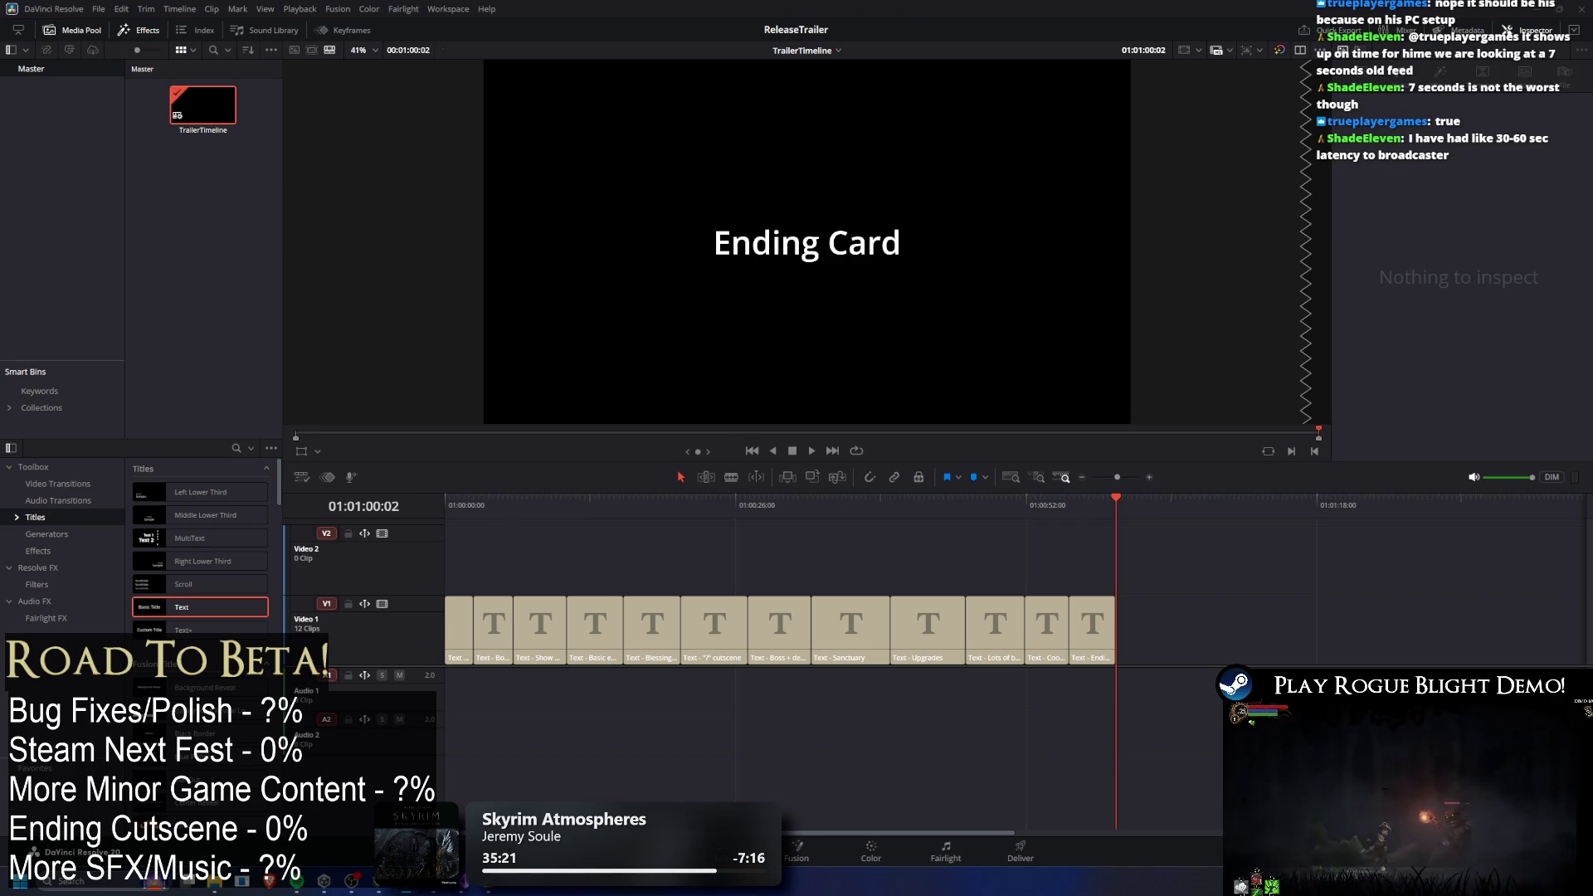
Switch from Resolve to the browser's Google Drive page for 2024 TRAILER FULL AUDIO_REV2.wav.
{"action": "key", "text": "alt+Tab"}
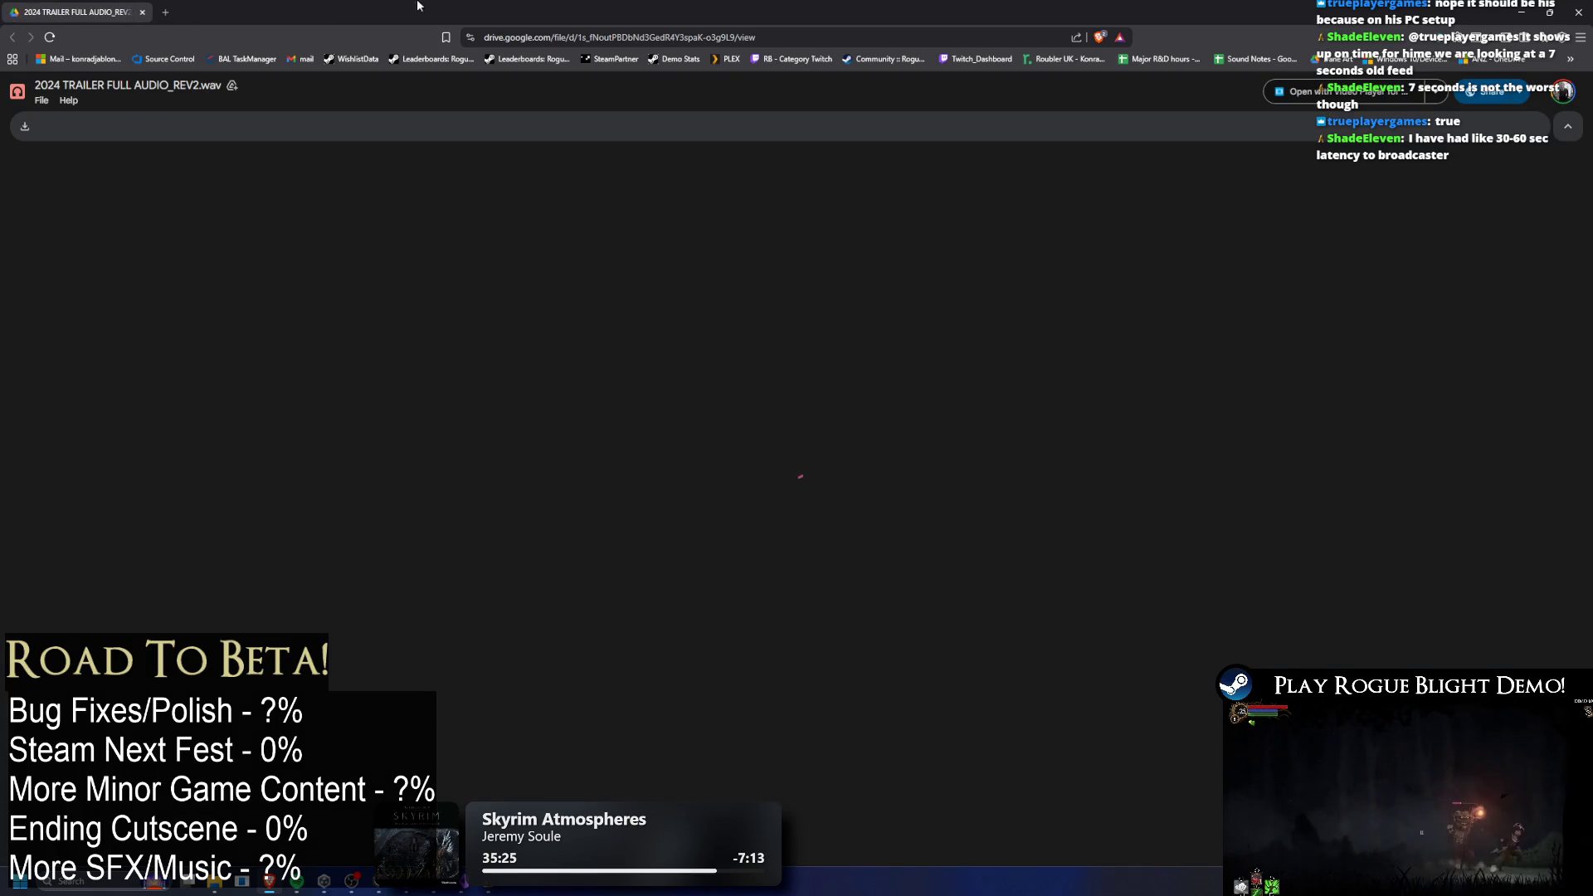
Play the trailer audio preview at slightly lower volume and close the Page Not Found tab.
{"action": "double_click", "coordinate": [610, 4]}
{"action": "double_click", "coordinate": [610, 4]}
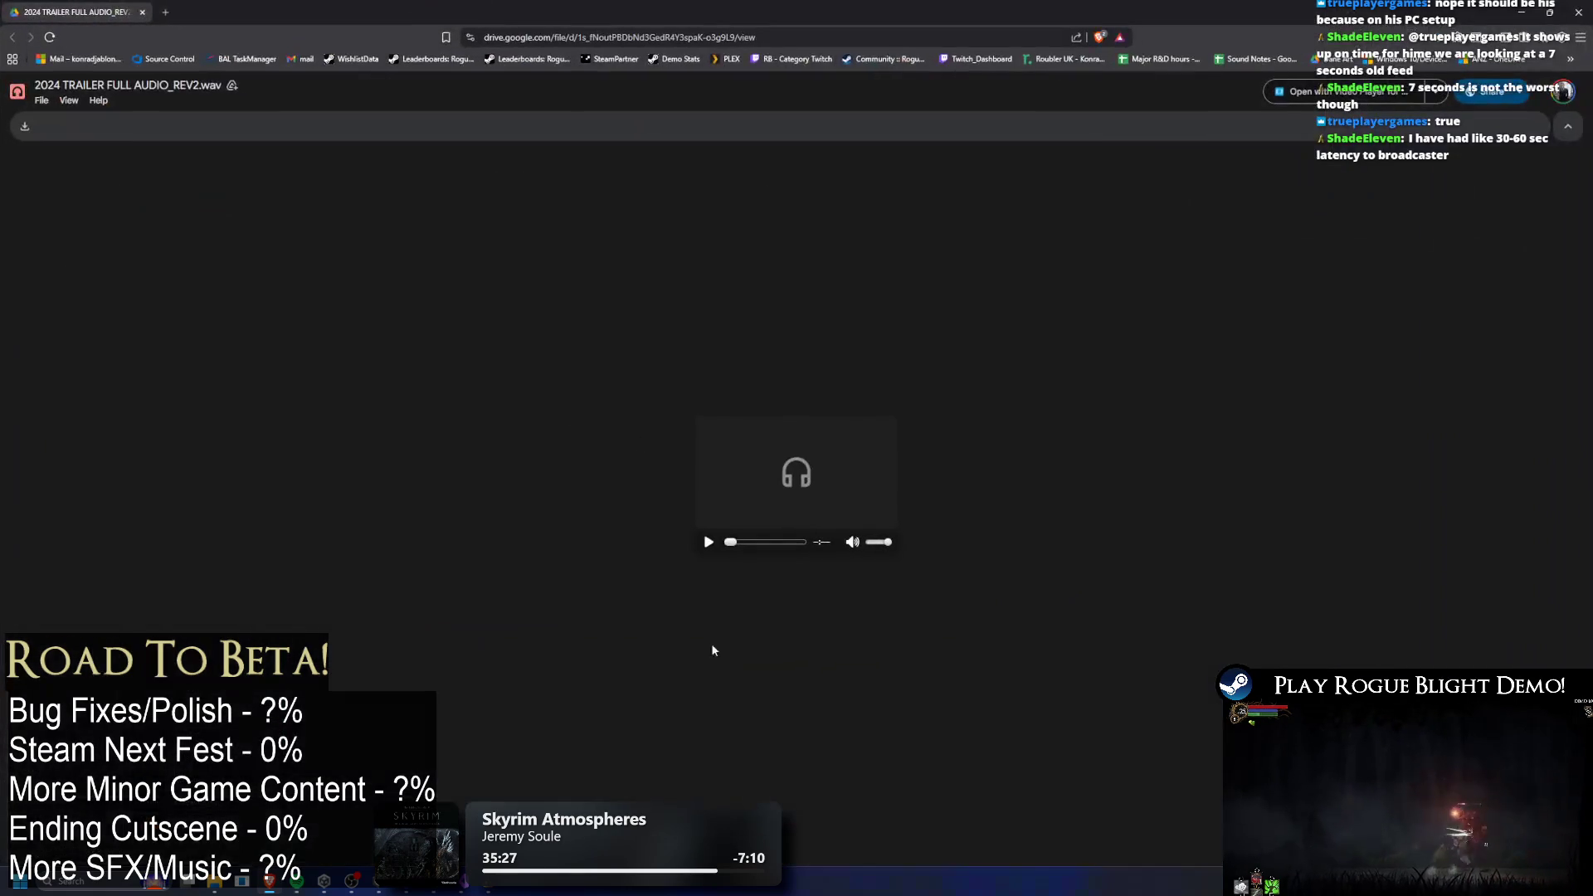
{"action": "left_click", "coordinate": [710, 544]}
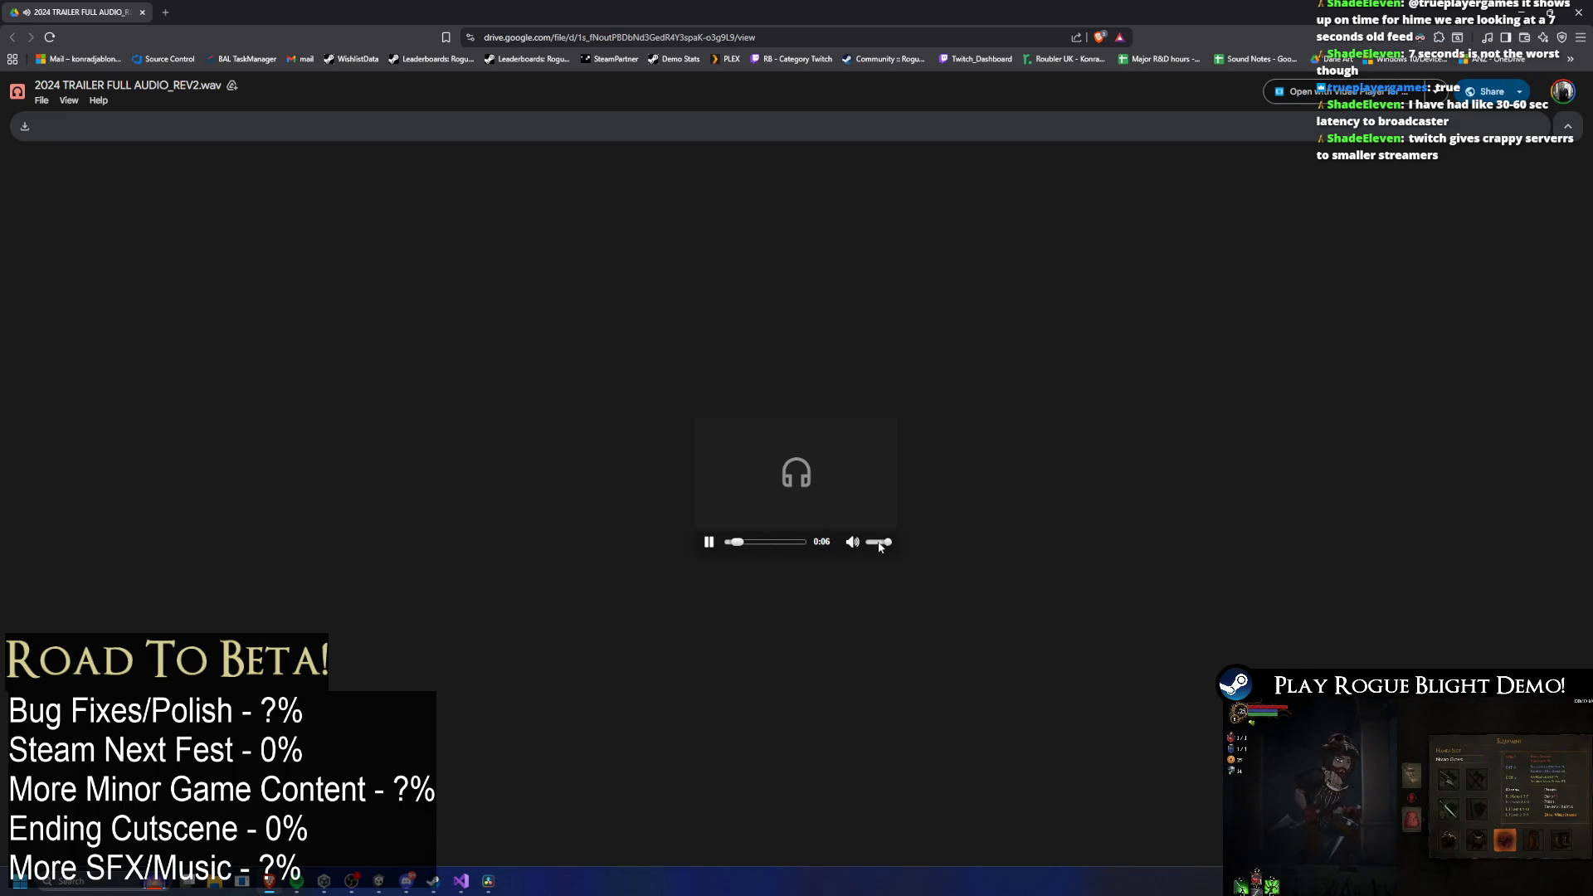
{"action": "left_click_drag", "start_coordinate": [880, 543], "coordinate": [873, 542]}
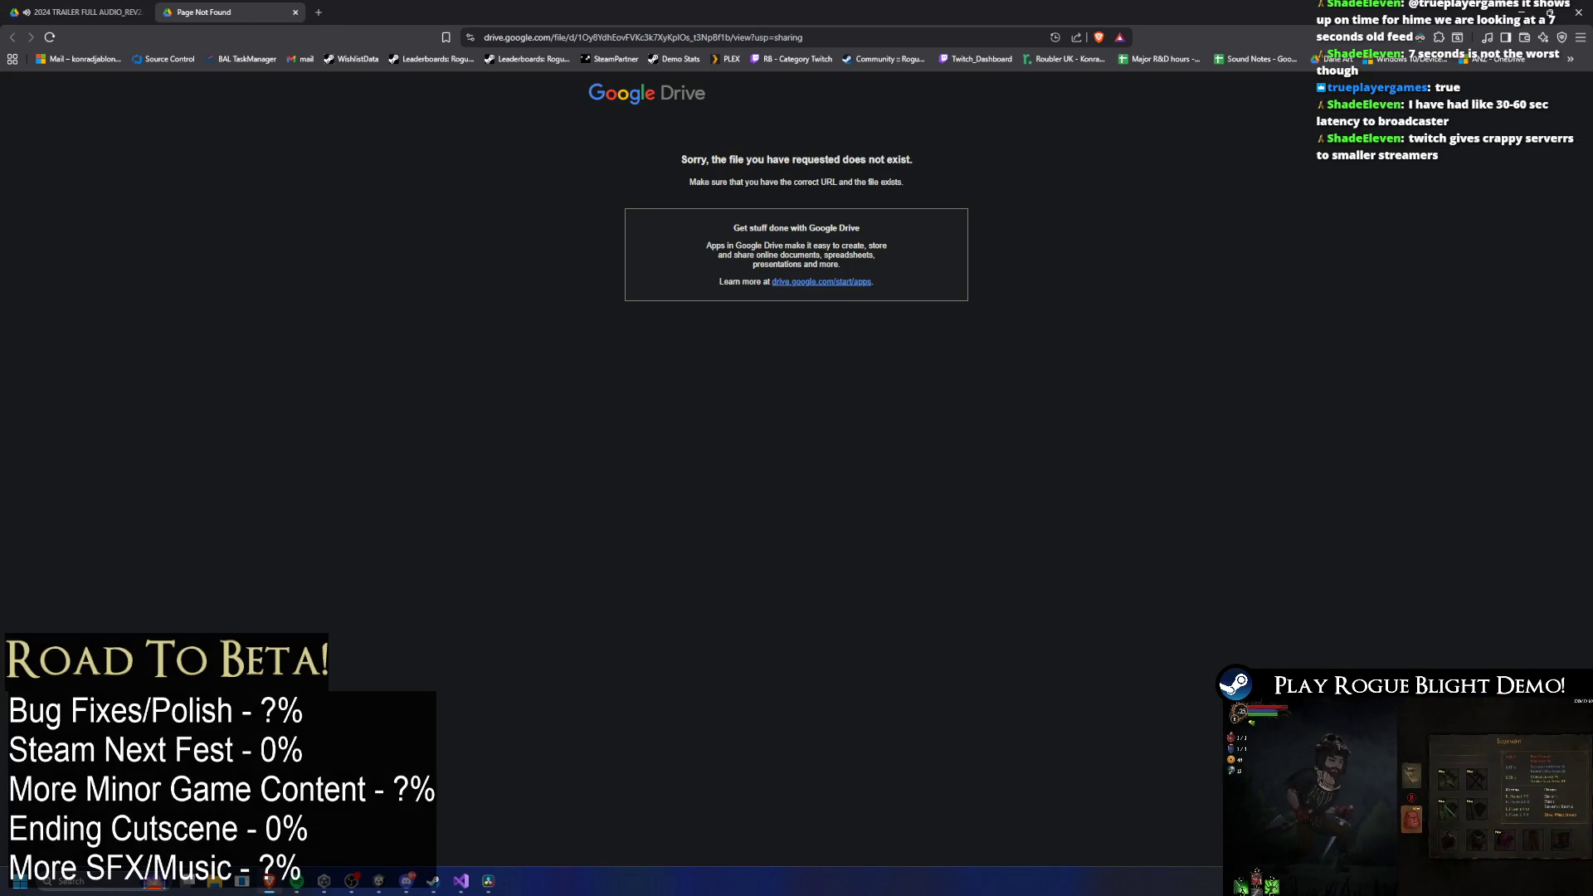
{"action": "middle_click", "coordinate": [246, 11]}
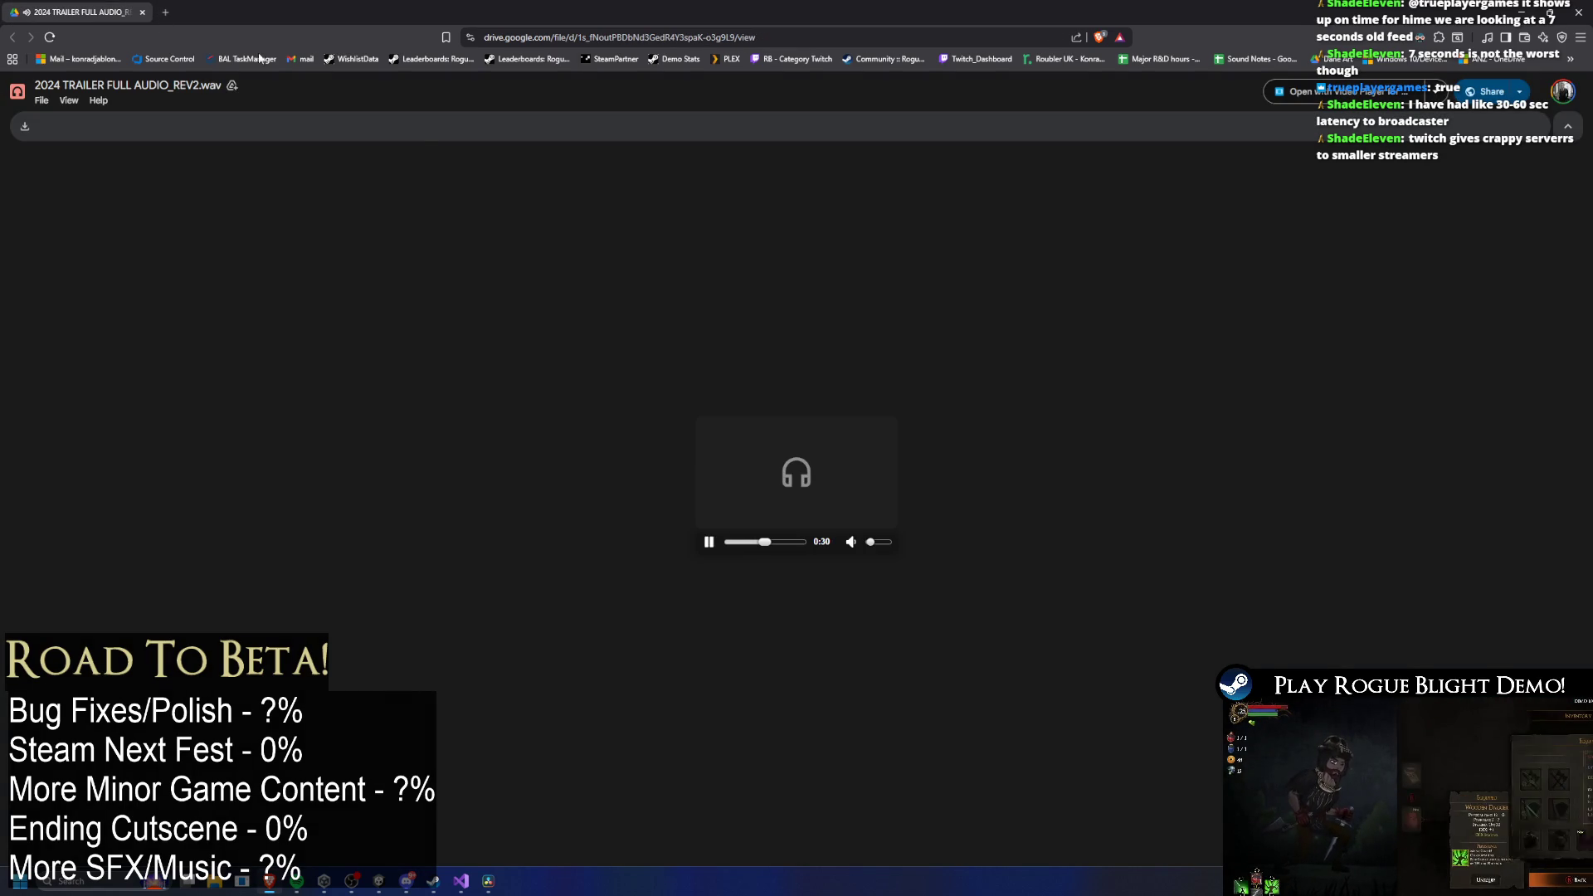
Pause the trailer audio preview at 0:32 and return to DaVinci Resolve.
{"action": "left_click", "coordinate": [710, 541]}
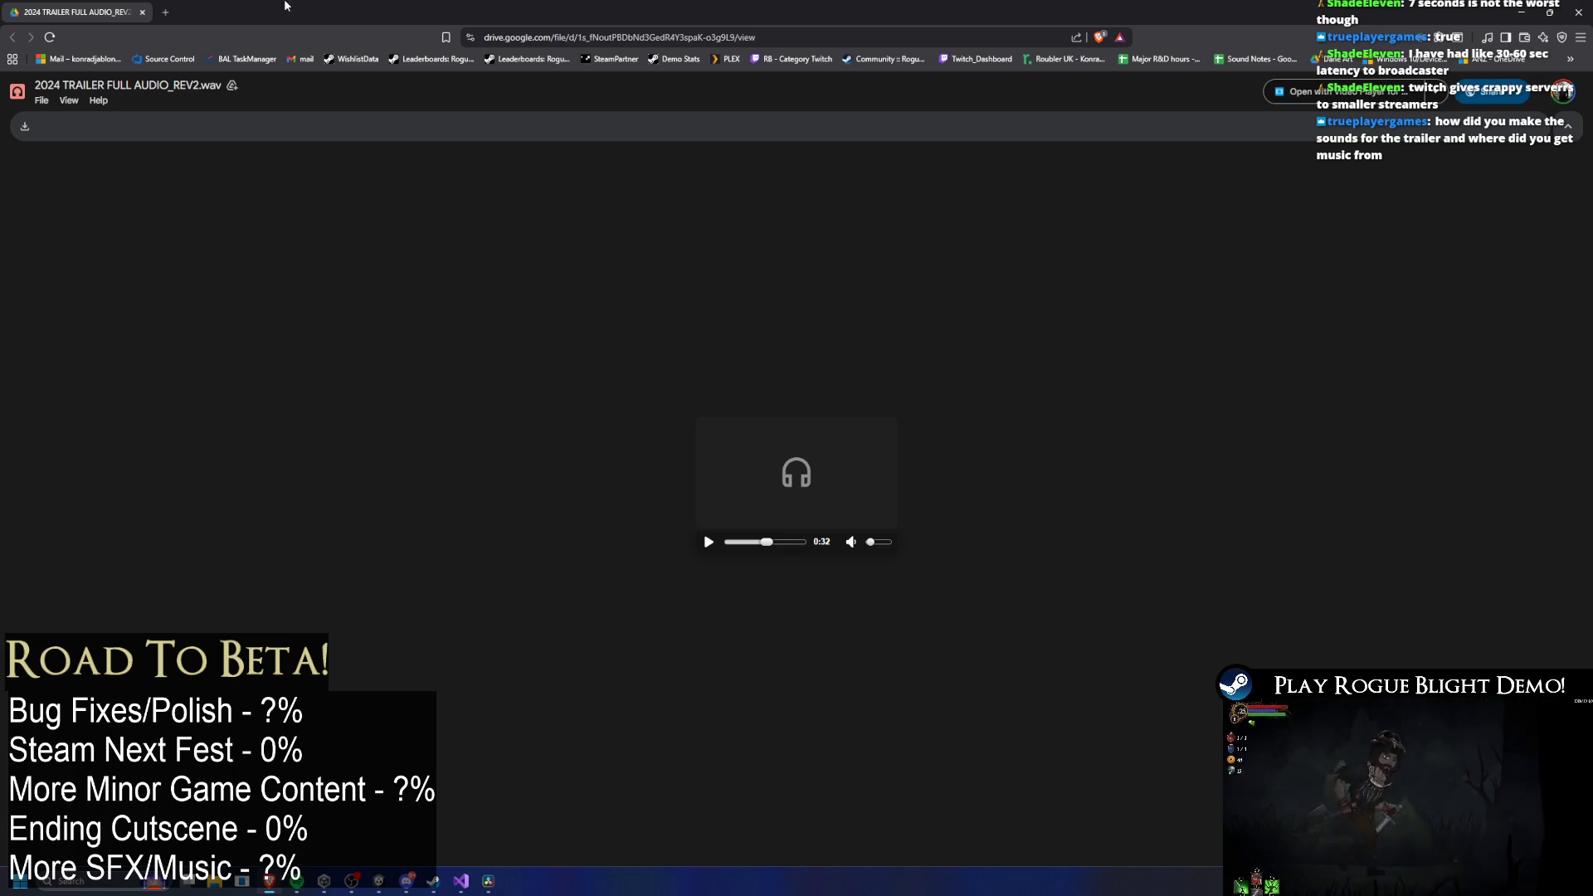
{"action": "key", "text": "alt+Tab"}
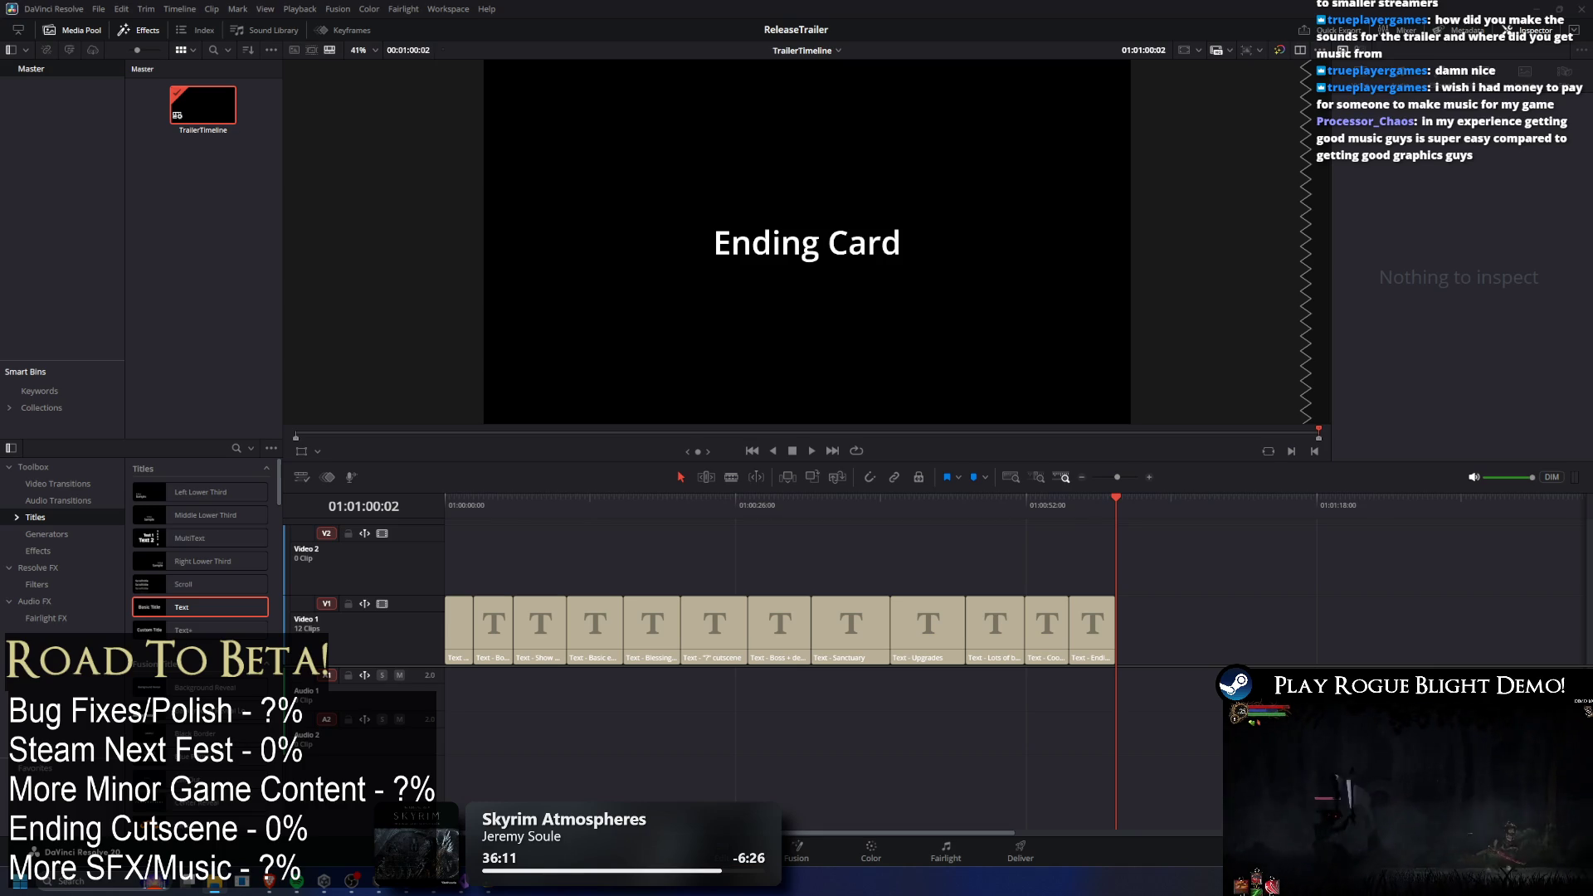
Drop 2024 TRAILER FULL AUDIO_REV2.wav onto track A1 and play the timeline from the start.
{"action": "left_click_drag", "start_coordinate": [4, 679], "coordinate": [448, 672]}
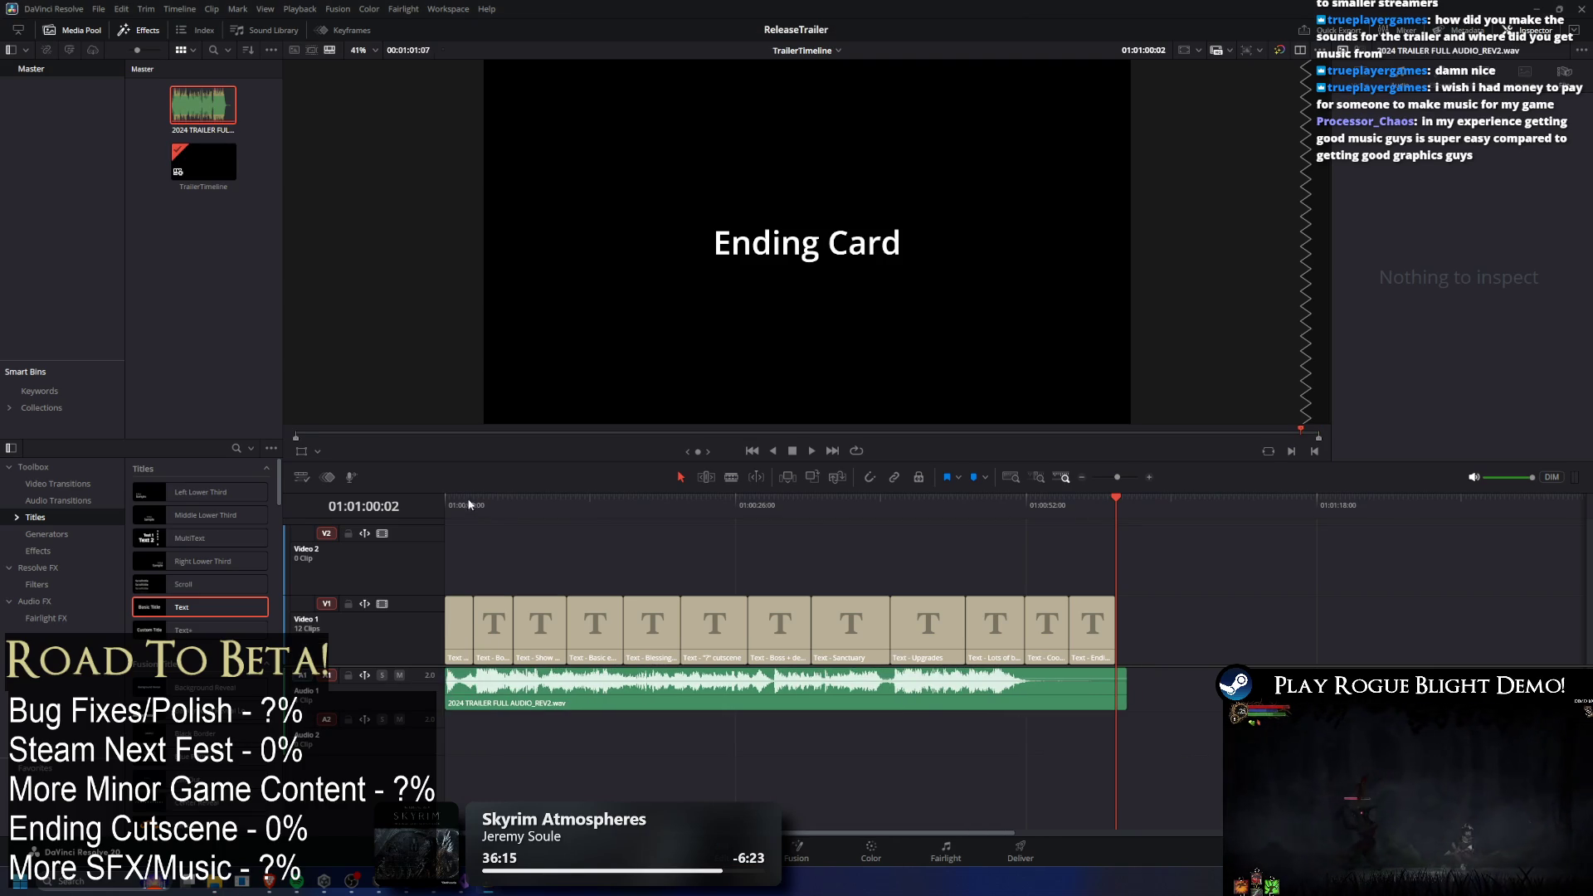
{"action": "left_click", "coordinate": [461, 505]}
{"action": "key", "text": "space"}
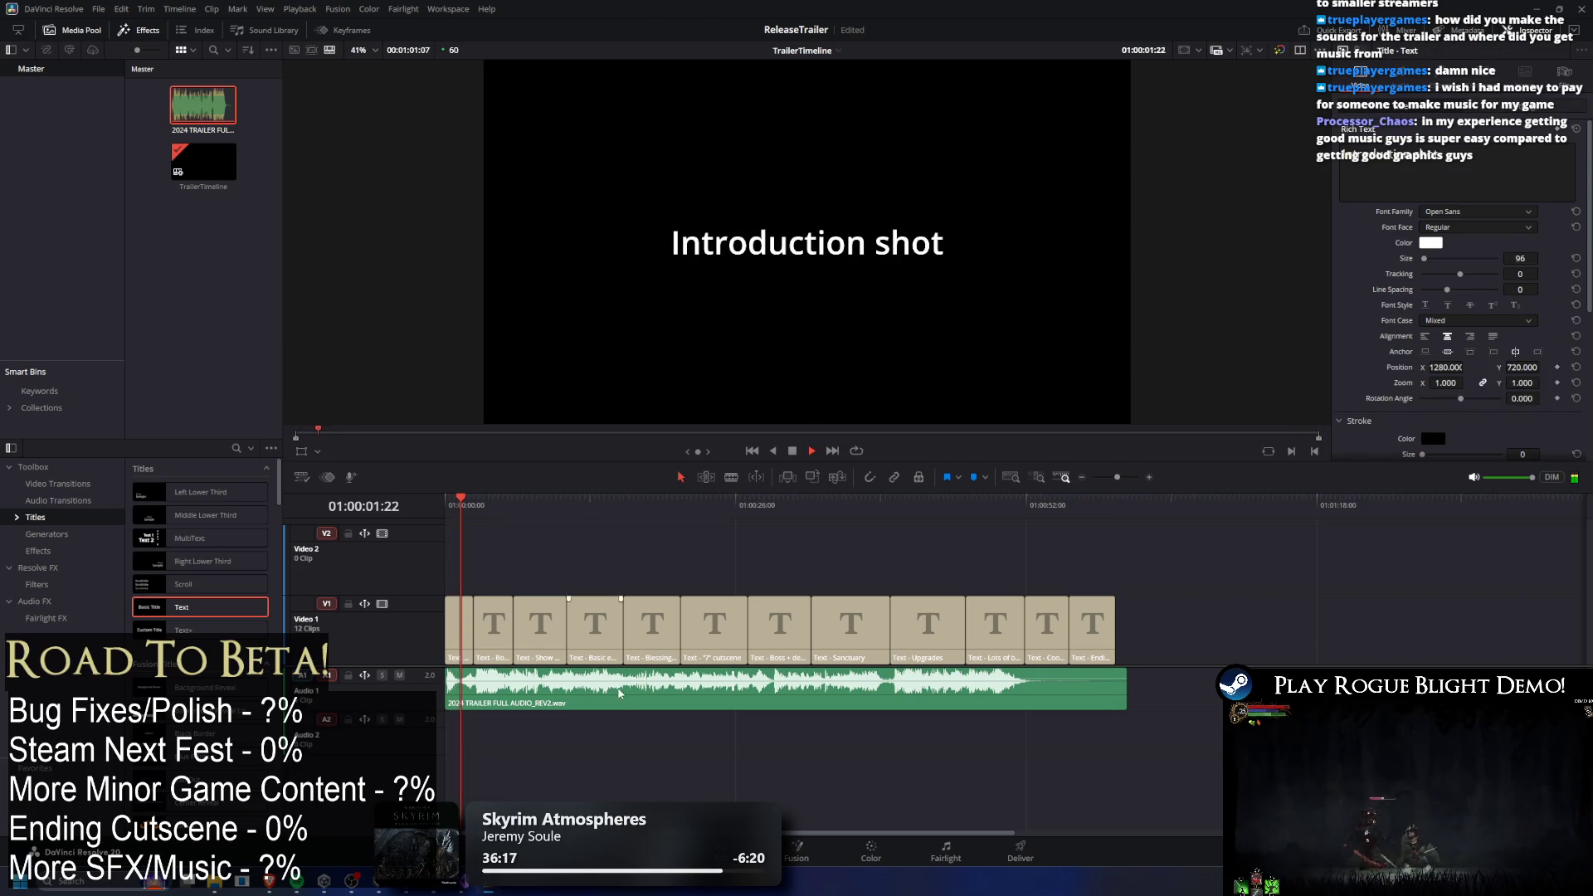
Undo and redo edits to restore the title cards with the trailer audio clip.
{"action": "key", "text": "ctrl+a"}
{"action": "key", "text": "Delete"}
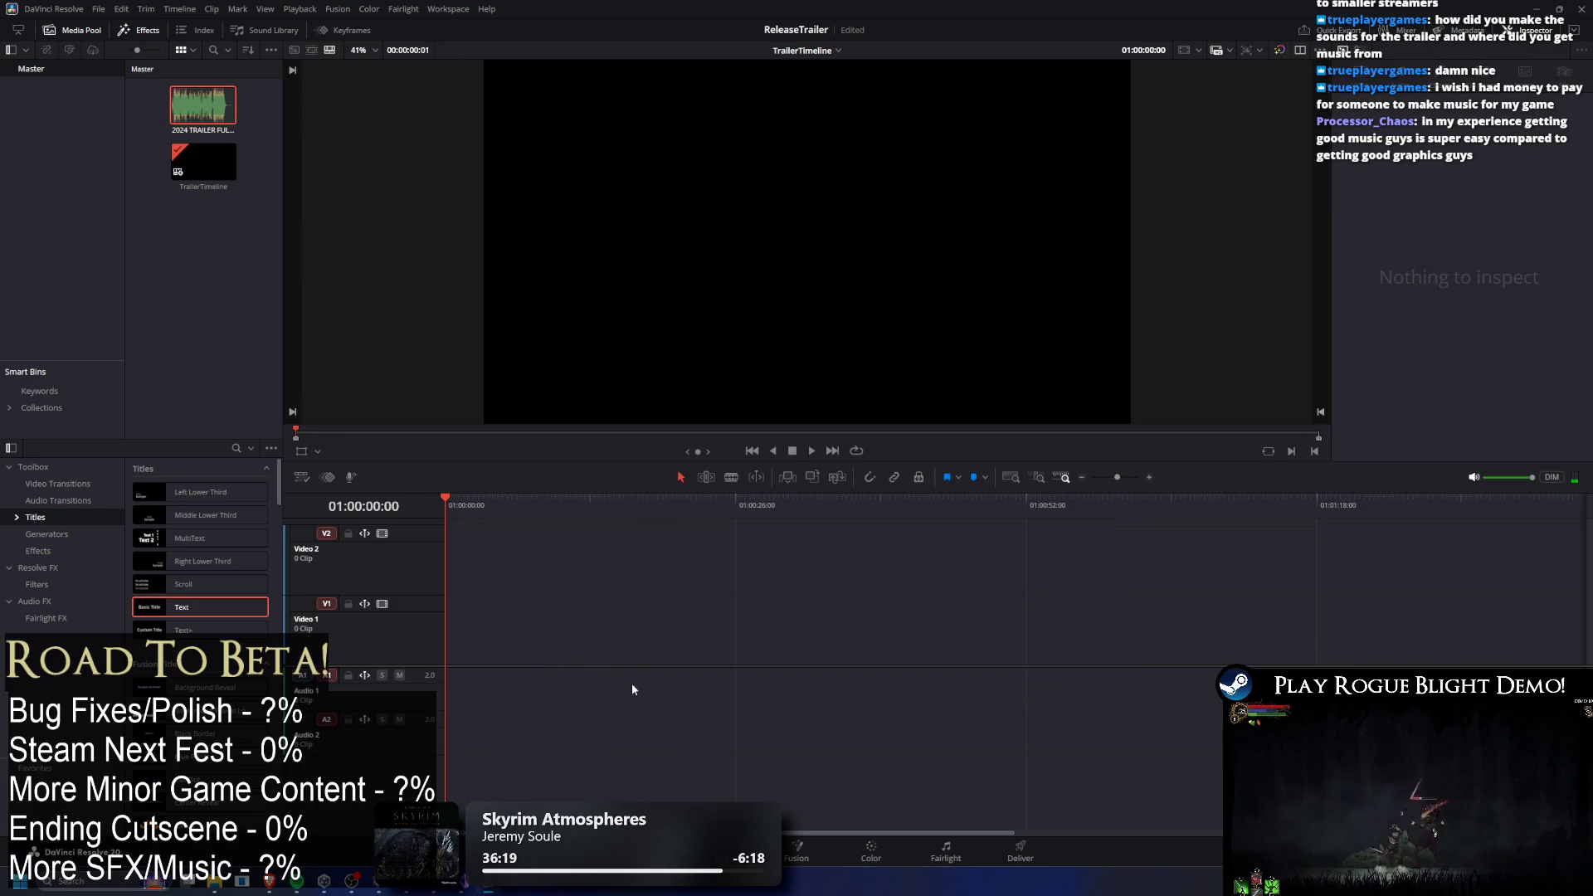
{"action": "key", "text": "ctrl+z"}
{"action": "key", "text": "ctrl+shift+z"}
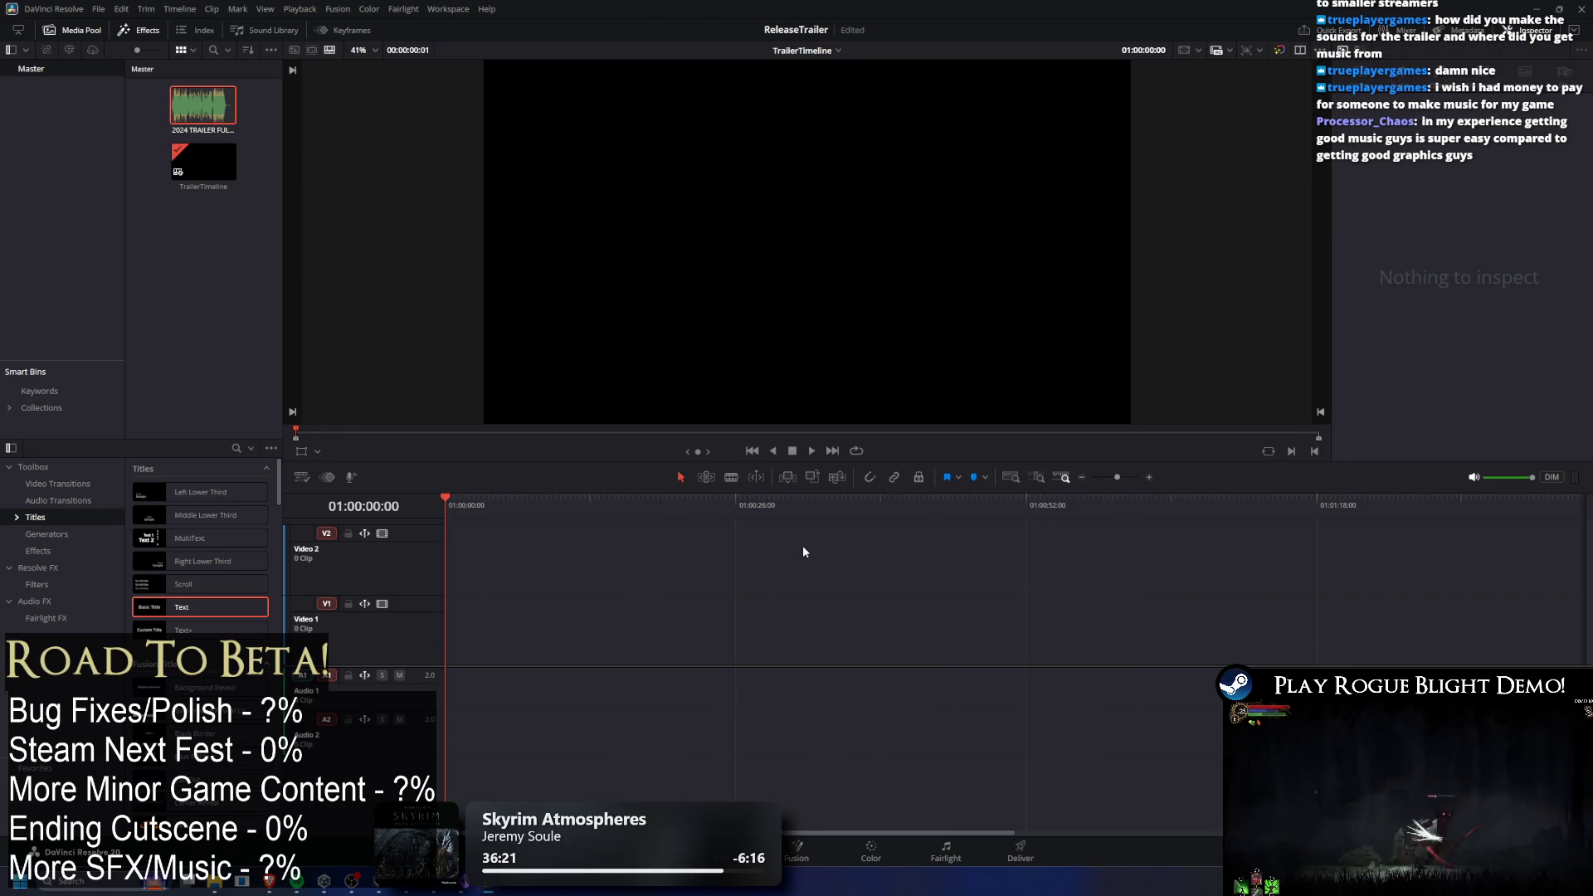
{"action": "key", "text": "ctrl+z"}
{"action": "key", "text": "ctrl+shift+l"}
{"action": "key", "text": "ctrl+shift+z"}
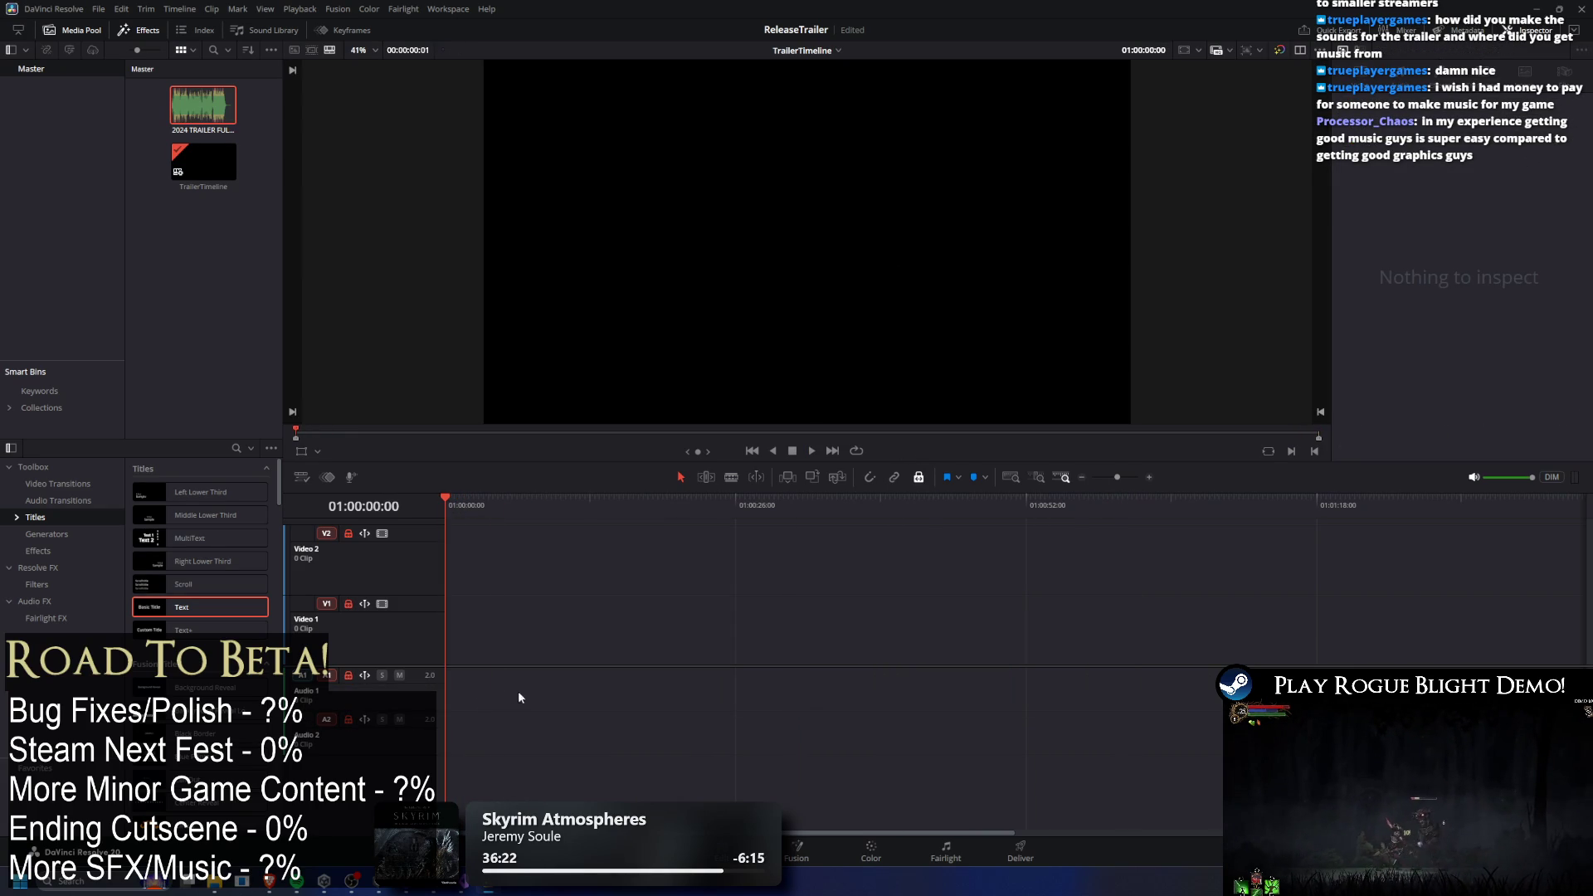
{"action": "key", "text": "ctrl+z"}
{"action": "left_click", "coordinate": [733, 711]}
{"action": "right_click", "coordinate": [581, 697]}
{"action": "left_click", "coordinate": [884, 476]}
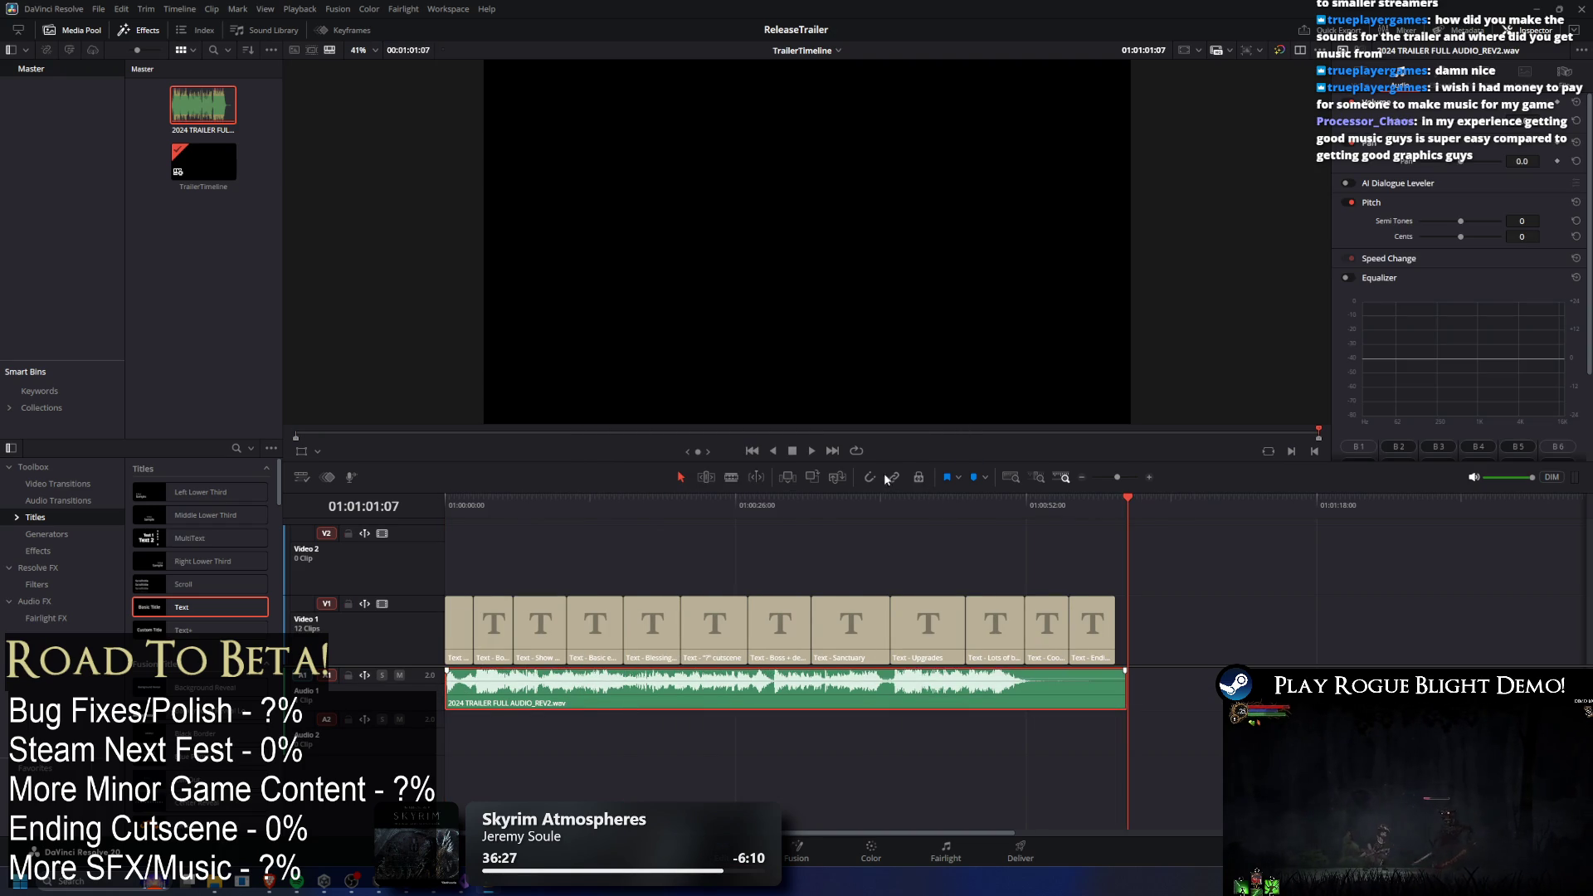
Remove the trailer audio from A1, save the project, and lay Untitled.wav at A1's start.
{"action": "key", "text": "ctrl+shift+z"}
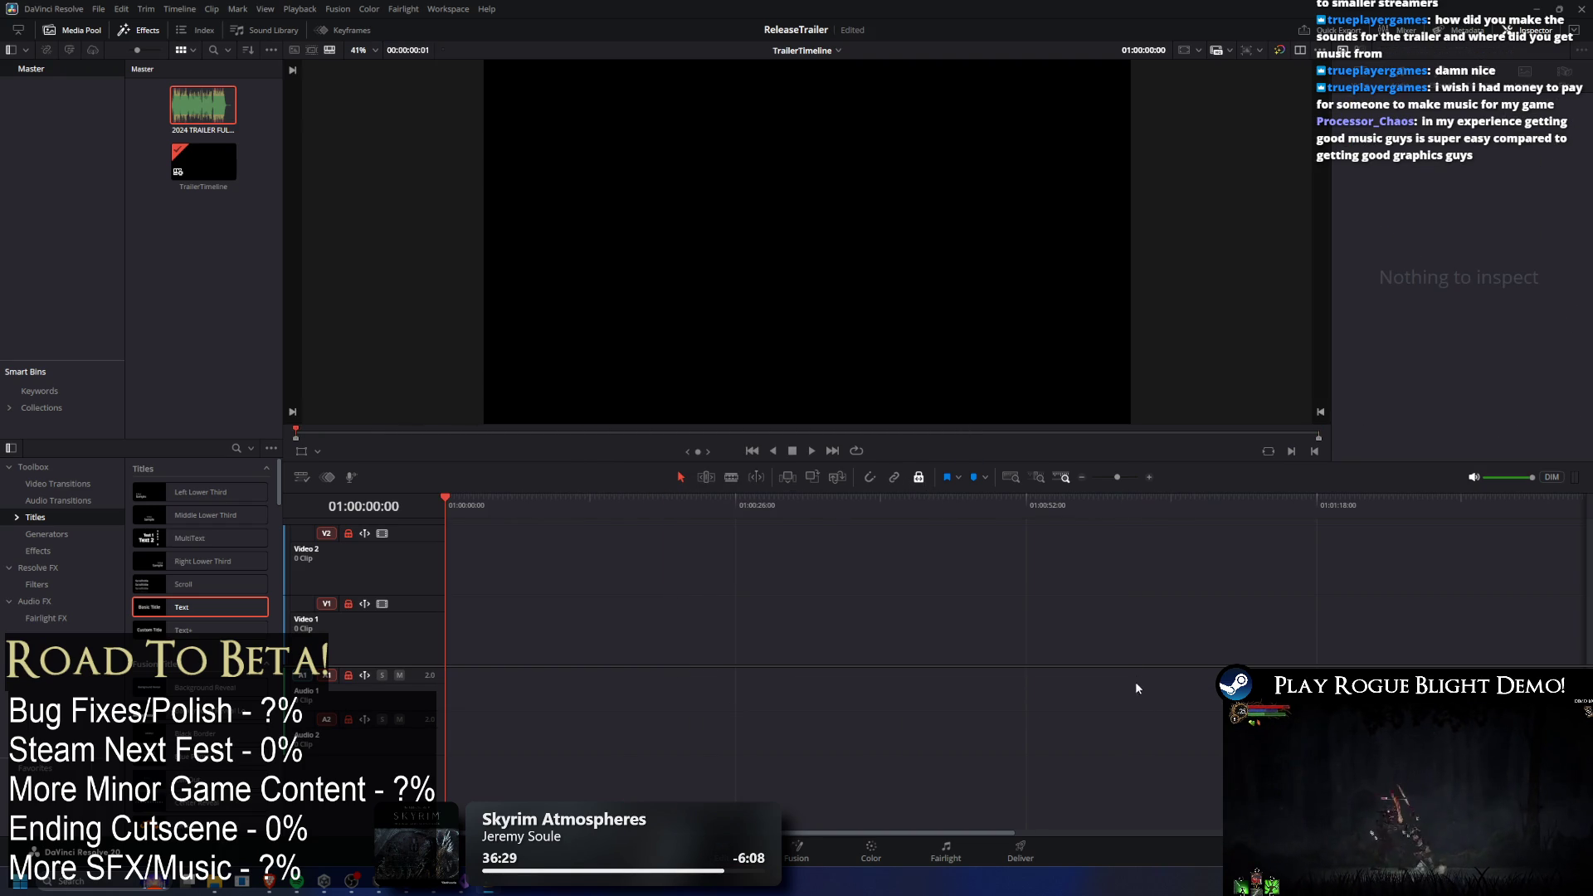
{"action": "key", "text": "ctrl+z"}
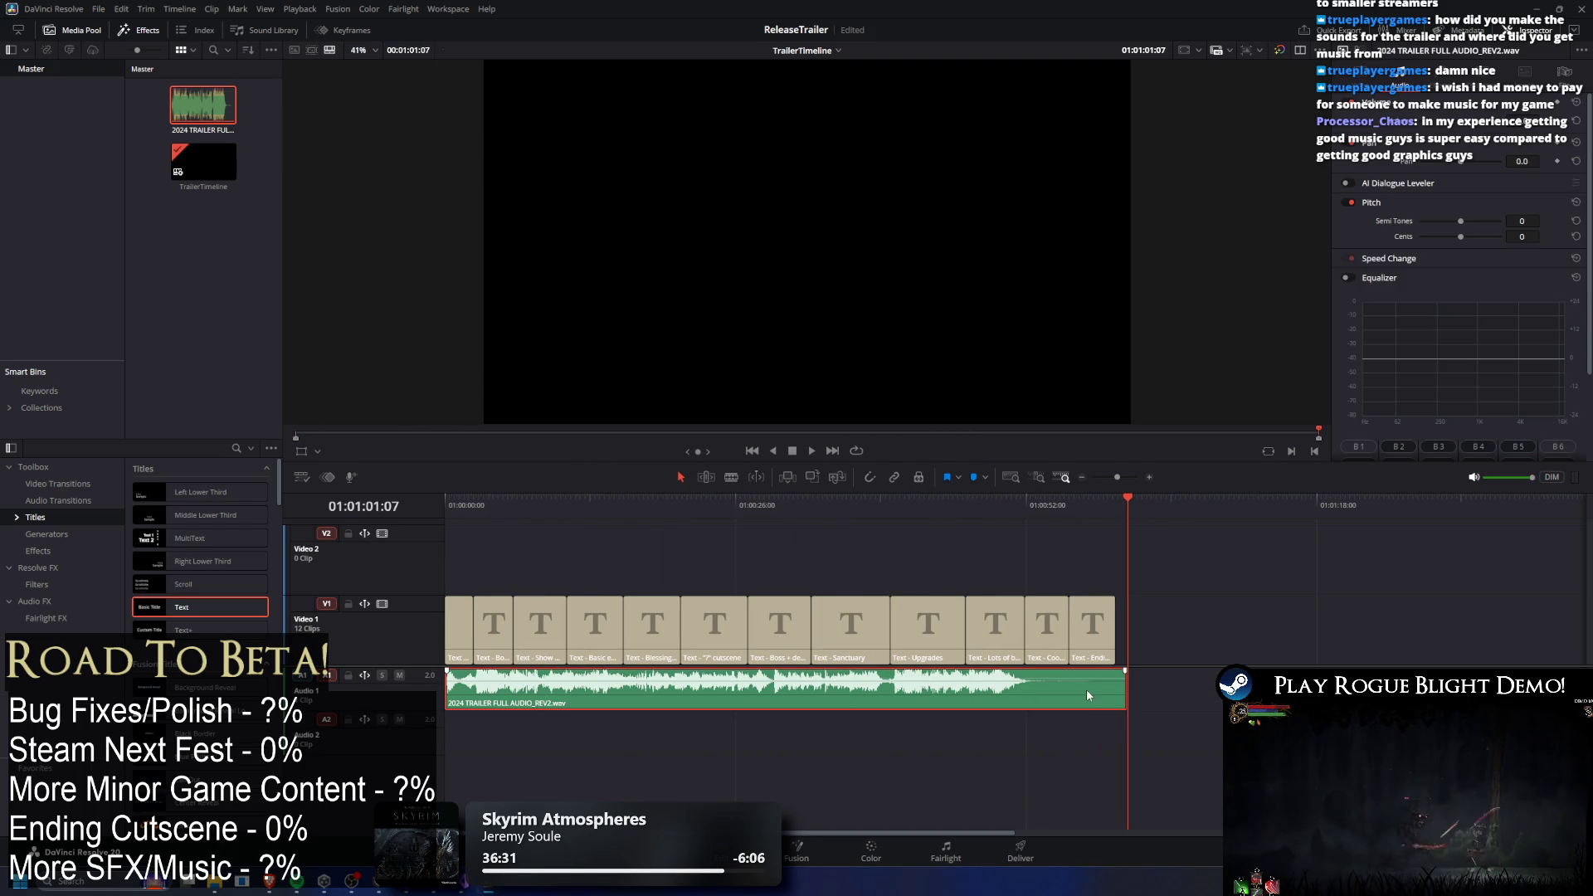
{"action": "key", "text": "ctrl+shift+z"}
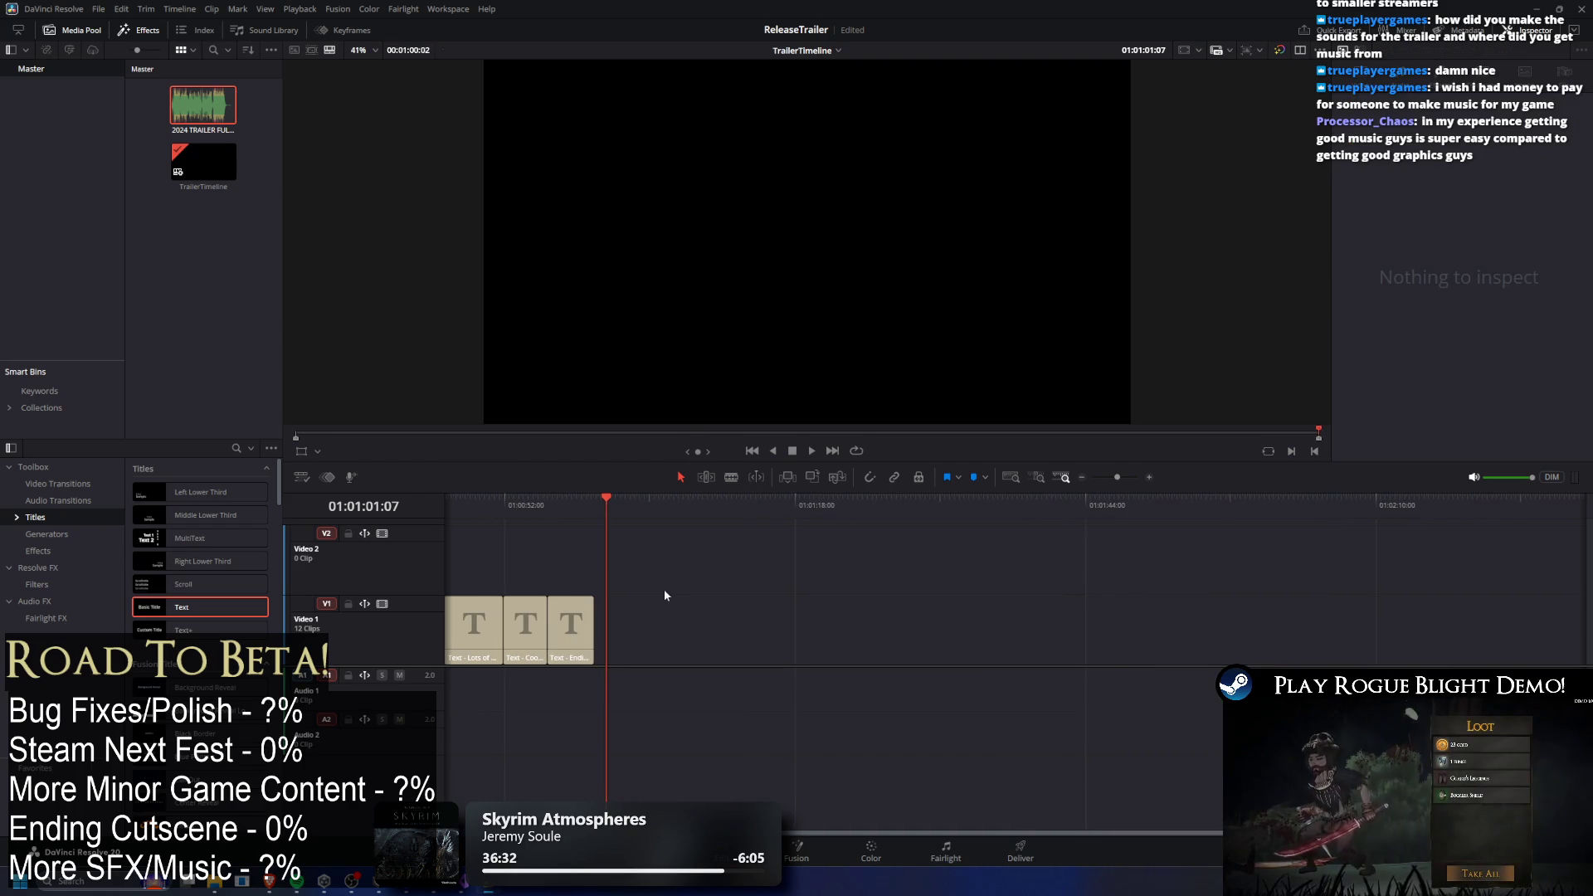
{"action": "key", "text": "ctrl+s"}
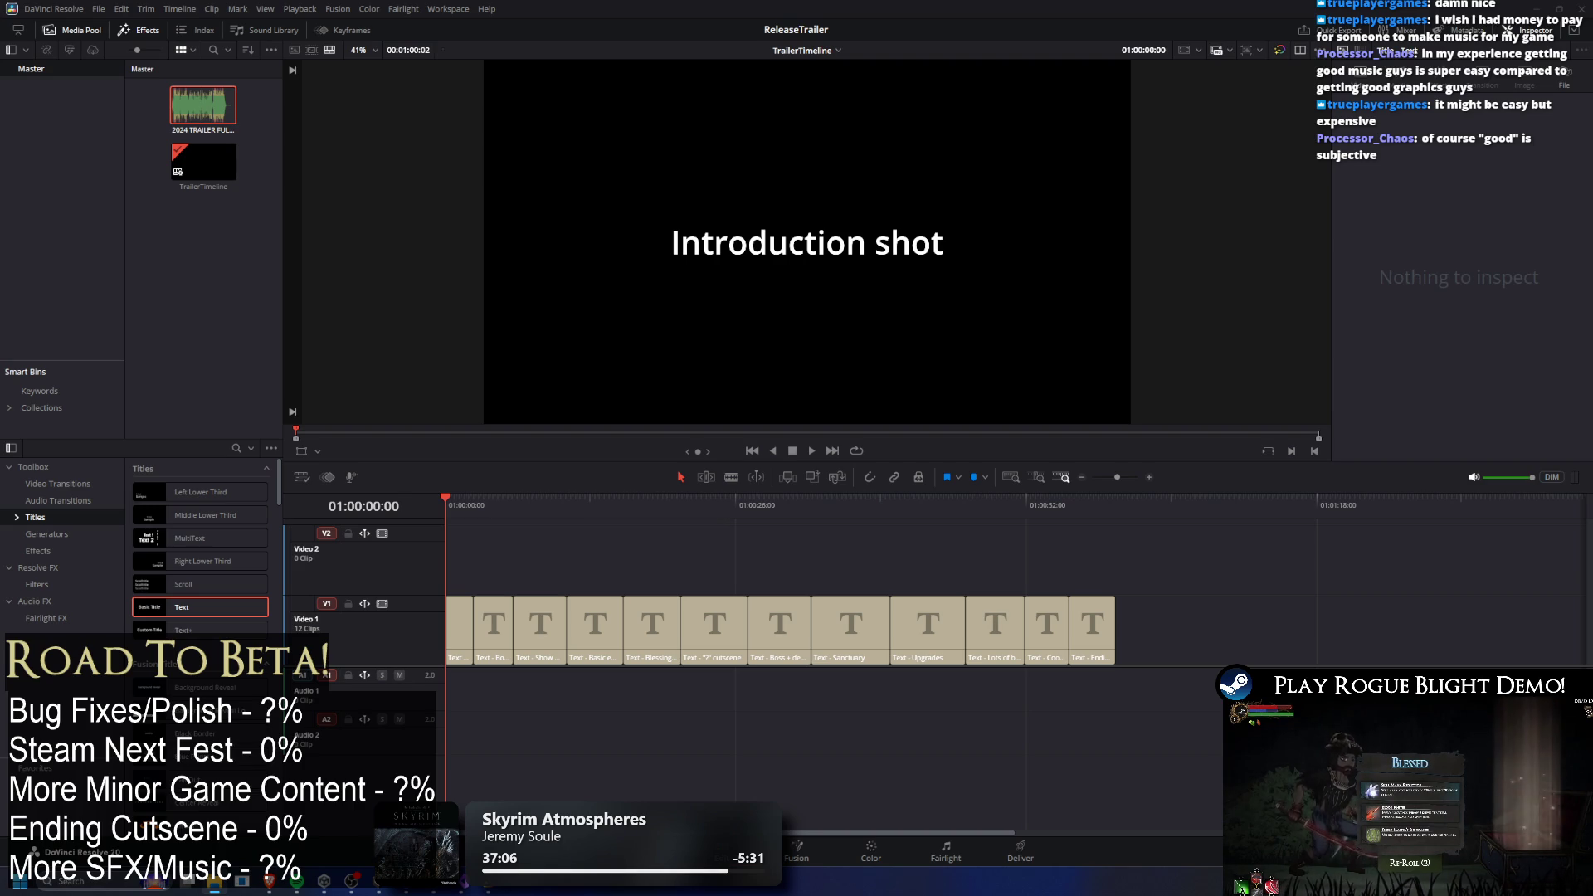
{"action": "mouse_move", "coordinate": [291, 655]}
{"action": "left_mouse_down"}
{"action": "mouse_move", "coordinate": [685, 714]}
{"action": "mouse_move", "coordinate": [469, 701]}
{"action": "mouse_move", "coordinate": [501, 677]}
{"action": "left_mouse_up"}
Play the timeline with Untitled.wav, then shift it later and delete it.
{"action": "key", "text": "space"}
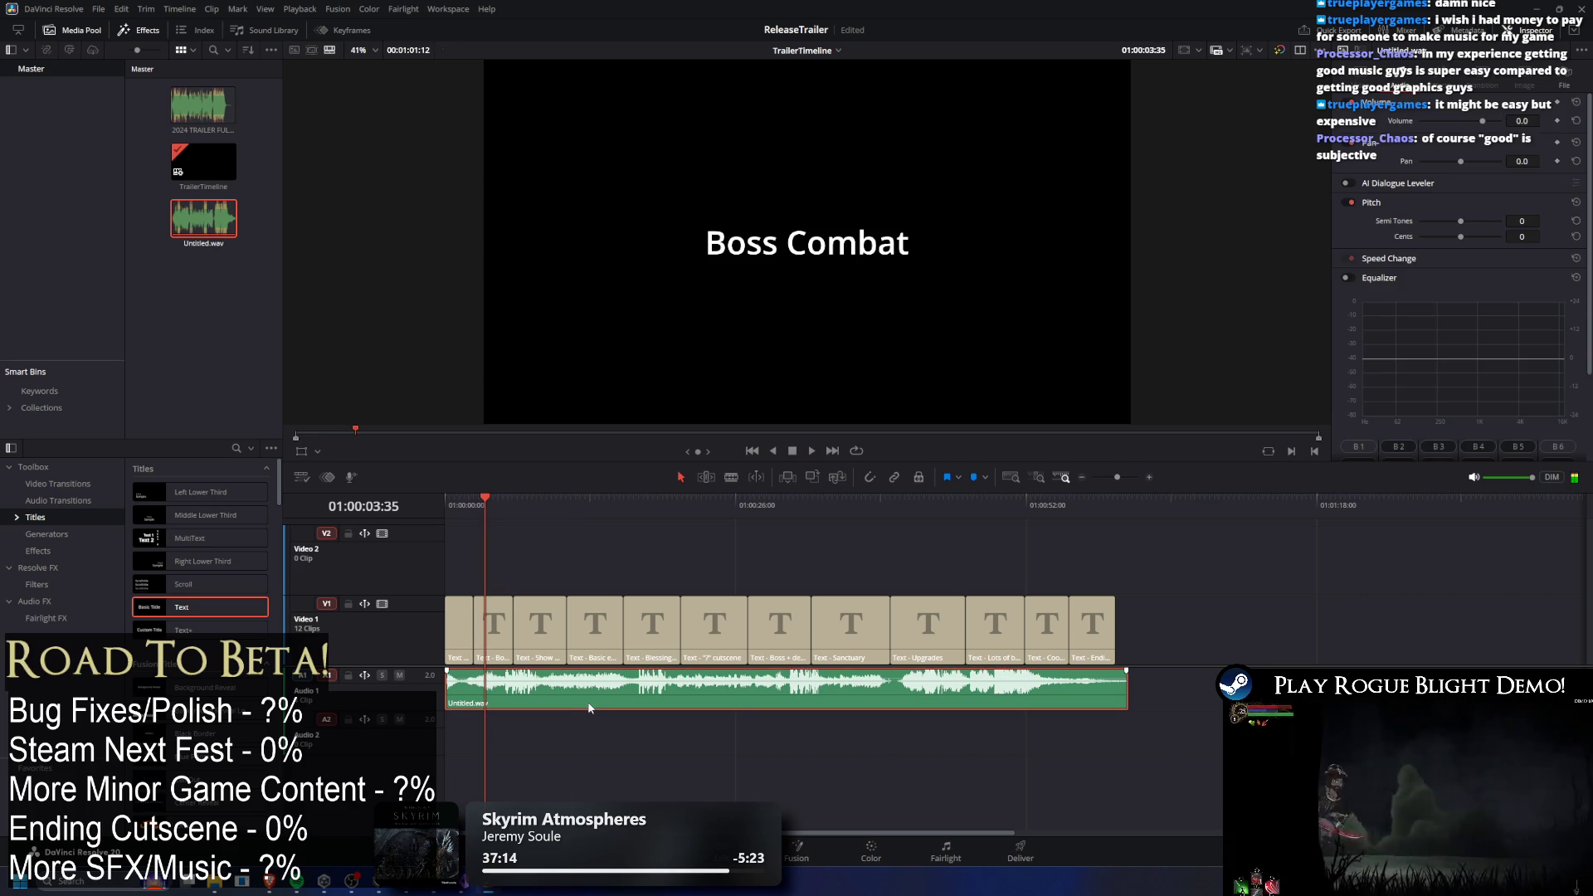
{"action": "left_click_drag", "start_coordinate": [601, 692], "coordinate": [1268, 692]}
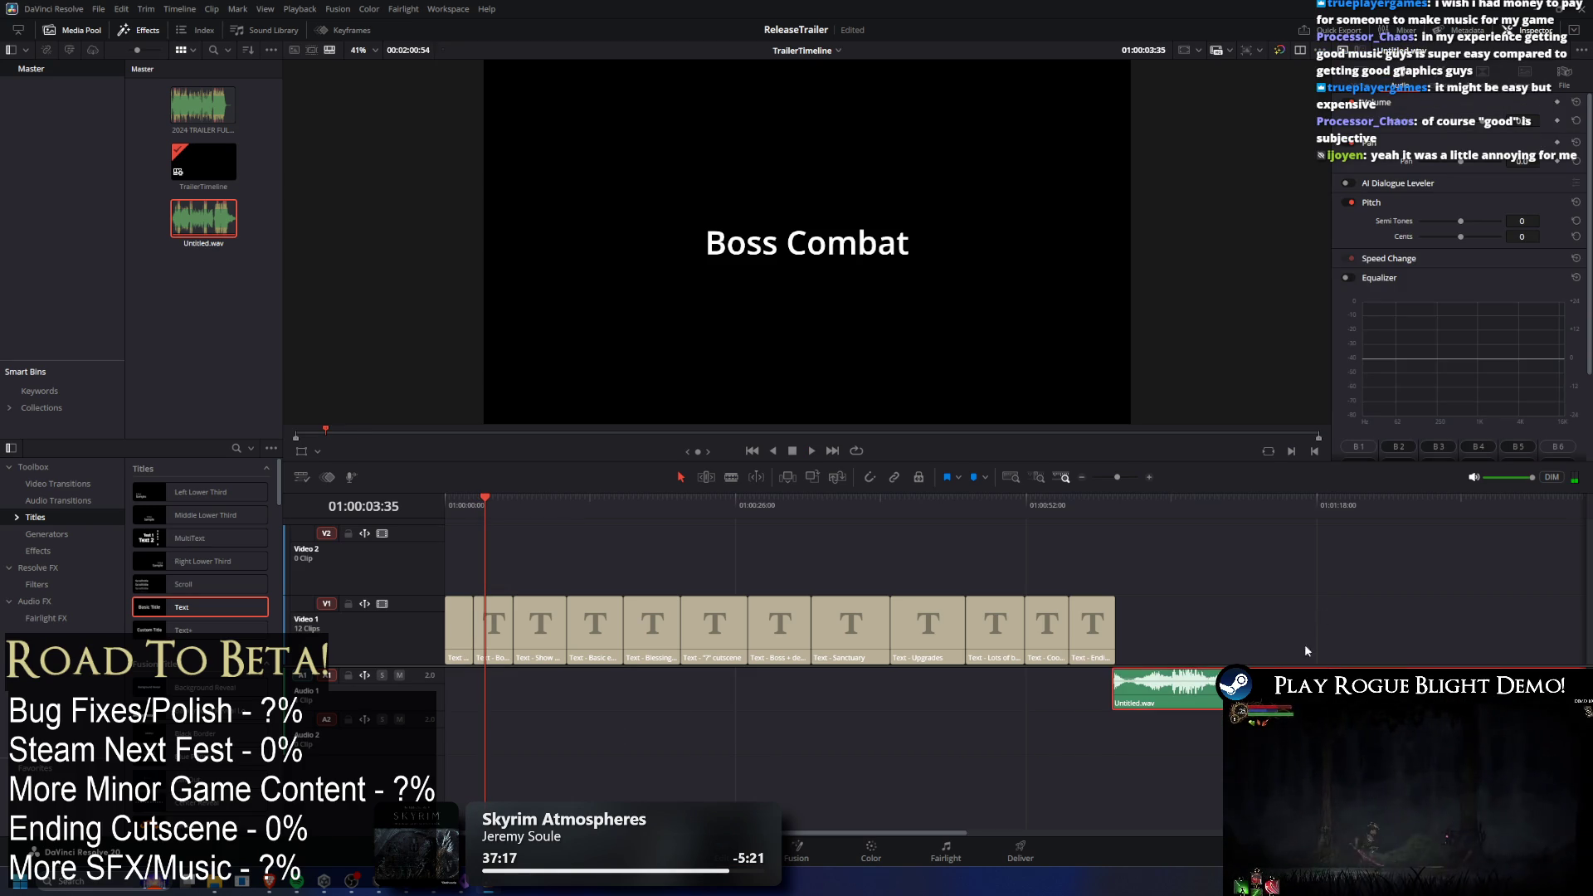
{"action": "key", "text": "Delete"}
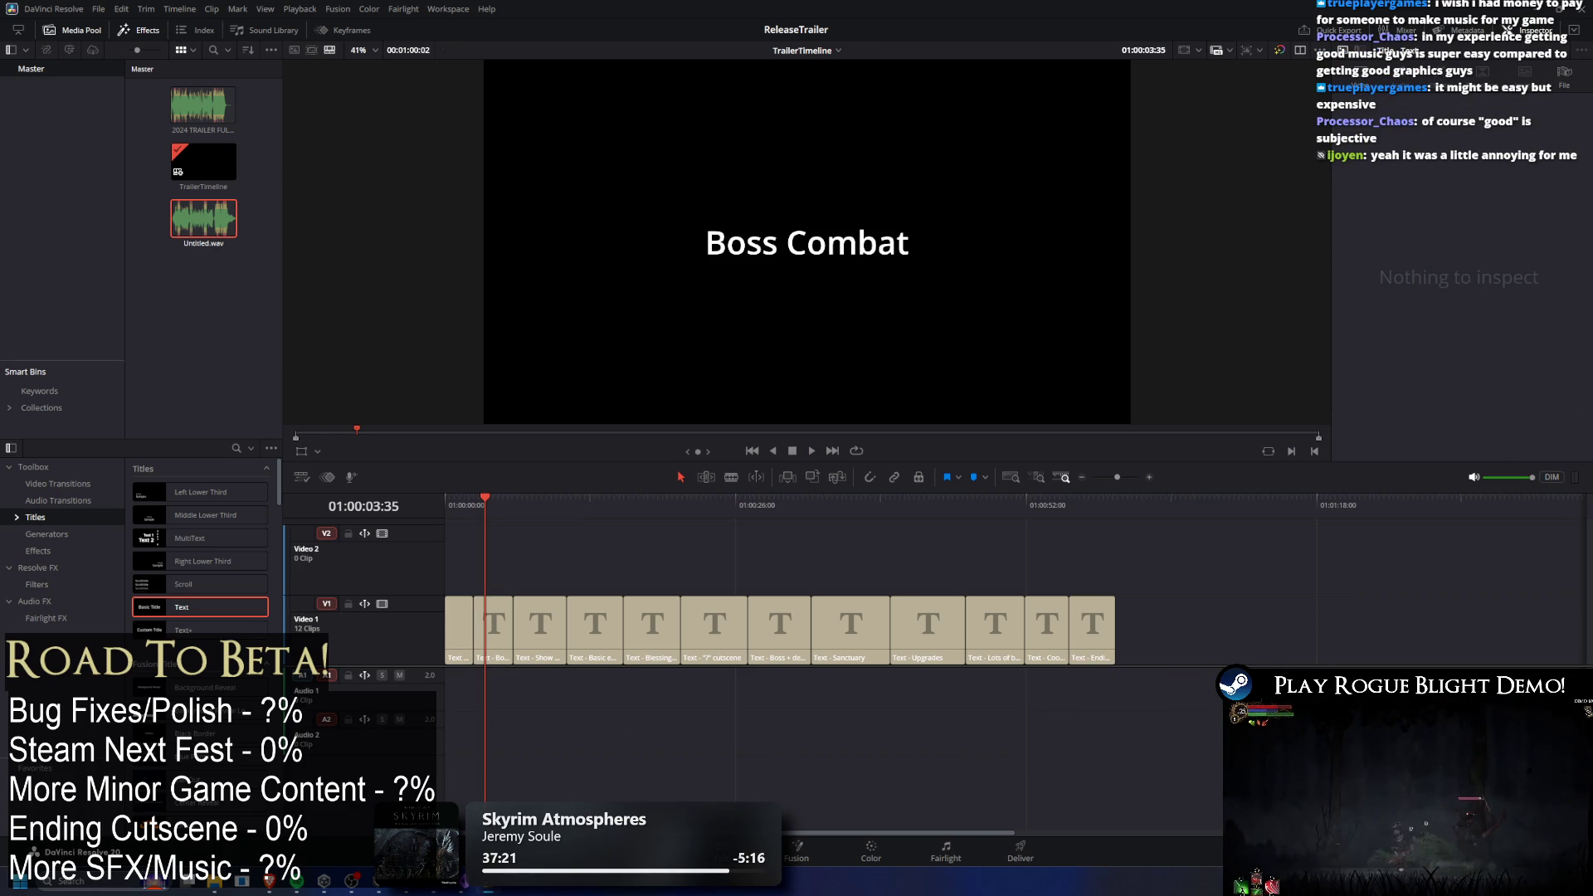
Audition a RogueBlight trailer audio file on A1 from the start, then remove it.
{"action": "mouse_move", "coordinate": [145, 547]}
{"action": "left_mouse_down"}
{"action": "mouse_move", "coordinate": [1153, 655]}
{"action": "mouse_move", "coordinate": [1162, 689]}
{"action": "left_mouse_up"}
{"action": "key", "text": "Home"}
{"action": "key", "text": "space"}
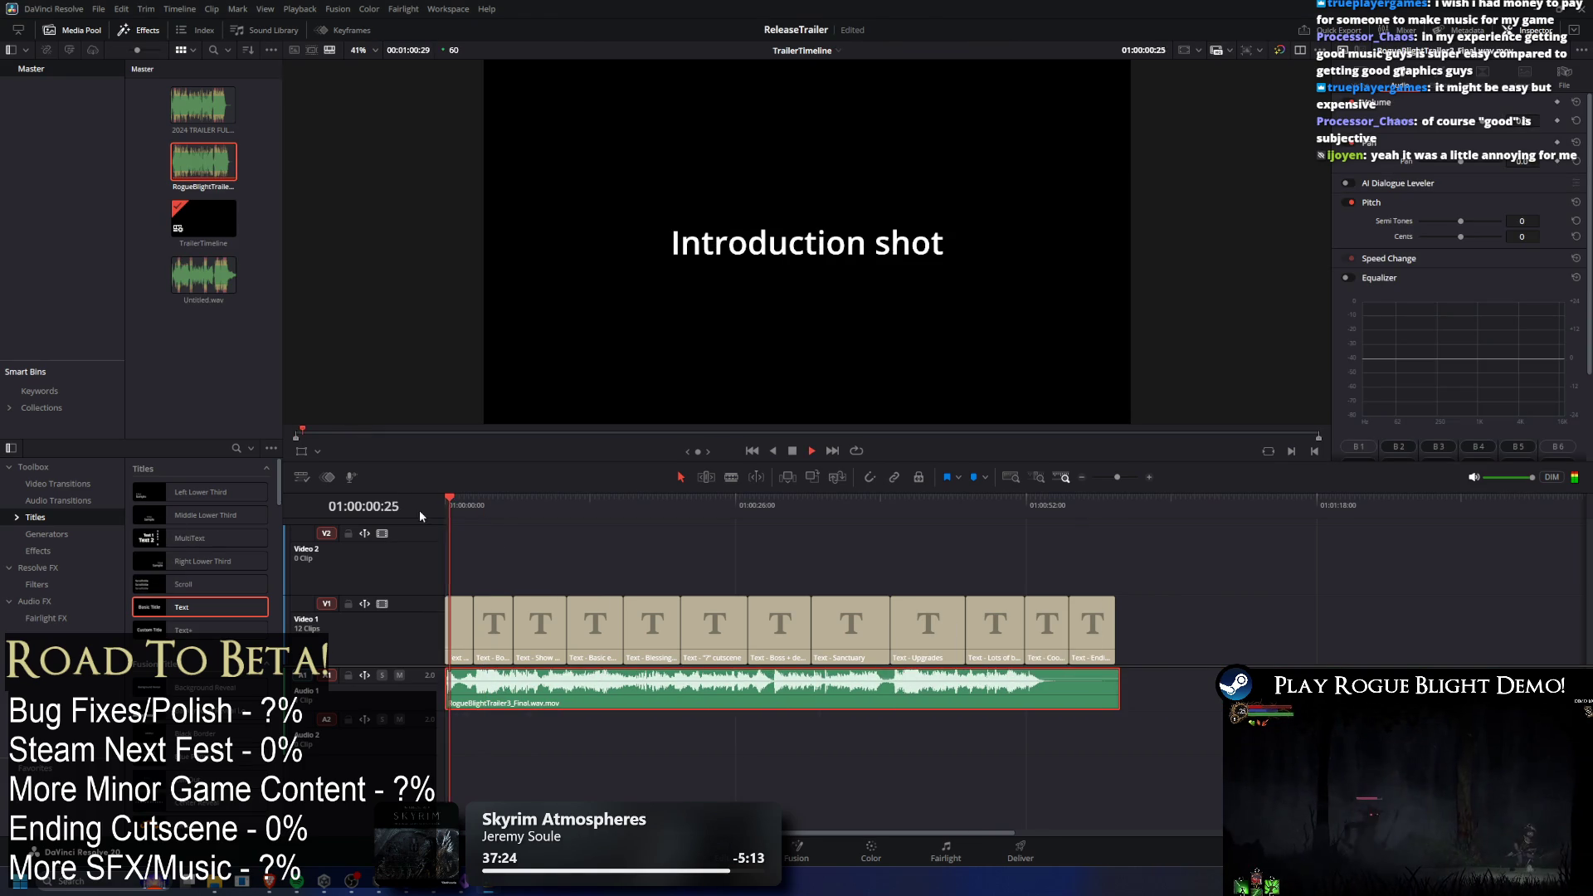
{"action": "key", "text": "space"}
{"action": "key", "text": "Delete"}
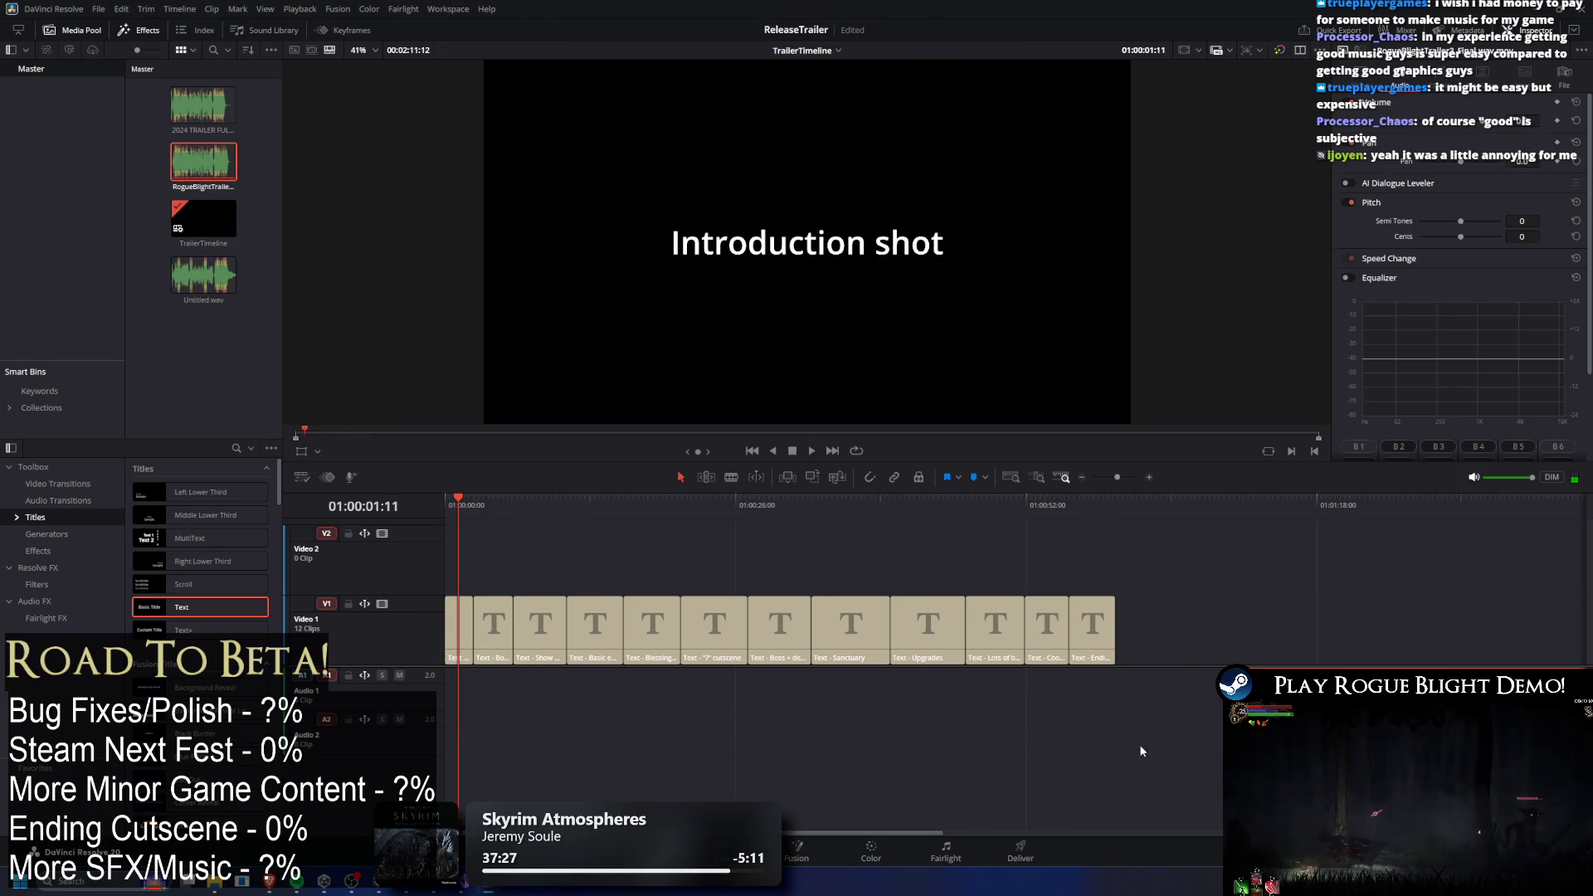
Audition RogueBlightTrailer3_Draft5.wav on A1 from the start, then undo it.
{"action": "mouse_move", "coordinate": [16, 566]}
{"action": "left_mouse_down"}
{"action": "mouse_move", "coordinate": [923, 734]}
{"action": "mouse_move", "coordinate": [453, 689]}
{"action": "left_mouse_up"}
{"action": "left_click", "coordinate": [331, 677]}
{"action": "key", "text": "Home"}
{"action": "key", "text": "space"}
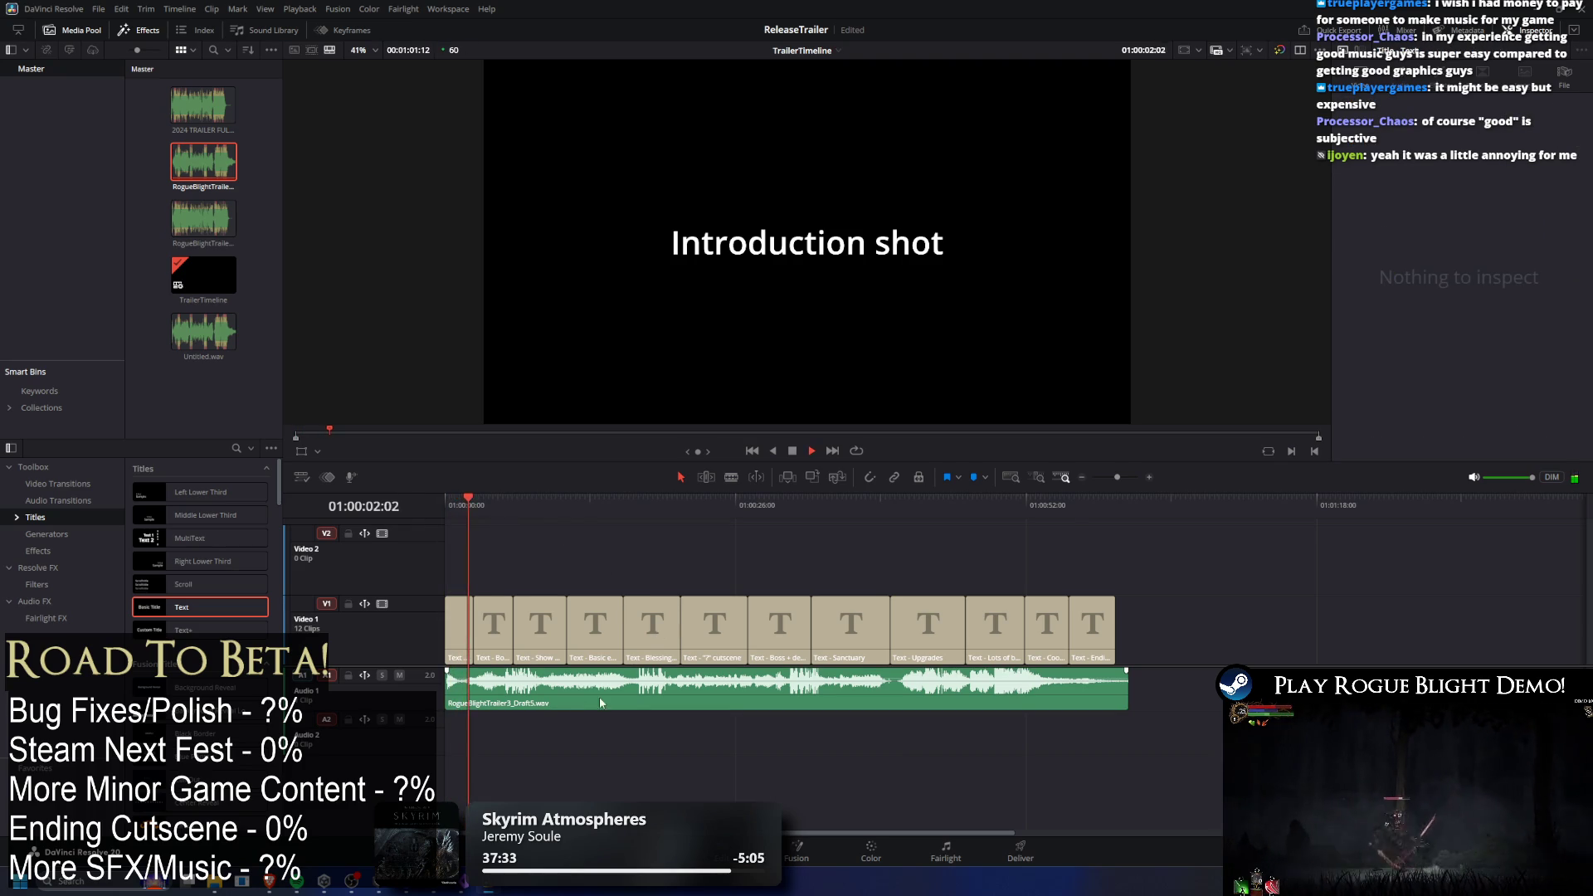
{"action": "key", "text": "ctrl+z"}
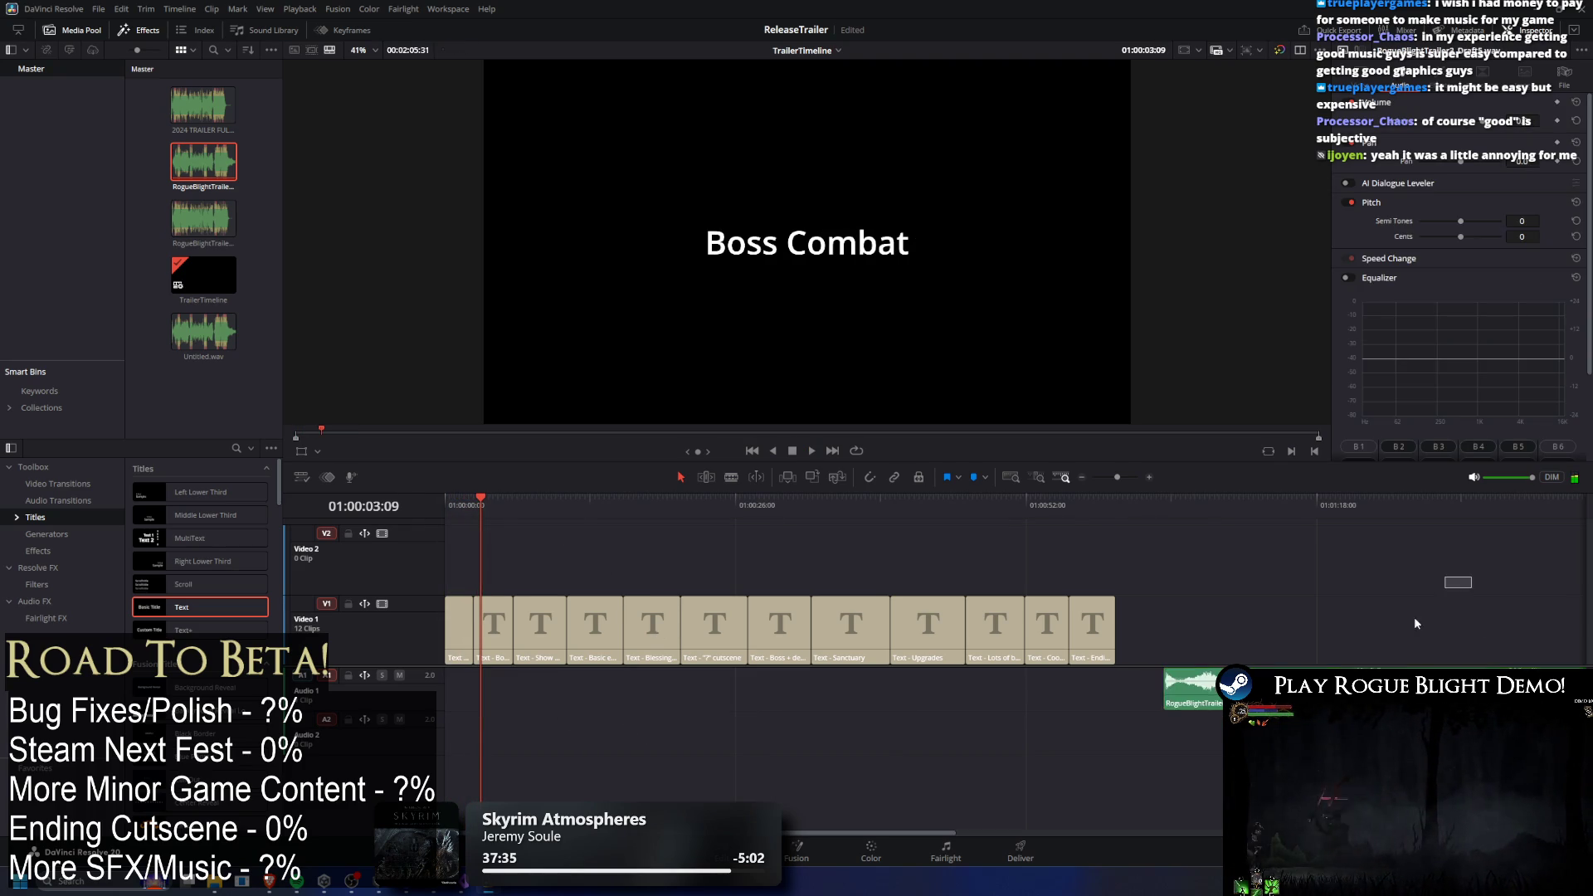
Add RogueBlightTrailer3_Draft4.wav to A1 and play it from the timeline start.
{"action": "mouse_move", "coordinate": [379, 578]}
{"action": "left_mouse_down"}
{"action": "mouse_move", "coordinate": [1152, 705]}
{"action": "mouse_move", "coordinate": [1187, 673]}
{"action": "mouse_move", "coordinate": [519, 628]}
{"action": "left_mouse_up"}
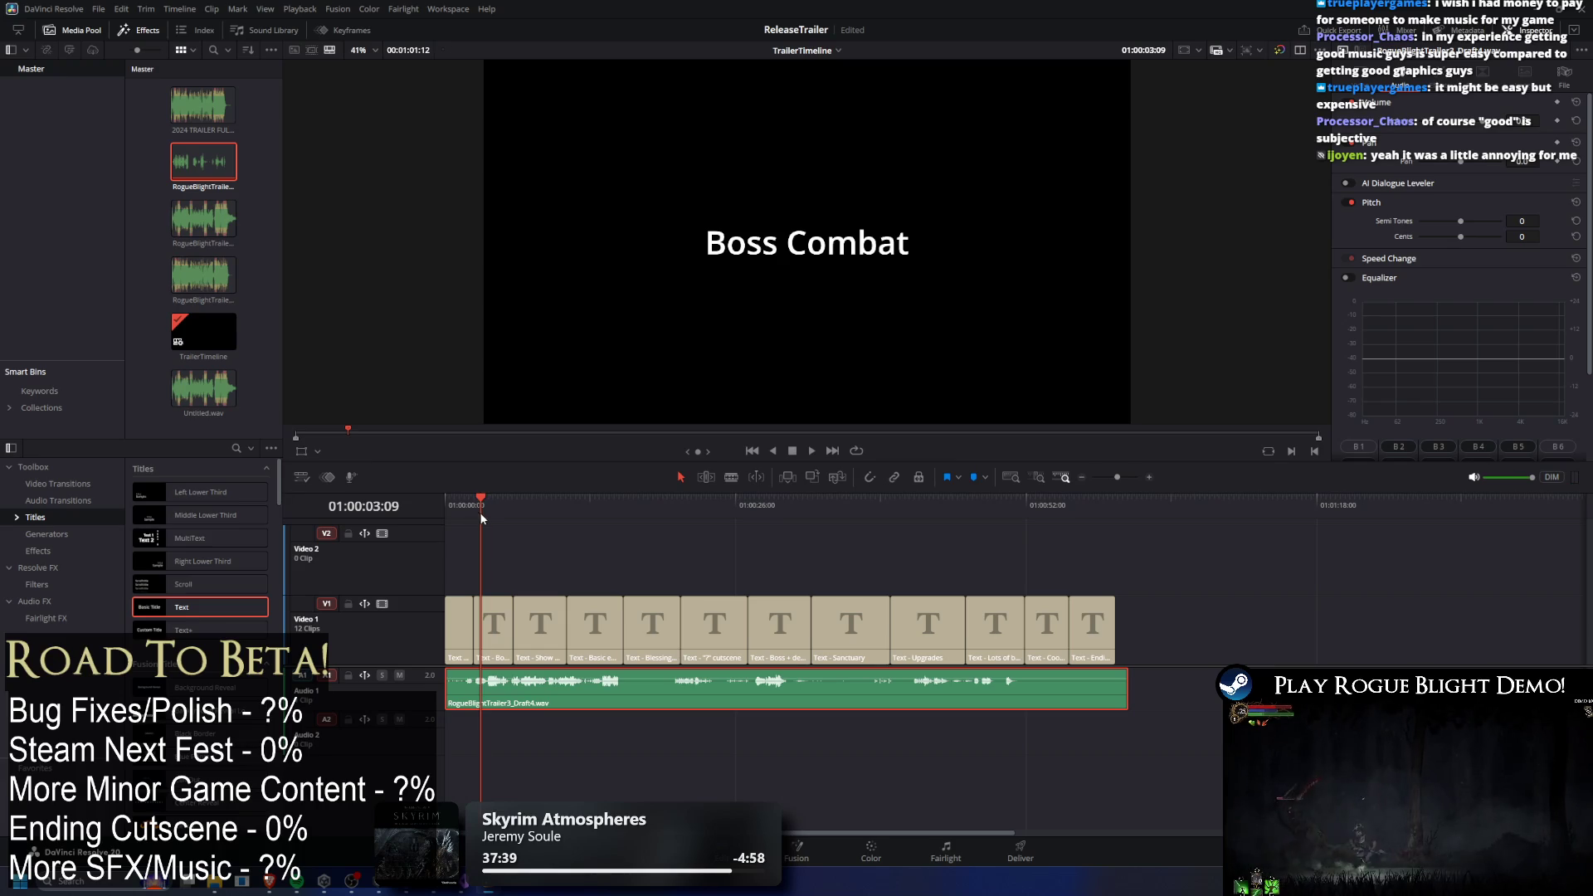
{"action": "key", "text": "Home"}
{"action": "key", "text": "space"}
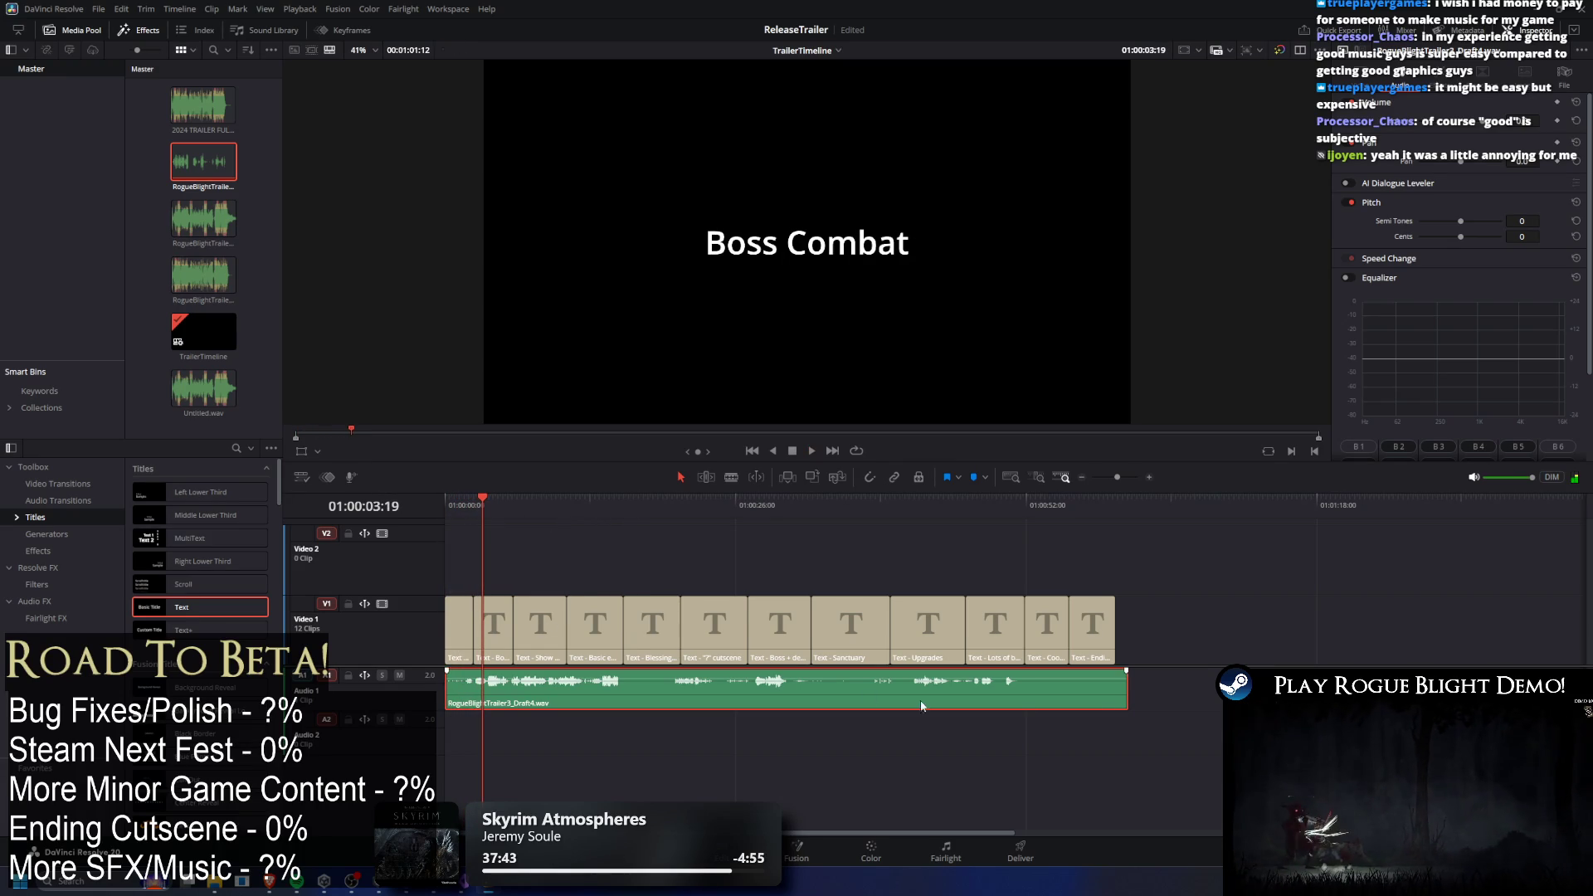
Audition the SFX draft, push it later along A1, and add 2024 TRAILER FULL AUDIO_REV2.wav.
{"action": "mouse_move", "coordinate": [825, 697]}
{"action": "left_mouse_down"}
{"action": "mouse_move", "coordinate": [1585, 697]}
{"action": "mouse_move", "coordinate": [1083, 752]}
{"action": "mouse_move", "coordinate": [1054, 697]}
{"action": "mouse_move", "coordinate": [1085, 697]}
{"action": "mouse_move", "coordinate": [448, 697]}
{"action": "left_mouse_up"}
{"action": "left_click", "coordinate": [443, 505]}
{"action": "key", "text": "space"}
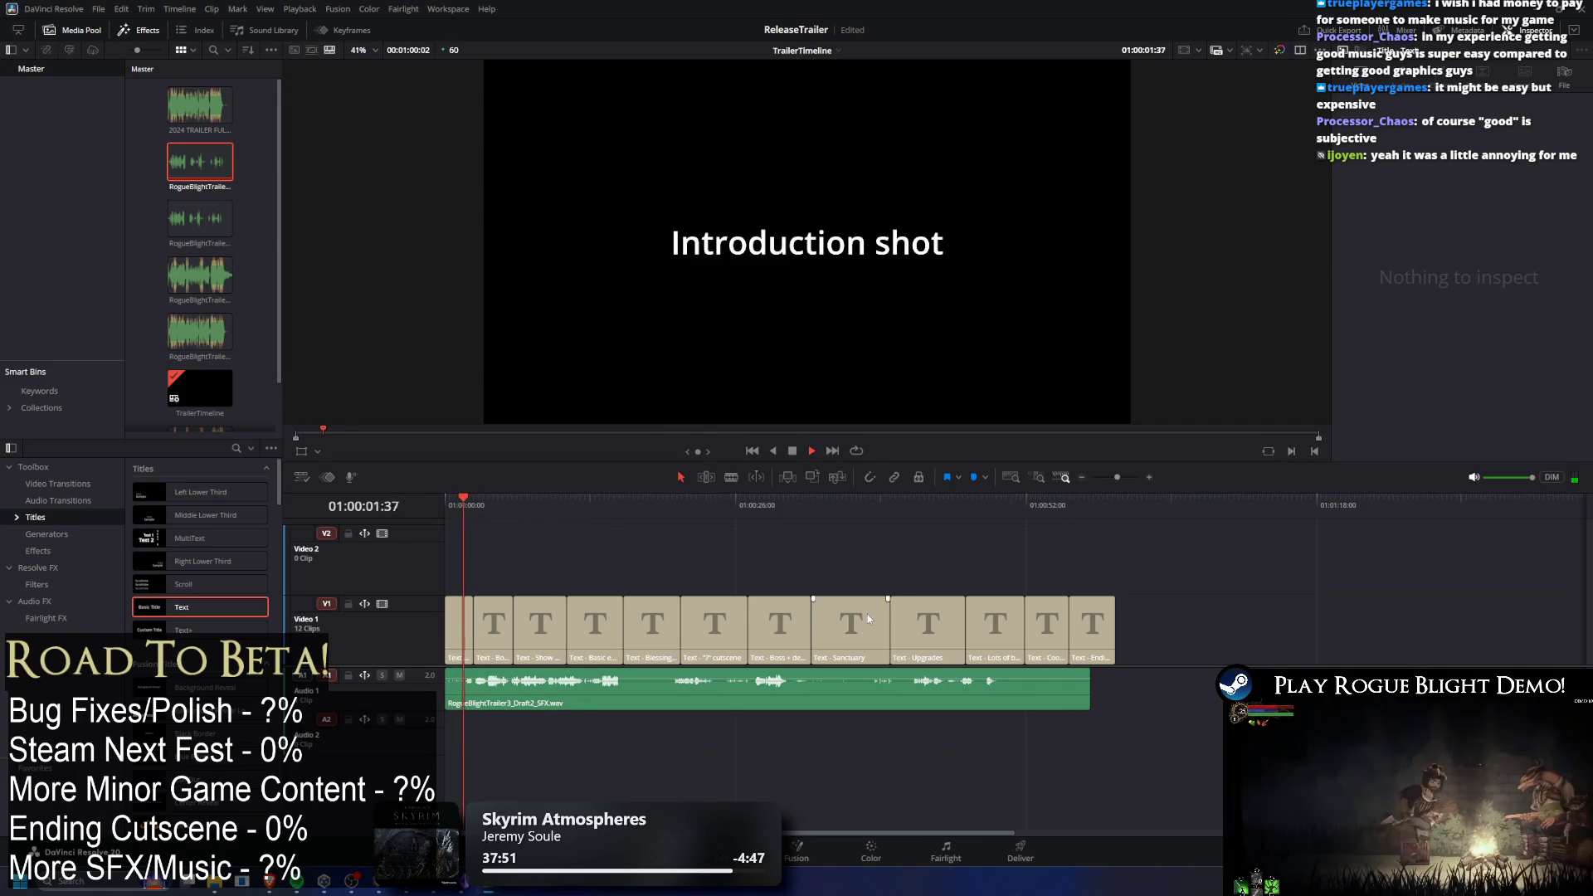
{"action": "mouse_move", "coordinate": [848, 706]}
{"action": "left_mouse_down"}
{"action": "mouse_move", "coordinate": [1500, 706]}
{"action": "mouse_move", "coordinate": [1170, 763]}
{"action": "mouse_move", "coordinate": [927, 838]}
{"action": "mouse_move", "coordinate": [708, 835]}
{"action": "left_mouse_up"}
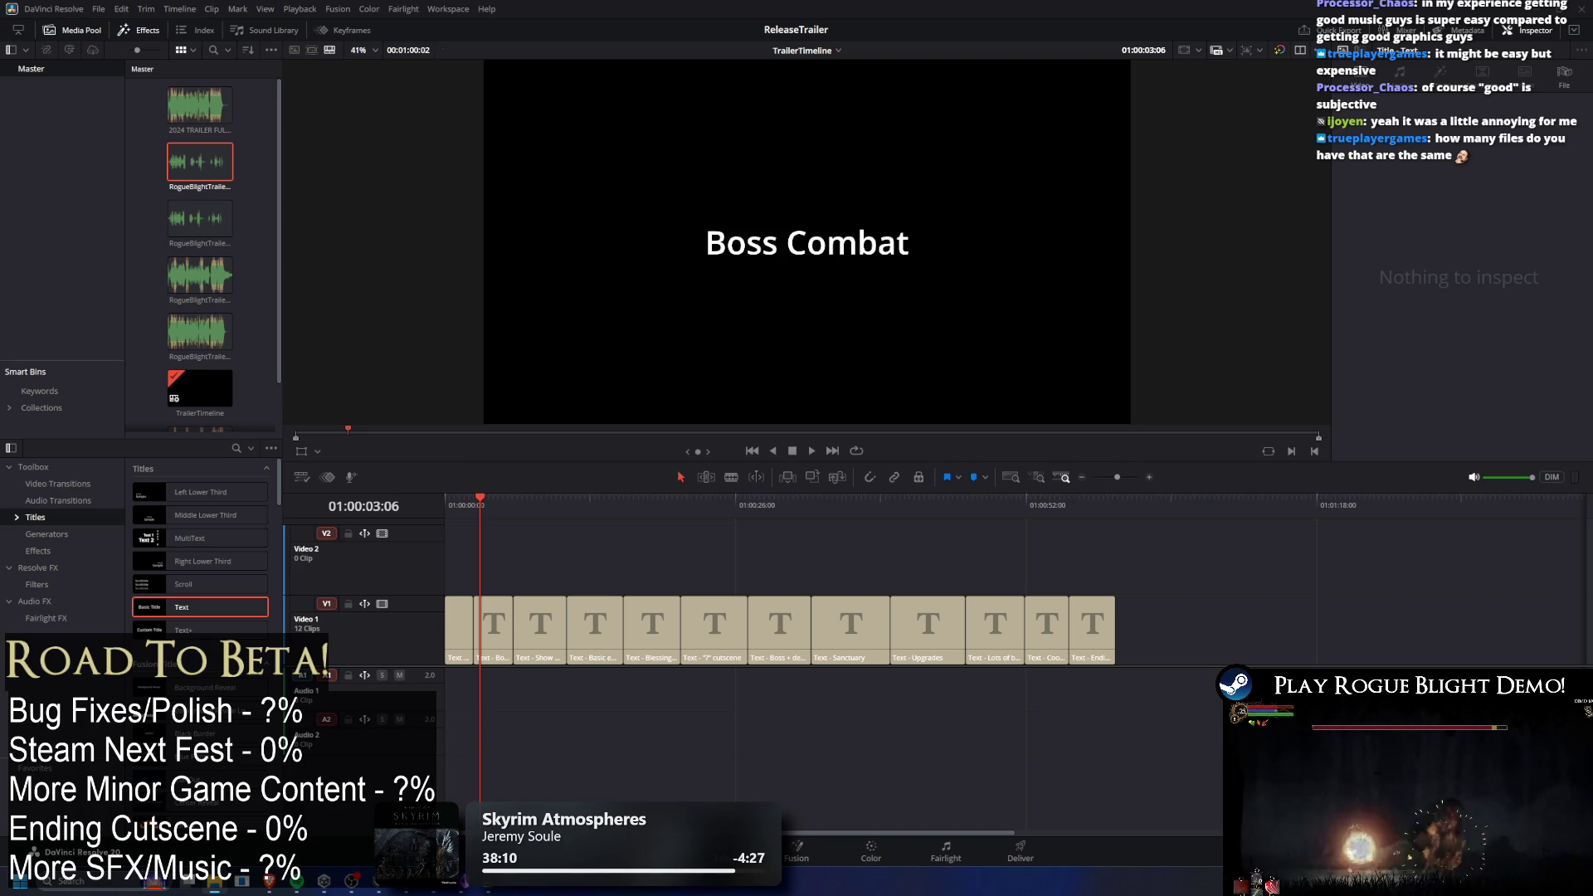
{"action": "mouse_move", "coordinate": [200, 105]}
{"action": "left_mouse_down"}
{"action": "mouse_move", "coordinate": [539, 545]}
{"action": "mouse_move", "coordinate": [1145, 655]}
{"action": "mouse_move", "coordinate": [1162, 688]}
{"action": "mouse_move", "coordinate": [491, 689]}
{"action": "left_mouse_up"}
{"action": "left_click", "coordinate": [517, 500]}
{"action": "left_click", "coordinate": [449, 501]}
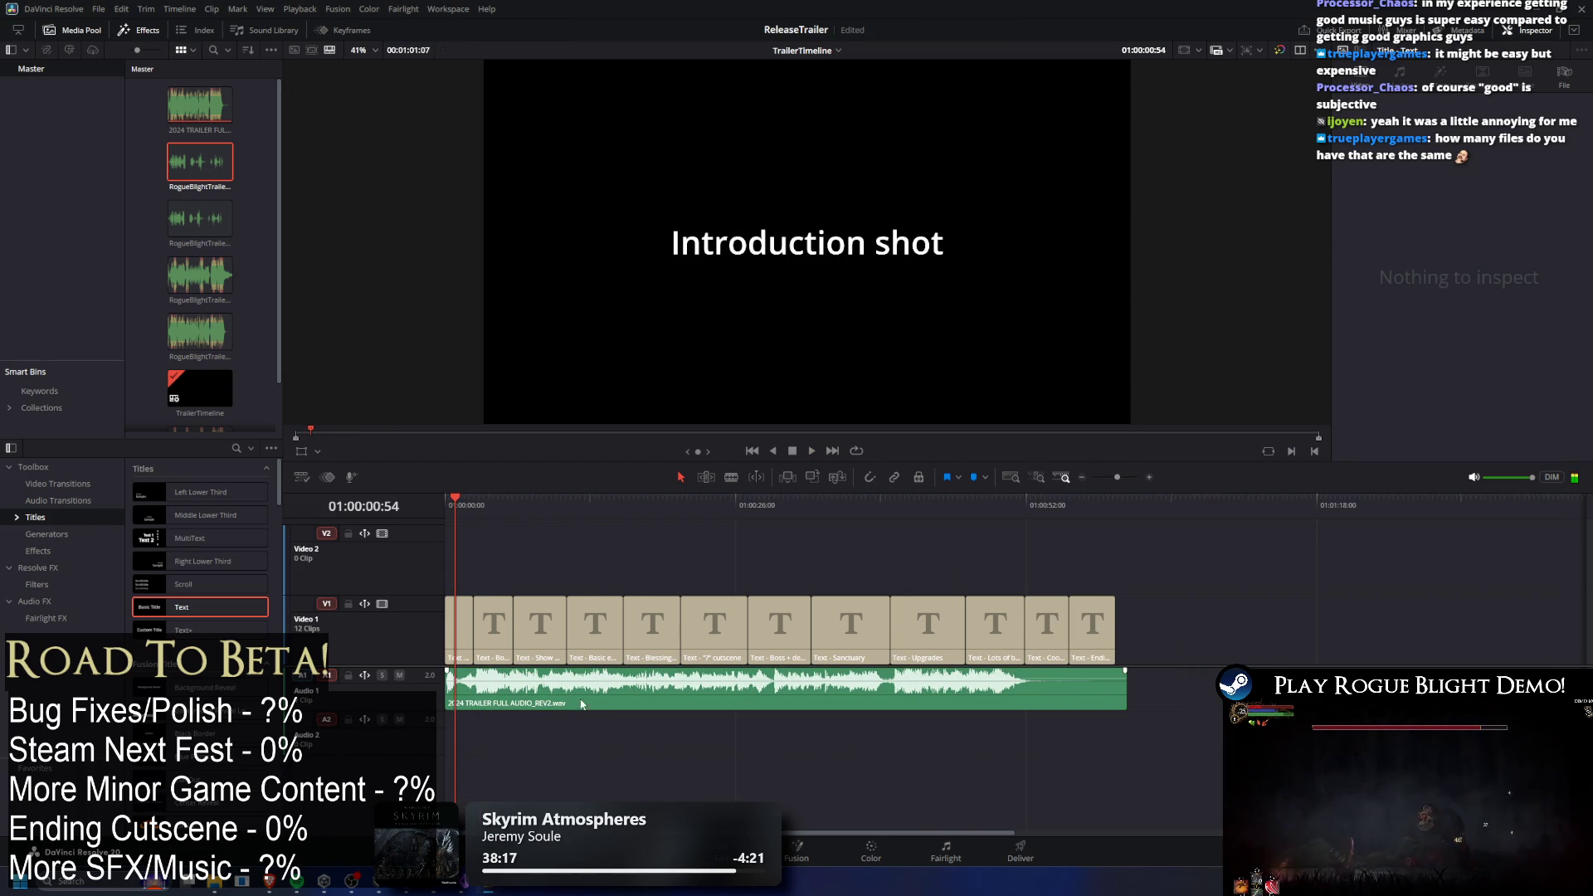
{"action": "left_click_drag", "start_coordinate": [648, 701], "coordinate": [1244, 701]}
{"action": "key", "text": "Delete"}
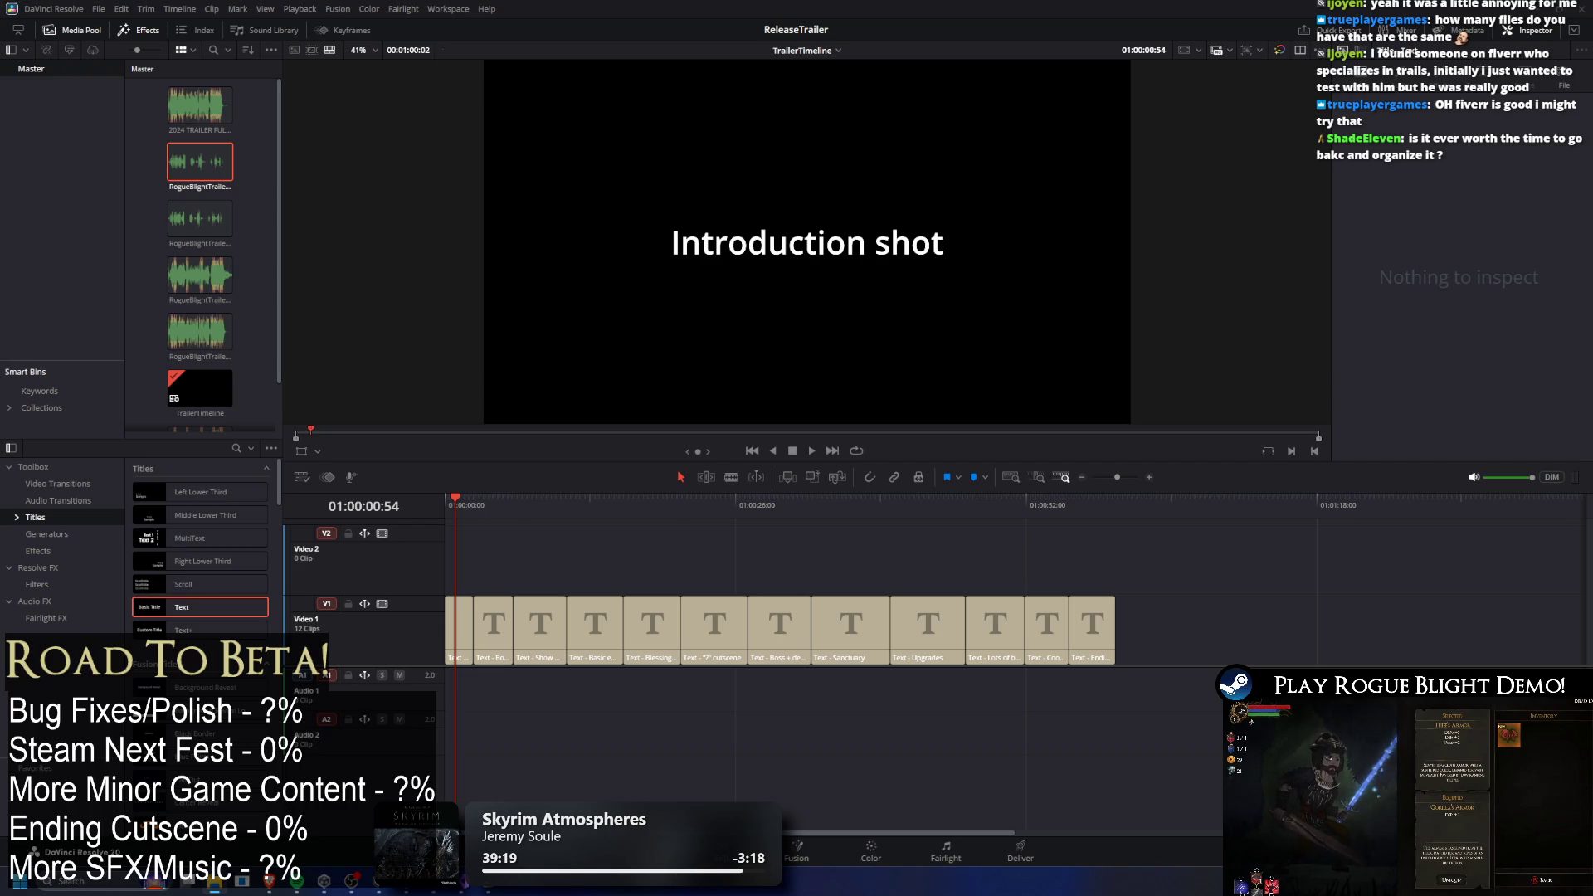
Place 2024 TRAILER VOX Bounce.wav on A1 and play it through to Blessings Opening Chest.
{"action": "mouse_move", "coordinate": [1592, 721]}
{"action": "left_mouse_down"}
{"action": "mouse_move", "coordinate": [794, 726]}
{"action": "mouse_move", "coordinate": [533, 668]}
{"action": "left_mouse_up"}
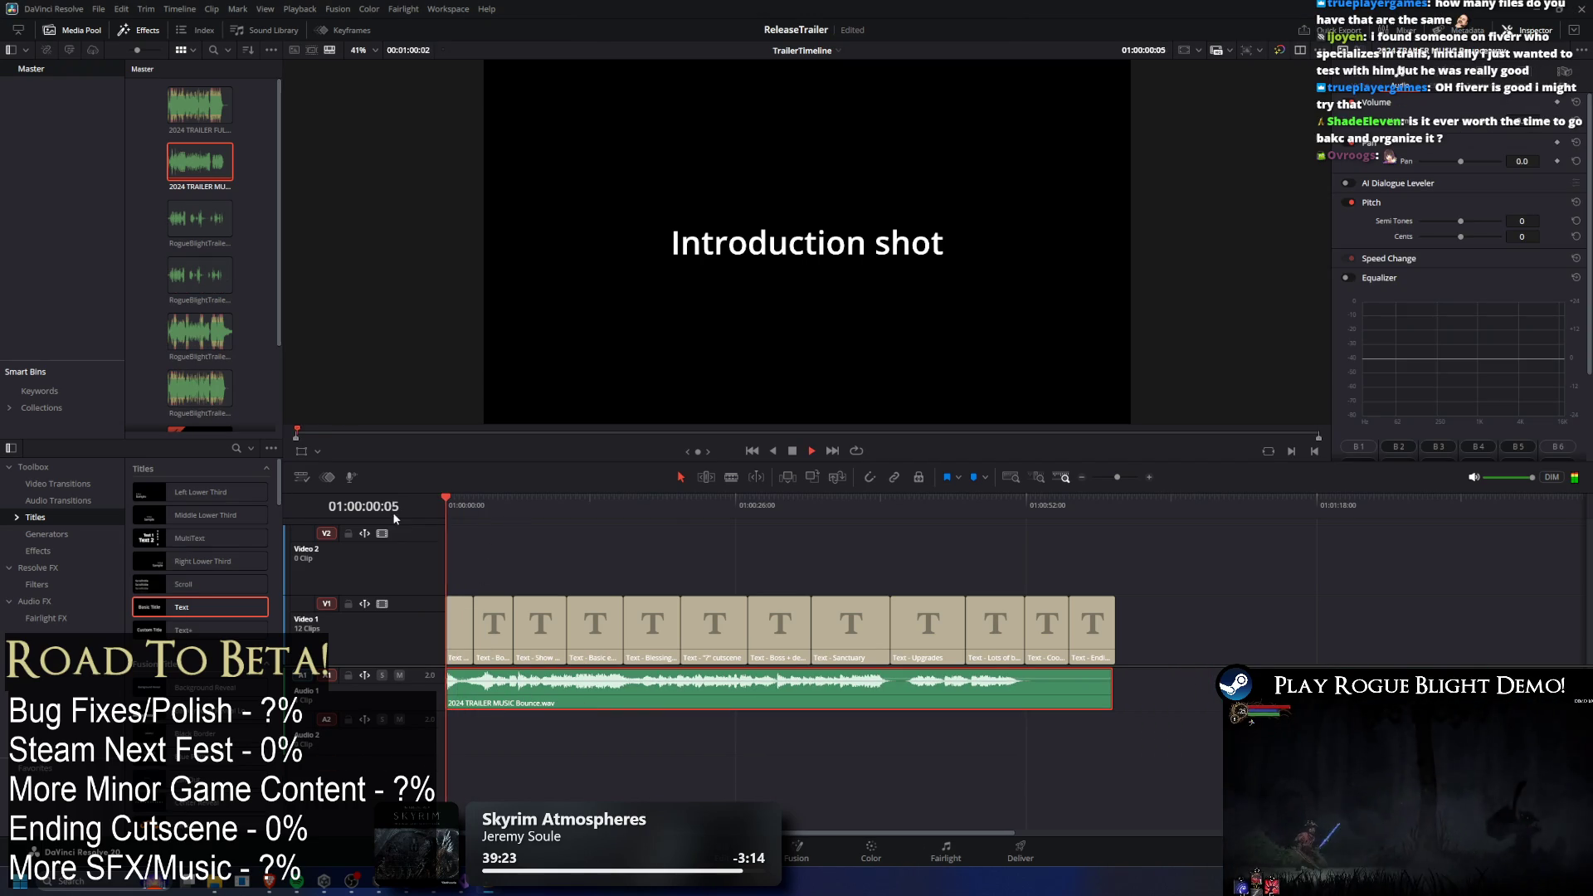
{"action": "mouse_move", "coordinate": [610, 691]}
{"action": "left_mouse_down"}
{"action": "mouse_move", "coordinate": [977, 715]}
{"action": "mouse_move", "coordinate": [700, 716]}
{"action": "mouse_move", "coordinate": [908, 689]}
{"action": "mouse_move", "coordinate": [449, 688]}
{"action": "left_mouse_up"}
{"action": "left_click", "coordinate": [501, 504]}
{"action": "key", "text": "space"}
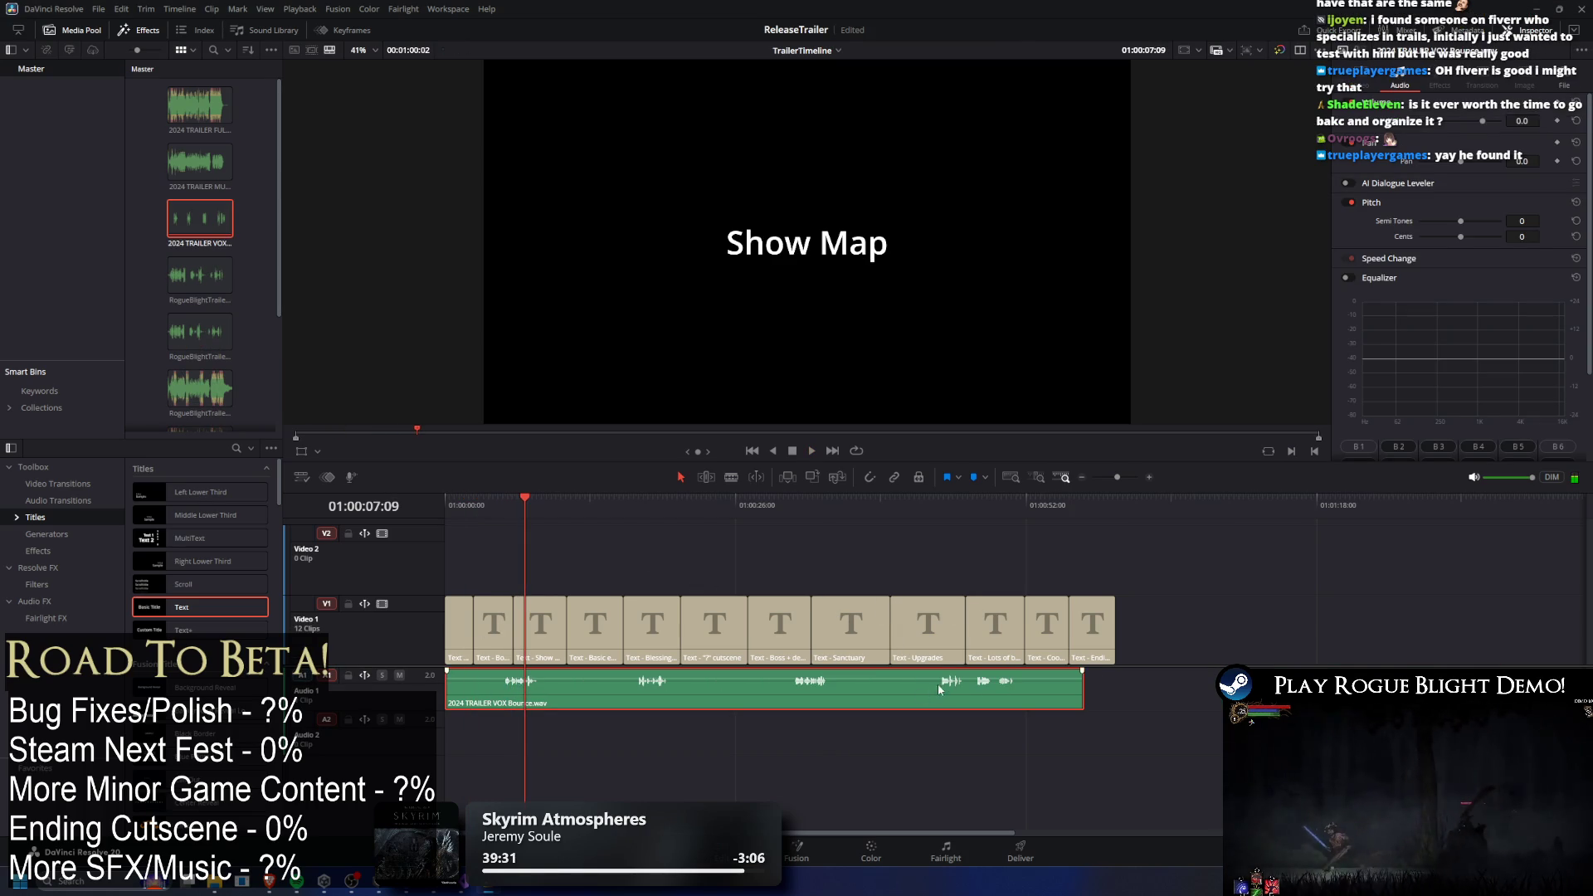
{"action": "left_click", "coordinate": [633, 498]}
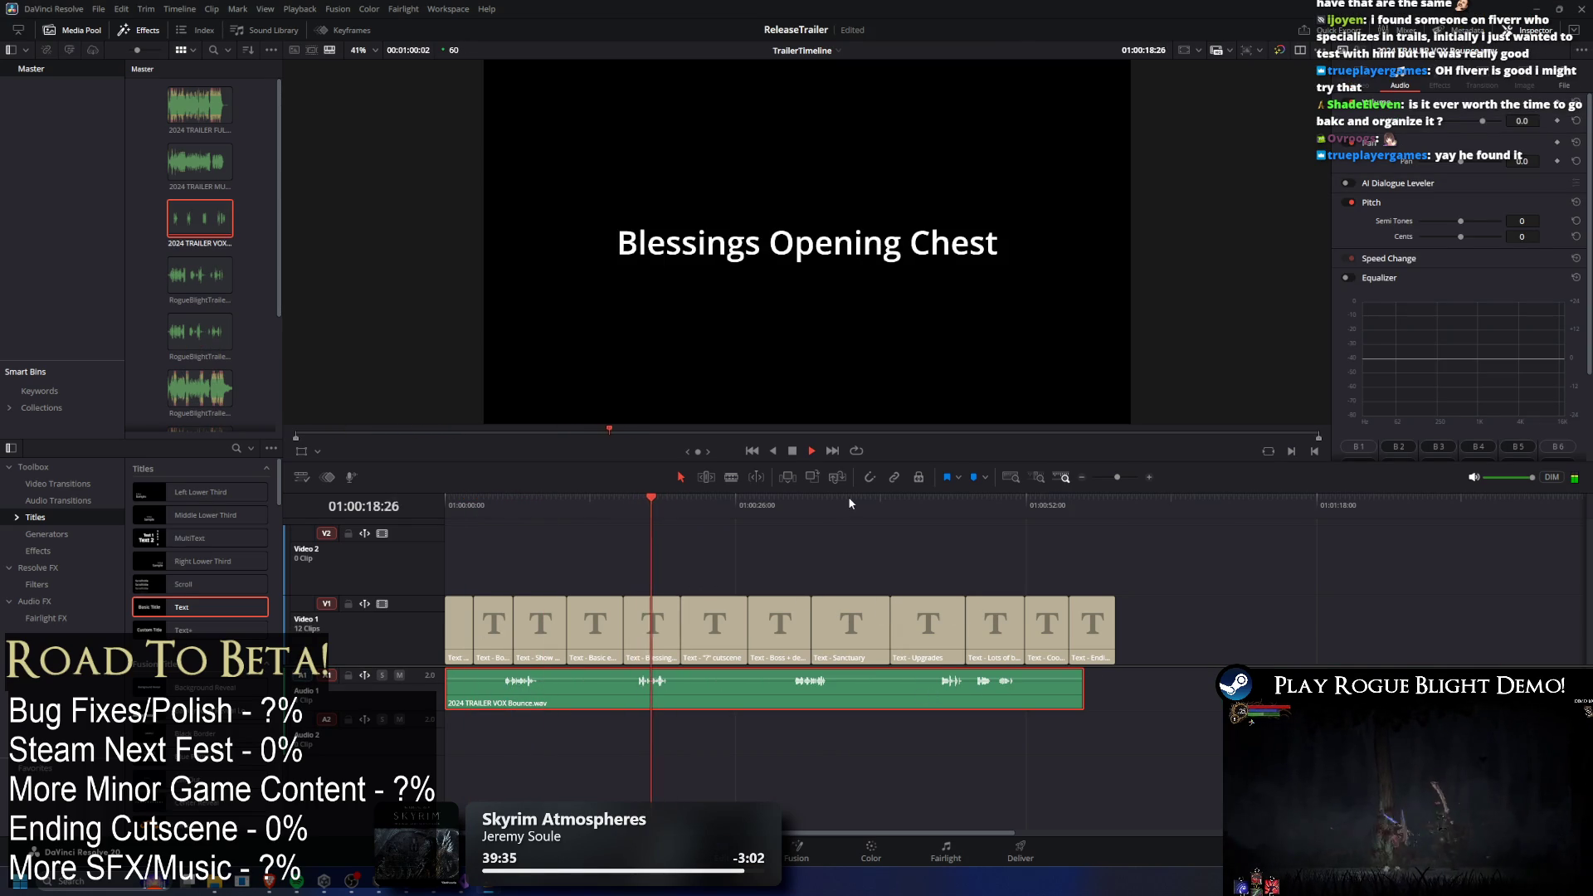
{"action": "key", "text": "space"}
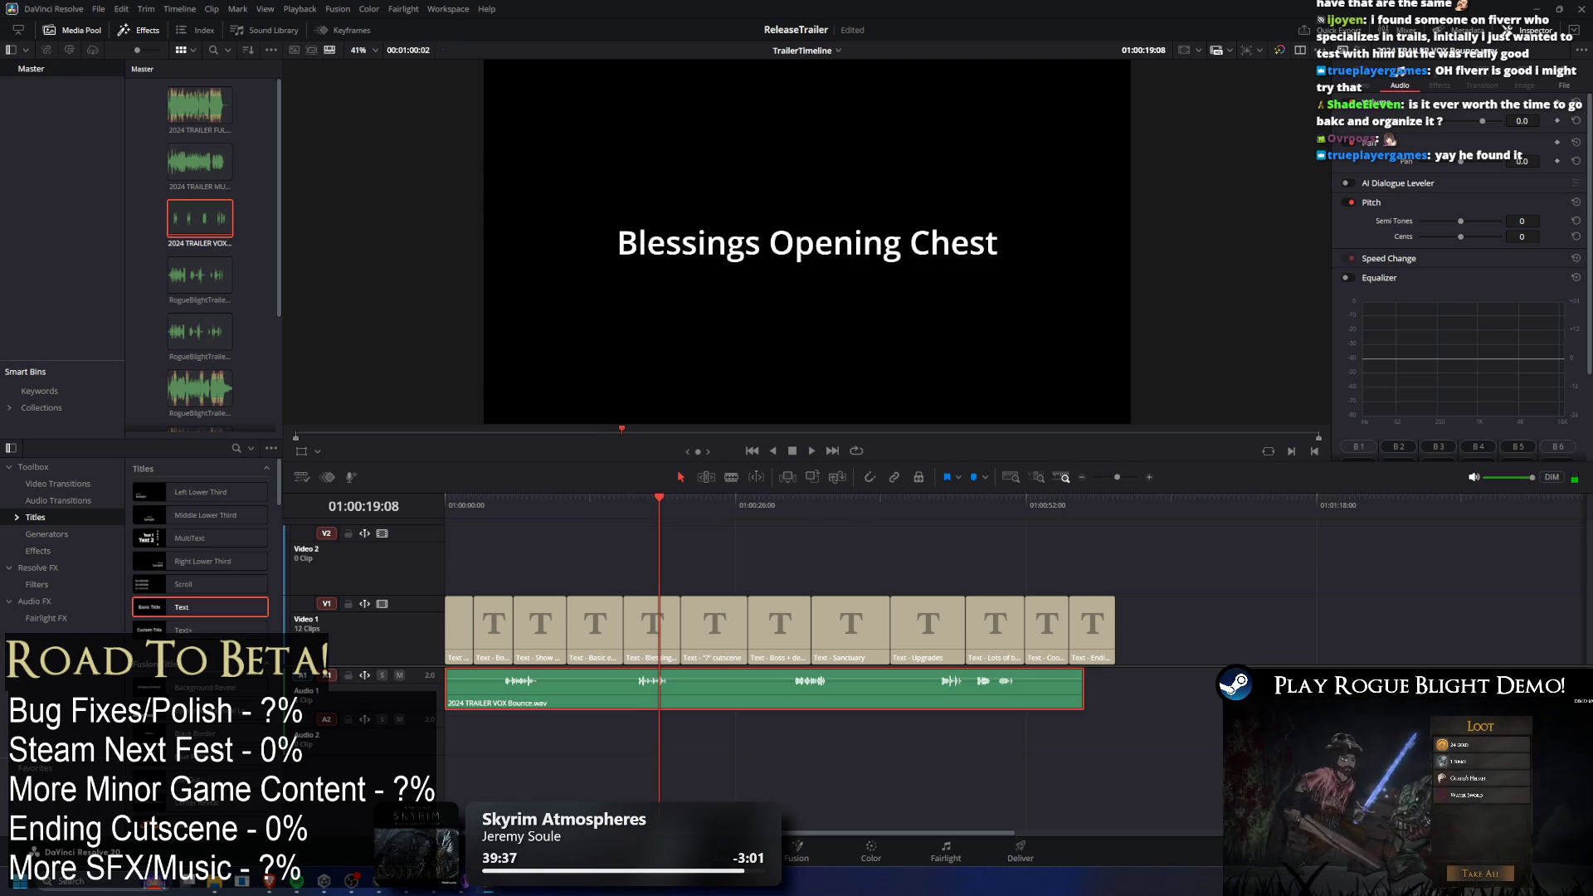
Place 2024 TRAILER MUSIC Bounce.wav on A2 and save the project.
{"action": "mouse_move", "coordinate": [731, 772]}
{"action": "left_mouse_down"}
{"action": "mouse_move", "coordinate": [573, 730]}
{"action": "mouse_move", "coordinate": [440, 726]}
{"action": "left_mouse_up"}
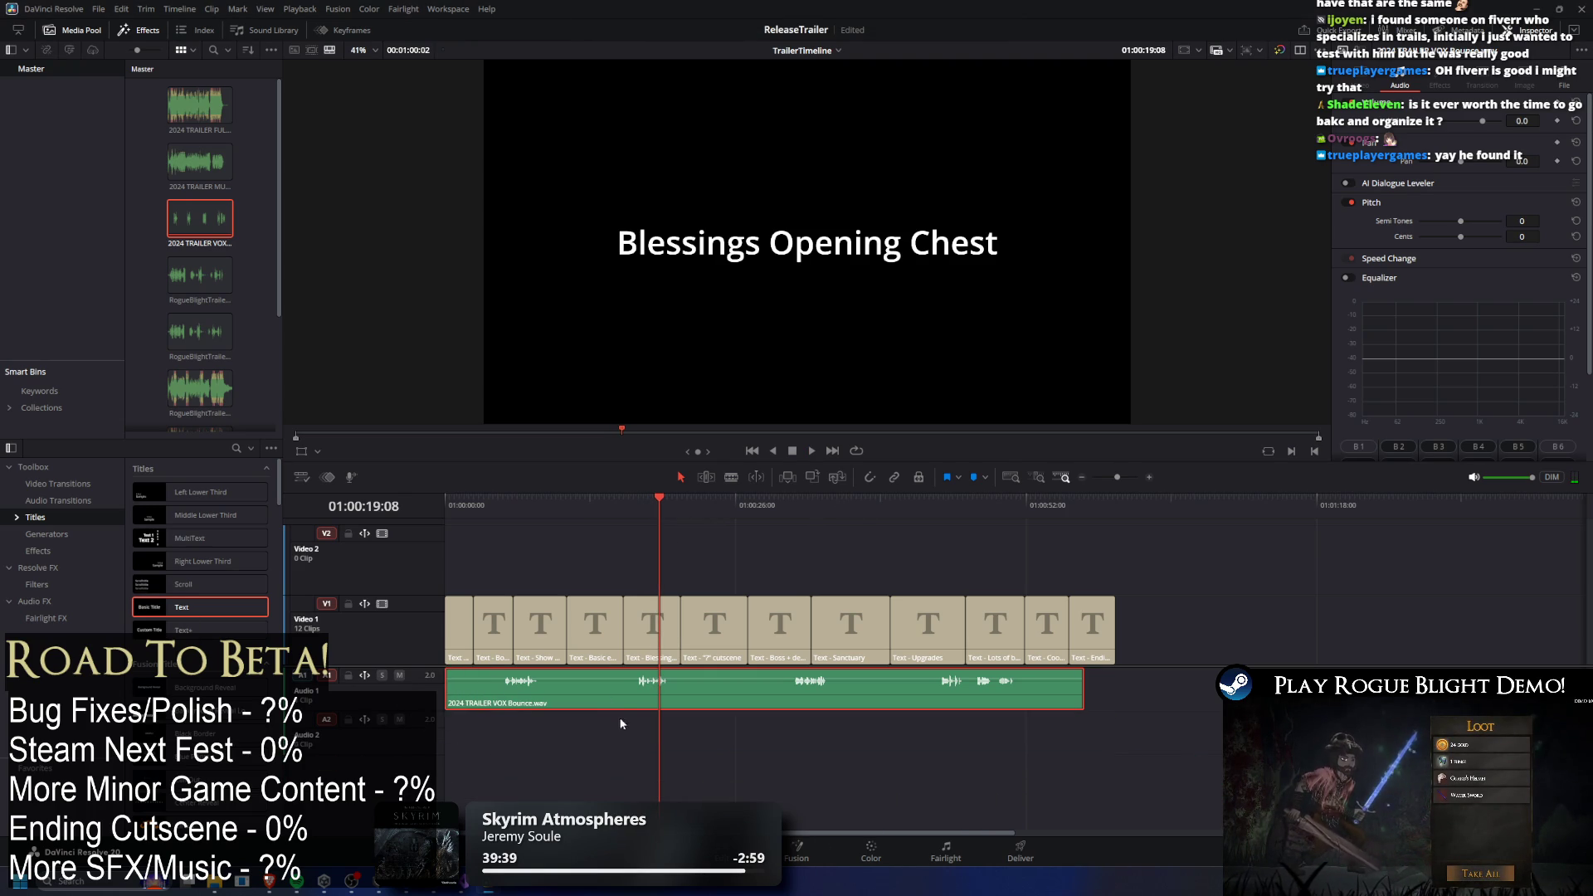
{"action": "mouse_move", "coordinate": [548, 681]}
{"action": "left_mouse_down"}
{"action": "mouse_move", "coordinate": [448, 689]}
{"action": "mouse_move", "coordinate": [448, 730]}
{"action": "left_mouse_up"}
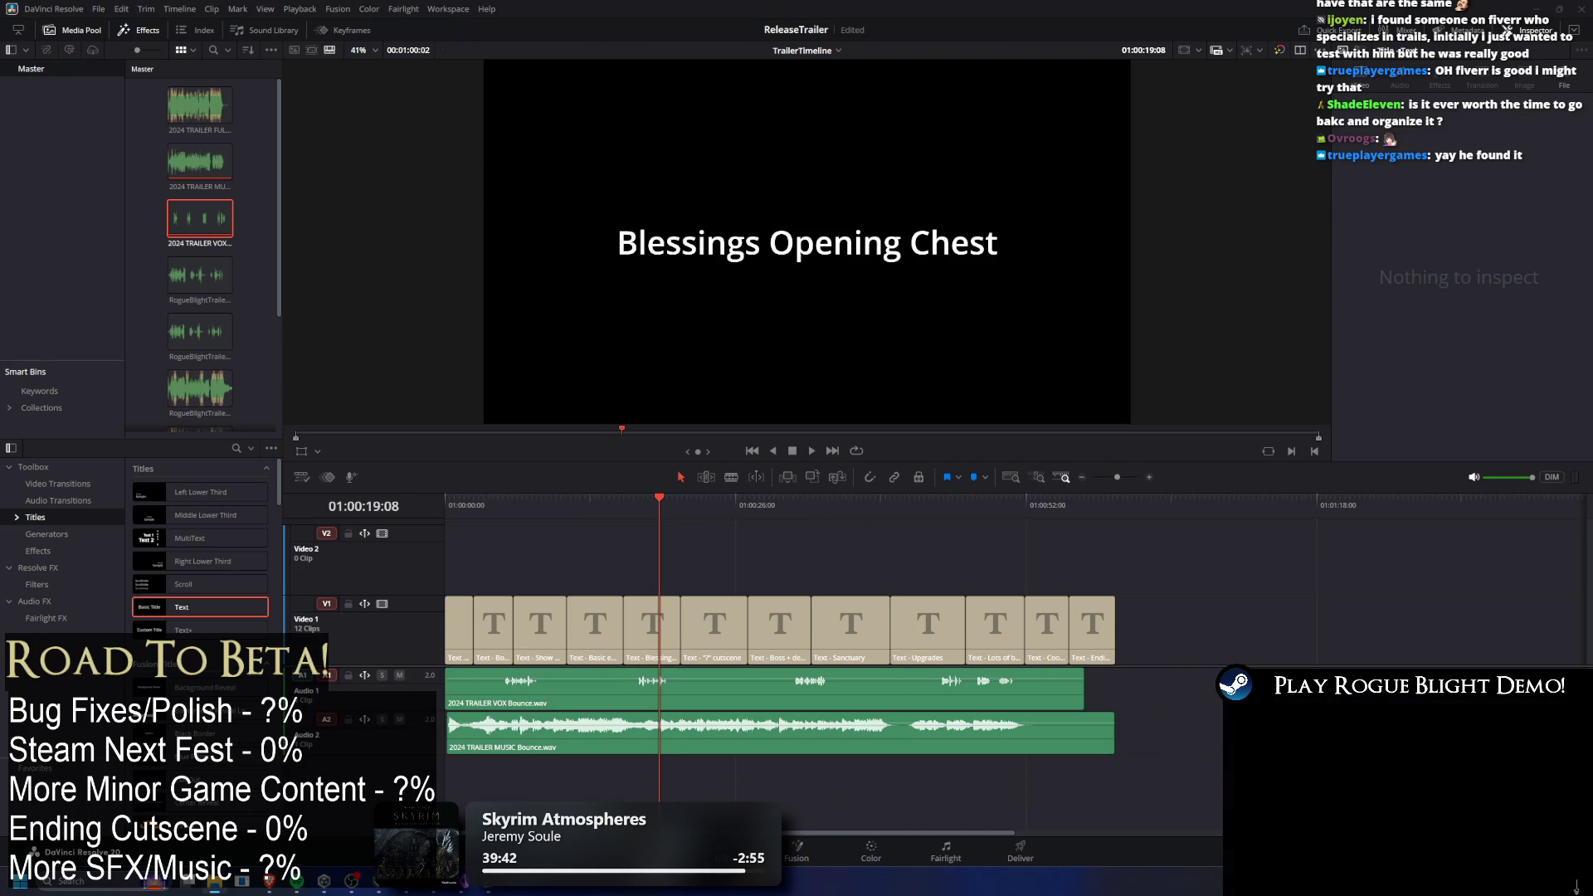
{"action": "key", "text": "ctrl+s"}
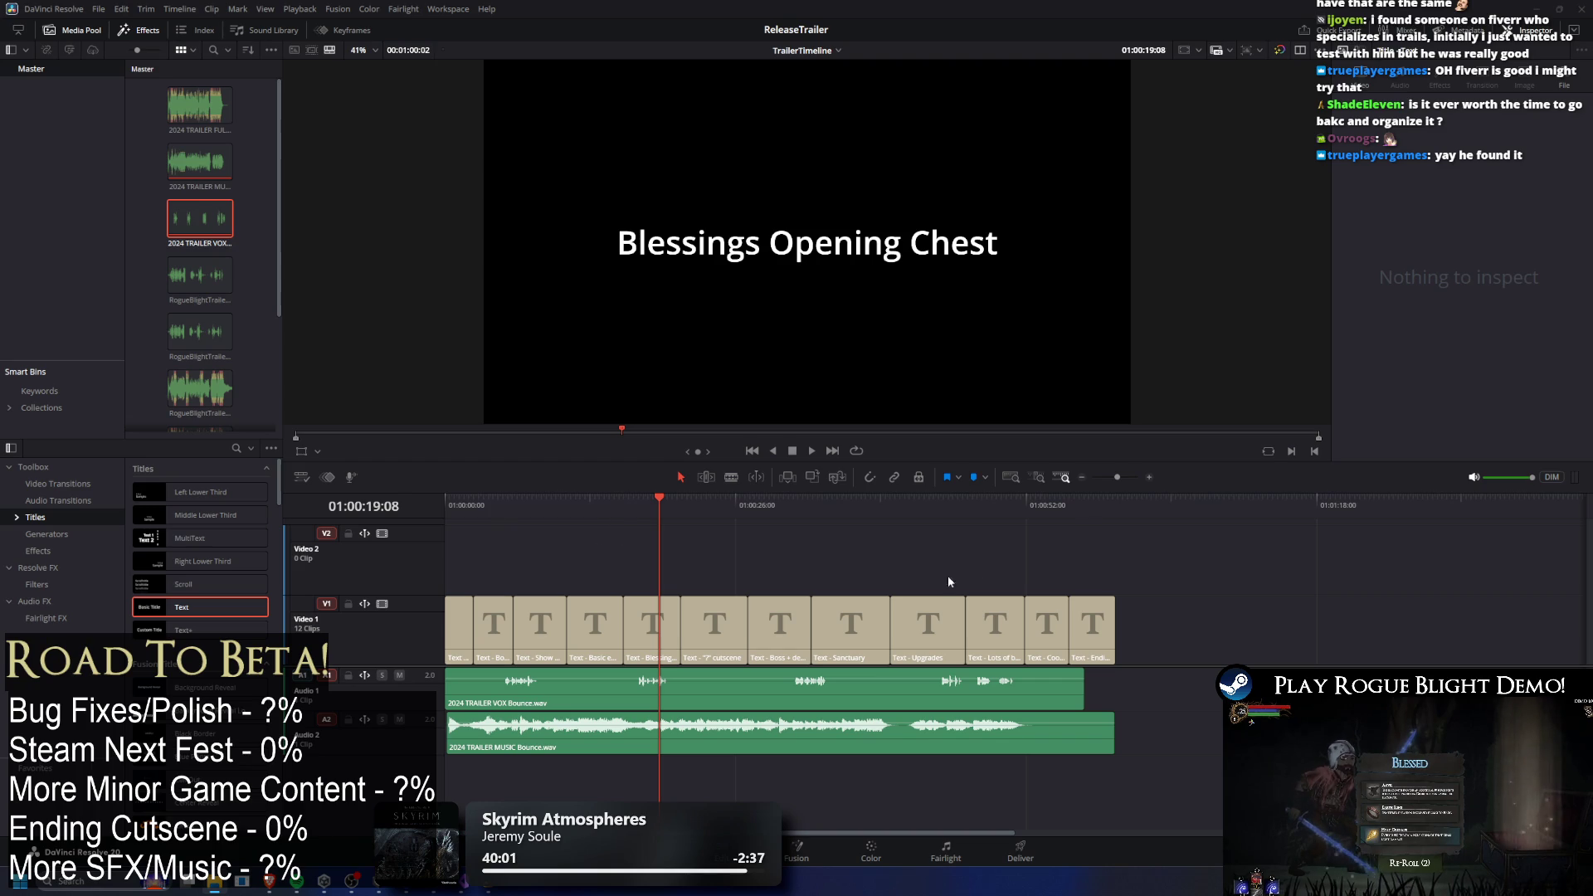
Delete the VOX and MUSIC bounces from A1 and A2, then scrub through the title cards.
{"action": "mouse_move", "coordinate": [903, 685]}
{"action": "left_mouse_down"}
{"action": "mouse_move", "coordinate": [1137, 685]}
{"action": "mouse_move", "coordinate": [1356, 600]}
{"action": "left_mouse_up"}
{"action": "key", "text": "Delete"}
{"action": "mouse_move", "coordinate": [645, 495]}
{"action": "left_mouse_down"}
{"action": "mouse_move", "coordinate": [1026, 526]}
{"action": "mouse_move", "coordinate": [631, 496]}
{"action": "mouse_move", "coordinate": [515, 496]}
{"action": "mouse_move", "coordinate": [969, 520]}
{"action": "mouse_move", "coordinate": [458, 516]}
{"action": "mouse_move", "coordinate": [683, 546]}
{"action": "mouse_move", "coordinate": [1049, 535]}
{"action": "mouse_move", "coordinate": [689, 536]}
{"action": "mouse_move", "coordinate": [1102, 581]}
{"action": "mouse_move", "coordinate": [390, 531]}
{"action": "left_mouse_up"}
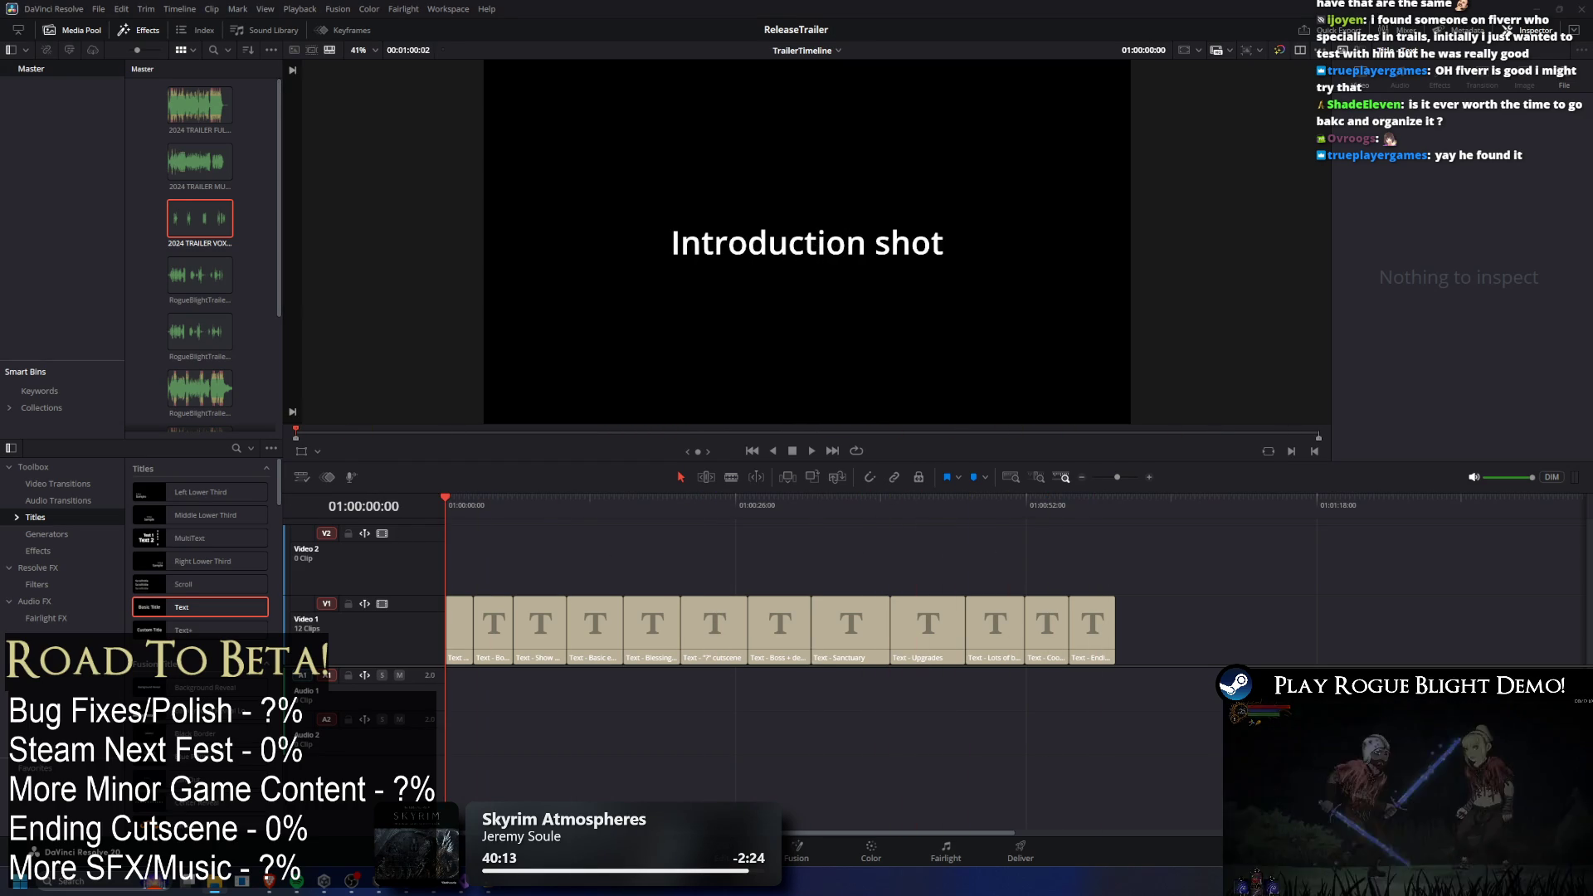
Re-add both bounces with MUSIC on A1 and VOX on A2, aligned to 01:00:00:00.
{"action": "mouse_move", "coordinate": [119, 547]}
{"action": "left_mouse_down"}
{"action": "mouse_move", "coordinate": [937, 733]}
{"action": "mouse_move", "coordinate": [1093, 717]}
{"action": "left_mouse_up"}
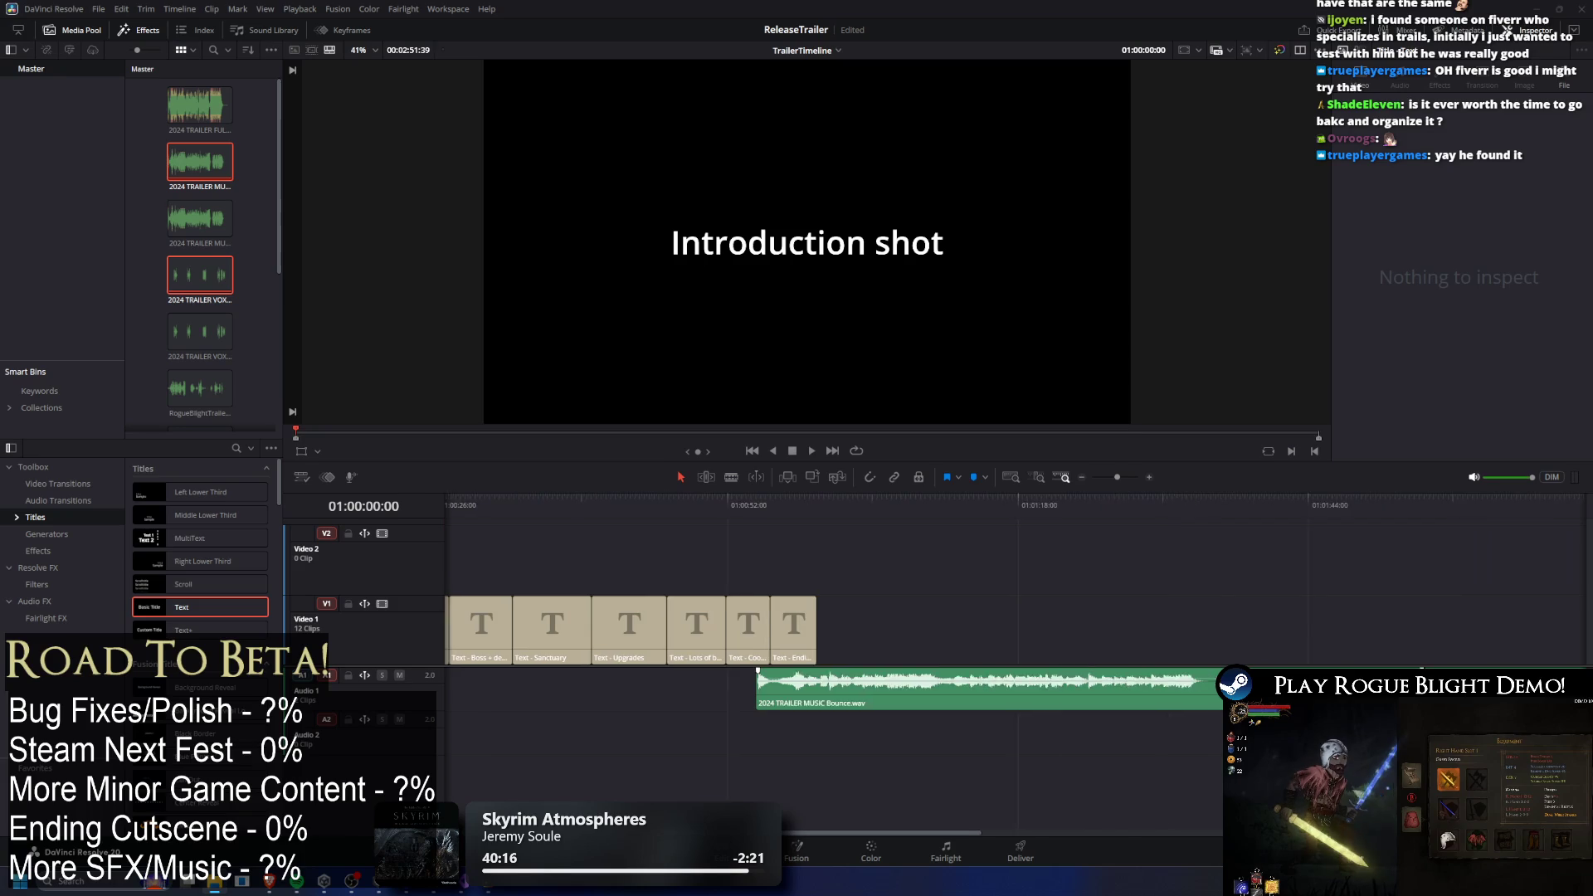
{"action": "mouse_move", "coordinate": [1251, 693]}
{"action": "left_mouse_down"}
{"action": "mouse_move", "coordinate": [647, 763]}
{"action": "mouse_move", "coordinate": [589, 736]}
{"action": "left_mouse_up"}
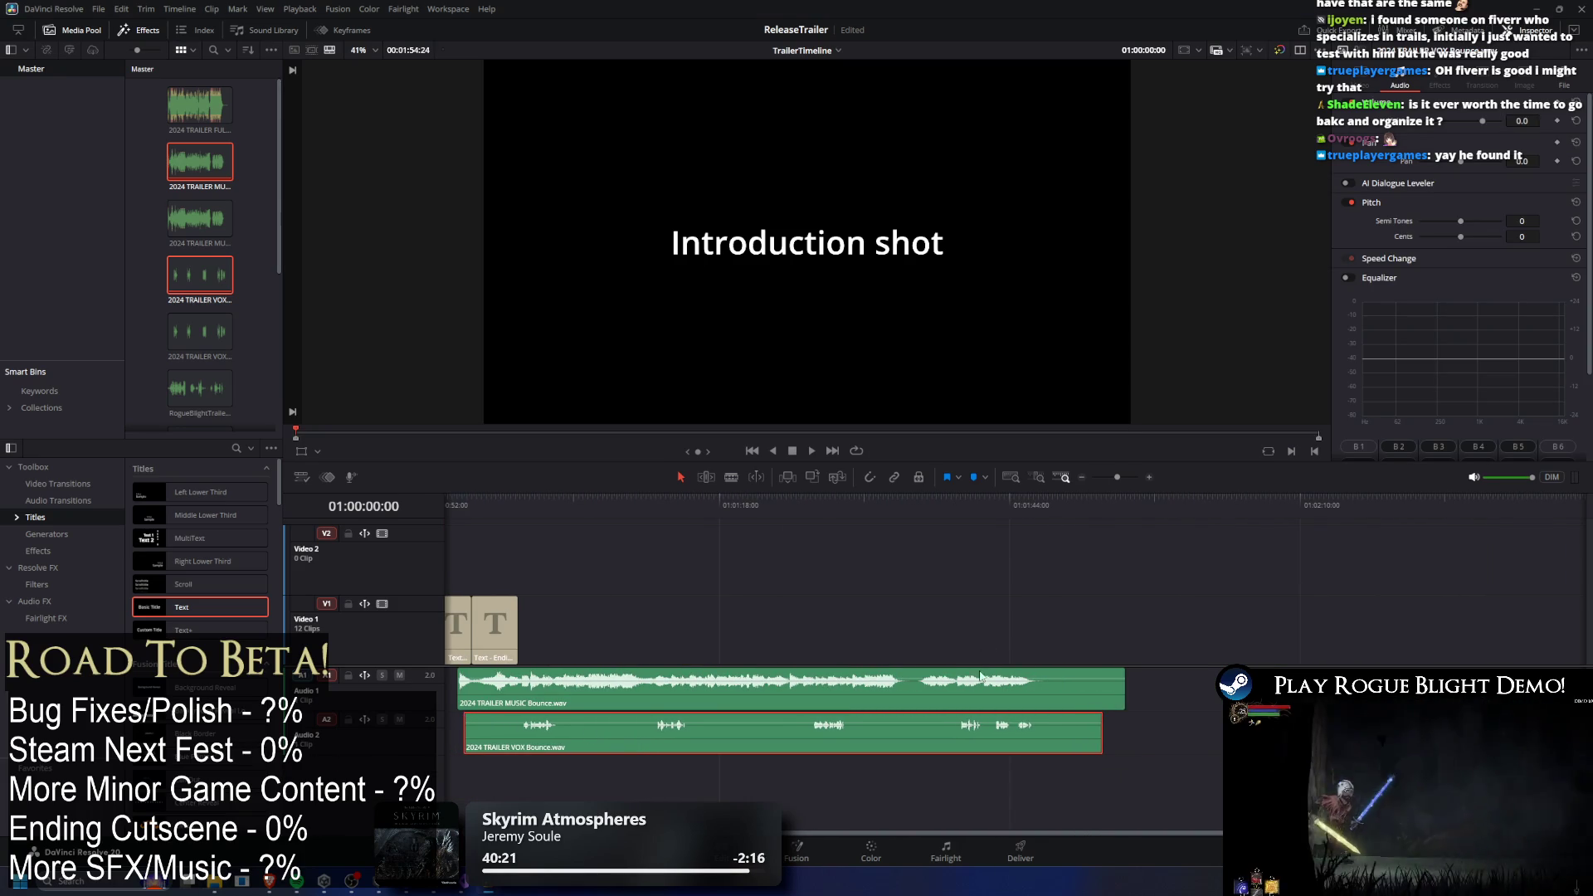
{"action": "scroll", "coordinate": [818, 832], "scroll_direction": "left", "scroll_amount": 10}
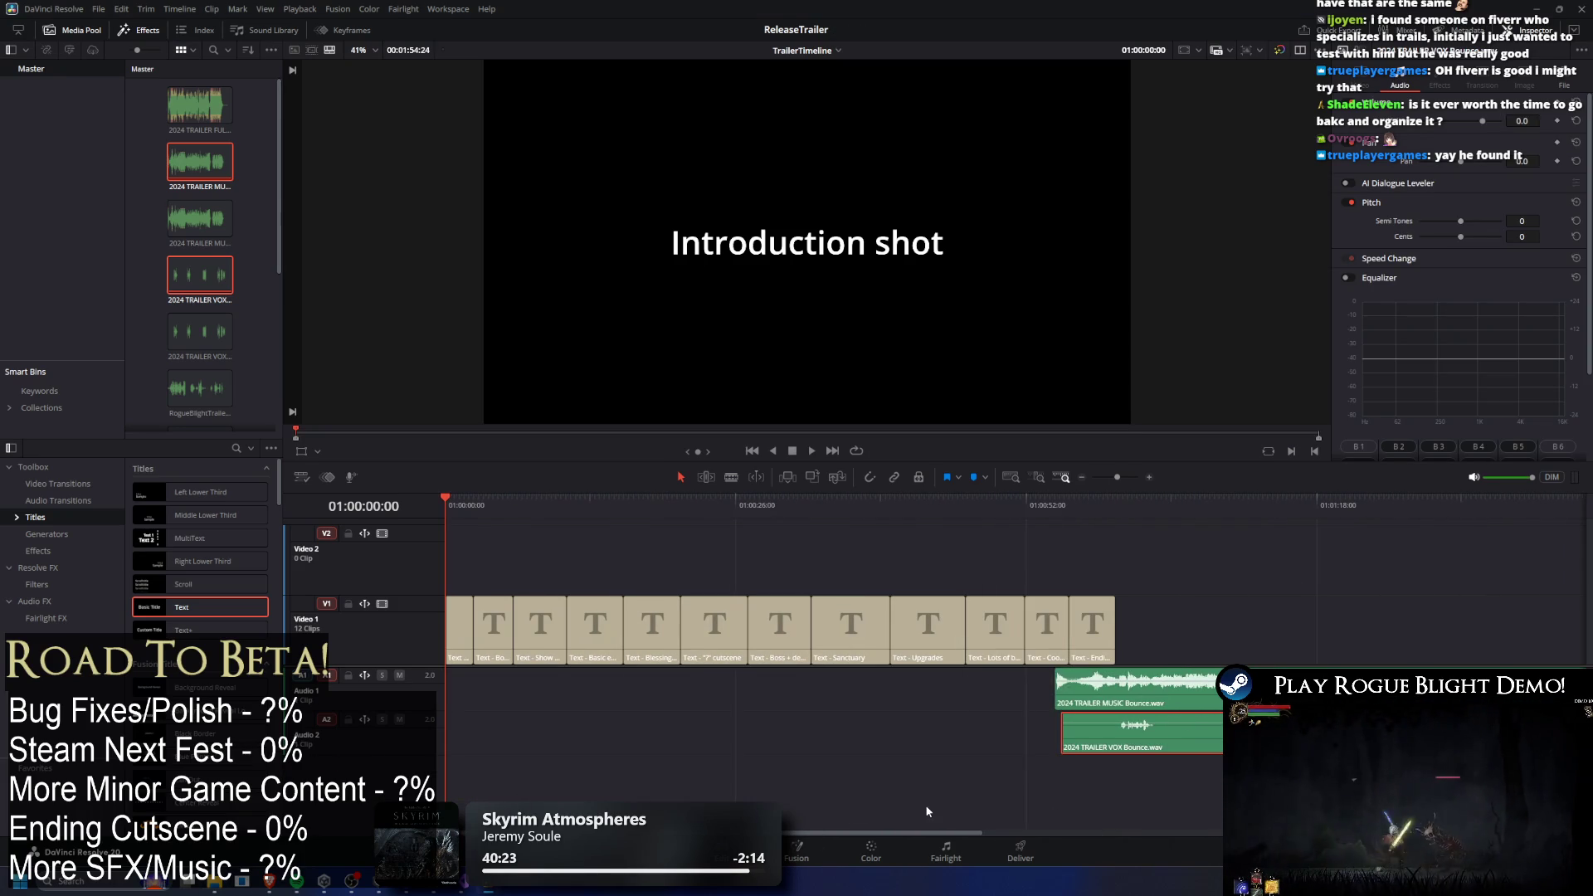
{"action": "left_click_drag", "start_coordinate": [1216, 680], "coordinate": [606, 676]}
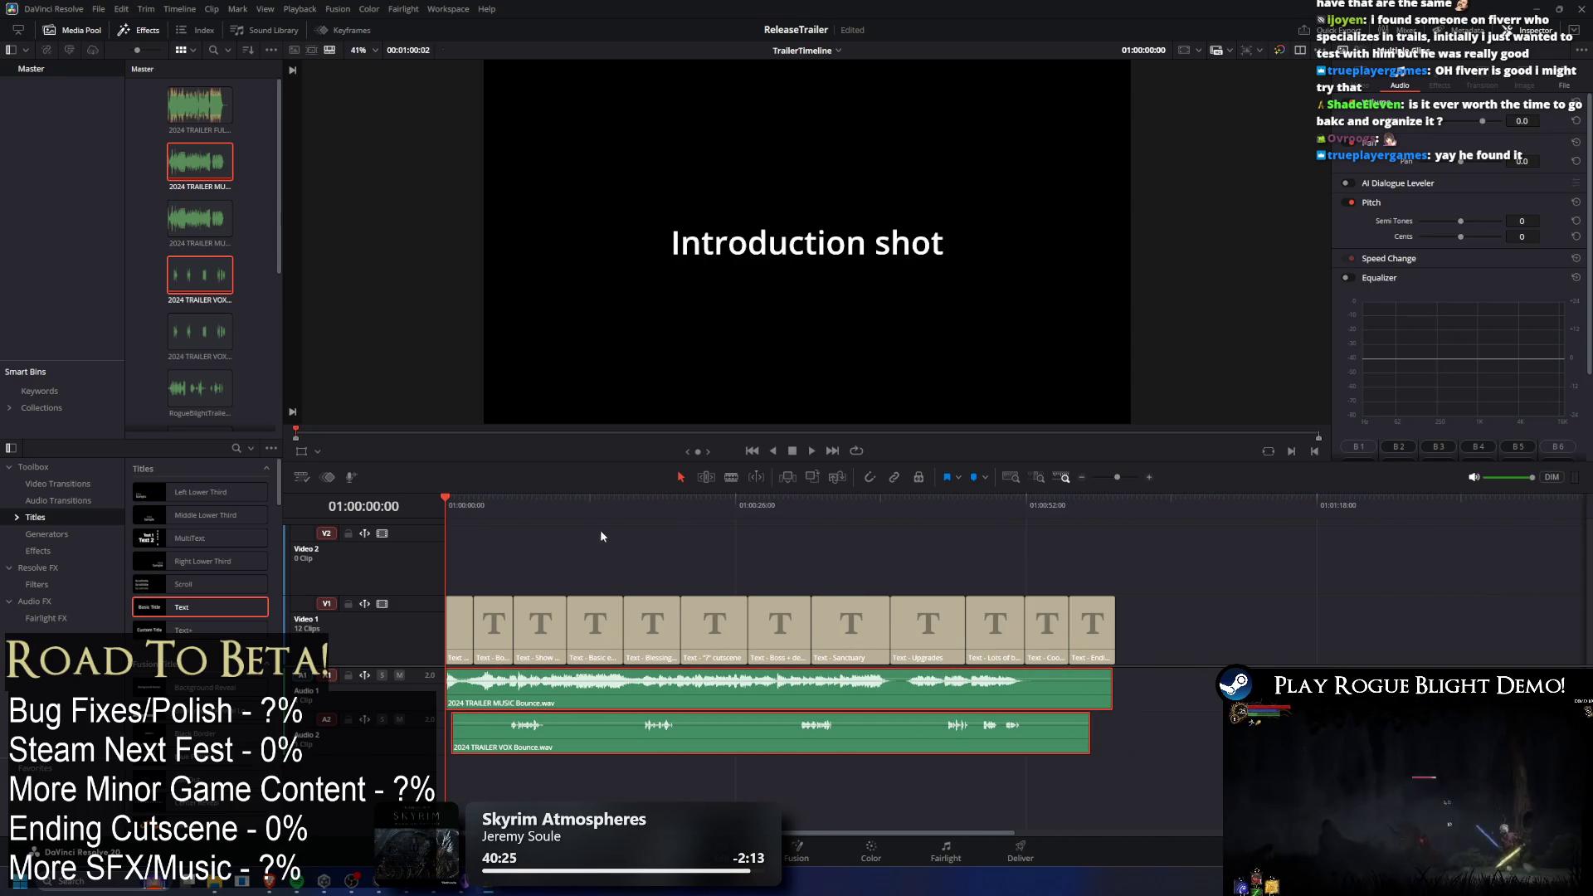
{"action": "left_click", "coordinate": [994, 519]}
Play from the Sanctuary card, then shift MUSIC and VOX down to A2 and A3.
{"action": "left_click", "coordinate": [818, 515]}
{"action": "key", "text": "space"}
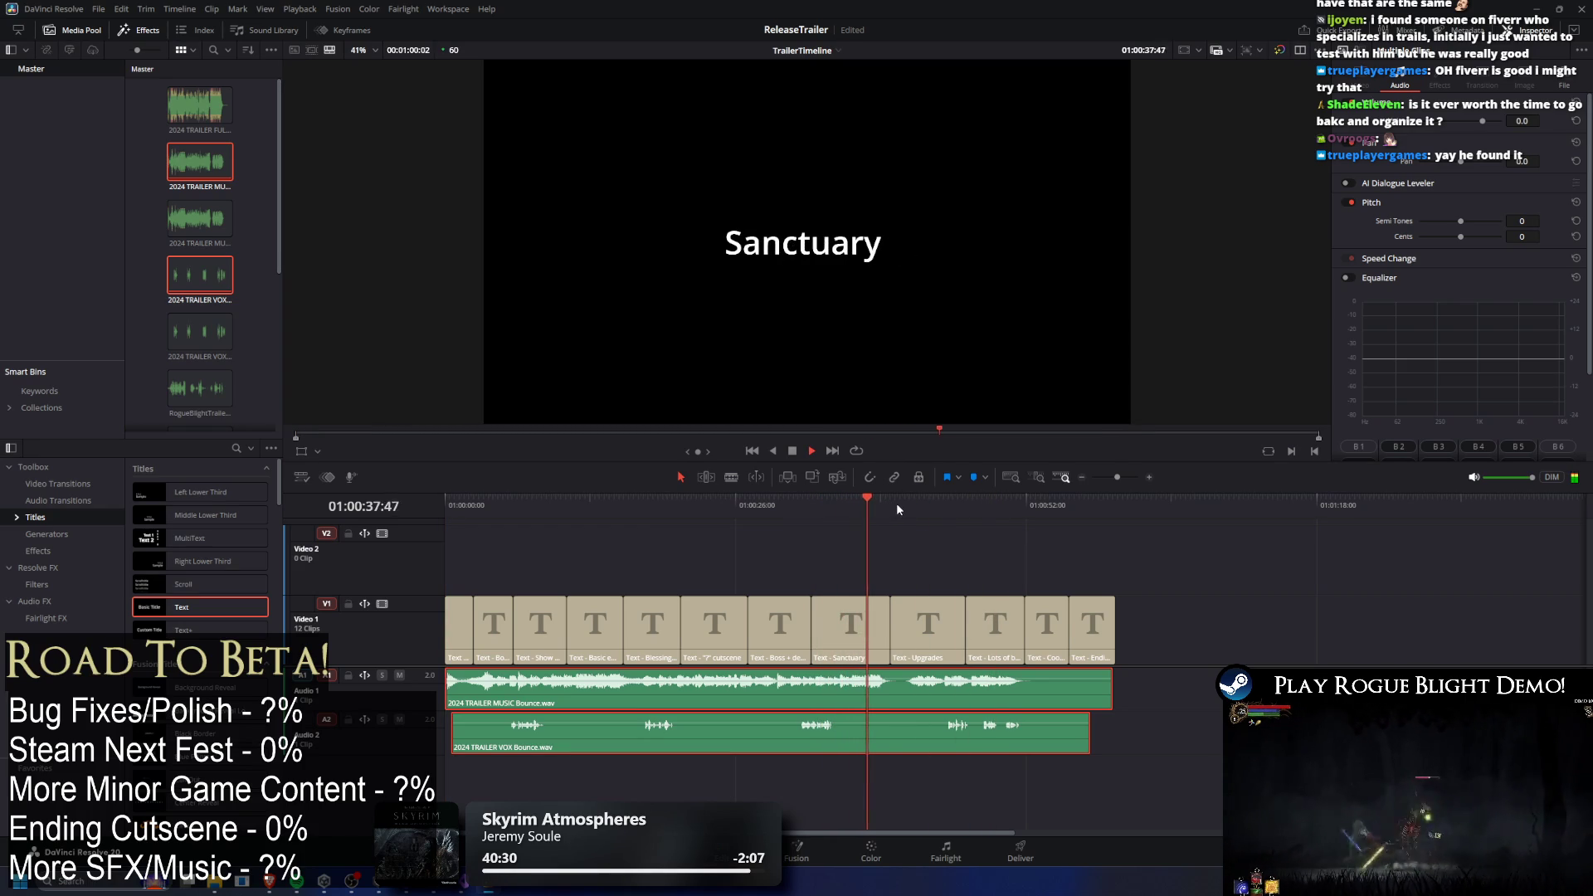
{"action": "mouse_move", "coordinate": [1070, 689]}
{"action": "left_mouse_down"}
{"action": "mouse_move", "coordinate": [1160, 745]}
{"action": "mouse_move", "coordinate": [1070, 734]}
{"action": "left_mouse_up"}
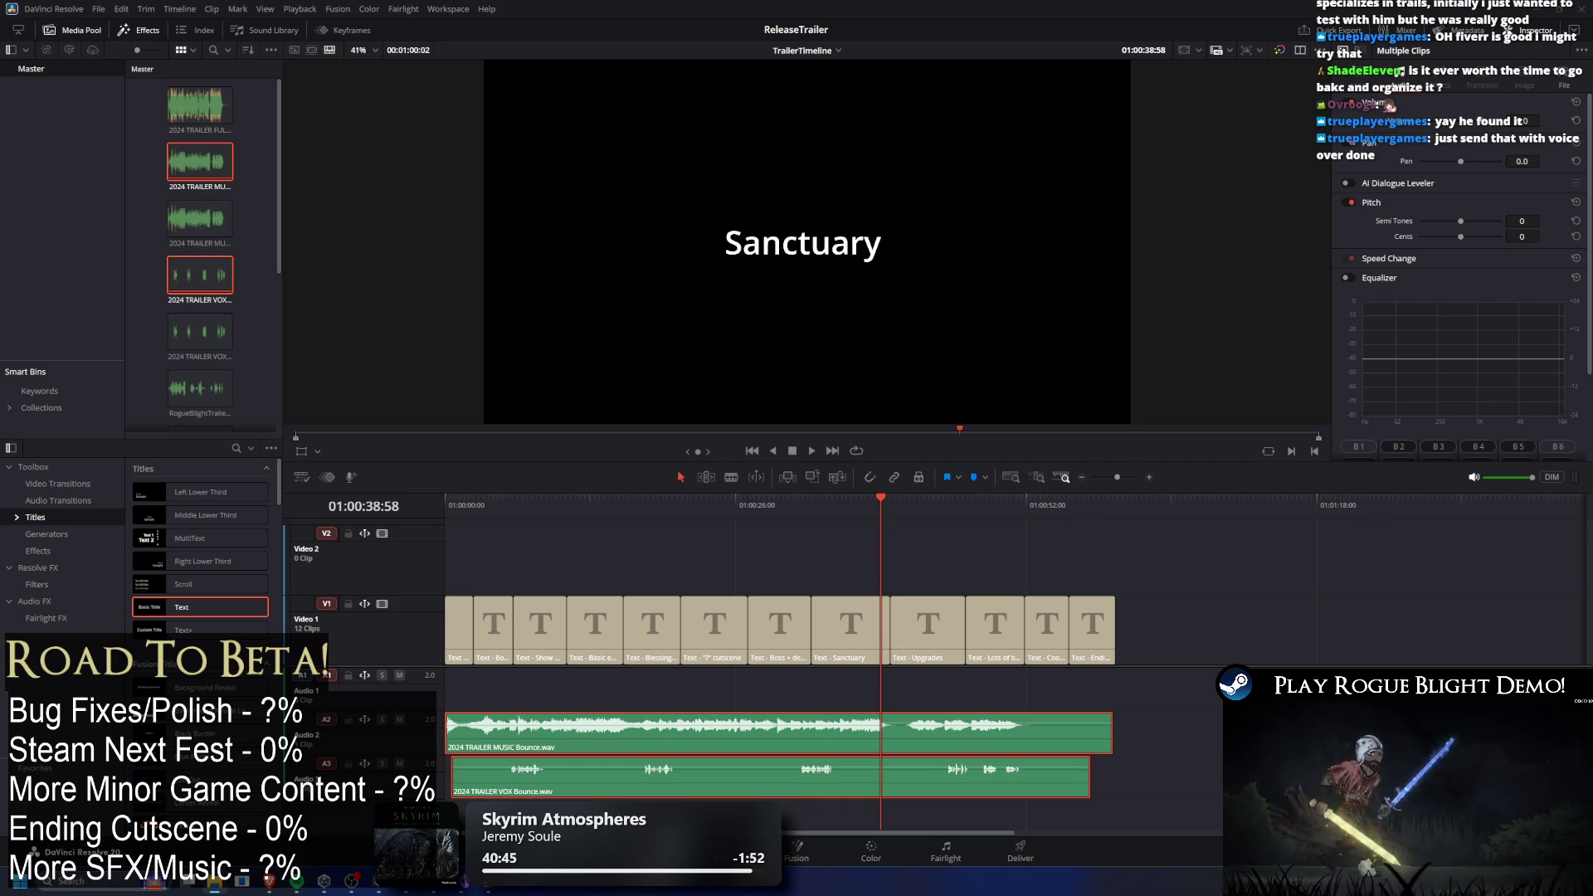
{"action": "mouse_move", "coordinate": [797, 25]}
{"action": "left_mouse_down"}
{"action": "mouse_move", "coordinate": [540, 599]}
{"action": "mouse_move", "coordinate": [1109, 614]}
{"action": "mouse_move", "coordinate": [1179, 664]}
{"action": "mouse_move", "coordinate": [1159, 745]}
{"action": "mouse_move", "coordinate": [1186, 734]}
{"action": "left_mouse_up"}
{"action": "left_click_drag", "start_coordinate": [931, 505], "coordinate": [863, 508]}
{"action": "left_click_drag", "start_coordinate": [877, 724], "coordinate": [1577, 679]}
{"action": "left_click_drag", "start_coordinate": [1576, 886], "coordinate": [1576, 886]}
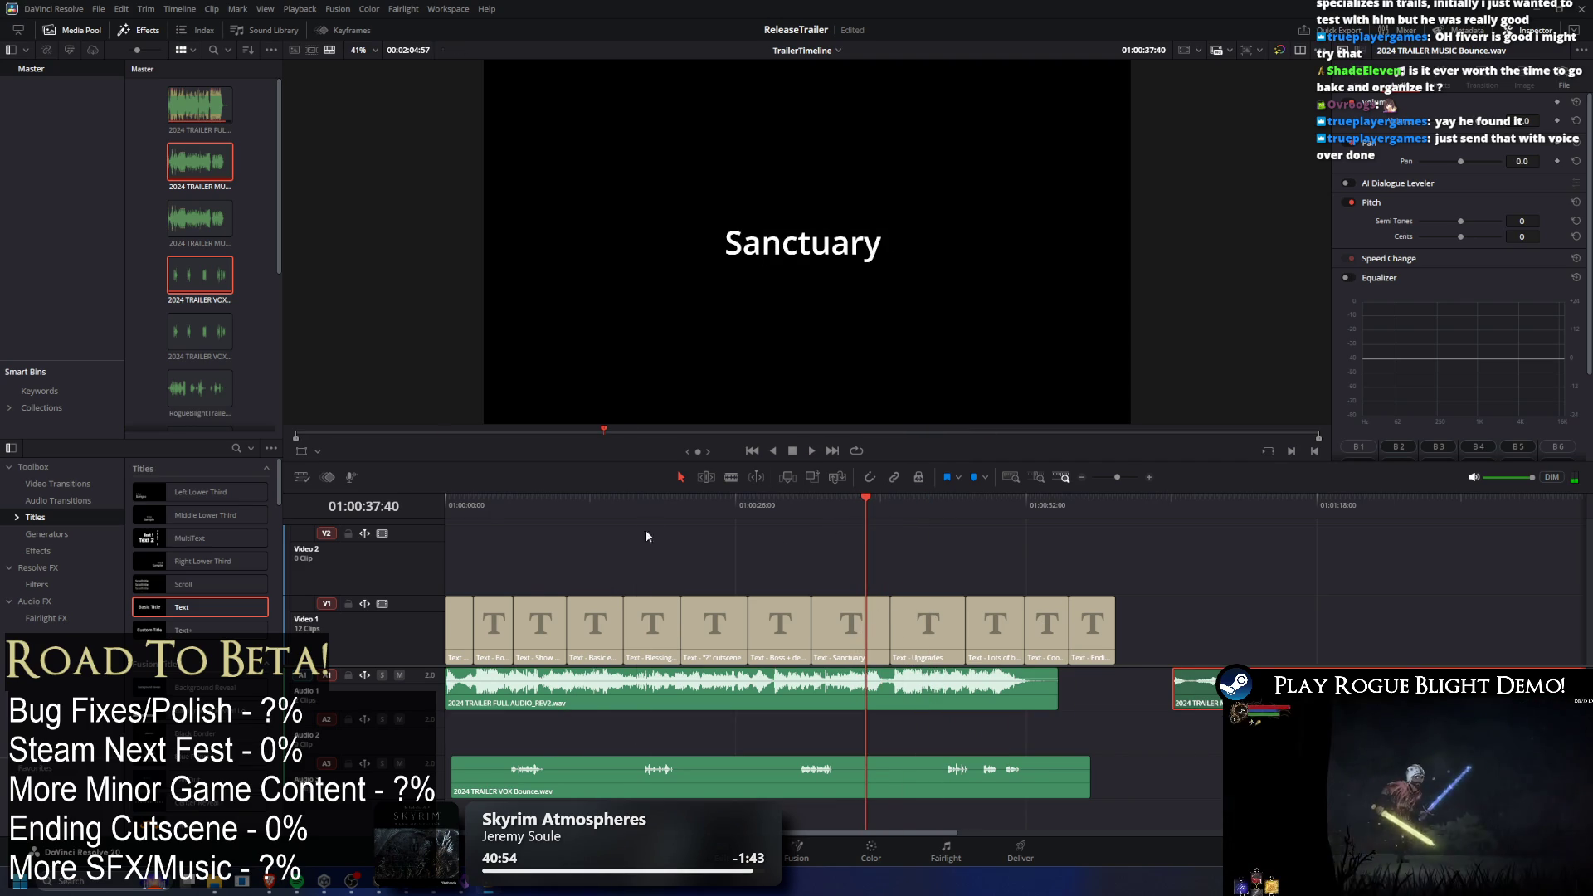
{"action": "key", "text": "Home"}
{"action": "key", "text": "space"}
{"action": "left_click", "coordinate": [907, 498]}
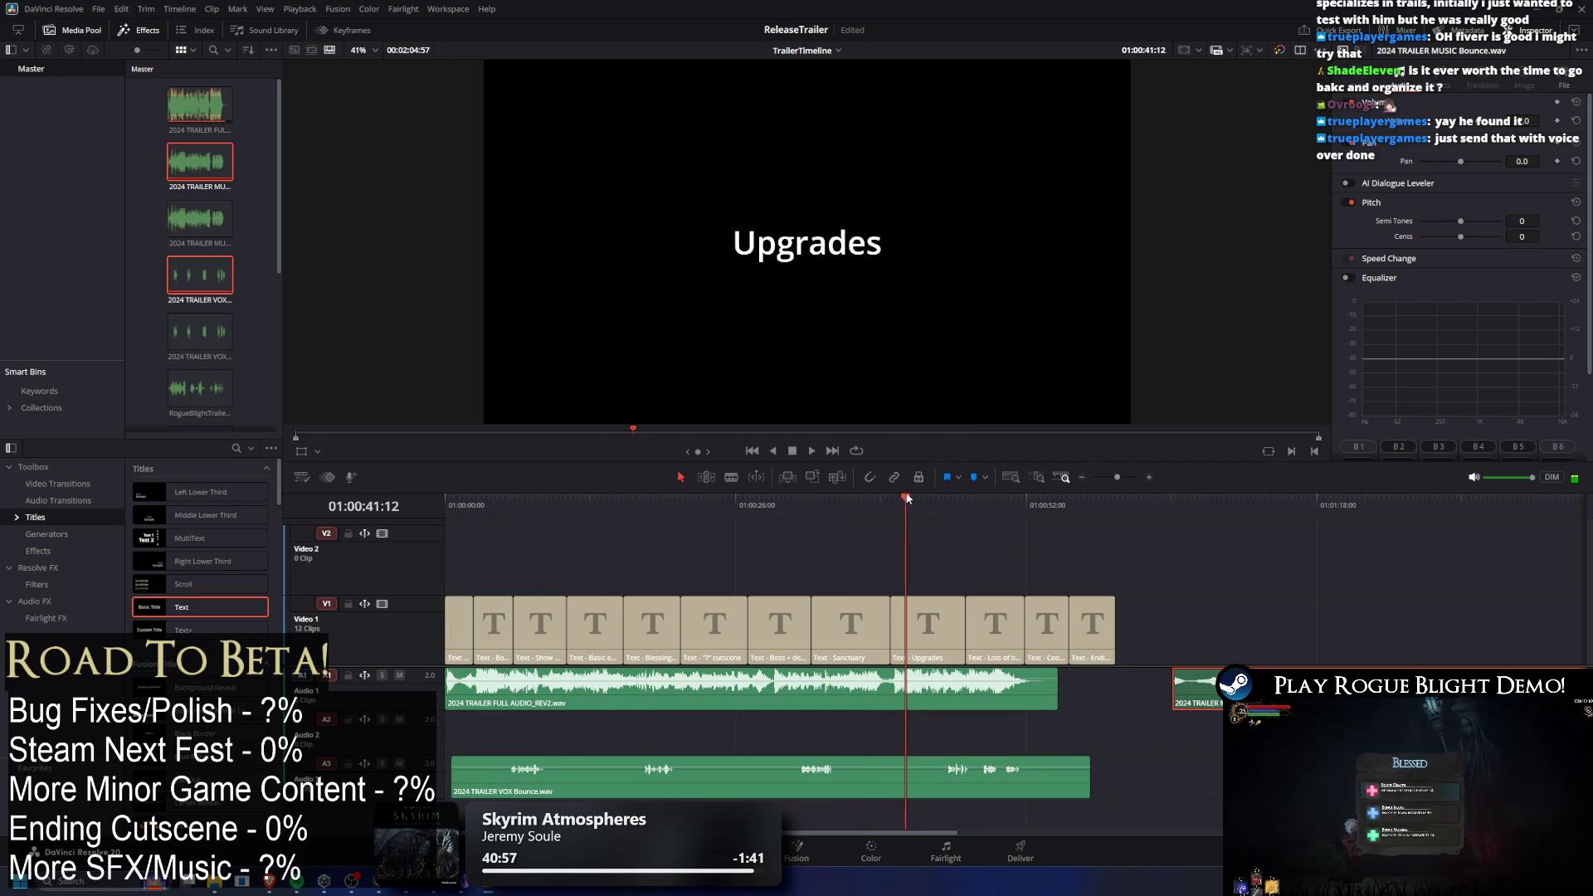
{"action": "mouse_move", "coordinate": [1306, 693]}
{"action": "left_mouse_down"}
{"action": "mouse_move", "coordinate": [585, 735]}
{"action": "mouse_move", "coordinate": [1192, 693]}
{"action": "left_mouse_up"}
{"action": "key", "text": "ctrl+z"}
{"action": "left_click", "coordinate": [871, 513]}
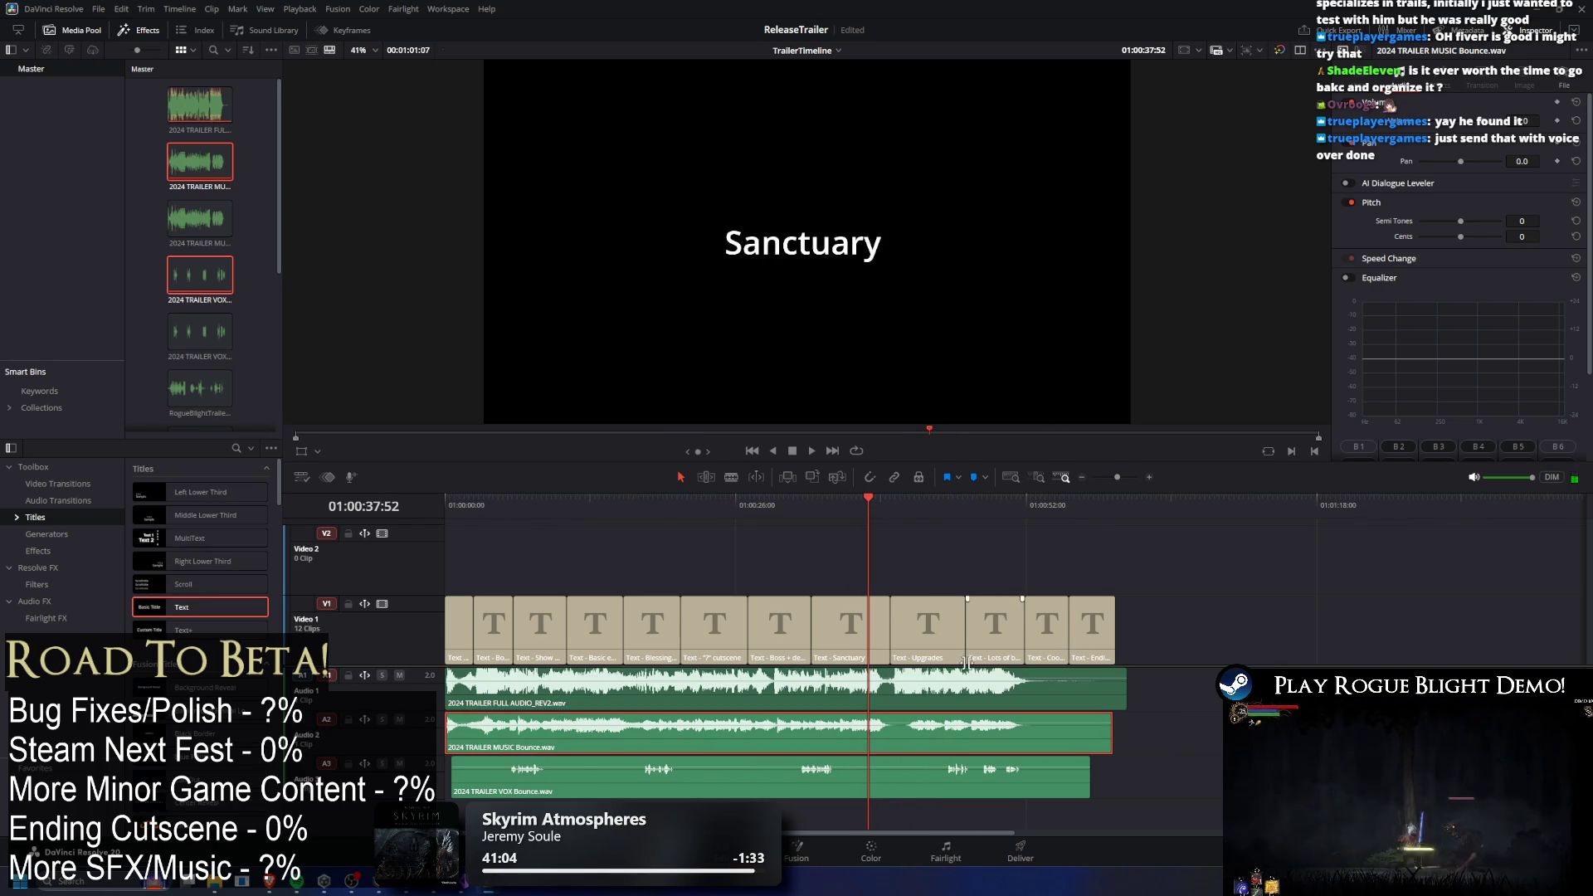
{"action": "key", "text": "space"}
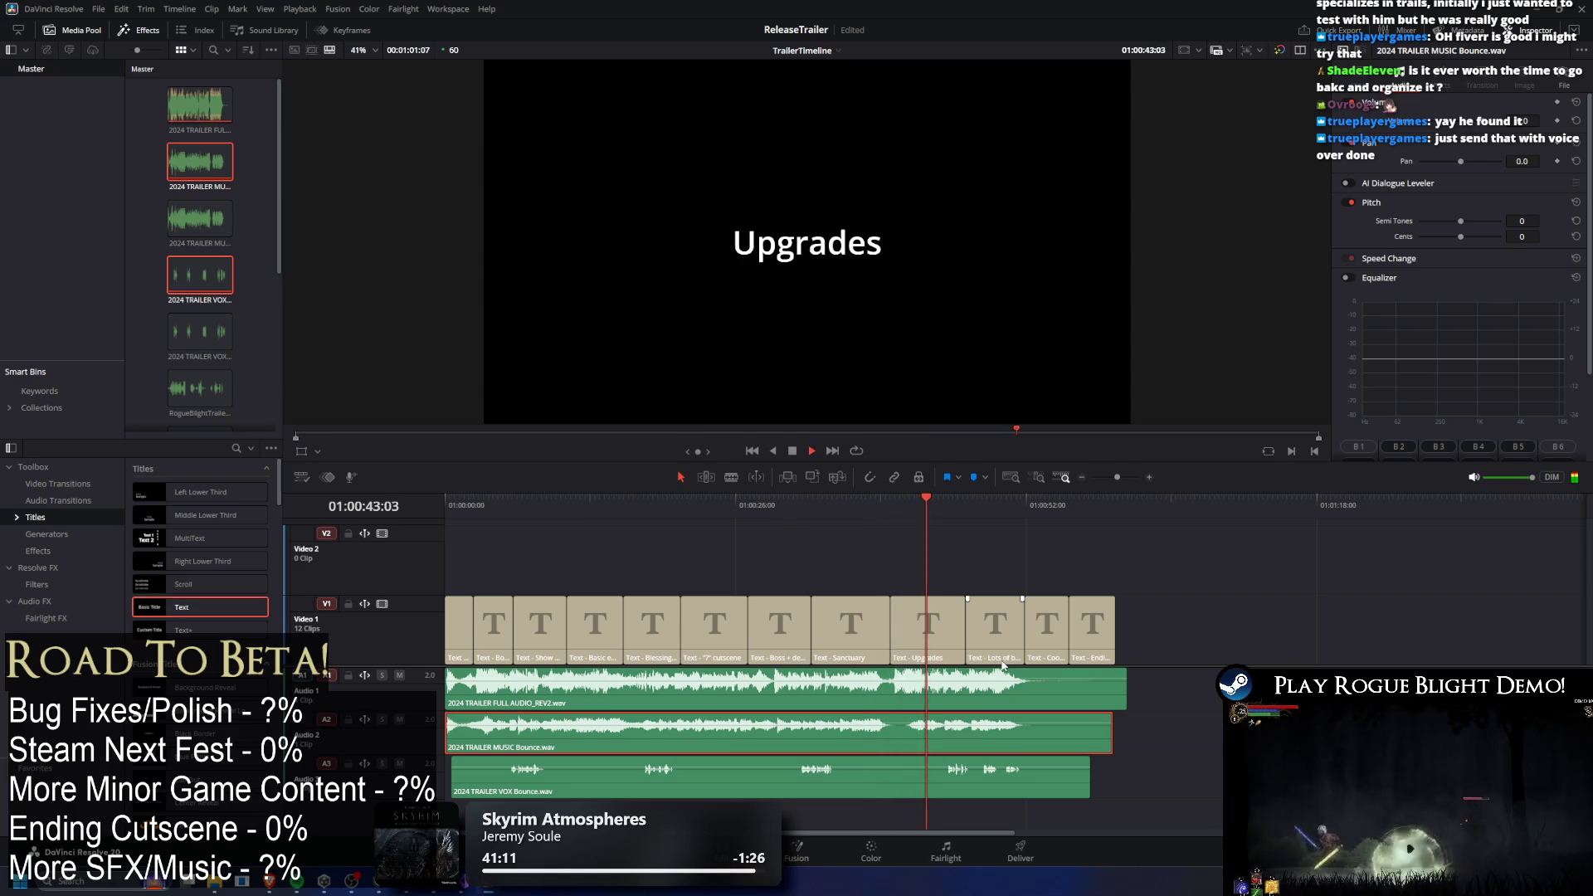
{"action": "key", "text": "space"}
{"action": "left_click_drag", "start_coordinate": [920, 698], "coordinate": [1590, 698]}
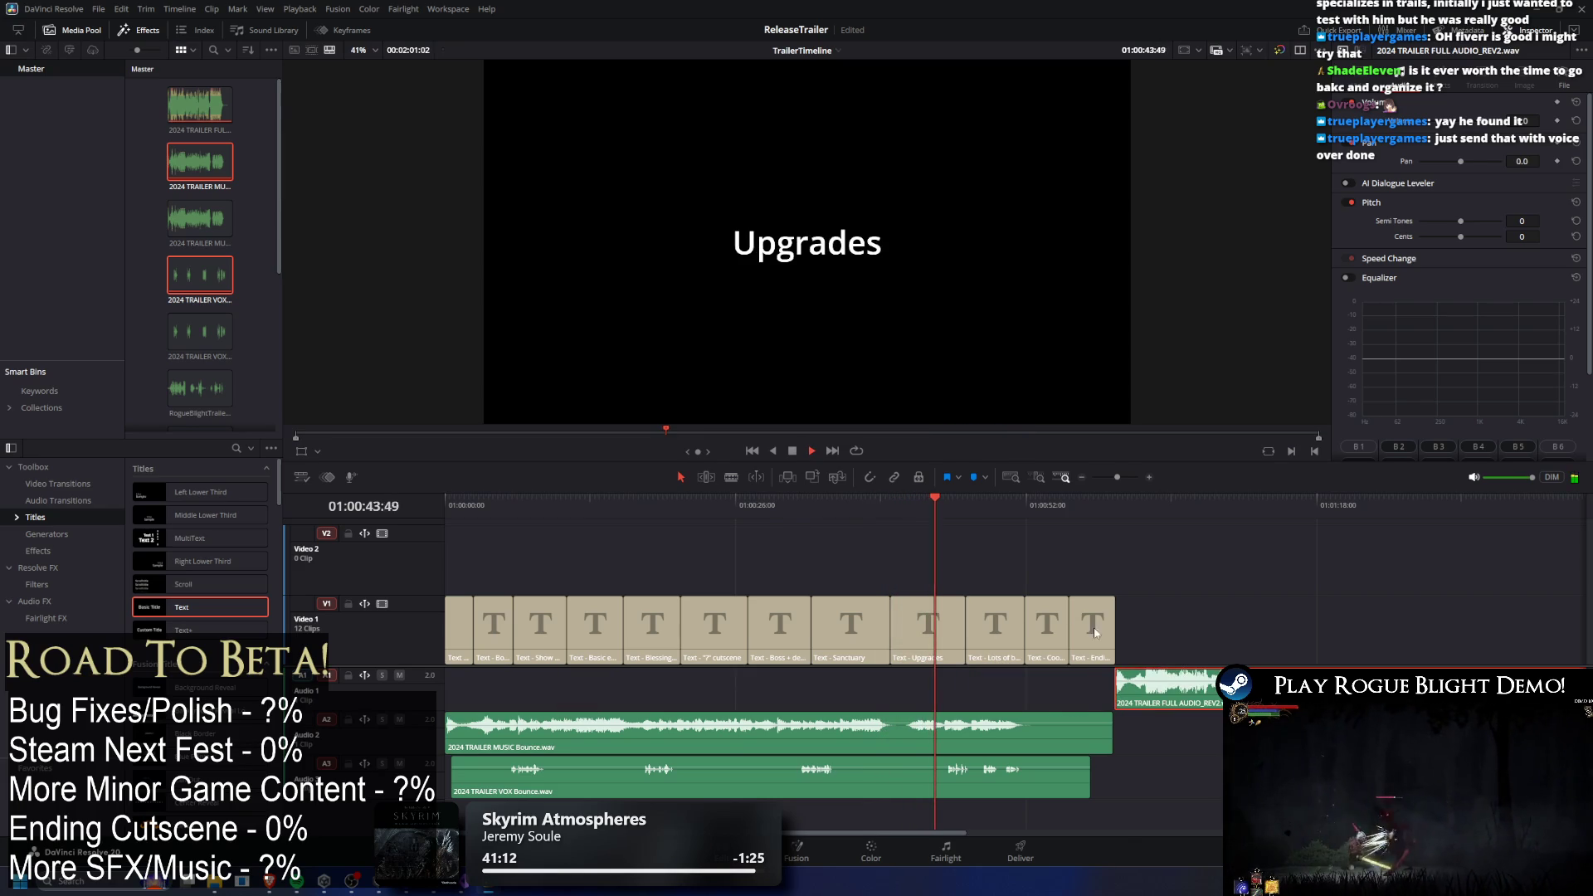
{"action": "left_click", "coordinate": [876, 500]}
{"action": "key", "text": "space"}
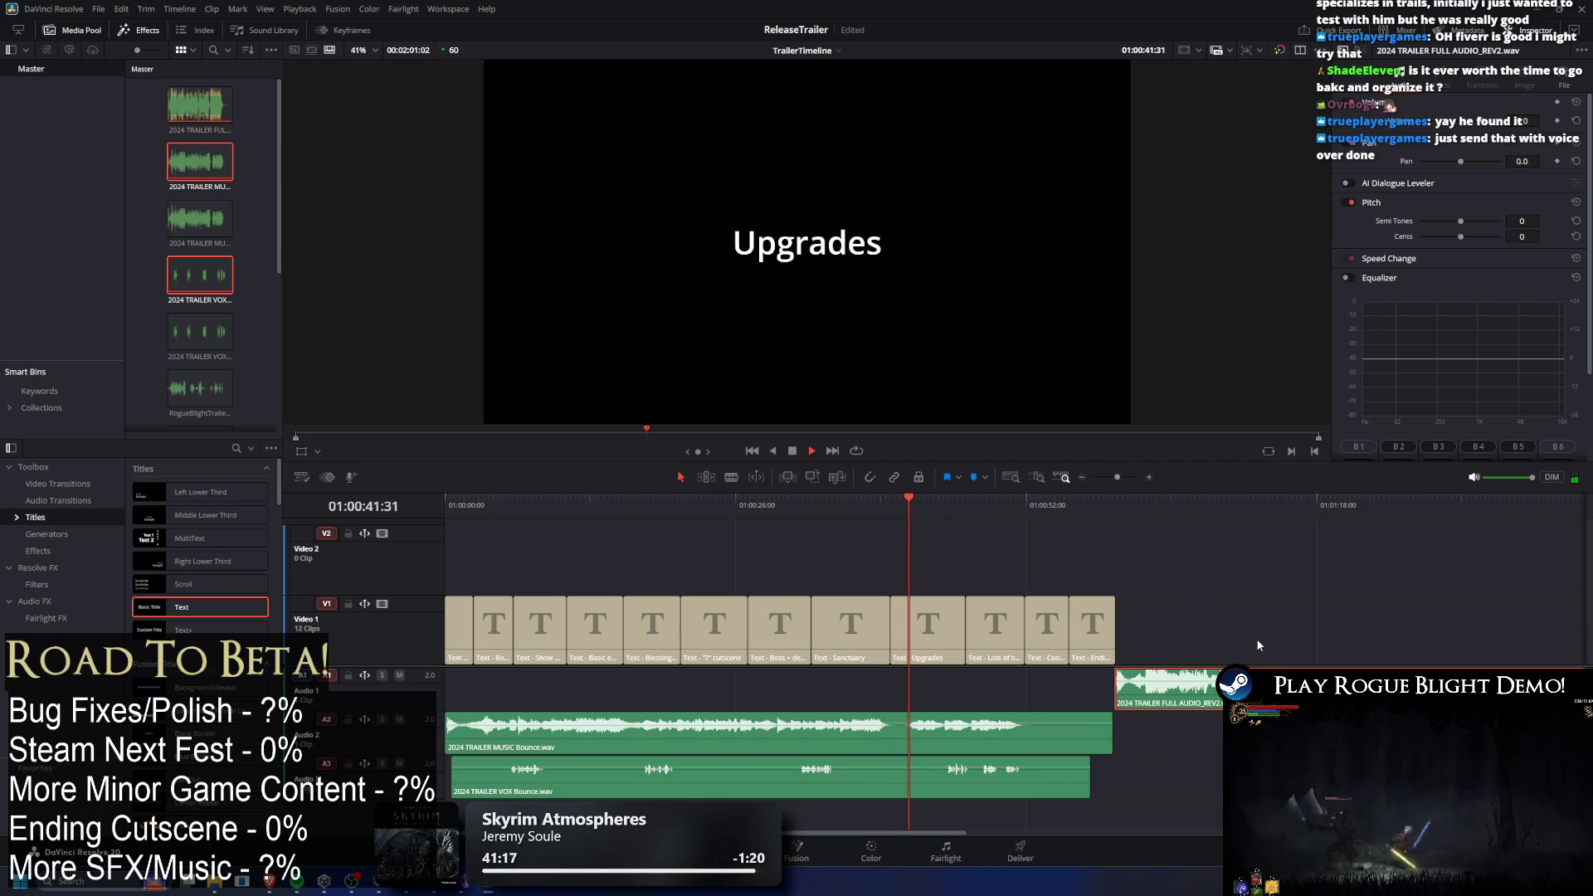
{"action": "key", "text": "space"}
{"action": "mouse_move", "coordinate": [632, 727]}
{"action": "left_mouse_down"}
{"action": "mouse_move", "coordinate": [913, 788]}
{"action": "mouse_move", "coordinate": [983, 828]}
{"action": "mouse_move", "coordinate": [626, 830]}
{"action": "left_mouse_up"}
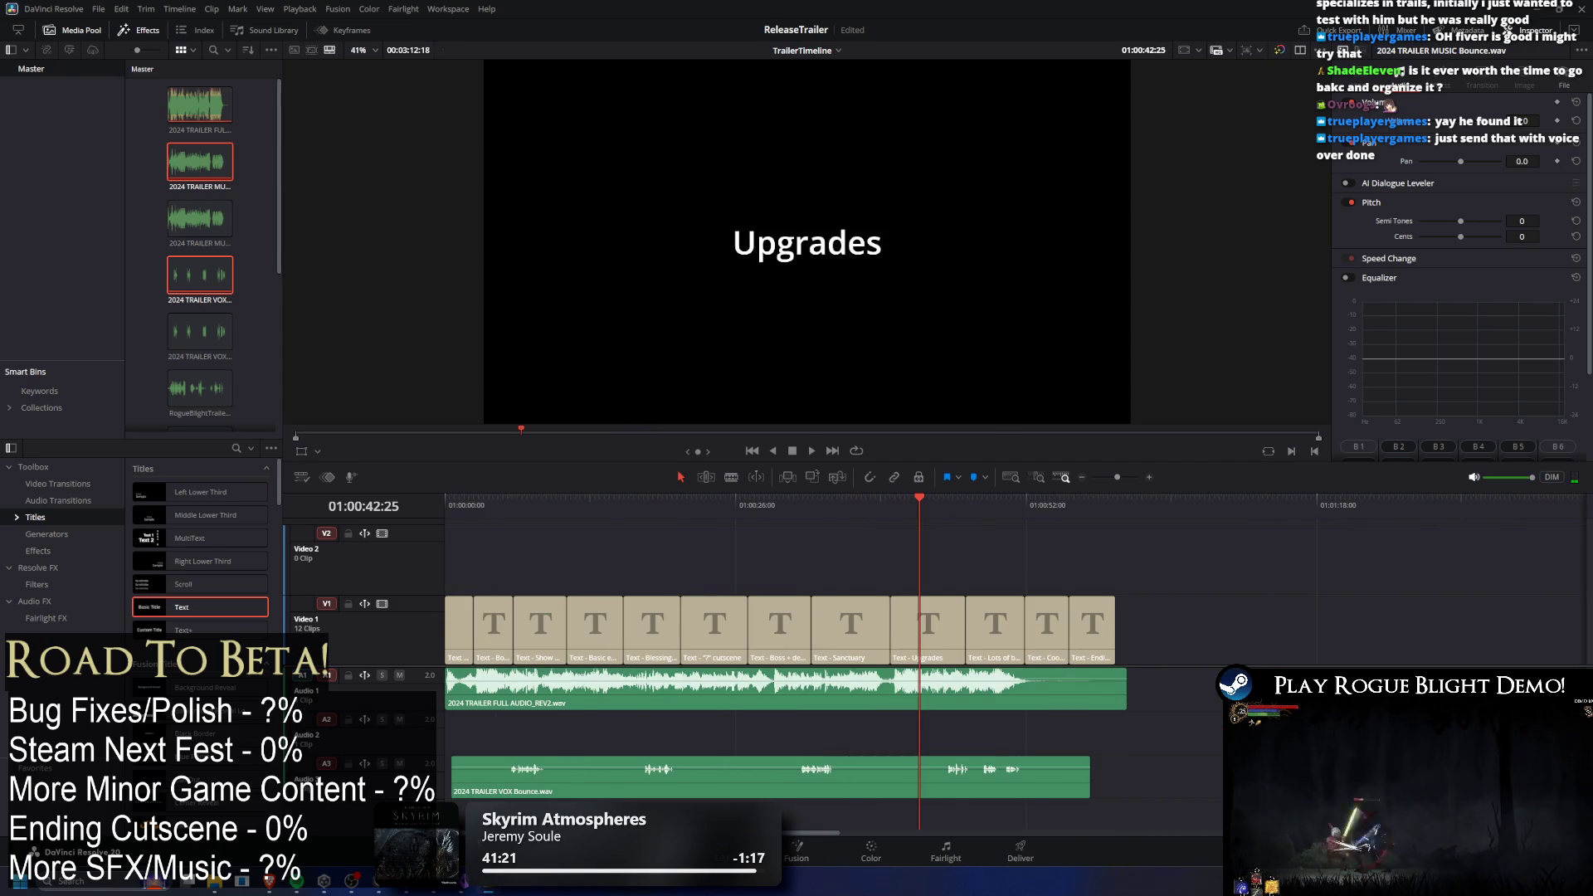
{"action": "left_click_drag", "start_coordinate": [921, 502], "coordinate": [874, 501]}
{"action": "key", "text": "space"}
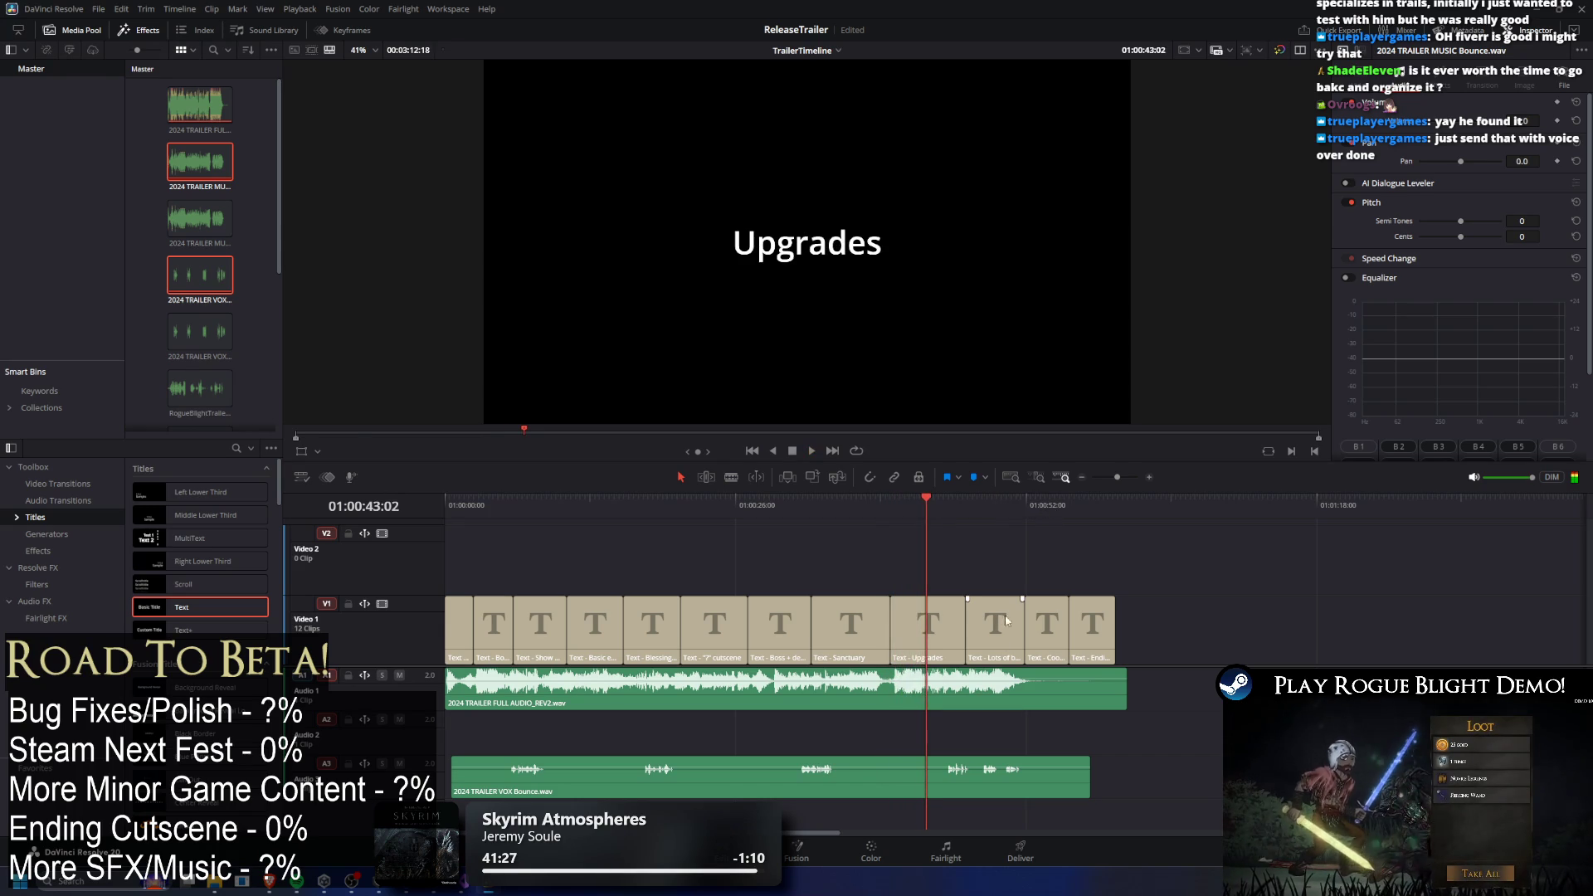
{"action": "key", "text": "ctrl+minus"}
{"action": "key", "text": "space"}
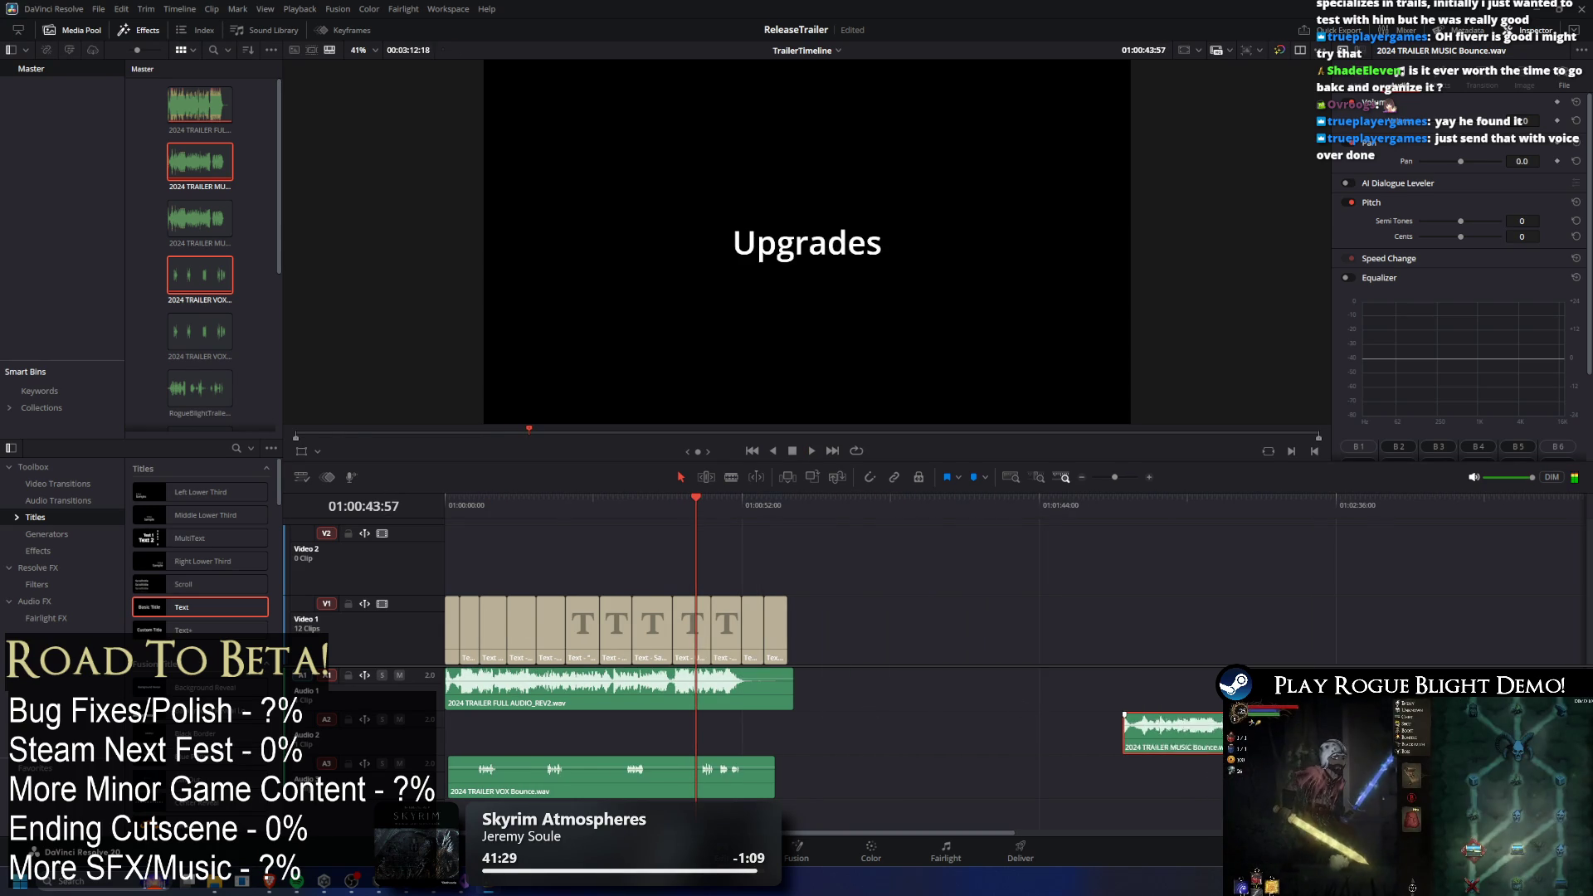
{"action": "left_click_drag", "start_coordinate": [1213, 732], "coordinate": [456, 731]}
{"action": "left_click_drag", "start_coordinate": [780, 689], "coordinate": [1398, 689]}
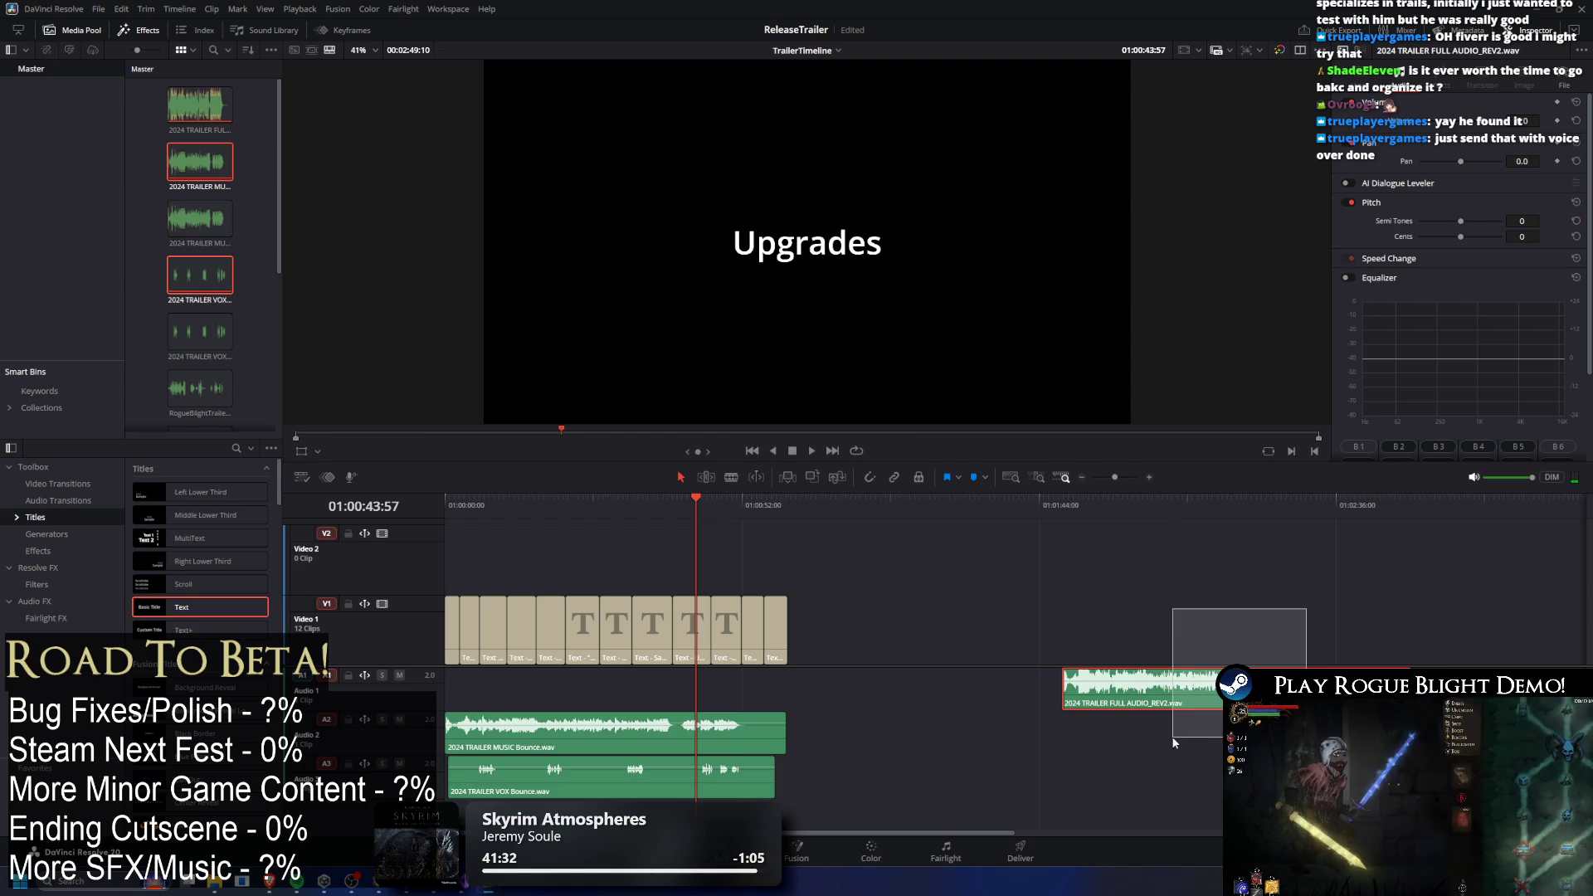
{"action": "left_click", "coordinate": [919, 481]}
{"action": "key", "text": "Delete"}
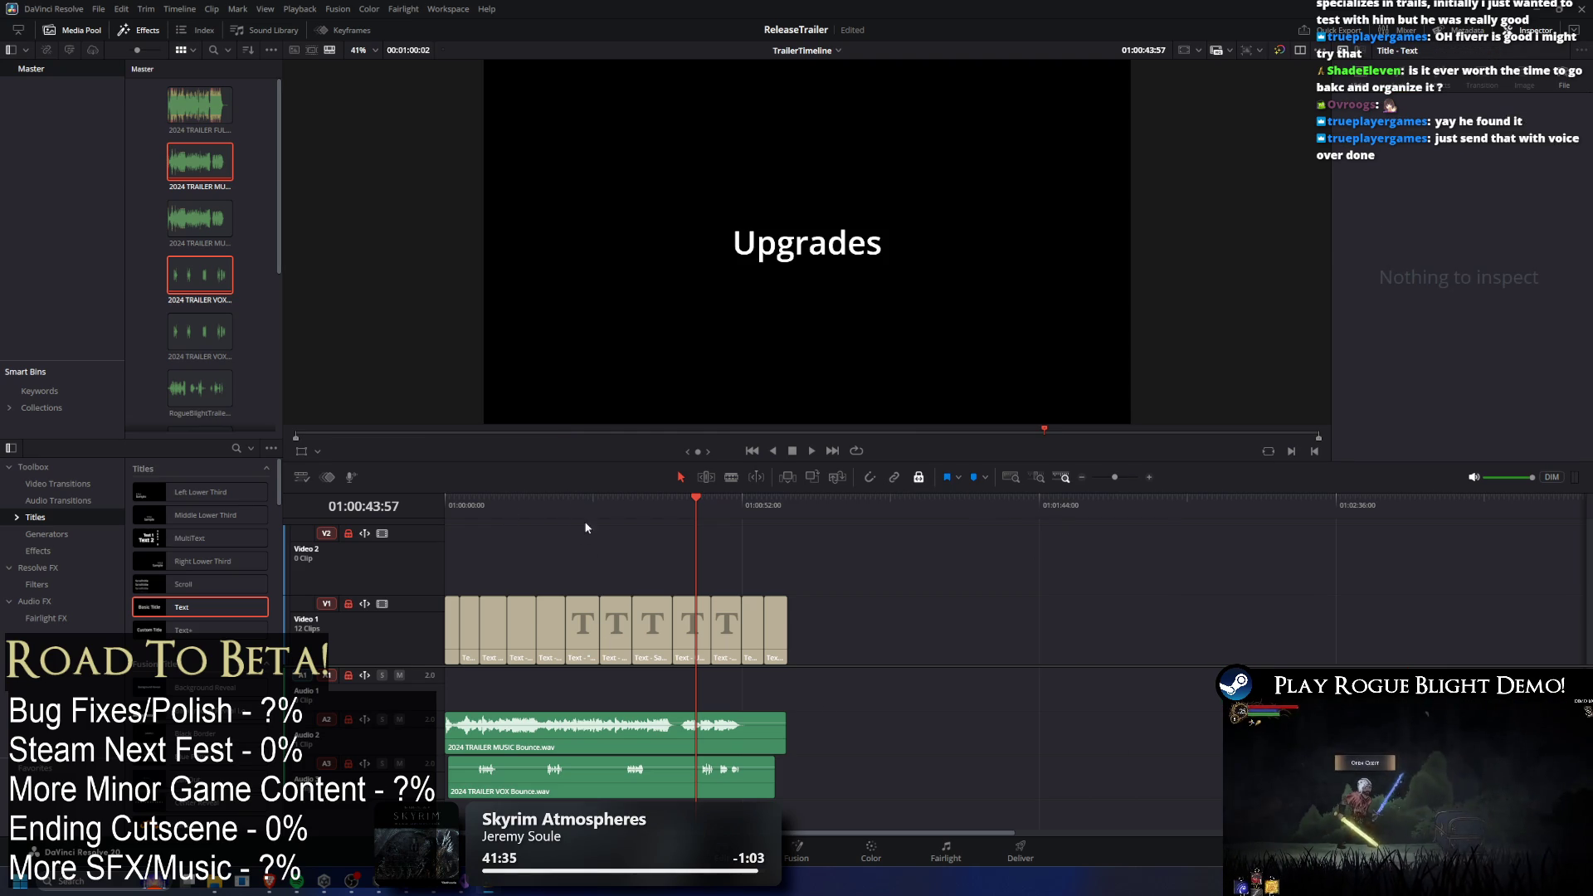
{"action": "left_click", "coordinate": [555, 519]}
{"action": "key", "text": "Home"}
Fit the whole timeline in view and play the cards from Boss Combat.
{"action": "key", "text": "shift+z"}
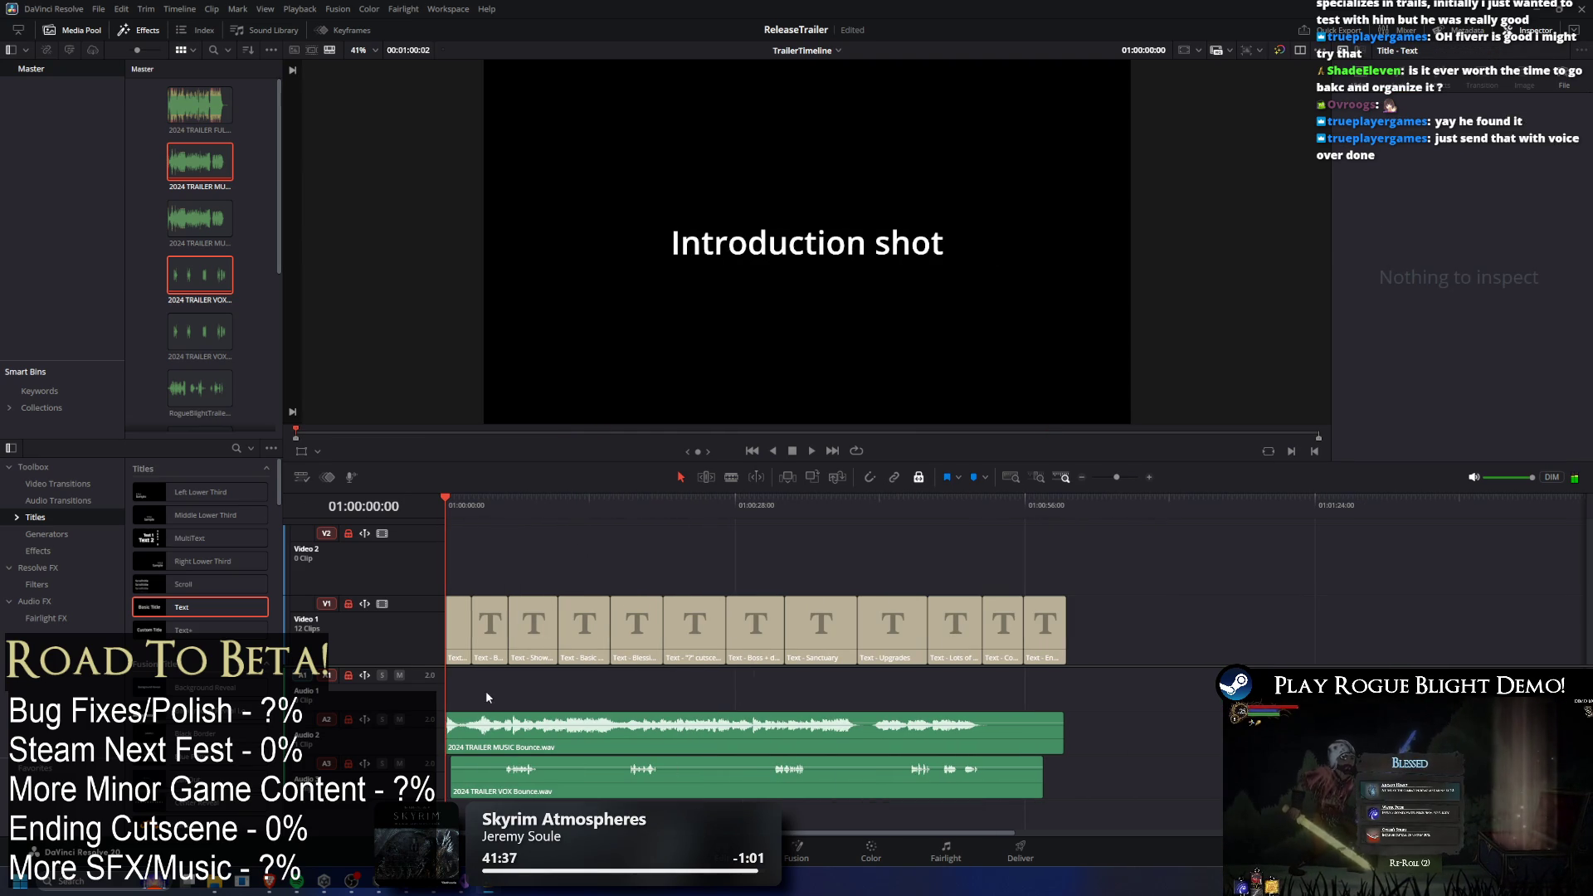
{"action": "left_click", "coordinate": [490, 501]}
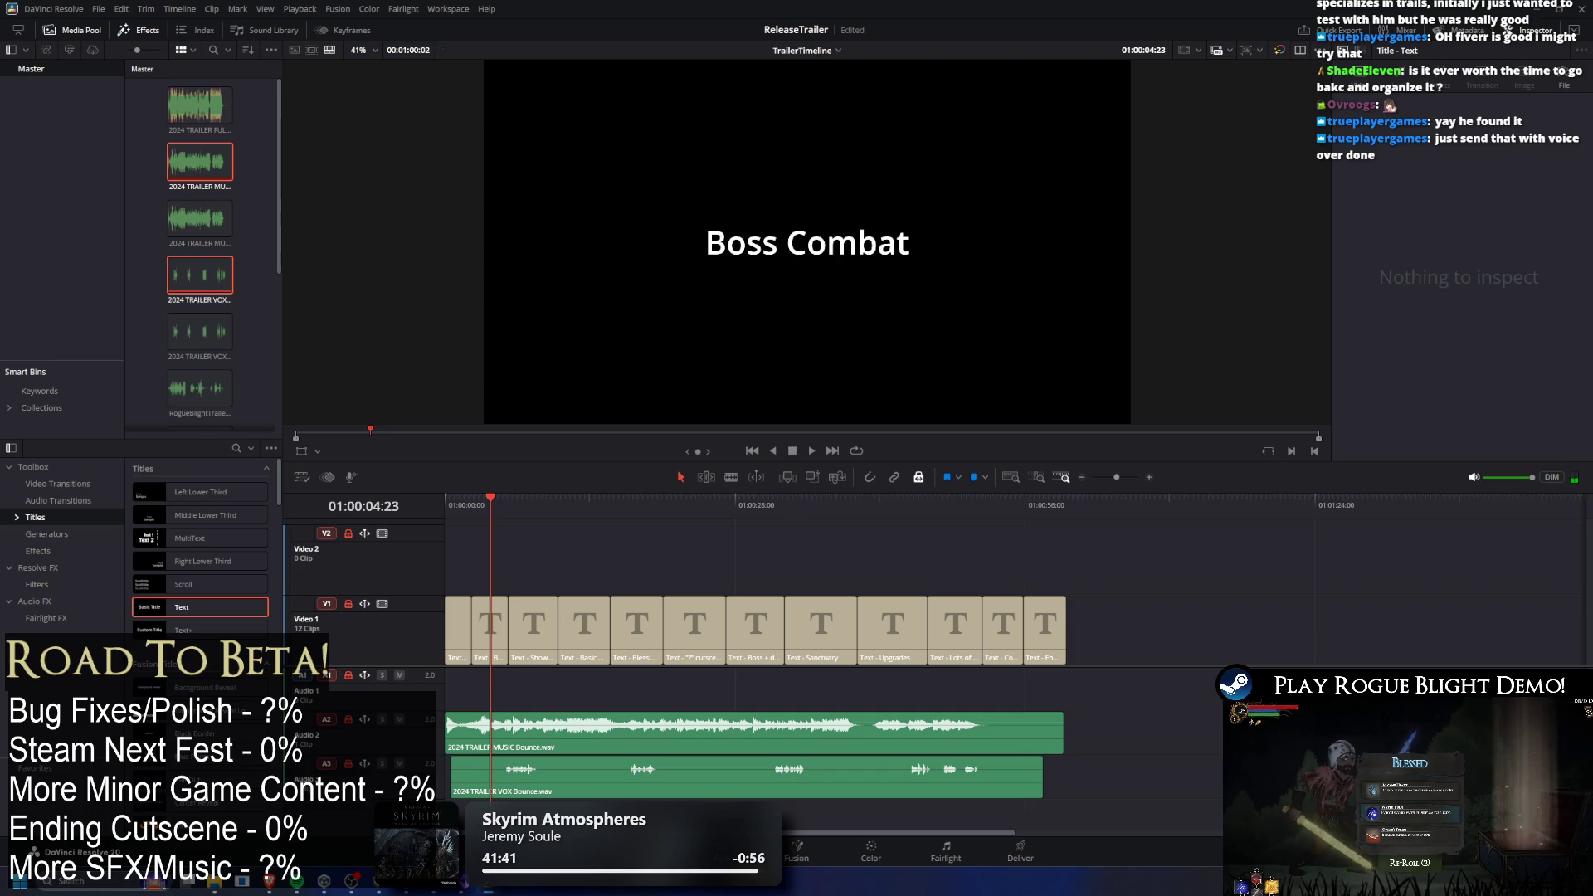
{"action": "mouse_move", "coordinate": [490, 504]}
{"action": "left_mouse_down"}
{"action": "mouse_move", "coordinate": [513, 502]}
{"action": "mouse_move", "coordinate": [494, 507]}
{"action": "left_mouse_up"}
{"action": "key", "text": "space"}
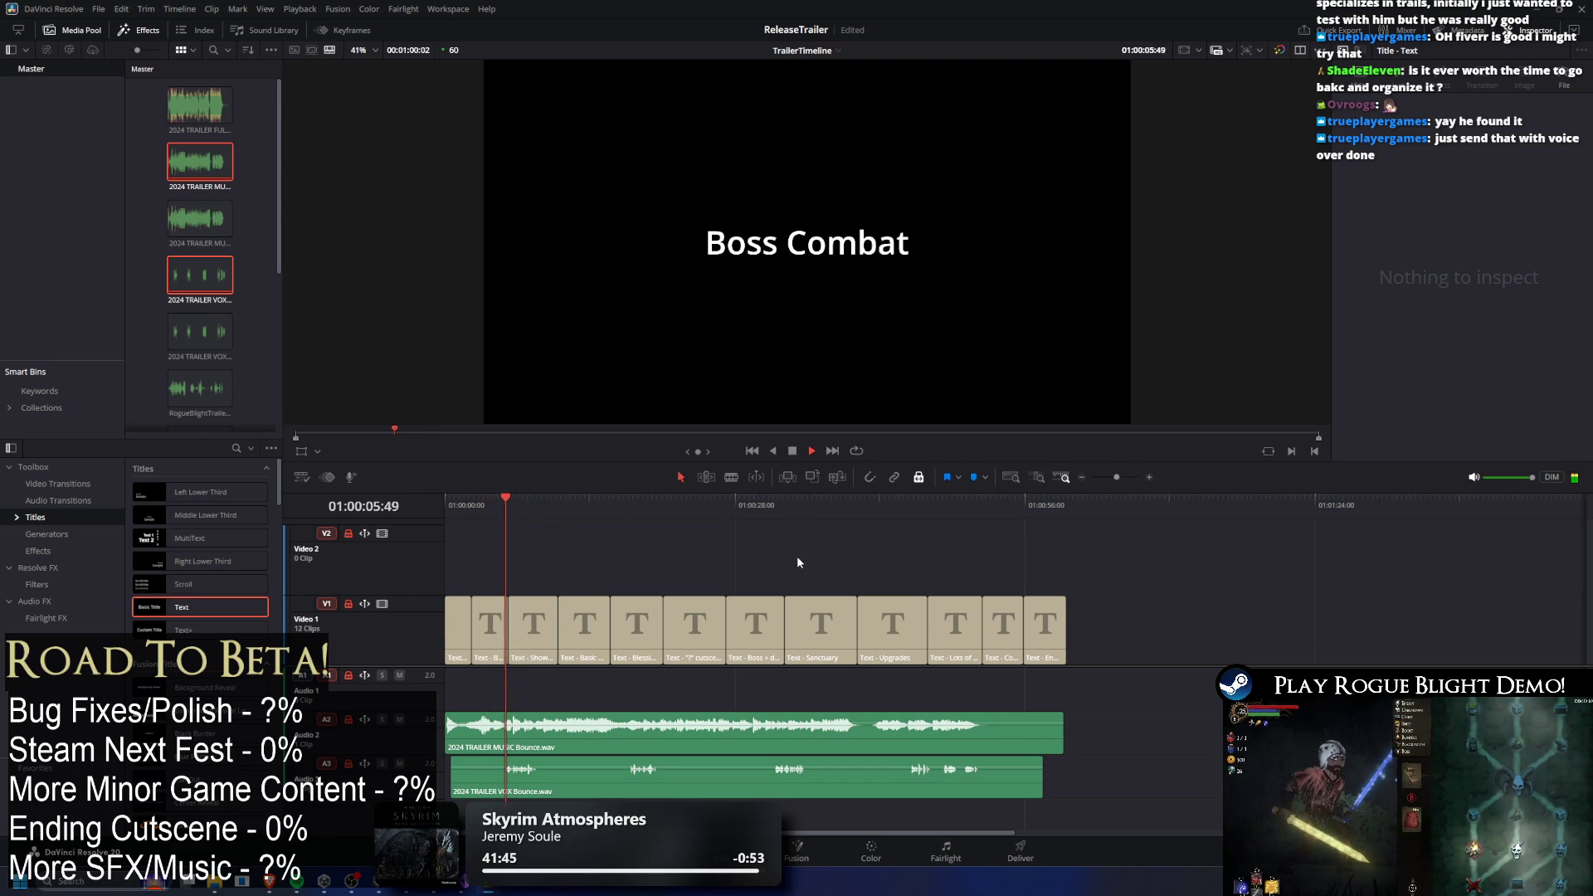
{"action": "key", "text": "space"}
Raise the VOX clip's volume to 2 and play back from Blessings Opening Chest.
{"action": "left_click", "coordinate": [712, 768]}
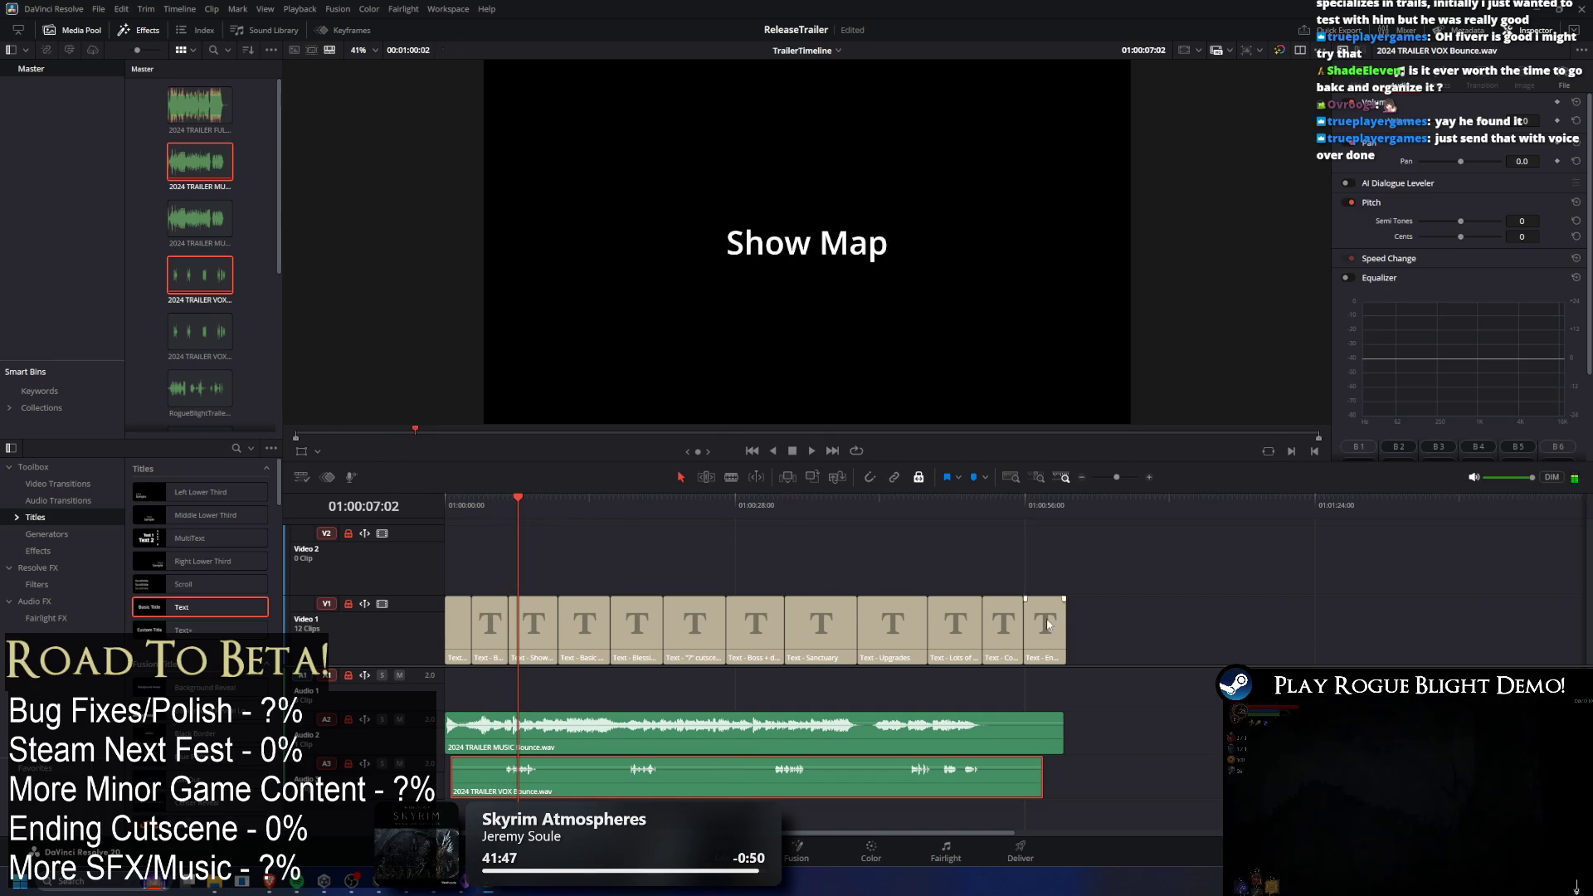
{"action": "left_click_drag", "start_coordinate": [712, 768], "coordinate": [705, 687]}
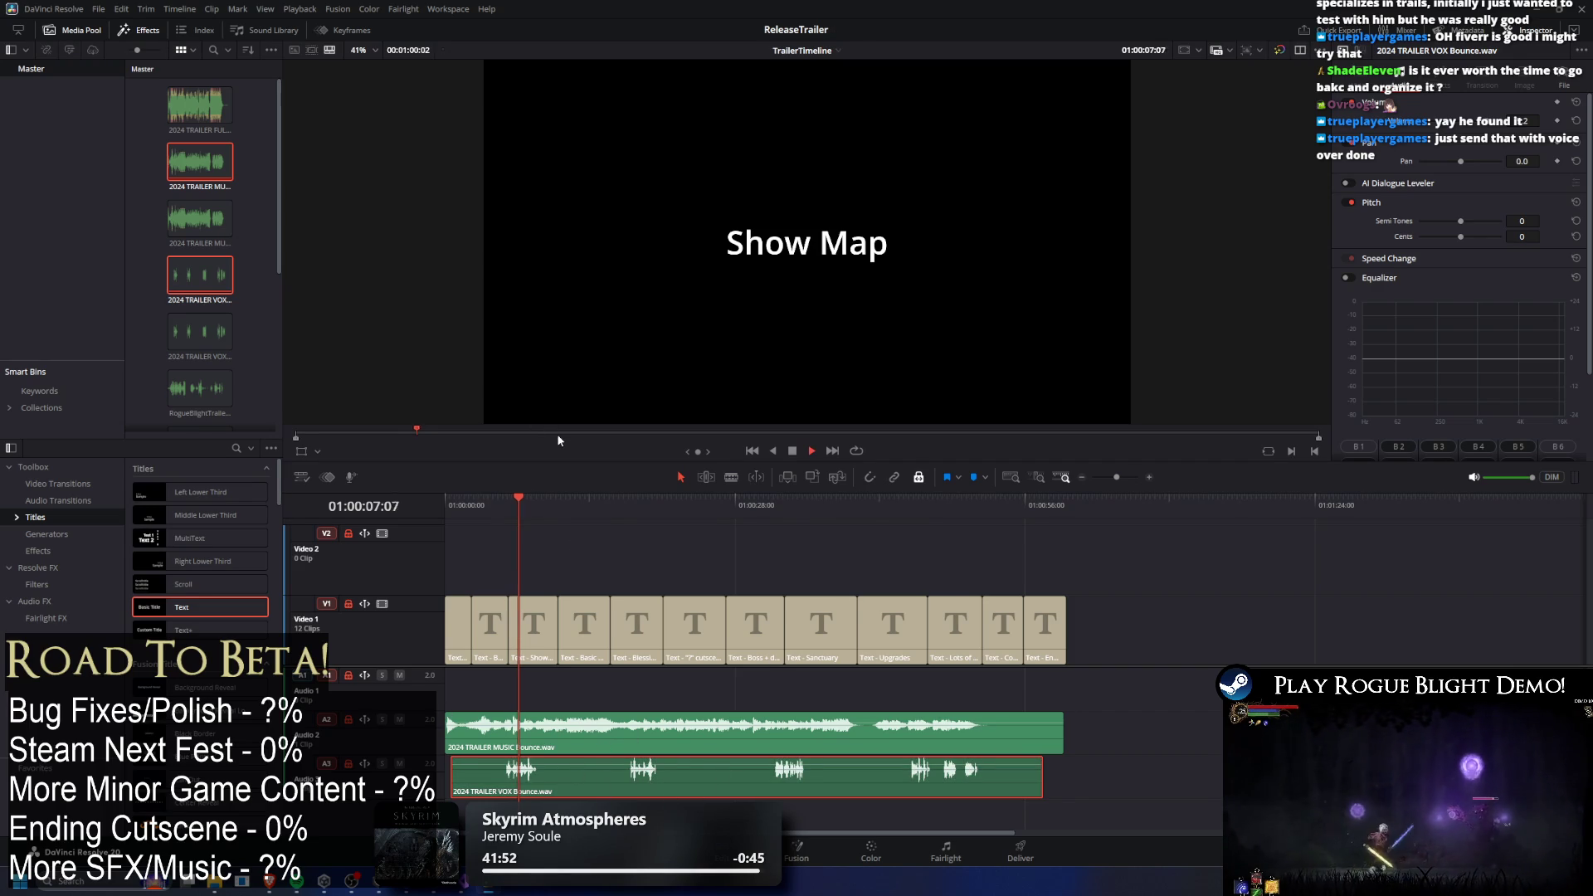
{"action": "left_click", "coordinate": [591, 504]}
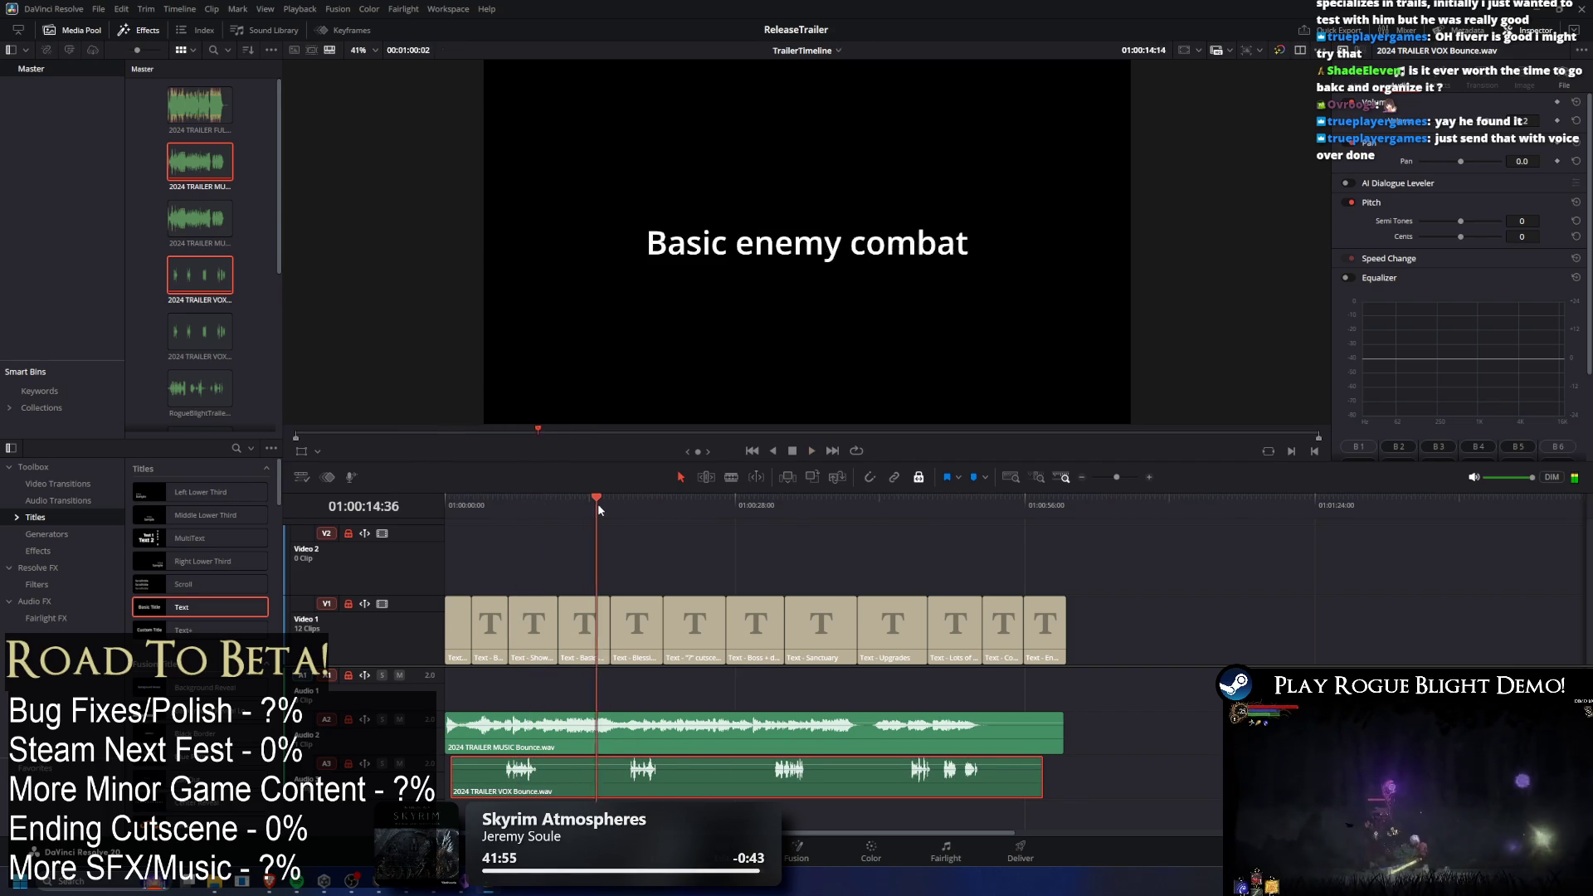
{"action": "left_click_drag", "start_coordinate": [591, 505], "coordinate": [612, 505]}
{"action": "key", "text": "space"}
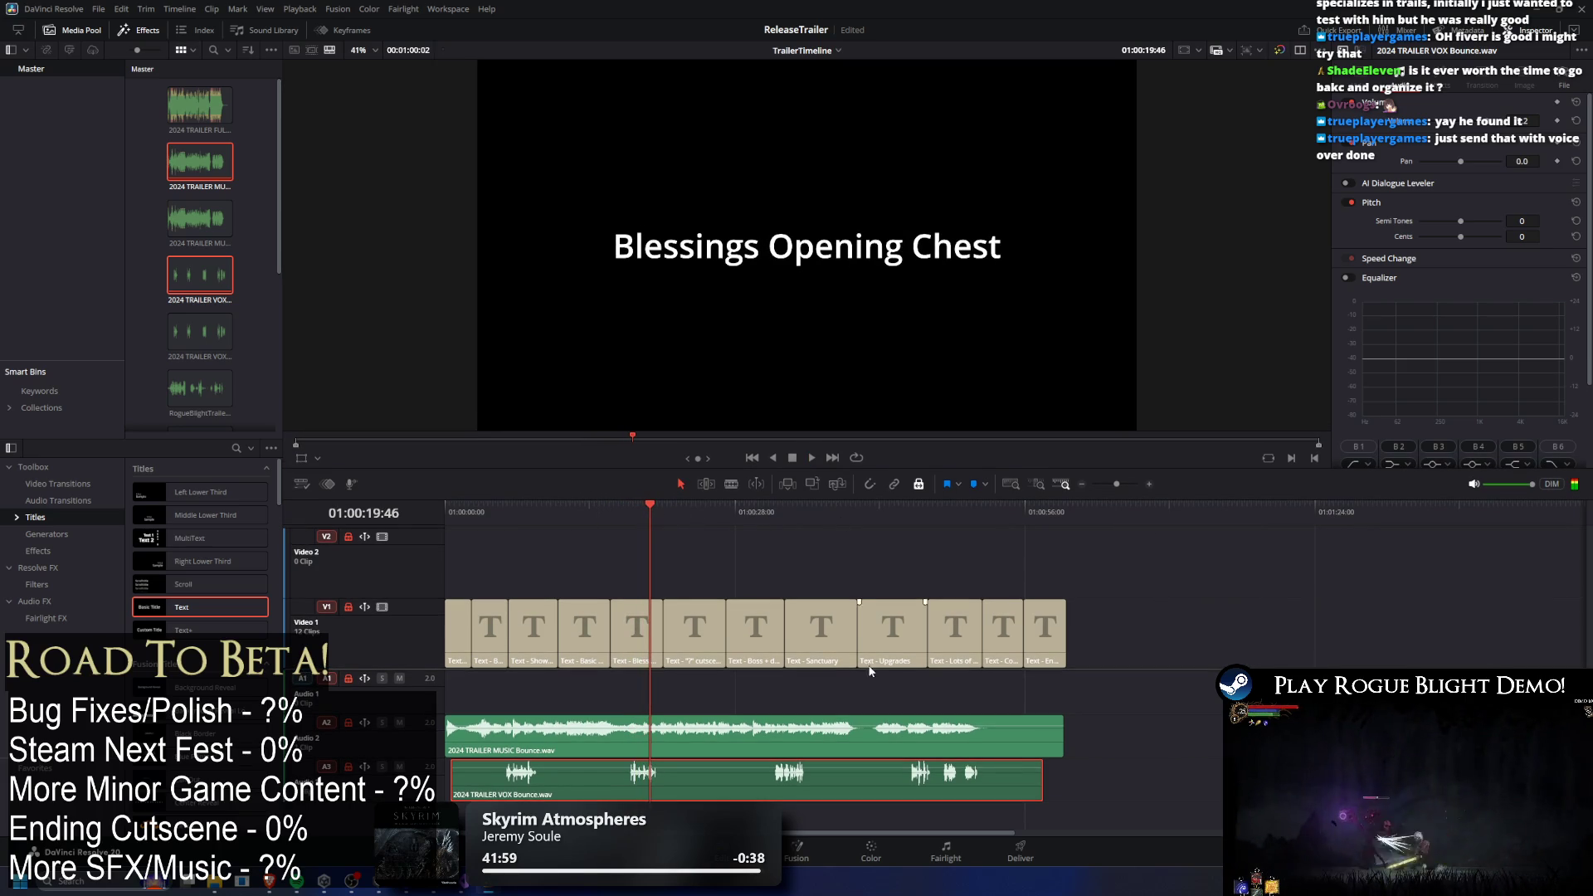
Deselect the clip, clear the viewer to an empty source view, and switch to Unity.
{"action": "left_click", "coordinate": [1168, 628]}
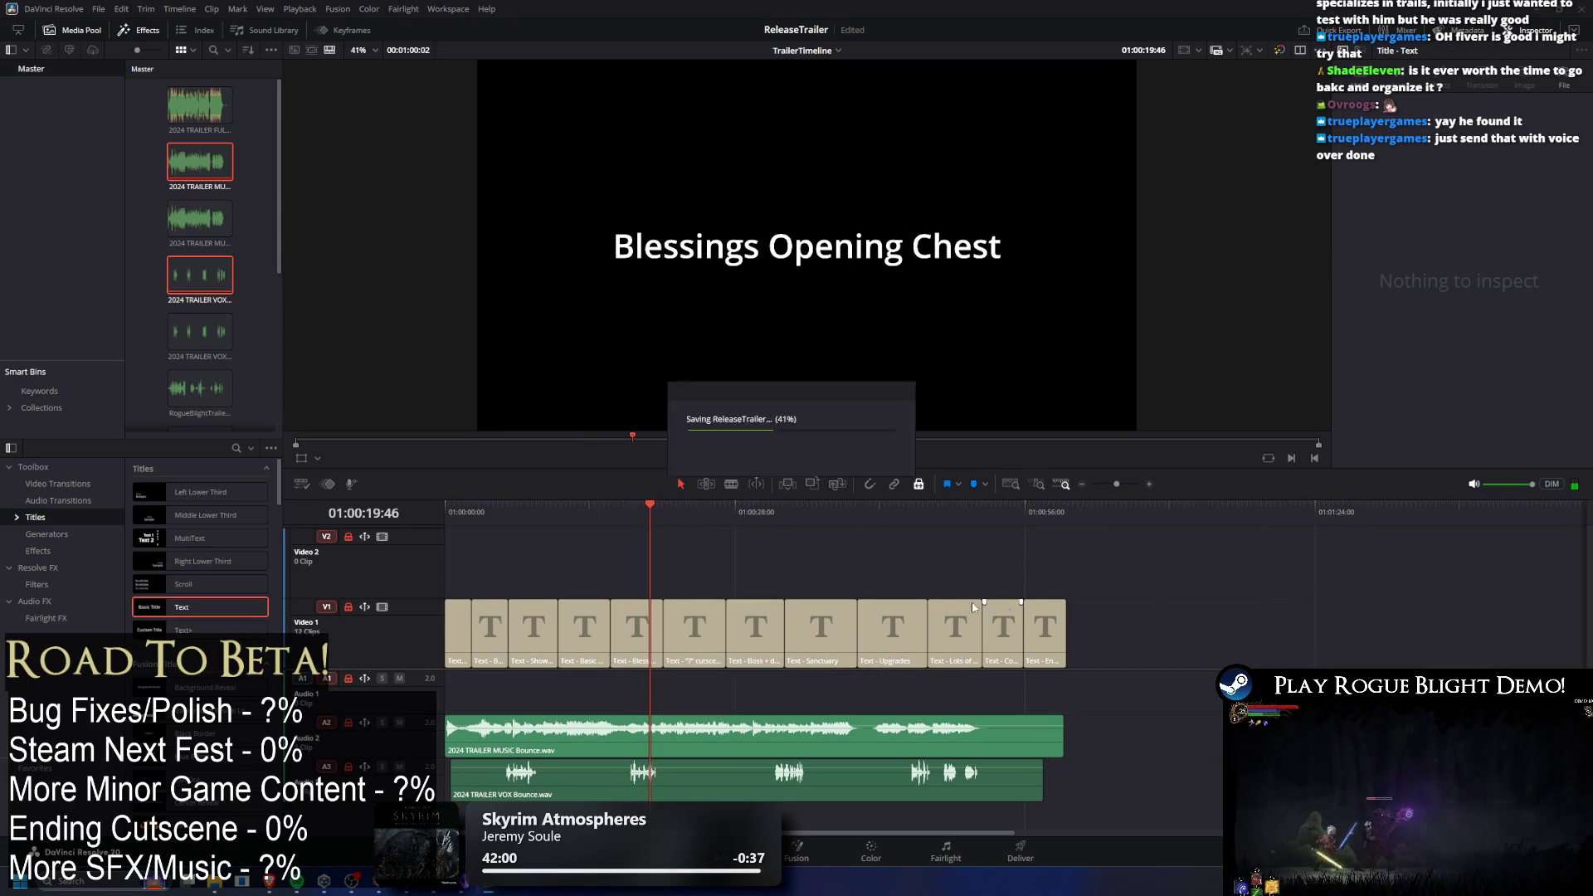
{"action": "key", "text": "q"}
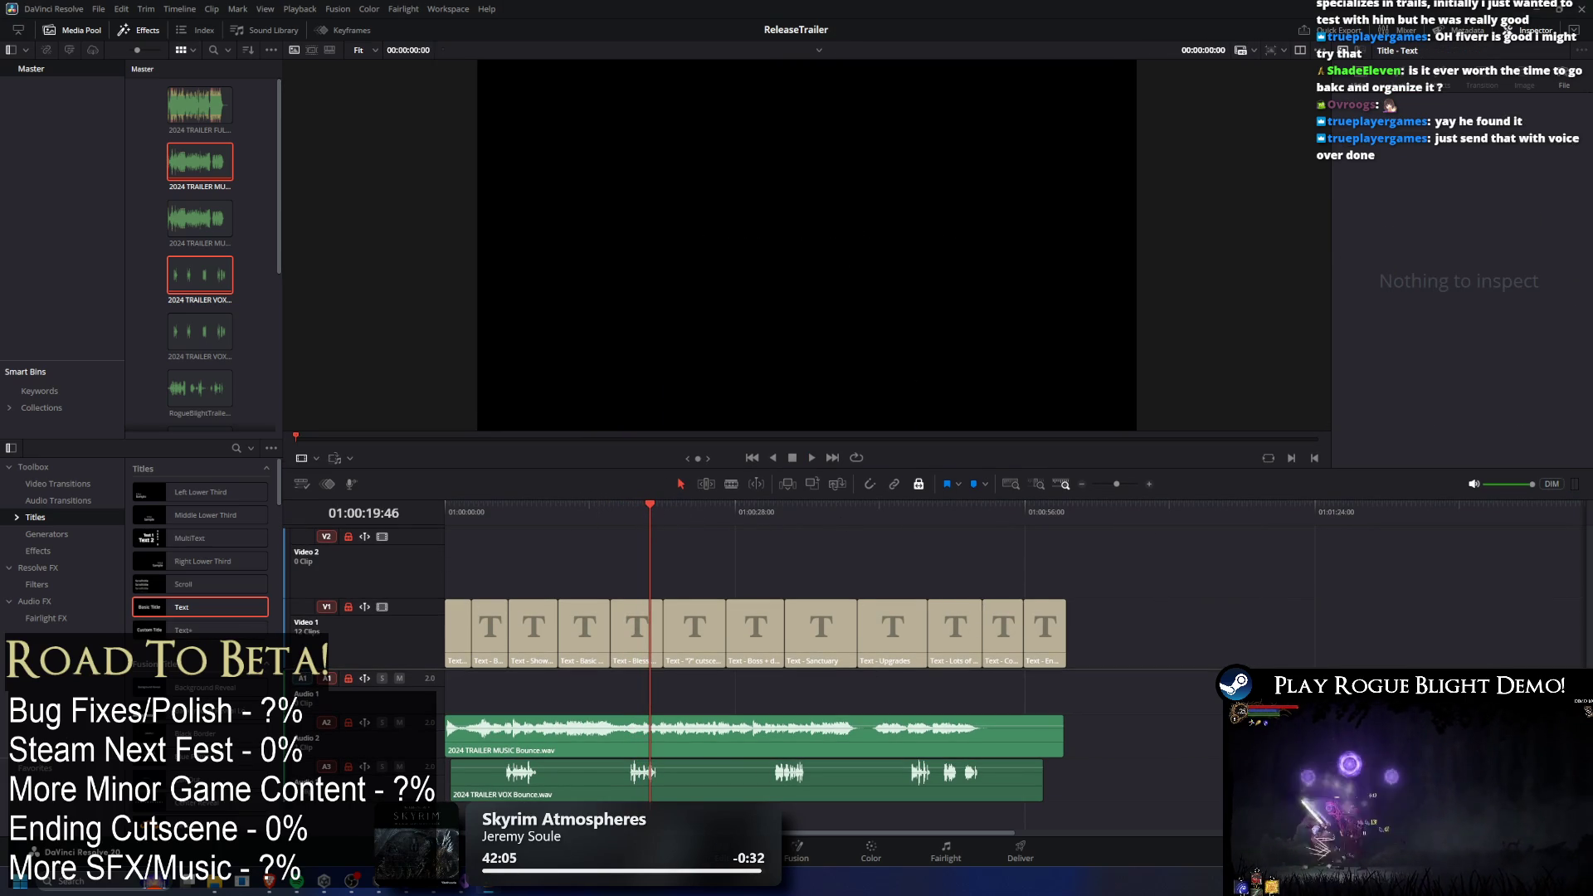
{"action": "key", "text": "alt+Tab"}
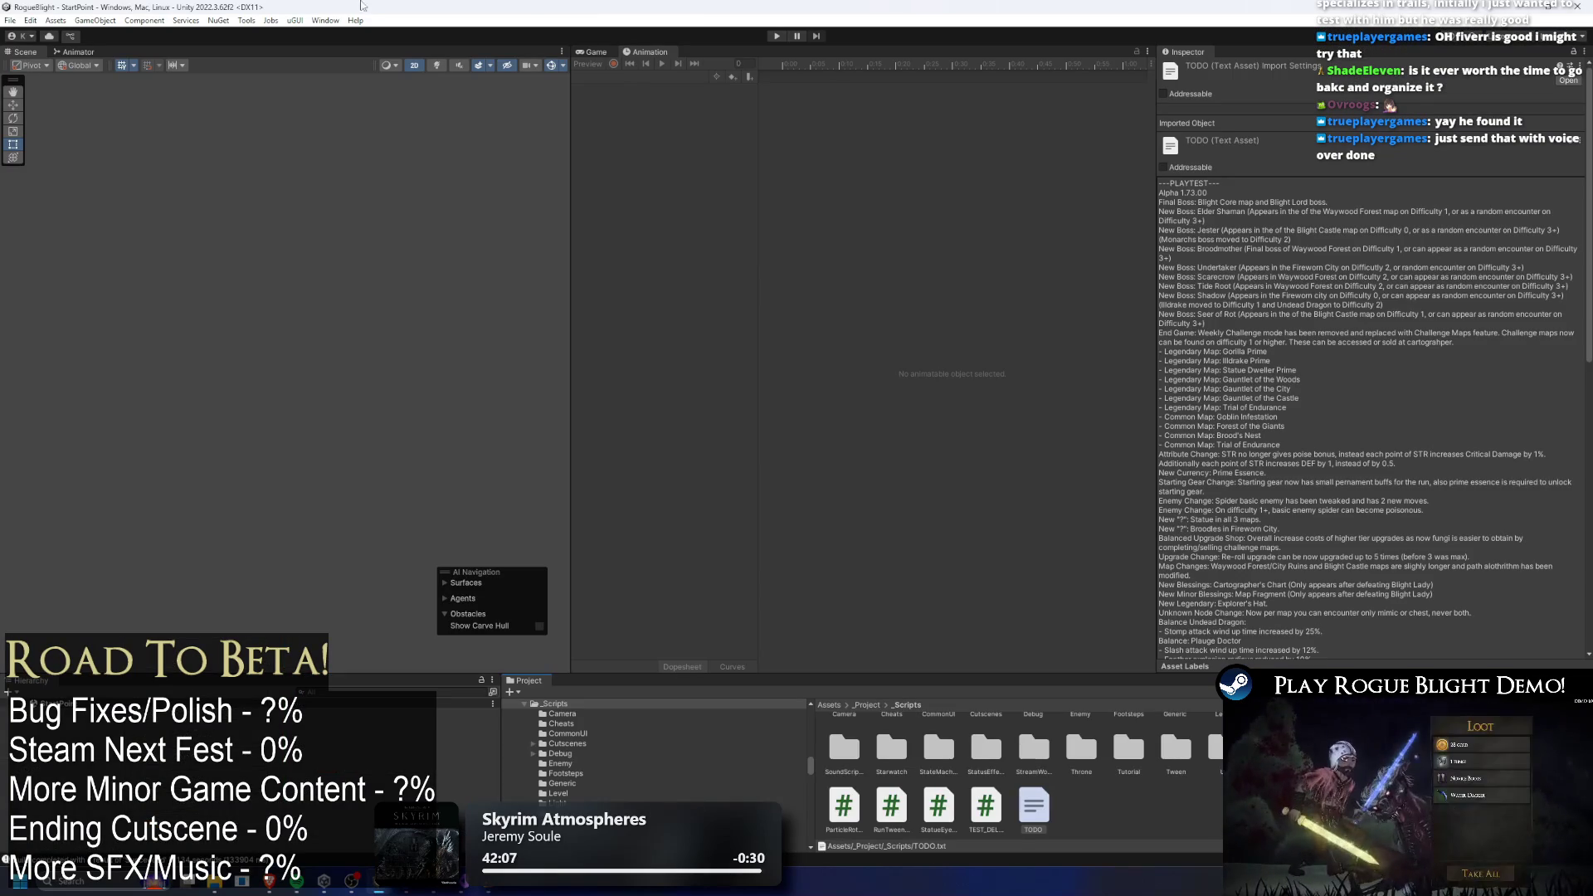
Open the Wwise Picker and switch its source to Wwise Authoring, then back to File System.
{"action": "left_click", "coordinate": [319, 19]}
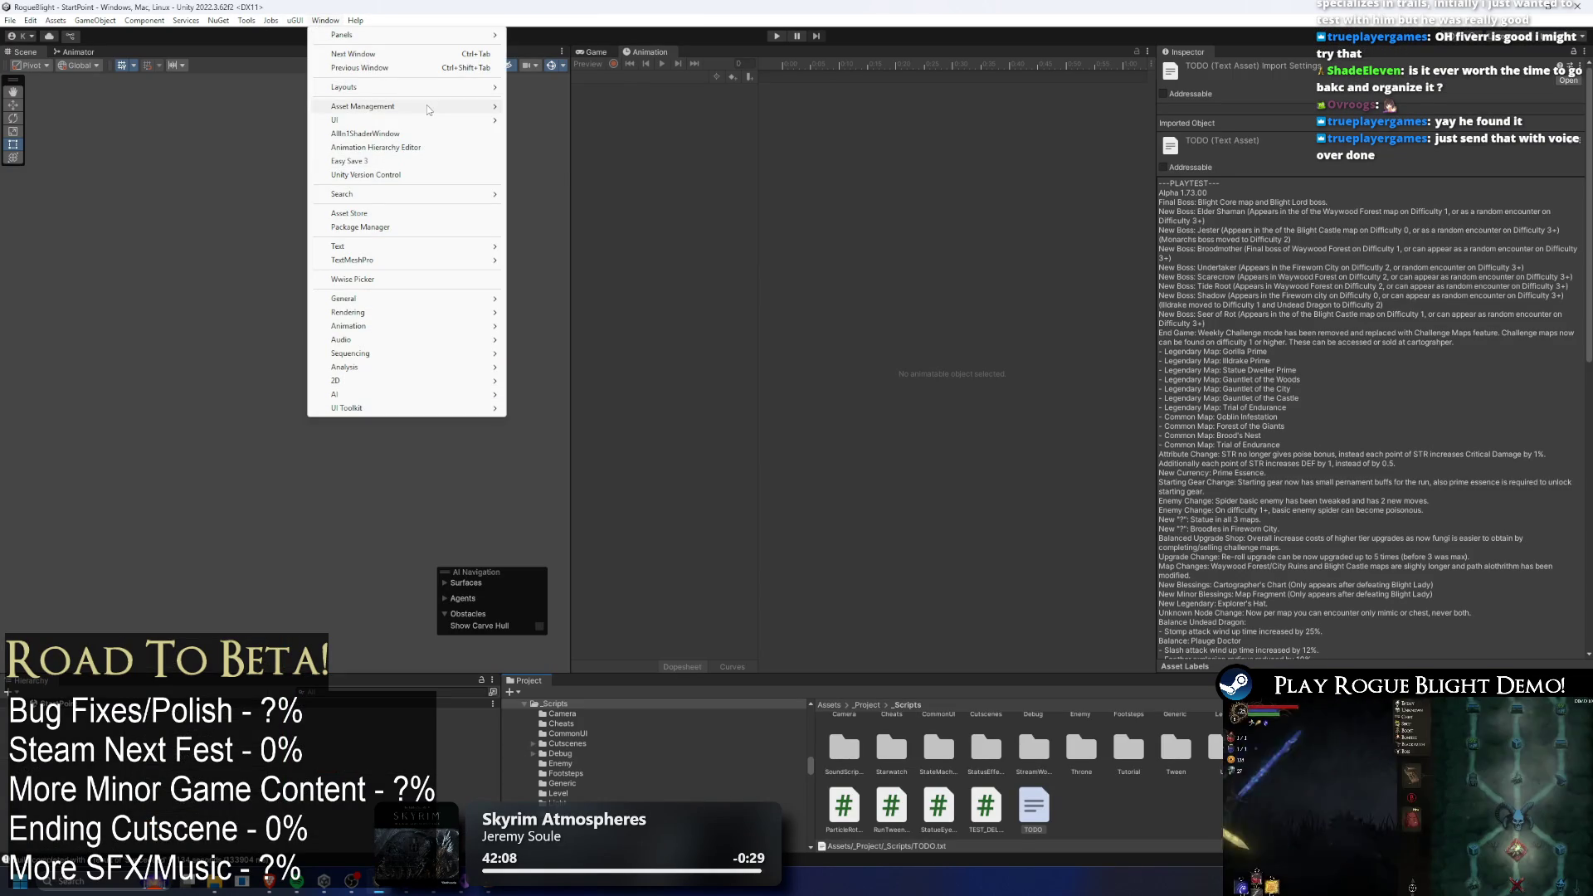
{"action": "left_click", "coordinate": [445, 279]}
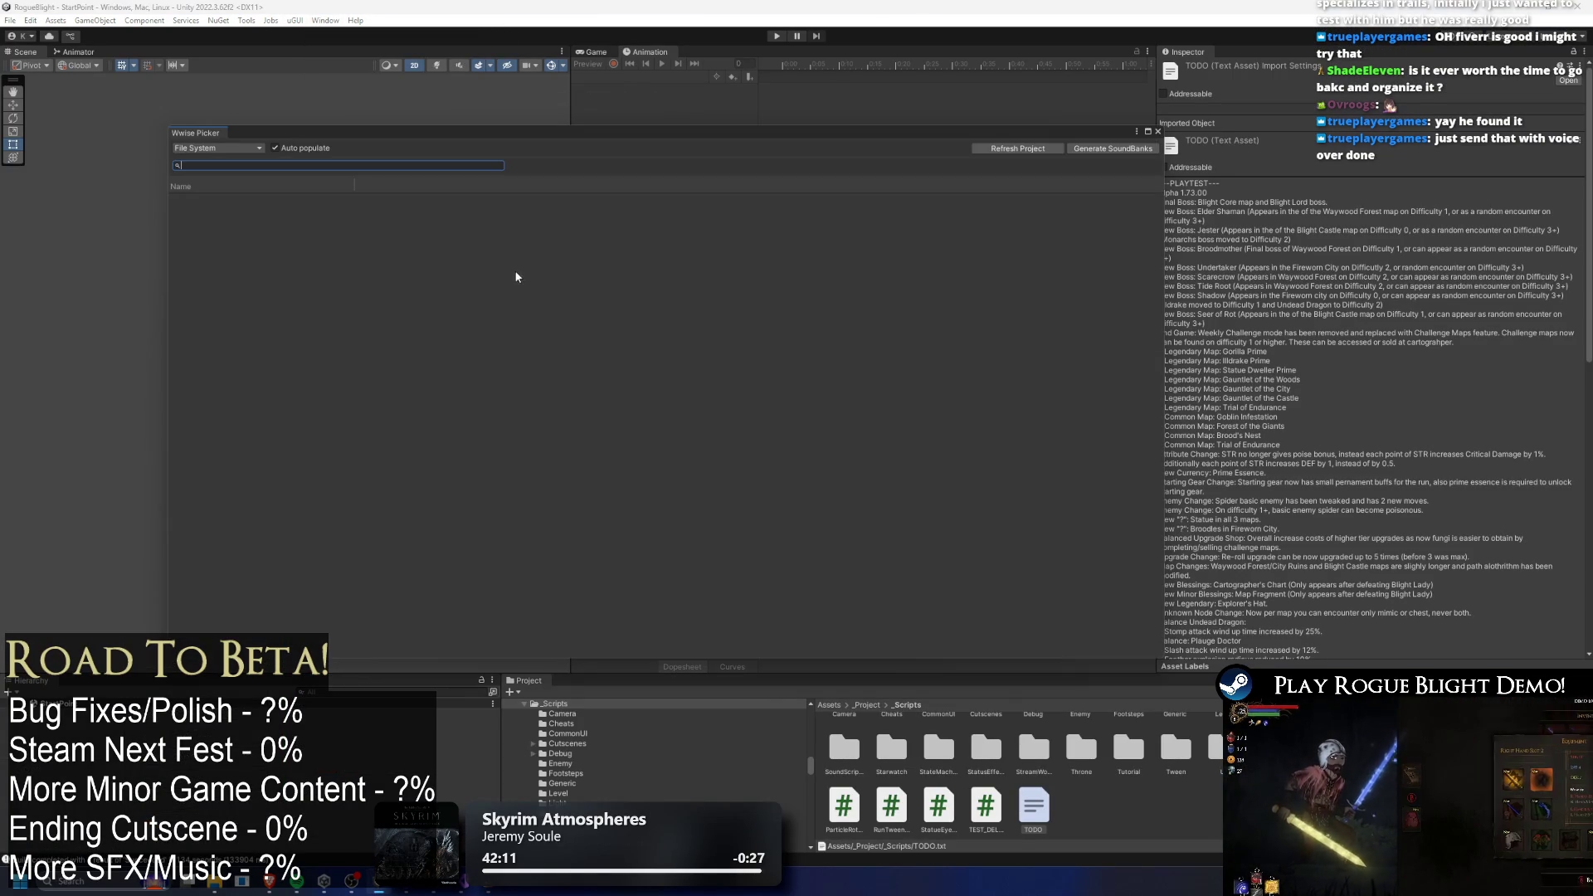
{"action": "left_click", "coordinate": [217, 148]}
{"action": "left_click", "coordinate": [207, 169]}
{"action": "left_click", "coordinate": [217, 147]}
{"action": "left_click", "coordinate": [208, 170]}
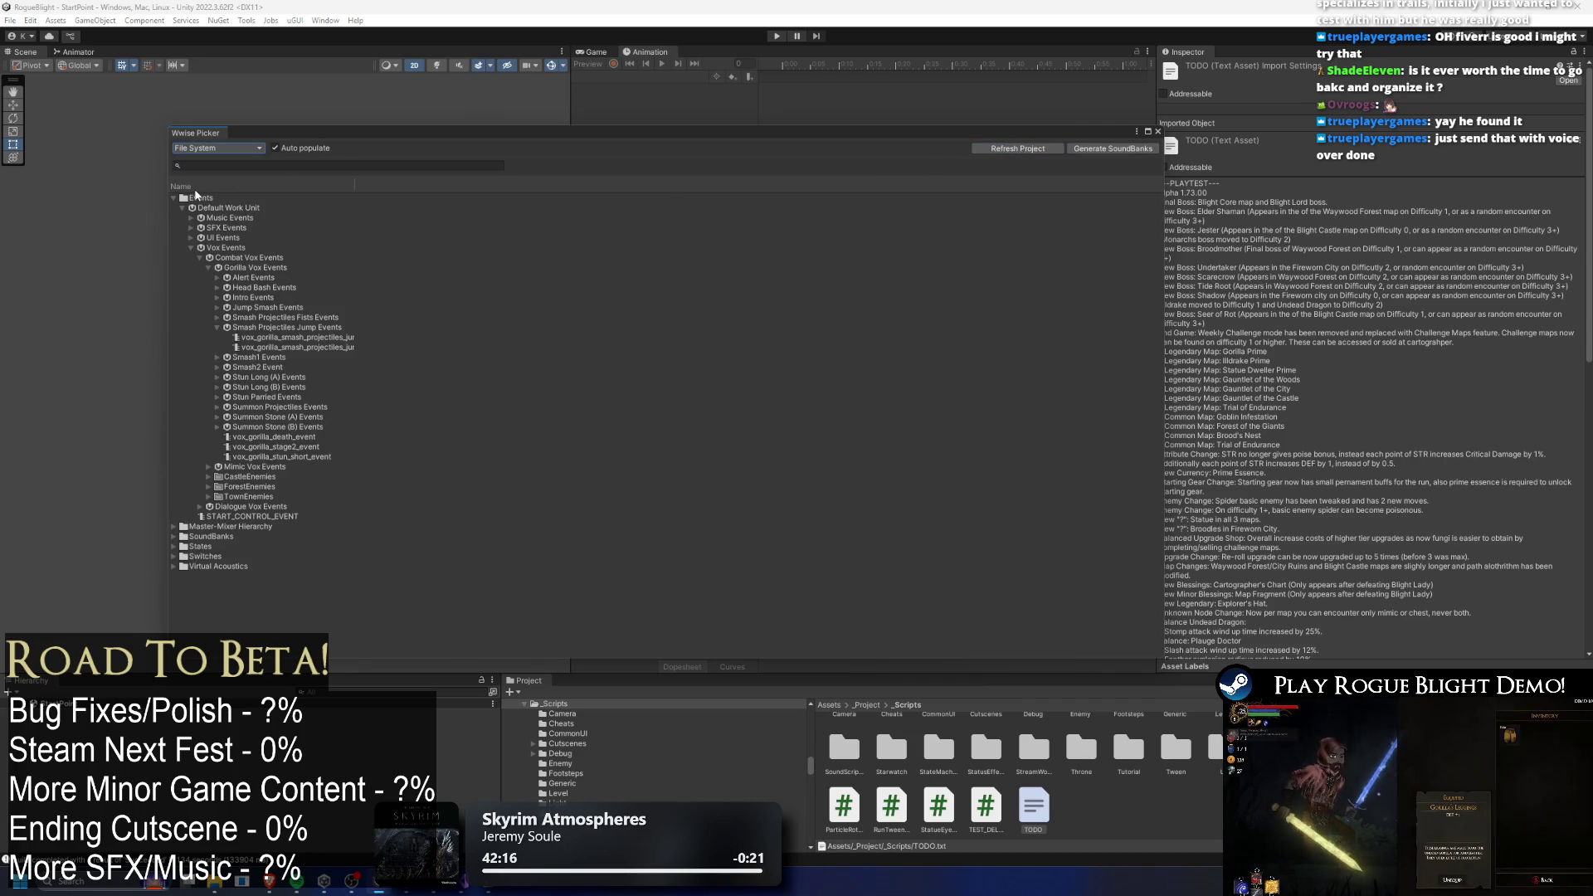
Collapse the Events tree, close the Wwise Picker, and bring up the StateMachineScripts folder's options.
{"action": "left_click", "coordinate": [173, 197]}
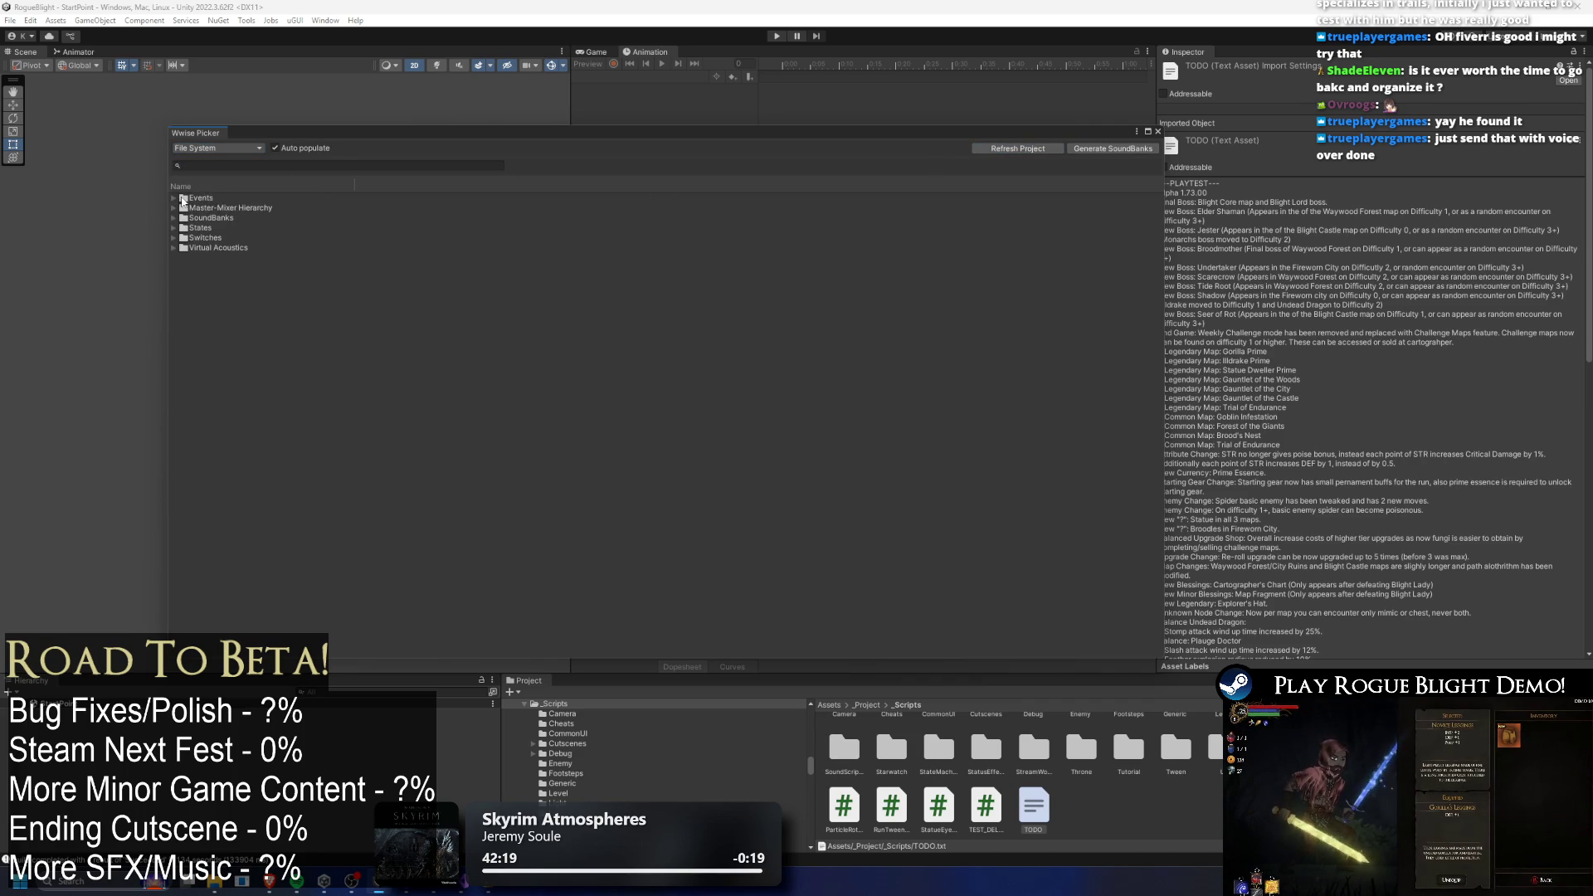
{"action": "right_click", "coordinate": [181, 198]}
{"action": "left_click", "coordinate": [615, 287]}
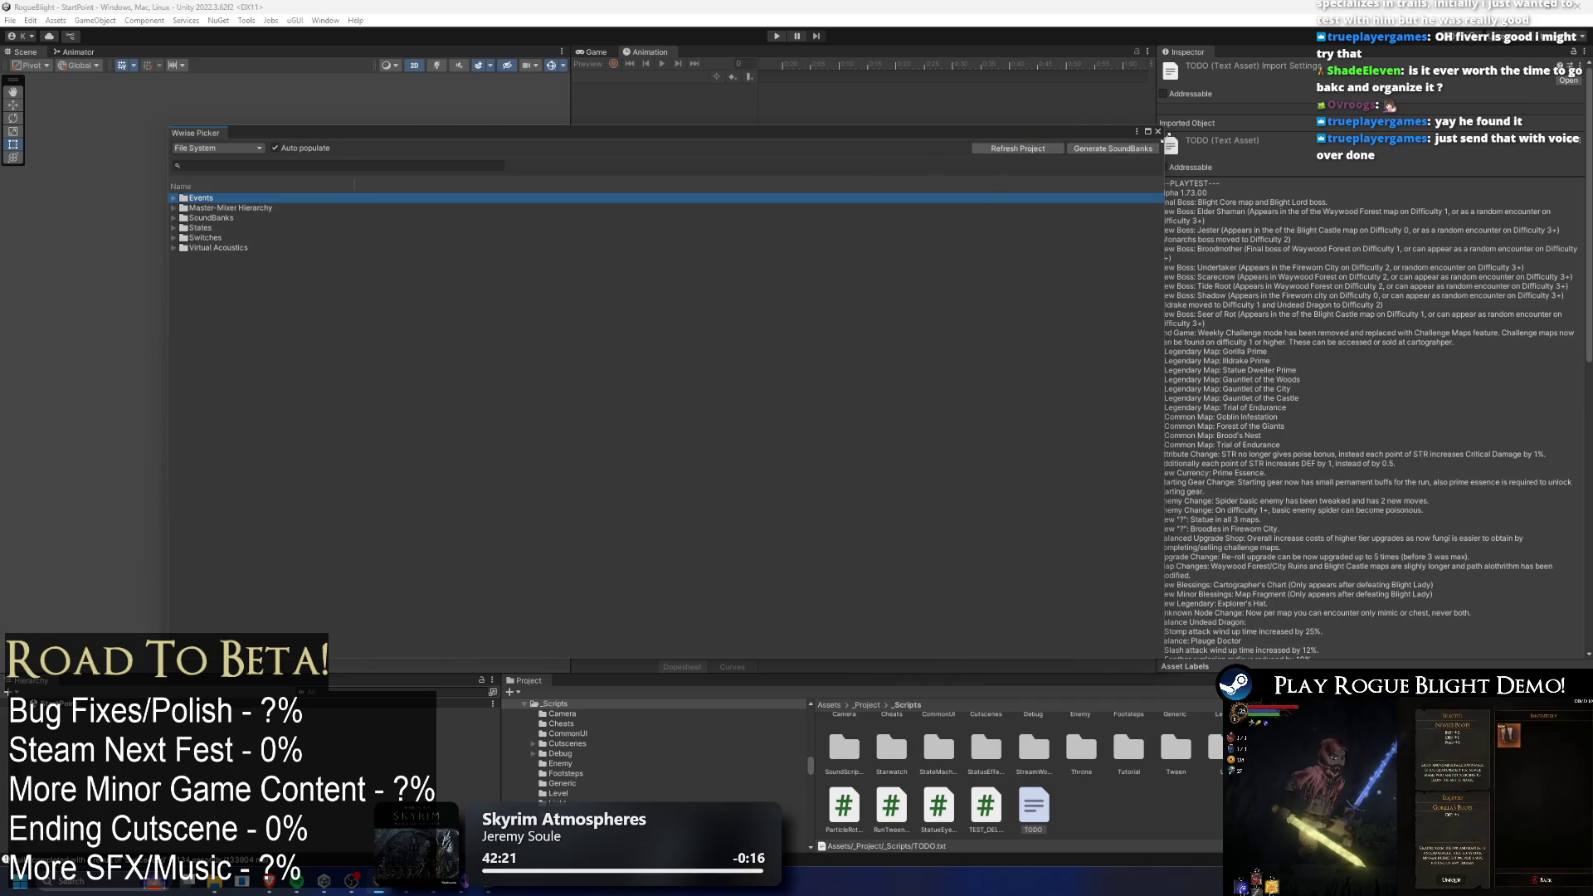
{"action": "left_click", "coordinate": [1158, 131]}
{"action": "right_click", "coordinate": [951, 754]}
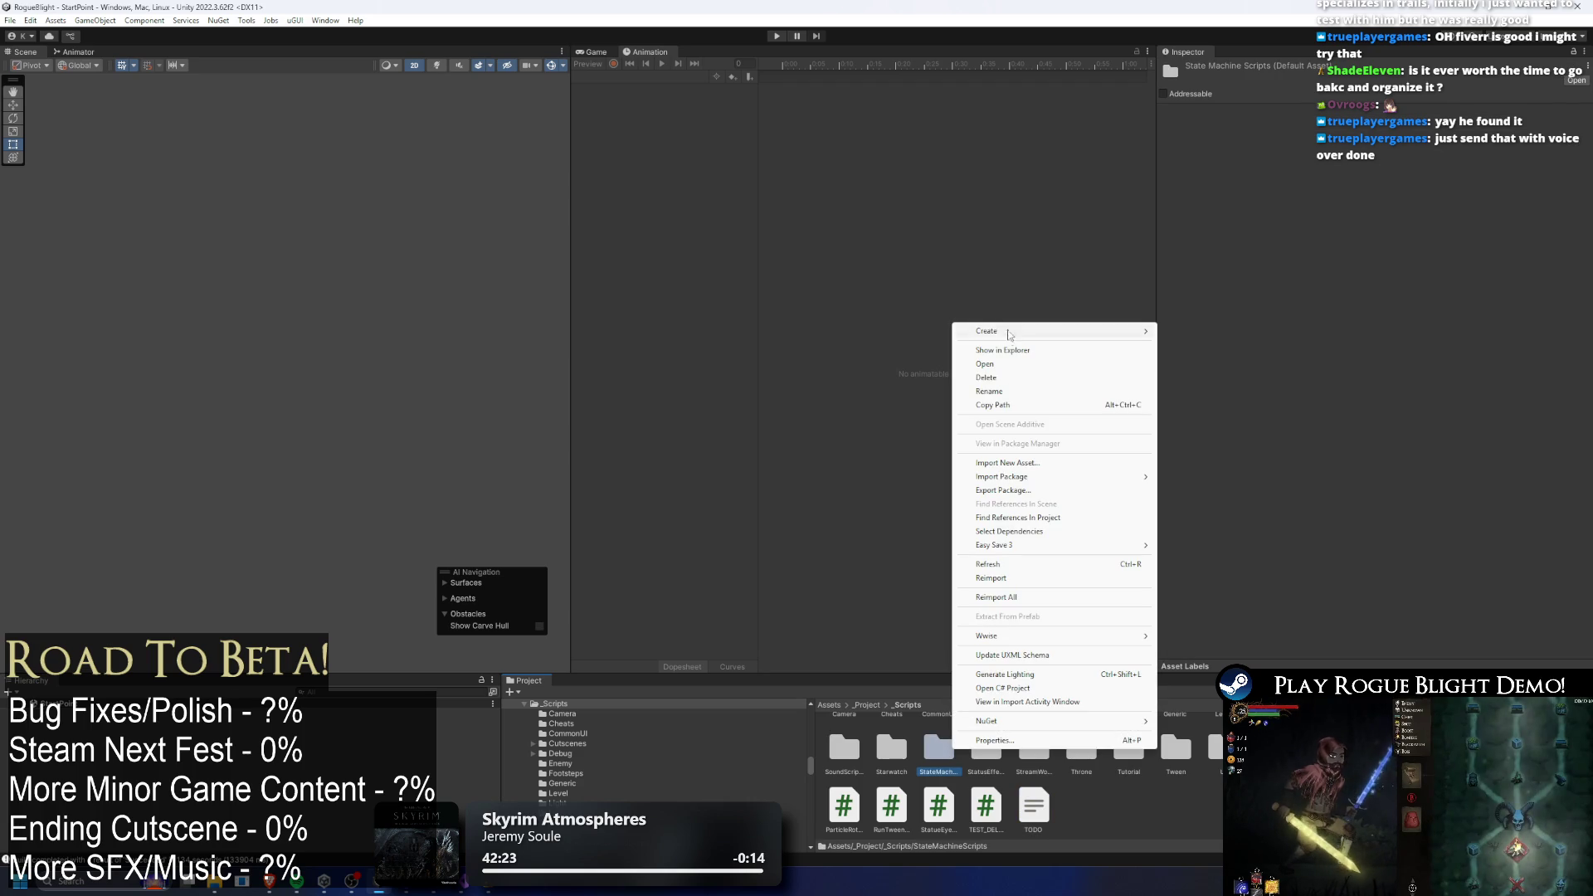
Show StateMachineScripts in File Explorer, go up to _Project and reselect _Scenes.
{"action": "left_click", "coordinate": [1011, 355]}
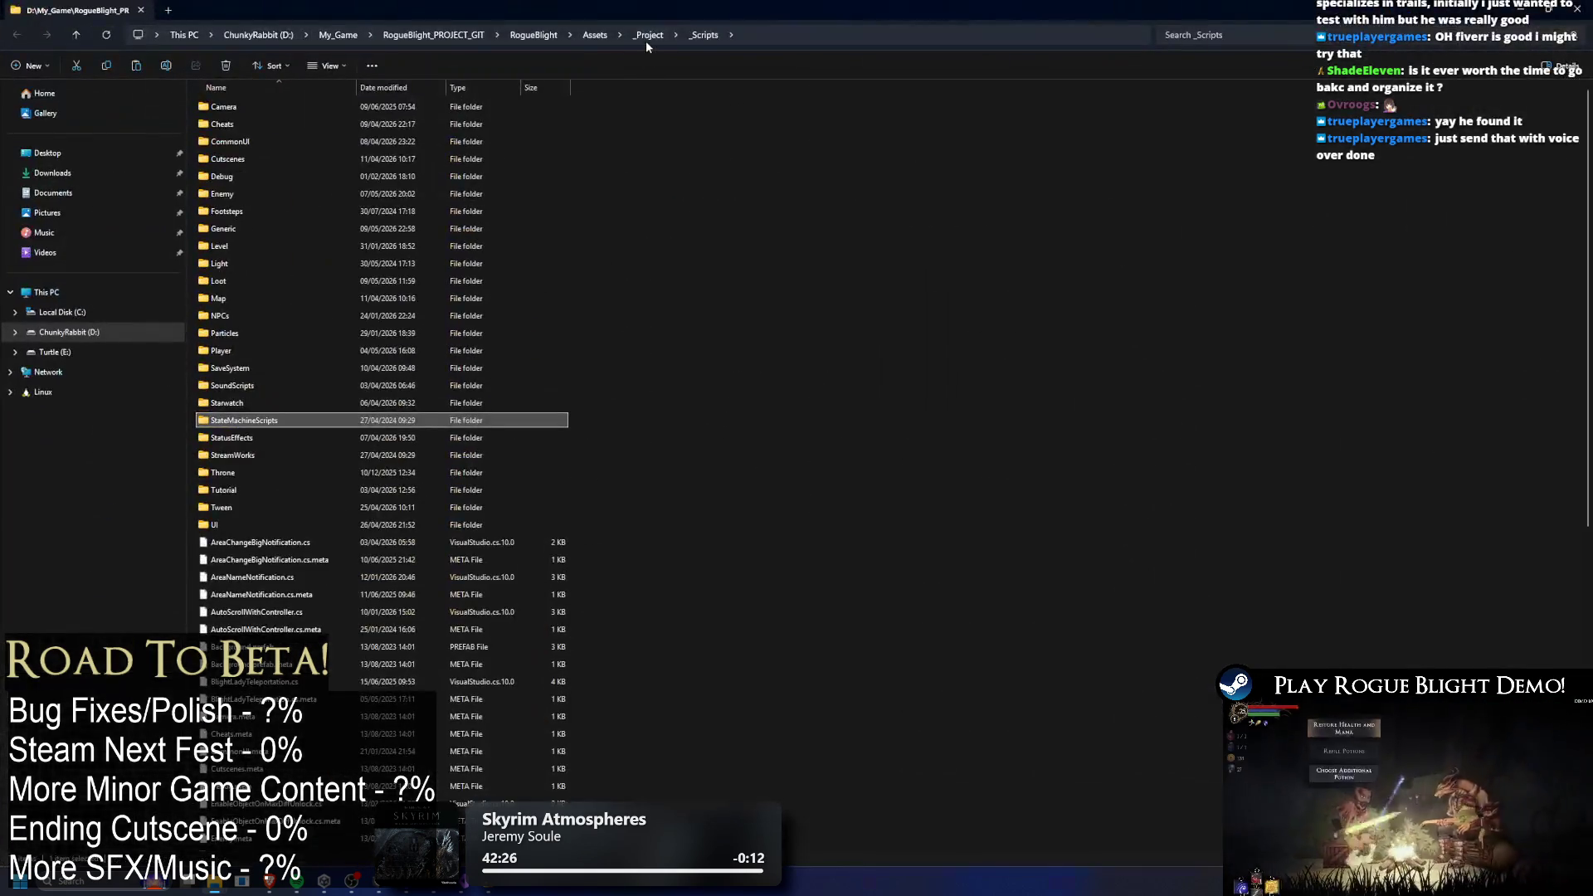
{"action": "left_click", "coordinate": [647, 36]}
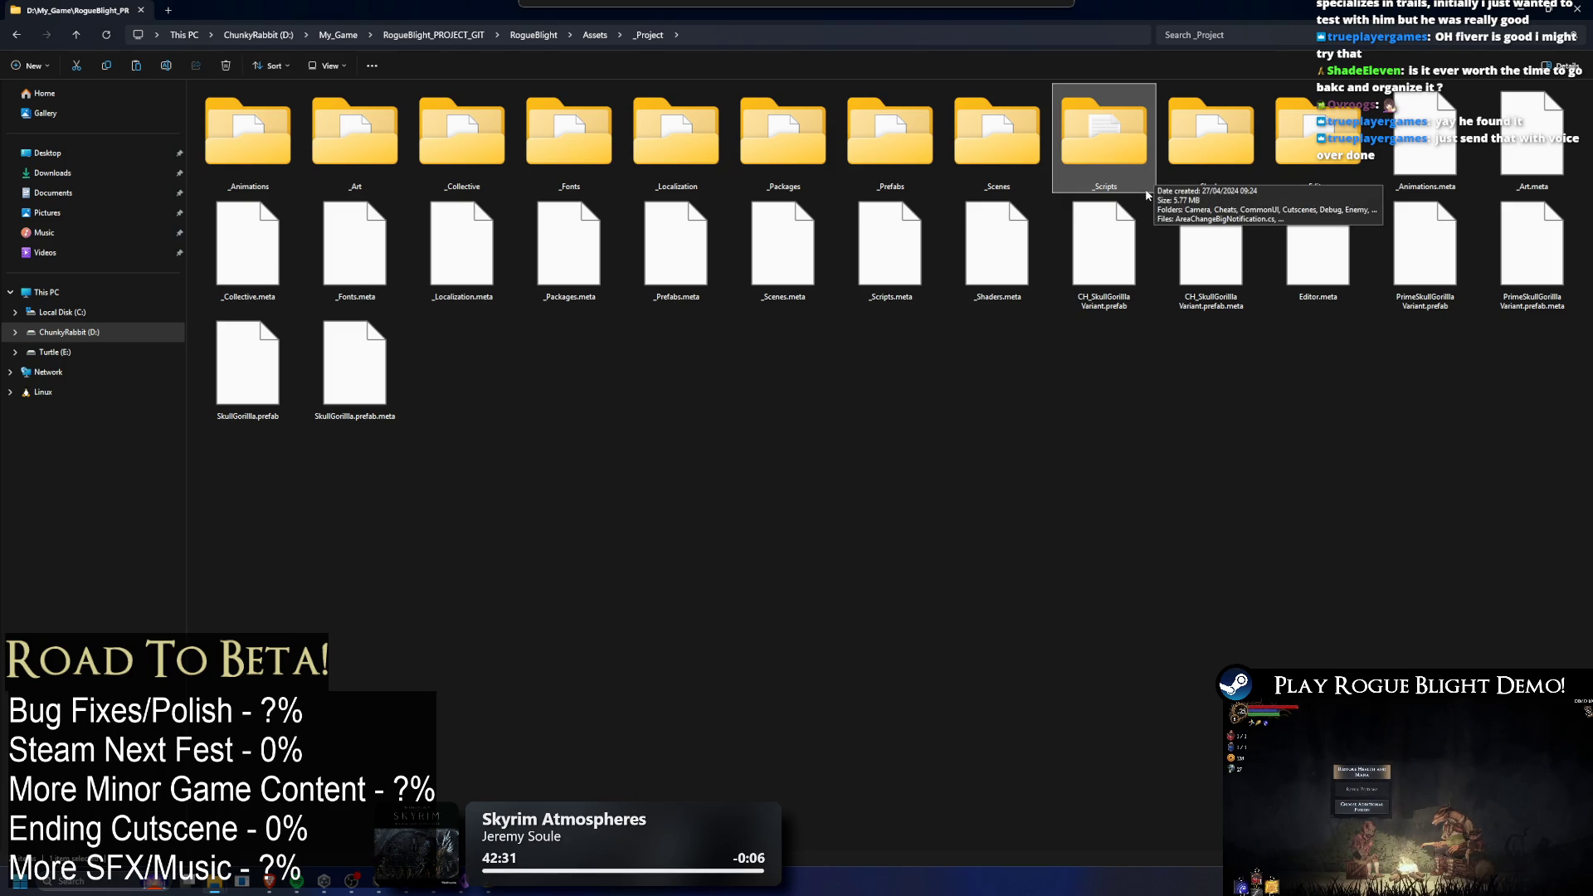
{"action": "key", "text": "Left"}
{"action": "key", "text": "Left"}
{"action": "key", "text": "Left"}
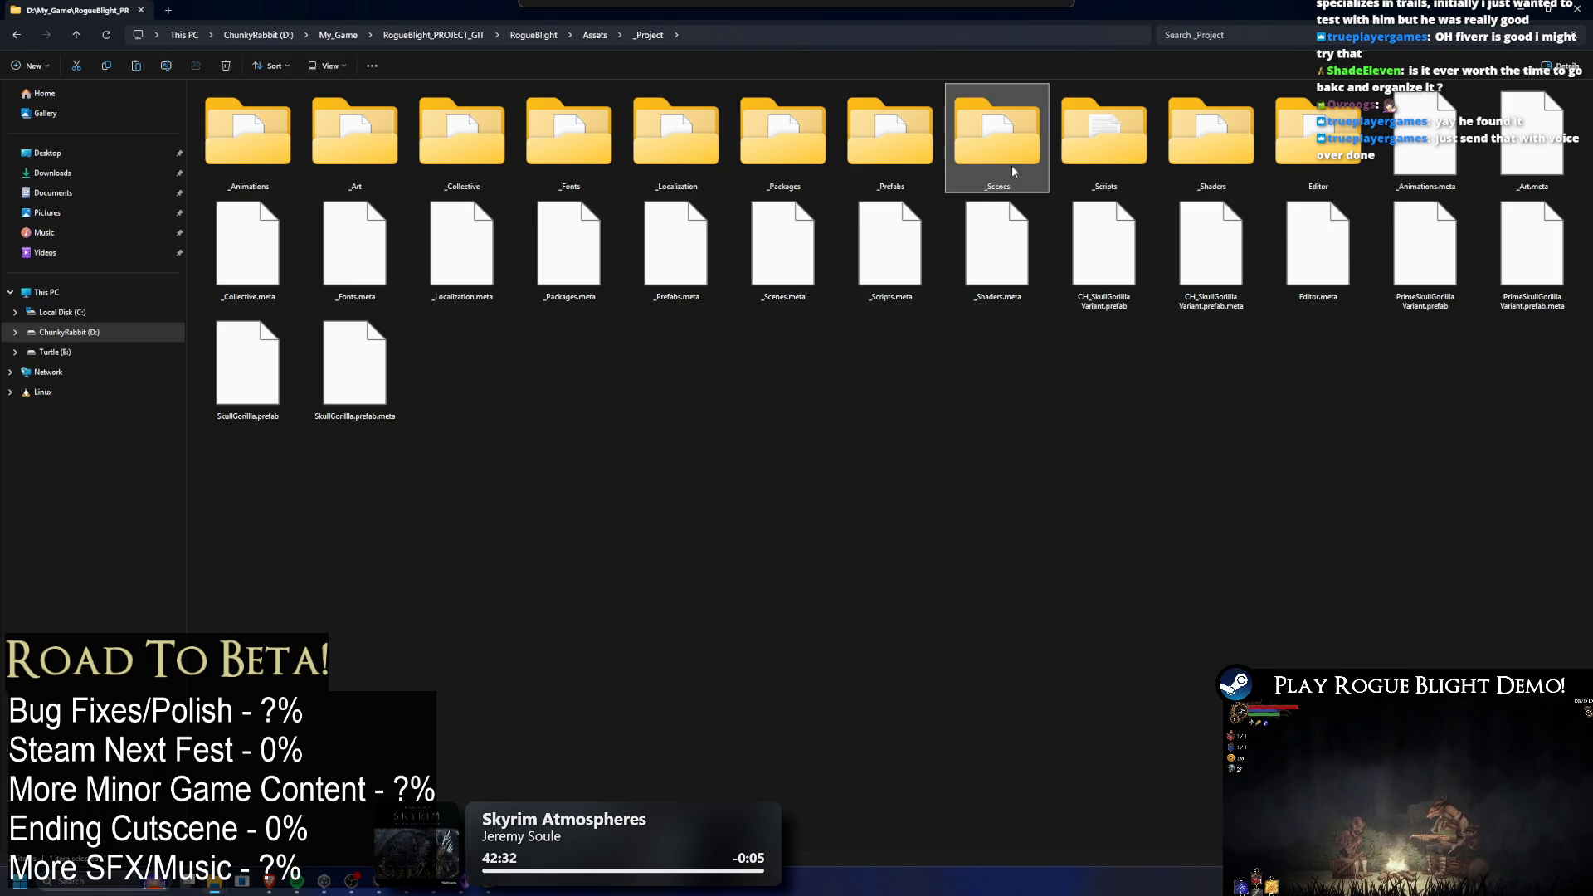
{"action": "key", "text": "Right"}
{"action": "key", "text": "Right"}
{"action": "key", "text": "Right"}
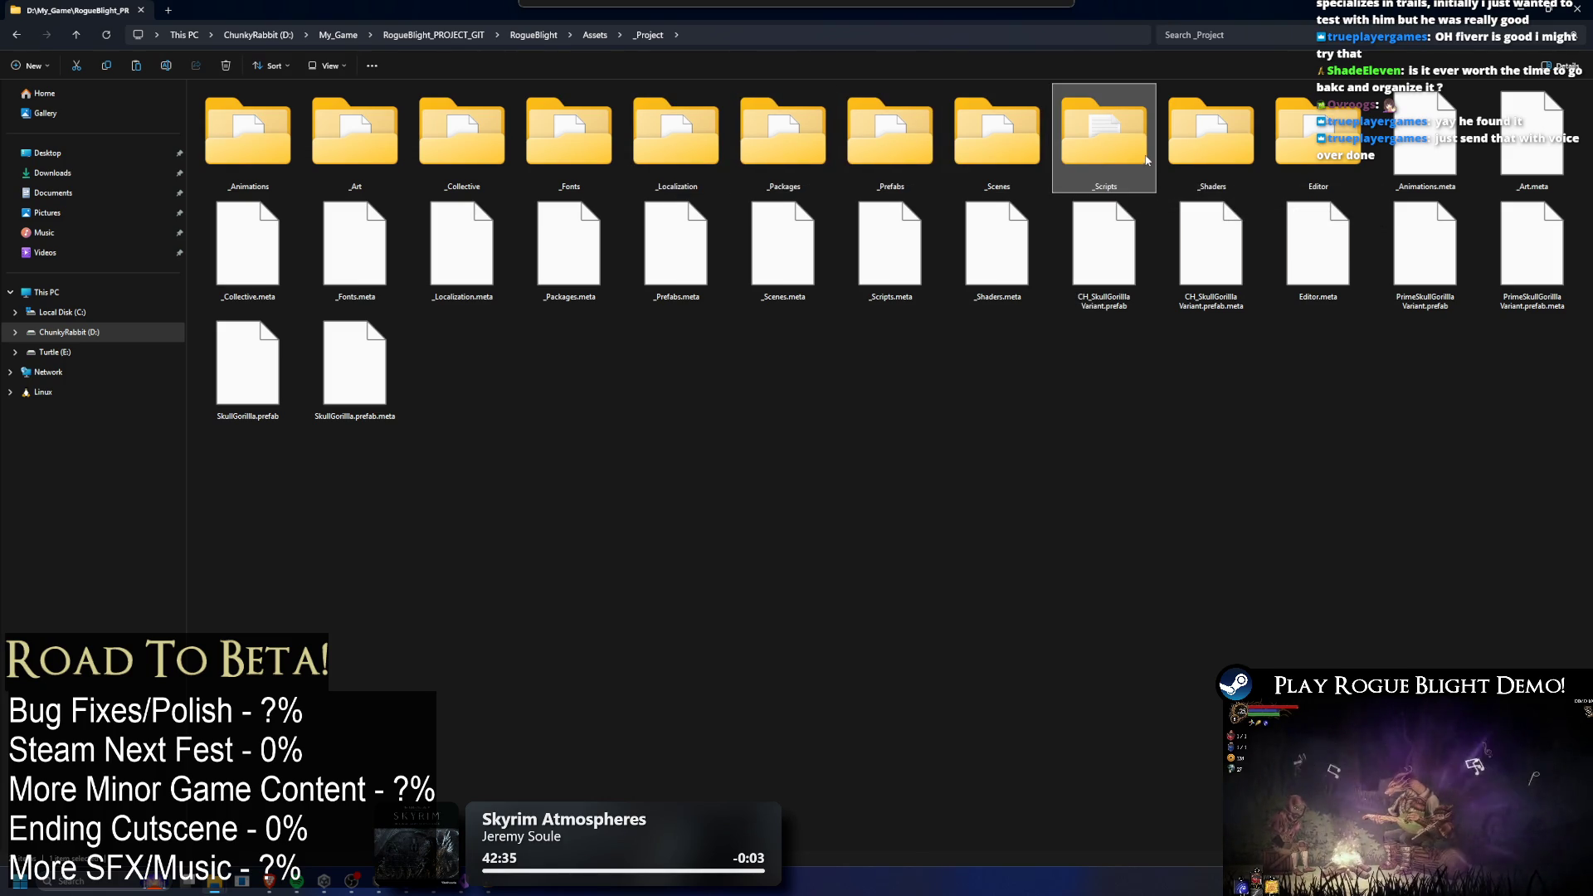
{"action": "key", "text": "Left"}
{"action": "key", "text": "Left"}
{"action": "key", "text": "Right"}
{"action": "key", "text": "Right"}
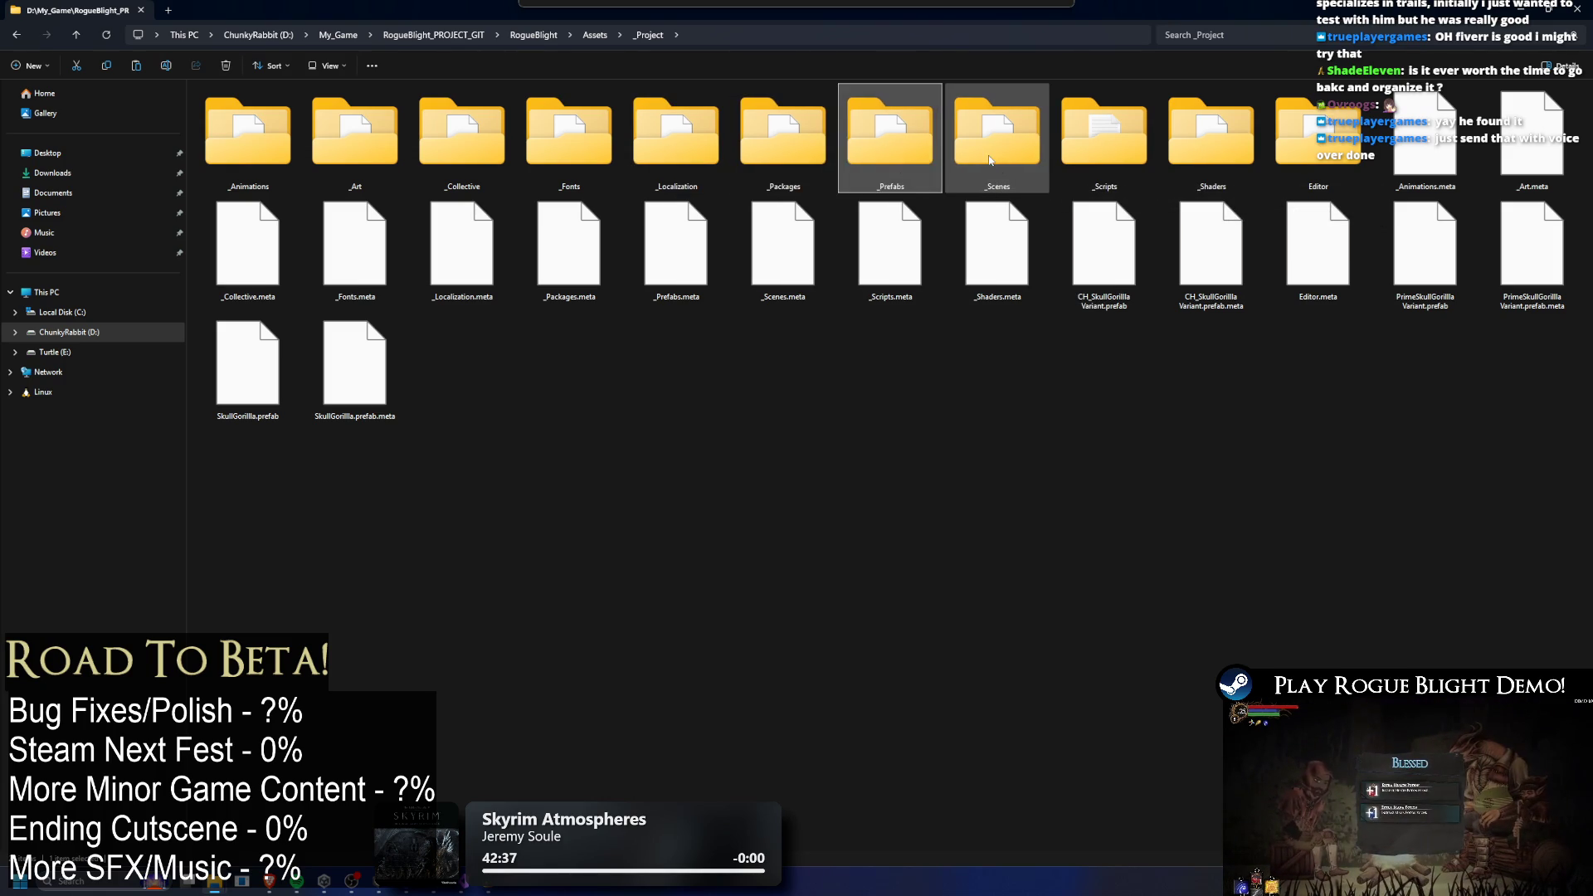
Go up through Assets to the RogueBlight root and open RogueBlight_WwiseProject.
{"action": "left_click", "coordinate": [609, 38]}
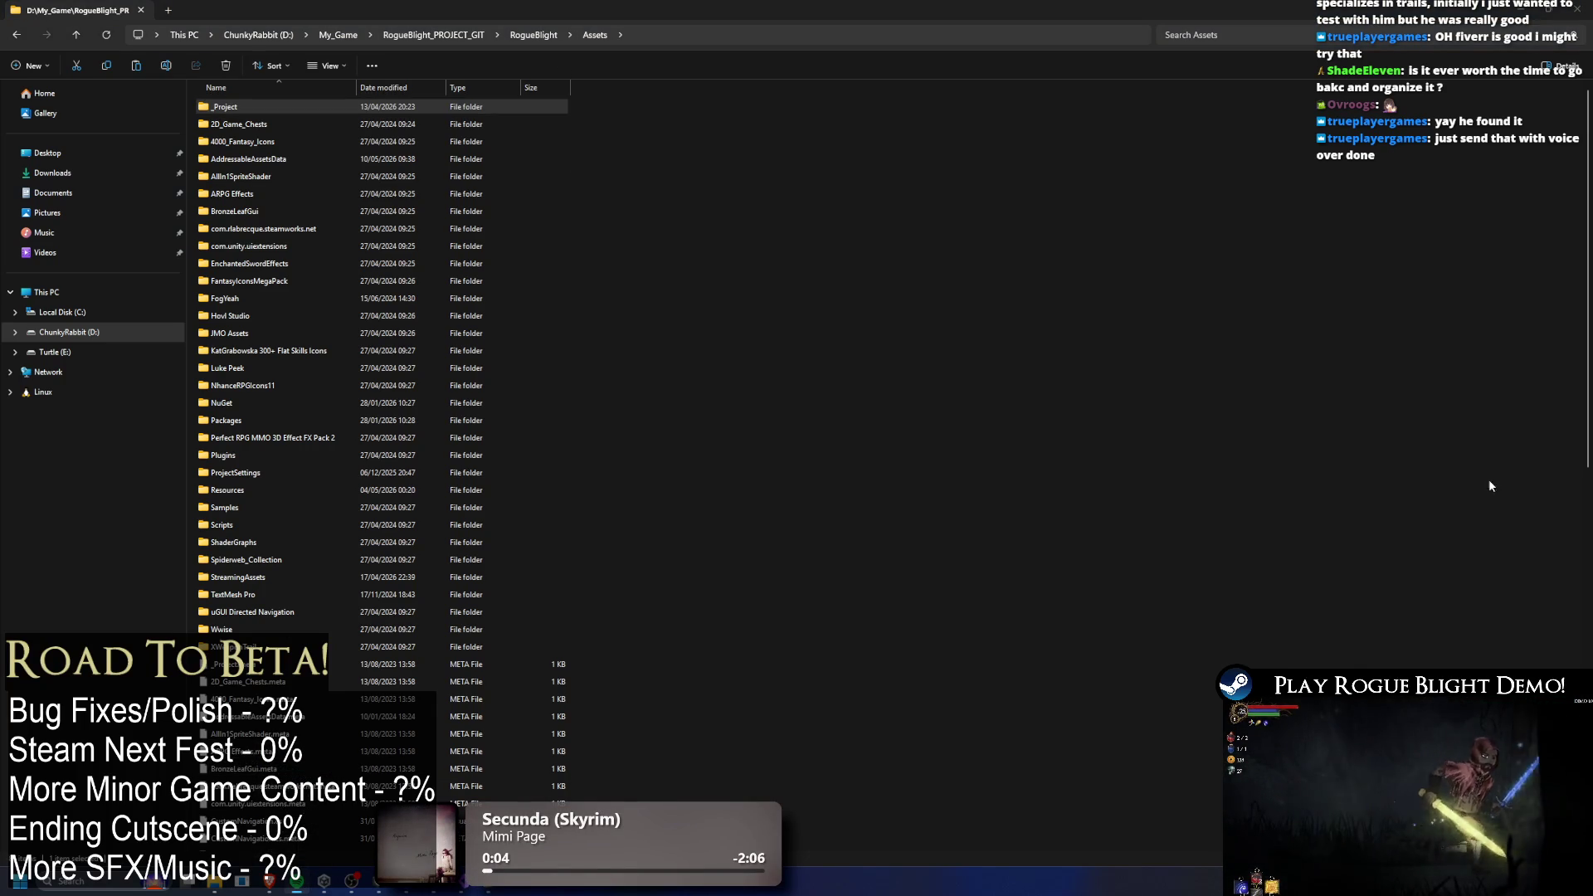
{"action": "left_click", "coordinate": [618, 325]}
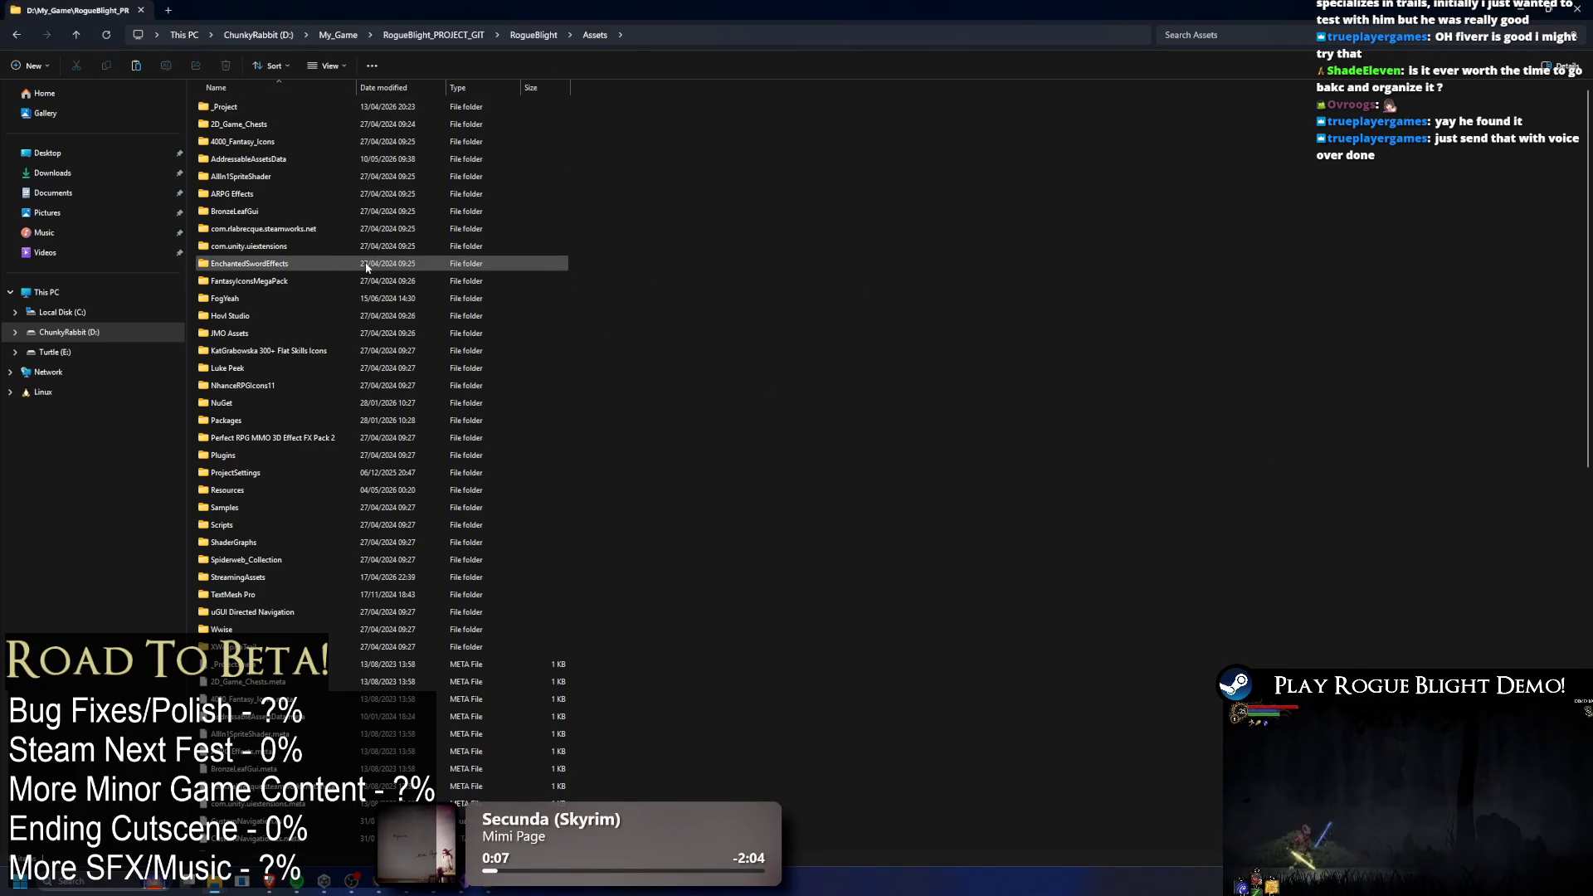
{"action": "key", "text": "alt+Tab"}
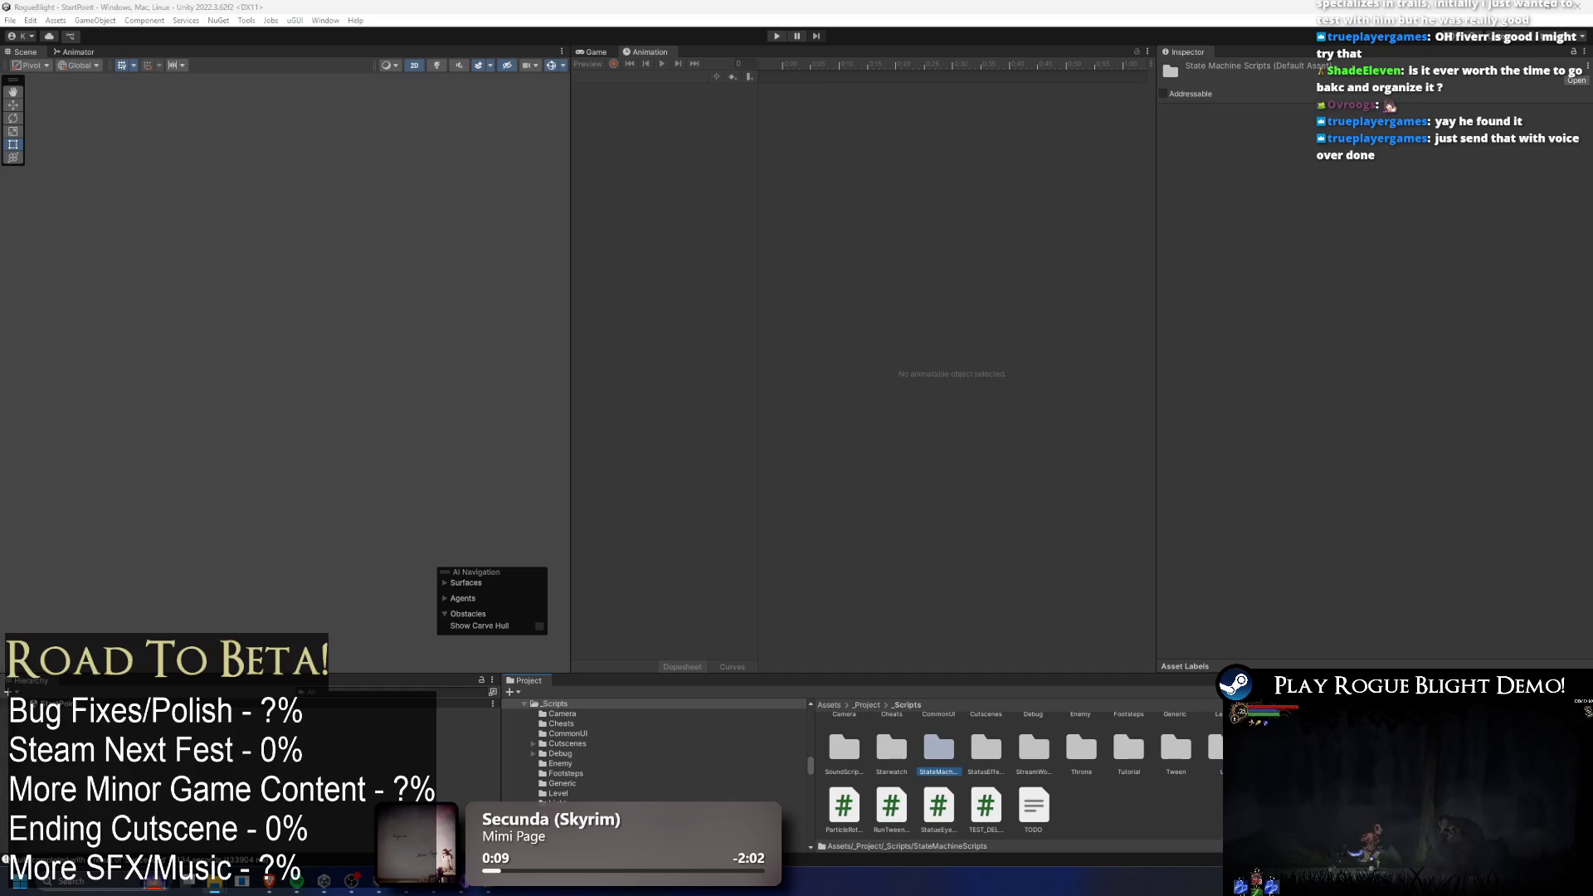
{"action": "key", "text": "alt+Tab"}
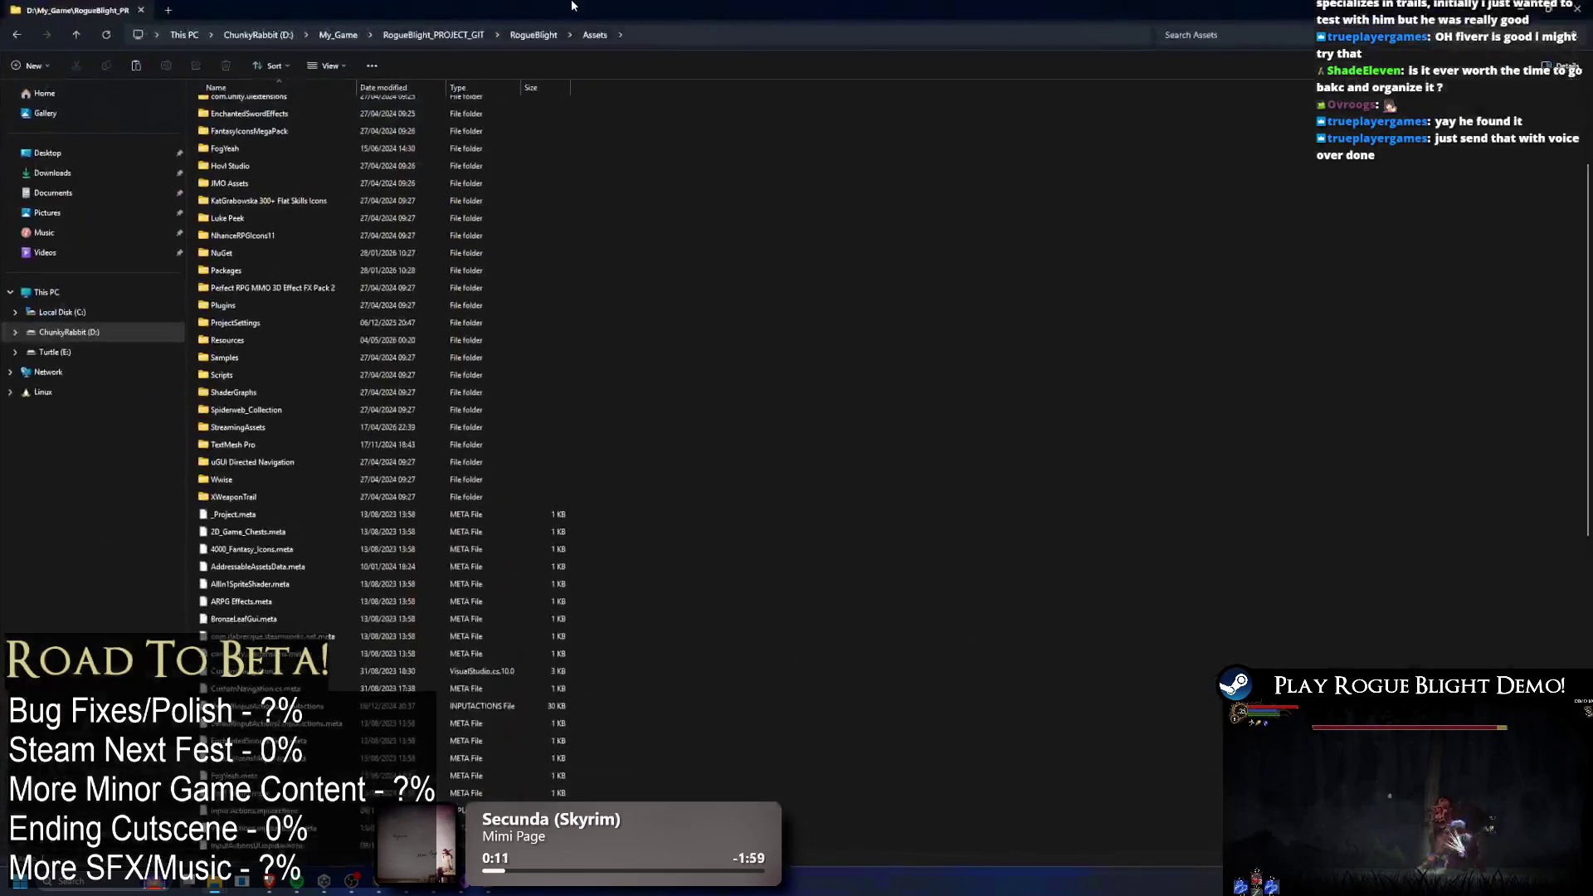
{"action": "left_click", "coordinate": [552, 36]}
{"action": "double_click", "coordinate": [293, 226]}
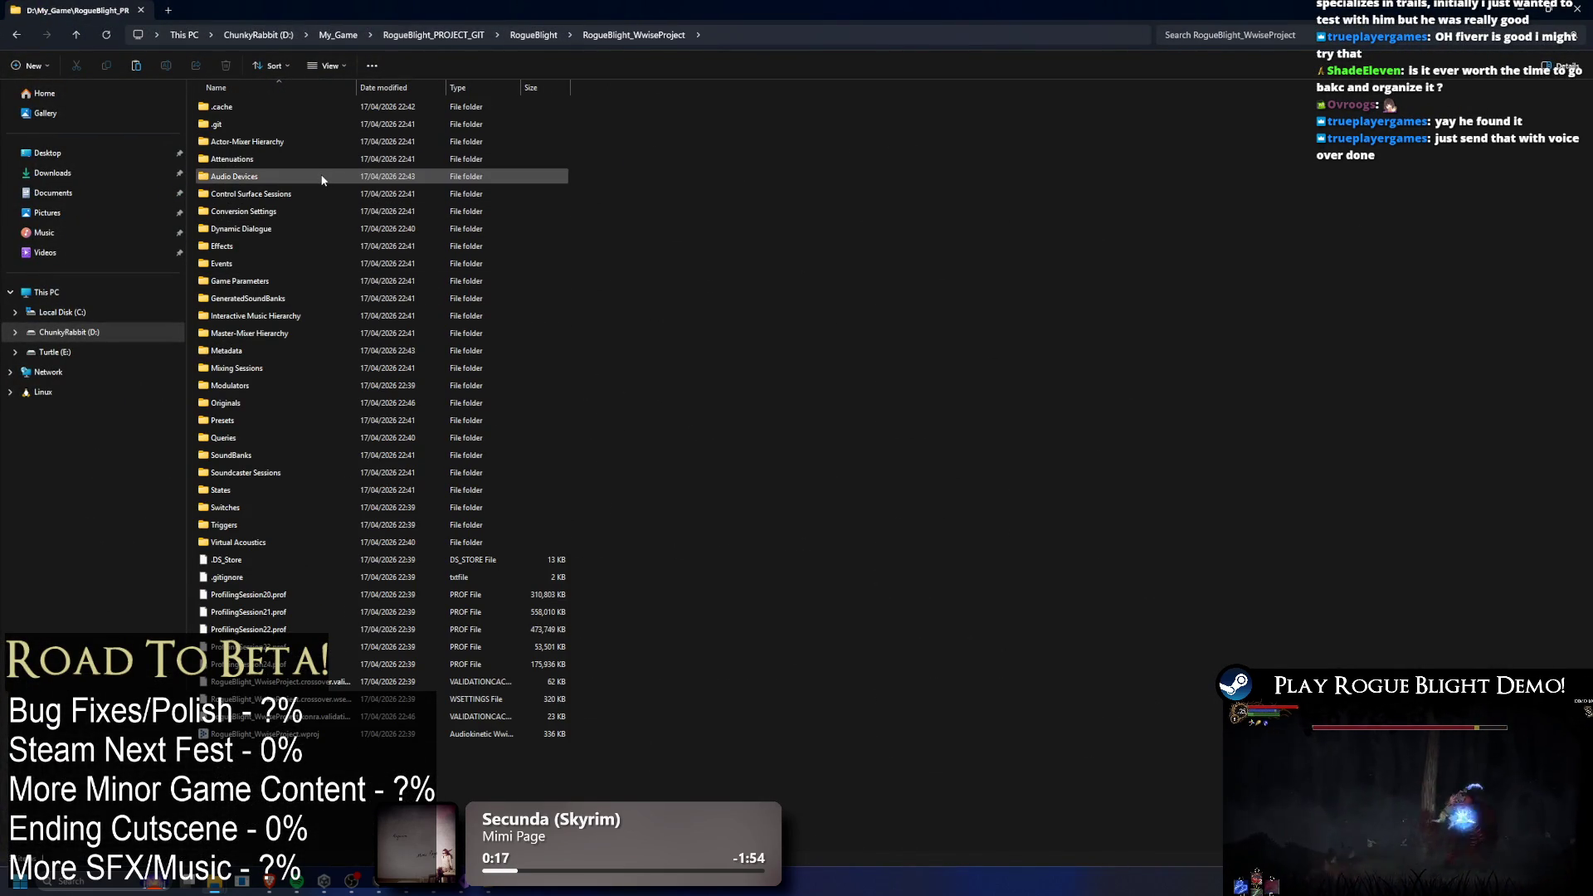
Browse Originals > Voices > English(US), then go back and open the SFX folder.
{"action": "double_click", "coordinate": [292, 124]}
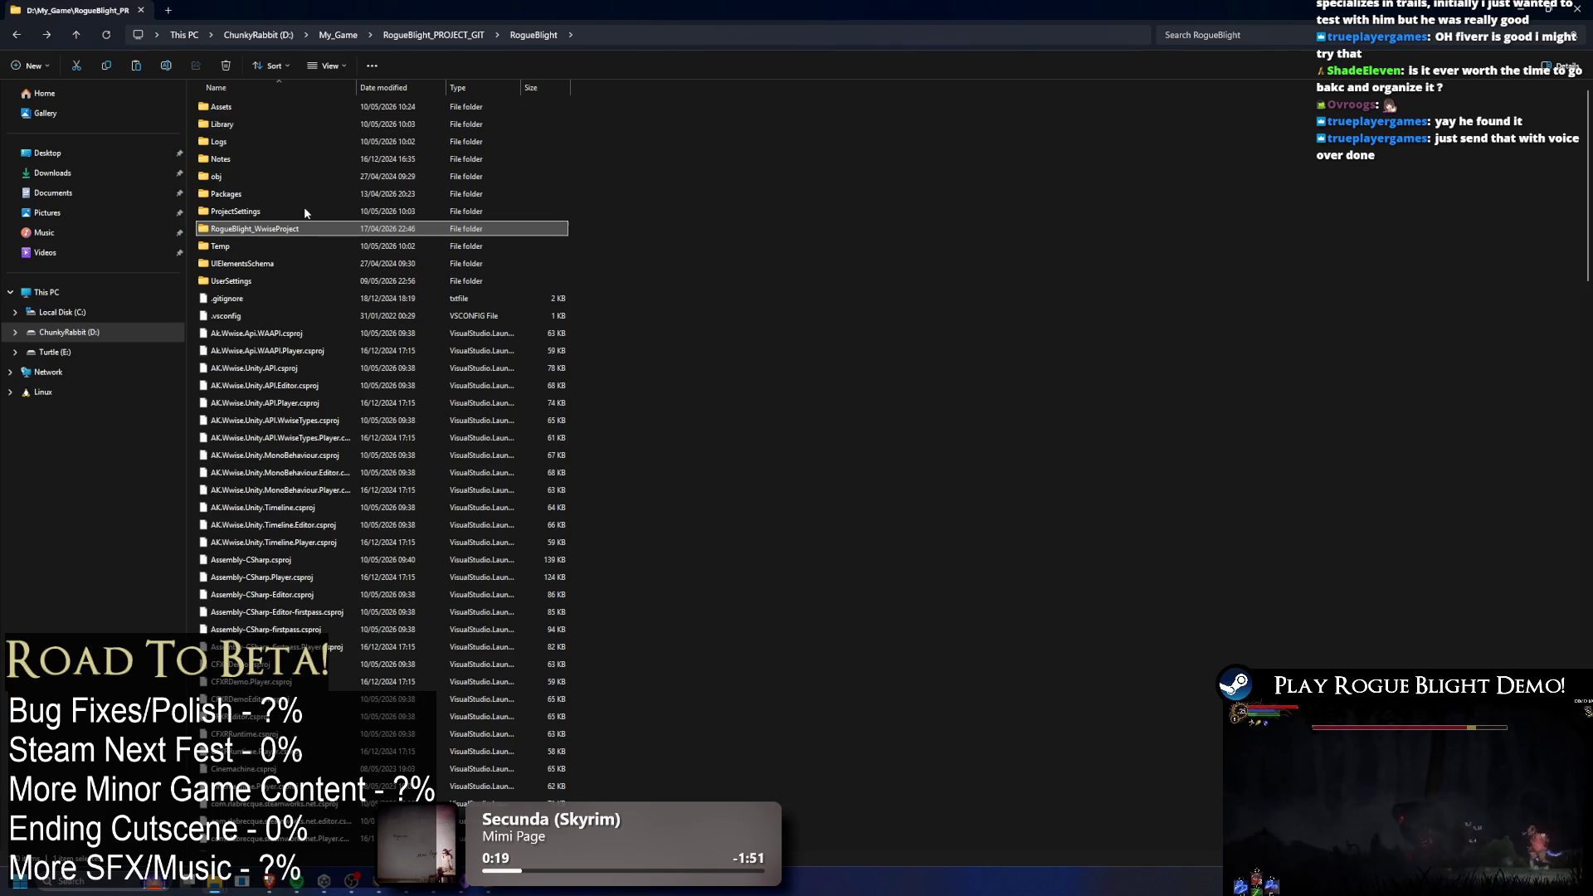
{"action": "key", "text": "alt+Tab"}
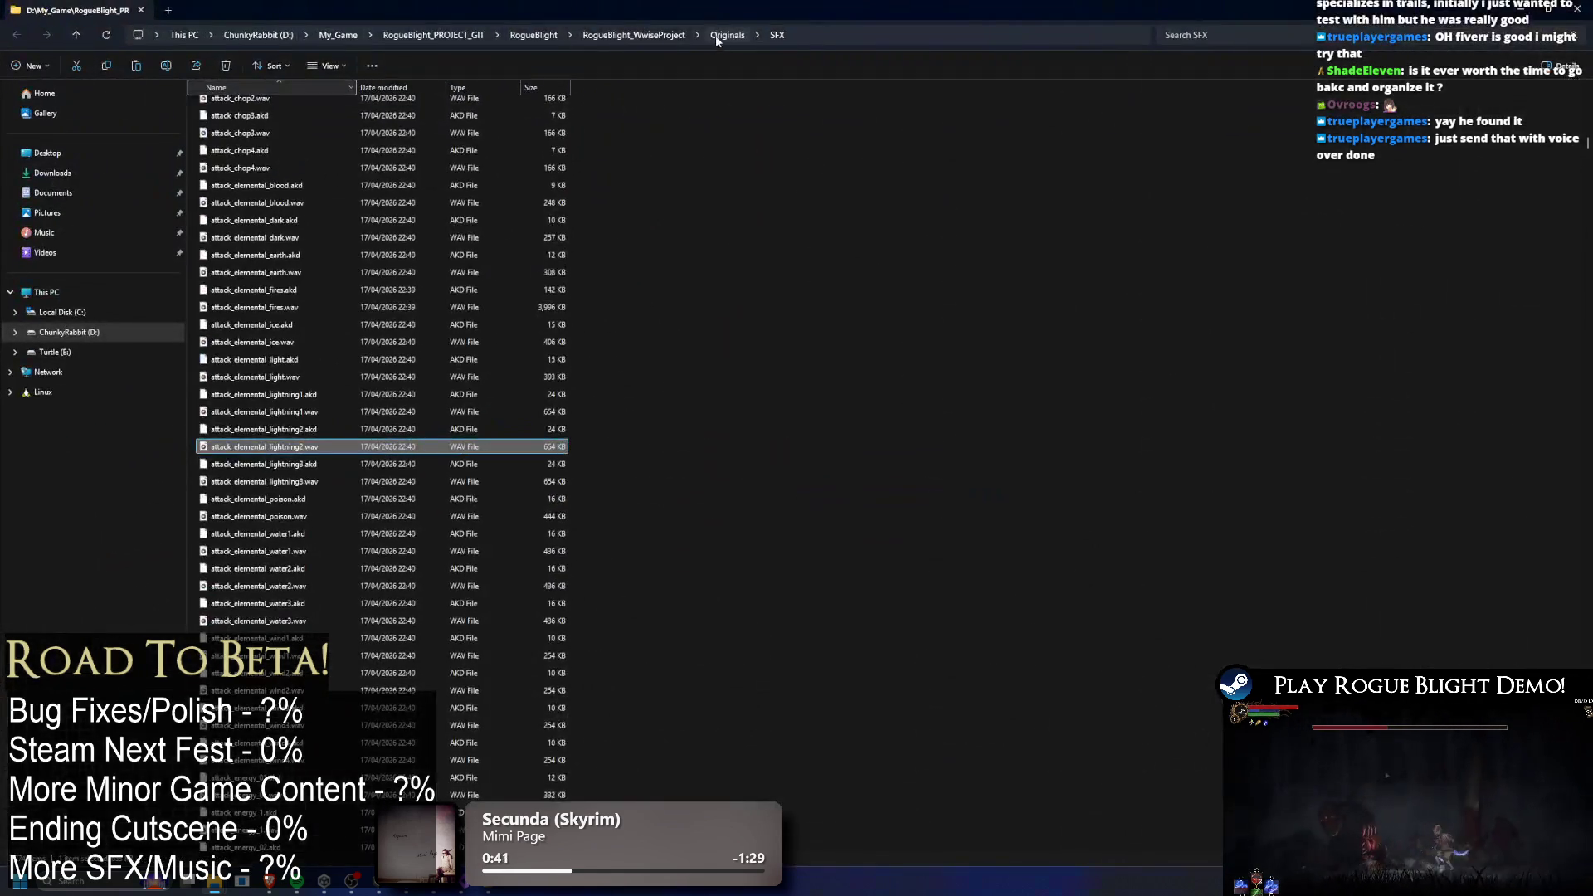
{"action": "left_click", "coordinate": [716, 35]}
{"action": "double_click", "coordinate": [266, 141]}
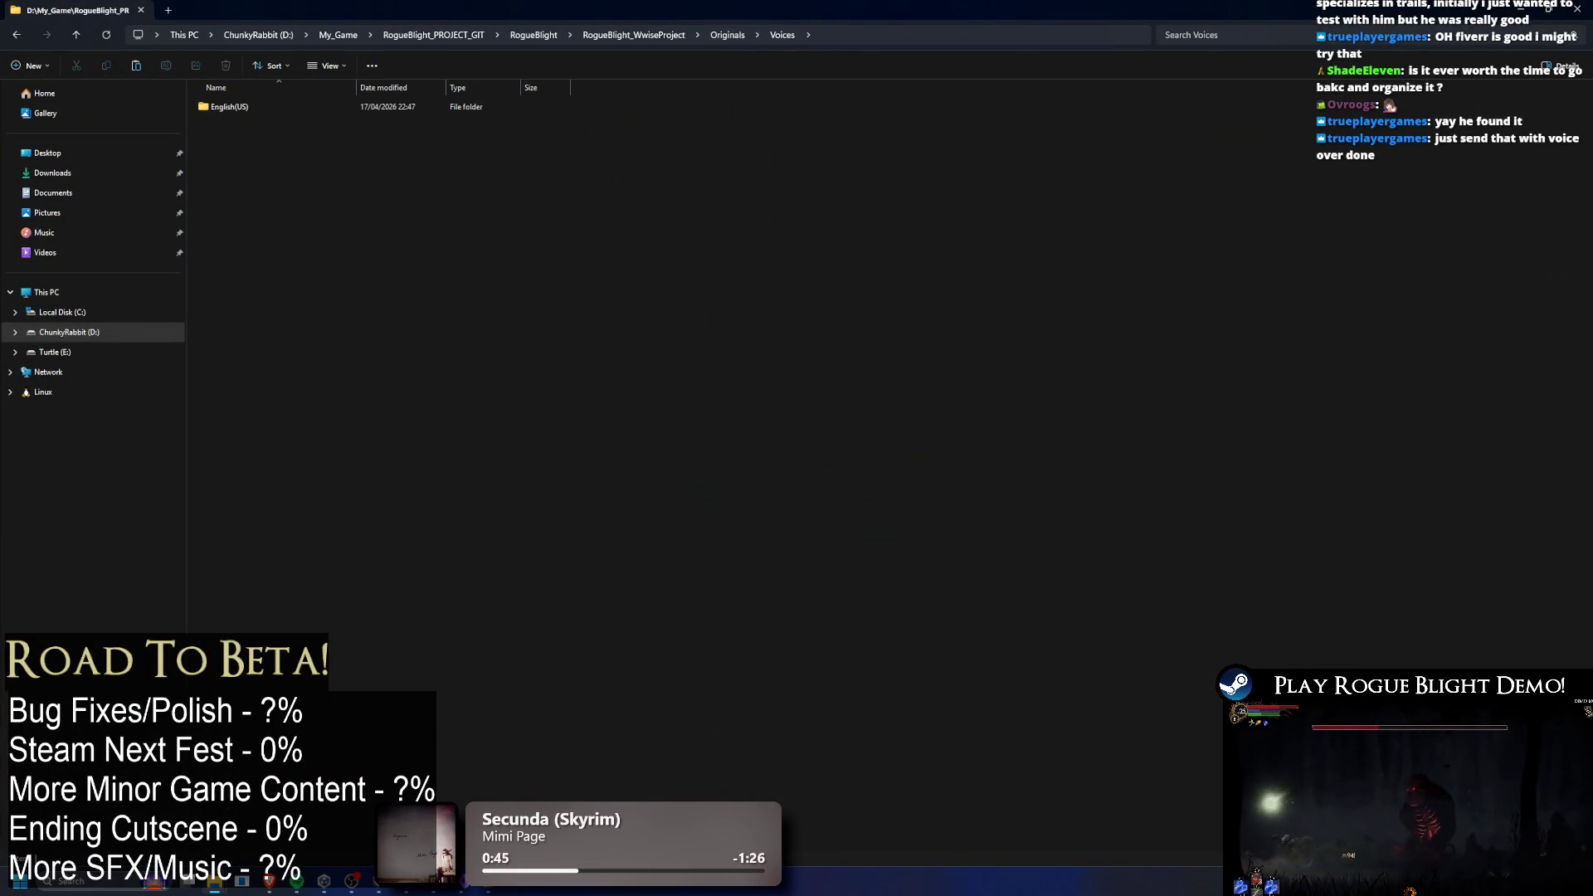
{"action": "double_click", "coordinate": [271, 101]}
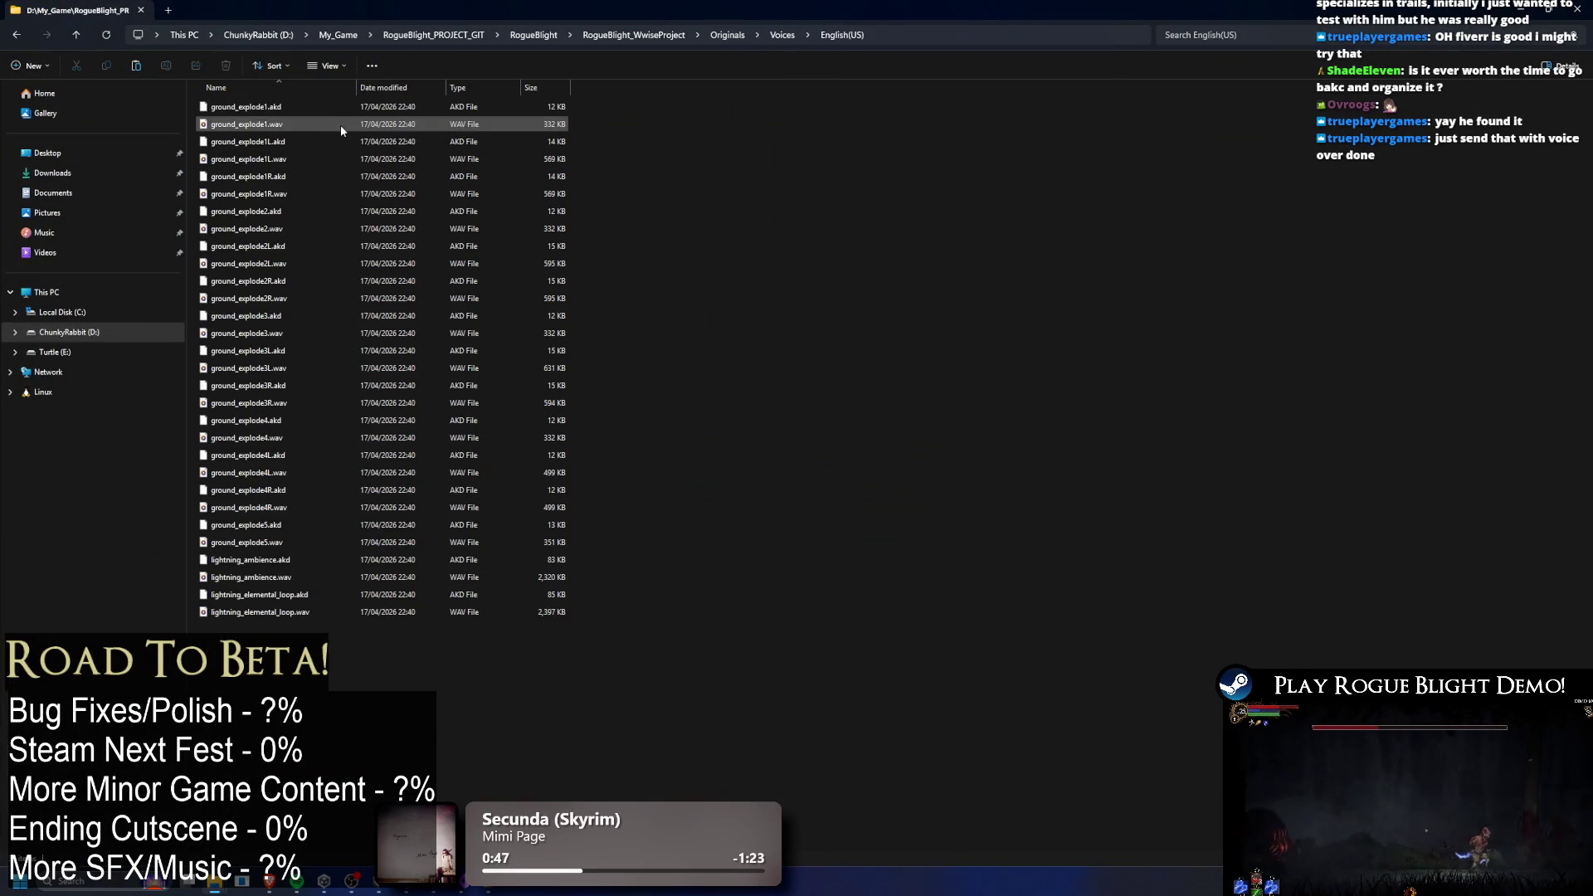
{"action": "key", "text": "alt+Left"}
{"action": "key", "text": "alt+Left"}
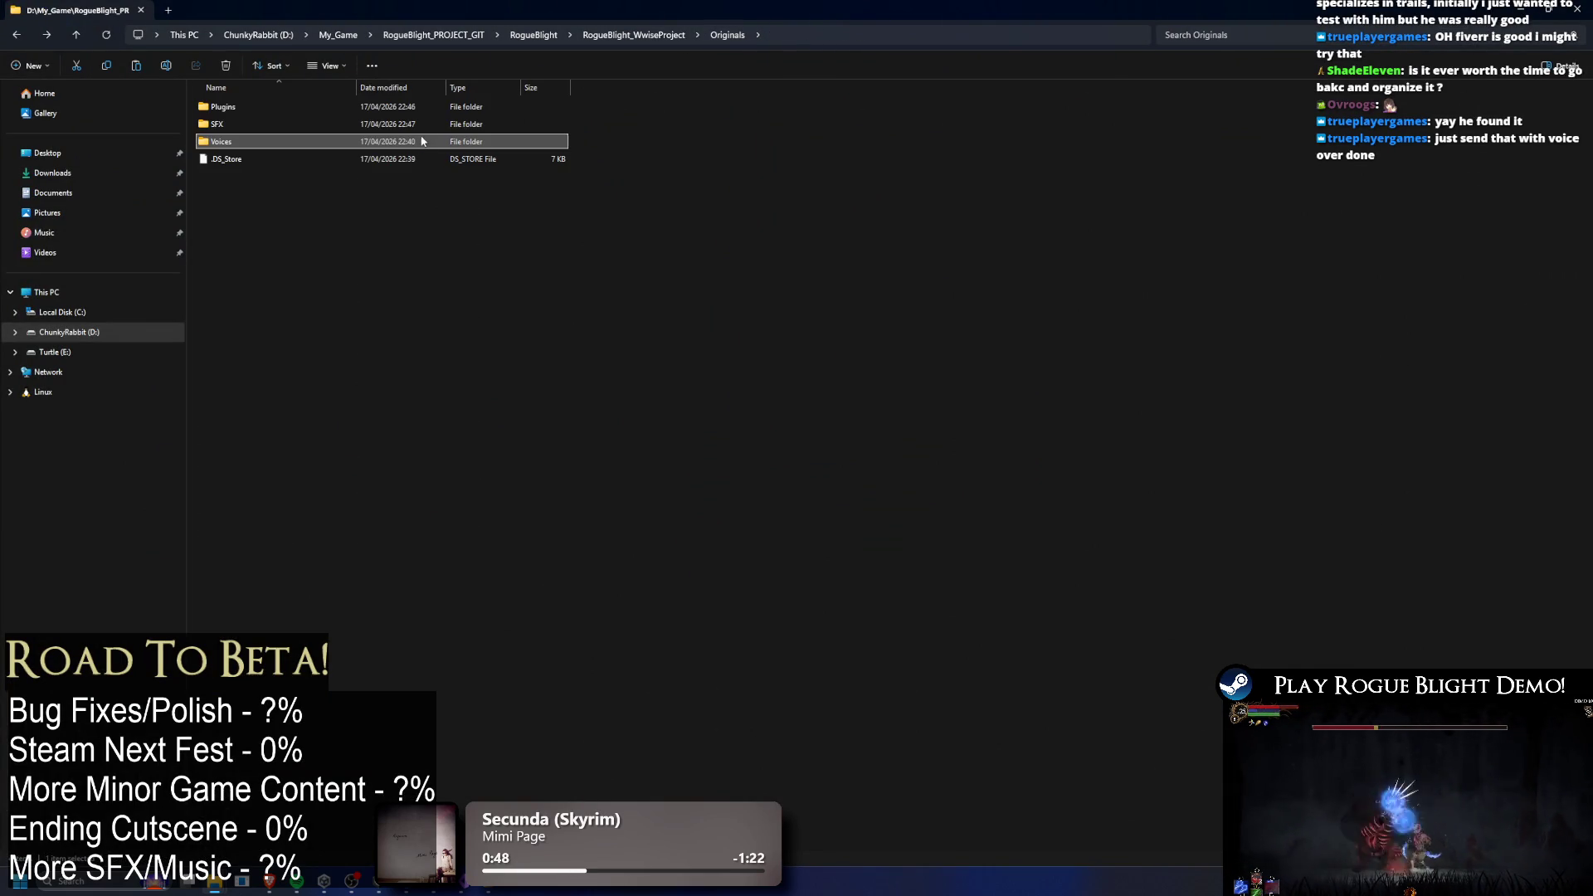
{"action": "key", "text": "Return"}
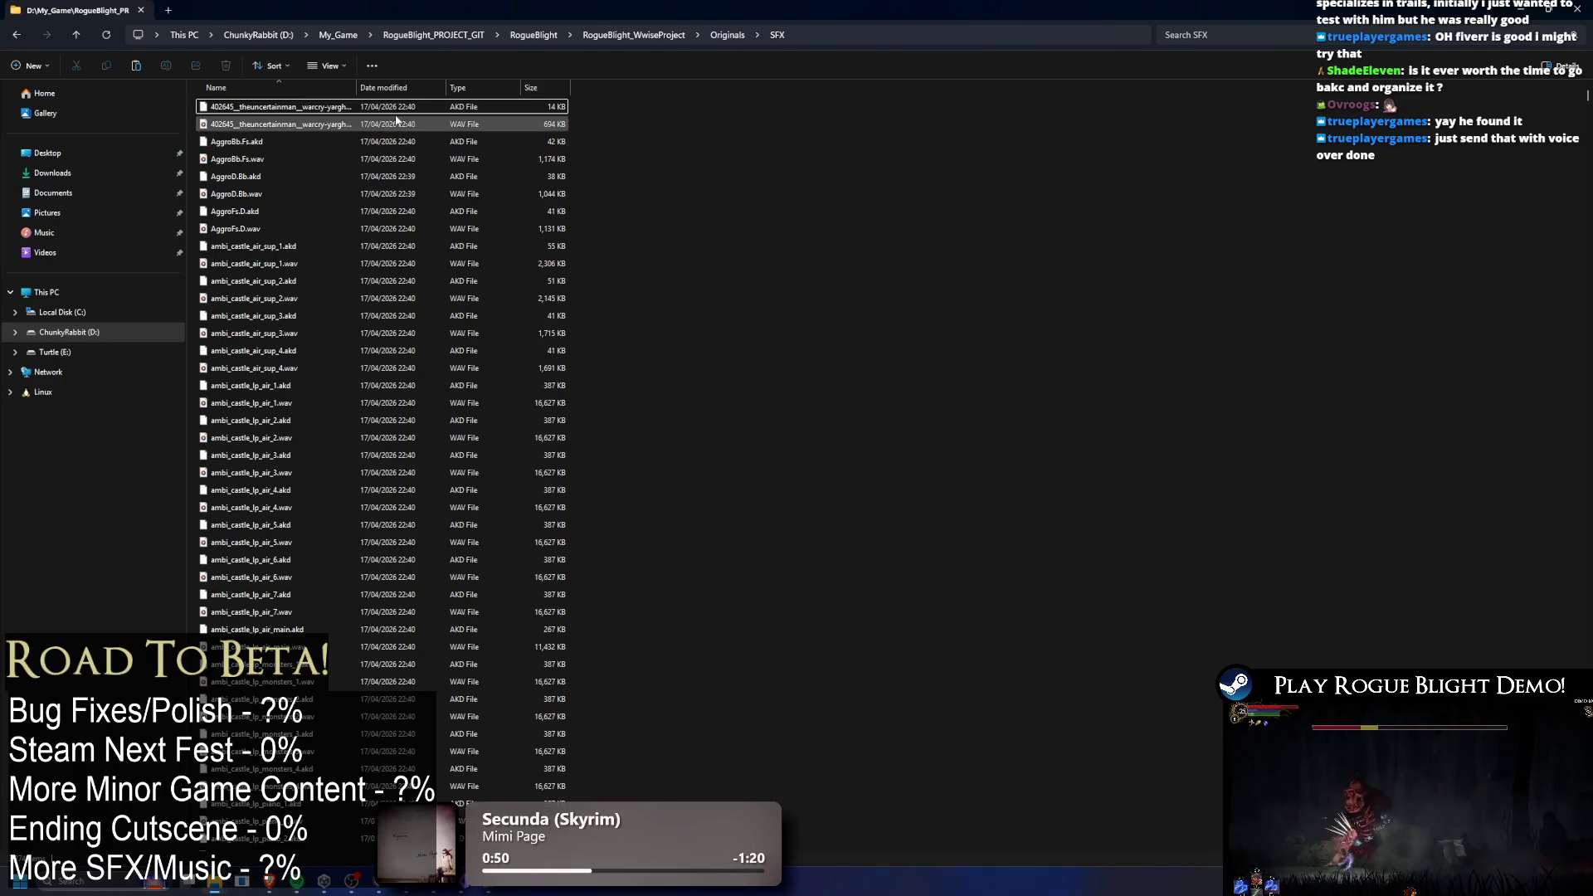
Widen the Name column to show full file names and scroll through the SFX files.
{"action": "left_click_drag", "start_coordinate": [357, 88], "coordinate": [528, 78]}
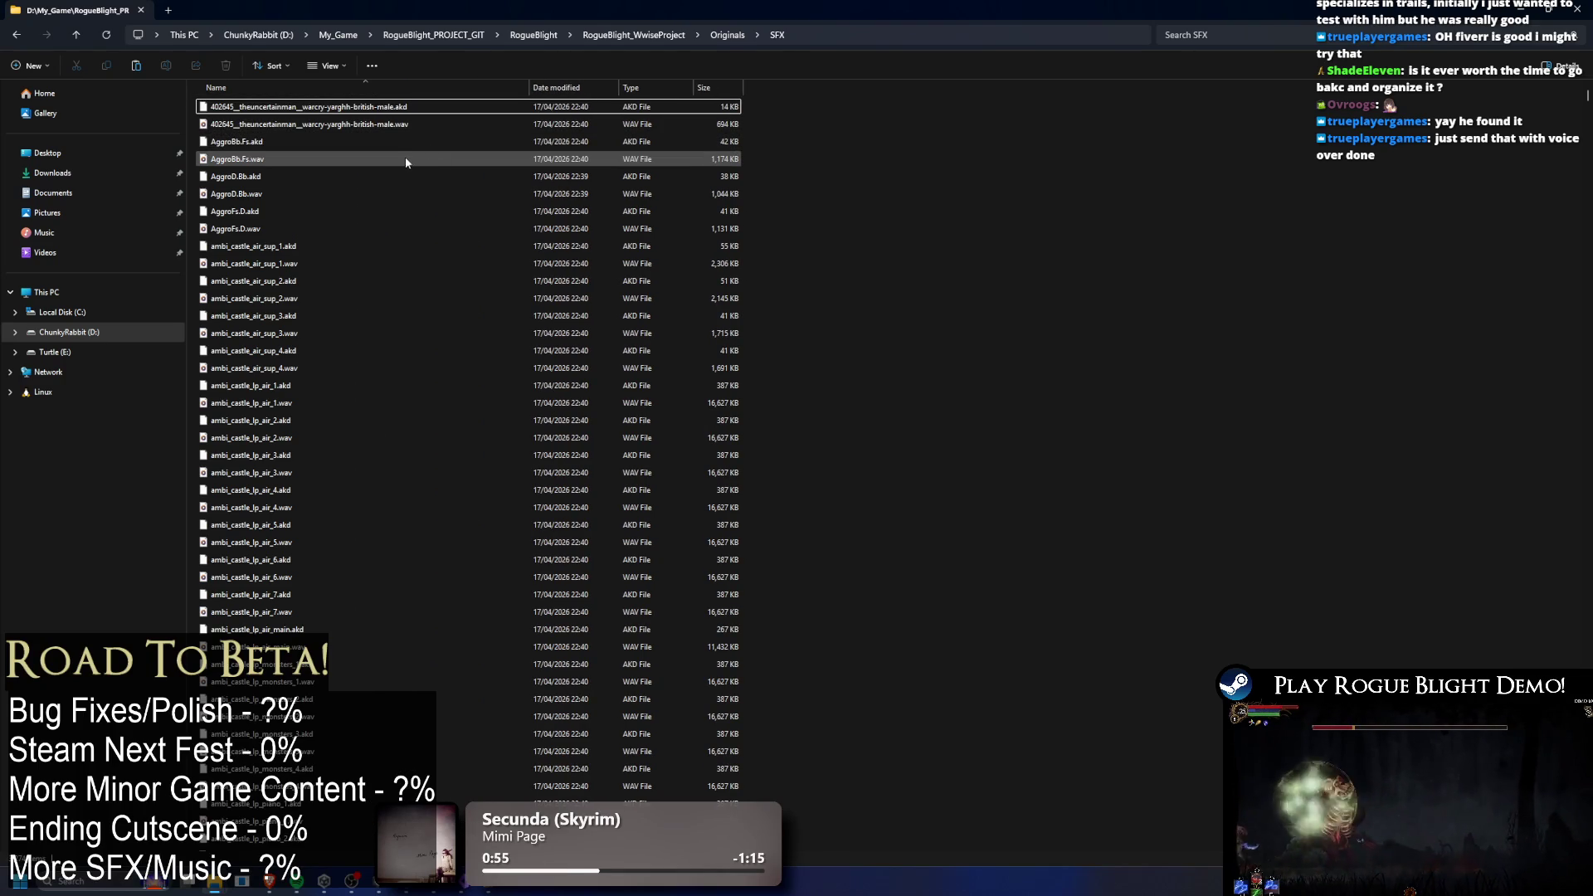
{"action": "left_click", "coordinate": [370, 126]}
{"action": "scroll", "coordinate": [455, 275], "scroll_direction": "down", "scroll_amount": 1}
{"action": "scroll", "coordinate": [455, 278], "scroll_direction": "down", "scroll_amount": 20}
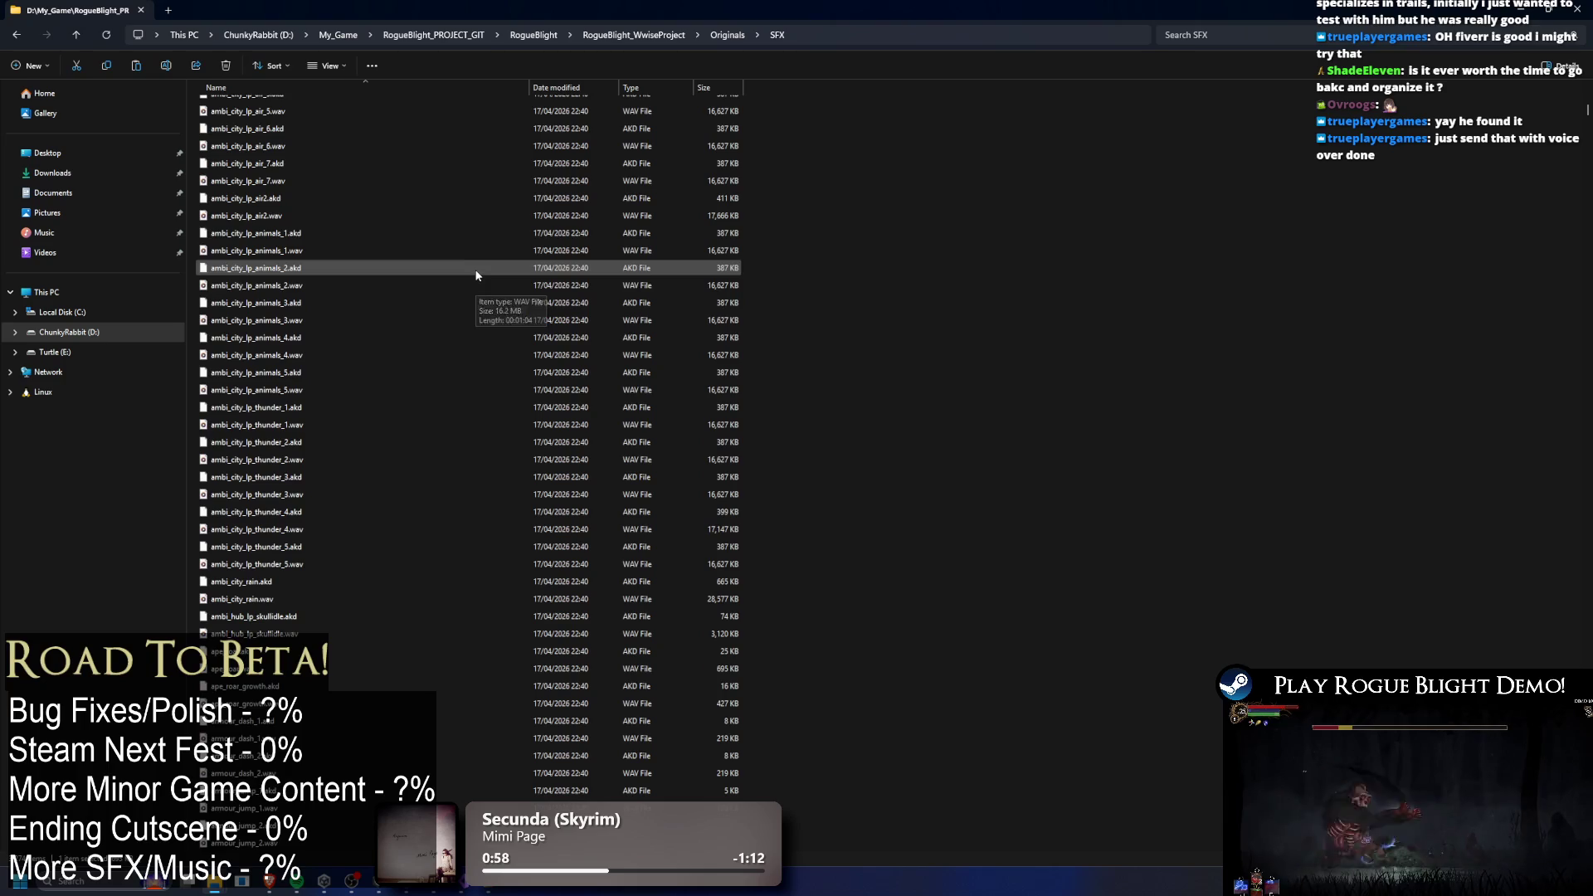
{"action": "scroll", "coordinate": [463, 291], "scroll_direction": "down", "scroll_amount": 1}
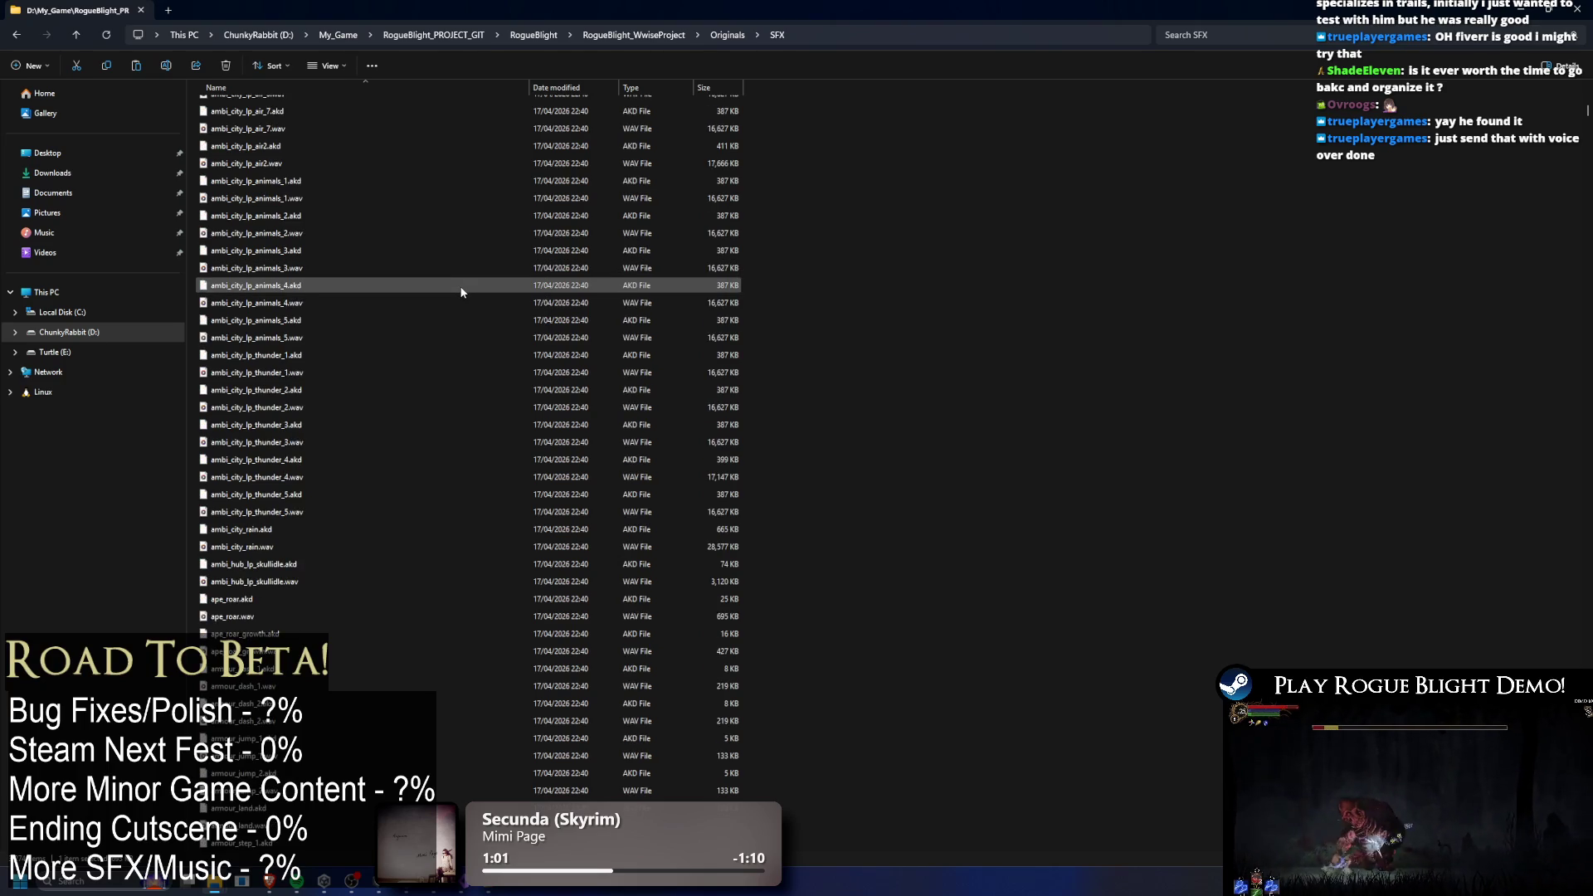
{"action": "scroll", "coordinate": [461, 290], "scroll_direction": "down", "scroll_amount": 16}
{"action": "scroll", "coordinate": [531, 268], "scroll_direction": "down", "scroll_amount": 1}
{"action": "mouse_move", "coordinate": [1587, 124]}
{"action": "left_mouse_down"}
{"action": "mouse_move", "coordinate": [1509, 322]}
{"action": "mouse_move", "coordinate": [1530, 506]}
{"action": "mouse_move", "coordinate": [1037, 597]}
{"action": "left_mouse_up"}
Select all SFX files and check a halved value in Calculator before closing it.
{"action": "key", "text": "ctrl+a"}
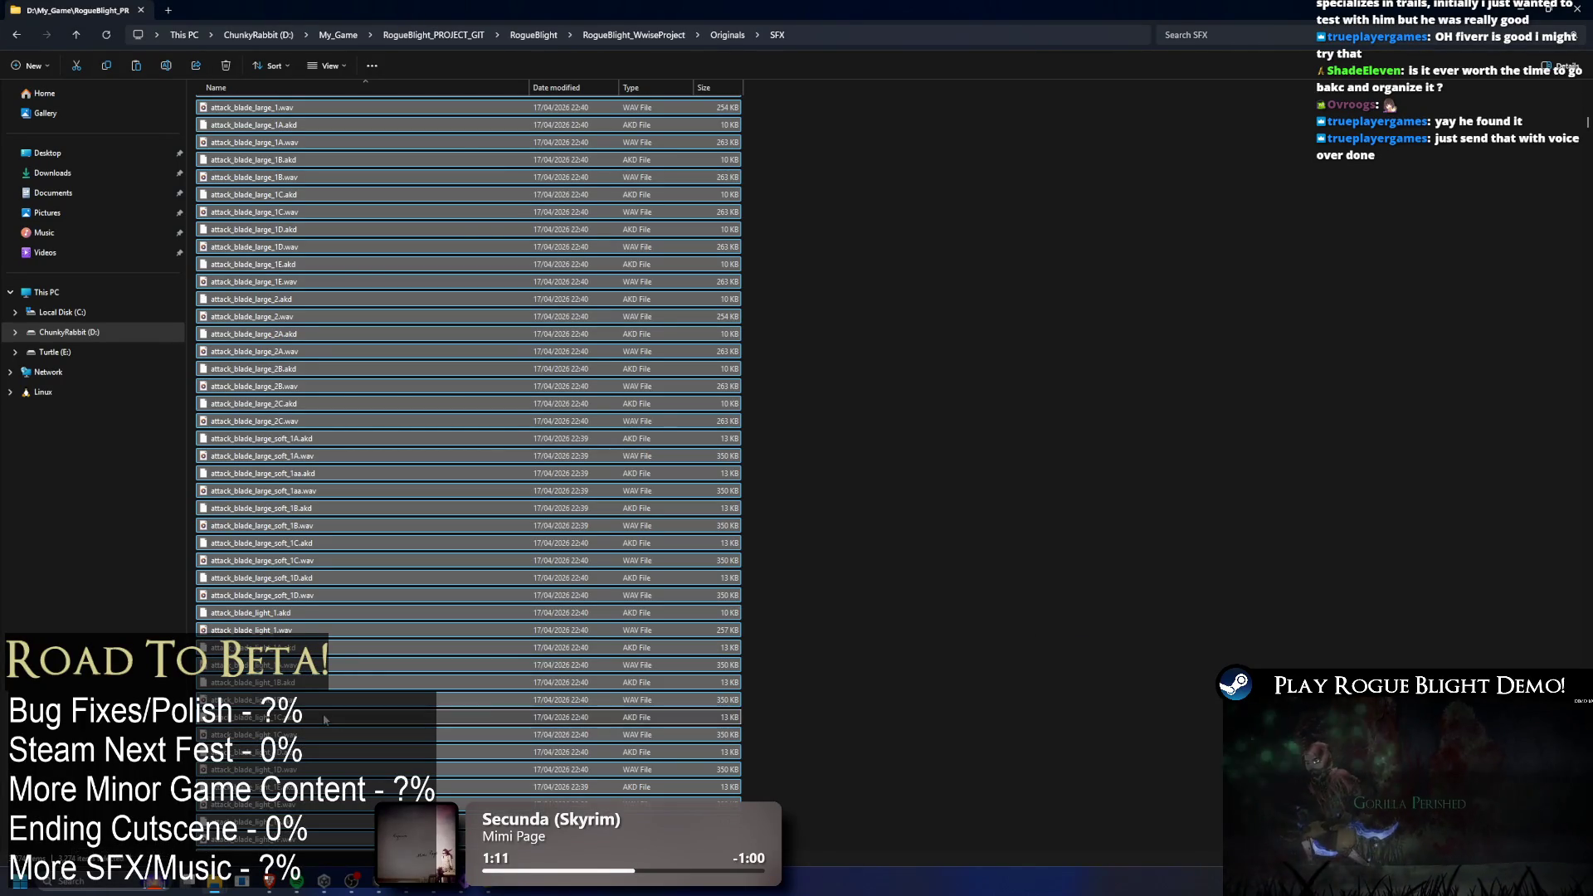
{"action": "key", "text": "super"}
{"action": "type", "text": "calculator"}
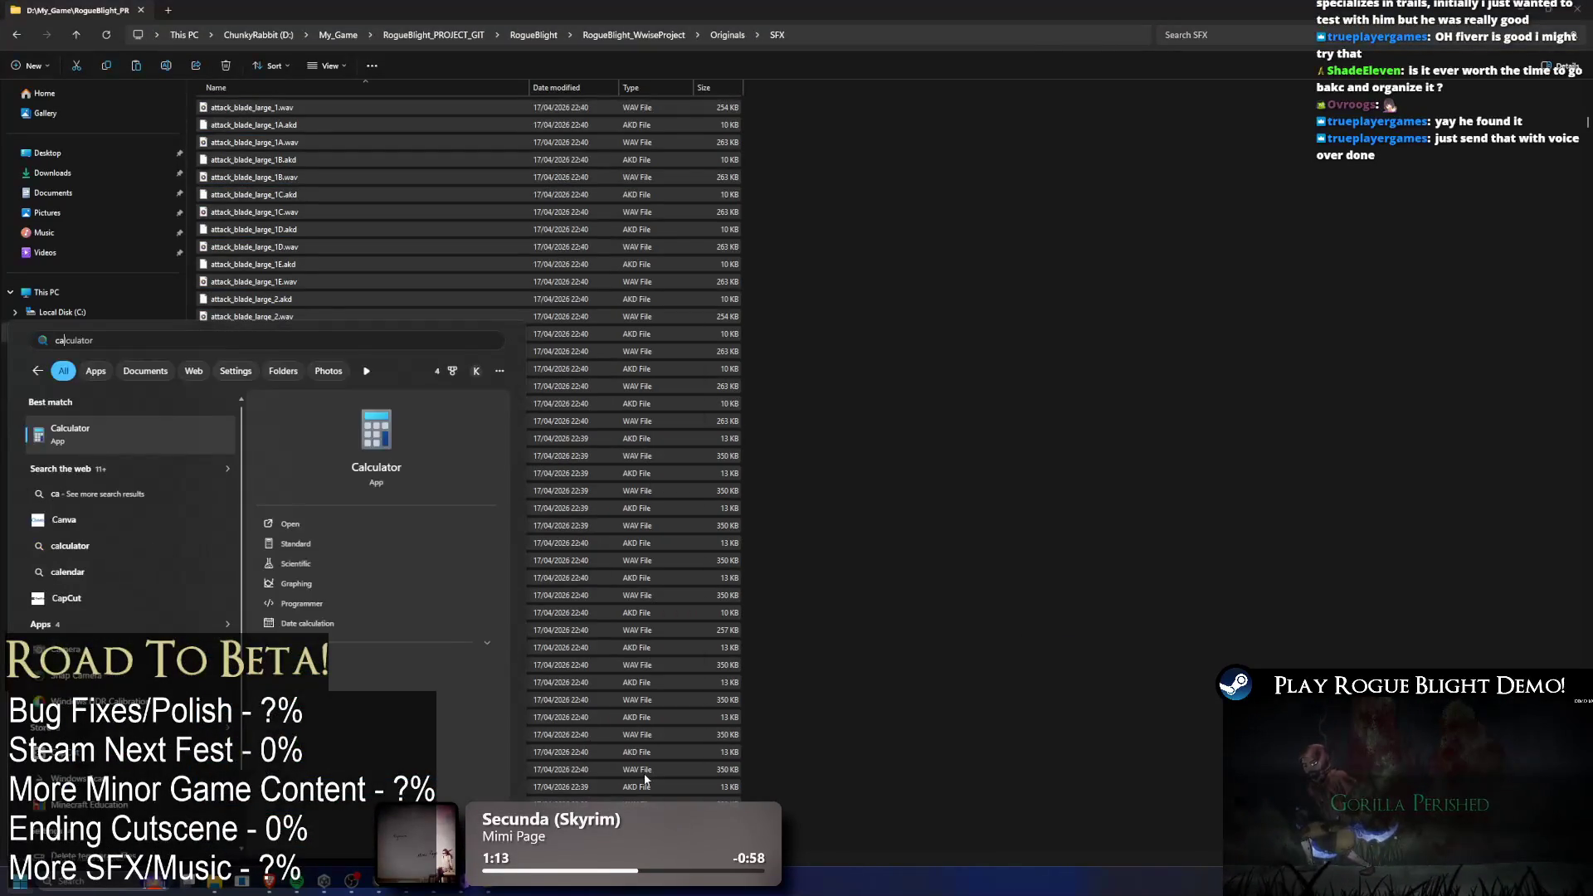
{"action": "left_click", "coordinate": [644, 773]}
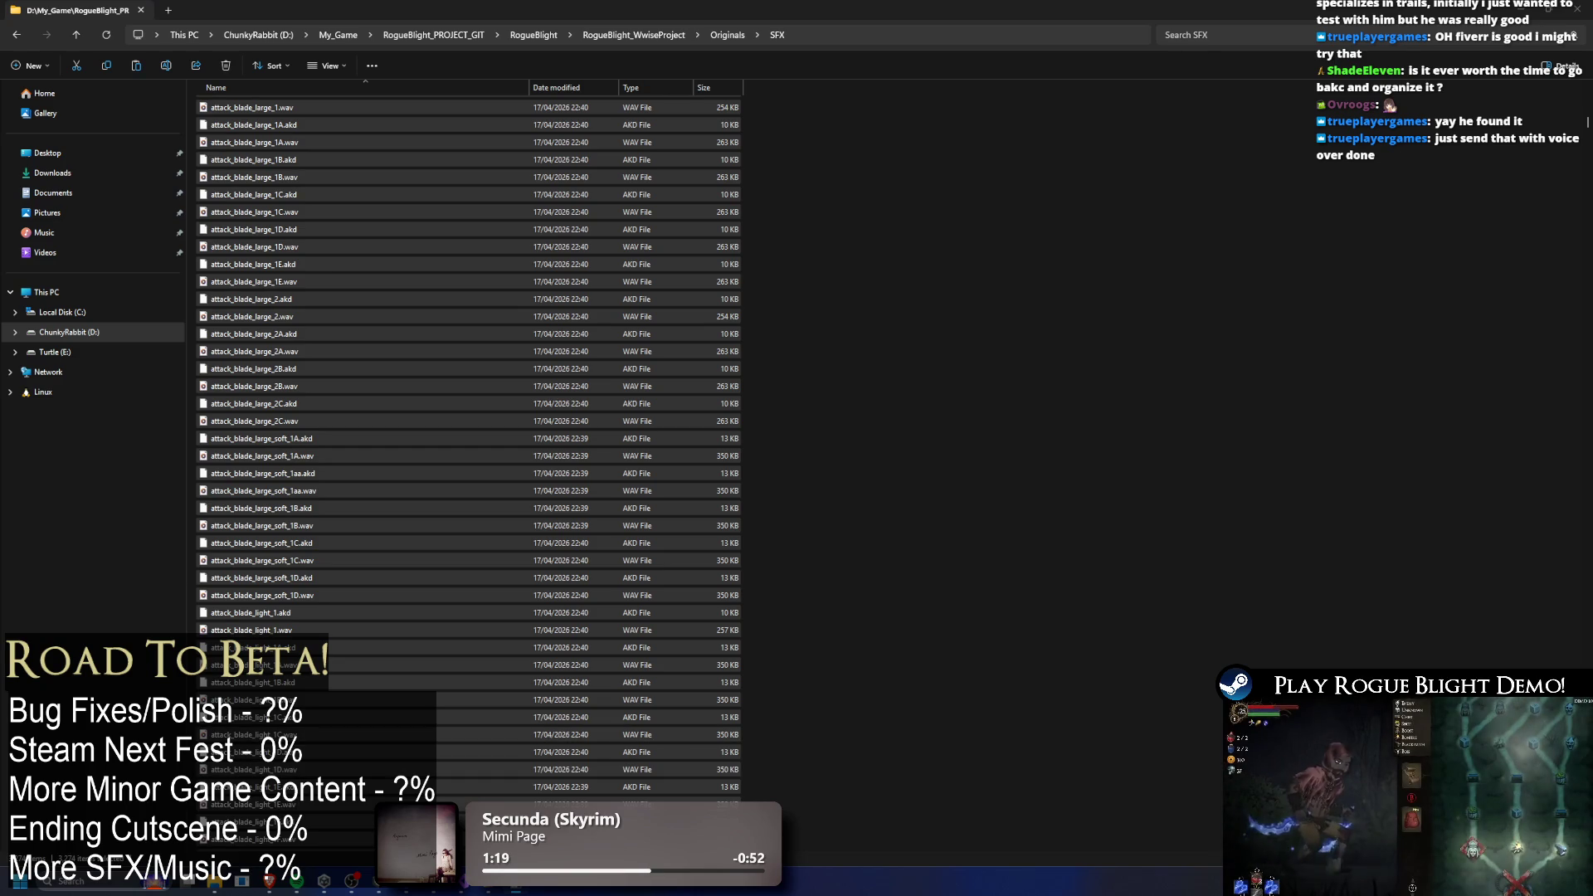
{"action": "left_click", "coordinate": [828, 363]}
{"action": "left_click", "coordinate": [912, 293]}
Scroll the SFX list to the WFMusicCue files and launch VLC media player.
{"action": "scroll", "coordinate": [929, 377], "scroll_direction": "down", "scroll_amount": 7}
{"action": "left_click", "coordinate": [944, 425]}
{"action": "scroll", "coordinate": [909, 400], "scroll_direction": "down", "scroll_amount": 10}
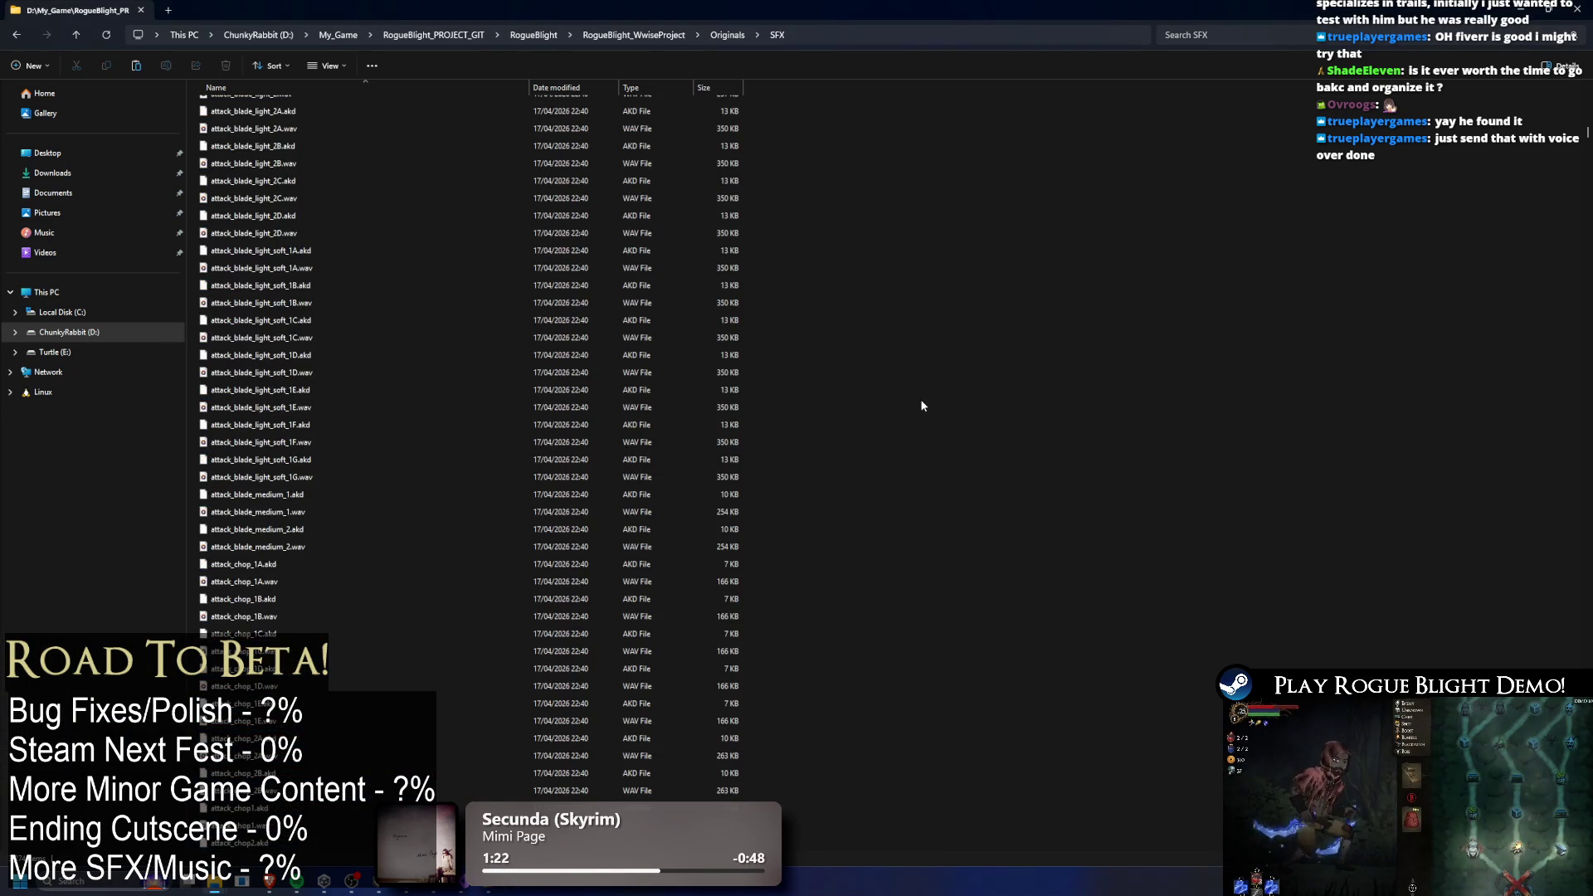
{"action": "scroll", "coordinate": [905, 394], "scroll_direction": "down", "scroll_amount": 5}
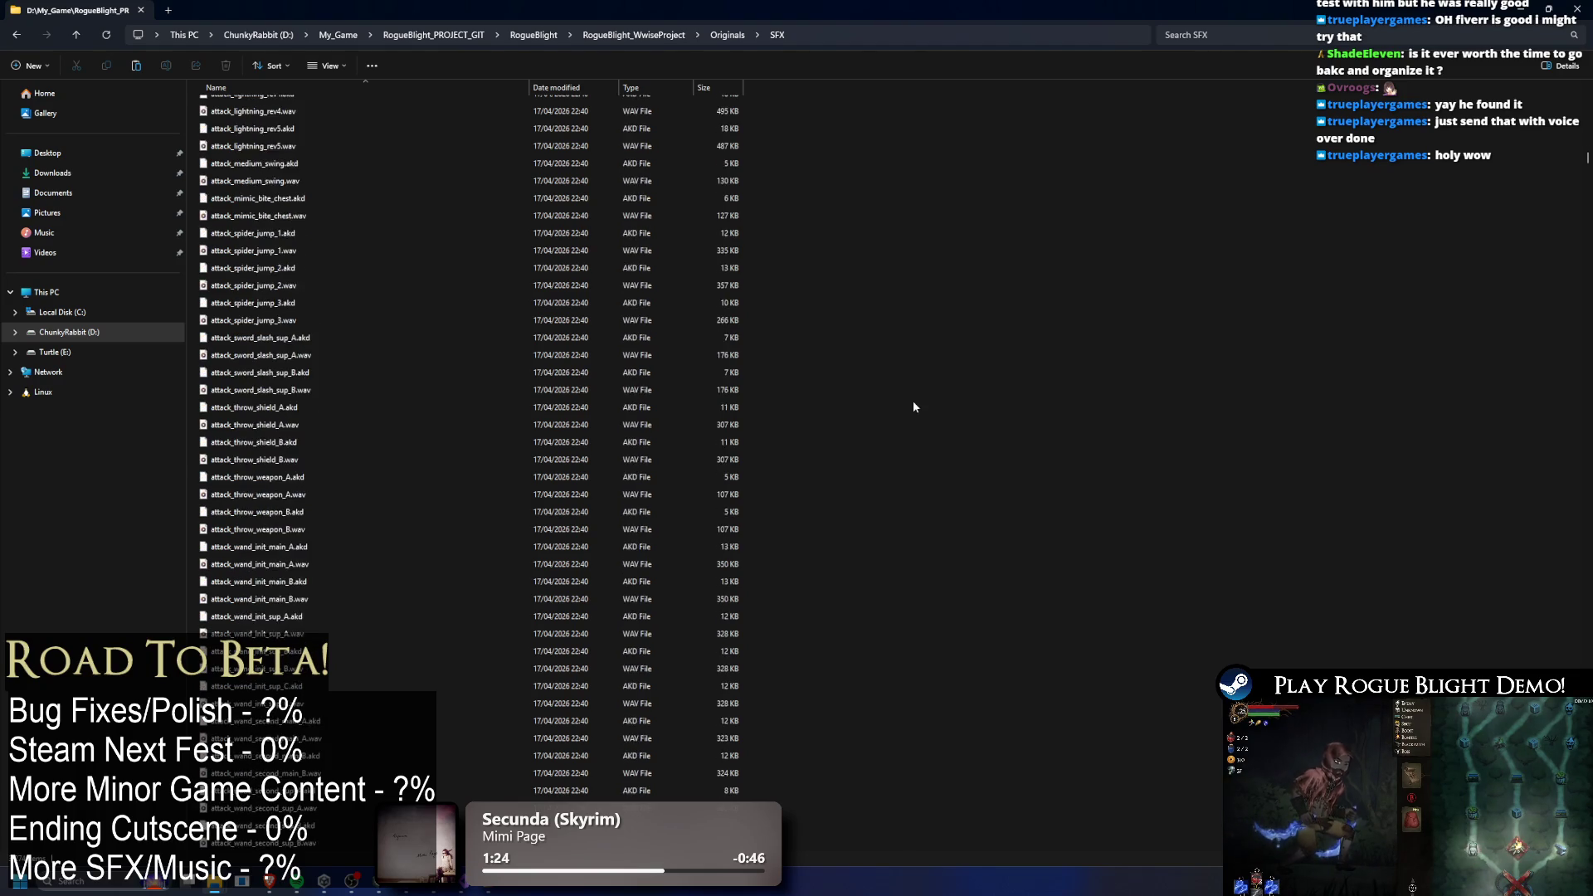
{"action": "mouse_move", "coordinate": [1587, 170]}
{"action": "left_mouse_down"}
{"action": "mouse_move", "coordinate": [1521, 513]}
{"action": "mouse_move", "coordinate": [1543, 166]}
{"action": "mouse_move", "coordinate": [1543, 809]}
{"action": "left_mouse_up"}
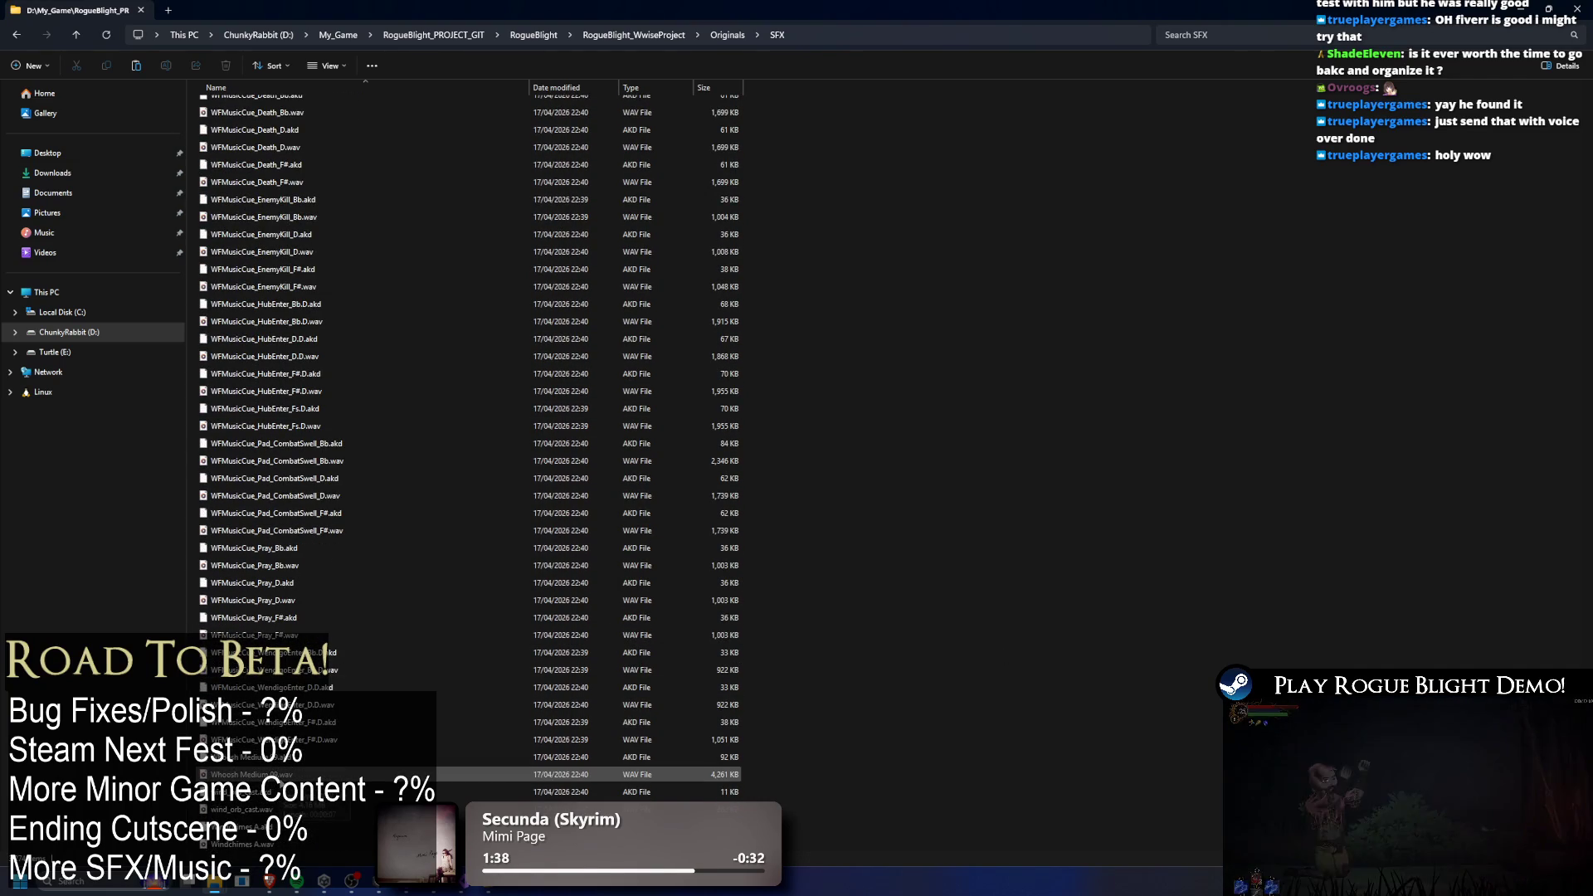
{"action": "scroll", "coordinate": [299, 772], "scroll_direction": "up", "scroll_amount": 3}
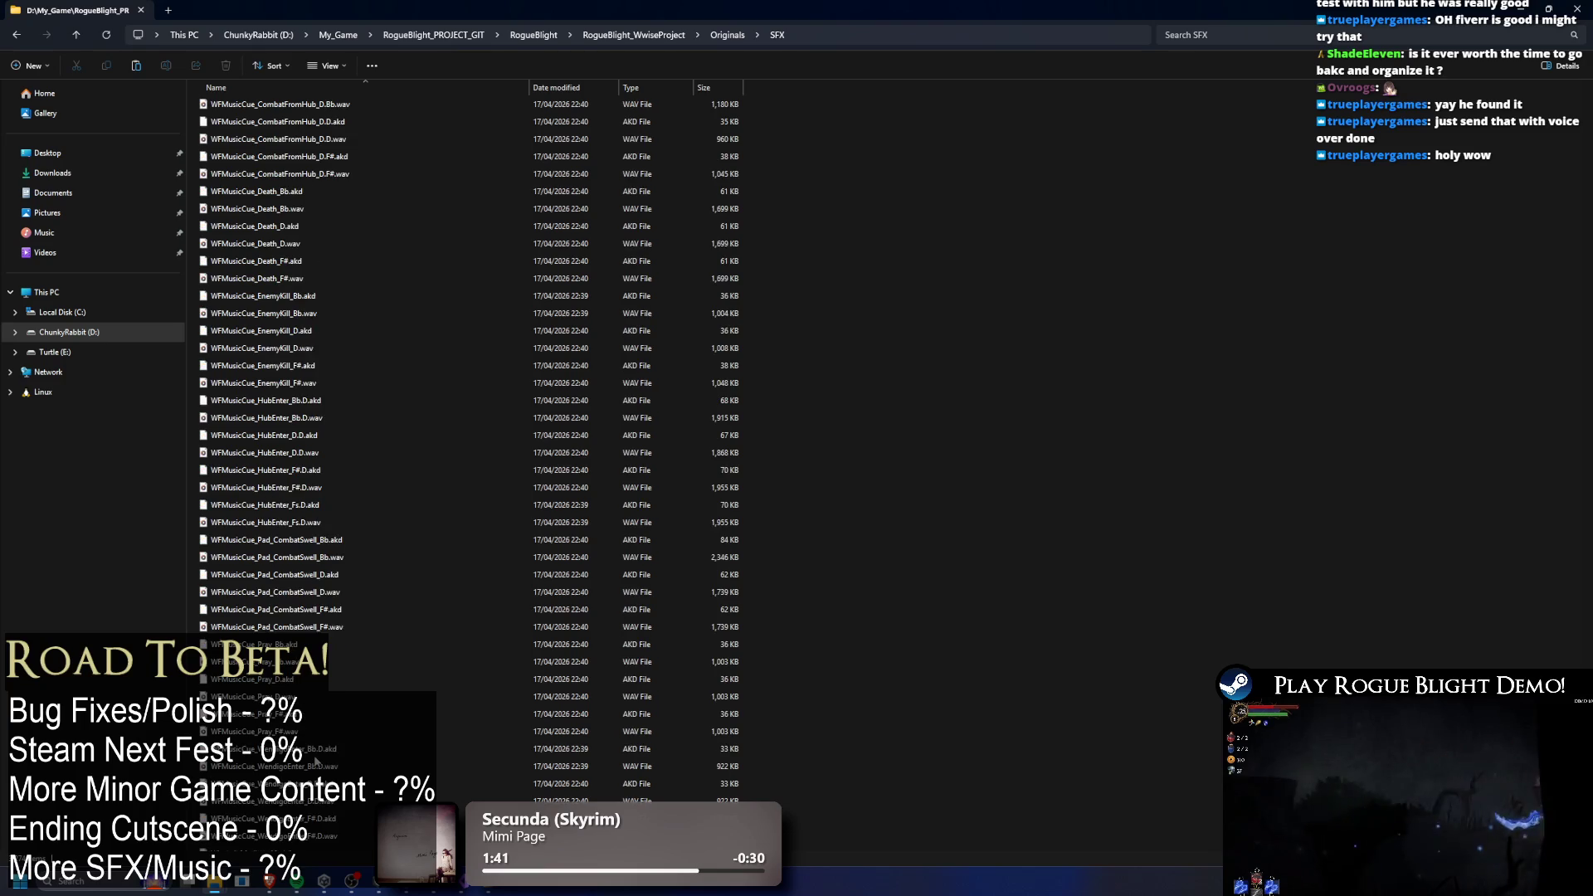
{"action": "scroll", "coordinate": [315, 761], "scroll_direction": "up", "scroll_amount": 4}
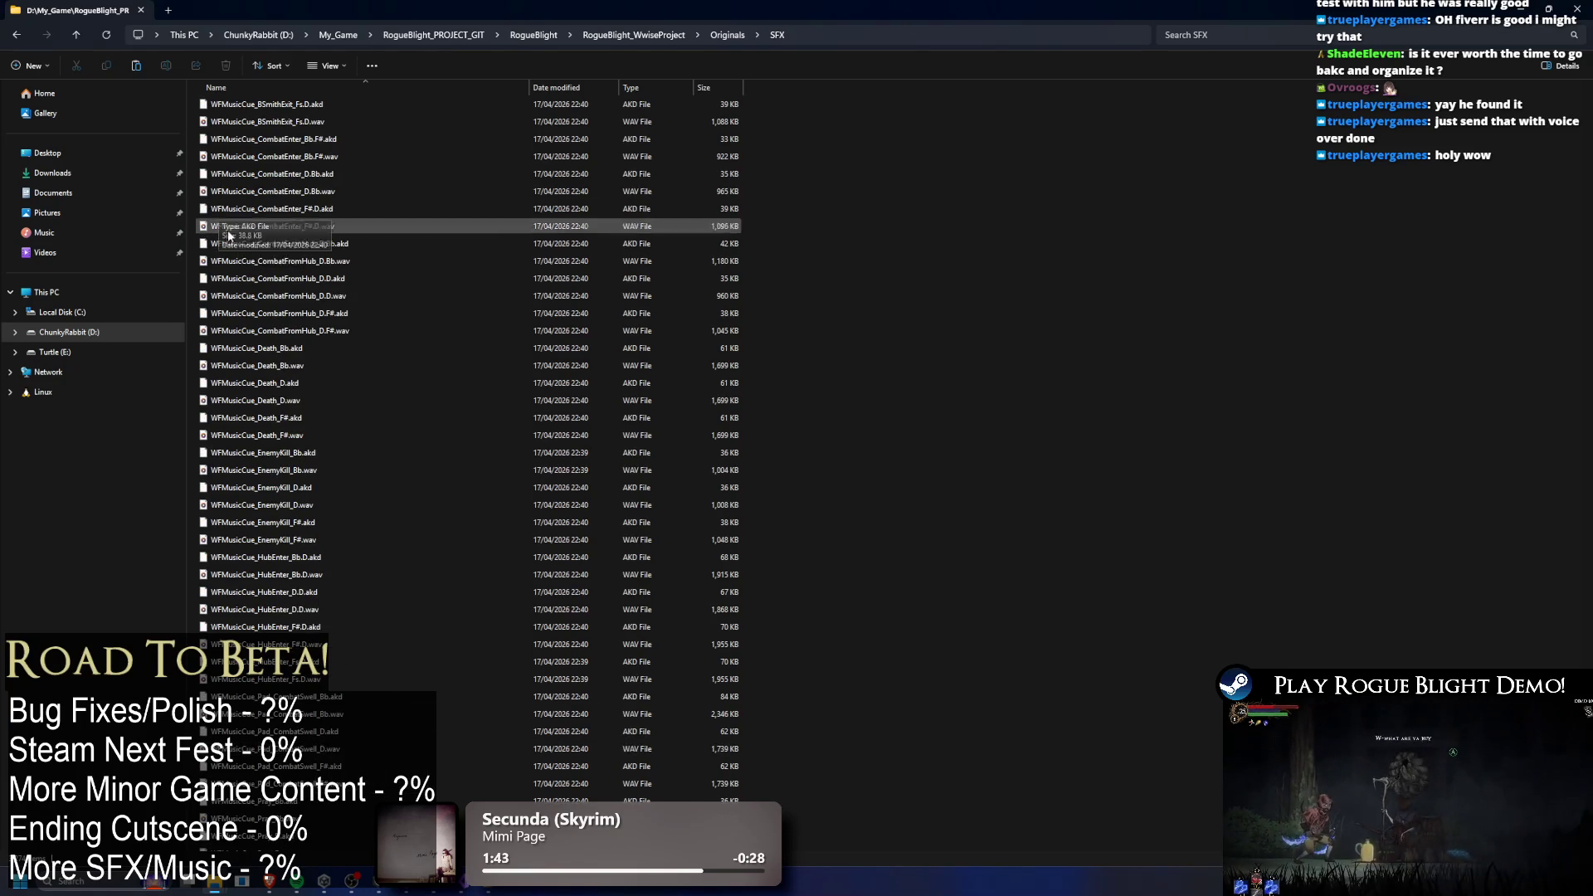
{"action": "scroll", "coordinate": [342, 292], "scroll_direction": "up", "scroll_amount": 3}
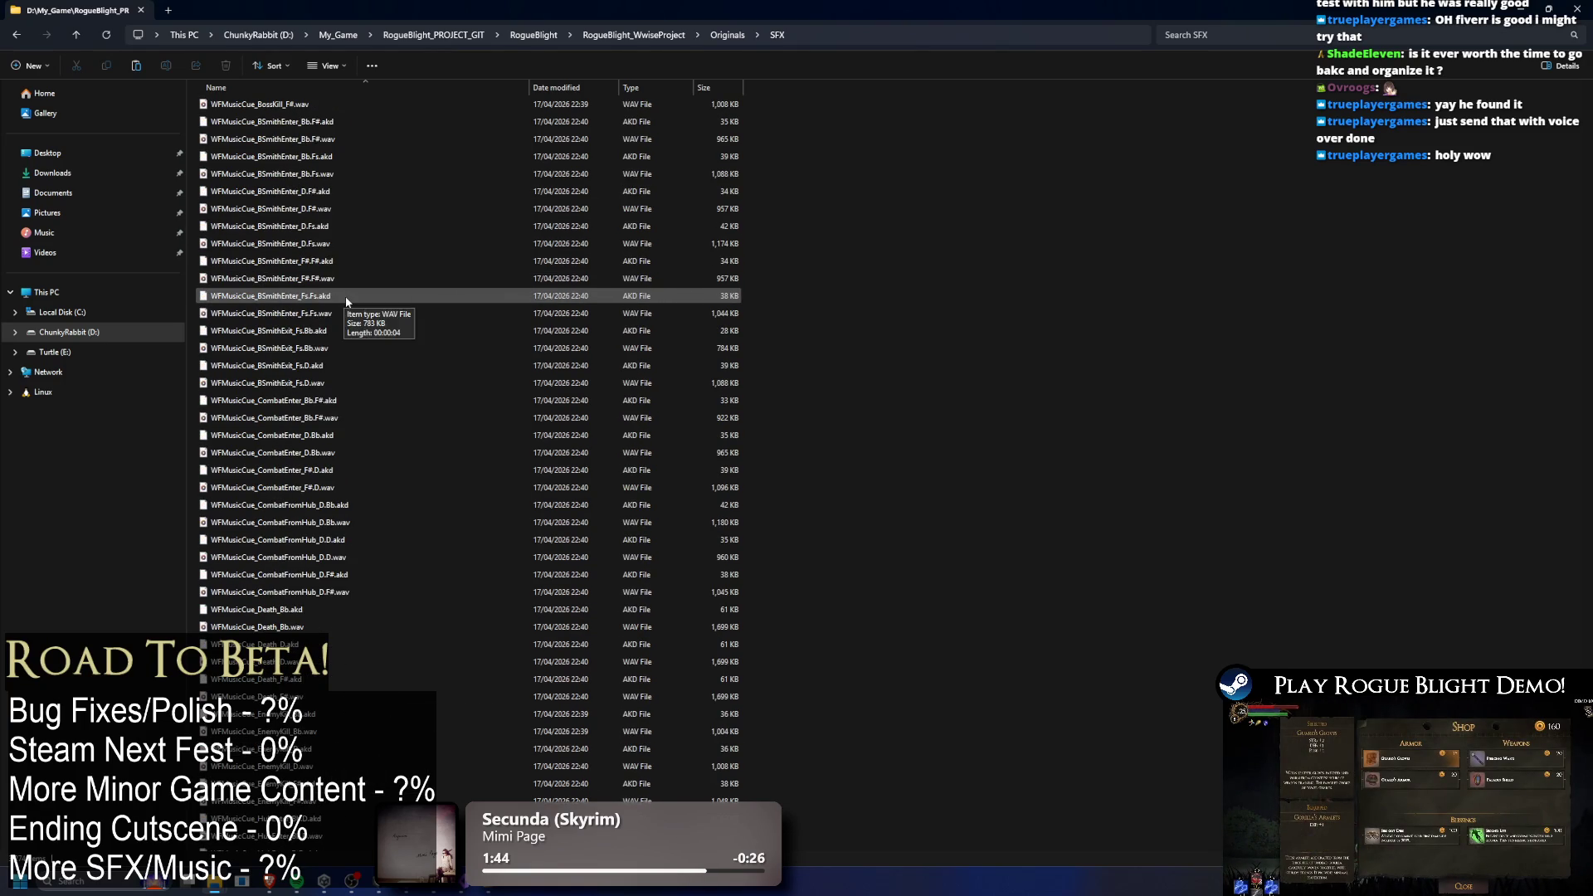
{"action": "key", "text": "super"}
{"action": "type", "text": "vlc"}
{"action": "key", "text": "Return"}
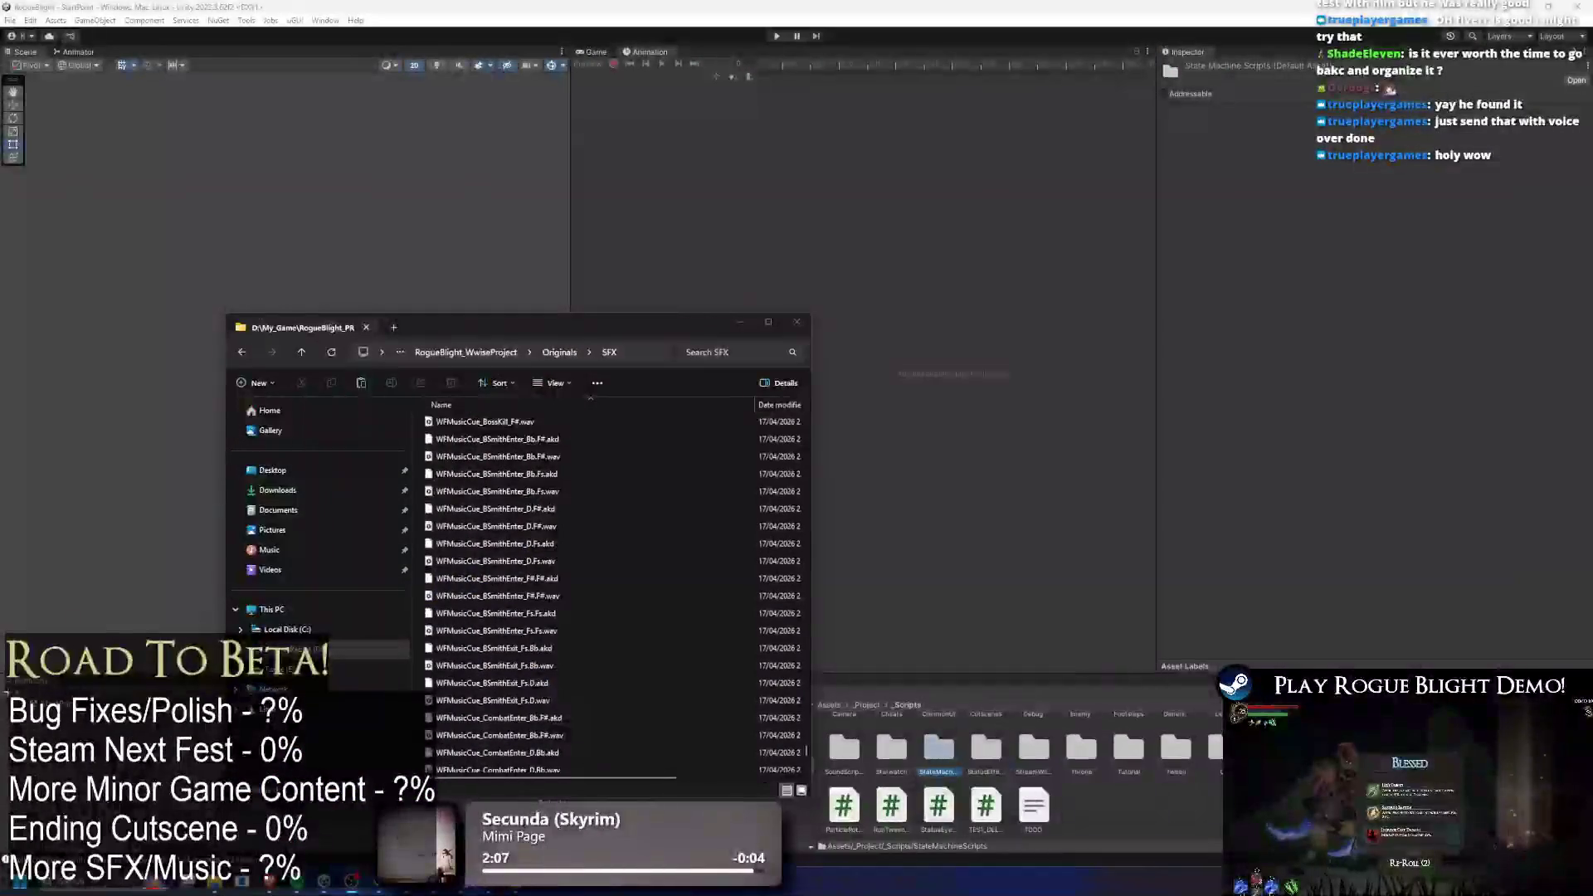
Play WFMusicCue_CombatFromHub_D.F#.wav in VLC.
{"action": "left_click", "coordinate": [631, 491]}
{"action": "scroll", "coordinate": [575, 570], "scroll_direction": "down", "scroll_amount": 5}
{"action": "scroll", "coordinate": [574, 570], "scroll_direction": "down", "scroll_amount": 1}
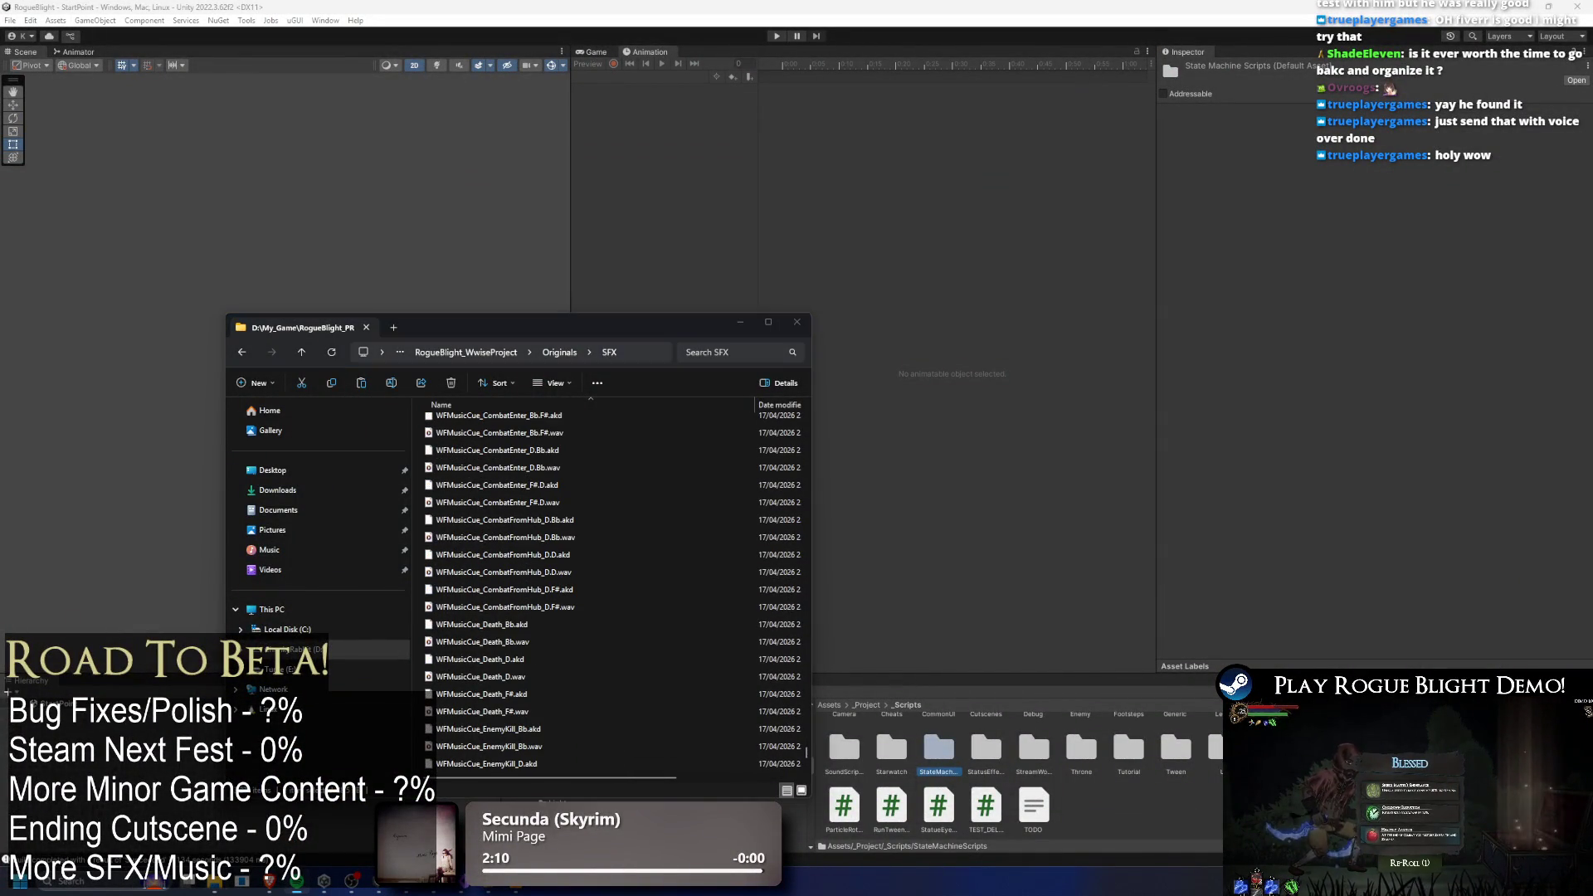
{"action": "left_click", "coordinate": [516, 607]}
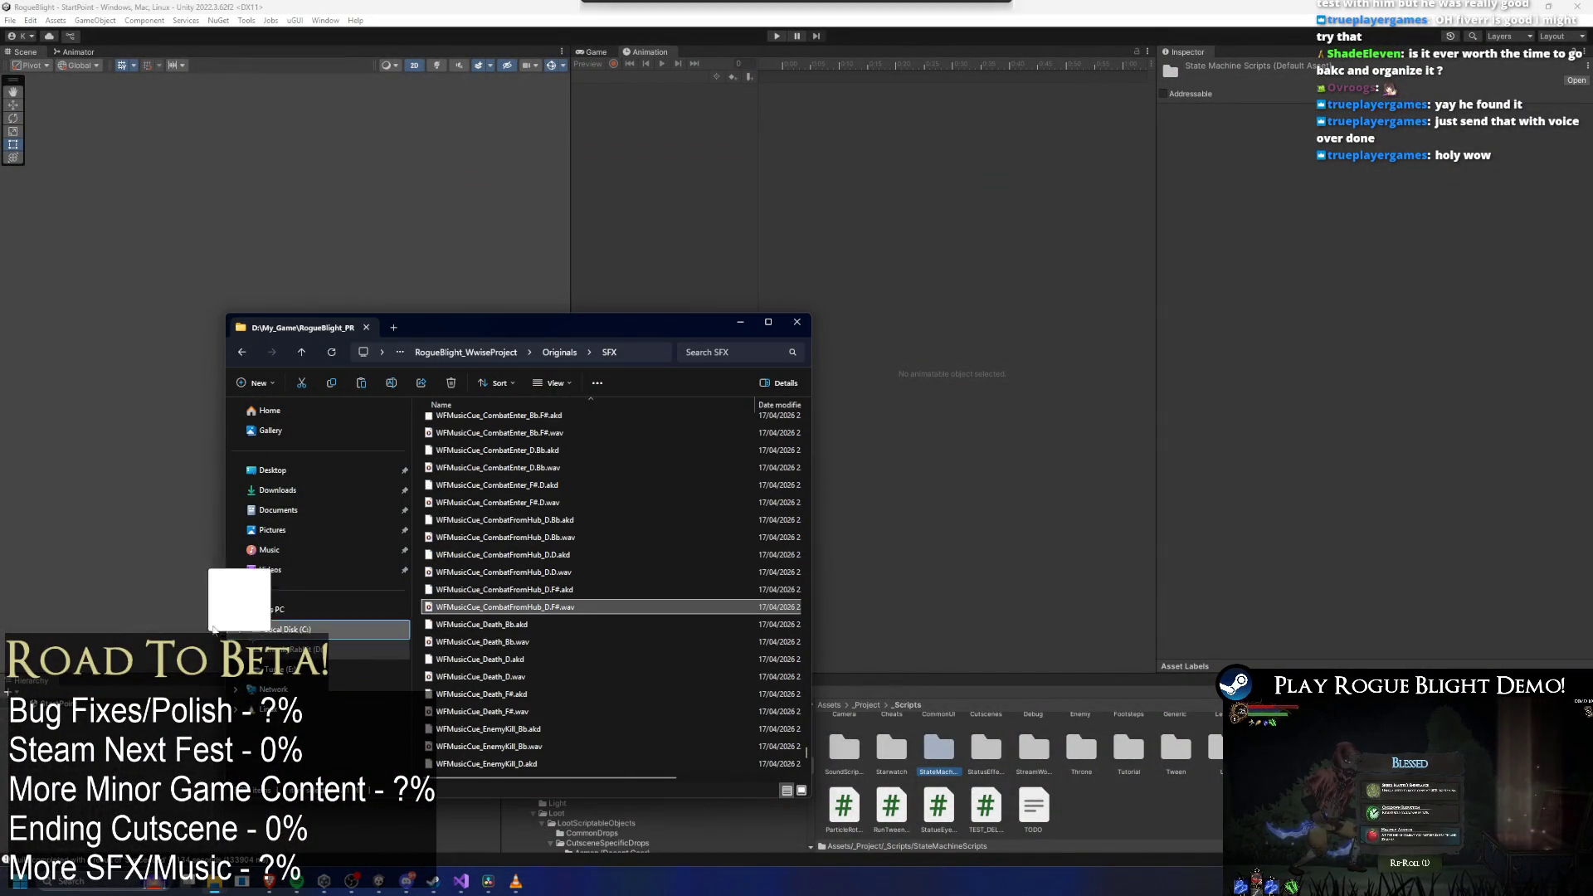
{"action": "key", "text": "Return"}
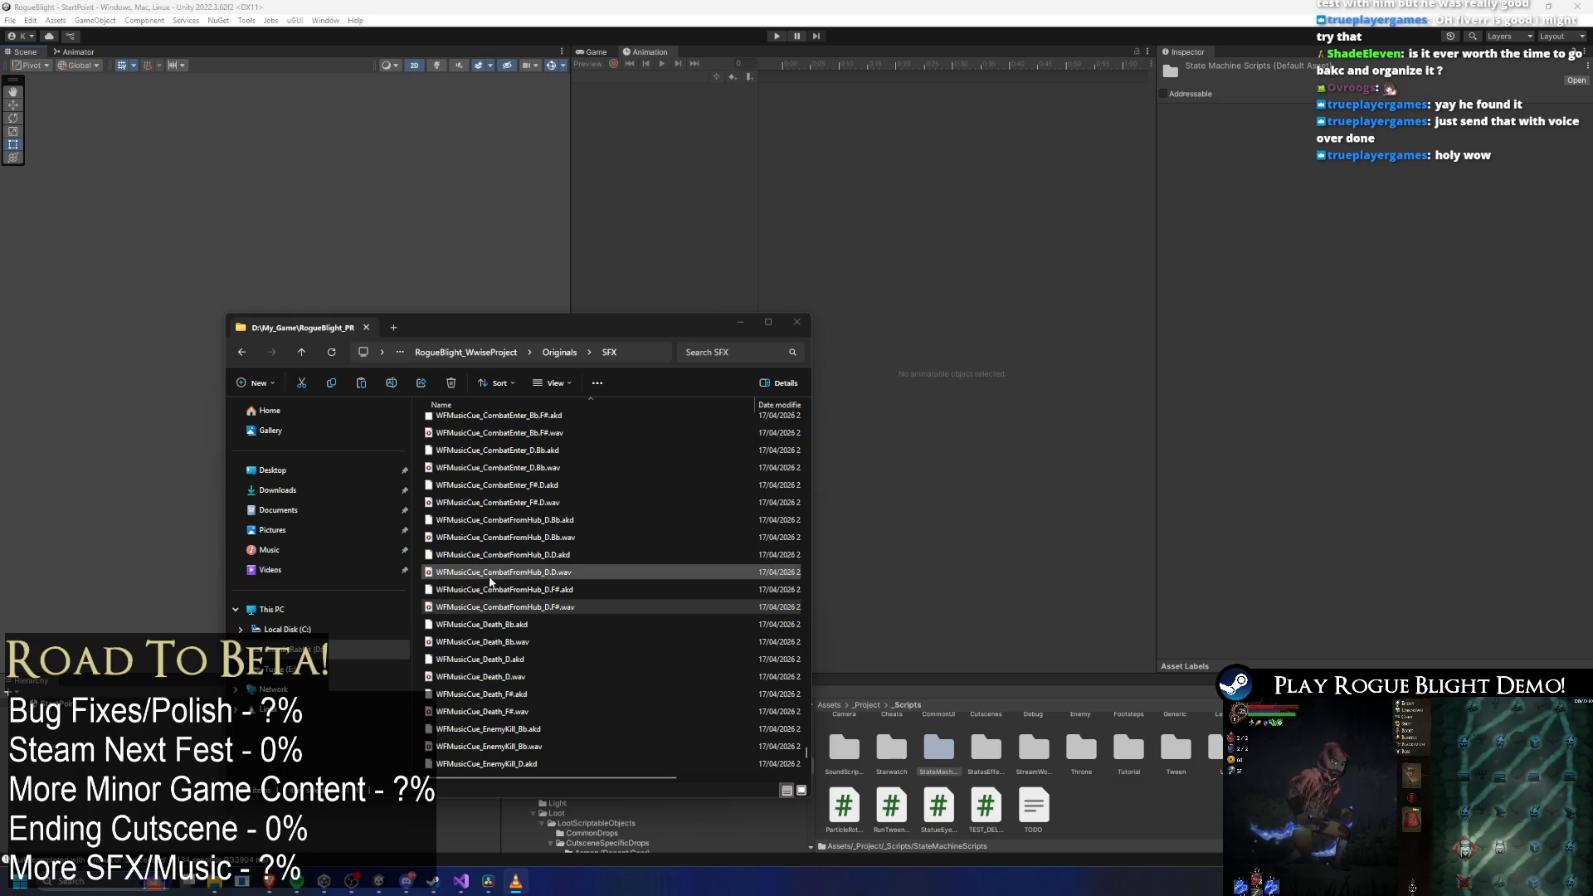
Scroll through the SFX list, selecting Windchimes A.wav, and settle on the WFMusic_Prog2_83 stems.
{"action": "scroll", "coordinate": [571, 531], "scroll_direction": "up", "scroll_amount": 1}
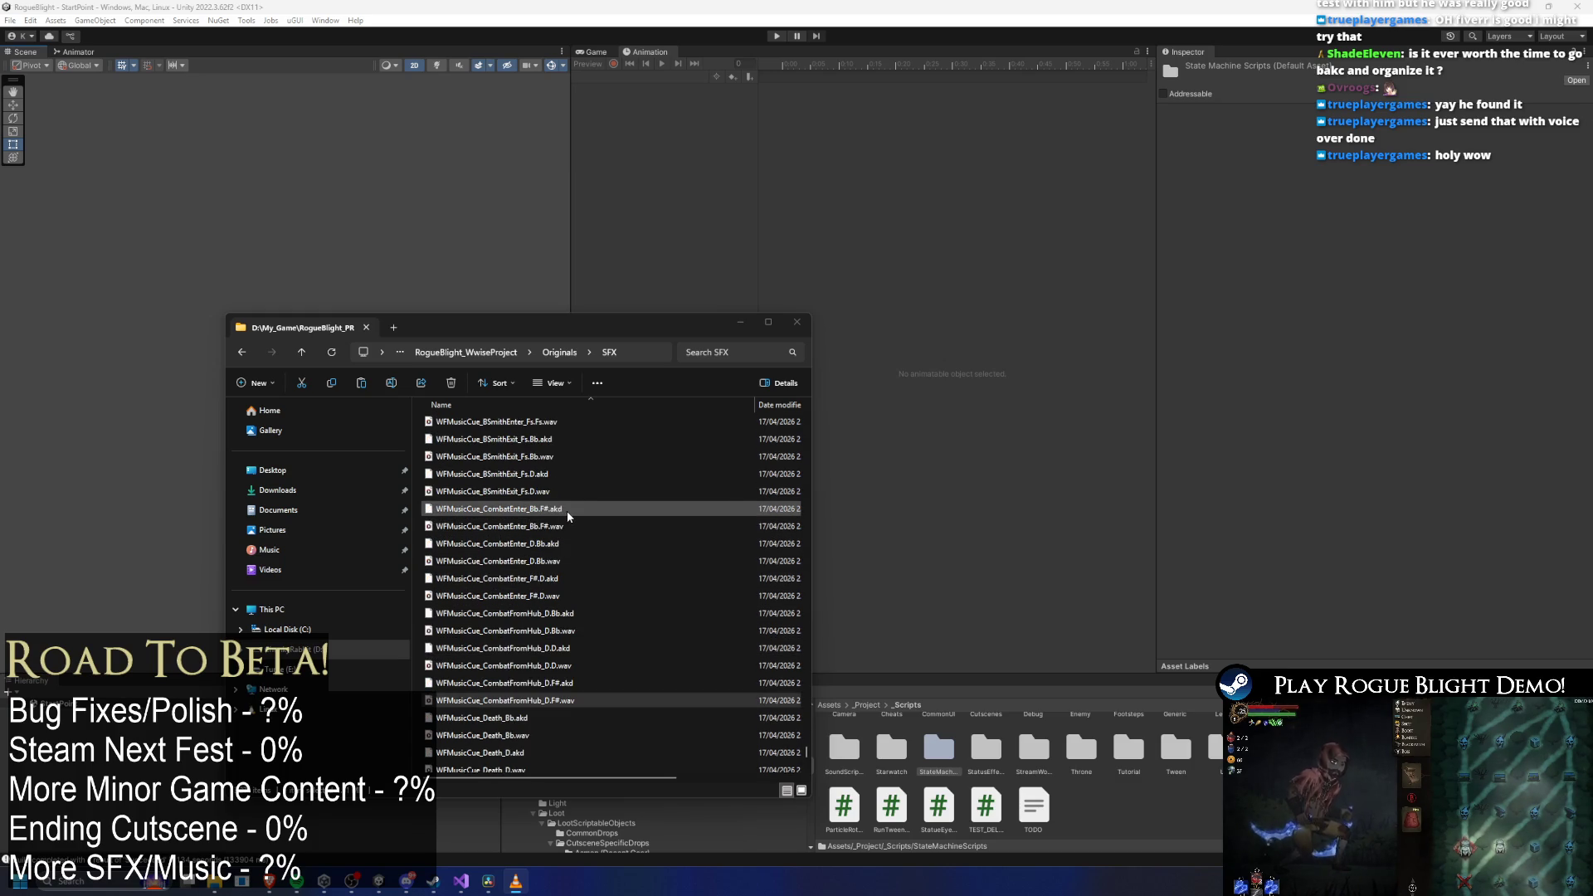
{"action": "scroll", "coordinate": [568, 516], "scroll_direction": "down", "scroll_amount": 2}
{"action": "scroll", "coordinate": [568, 519], "scroll_direction": "down", "scroll_amount": 6}
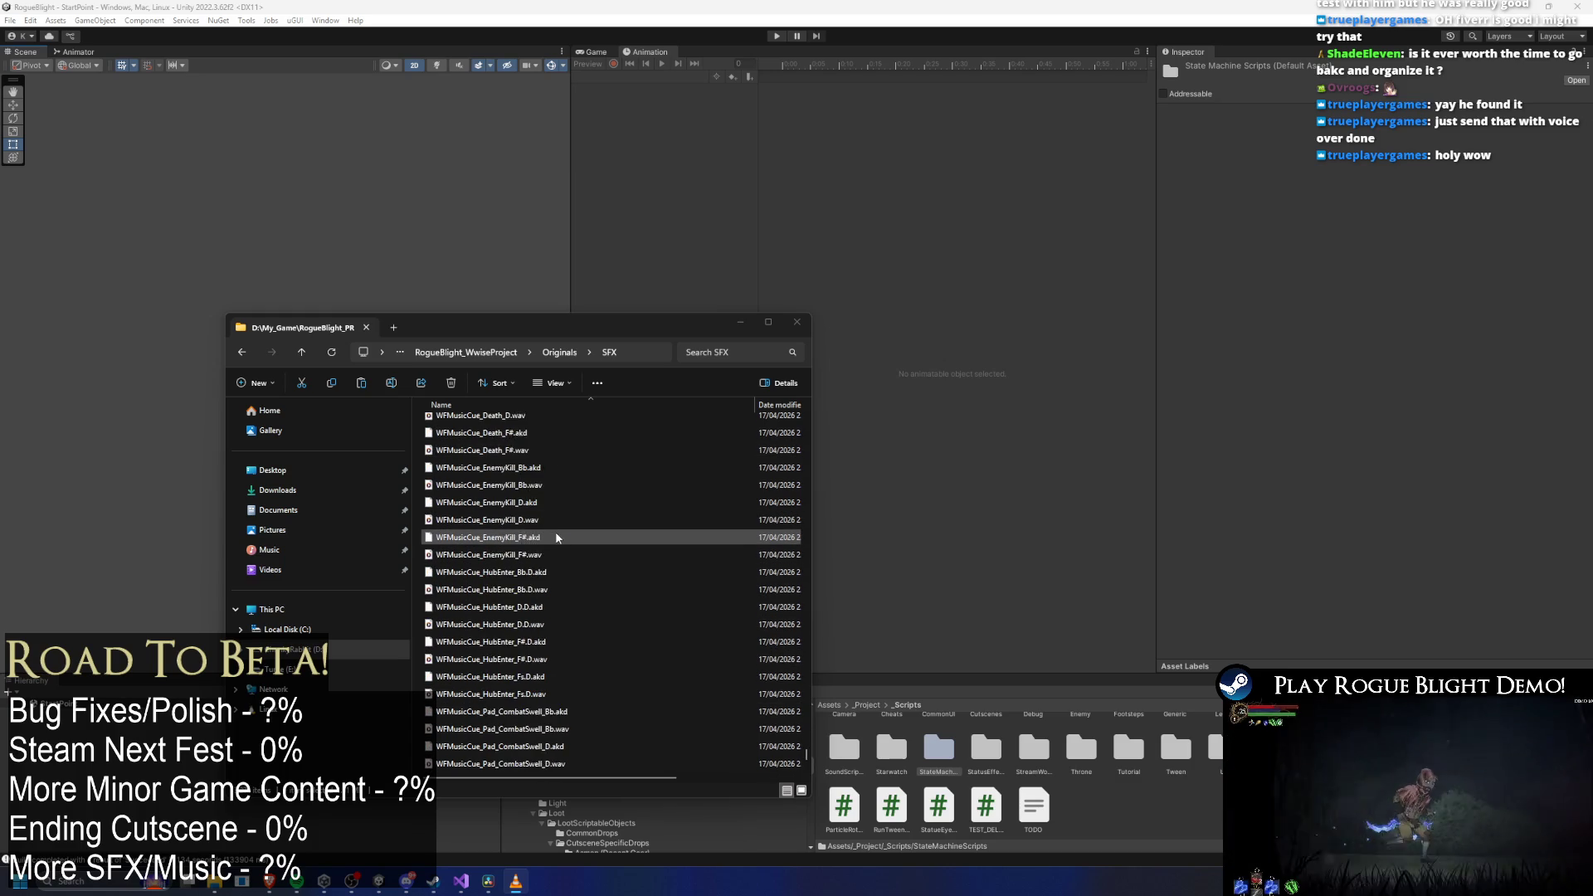
{"action": "scroll", "coordinate": [580, 546], "scroll_direction": "down", "scroll_amount": 1}
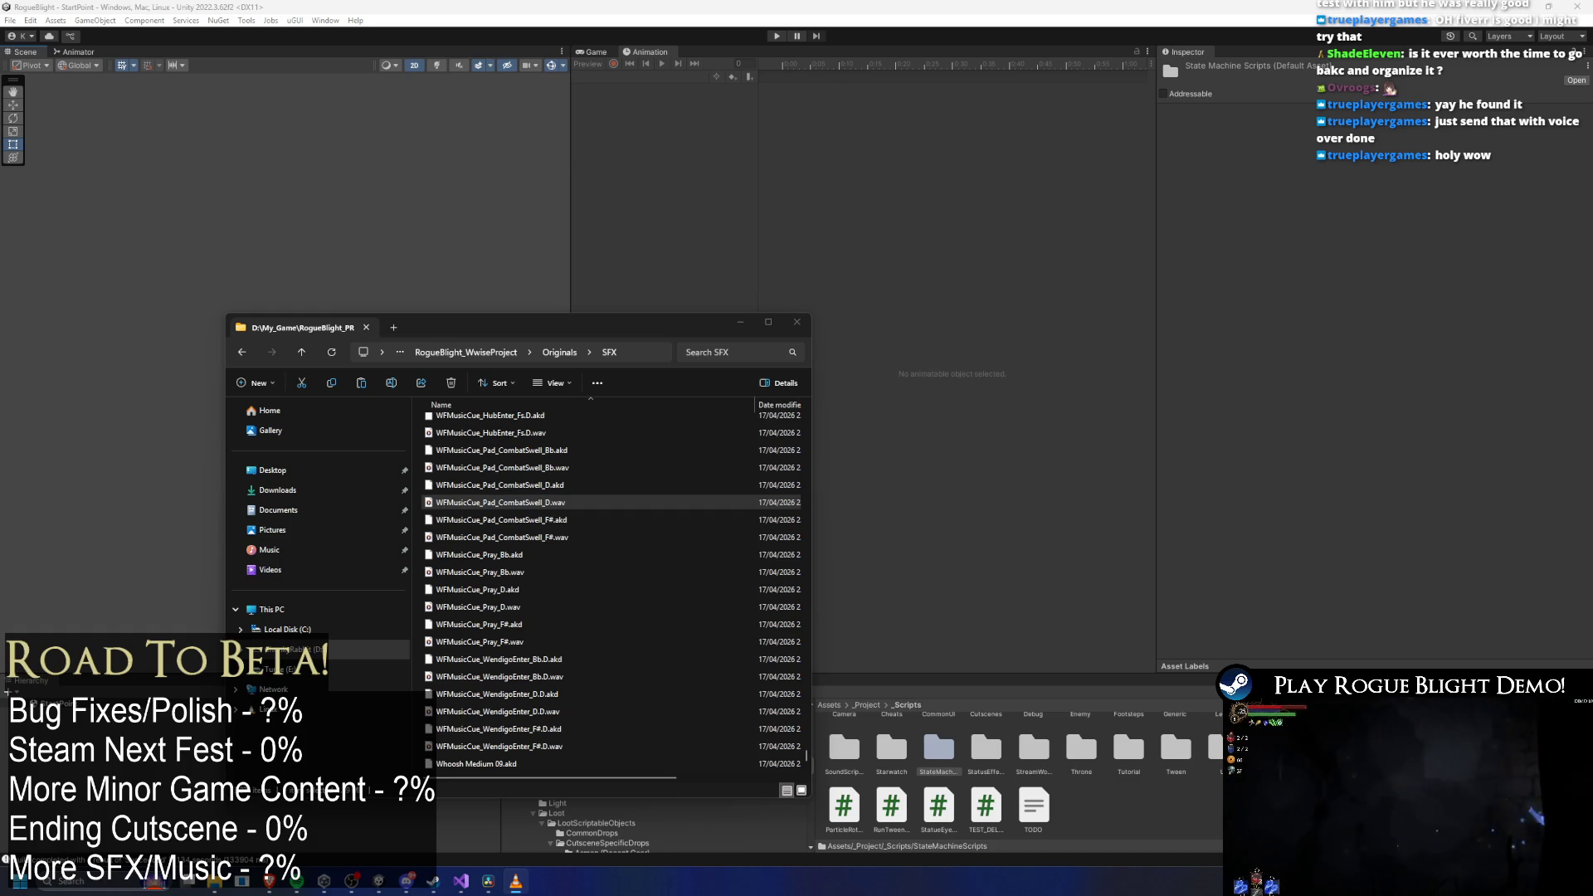
{"action": "scroll", "coordinate": [593, 532], "scroll_direction": "down", "scroll_amount": 2}
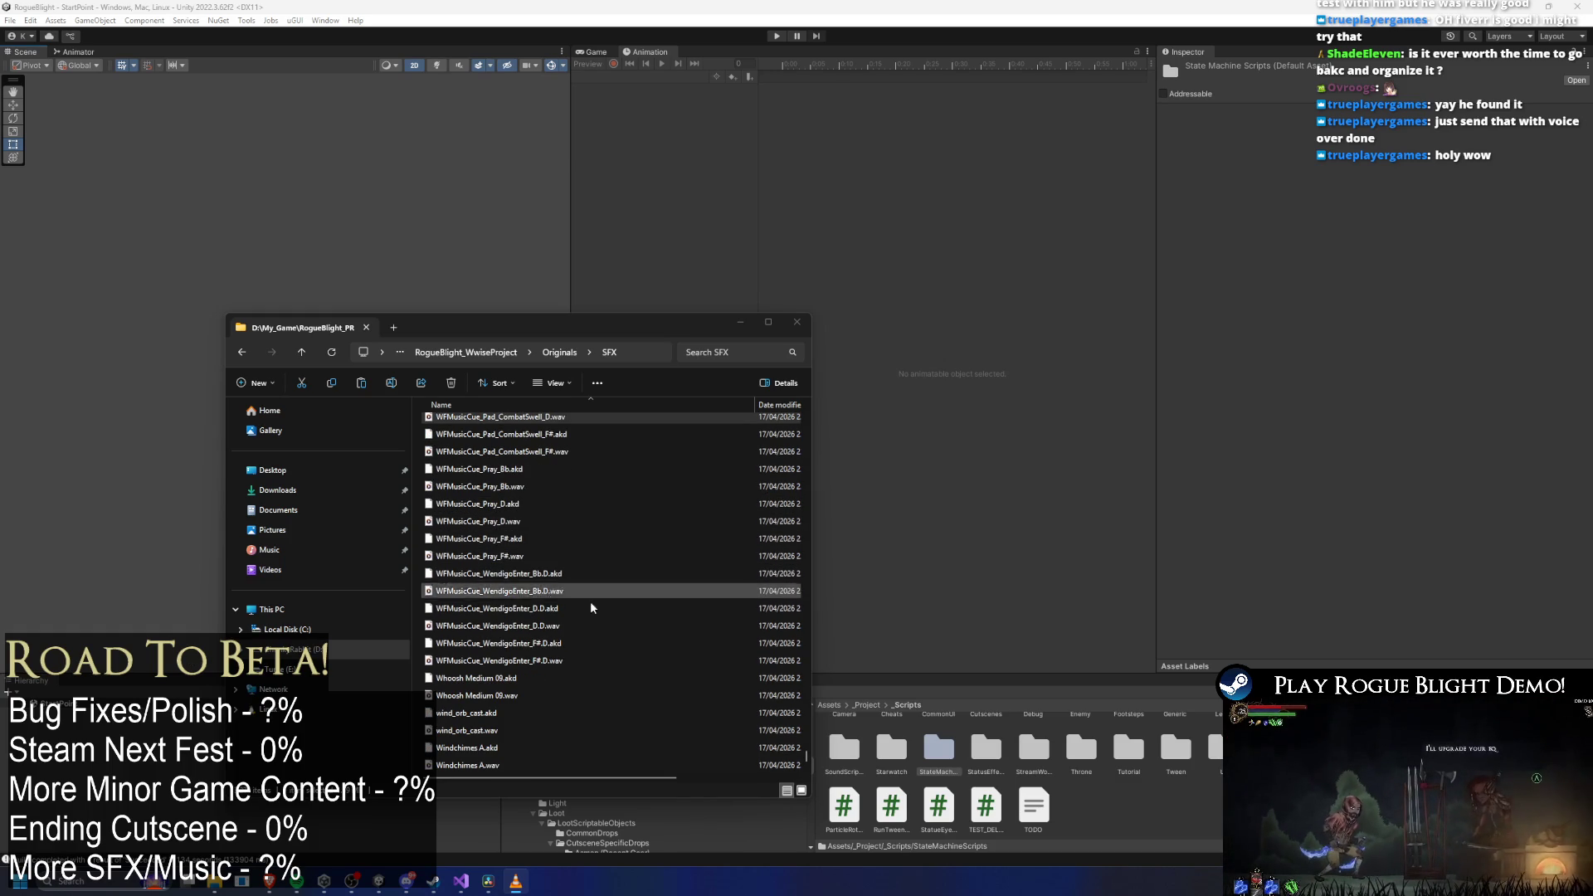
{"action": "left_click", "coordinate": [469, 766]}
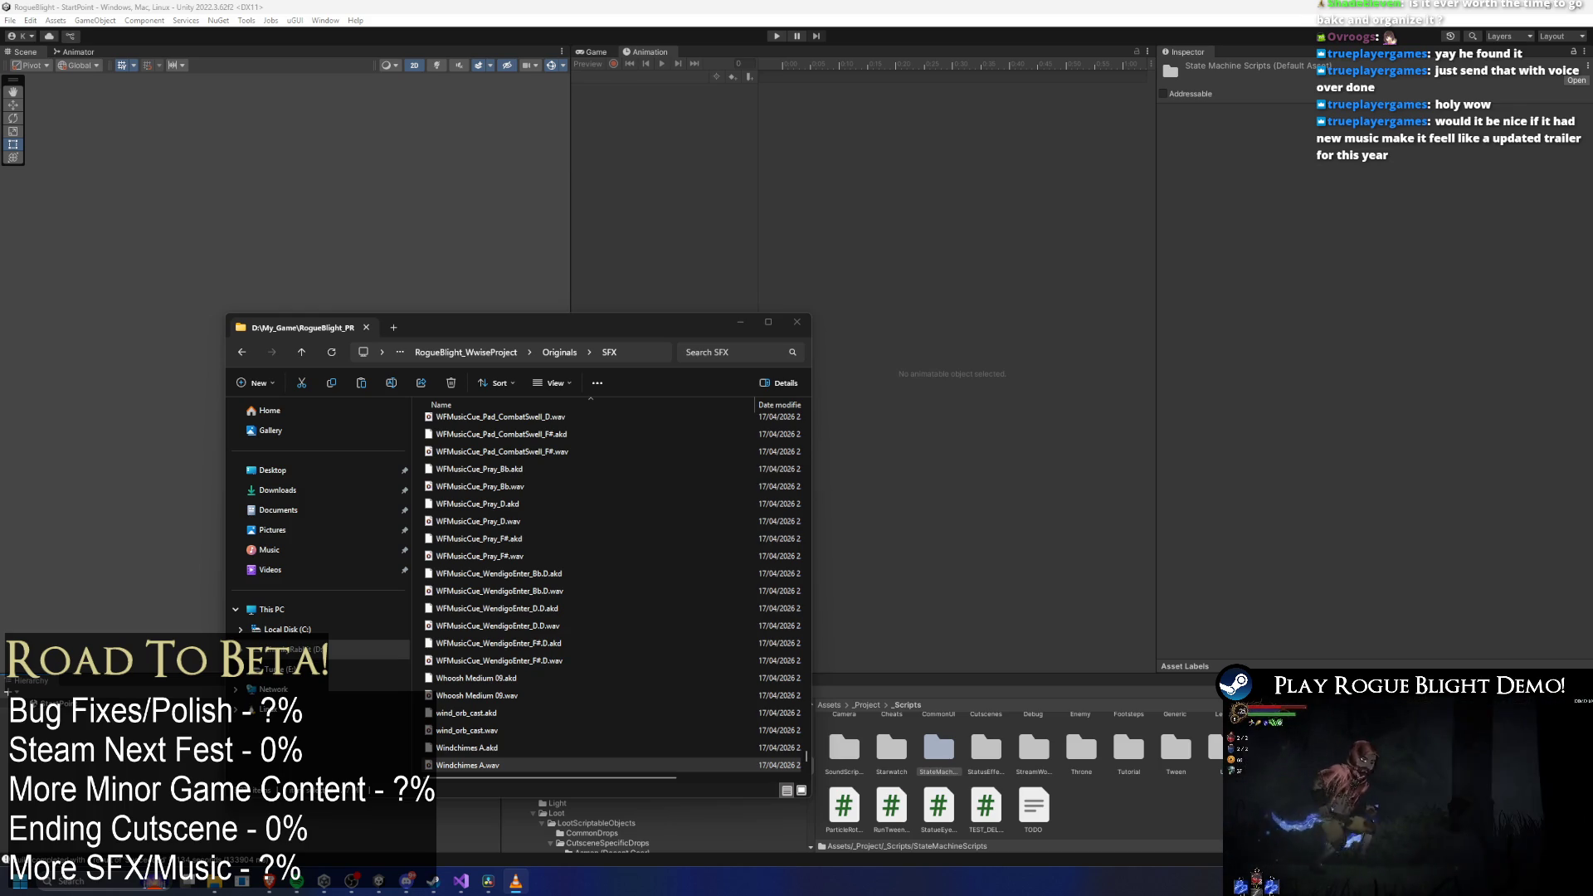
{"action": "scroll", "coordinate": [720, 666], "scroll_direction": "up", "scroll_amount": 10}
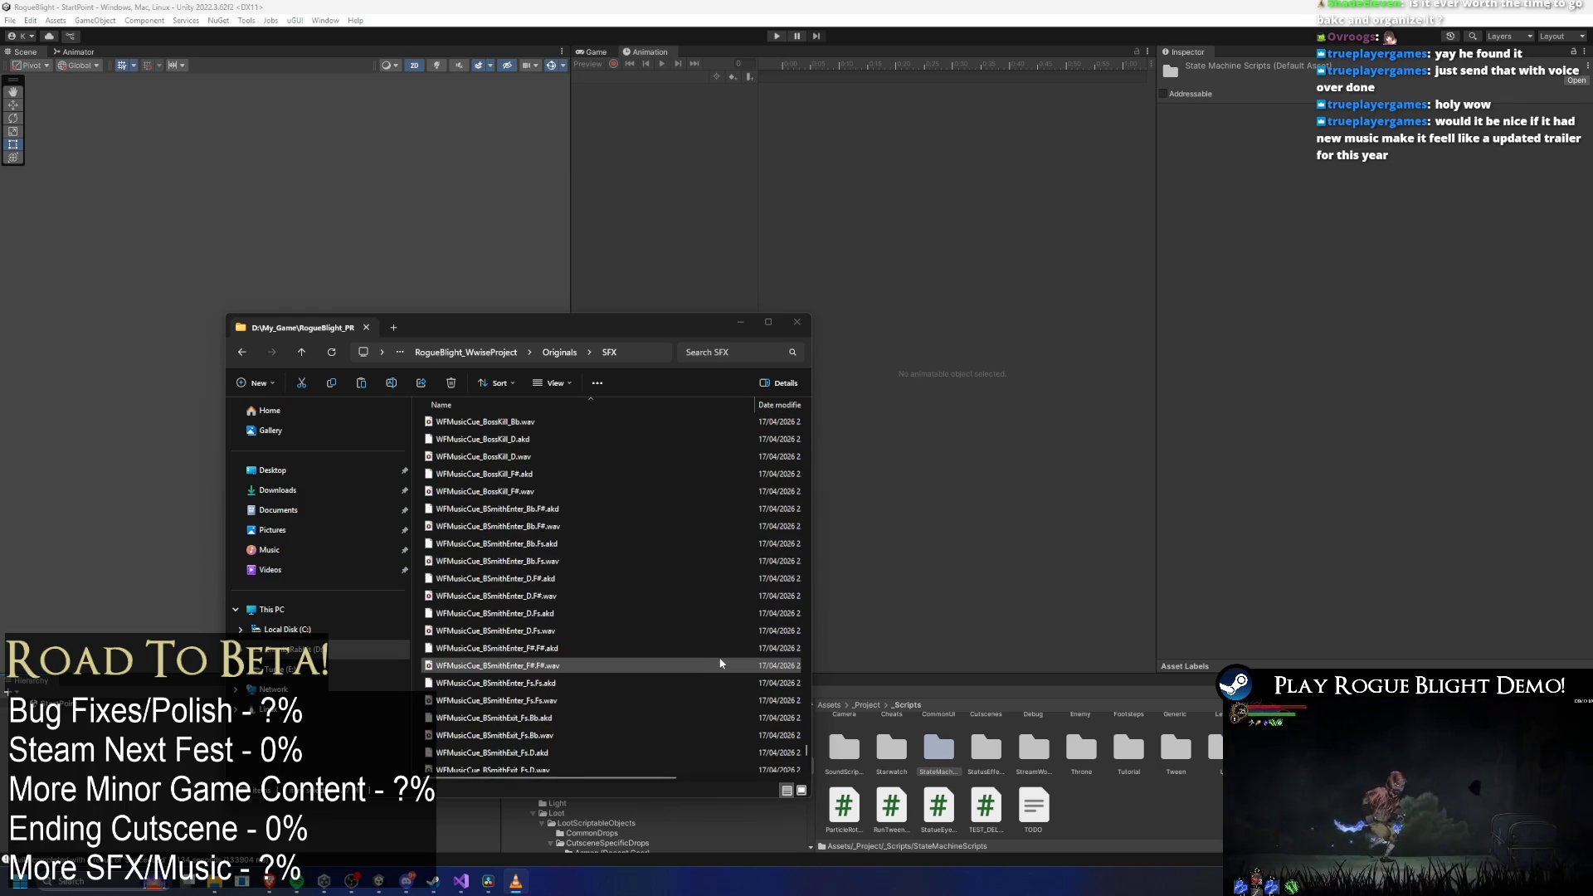
{"action": "scroll", "coordinate": [625, 615], "scroll_direction": "down", "scroll_amount": 10}
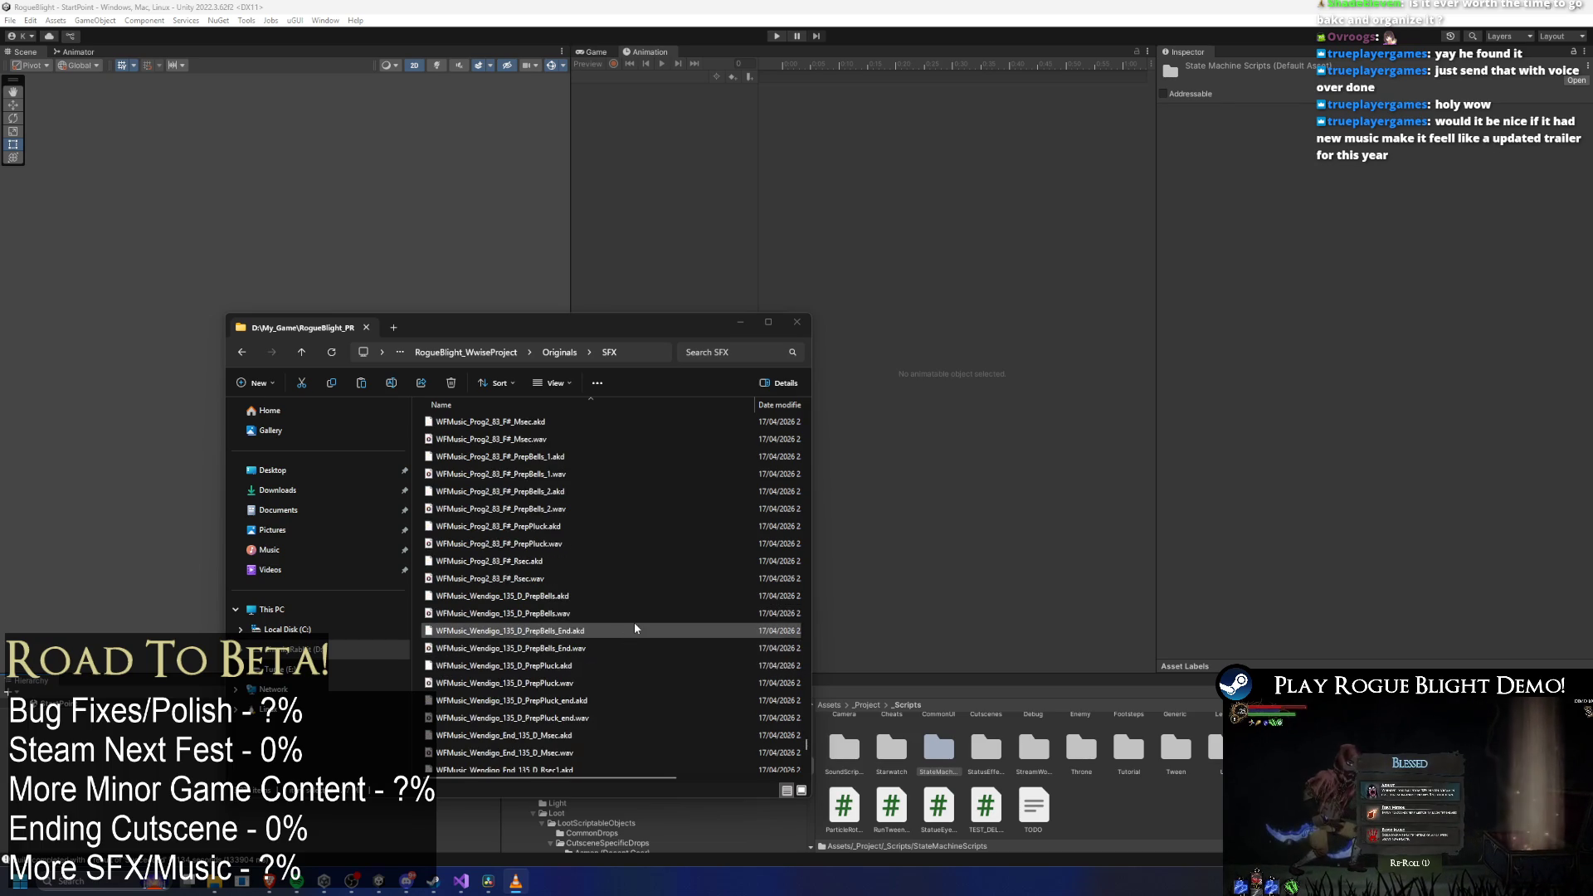
{"action": "scroll", "coordinate": [606, 612], "scroll_direction": "up", "scroll_amount": 3}
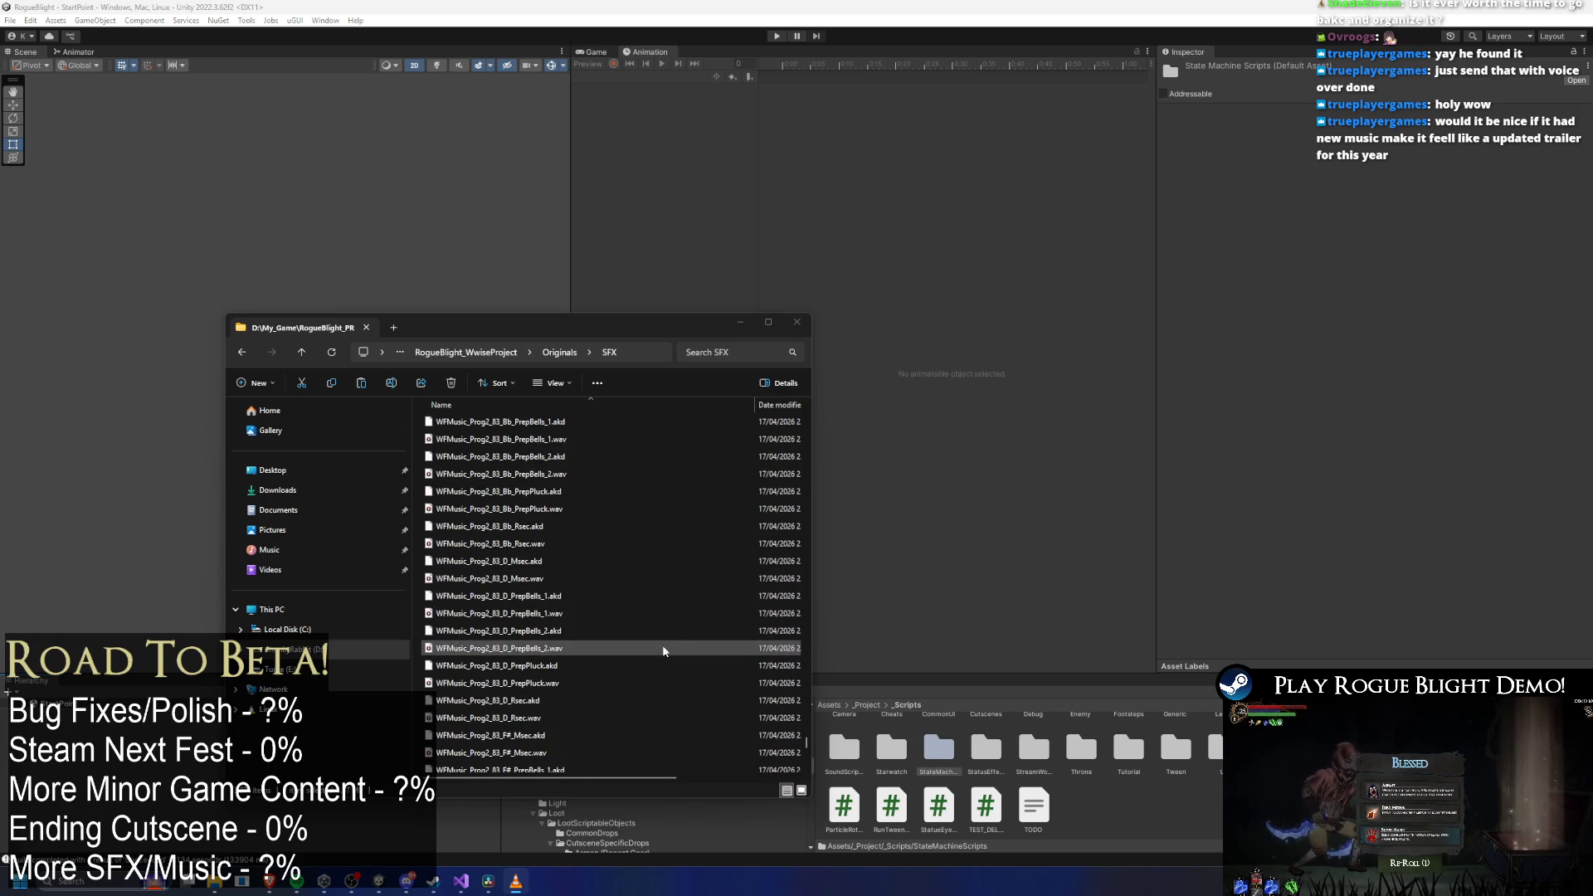
{"action": "scroll", "coordinate": [561, 591], "scroll_direction": "up", "scroll_amount": 3}
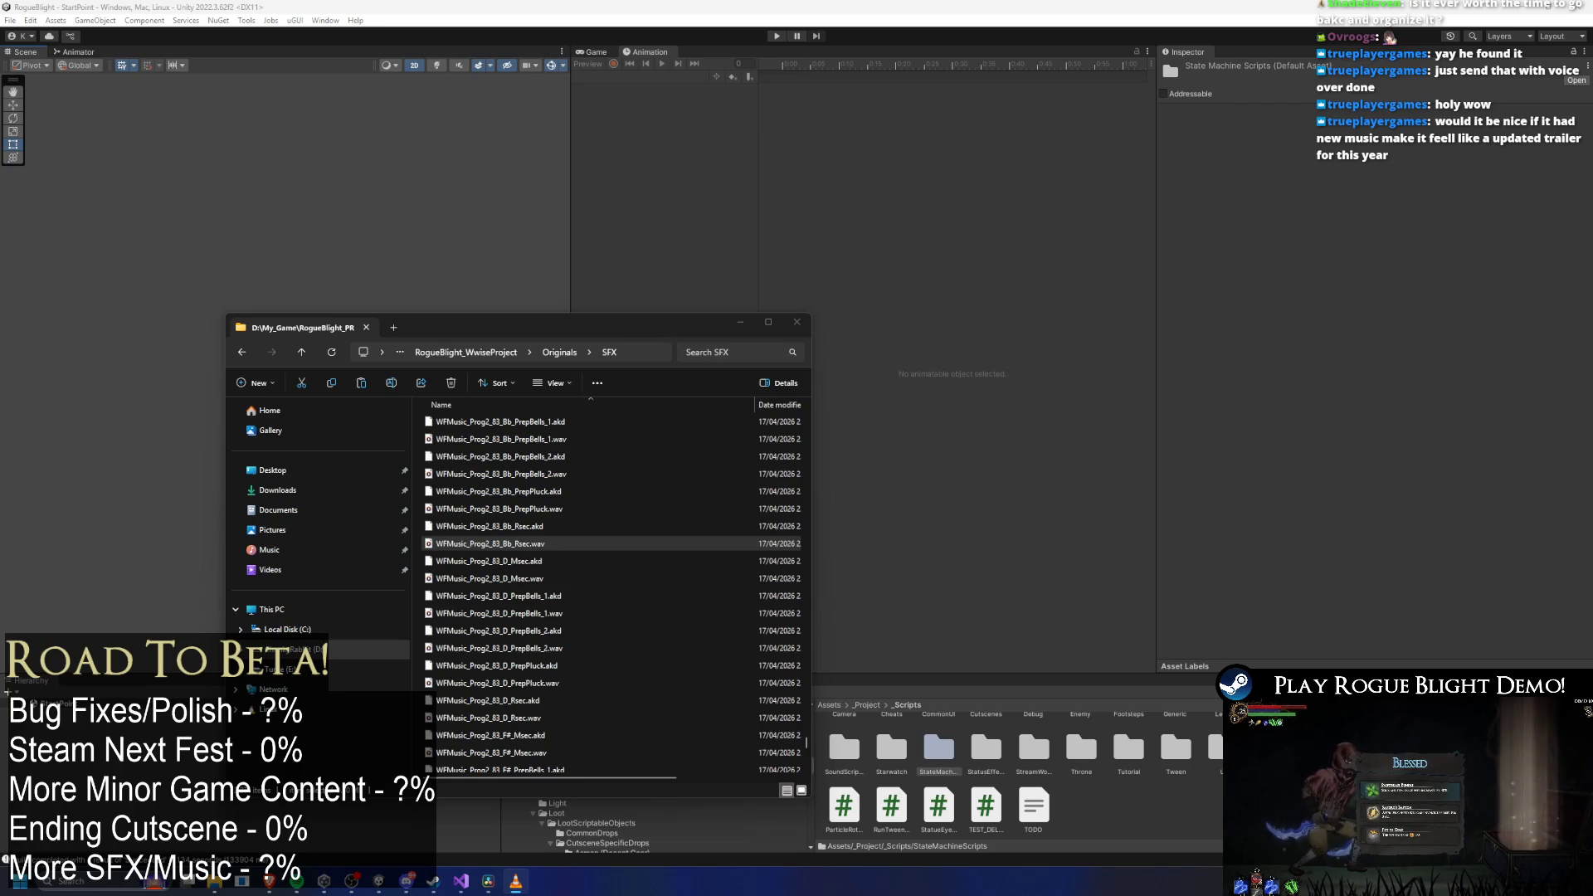
Select the Prog2_83_D Msec, PrepBells_2 and PrepPluck stems in turn, toggling background music playback.
{"action": "key", "text": "Down"}
{"action": "key", "text": "Down"}
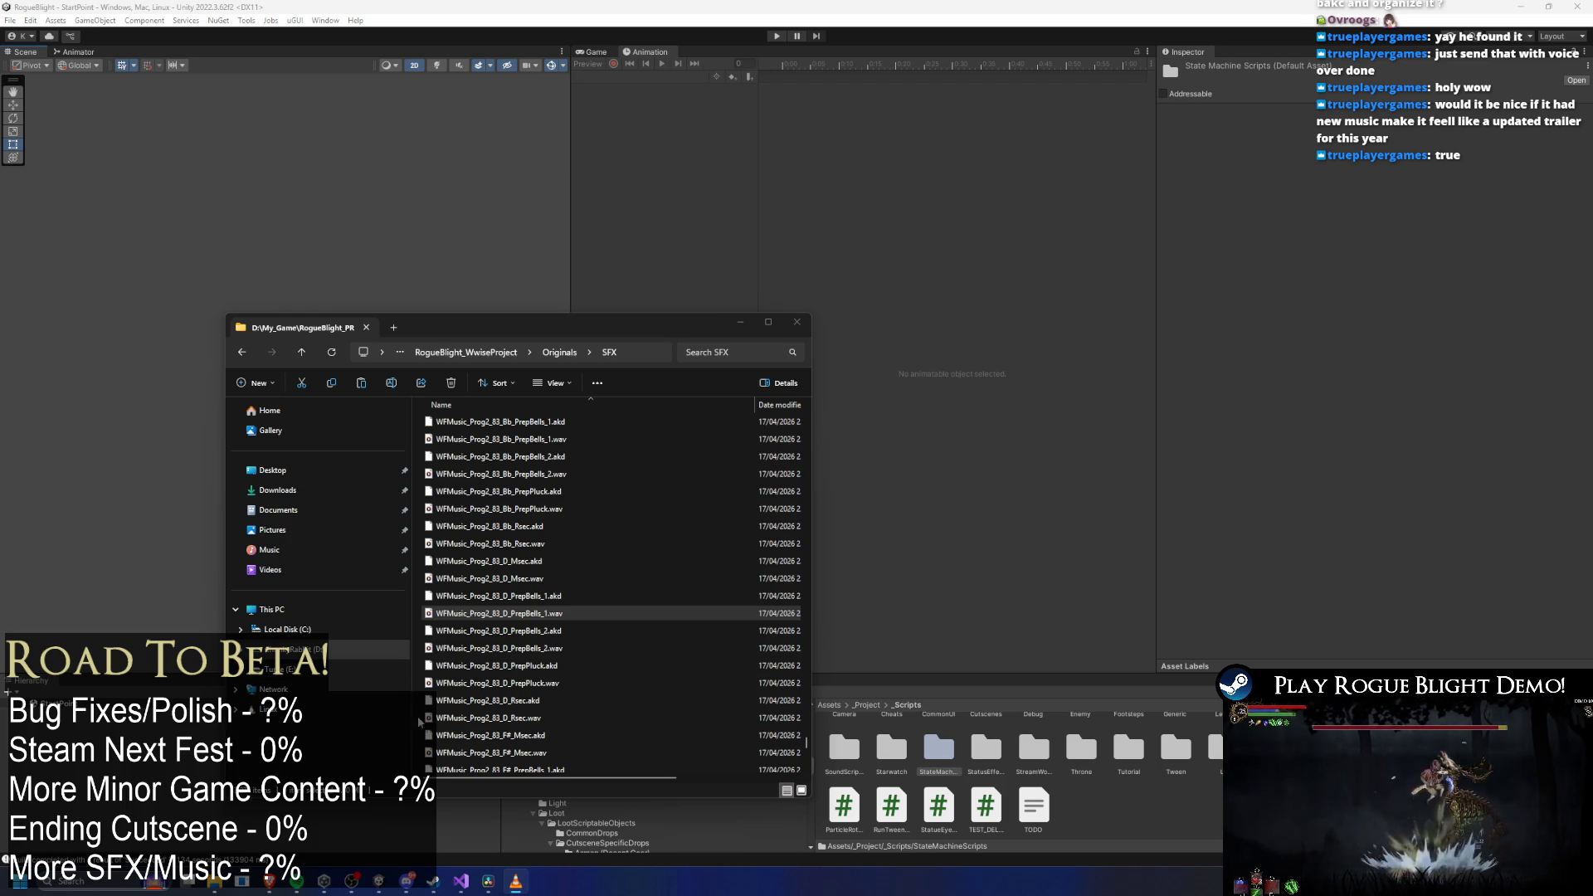
{"action": "left_click", "coordinate": [502, 648]}
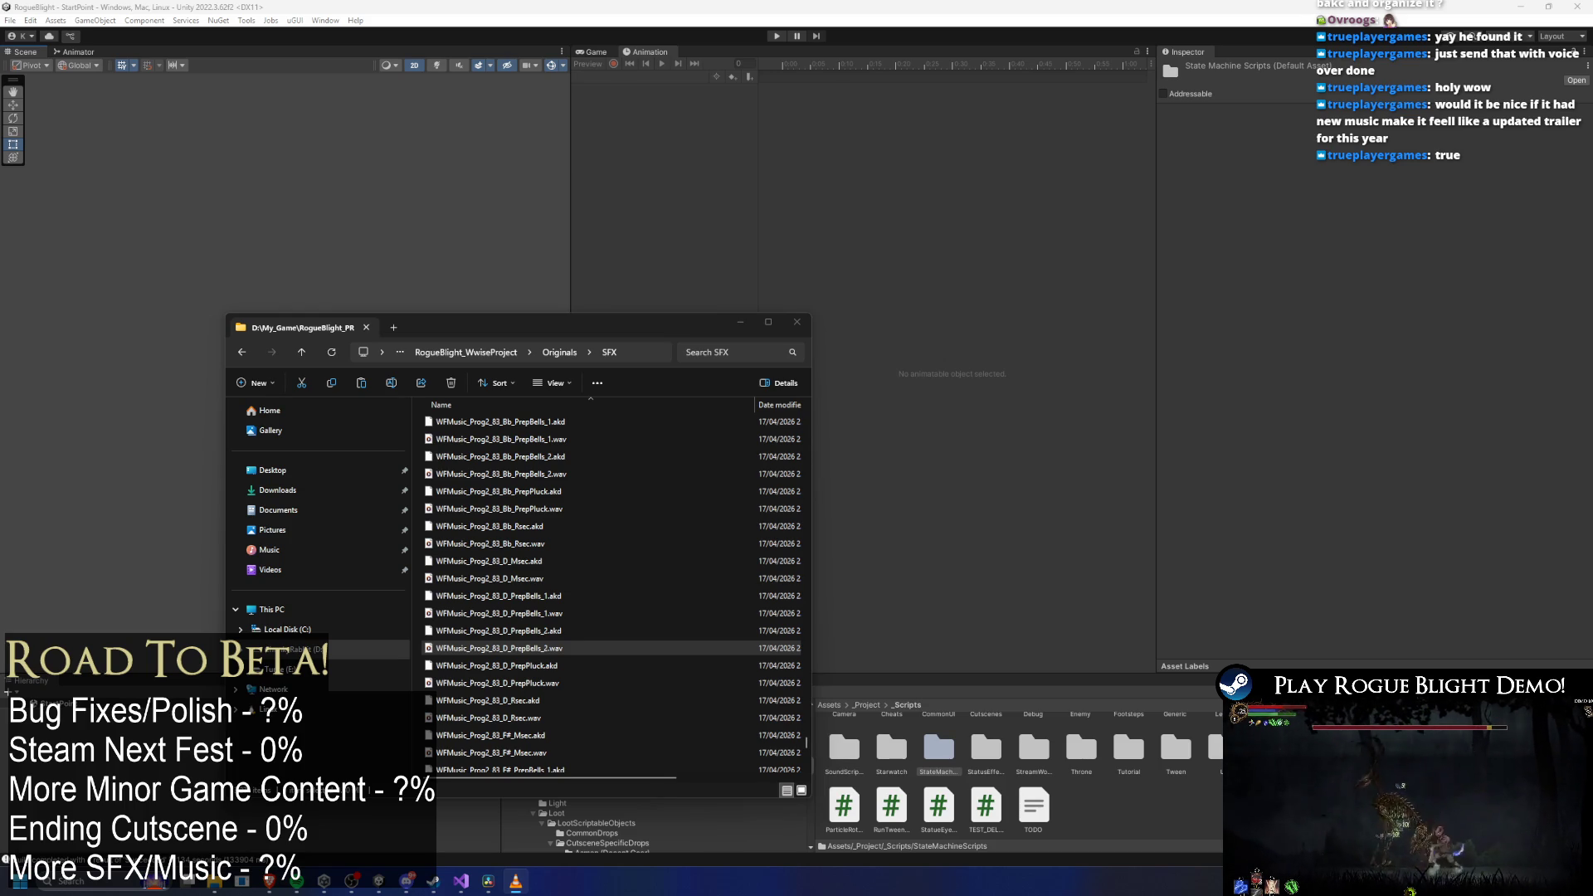
{"action": "left_click", "coordinate": [496, 683]}
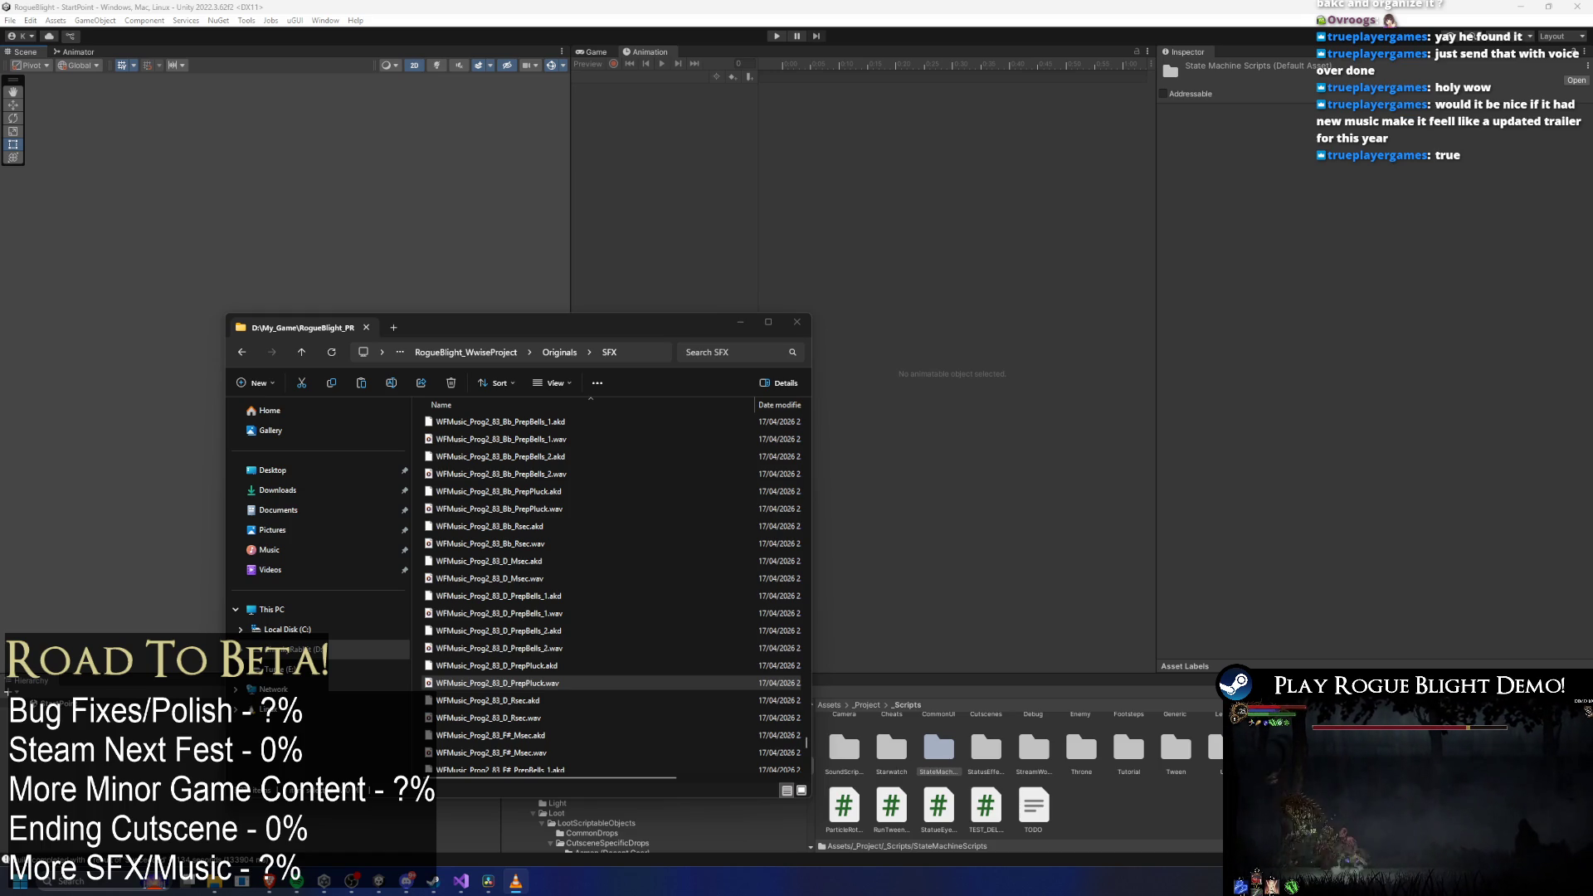
{"action": "key", "text": "XF86AudioRaiseVolume"}
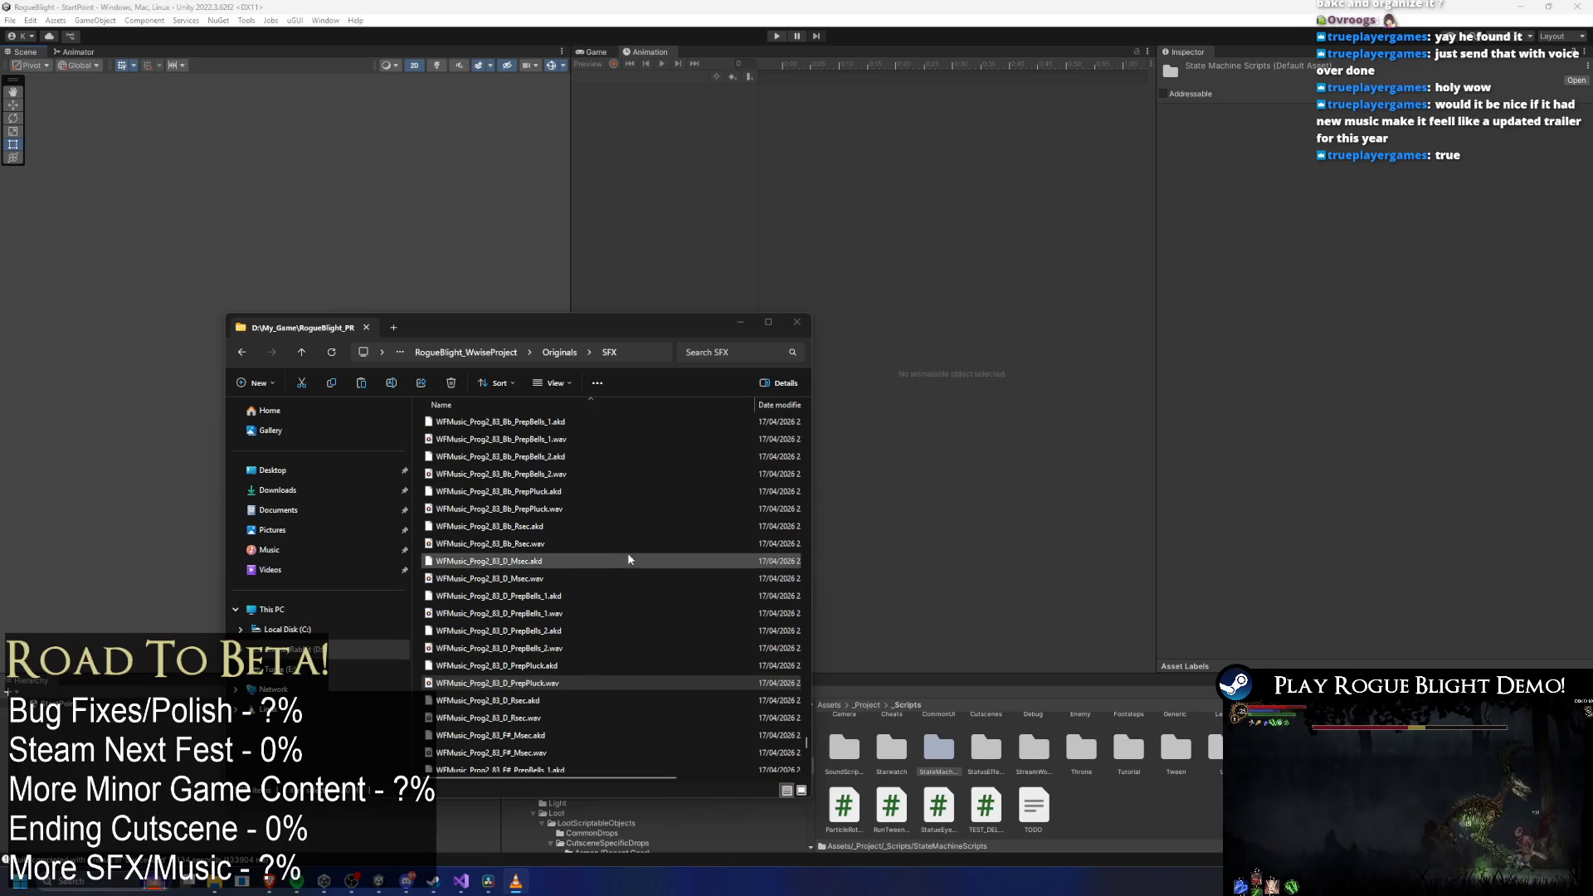
{"action": "scroll", "coordinate": [616, 561], "scroll_direction": "down", "scroll_amount": 1}
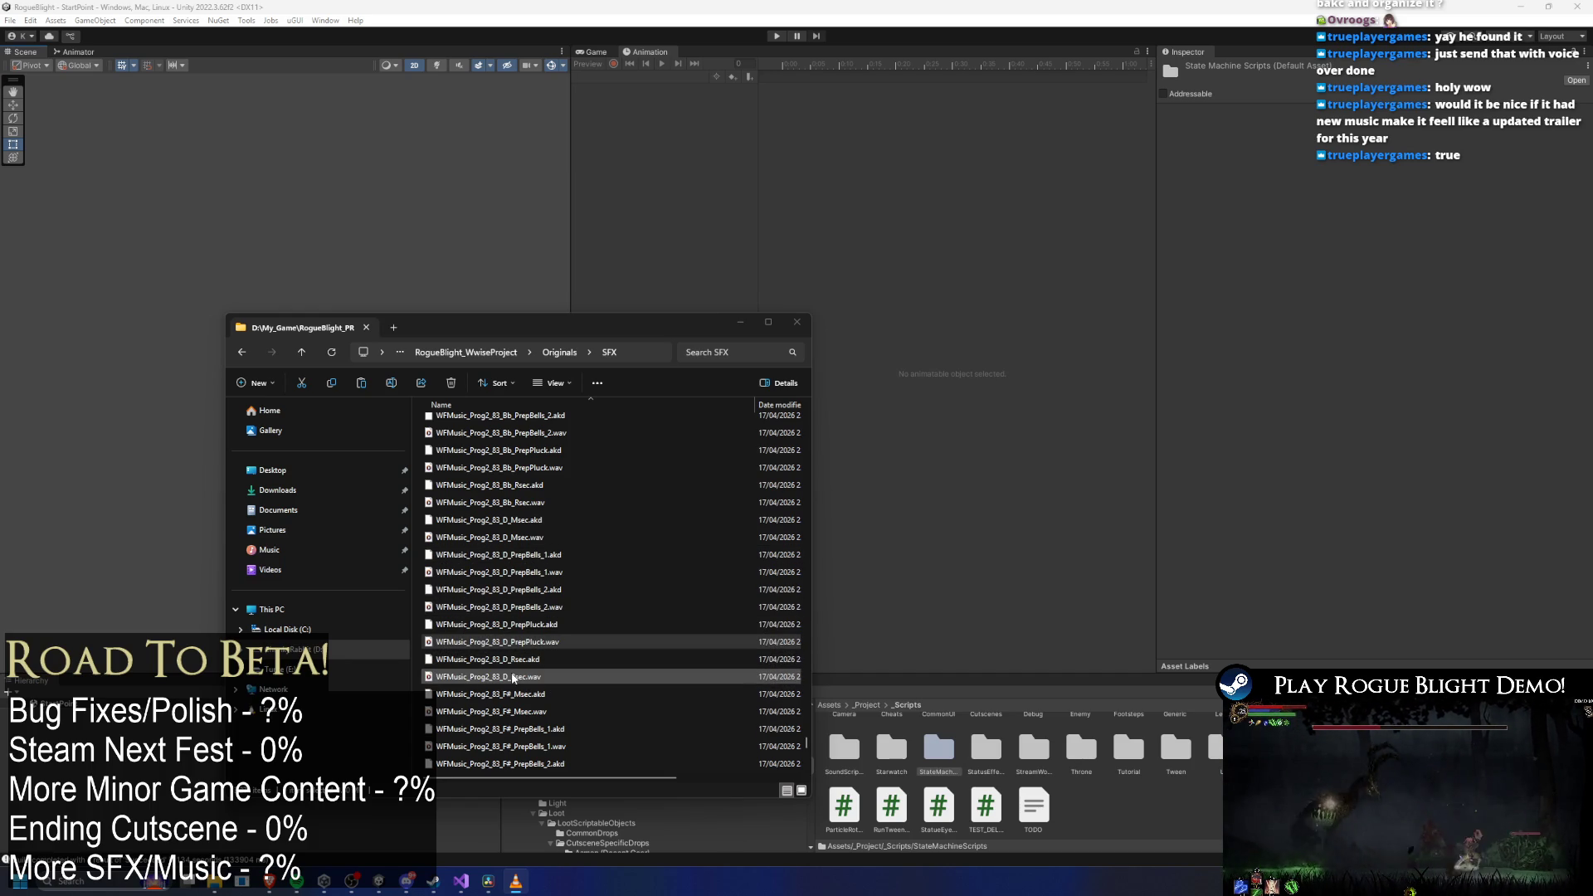
Preview the Prog2_83 D Rsec, F# Msec and D Msec stems.
{"action": "mouse_move", "coordinate": [512, 679]}
{"action": "left_mouse_down"}
{"action": "mouse_move", "coordinate": [341, 656]}
{"action": "mouse_move", "coordinate": [274, 669]}
{"action": "left_mouse_up"}
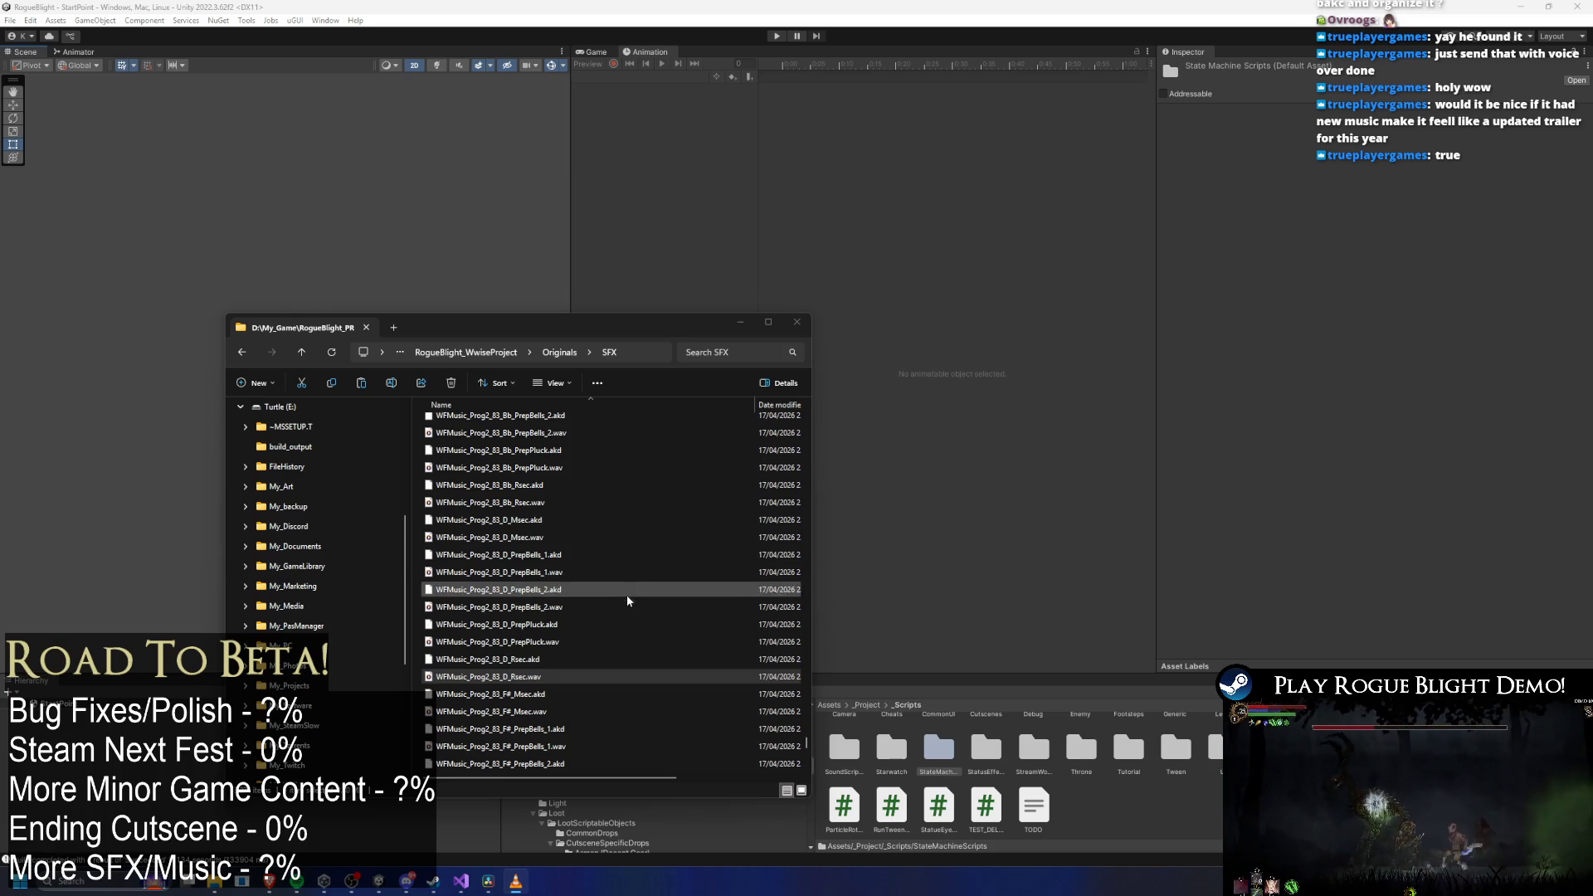
{"action": "scroll", "coordinate": [624, 592], "scroll_direction": "down", "scroll_amount": 1}
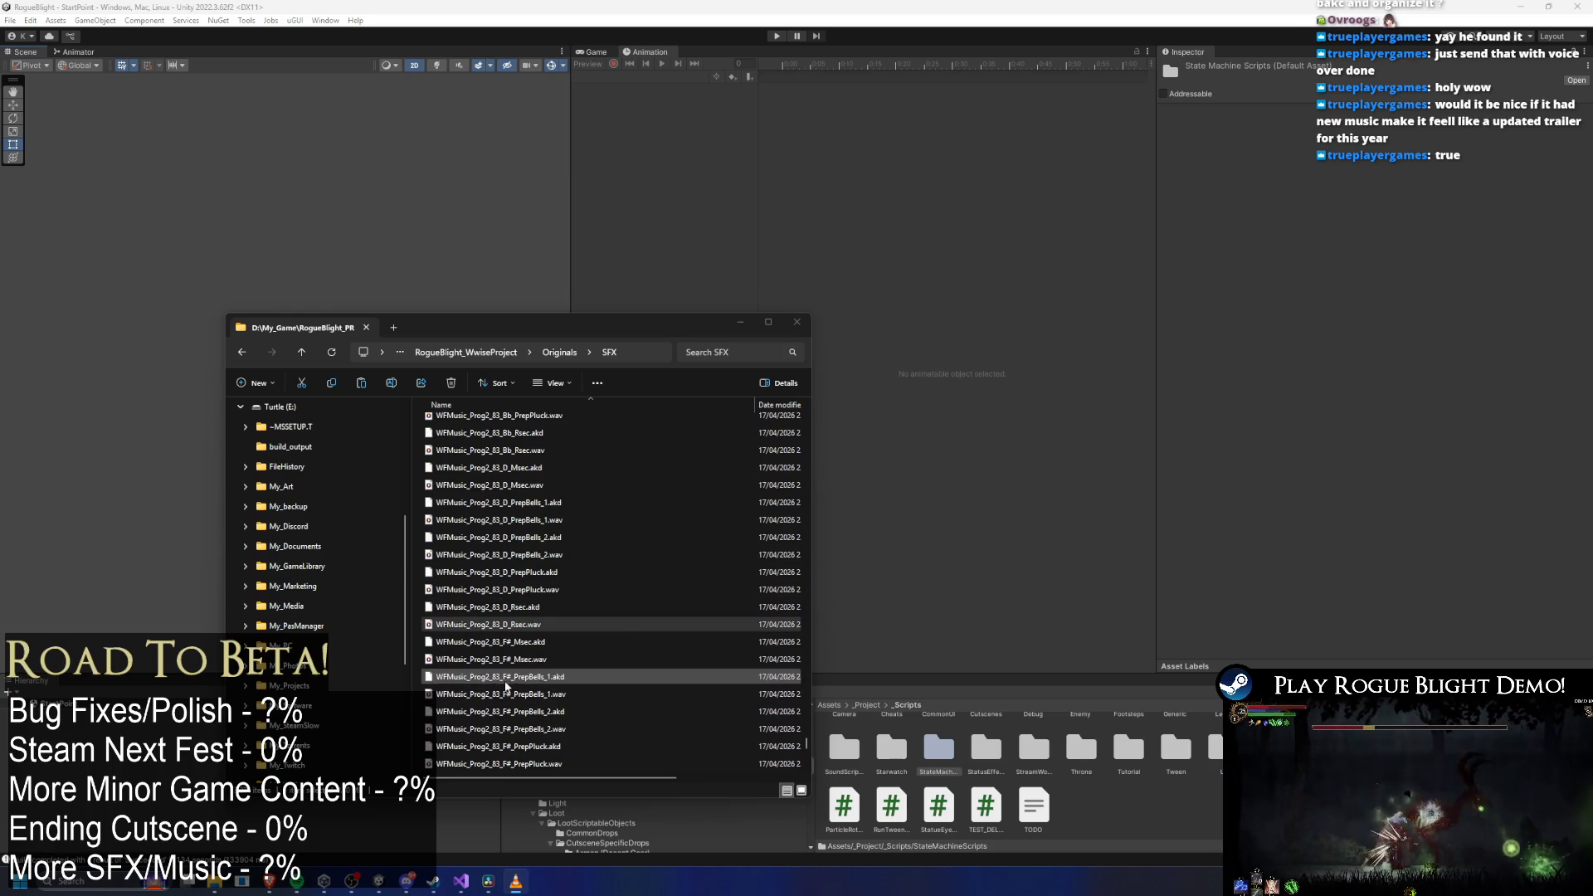
{"action": "left_click", "coordinate": [452, 662]}
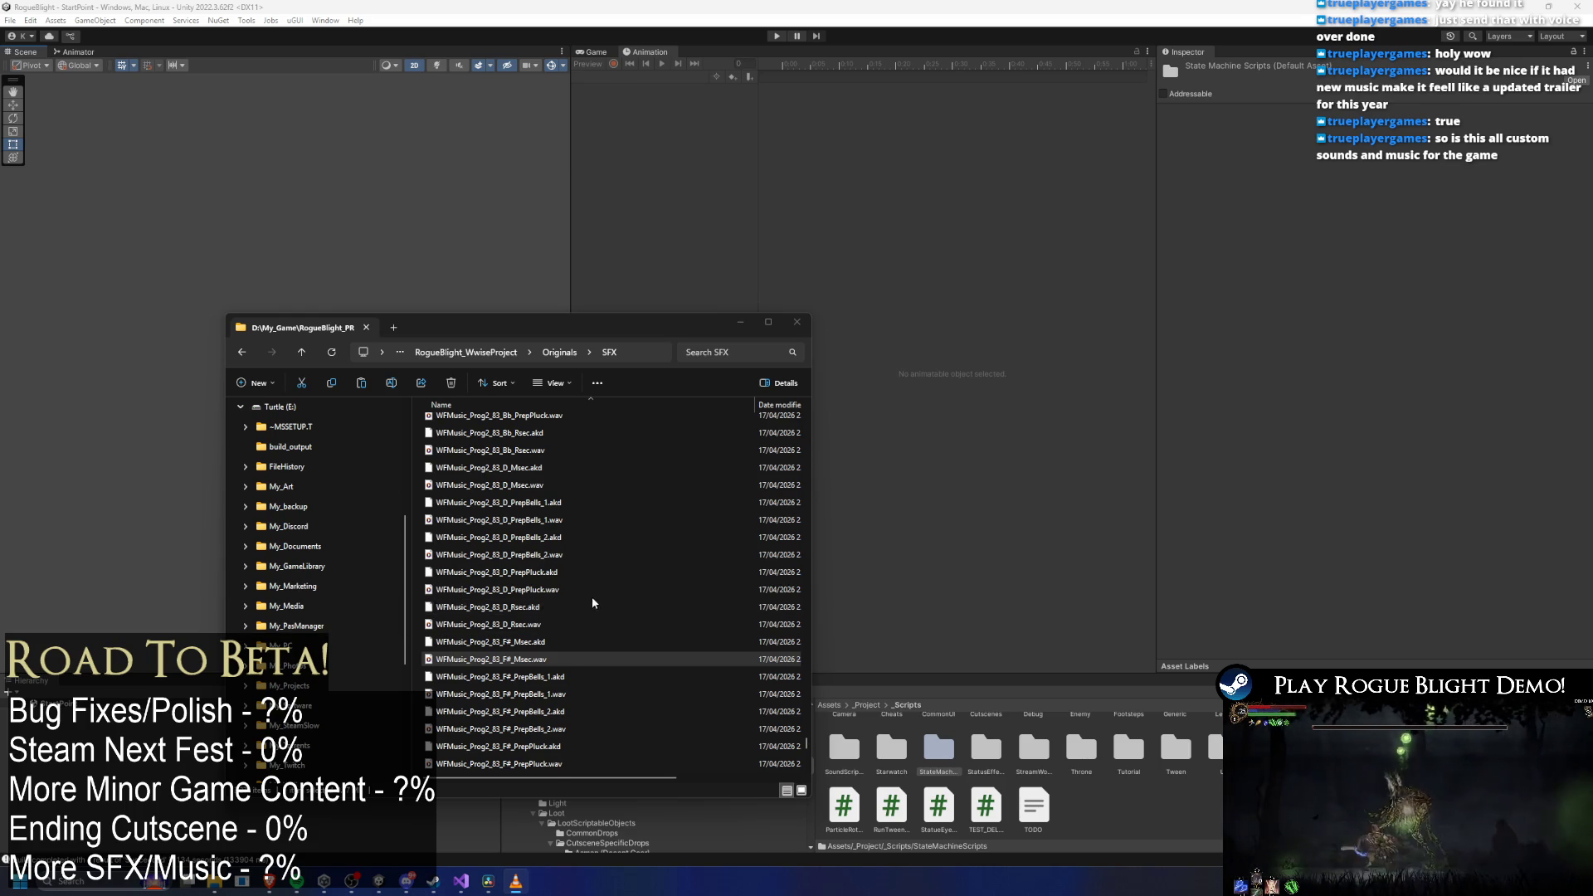
{"action": "scroll", "coordinate": [591, 596], "scroll_direction": "up", "scroll_amount": 1}
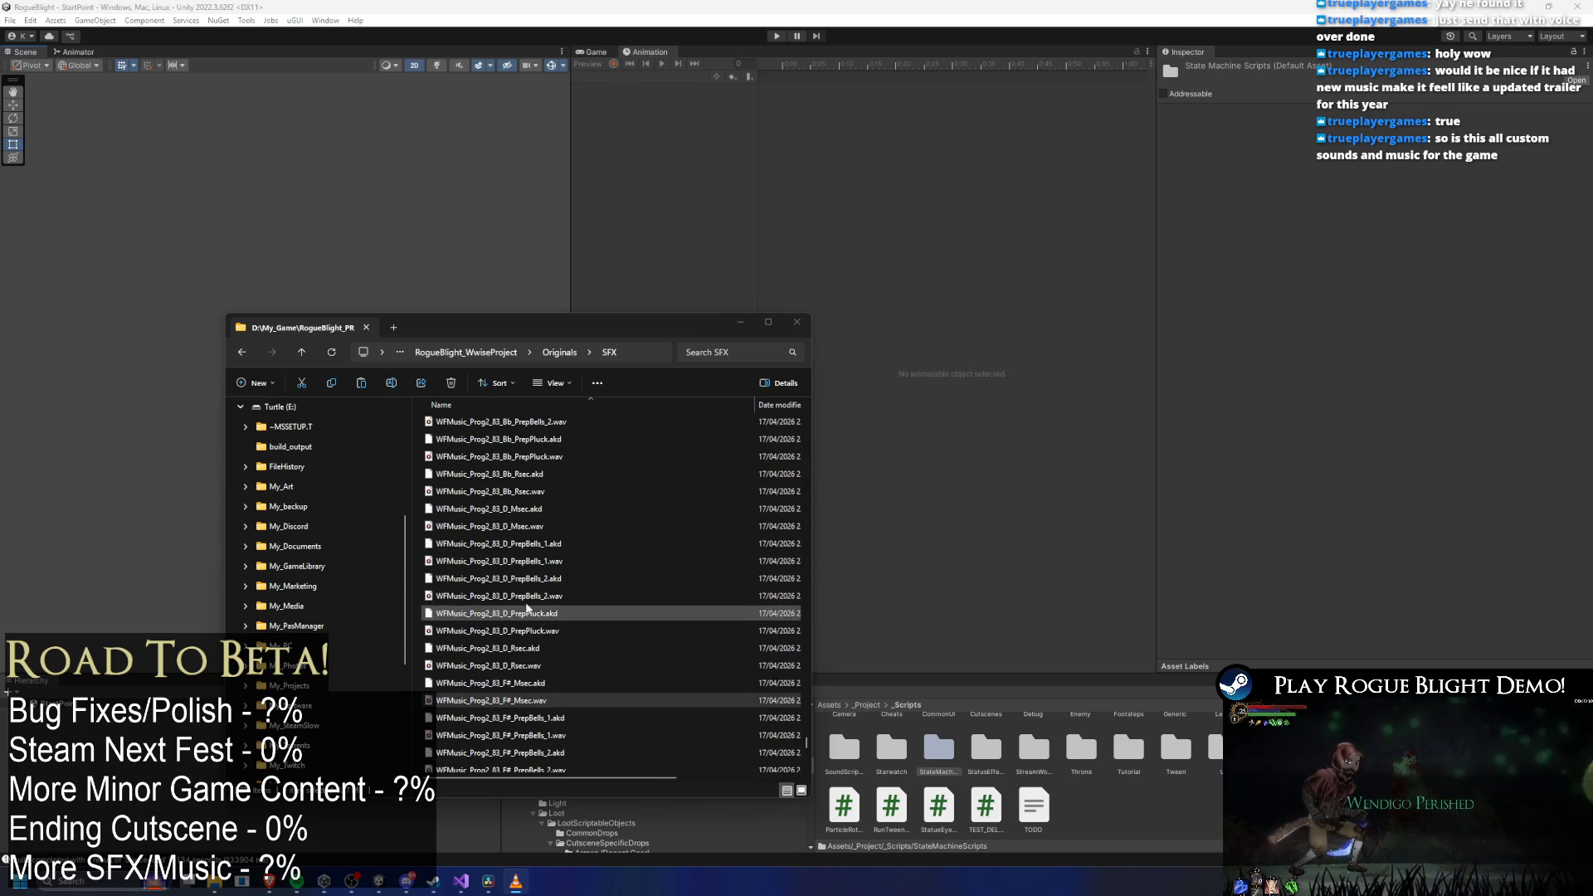
{"action": "left_click", "coordinate": [473, 526]}
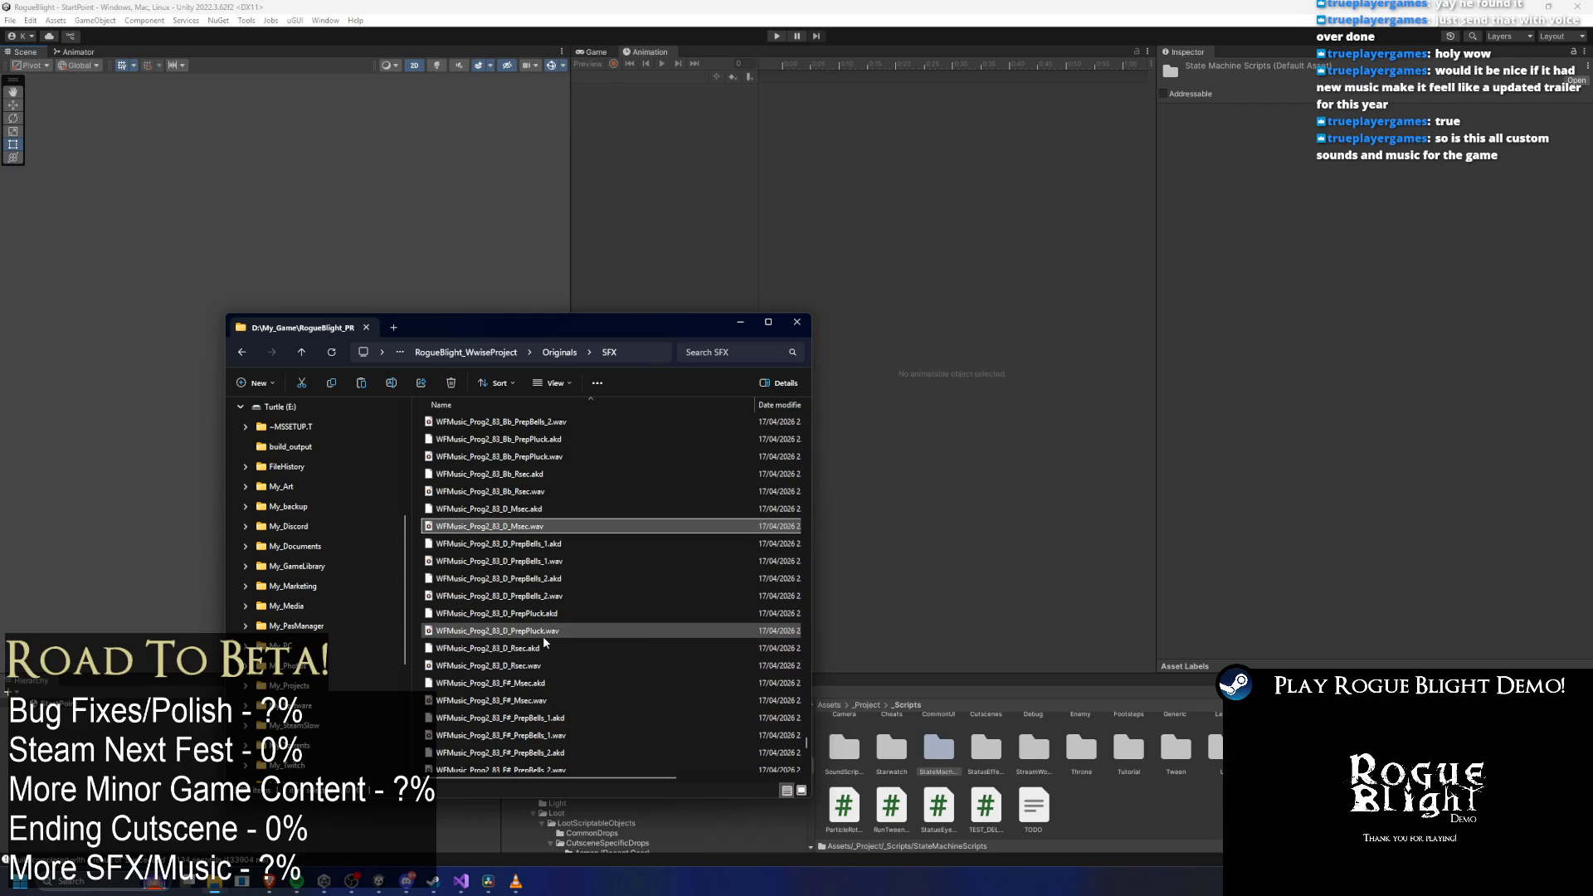
Preview the Prog2_83 Bb Rsec, PrepPluck, PrepBells_2 and PrepBells_1 stems.
{"action": "scroll", "coordinate": [531, 664], "scroll_direction": "up", "scroll_amount": 1}
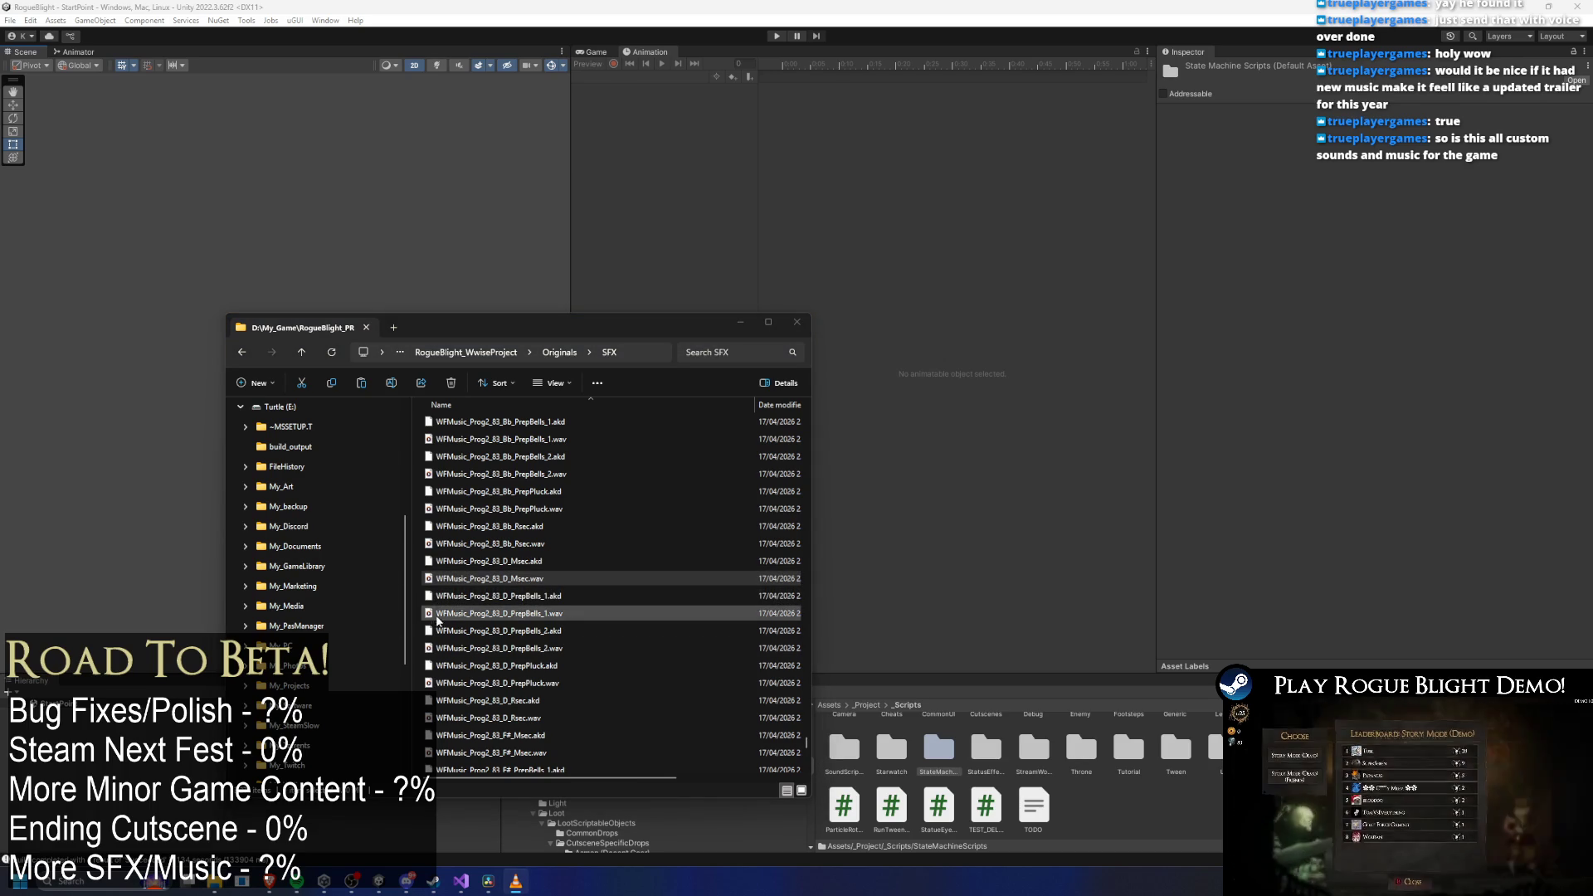
{"action": "scroll", "coordinate": [564, 614], "scroll_direction": "up", "scroll_amount": 1}
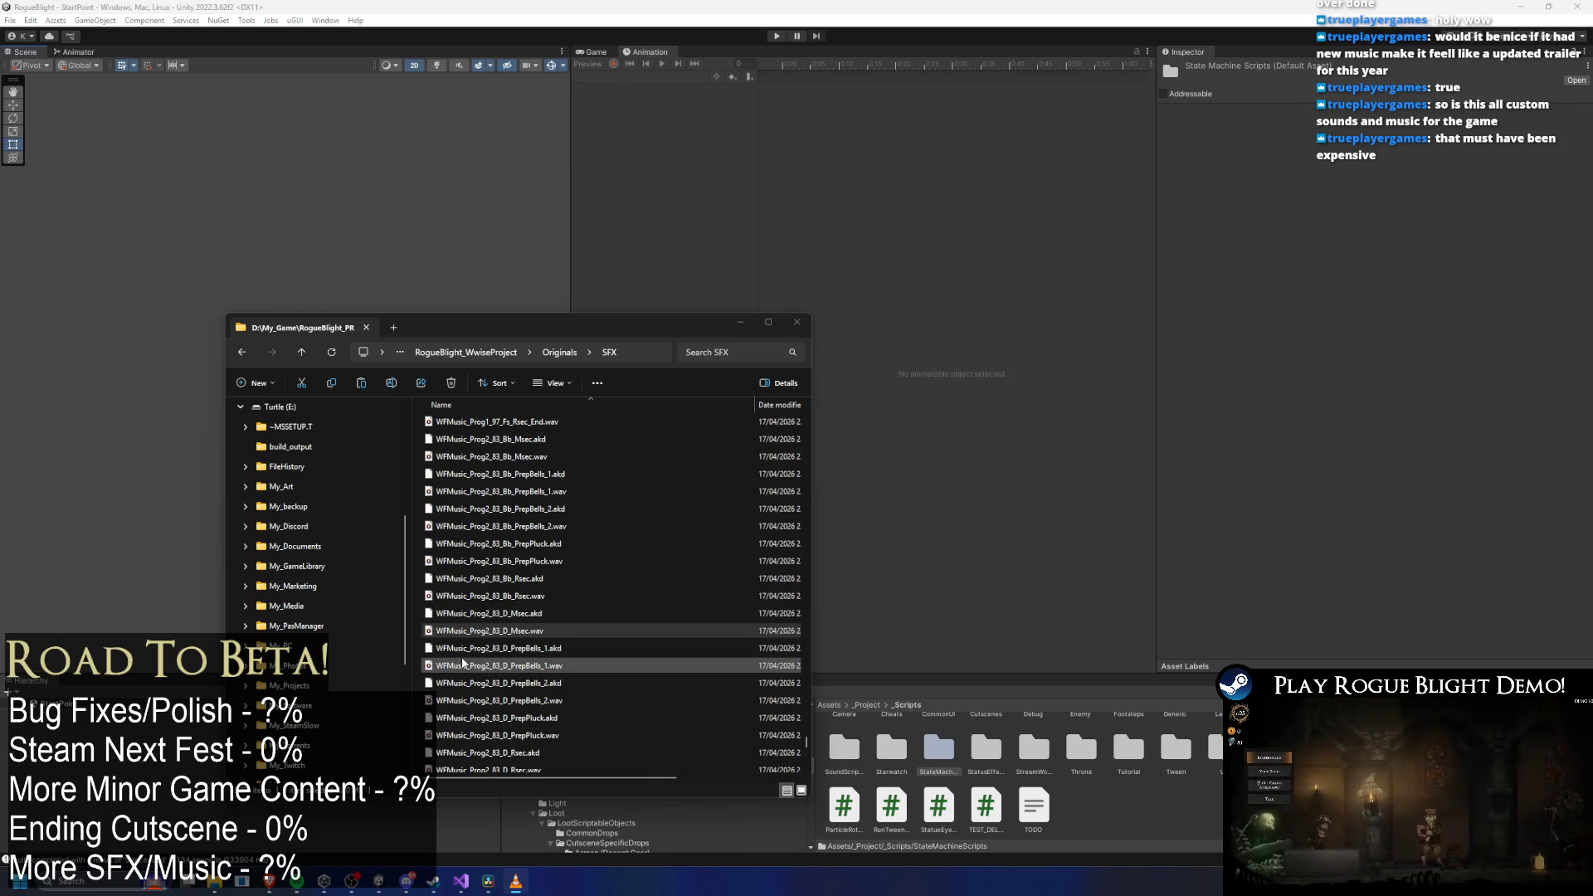
{"action": "left_click", "coordinate": [498, 596]}
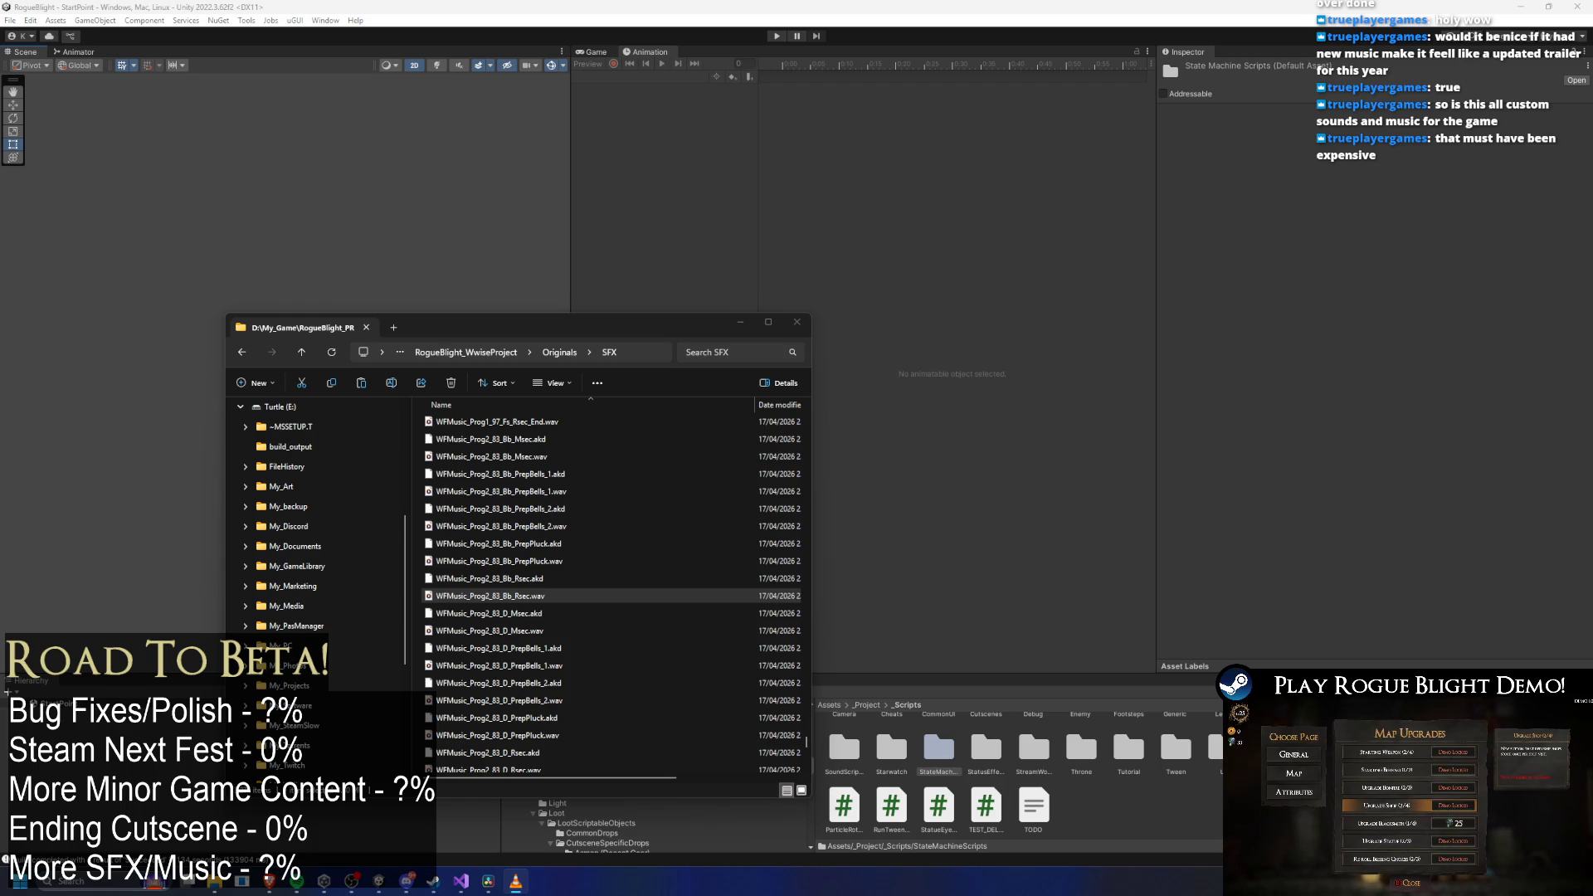
{"action": "left_click", "coordinate": [524, 562]}
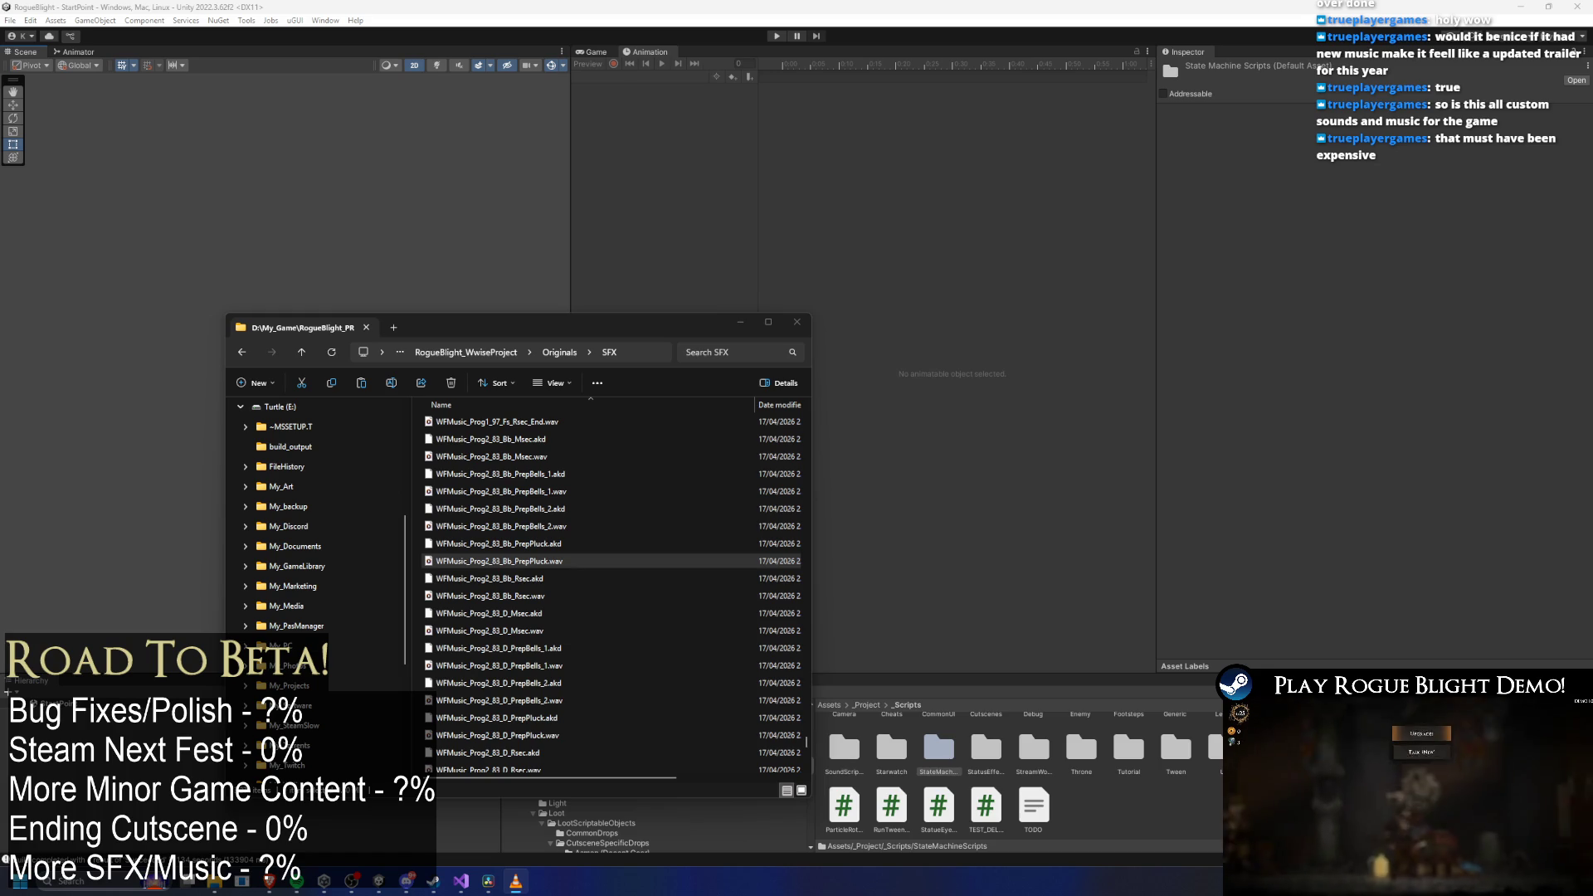
{"action": "key", "text": "Up"}
{"action": "key", "text": "Up"}
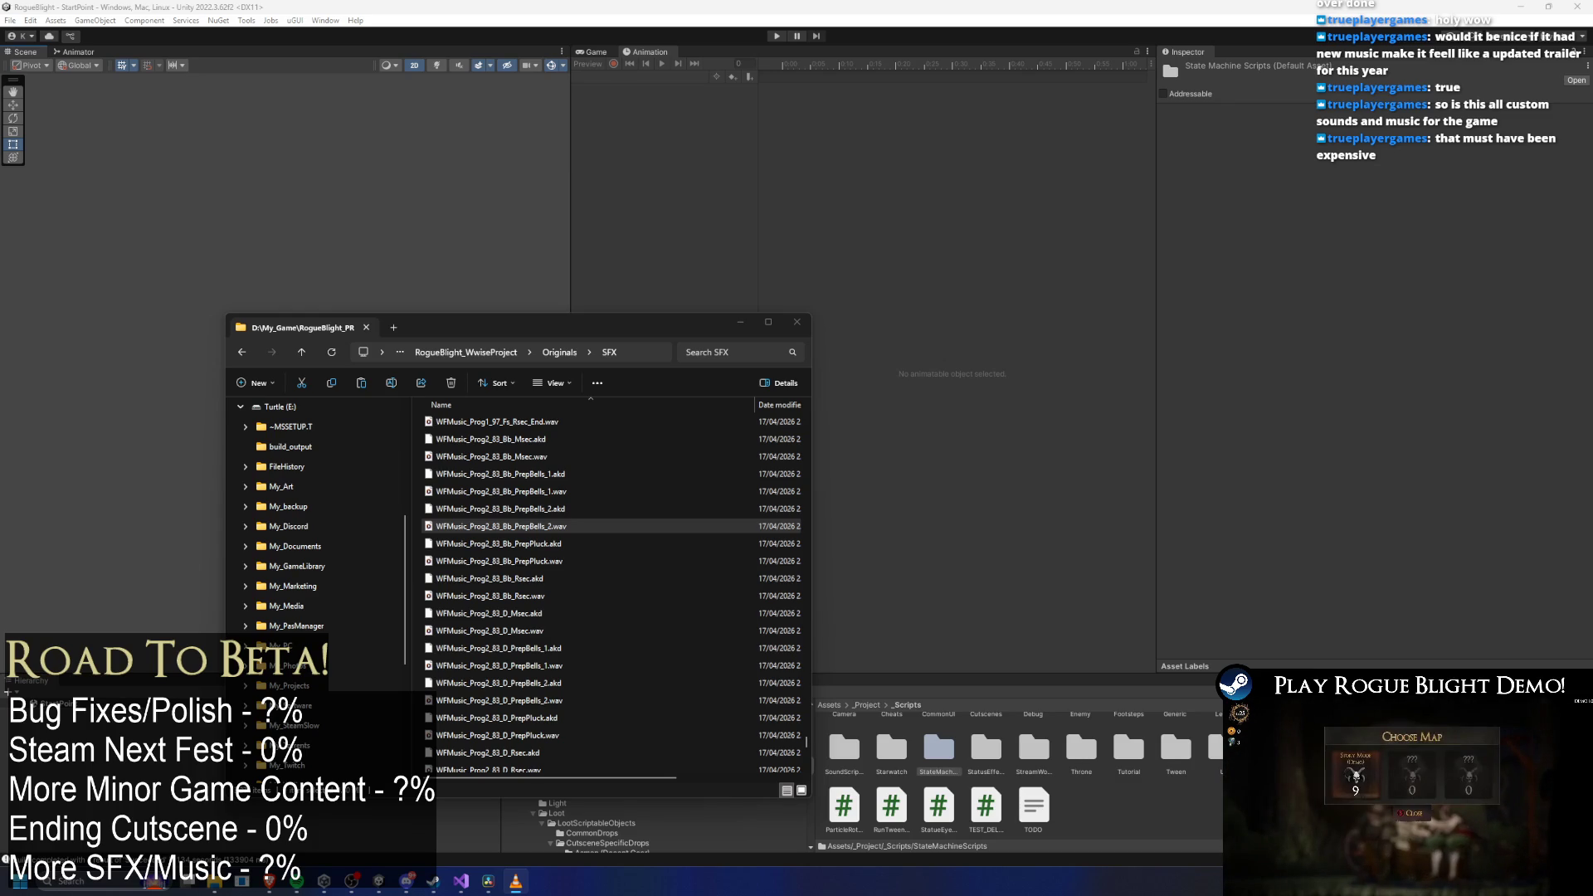
{"action": "key", "text": "Up"}
{"action": "key", "text": "Up"}
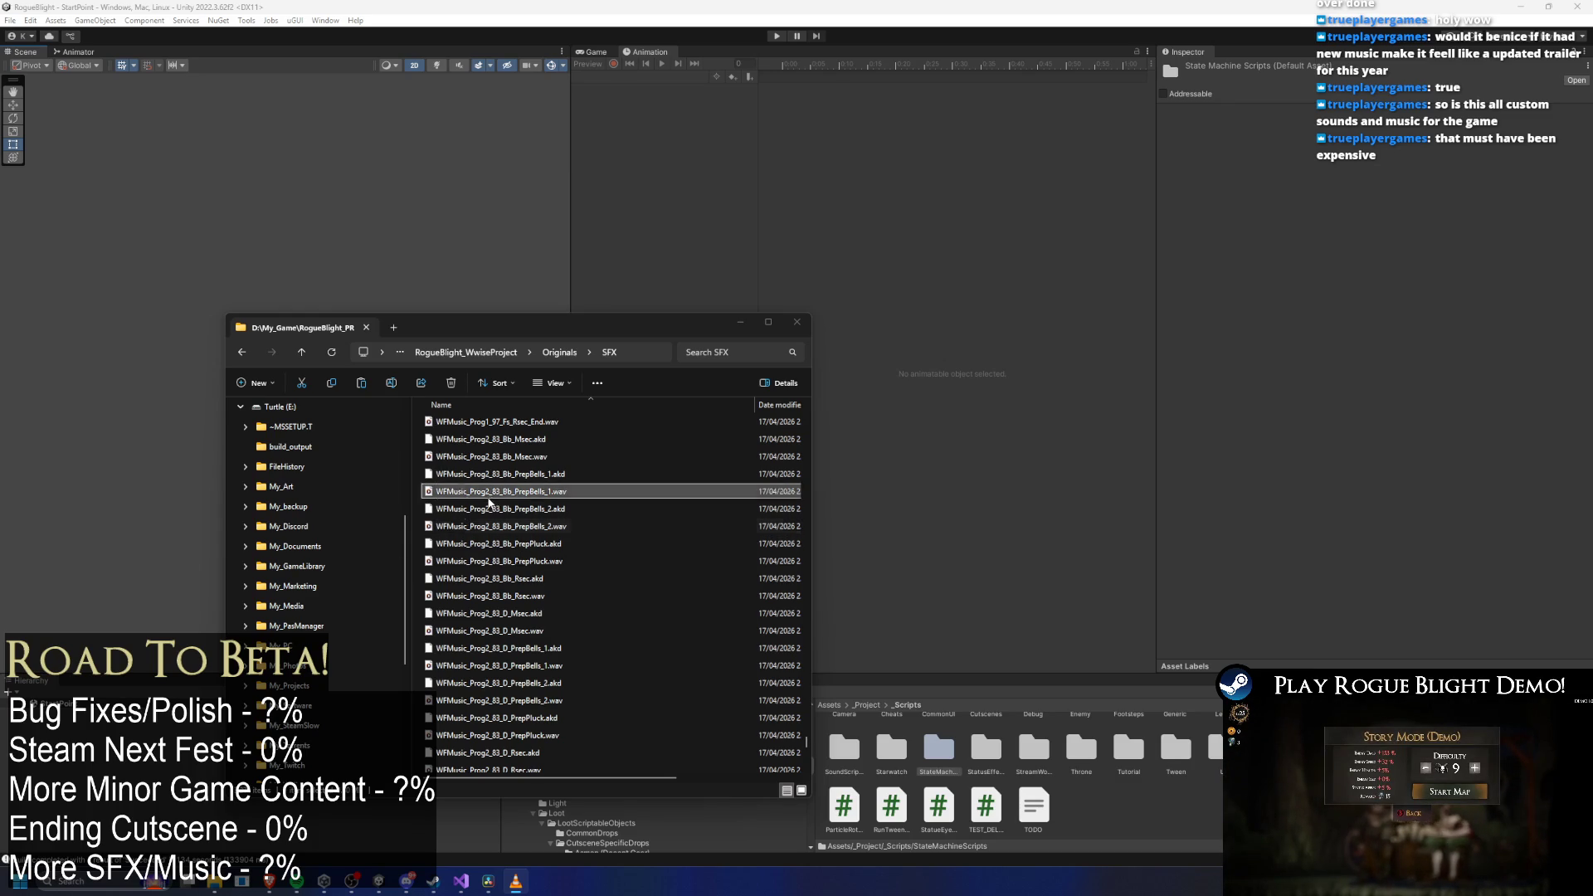
Preview the Prog1 Fs Rsec_End and Rsec_bb stems, keeping Rsec_bb.wav selected.
{"action": "scroll", "coordinate": [497, 588], "scroll_direction": "up", "scroll_amount": 2}
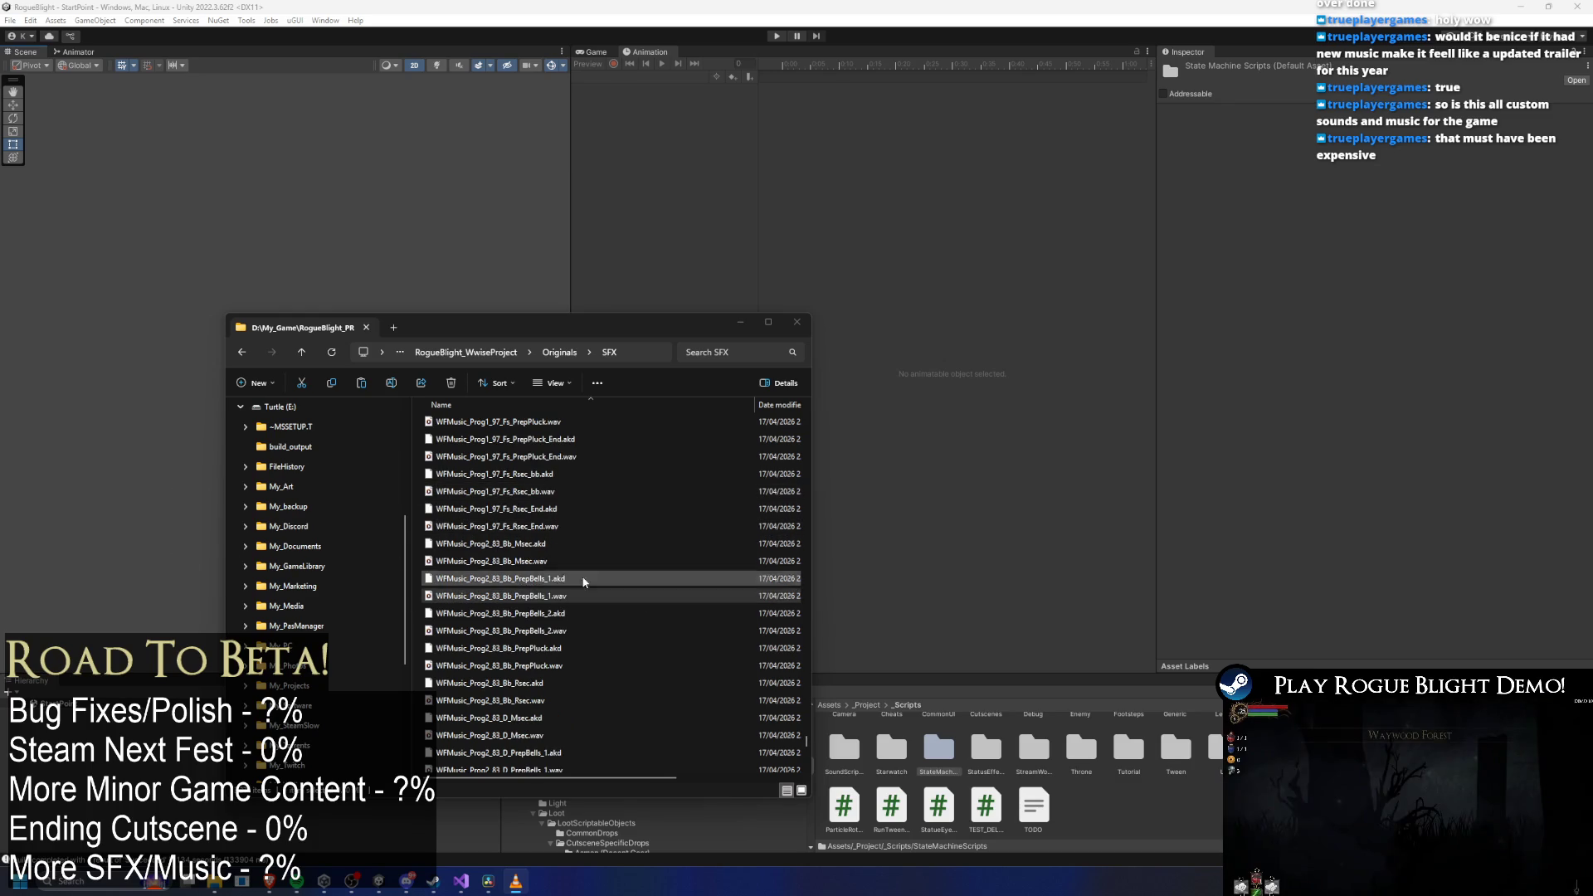
{"action": "left_click", "coordinate": [497, 529]}
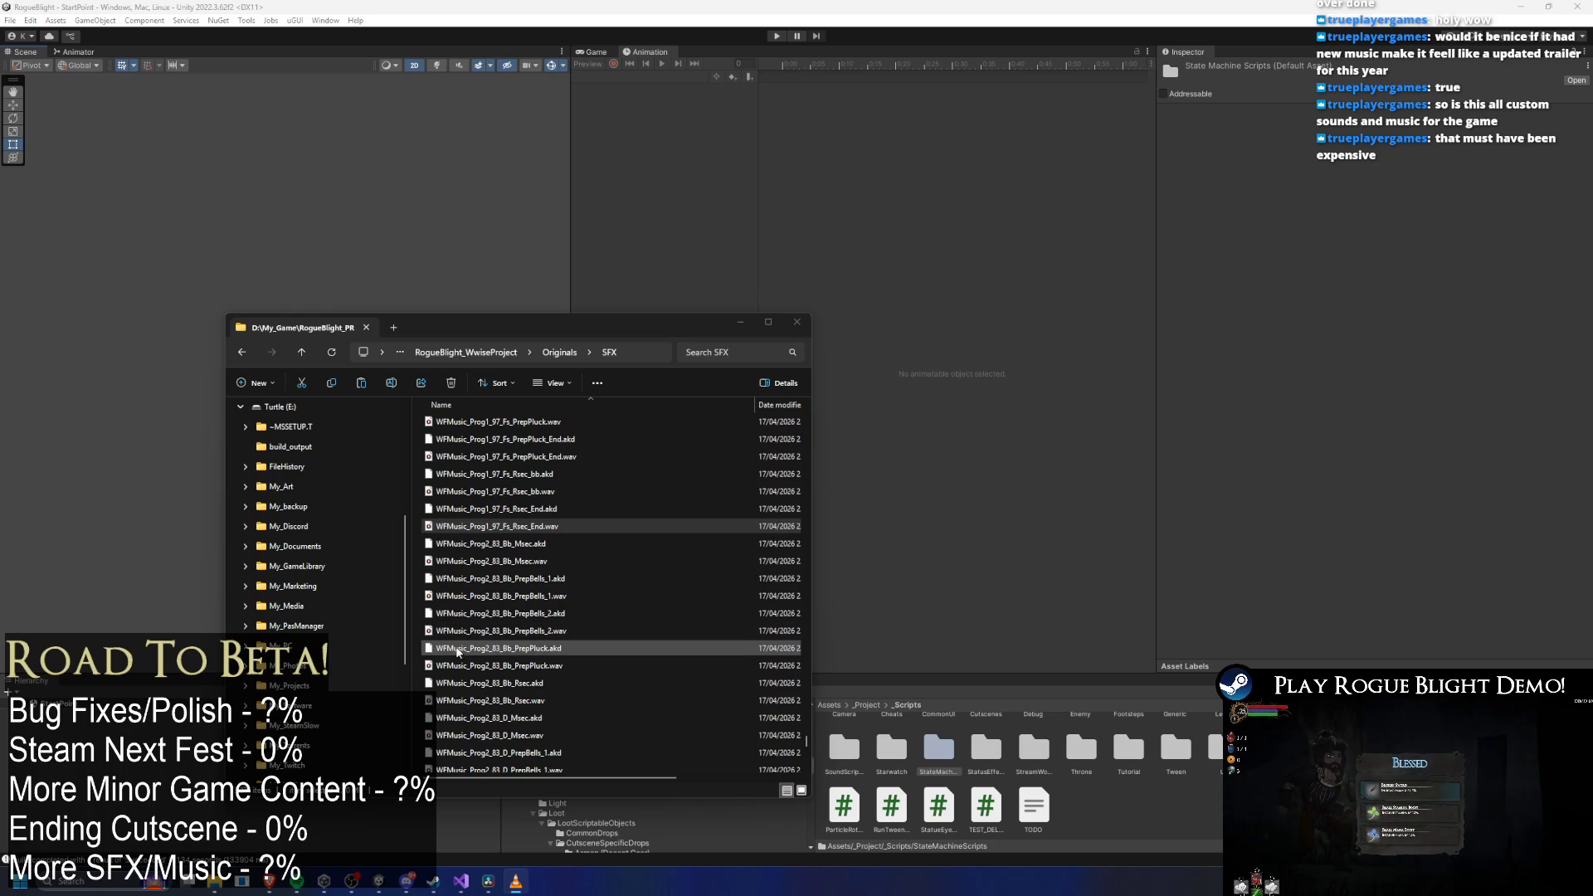
{"action": "left_click", "coordinate": [453, 492]}
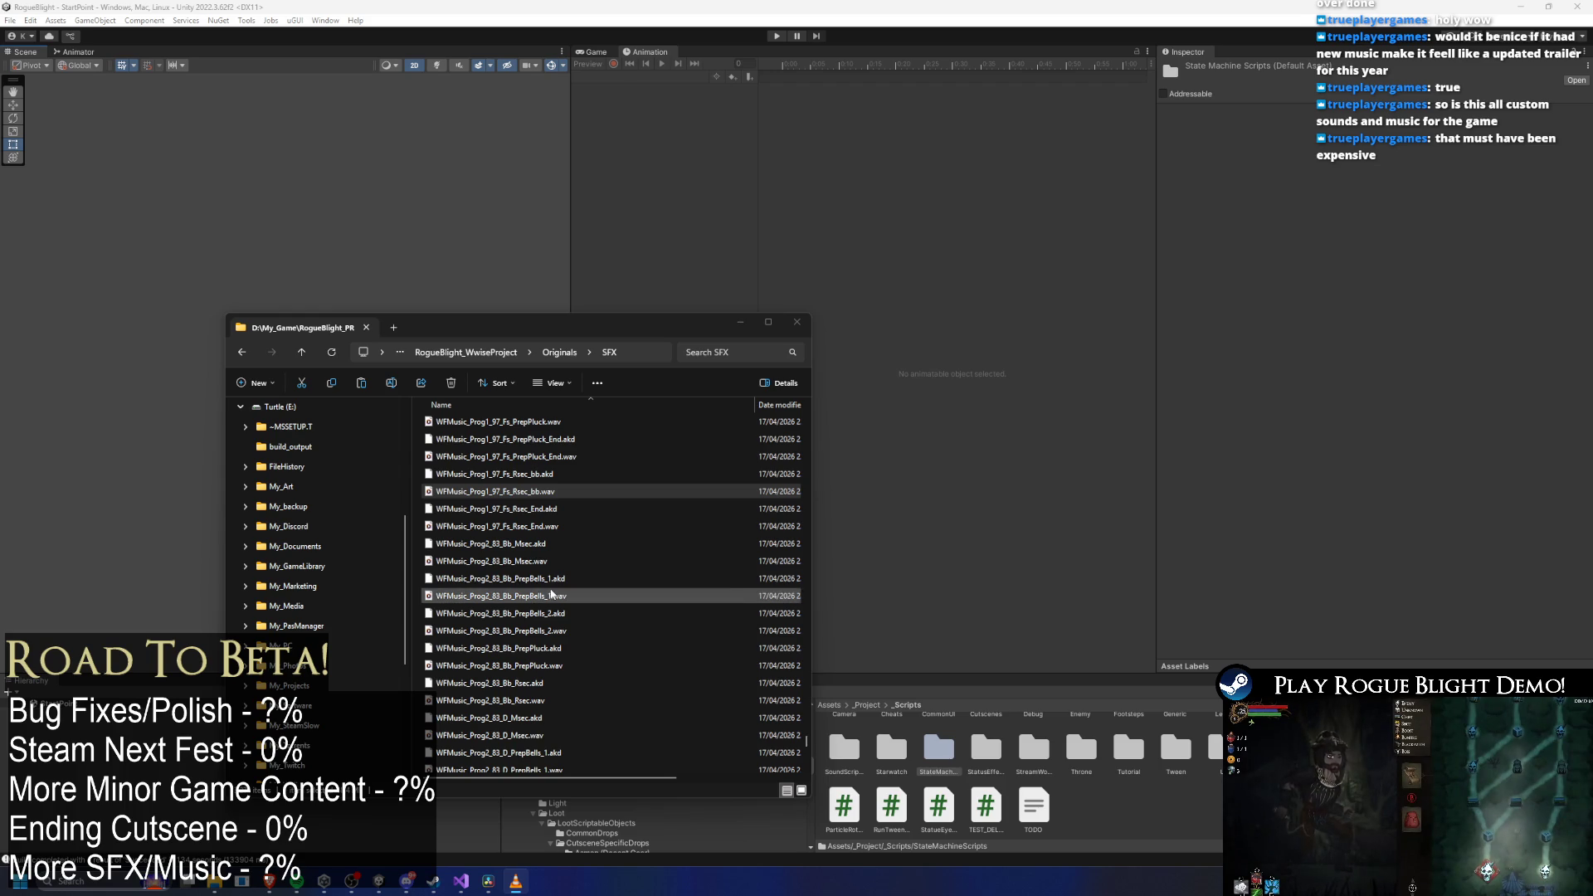
{"action": "scroll", "coordinate": [596, 581], "scroll_direction": "up", "scroll_amount": 1}
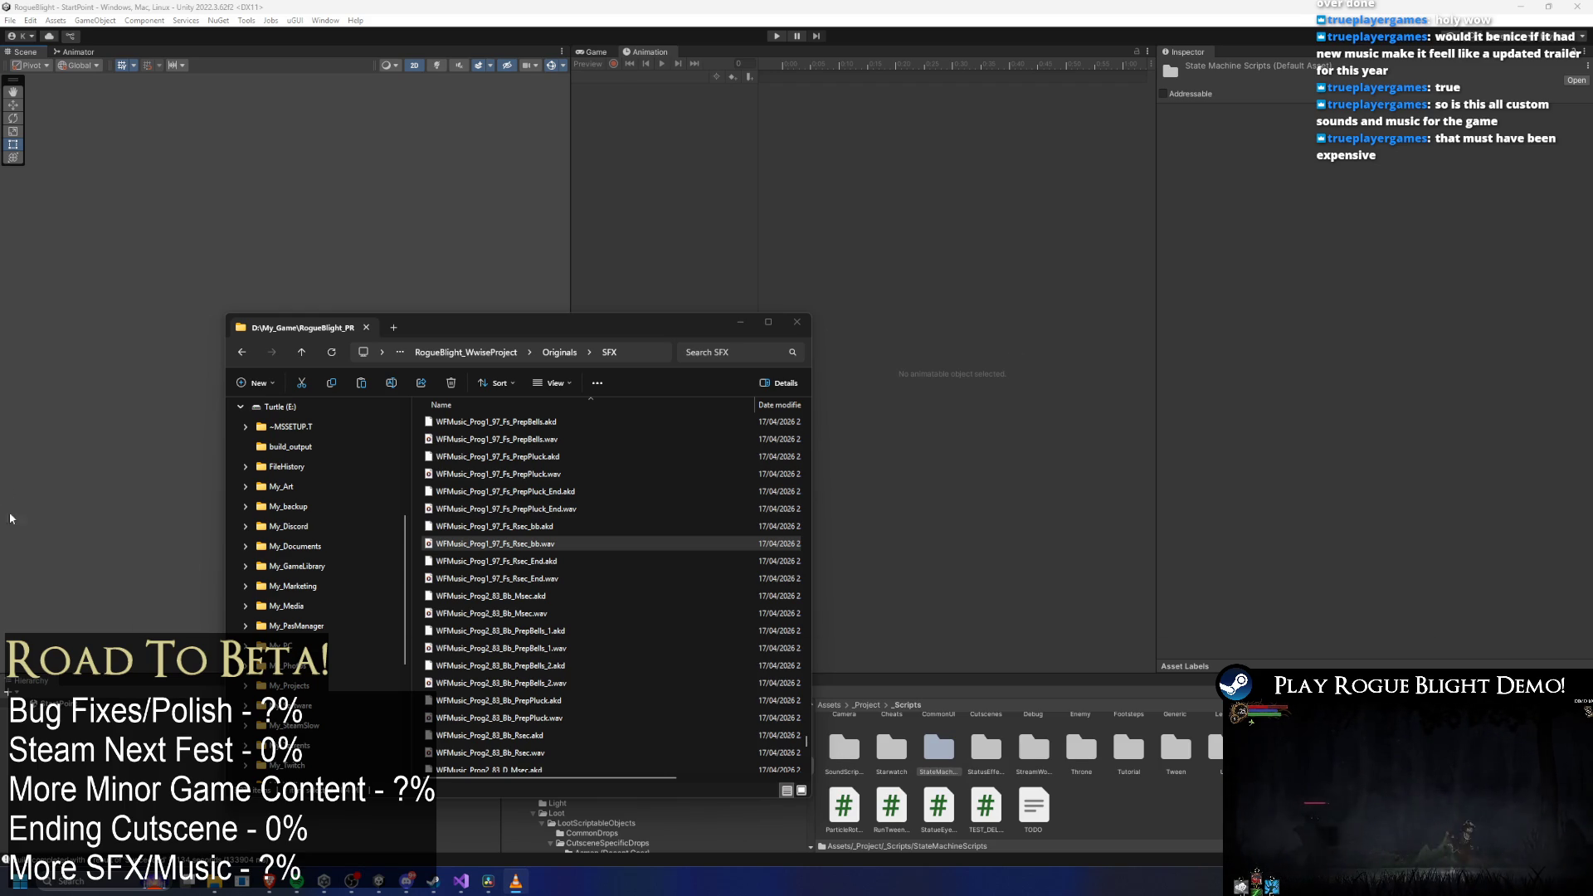
{"action": "left_click", "coordinate": [552, 543]}
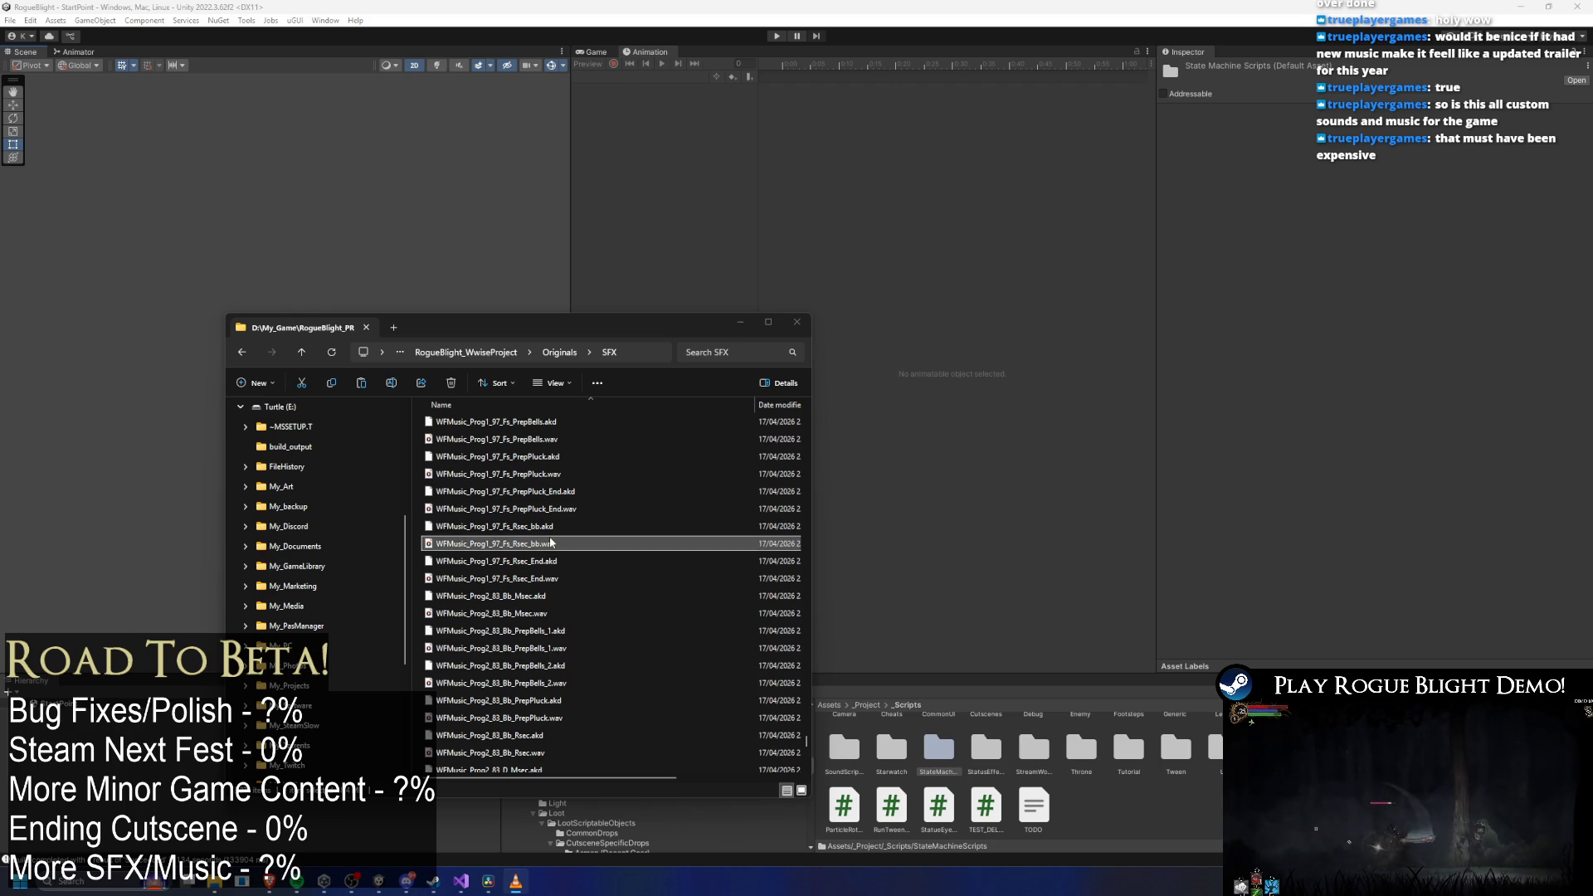
{"action": "left_click", "coordinate": [439, 529], "text": "shift"}
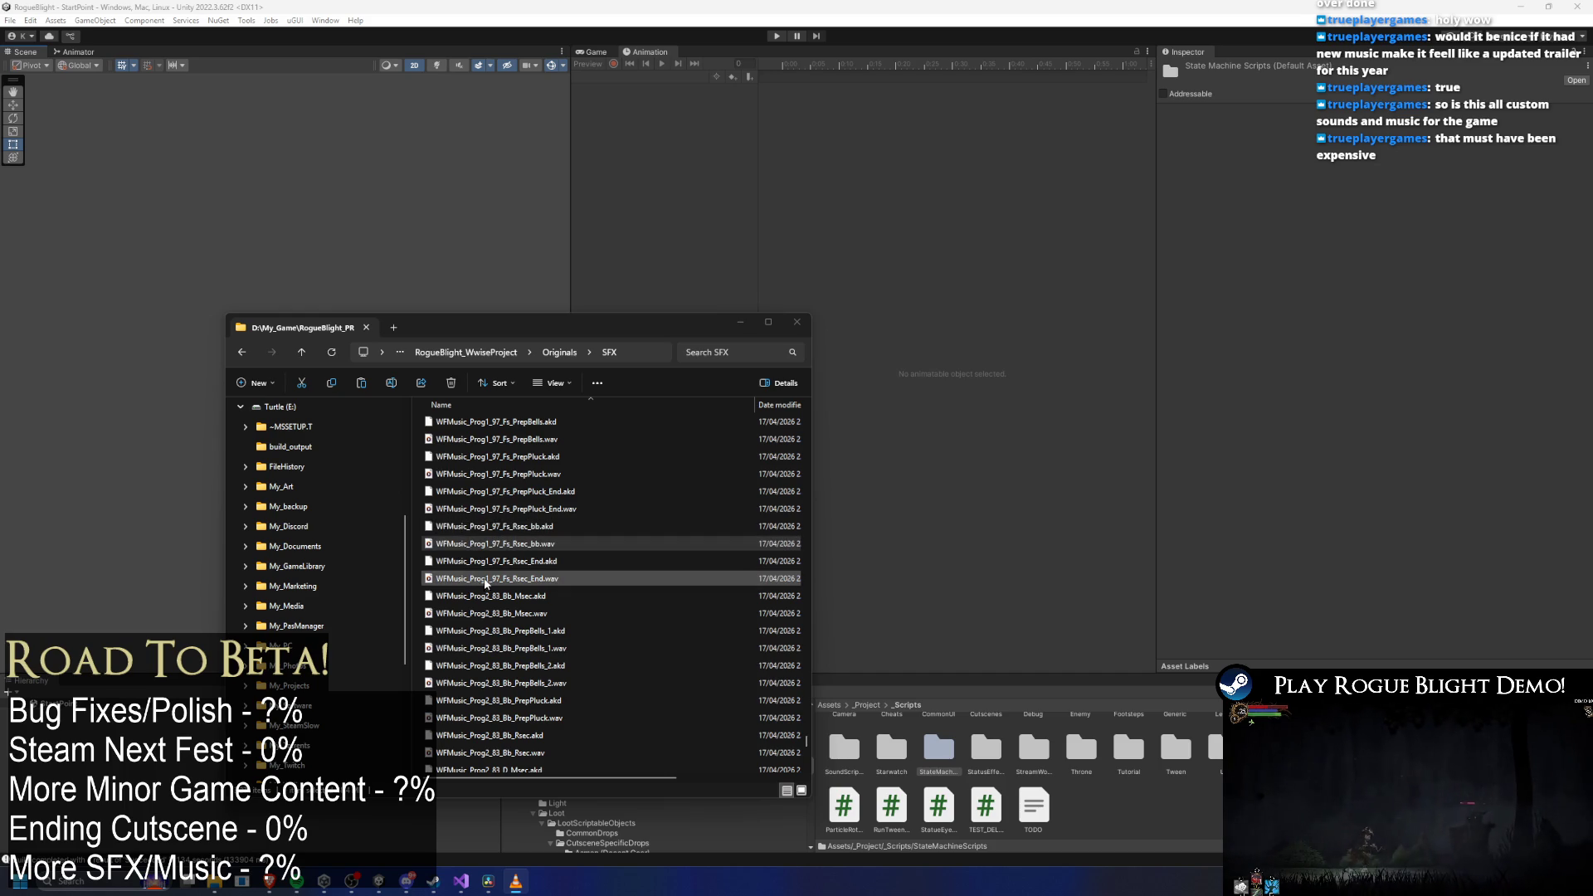
{"action": "left_click", "coordinate": [581, 546]}
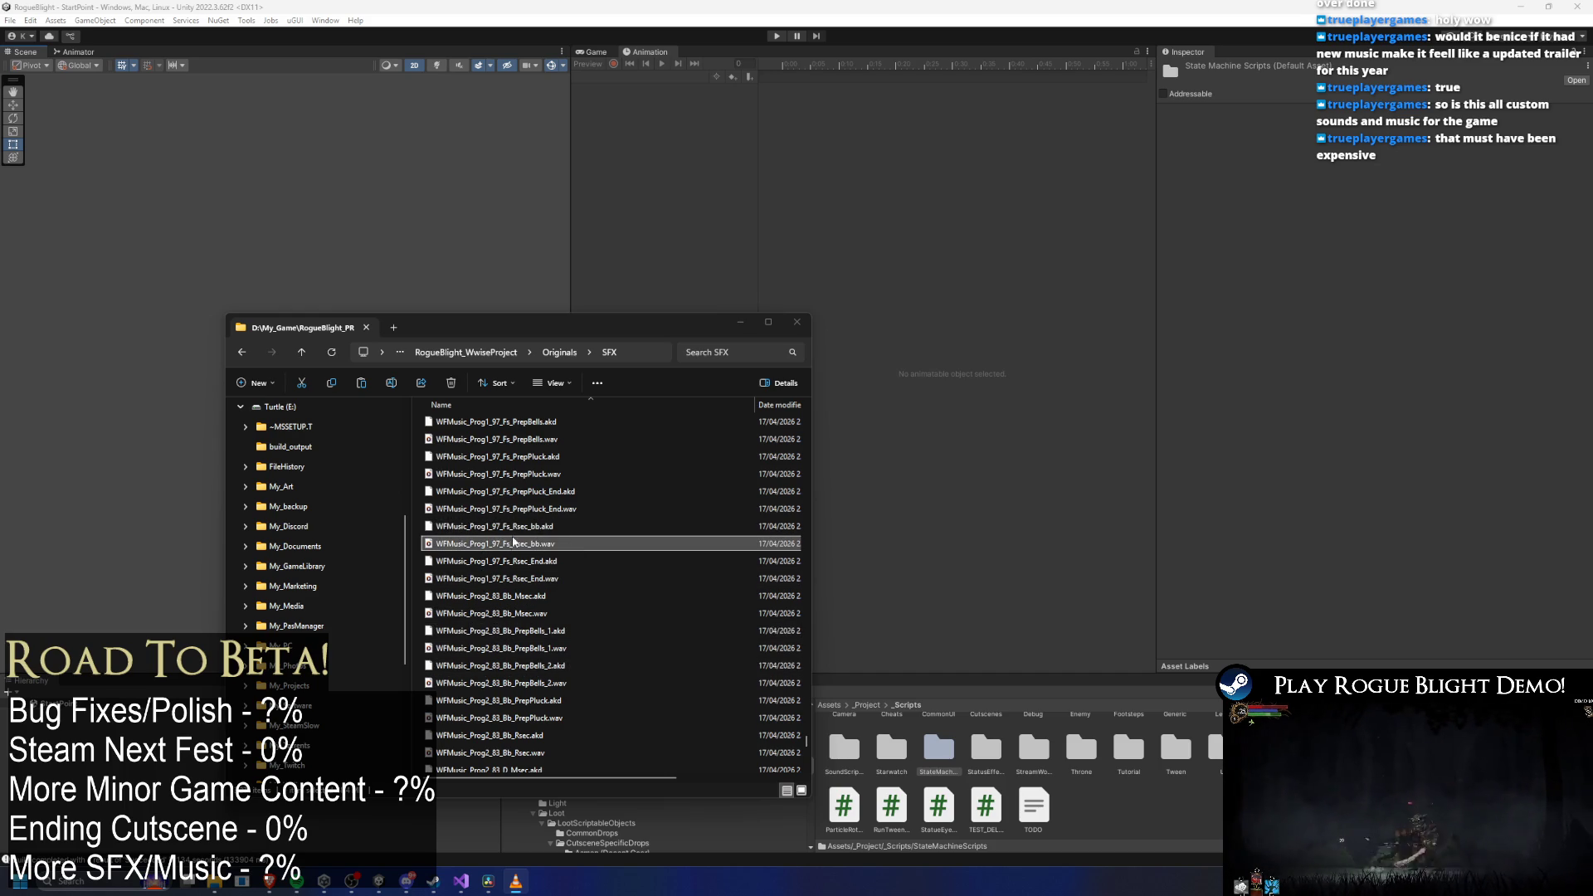
Preview the Prog1 Fs PrepPluck_End, PrepPluck and PrepBells stems.
{"action": "left_click", "coordinate": [514, 509]}
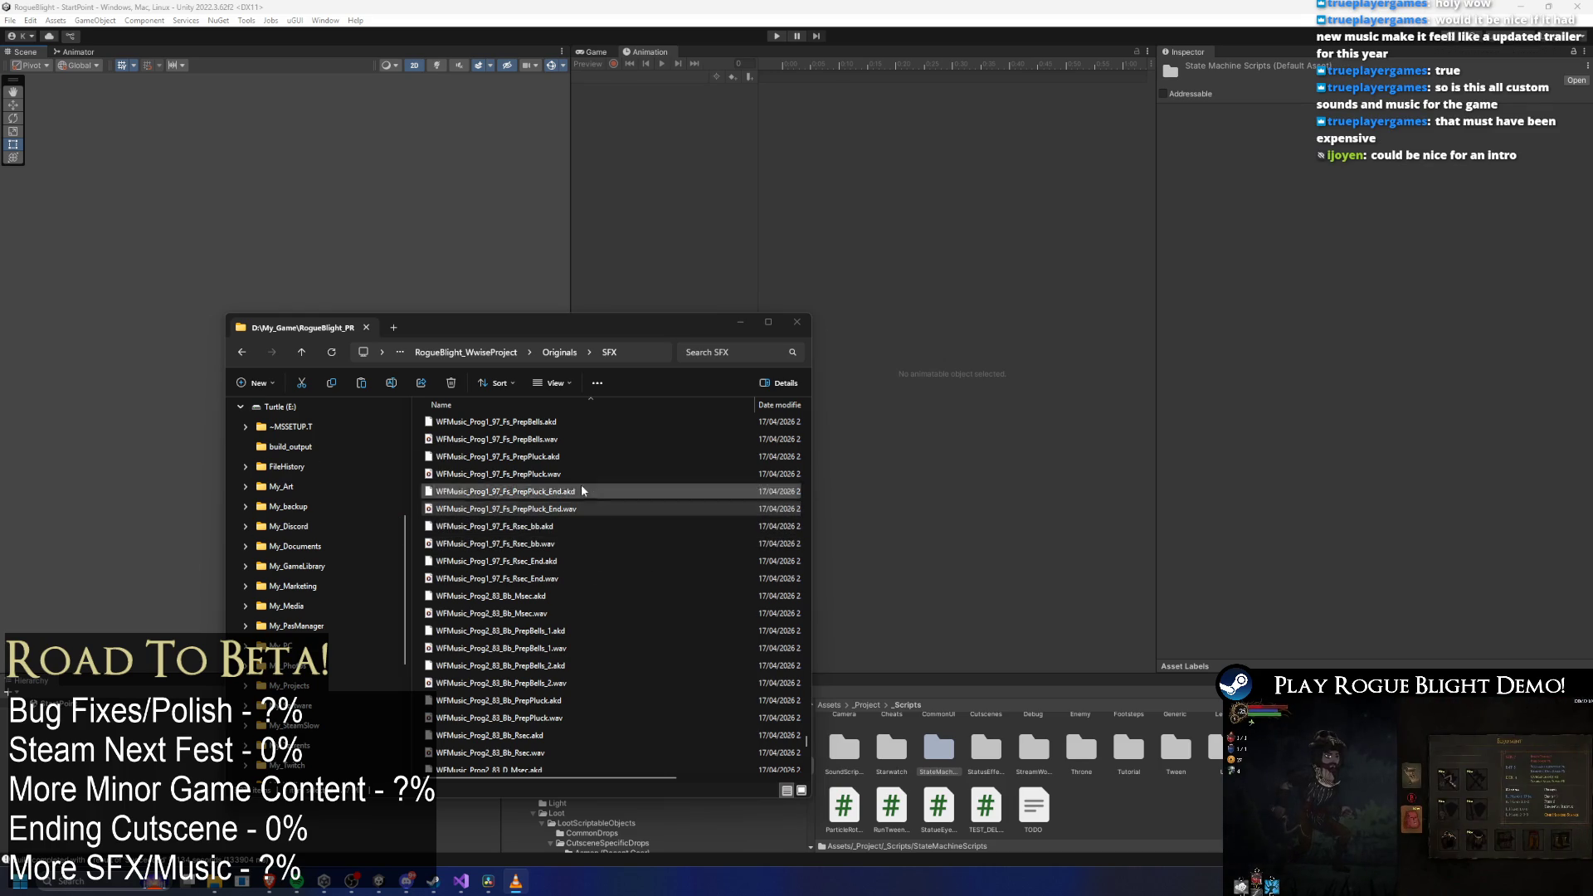
{"action": "left_click", "coordinate": [525, 476]}
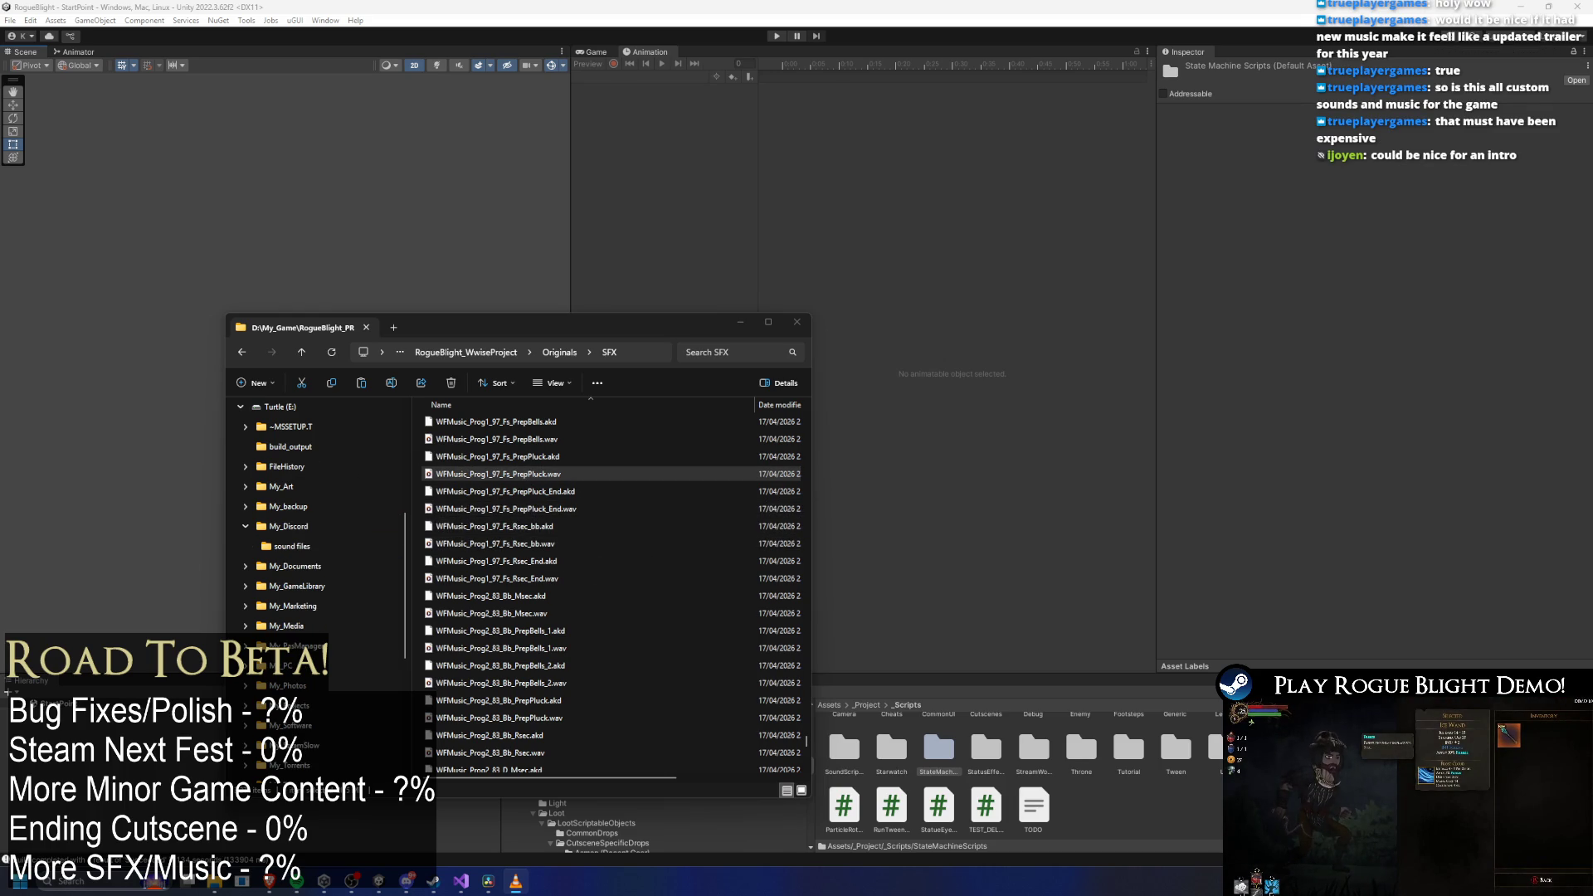
{"action": "scroll", "coordinate": [598, 539], "scroll_direction": "up", "scroll_amount": 1}
{"action": "left_click", "coordinate": [486, 530]}
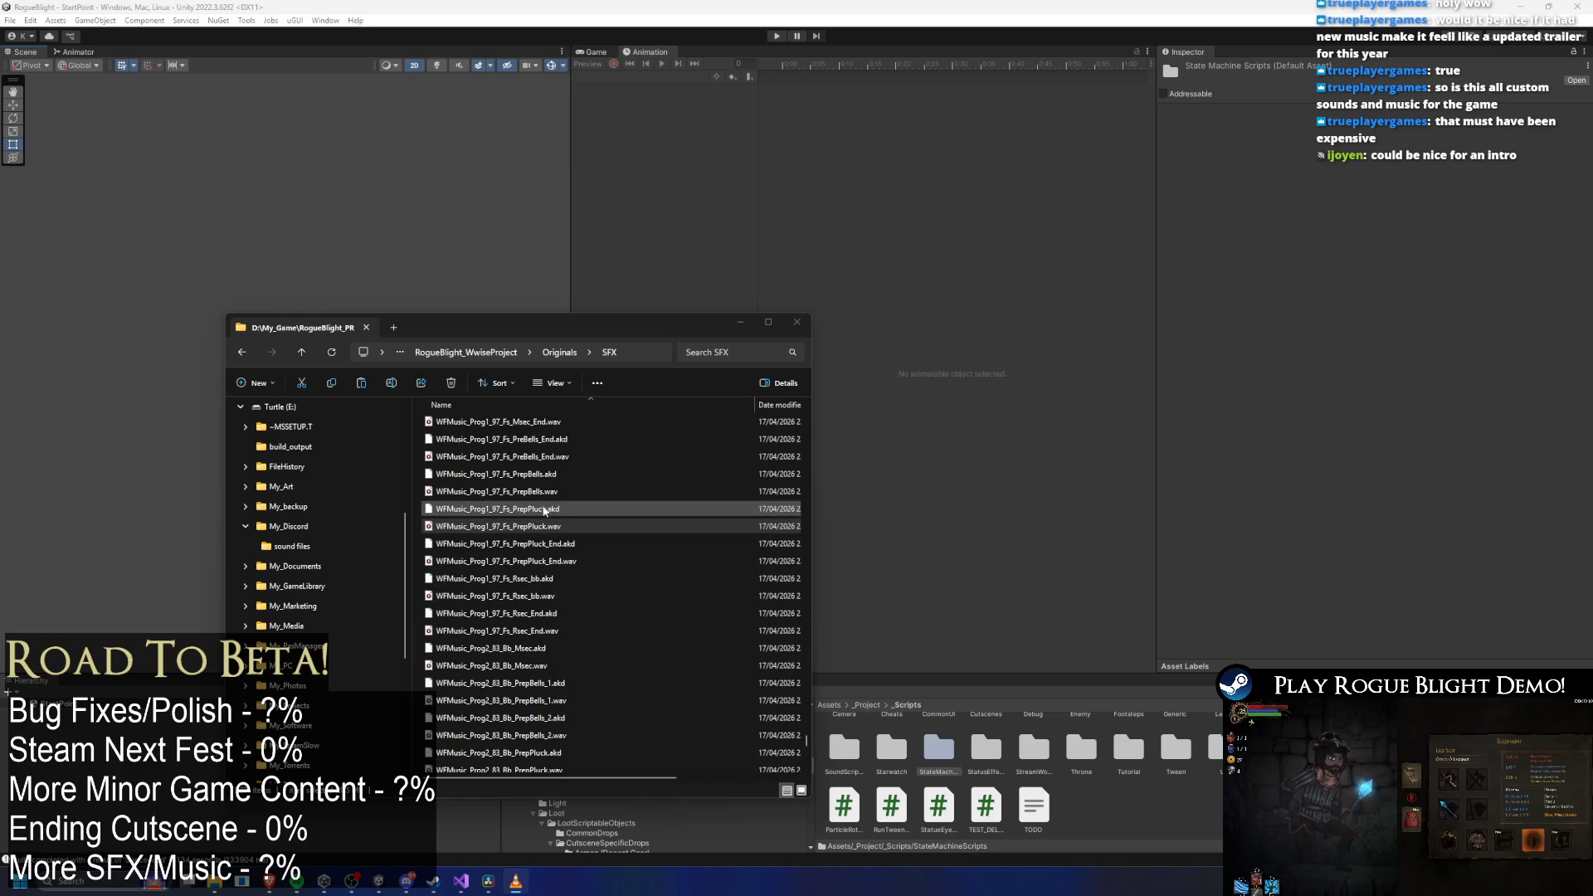
{"action": "left_click", "coordinate": [532, 535]}
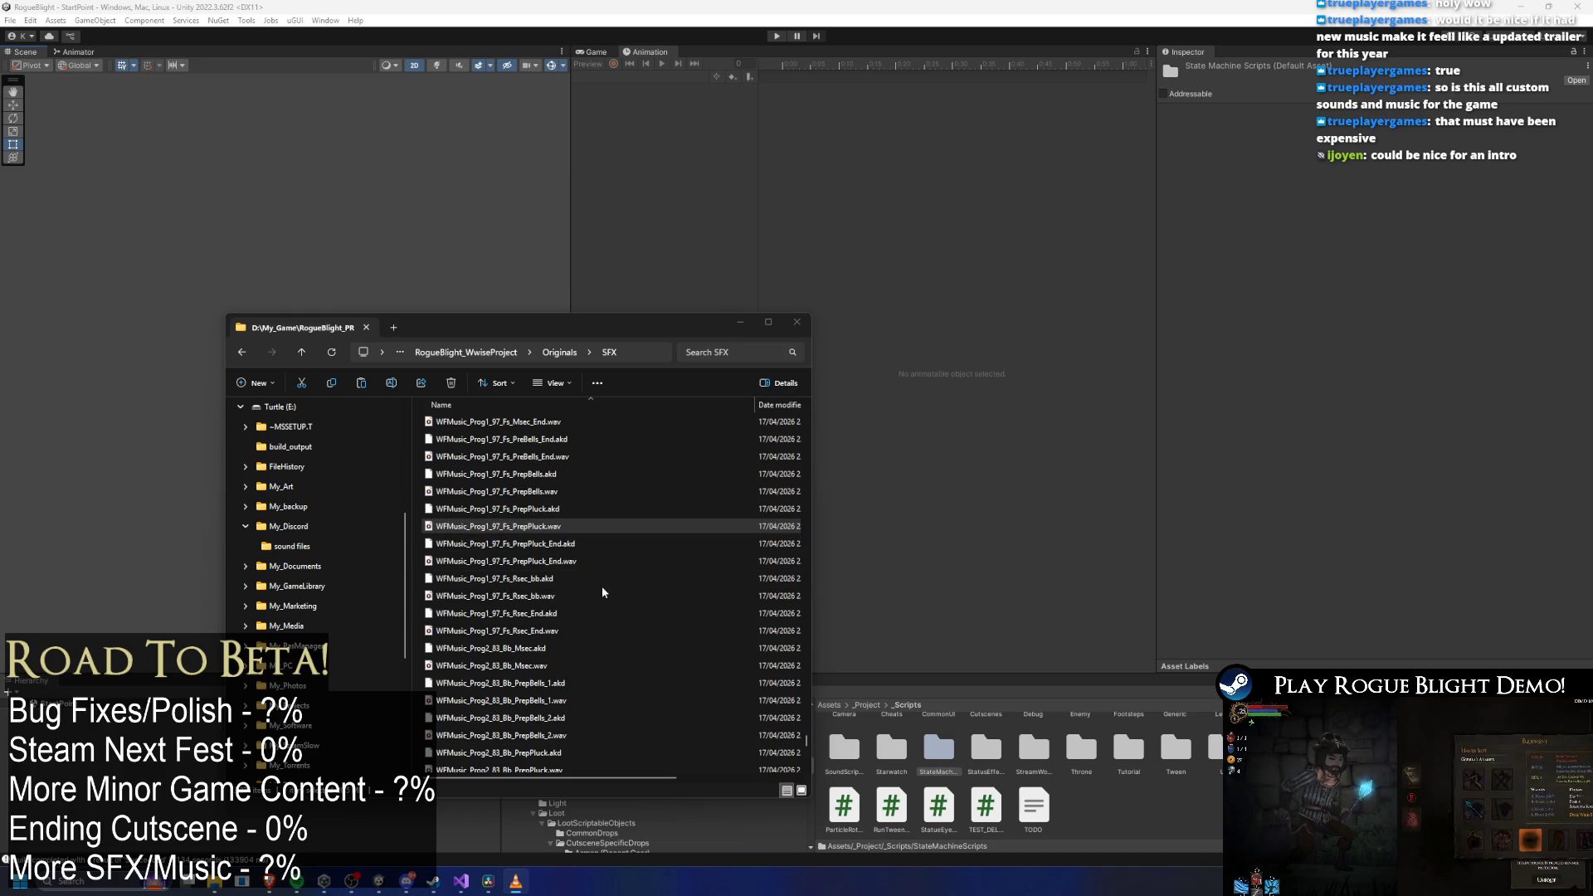
{"action": "left_click_drag", "start_coordinate": [547, 491], "coordinate": [335, 518]}
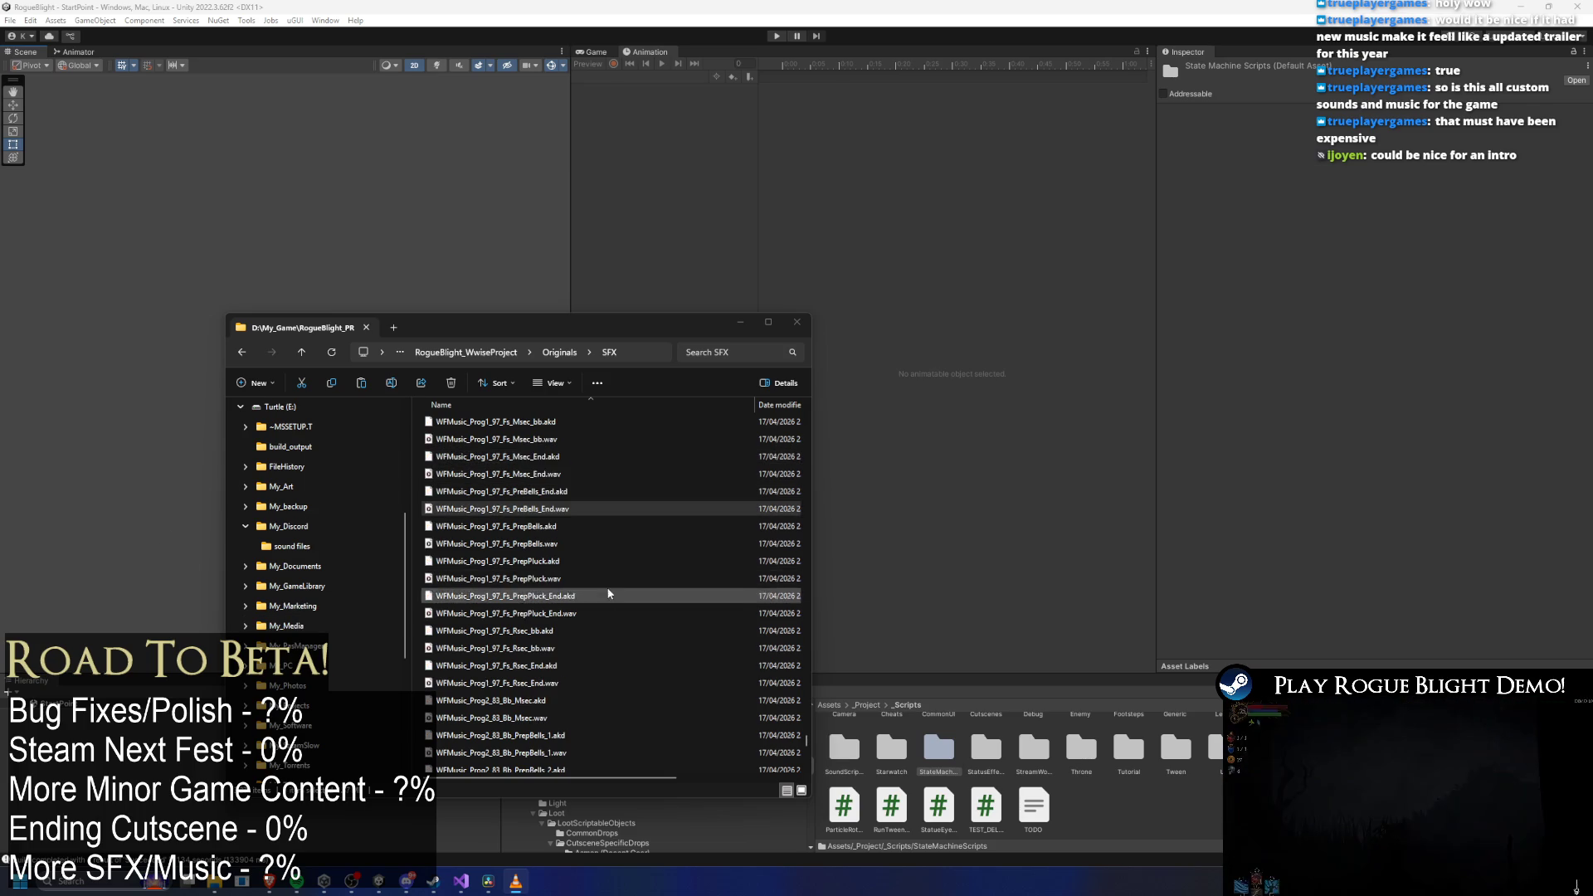
{"action": "scroll", "coordinate": [498, 474], "scroll_direction": "up", "scroll_amount": 1}
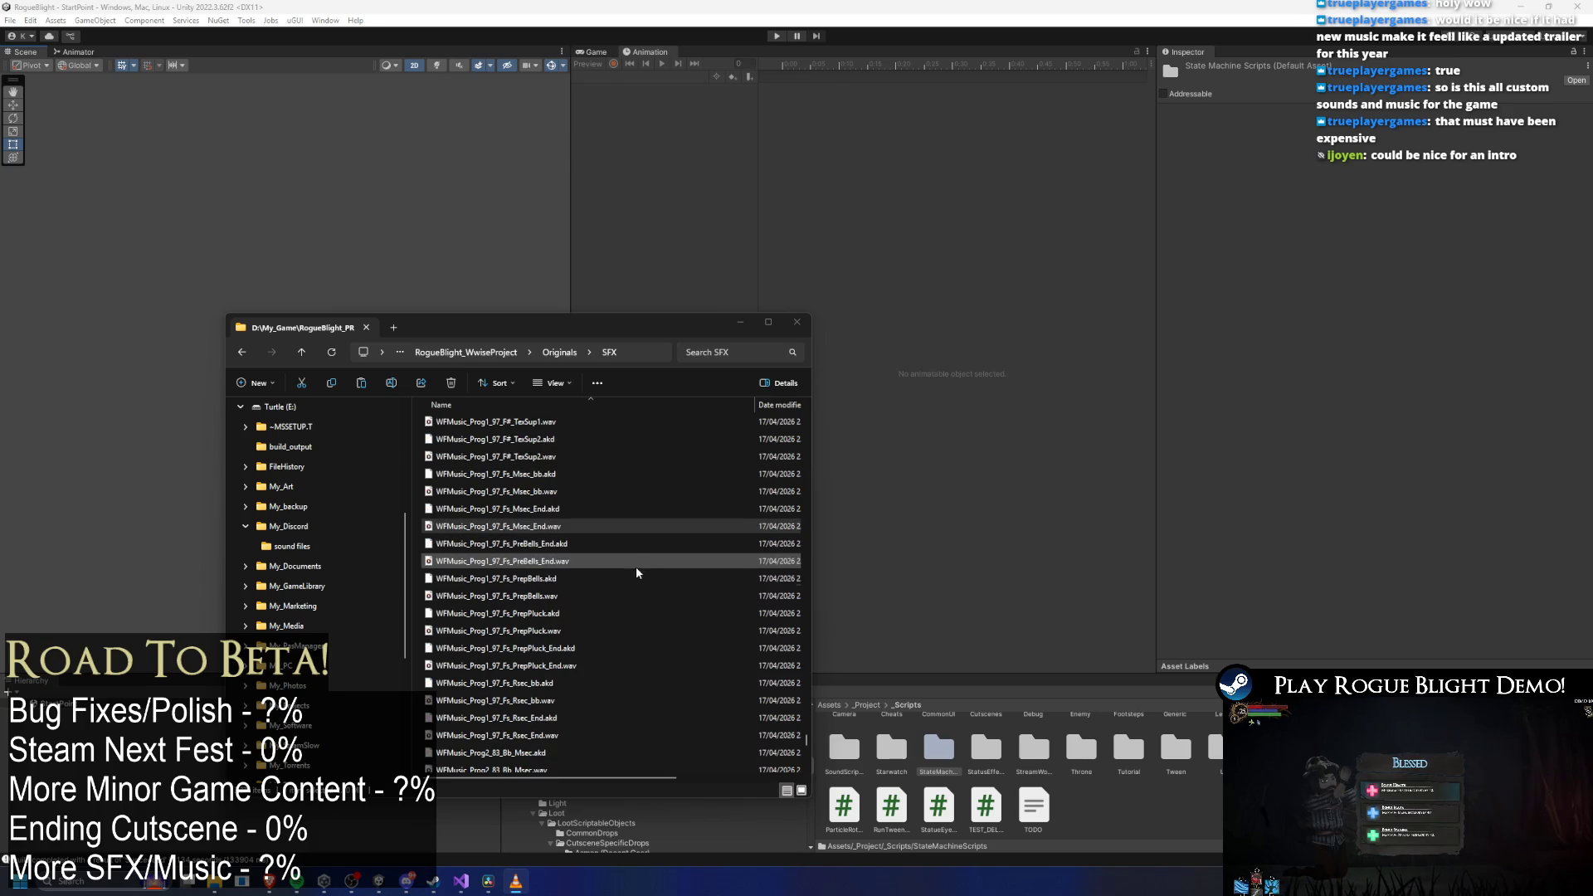
{"action": "scroll", "coordinate": [487, 501], "scroll_direction": "up", "scroll_amount": 1}
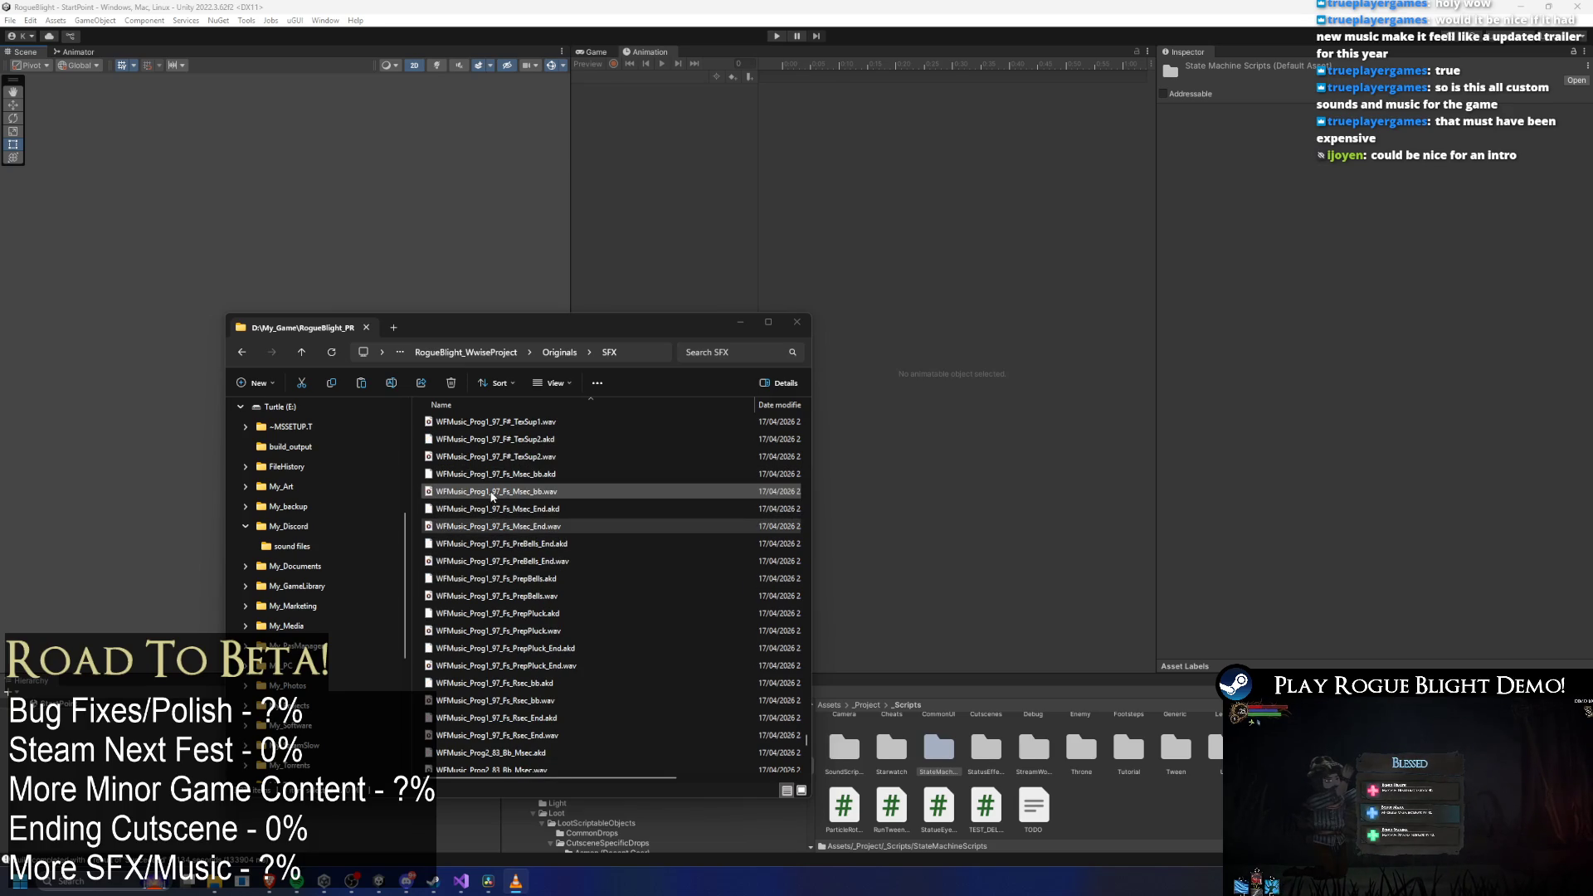
{"action": "left_click", "coordinate": [499, 493]}
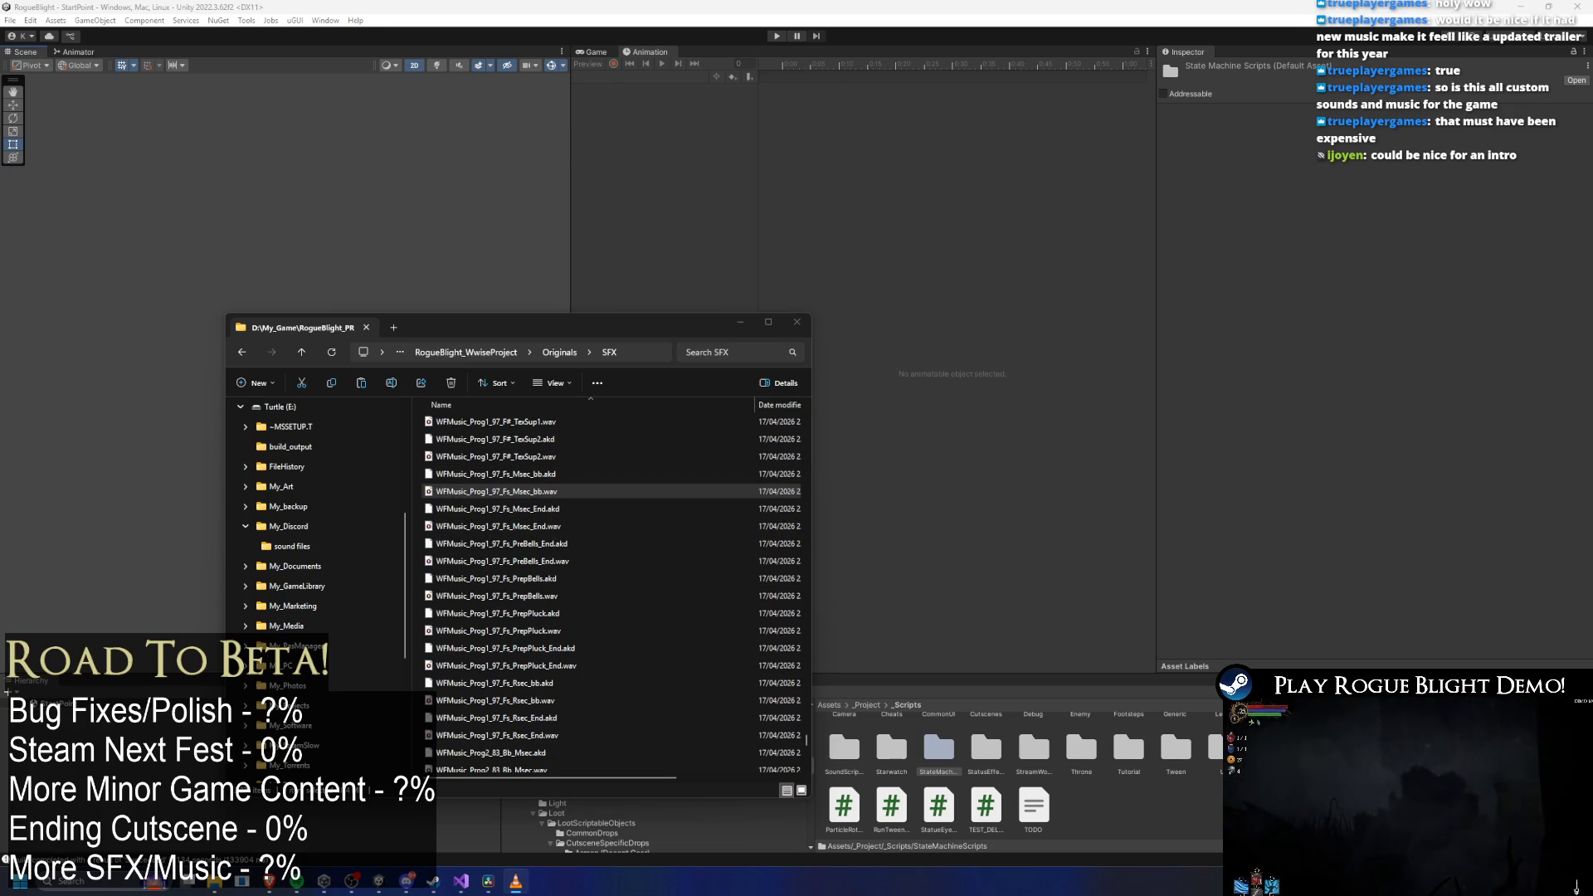
{"action": "scroll", "coordinate": [637, 613], "scroll_direction": "up", "scroll_amount": 1}
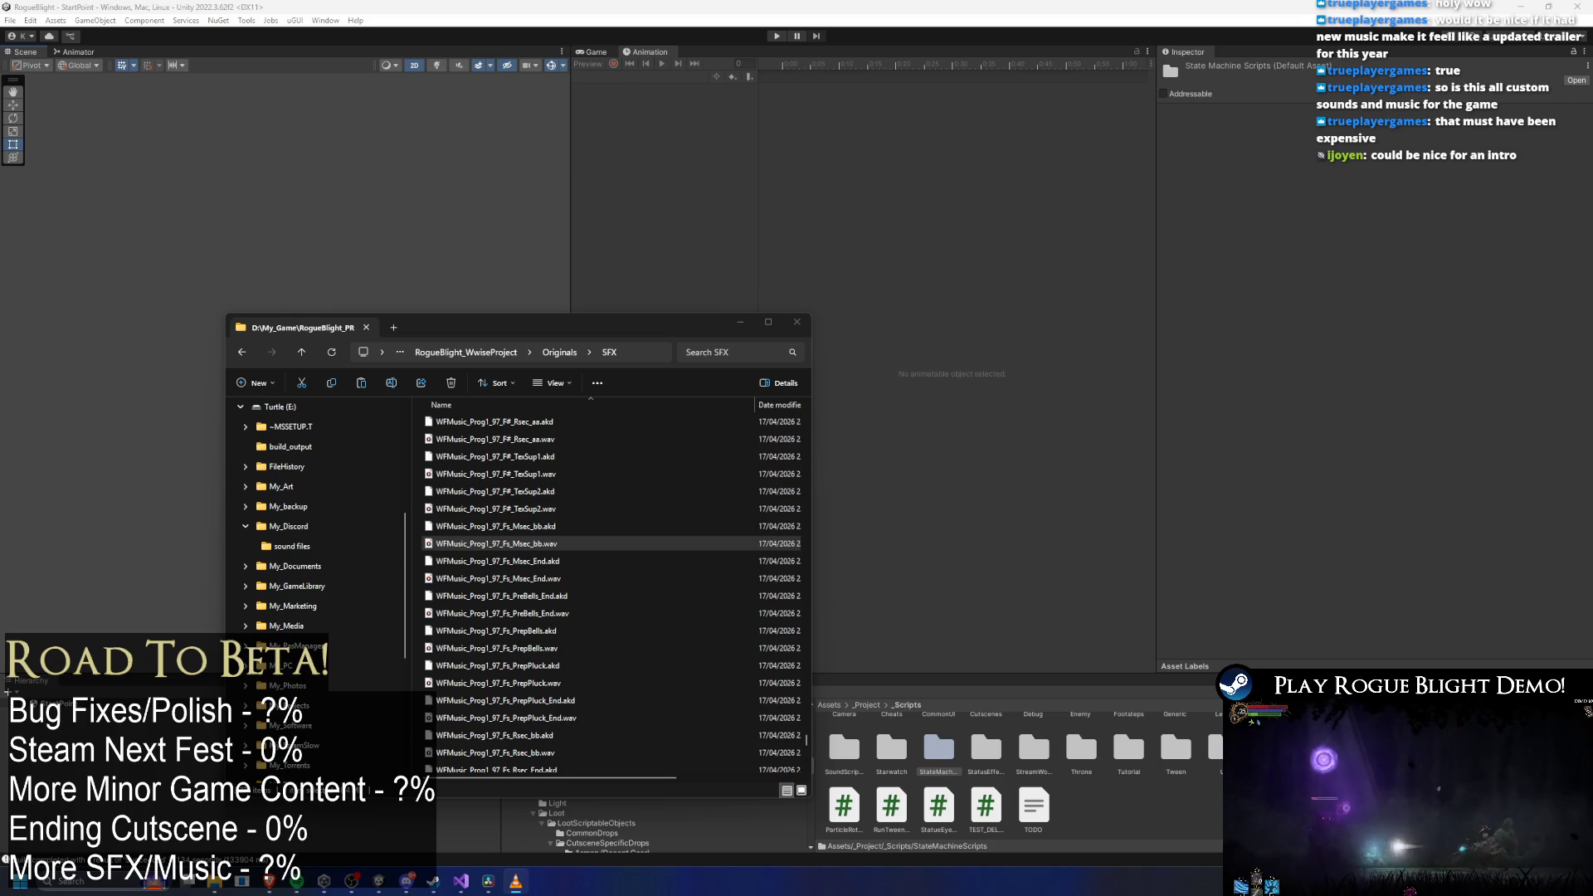
{"action": "left_click", "coordinate": [496, 509]}
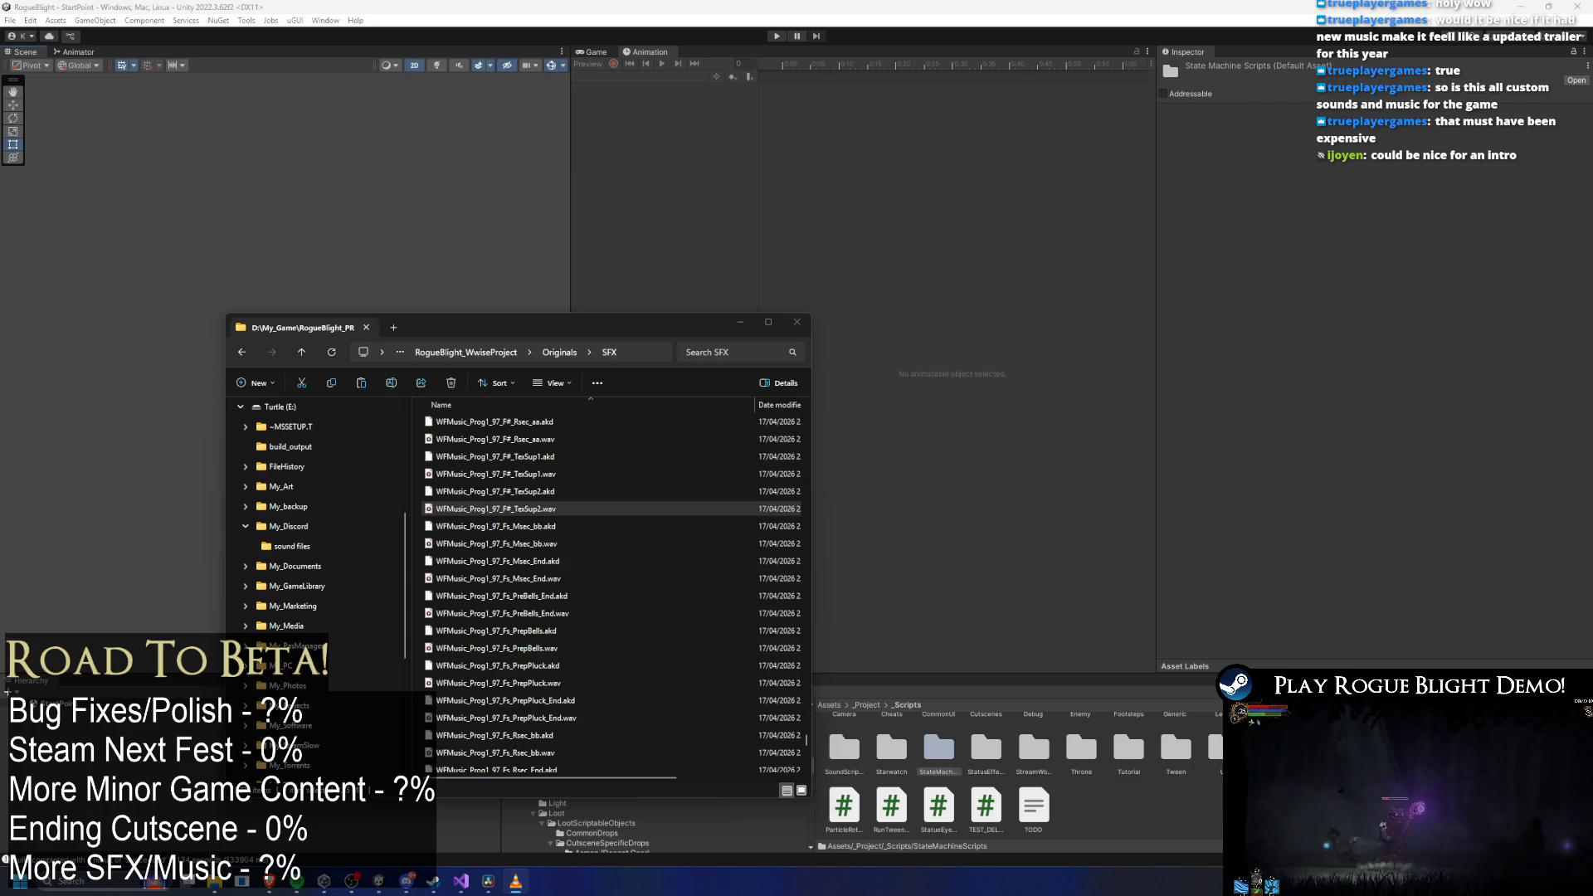
{"action": "left_click", "coordinate": [533, 477]}
{"action": "scroll", "coordinate": [533, 481], "scroll_direction": "up", "scroll_amount": 1}
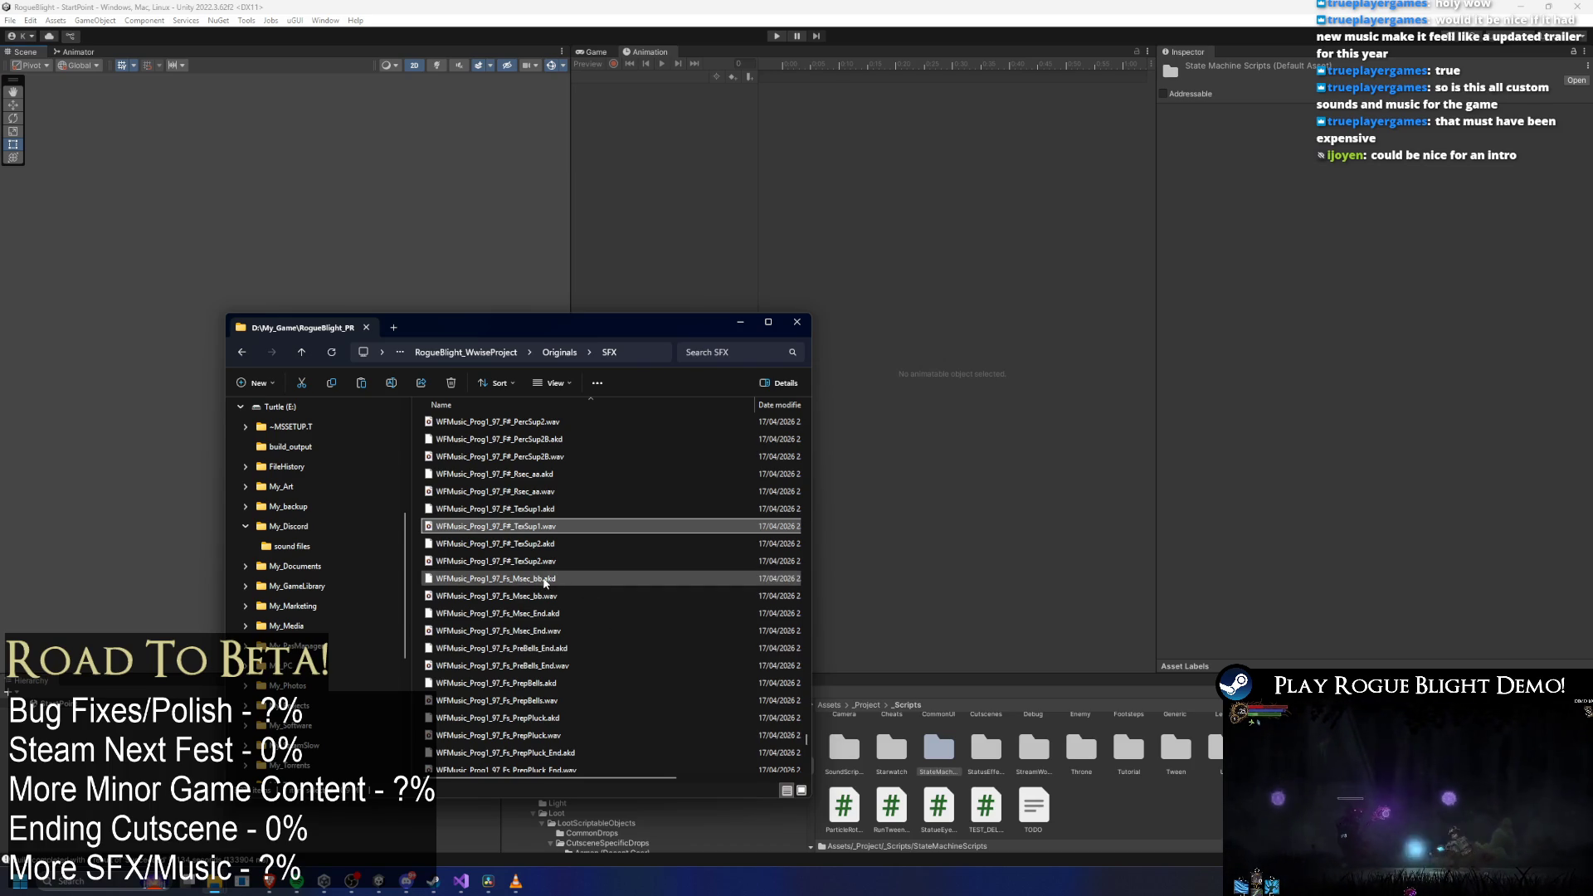
{"action": "left_click_drag", "start_coordinate": [489, 526], "coordinate": [5, 498]}
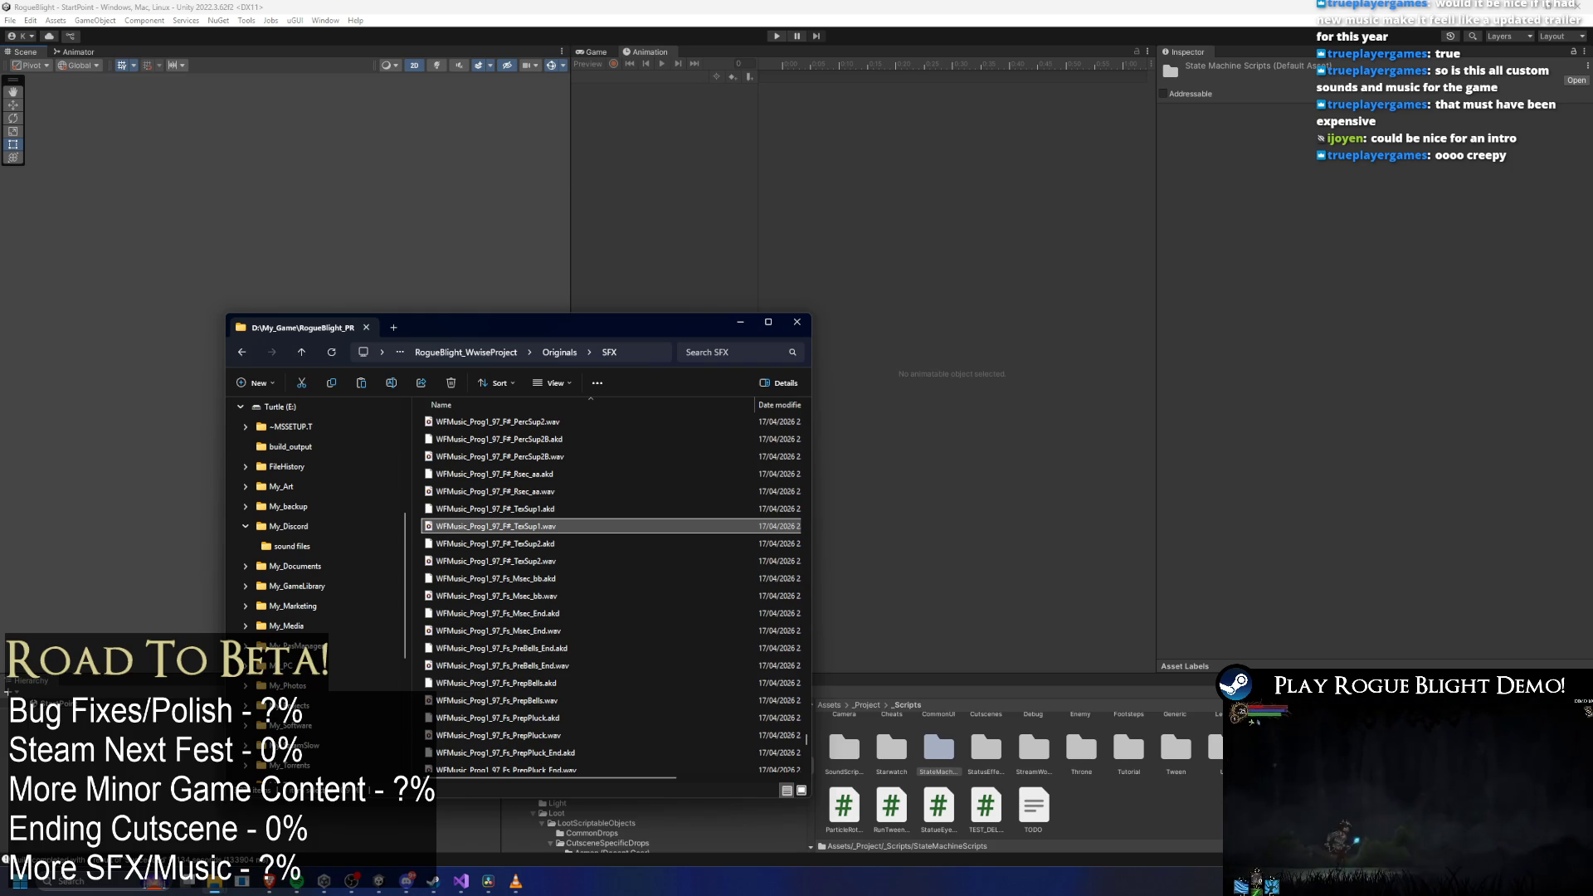
{"action": "left_click", "coordinate": [496, 491]}
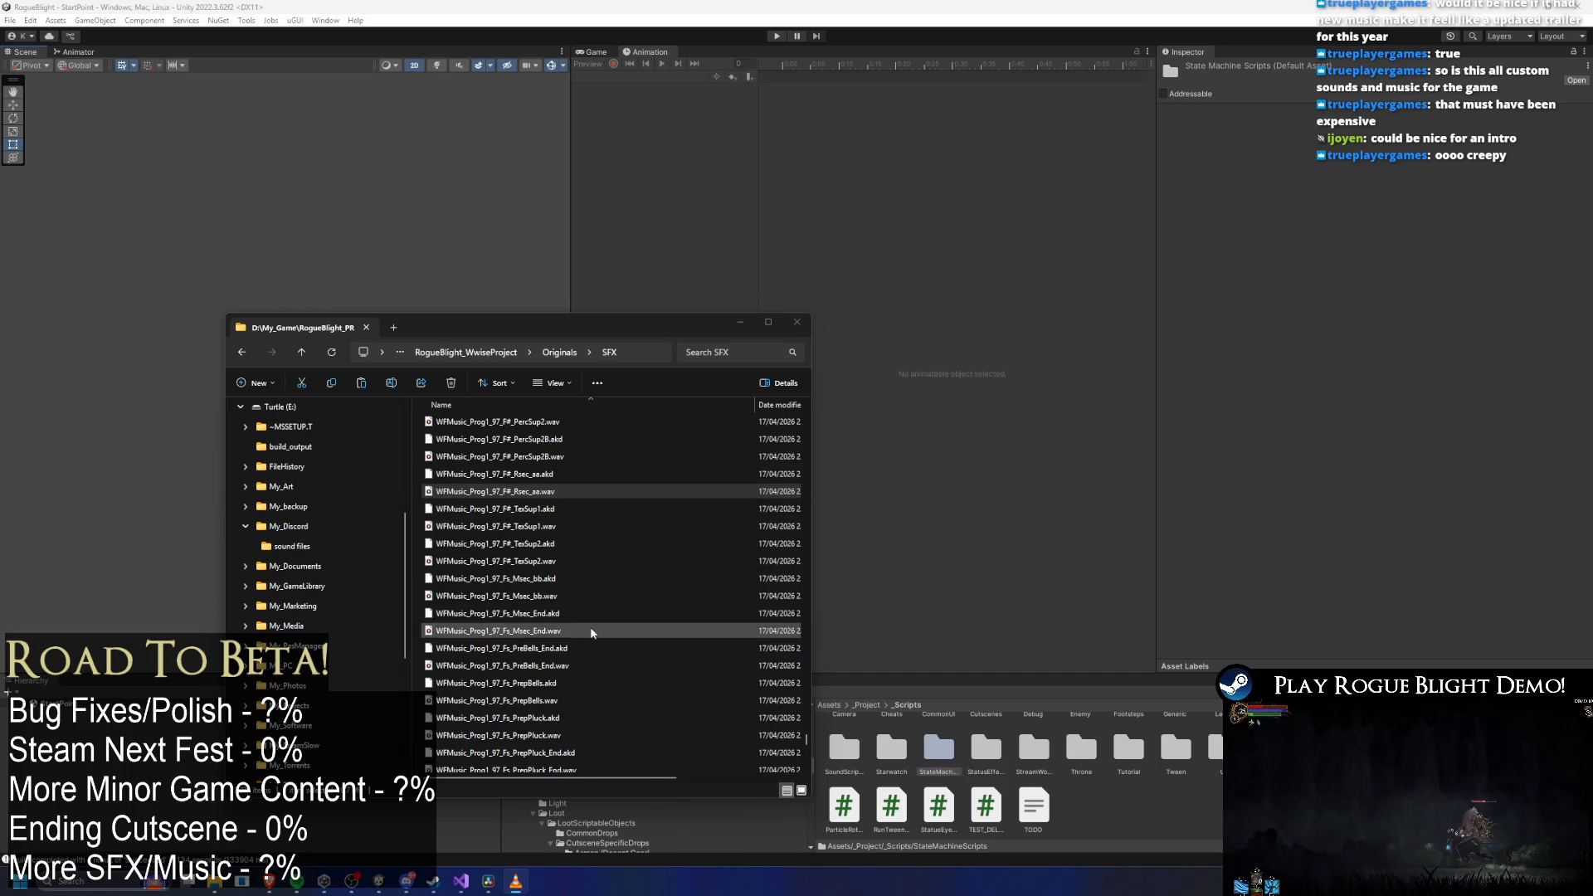
{"action": "scroll", "coordinate": [594, 633], "scroll_direction": "up", "scroll_amount": 1}
{"action": "left_click", "coordinate": [516, 509]}
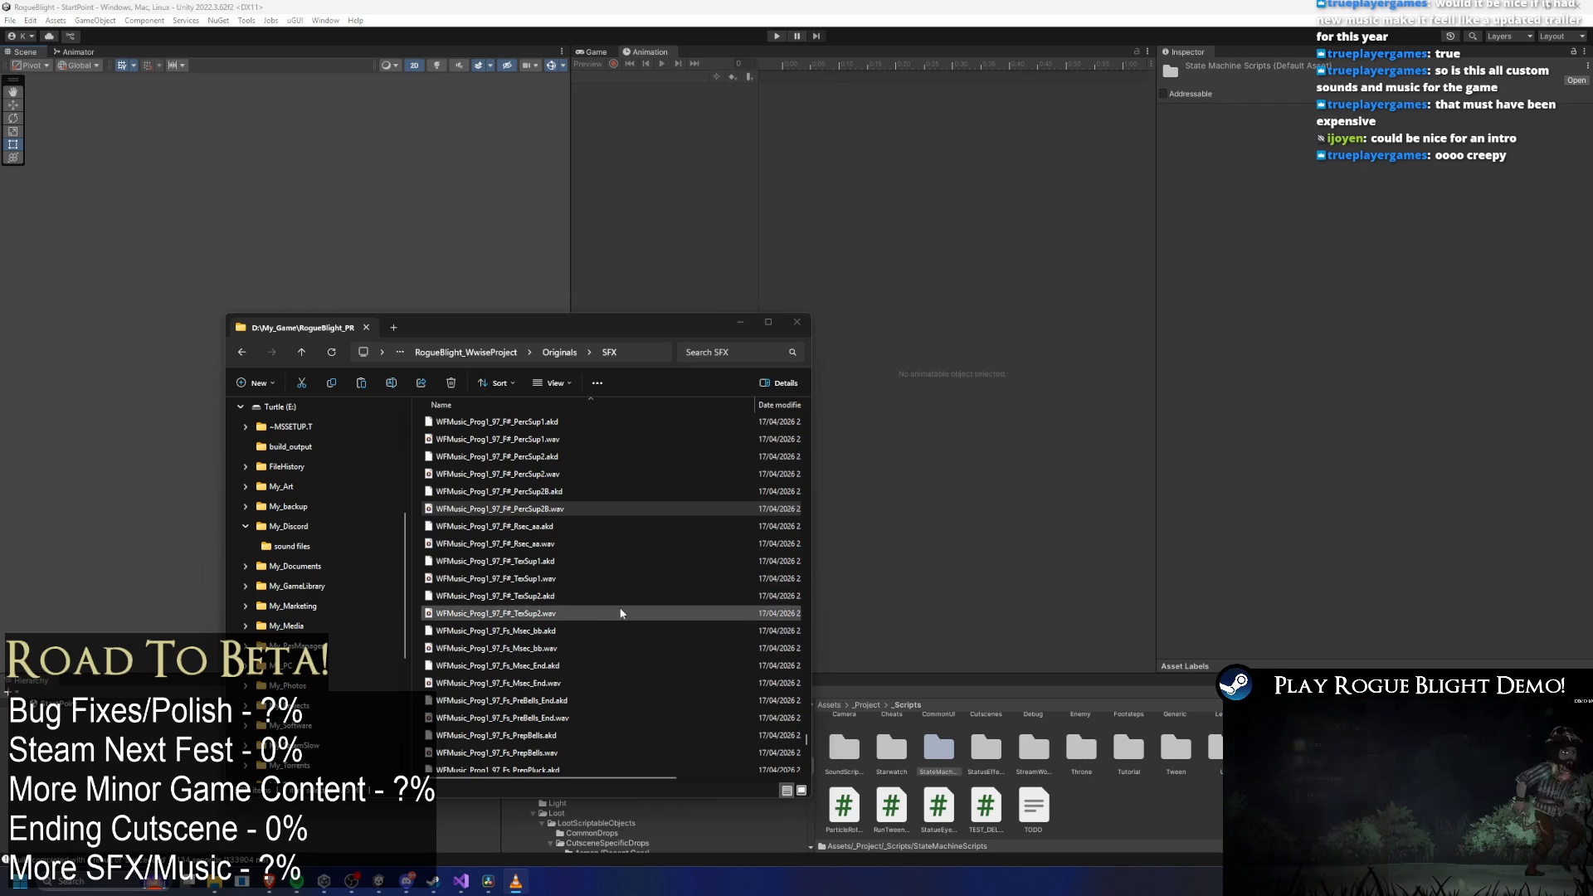
{"action": "key", "text": "Up"}
{"action": "key", "text": "Up"}
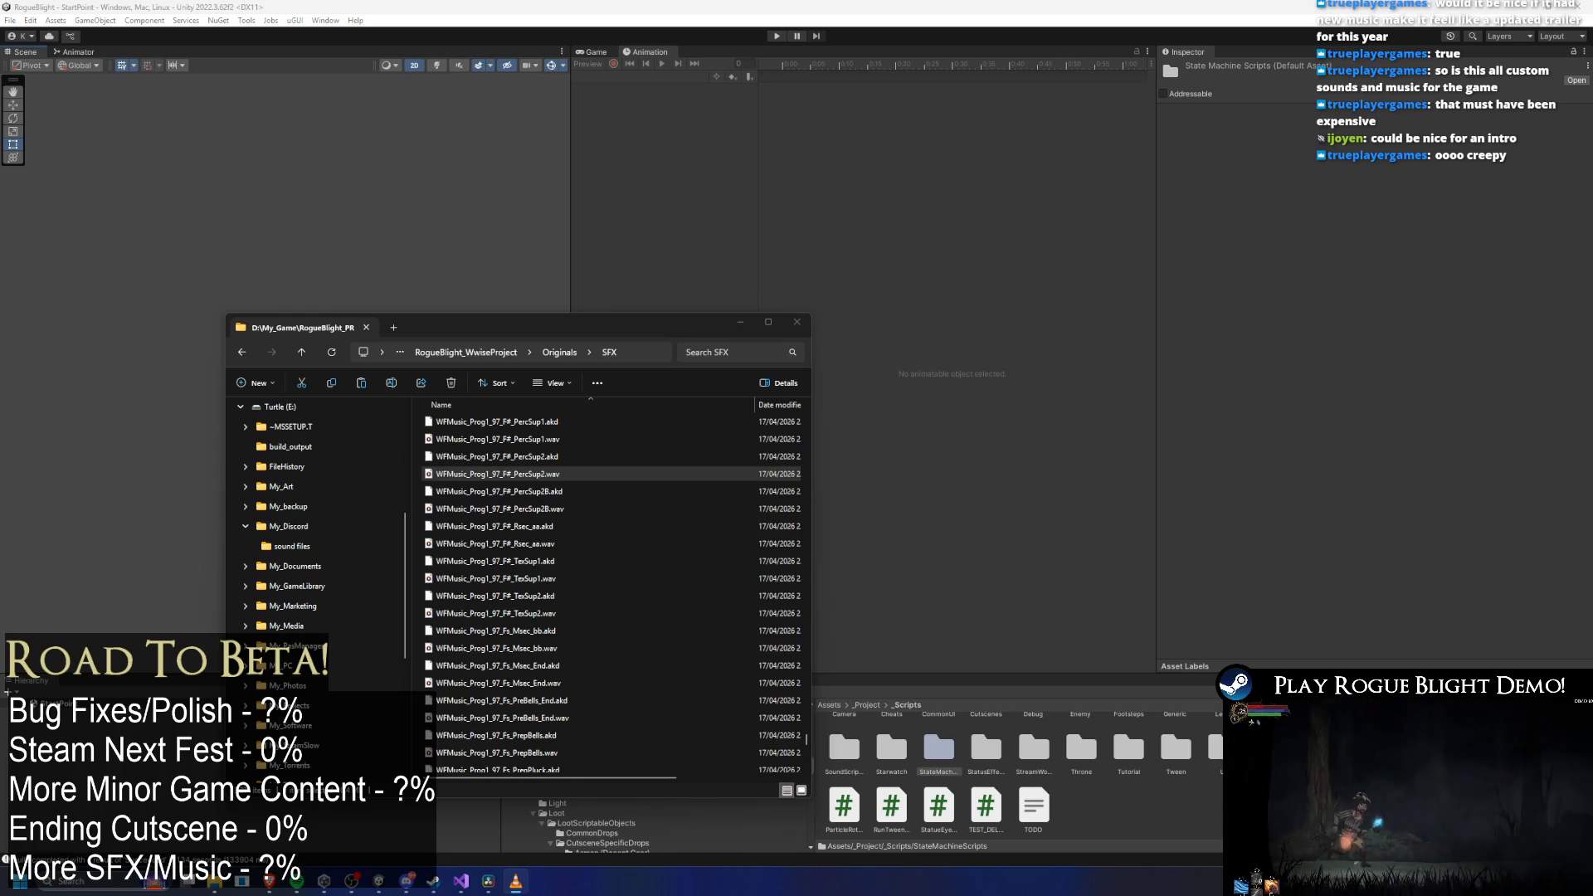
{"action": "scroll", "coordinate": [589, 594], "scroll_direction": "up", "scroll_amount": 1}
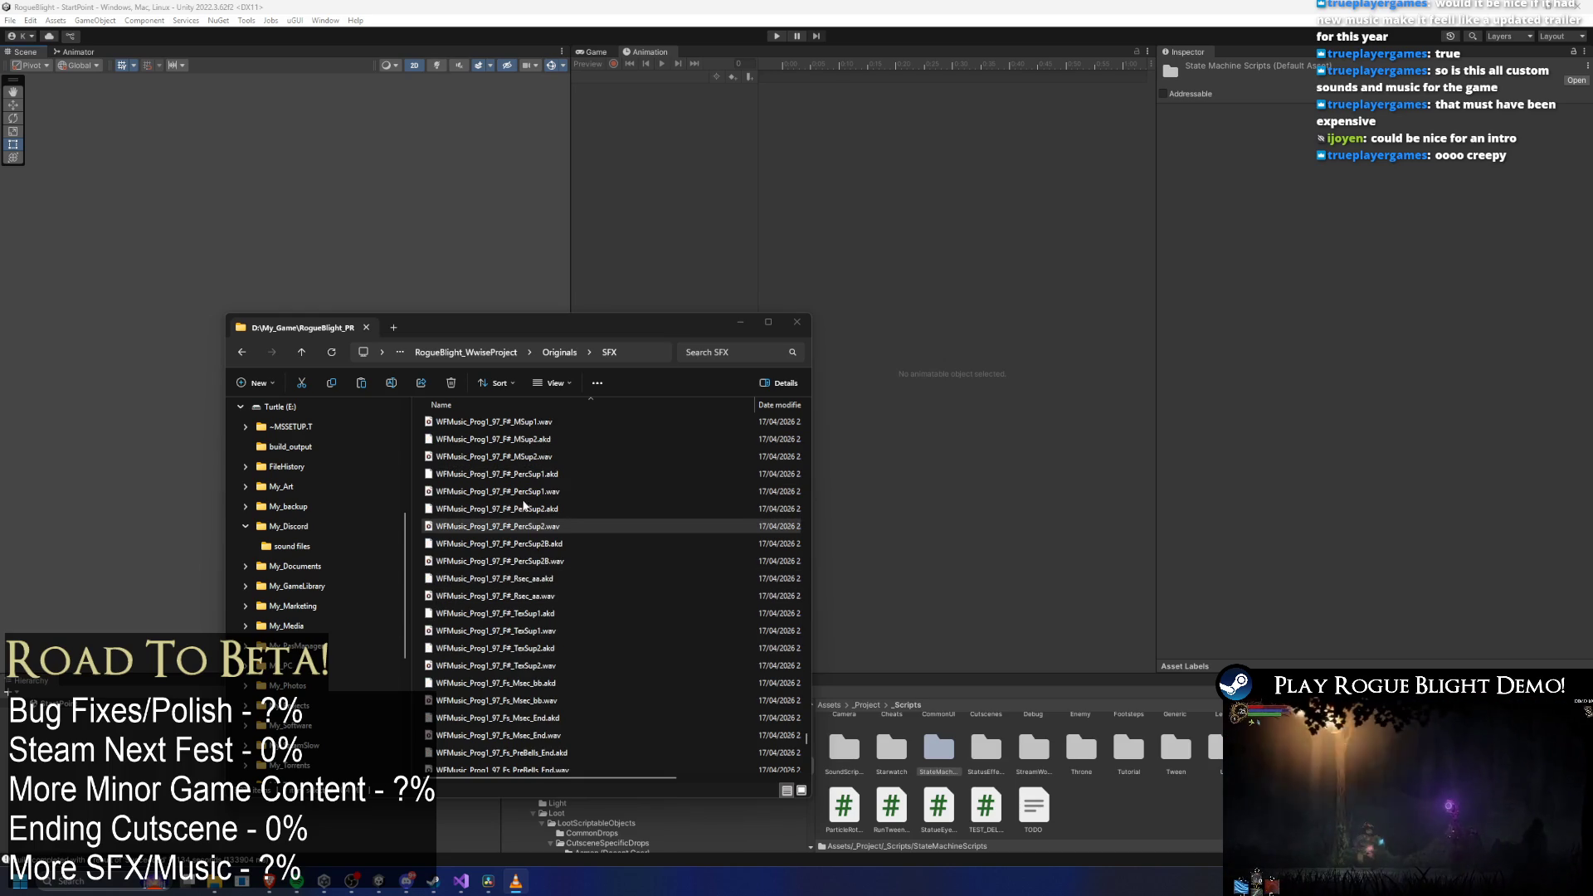
{"action": "left_click_drag", "start_coordinate": [539, 491], "coordinate": [265, 536]}
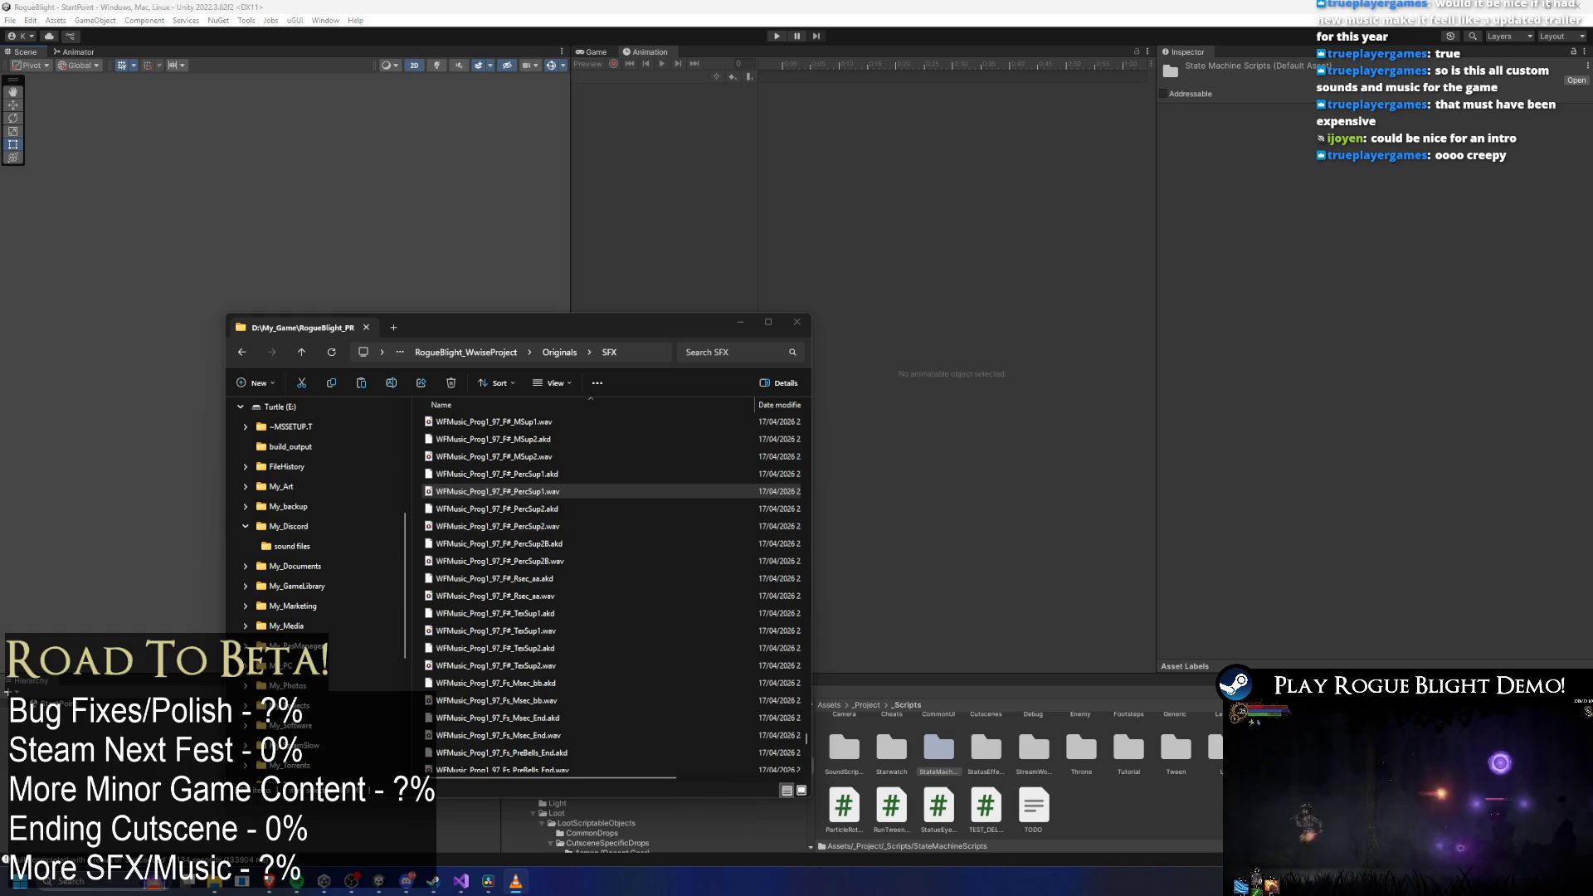
{"action": "scroll", "coordinate": [585, 555], "scroll_direction": "up", "scroll_amount": 3}
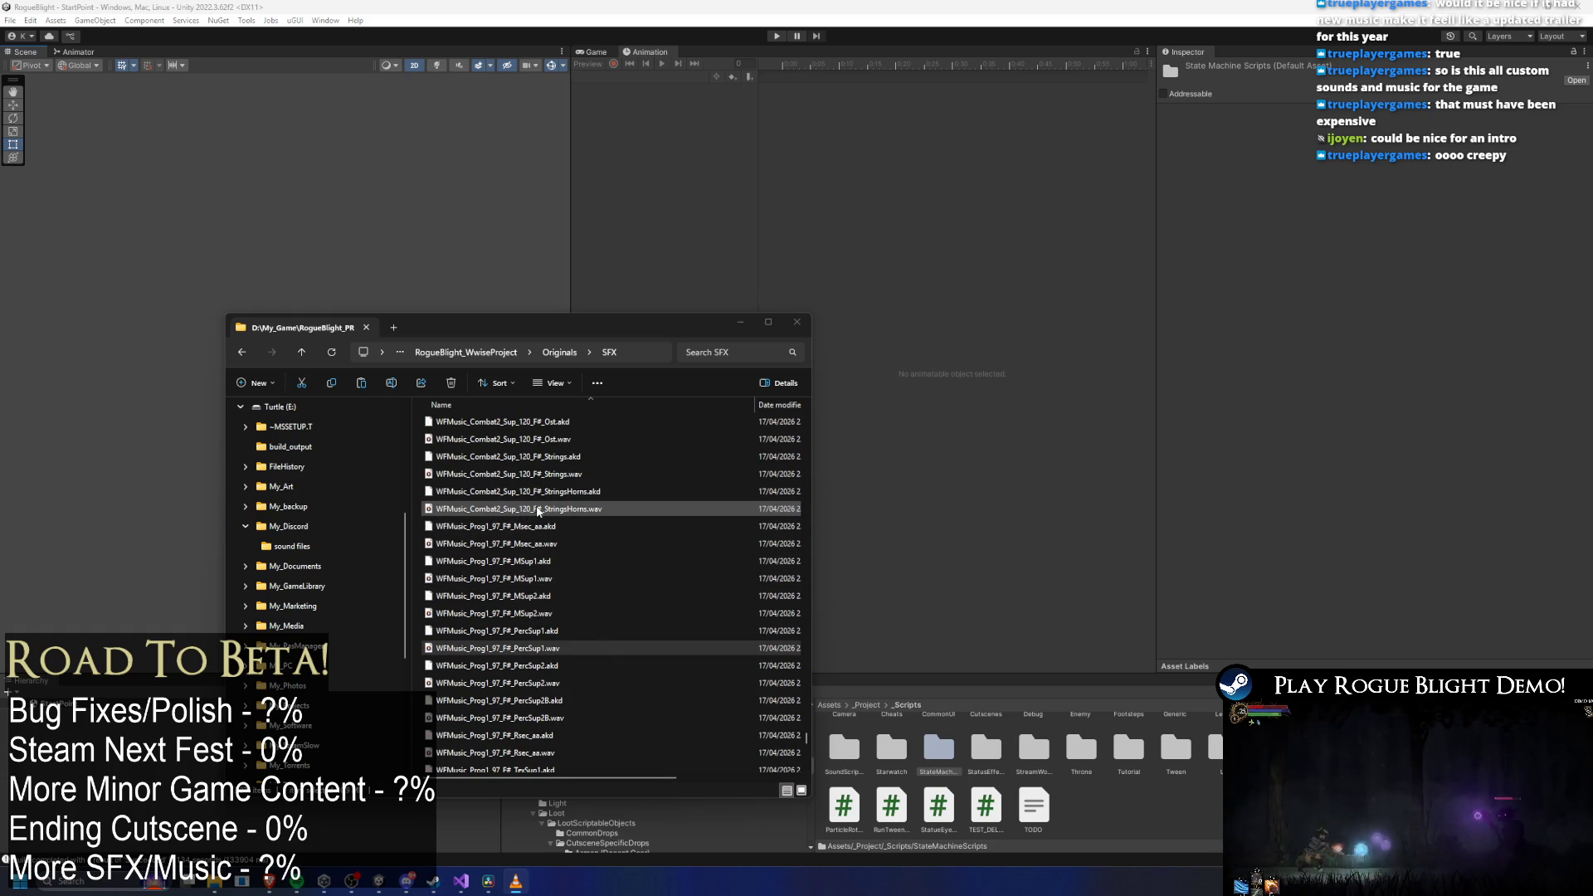
Select the Combat2 Sup_120 StringsHorns stem, then the F# Strings, Ost and Horns stems.
{"action": "left_click_drag", "start_coordinate": [538, 512], "coordinate": [282, 523]}
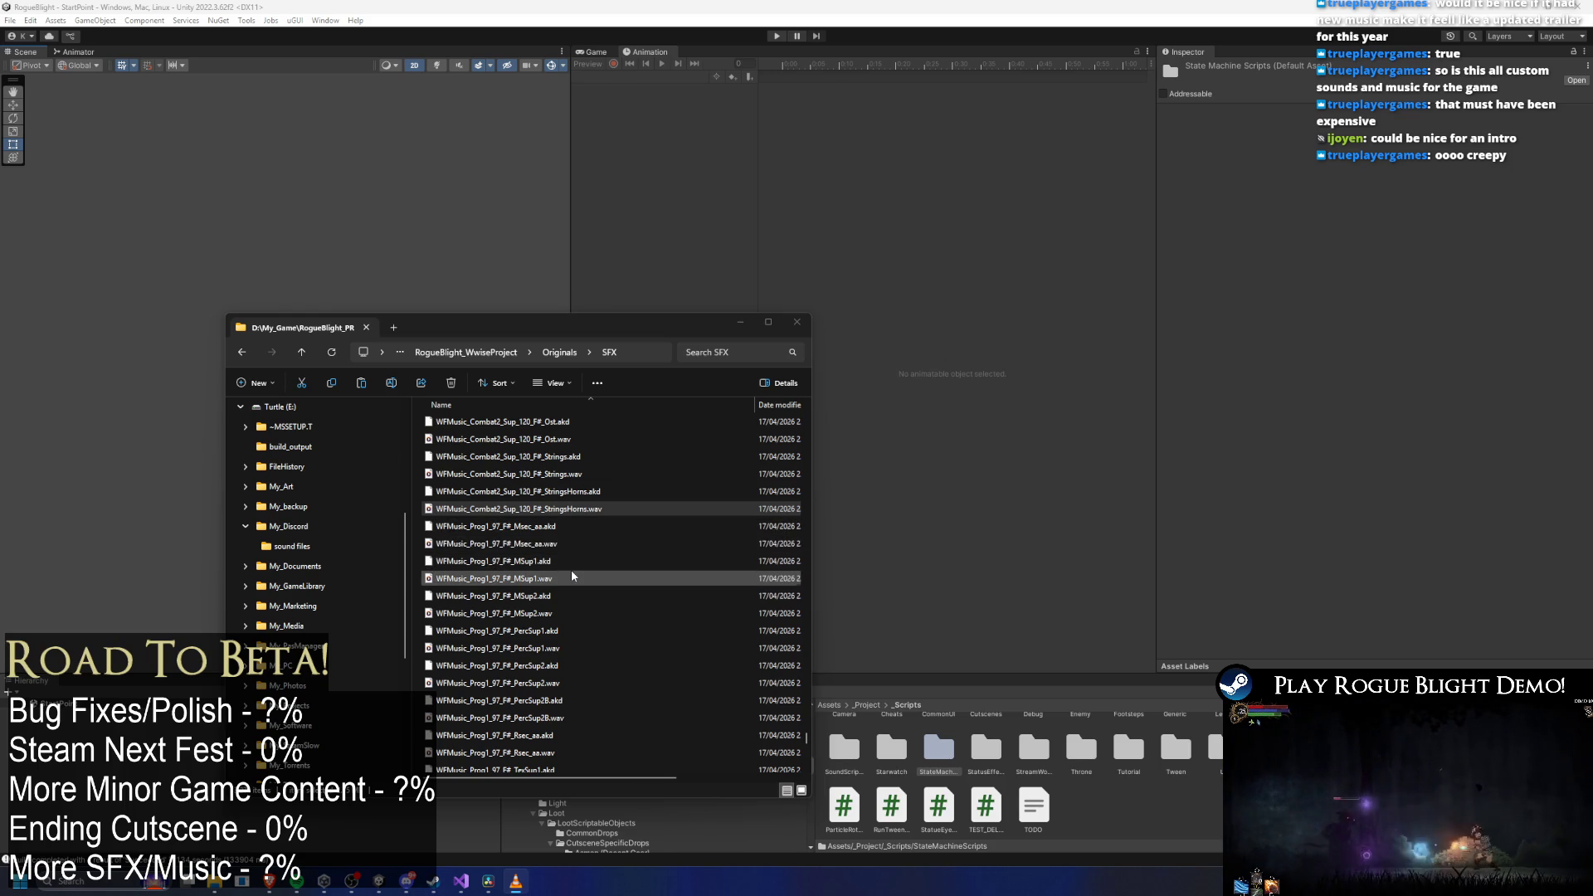
{"action": "scroll", "coordinate": [571, 571], "scroll_direction": "up", "scroll_amount": 1}
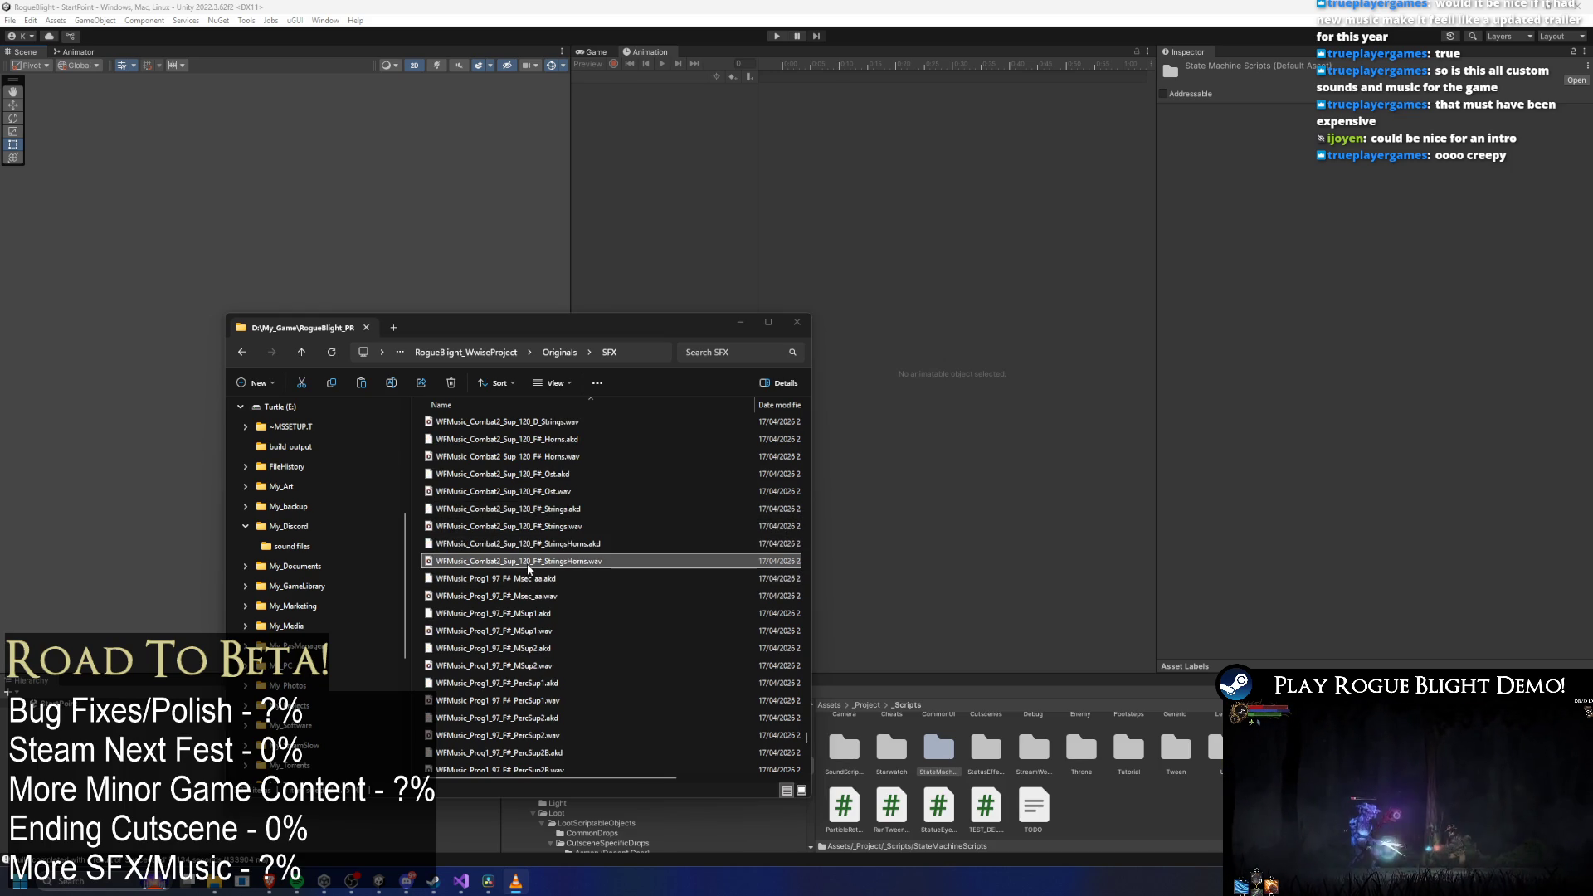
{"action": "key", "text": "Up"}
{"action": "key", "text": "Up"}
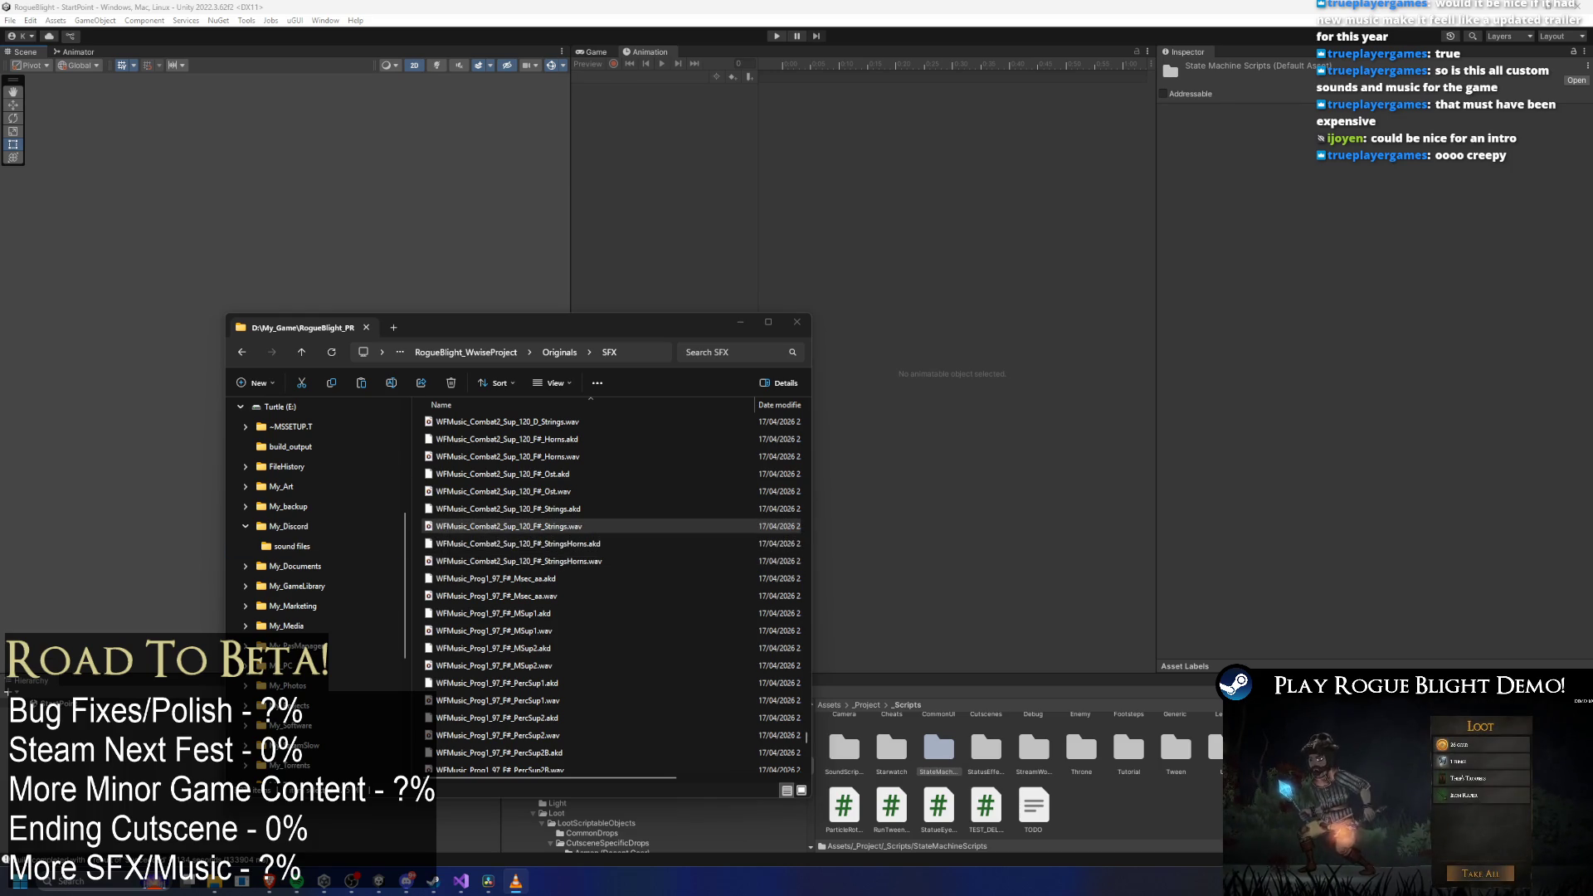
{"action": "left_click", "coordinate": [569, 527]}
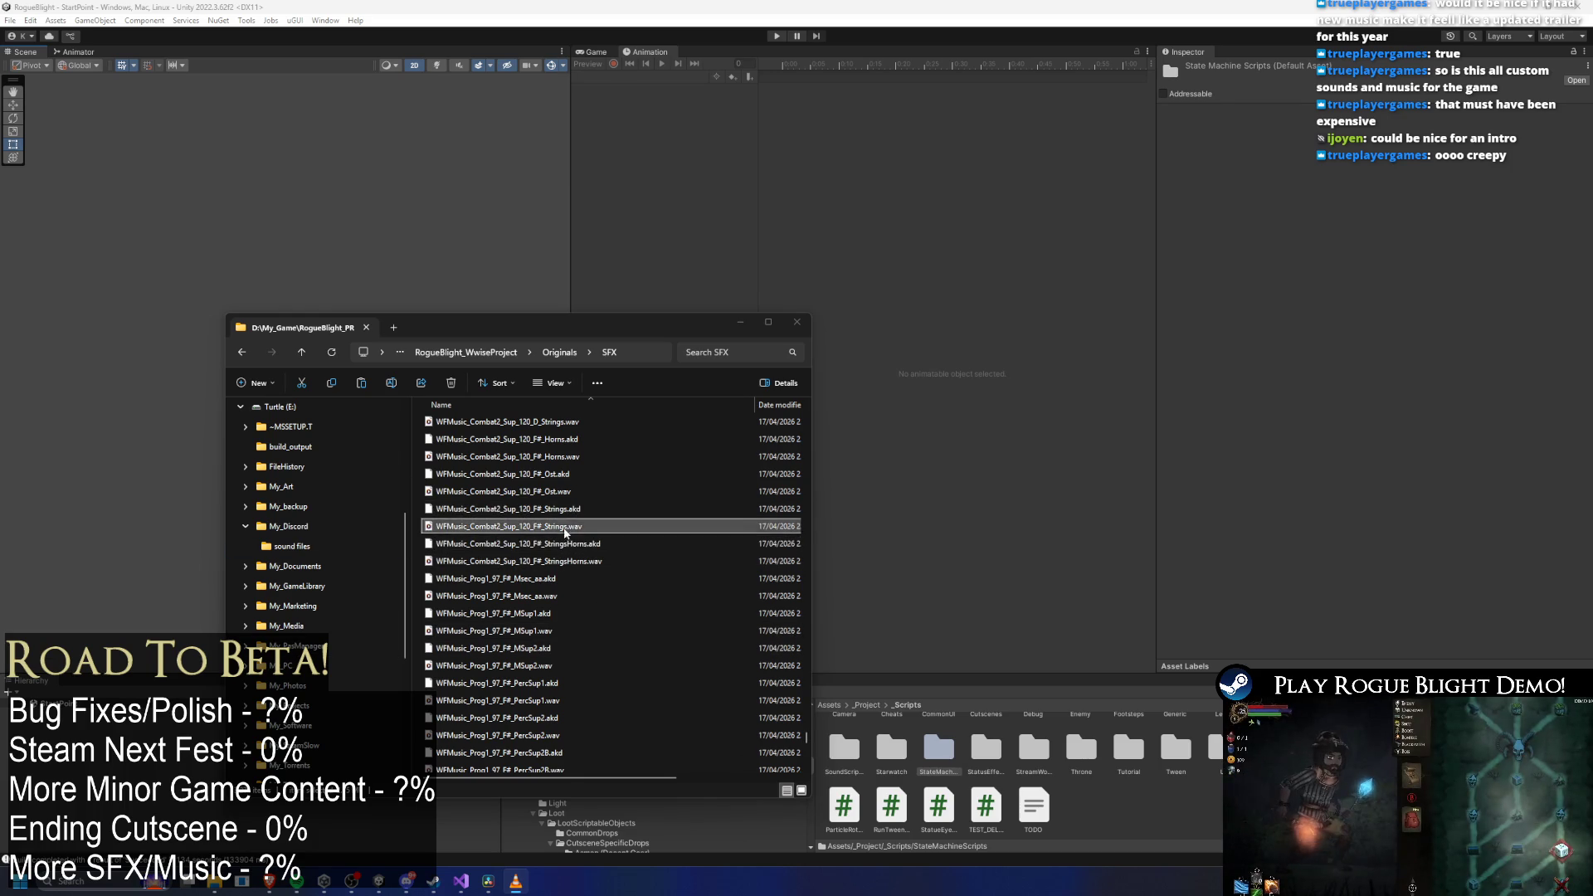
{"action": "left_click", "coordinate": [562, 494]}
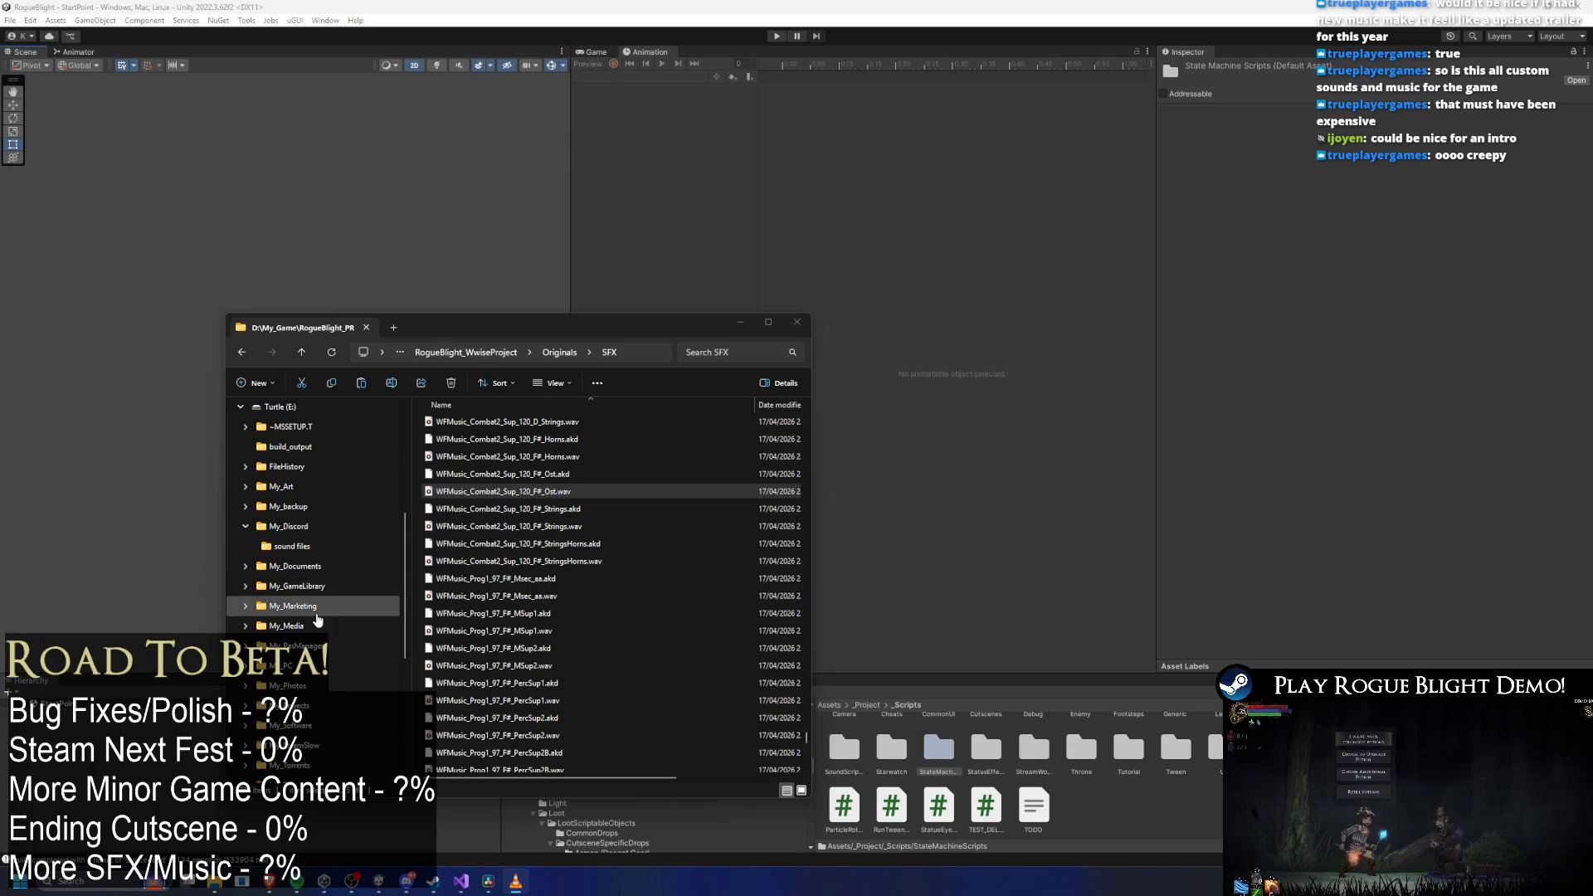
{"action": "scroll", "coordinate": [591, 572], "scroll_direction": "up", "scroll_amount": 1}
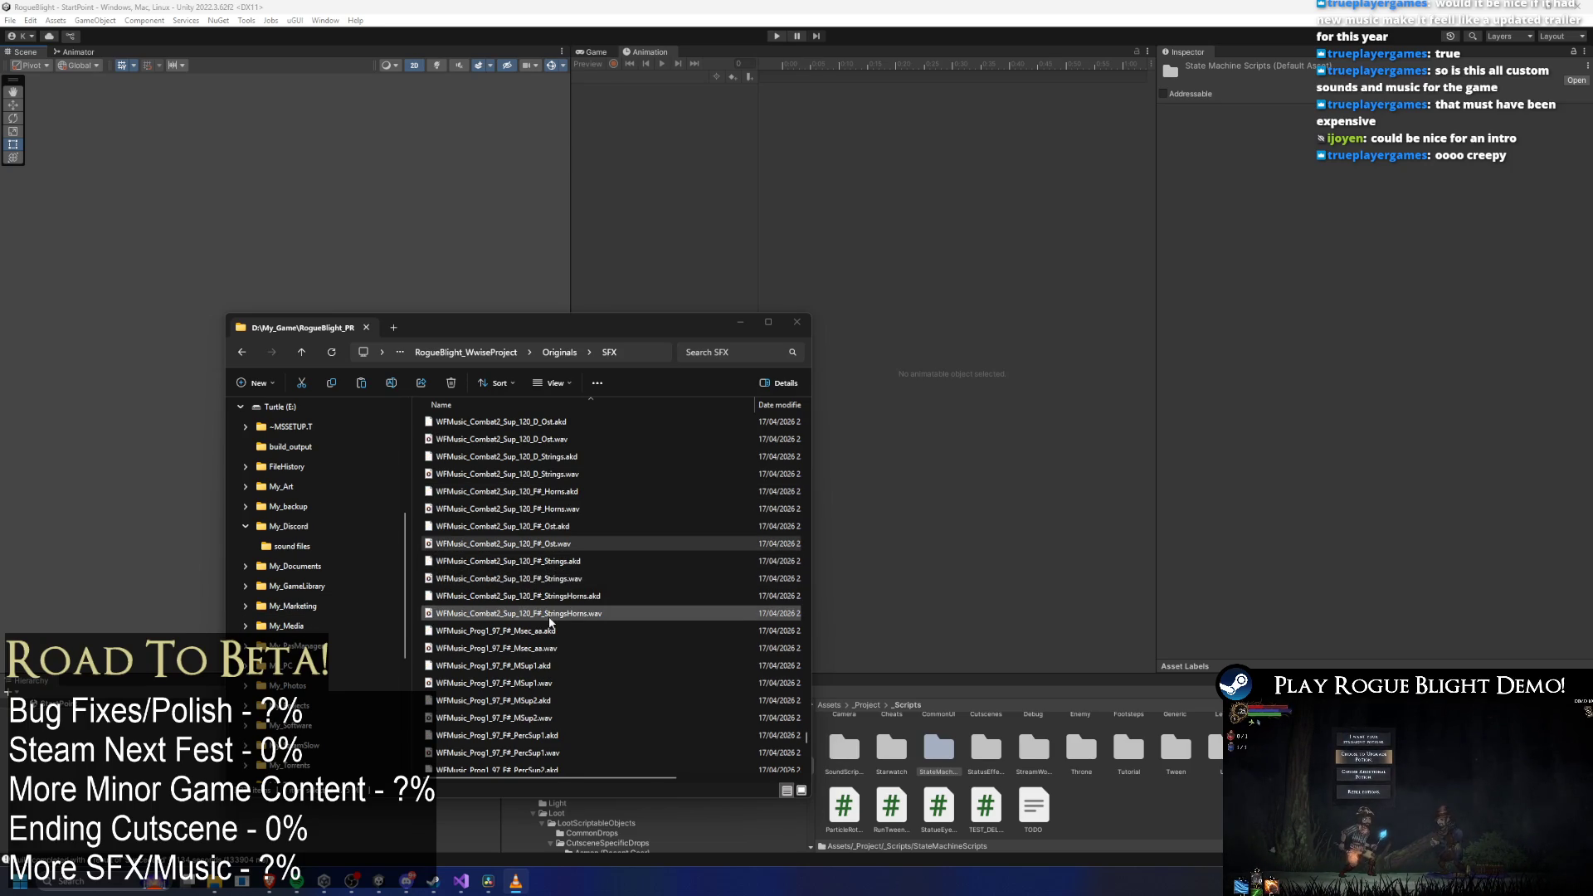
{"action": "left_click", "coordinate": [481, 511]}
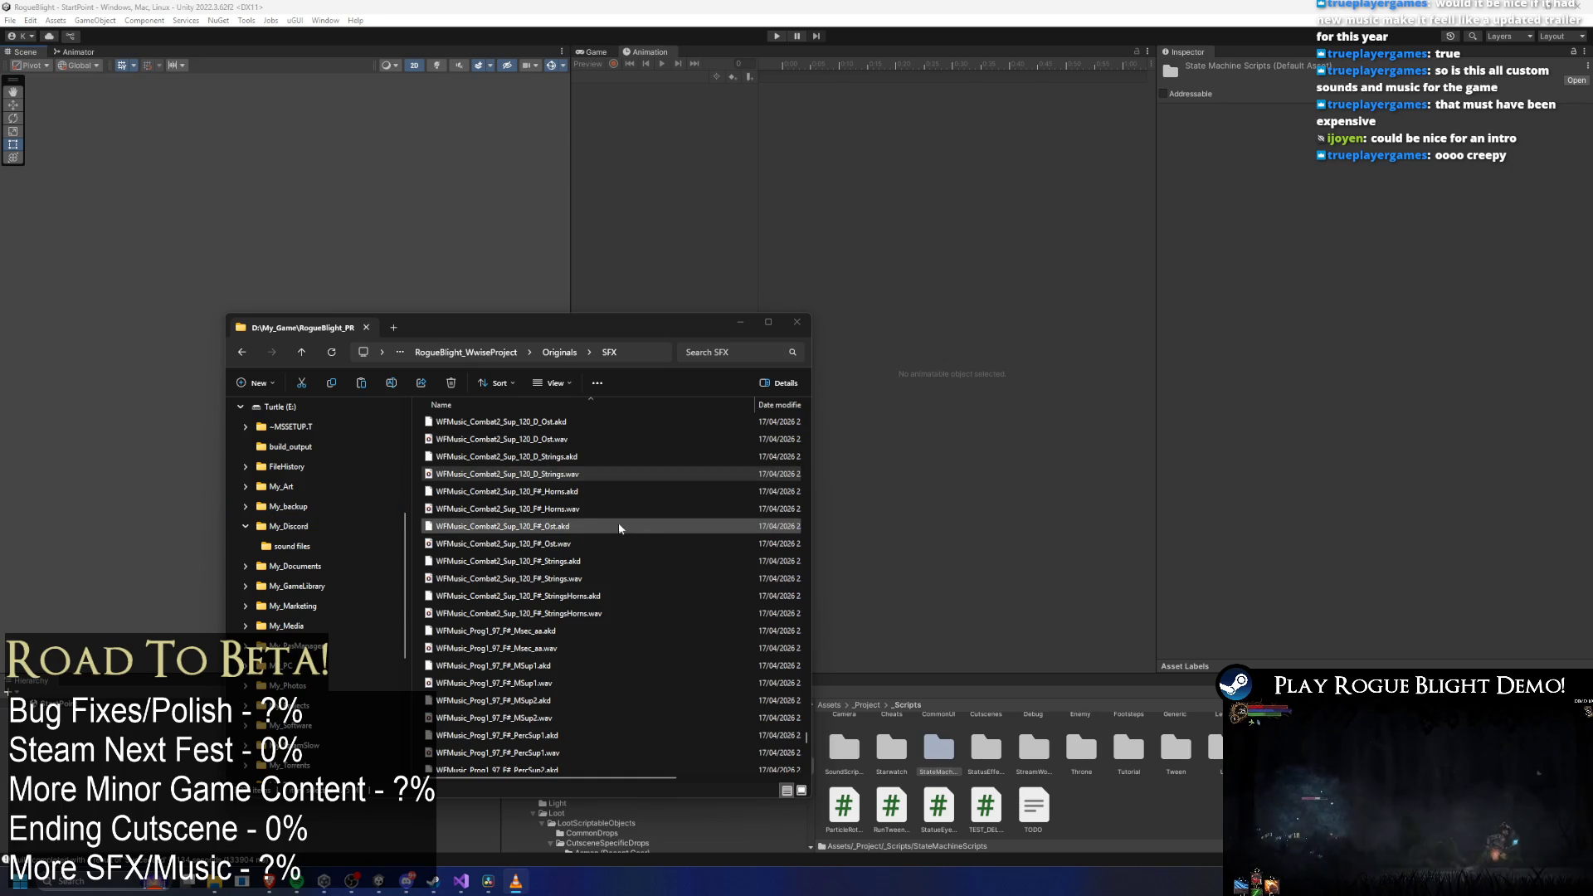
Select the Sup_120 D Ost, HornStrings and Horns stems in turn.
{"action": "scroll", "coordinate": [621, 523], "scroll_direction": "up", "scroll_amount": 1}
{"action": "left_click", "coordinate": [521, 492]}
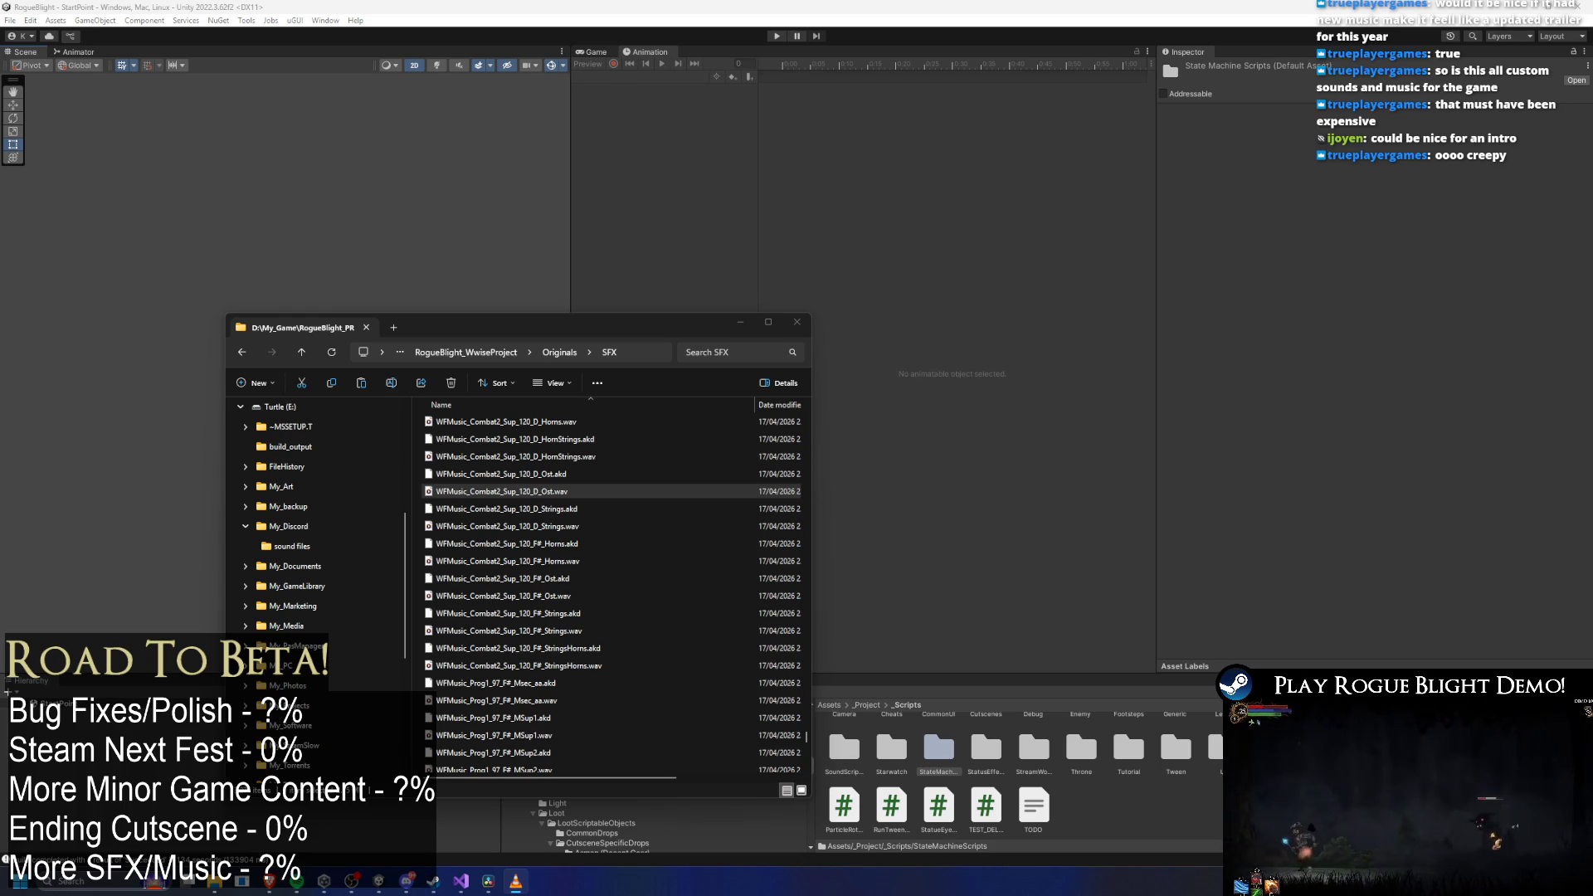
{"action": "scroll", "coordinate": [759, 545], "scroll_direction": "up", "scroll_amount": 1}
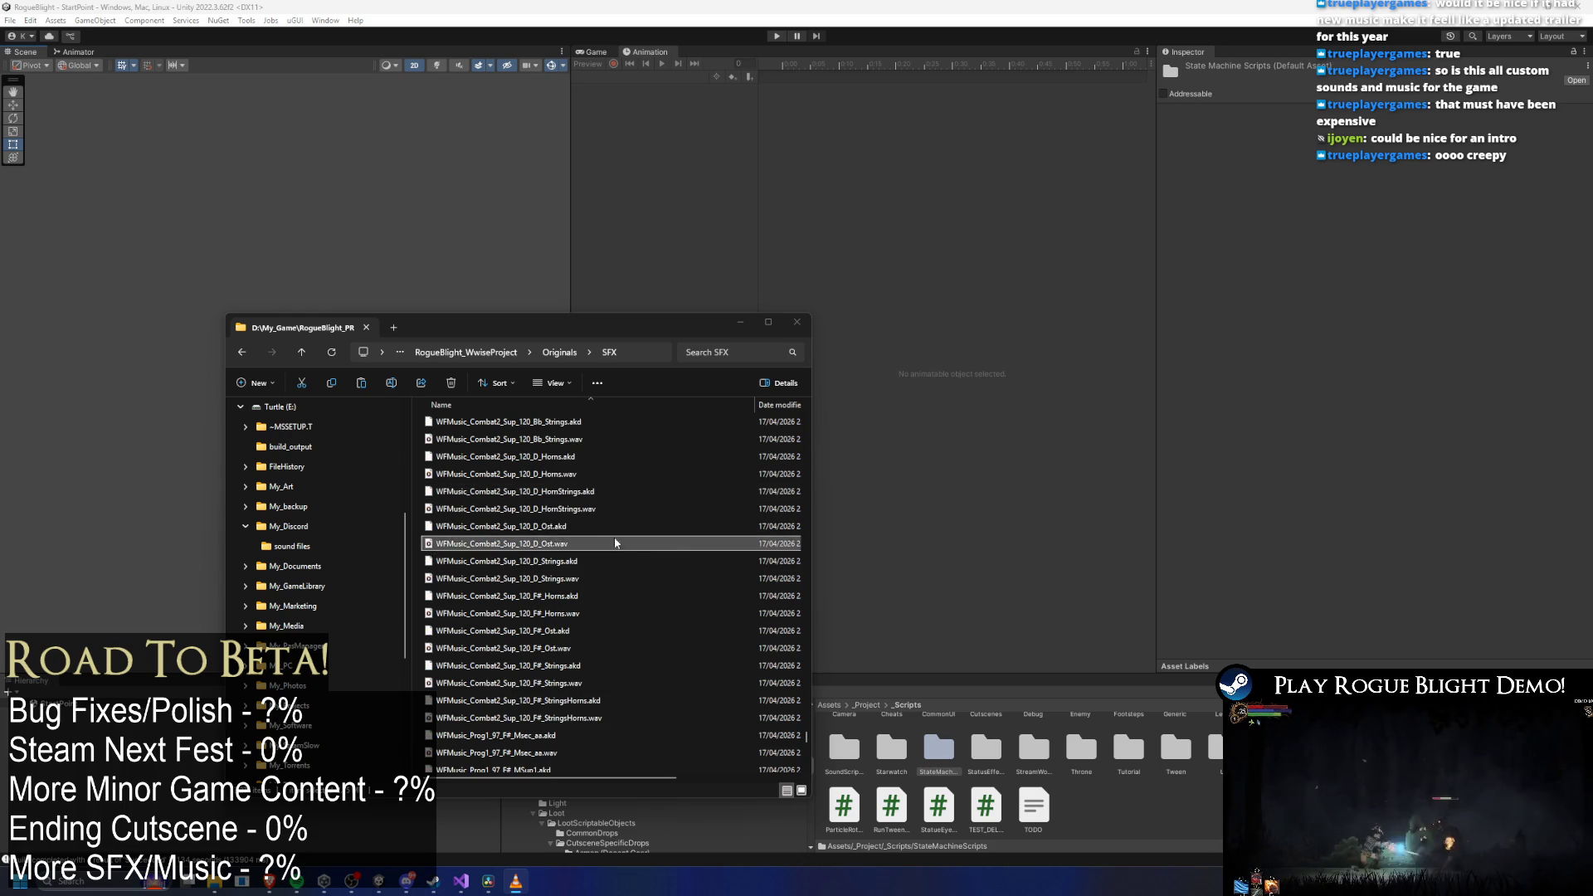
{"action": "left_click", "coordinate": [575, 513]}
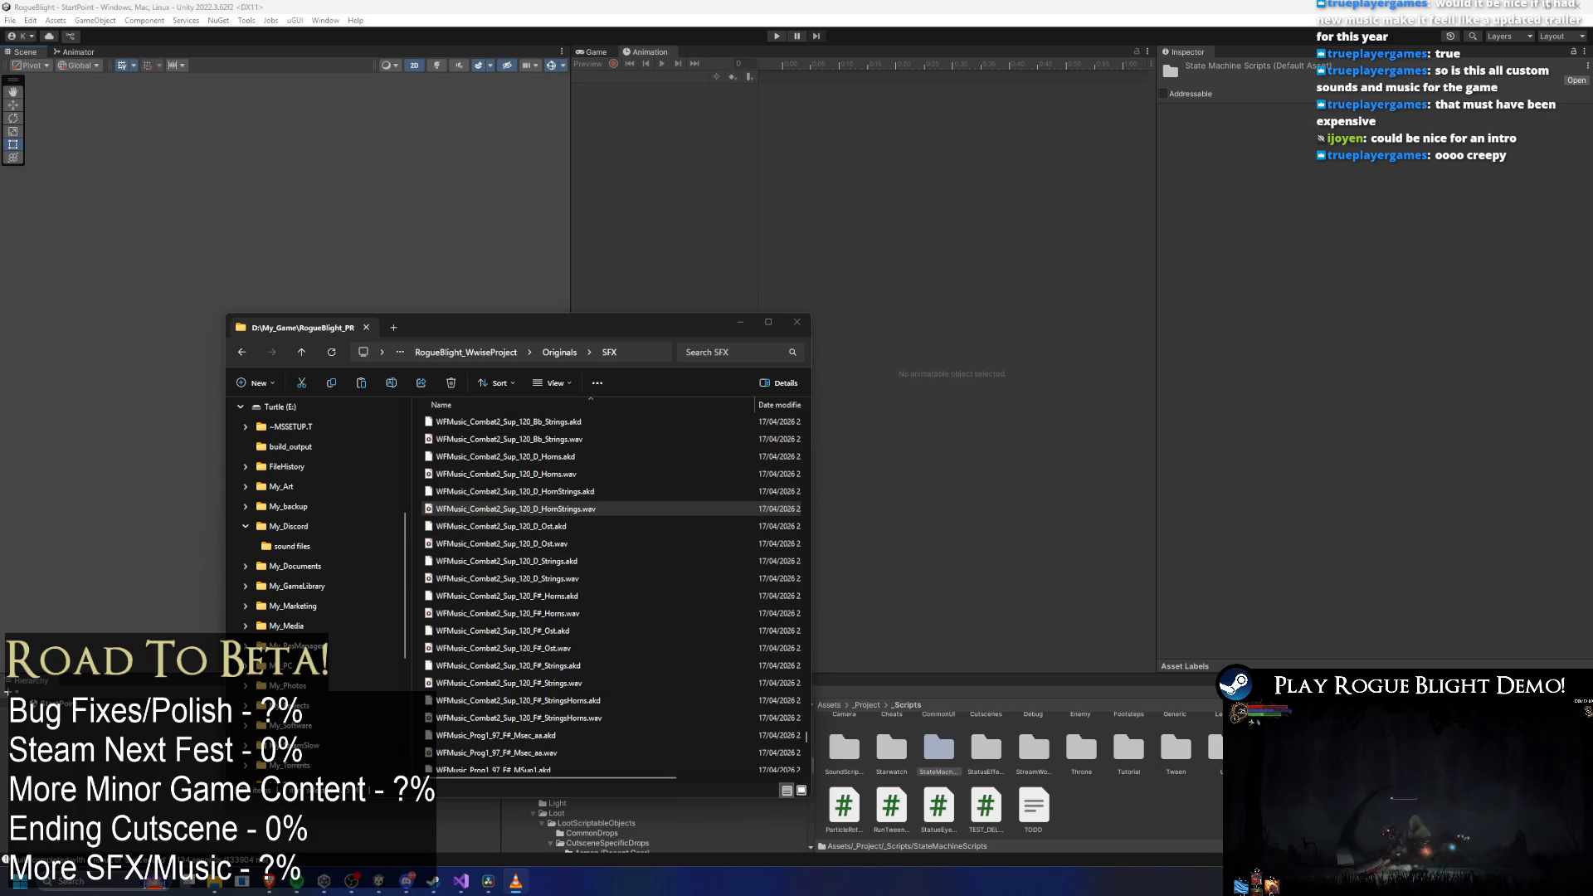
{"action": "scroll", "coordinate": [606, 591], "scroll_direction": "up", "scroll_amount": 1}
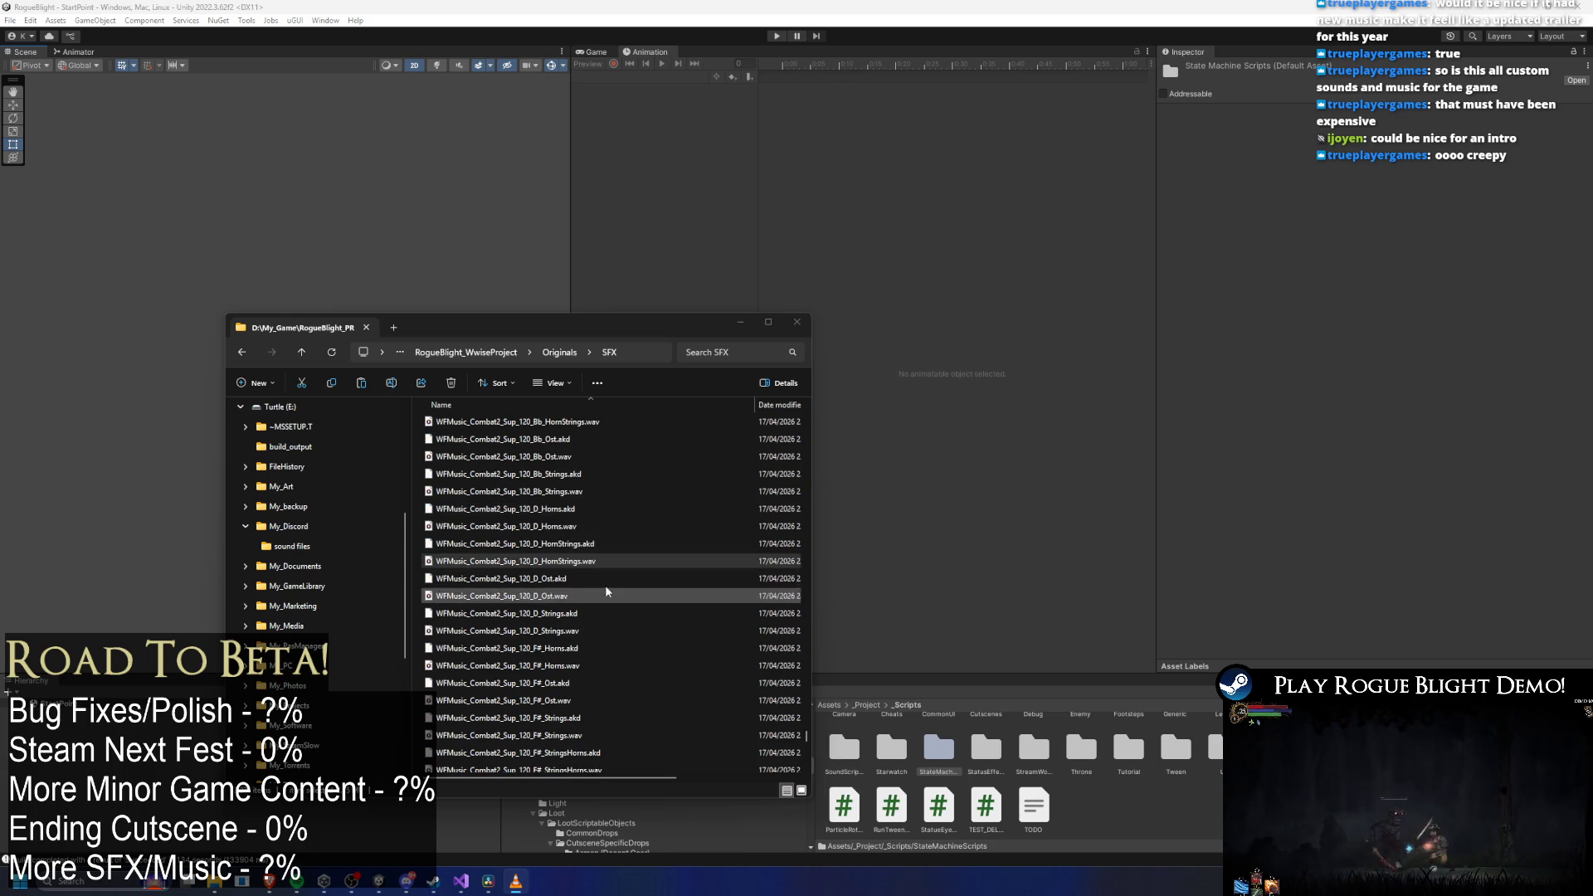
{"action": "left_click", "coordinate": [557, 531]}
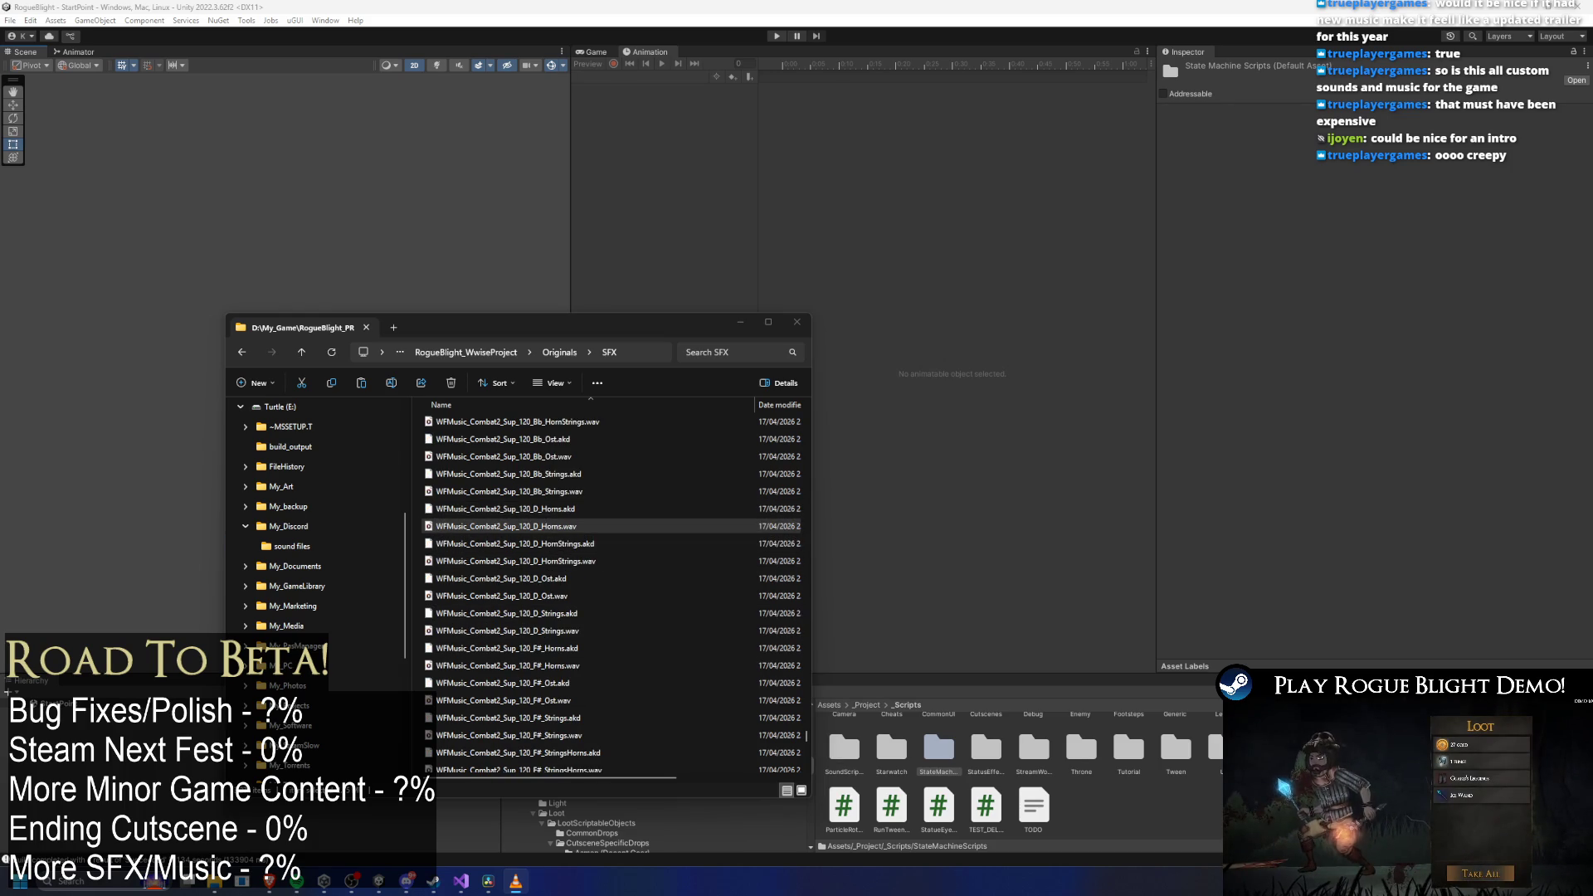
Select the Sup_120 Bb Strings, Ost and HornStrings stems in turn.
{"action": "scroll", "coordinate": [648, 546], "scroll_direction": "up", "scroll_amount": 1}
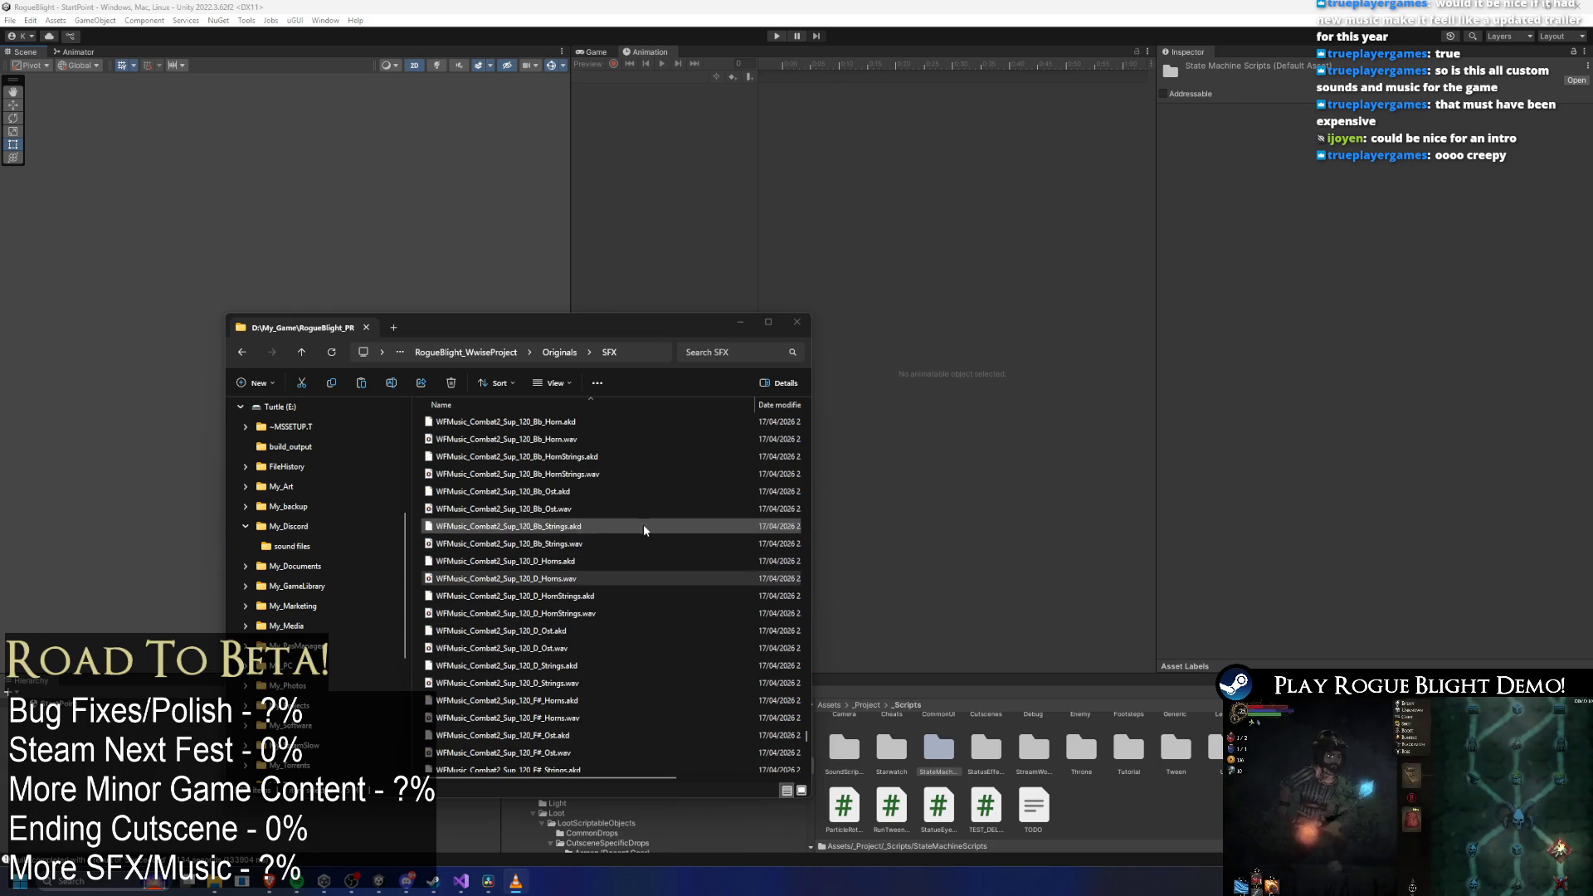
{"action": "left_click", "coordinate": [573, 548]}
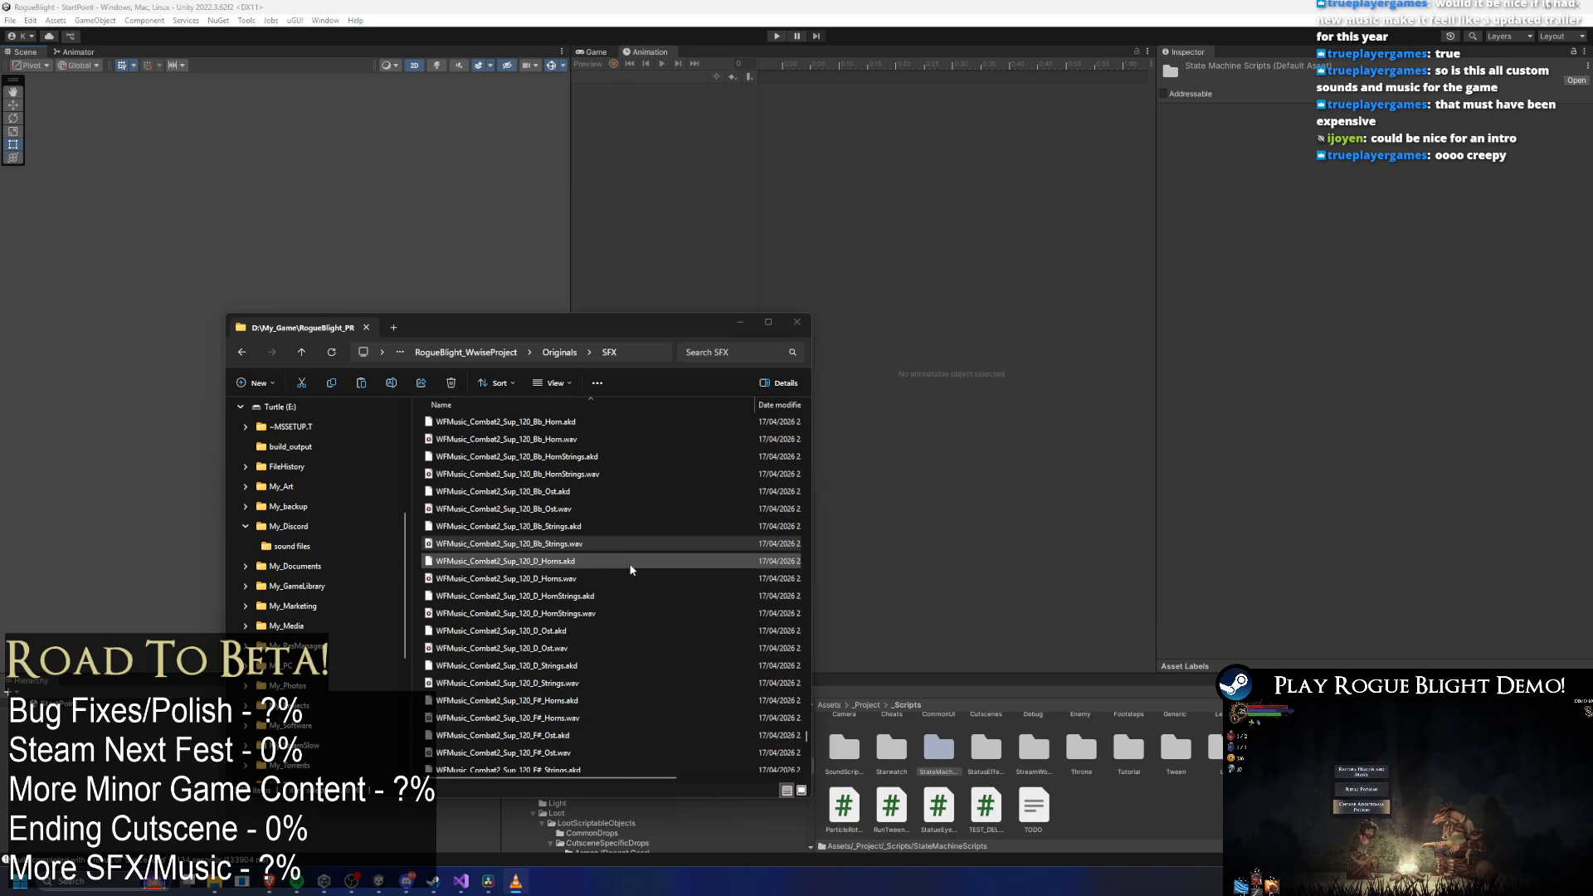
{"action": "left_click", "coordinate": [541, 511]}
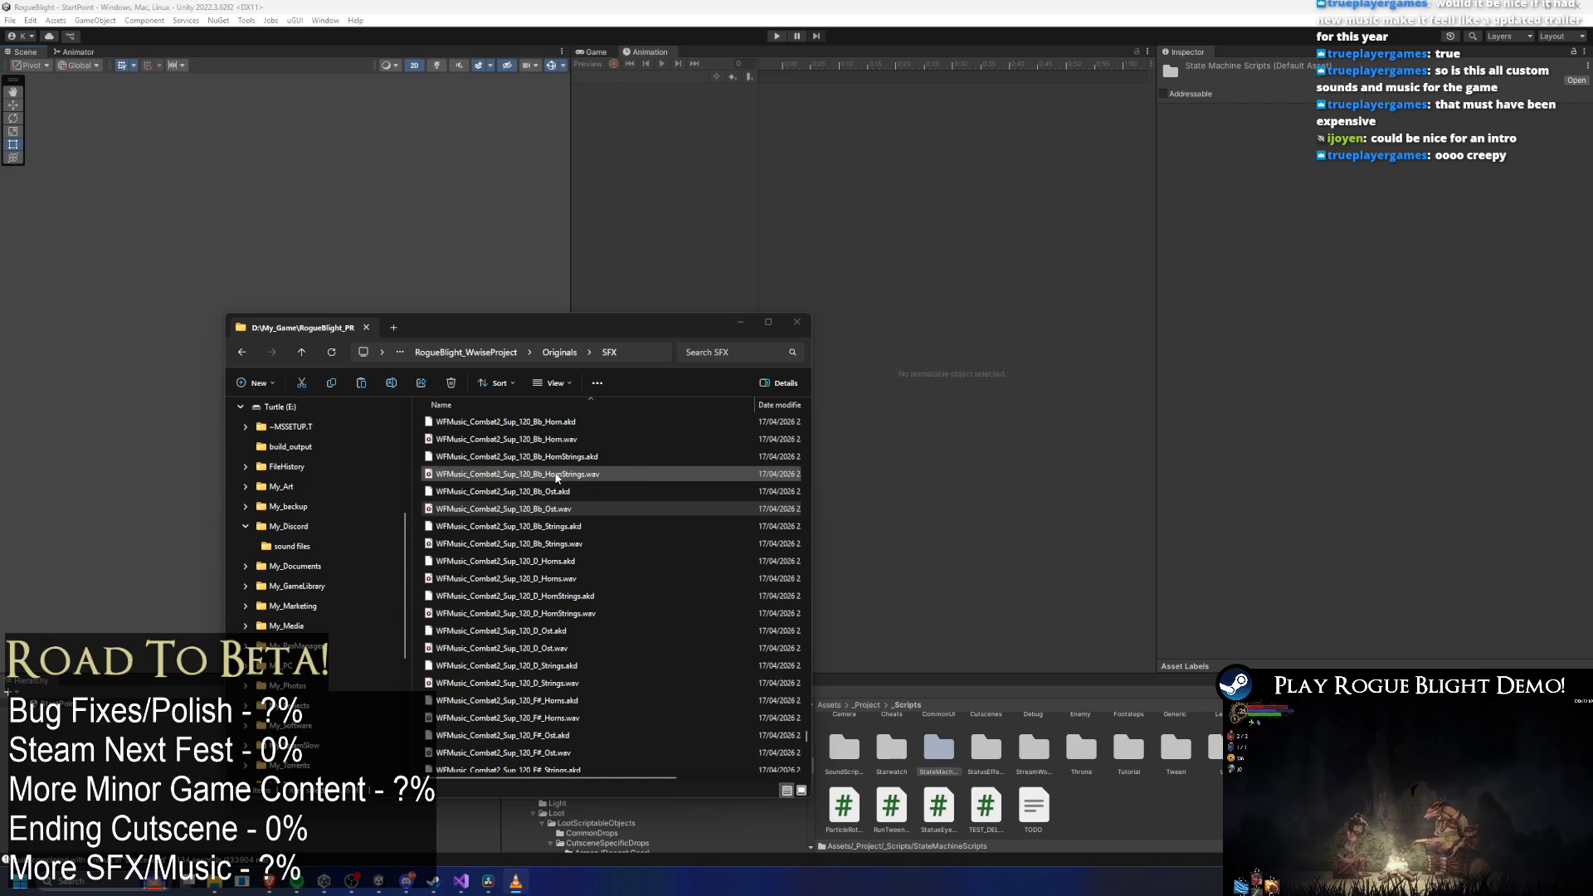
{"action": "left_click", "coordinate": [656, 474]}
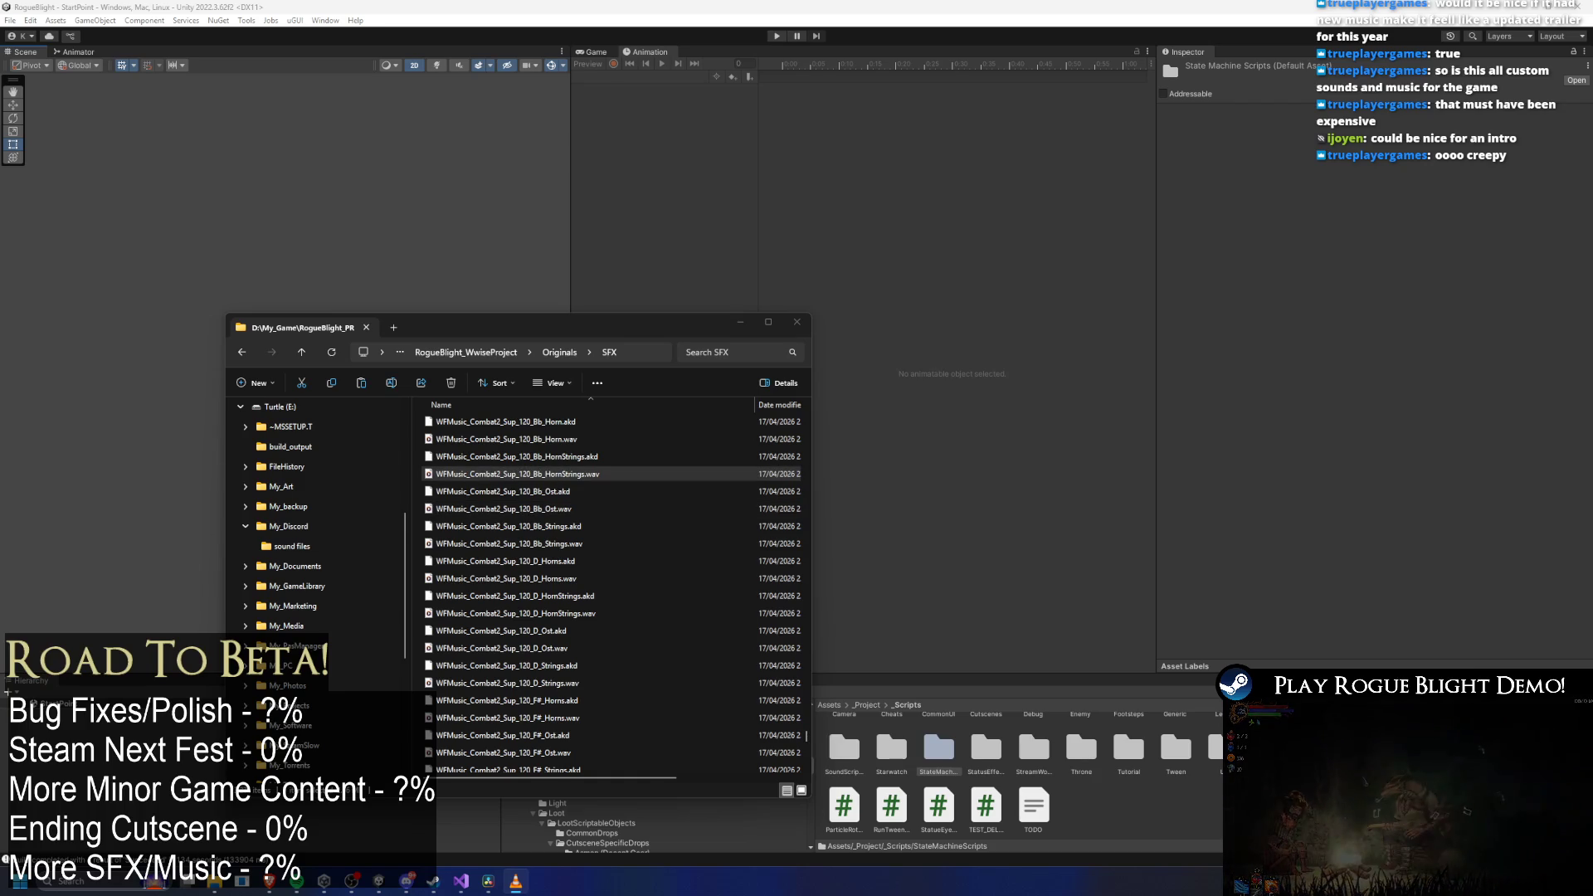
{"action": "scroll", "coordinate": [686, 557], "scroll_direction": "up", "scroll_amount": 3}
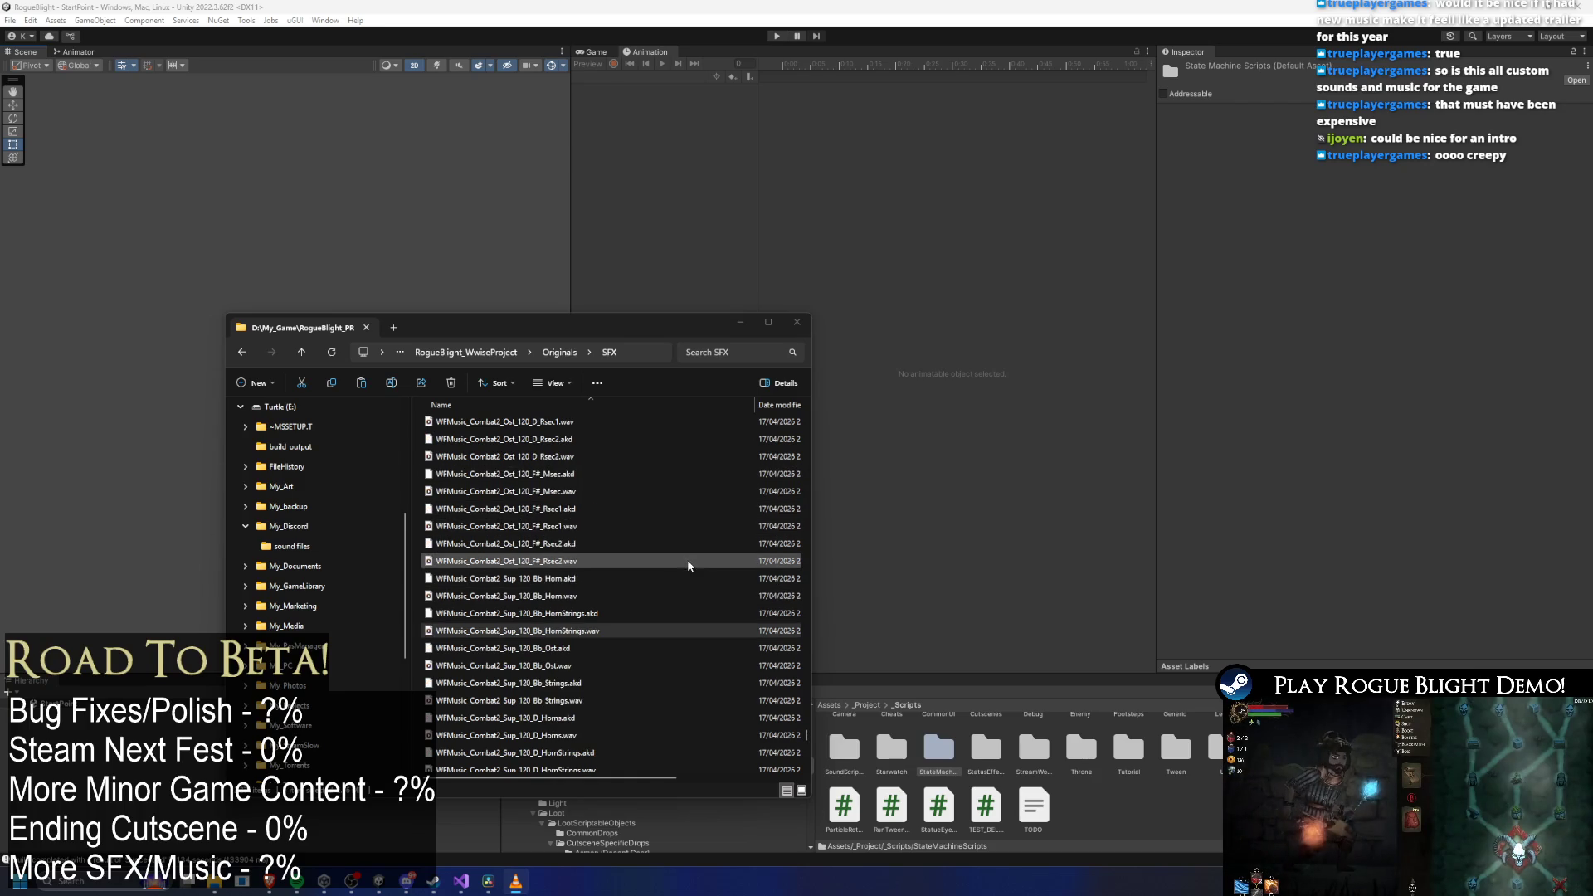
Select the Ost_120 F# Rsec2, Rsec1 and Msec stems.
{"action": "left_click", "coordinate": [536, 562]}
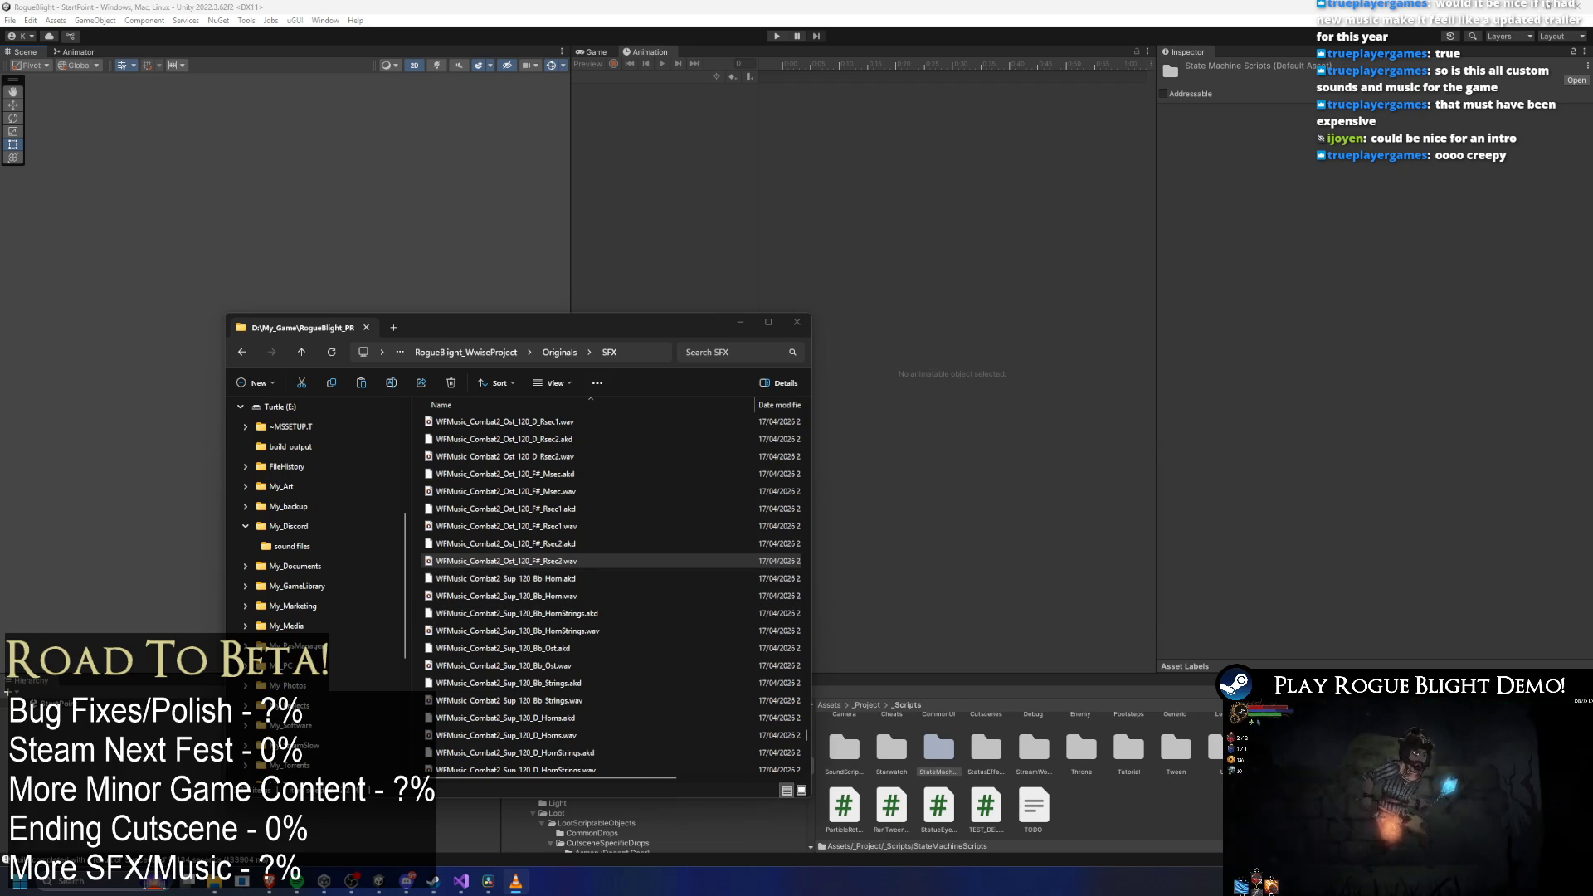
{"action": "mouse_move", "coordinate": [498, 526]}
{"action": "left_mouse_down"}
{"action": "mouse_move", "coordinate": [330, 567]}
{"action": "mouse_move", "coordinate": [292, 546]}
{"action": "left_mouse_up"}
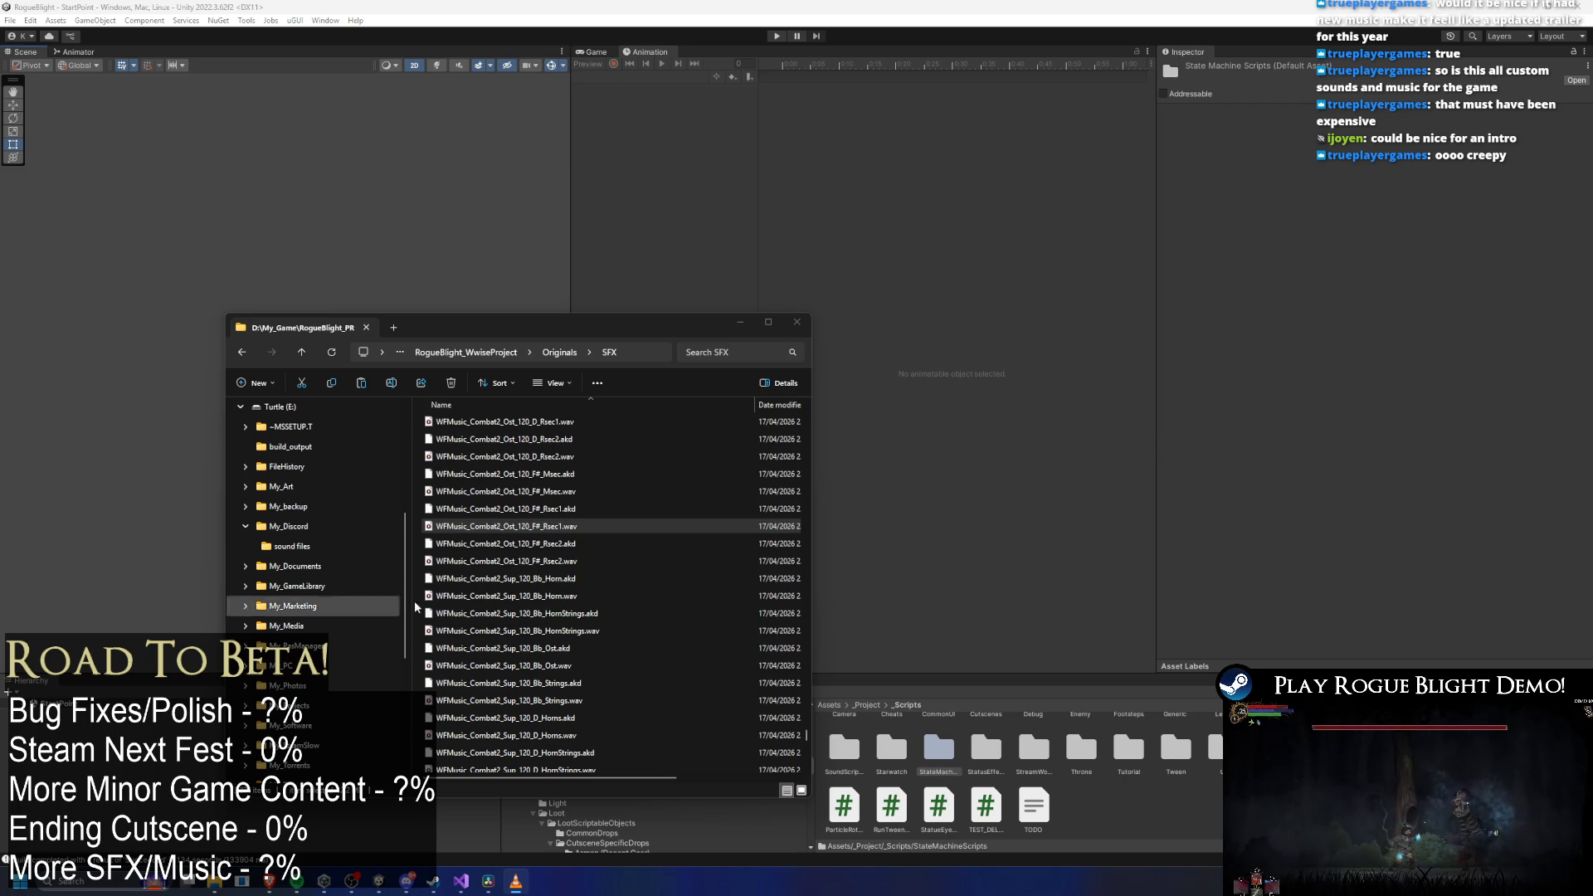
{"action": "left_click", "coordinate": [586, 531]}
{"action": "key", "text": "Up"}
{"action": "key", "text": "Up"}
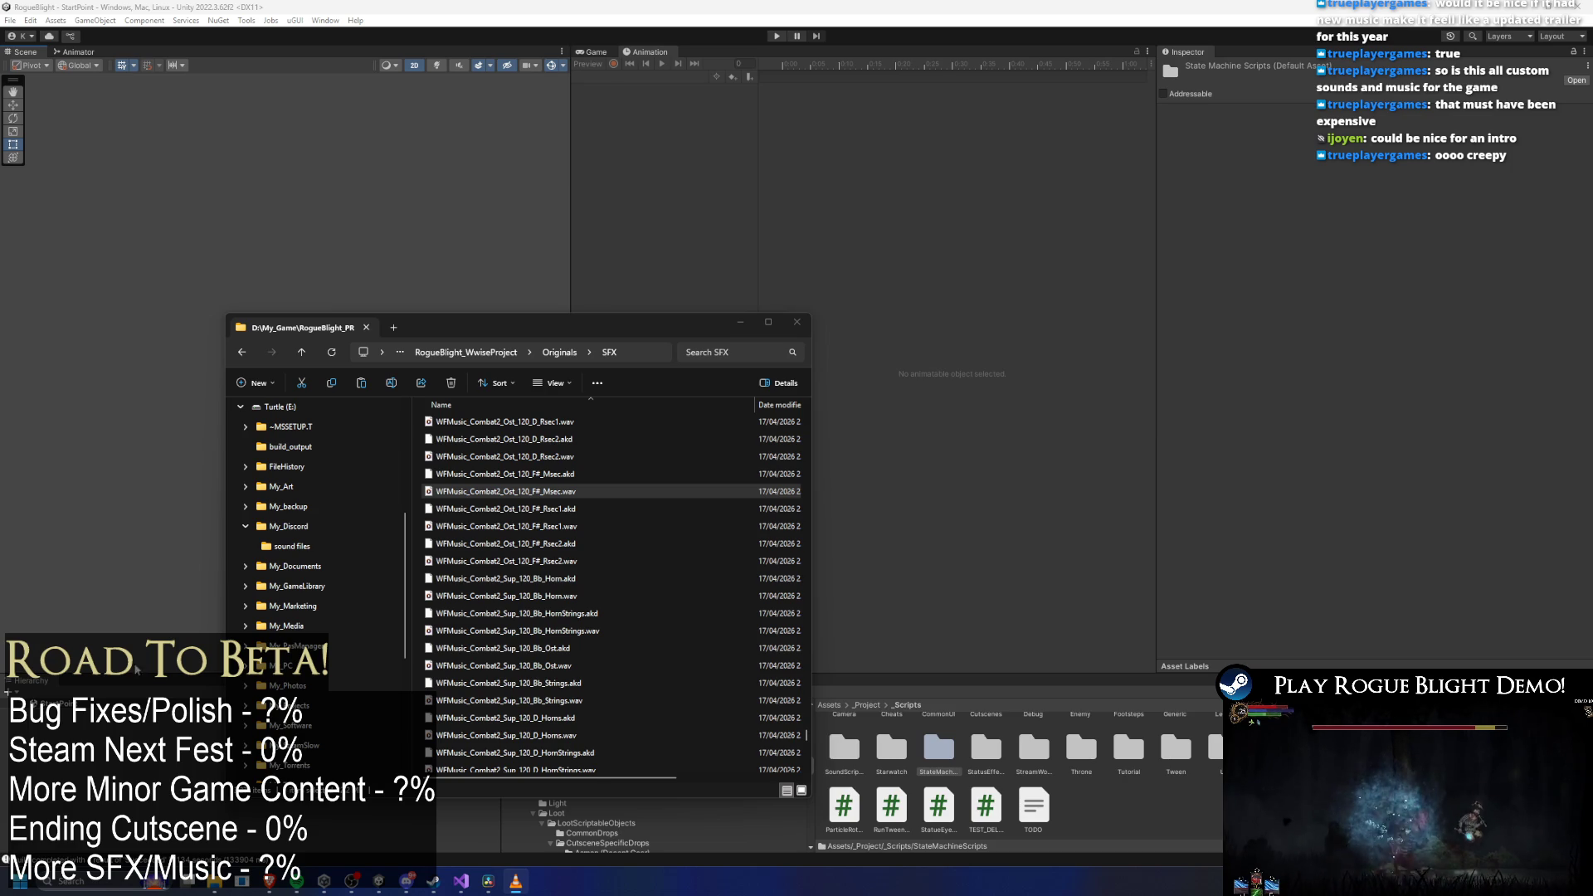
Select and play the Ost_120 D Rsec1.wav stem.
{"action": "scroll", "coordinate": [531, 508], "scroll_direction": "up", "scroll_amount": 1}
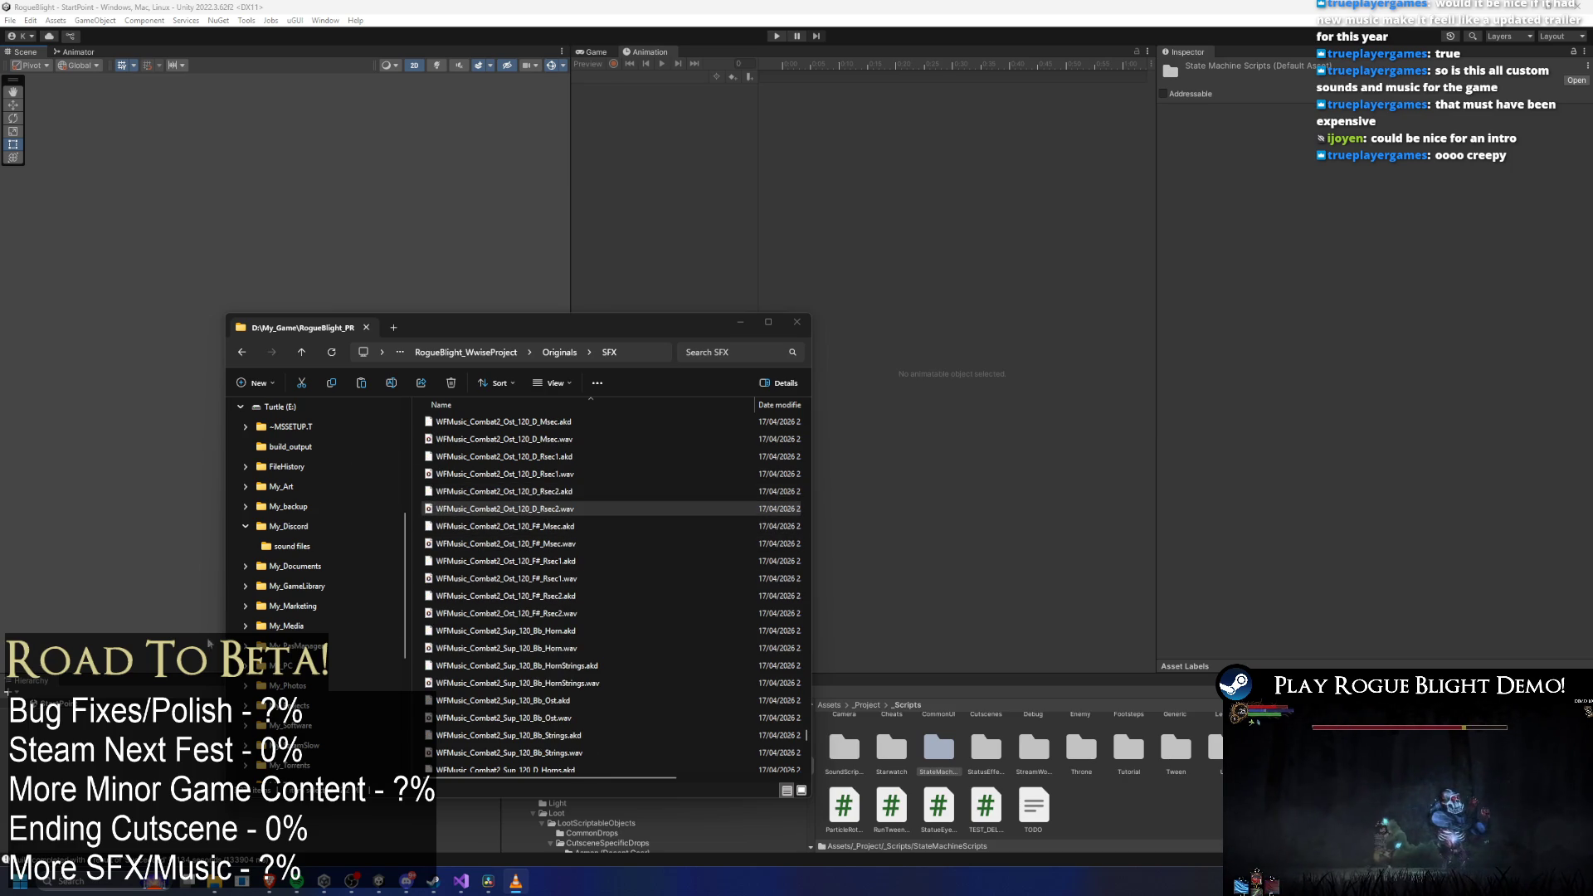
{"action": "scroll", "coordinate": [539, 596], "scroll_direction": "up", "scroll_amount": 1}
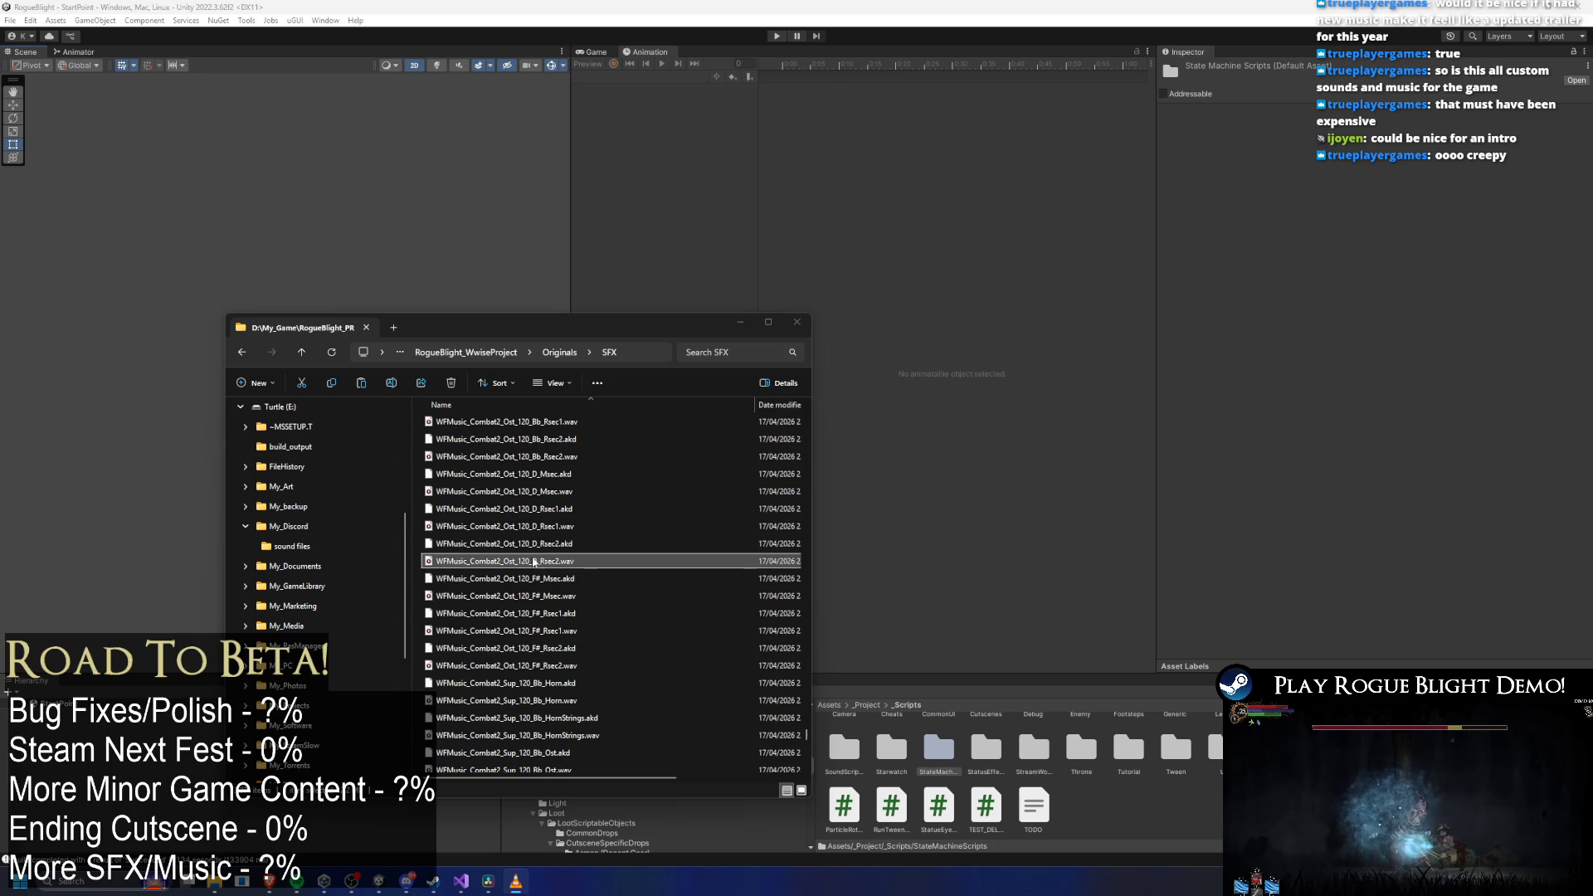
{"action": "left_click", "coordinate": [522, 527]}
{"action": "left_click", "coordinate": [522, 648], "text": "shift"}
{"action": "left_click", "coordinate": [522, 532]}
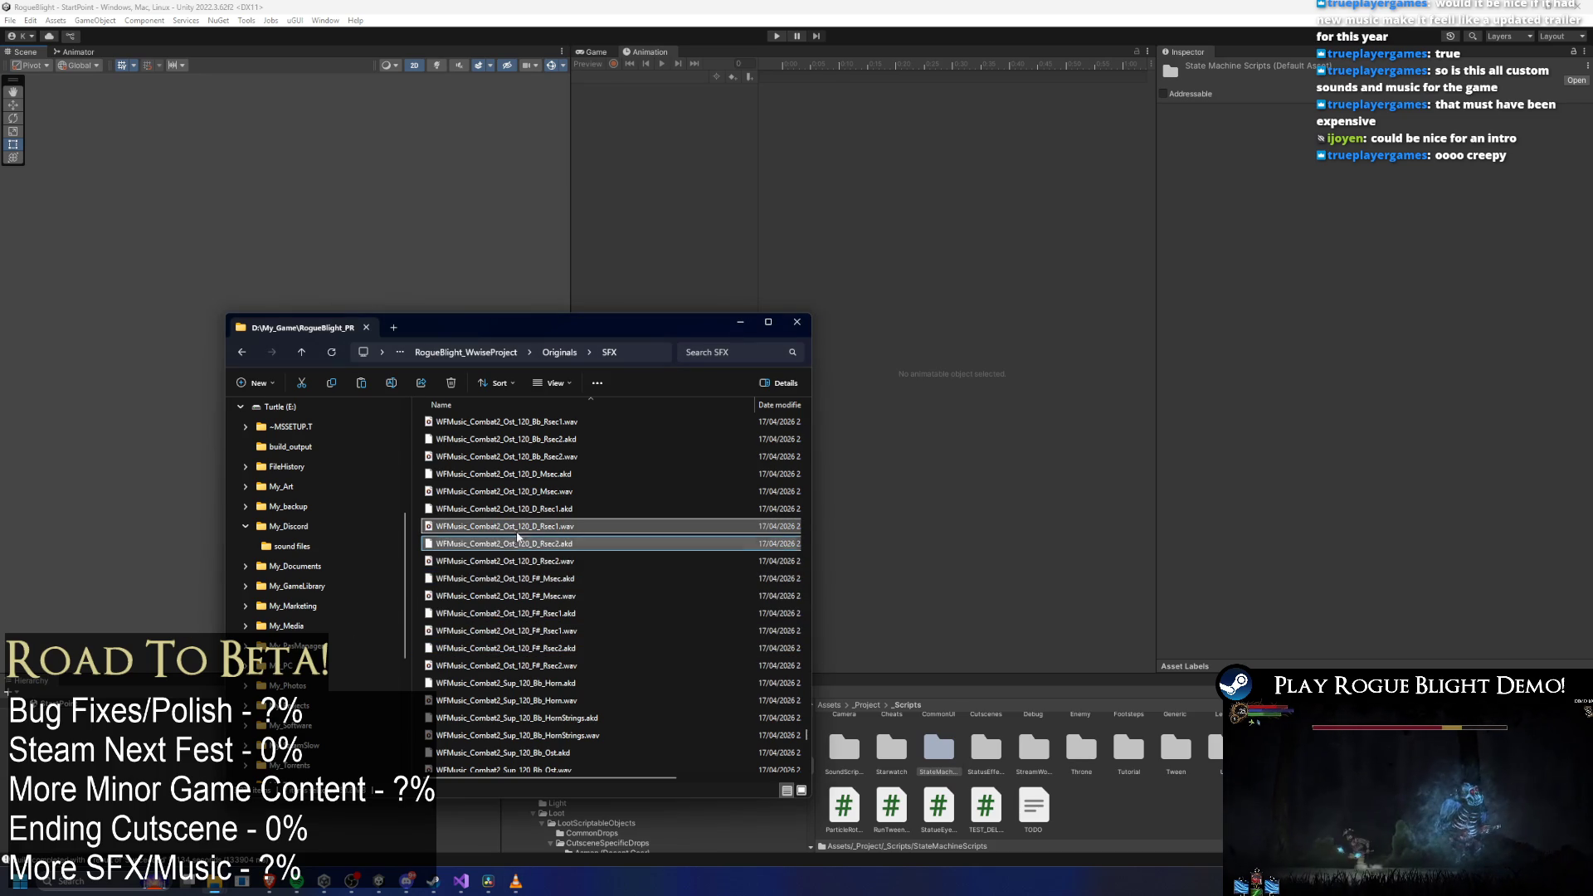
{"action": "double_click", "coordinate": [534, 532]}
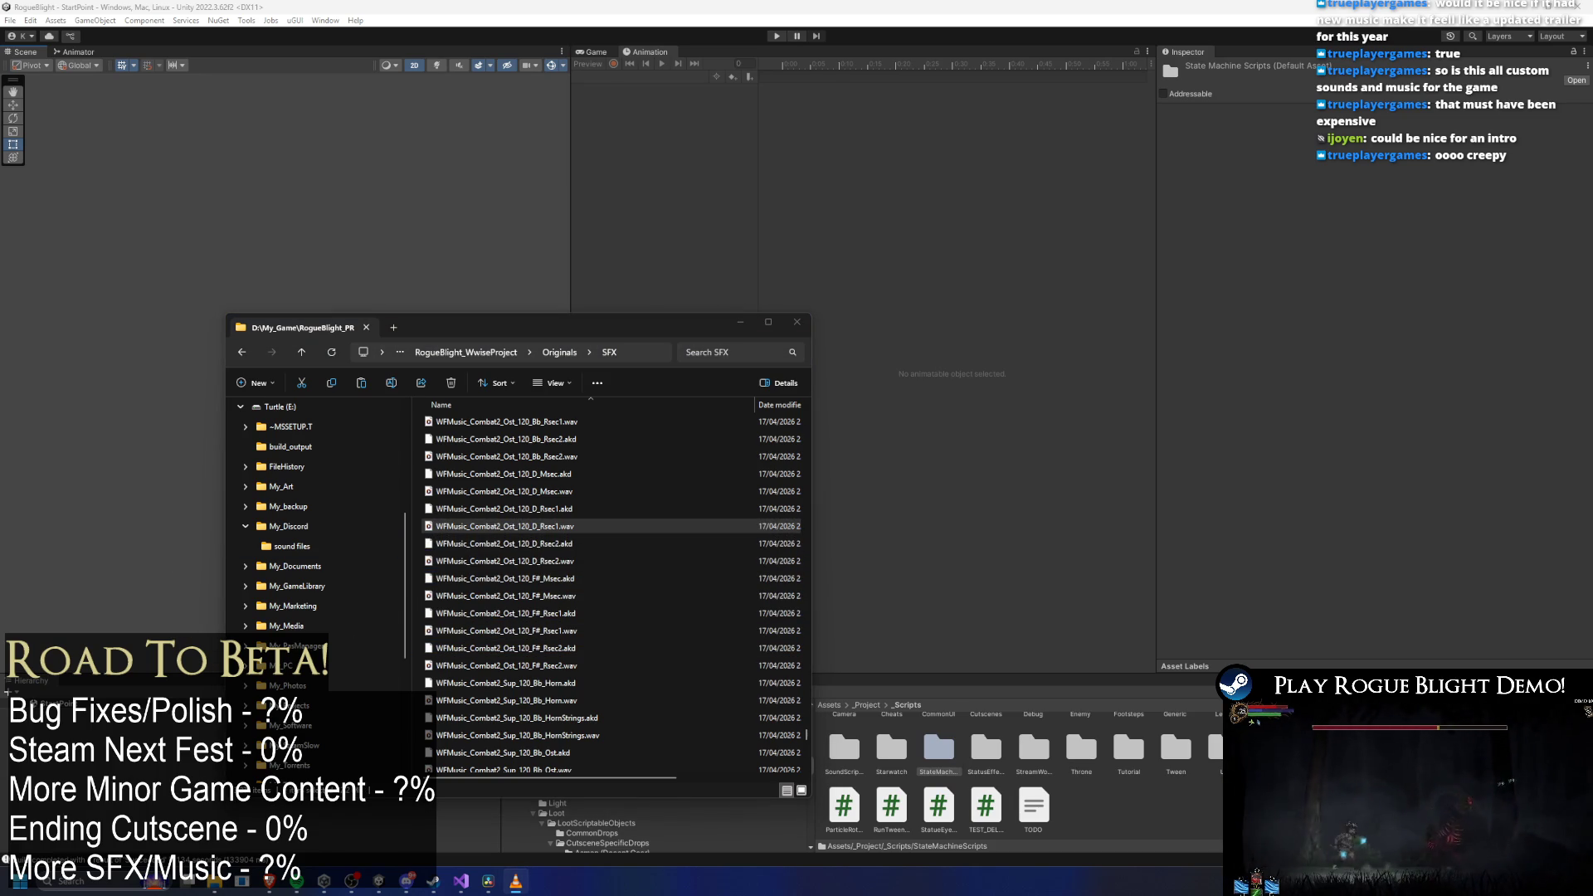
{"action": "scroll", "coordinate": [496, 591], "scroll_direction": "up", "scroll_amount": 1}
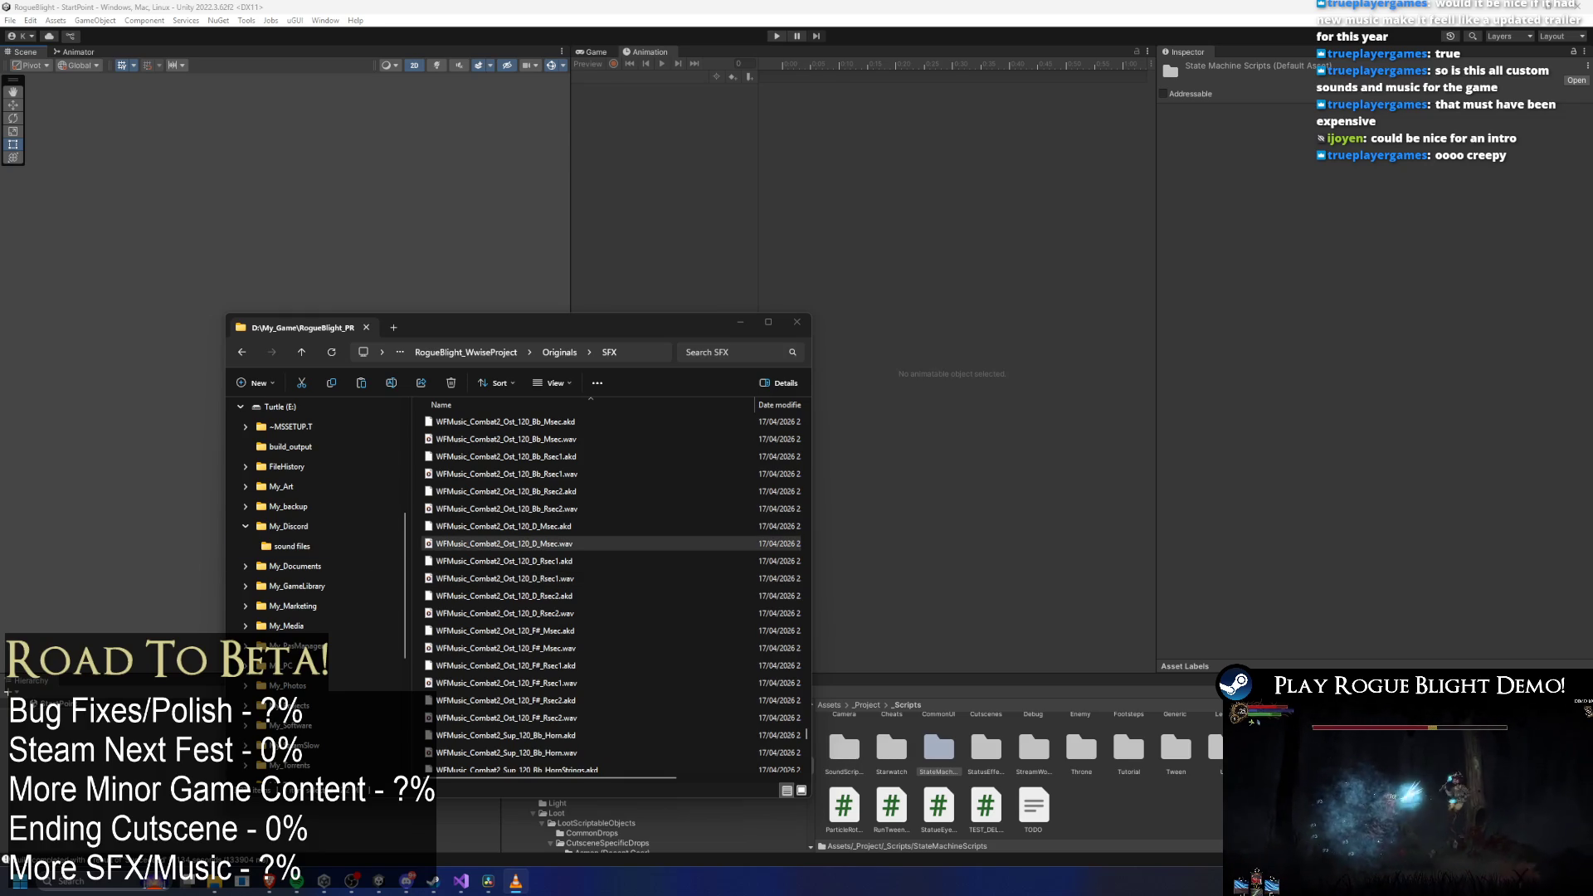
{"action": "scroll", "coordinate": [498, 556], "scroll_direction": "up", "scroll_amount": 1}
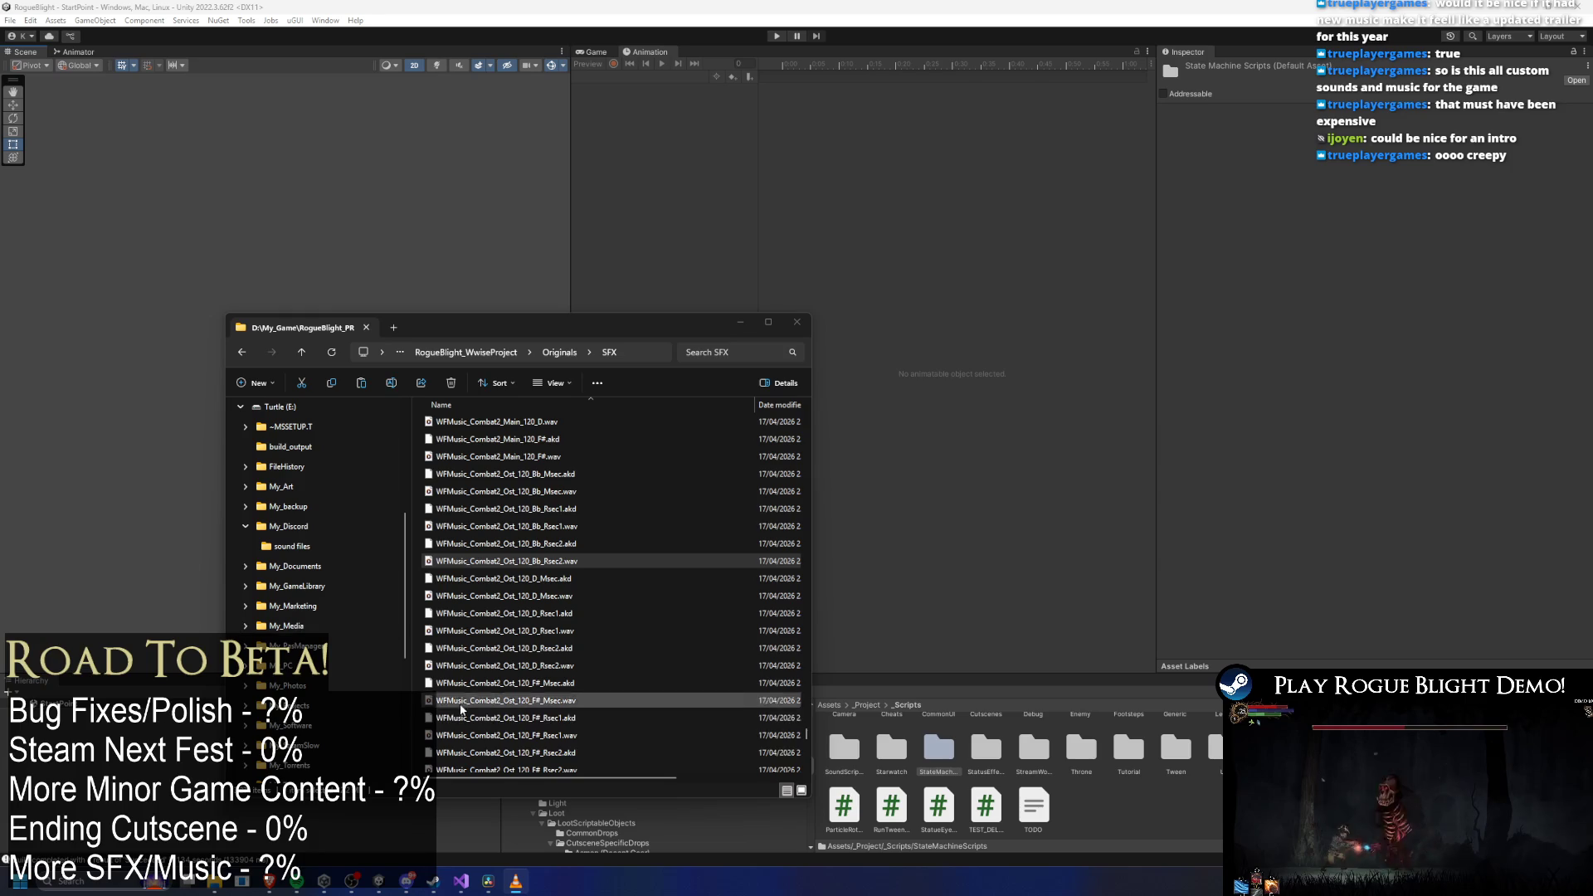
In DaVinci Resolve, play the trailer timeline from the Upgrades title card.
{"action": "left_click", "coordinate": [488, 881]}
{"action": "left_click", "coordinate": [885, 509]}
{"action": "key", "text": "space"}
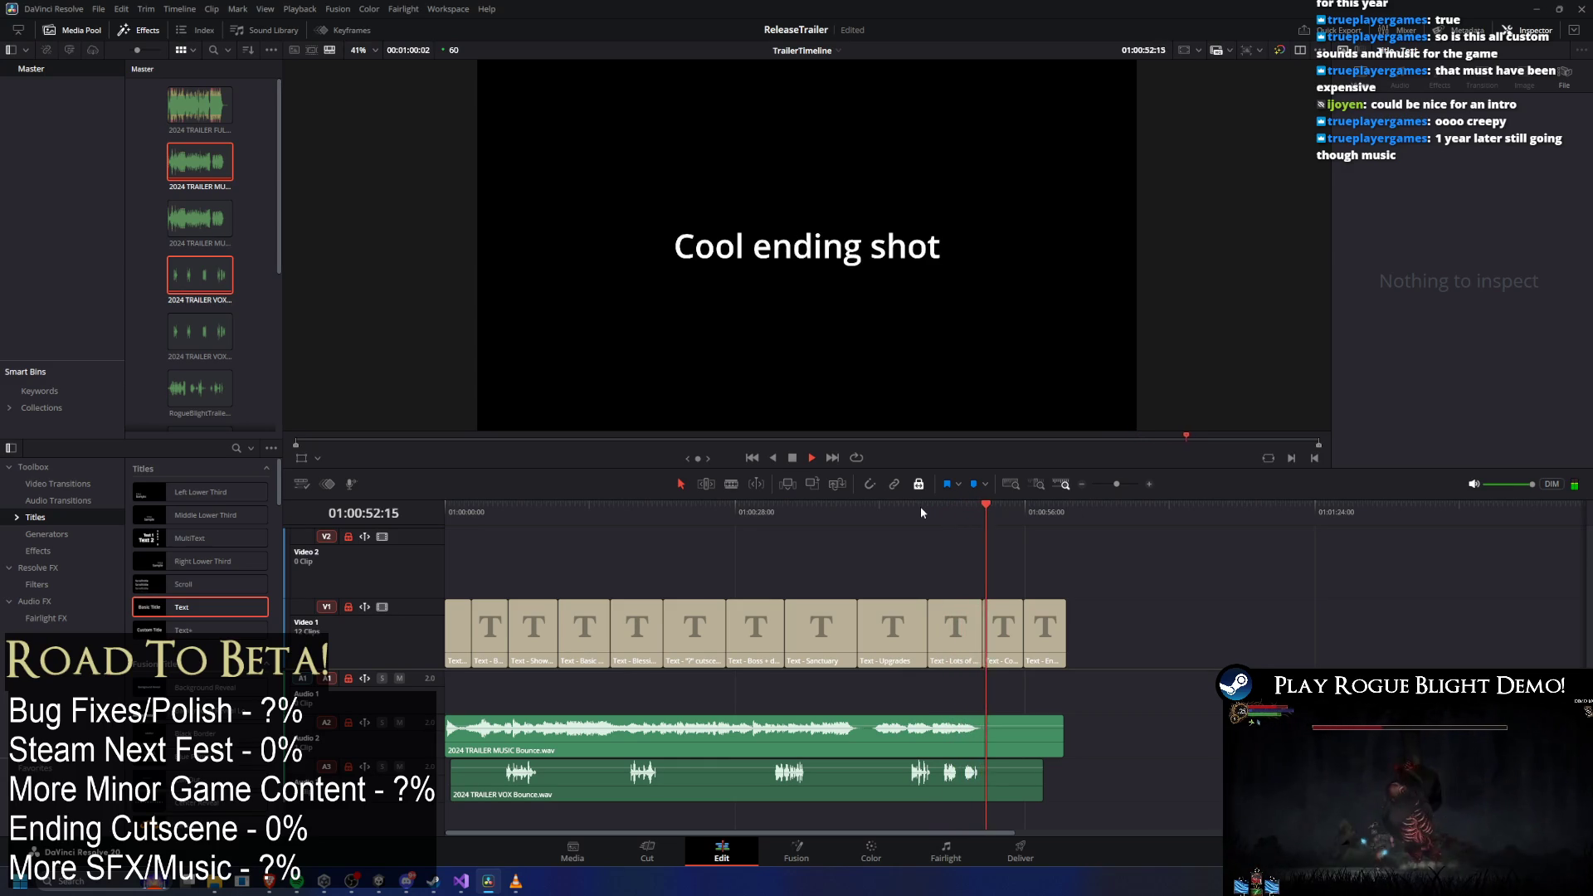
Stop trailer playback at the ending card and bring the SFX folder window forward.
{"action": "key", "text": "space"}
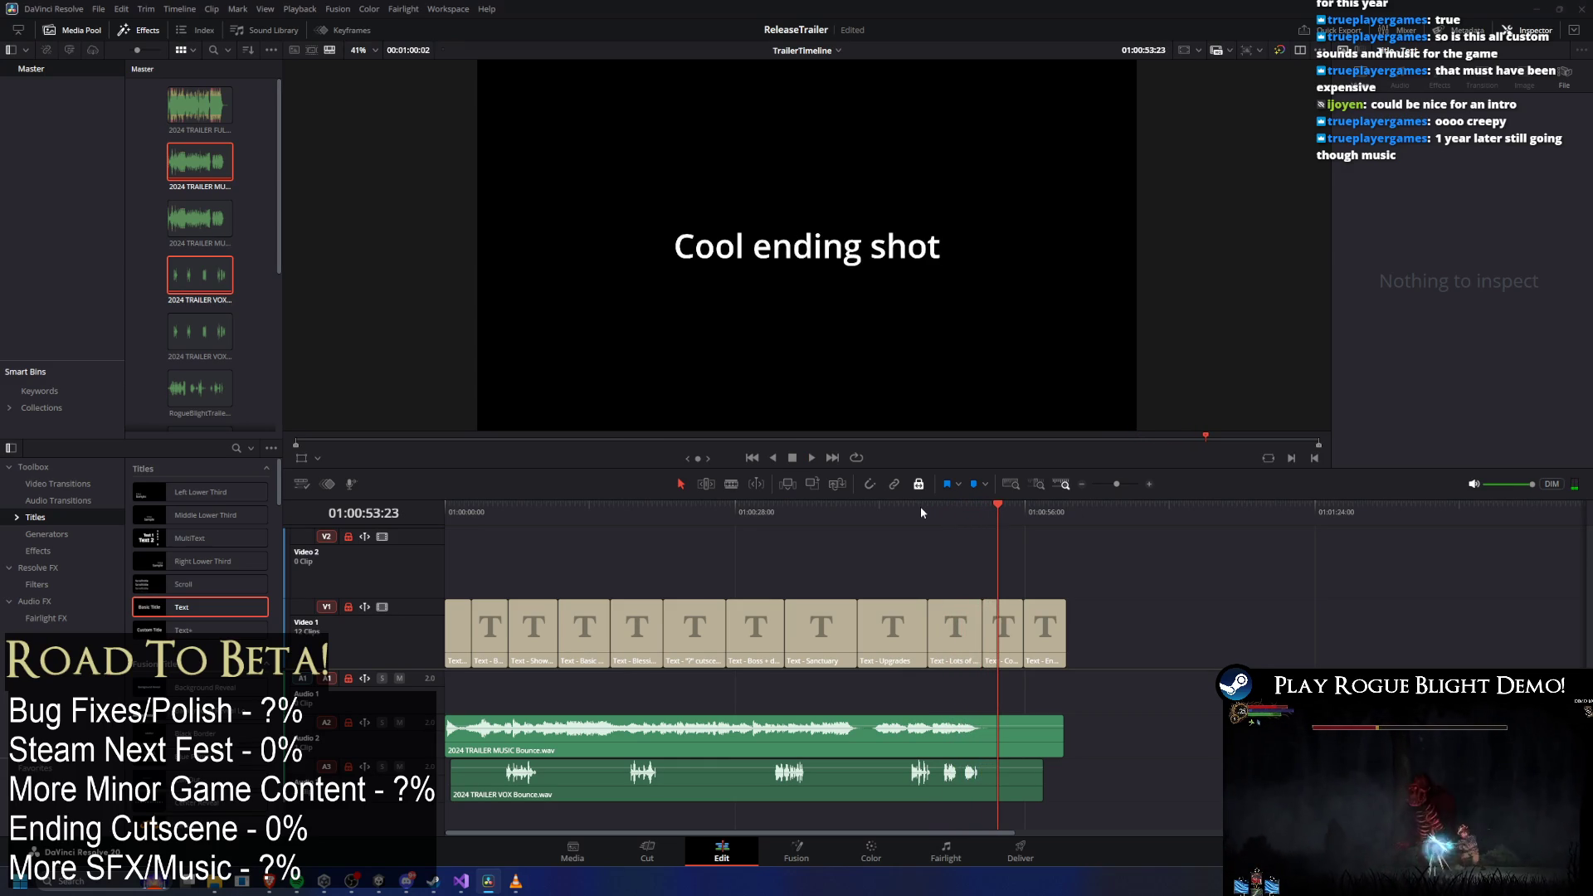
{"action": "key", "text": "alt+Tab"}
{"action": "left_click", "coordinate": [697, 349]}
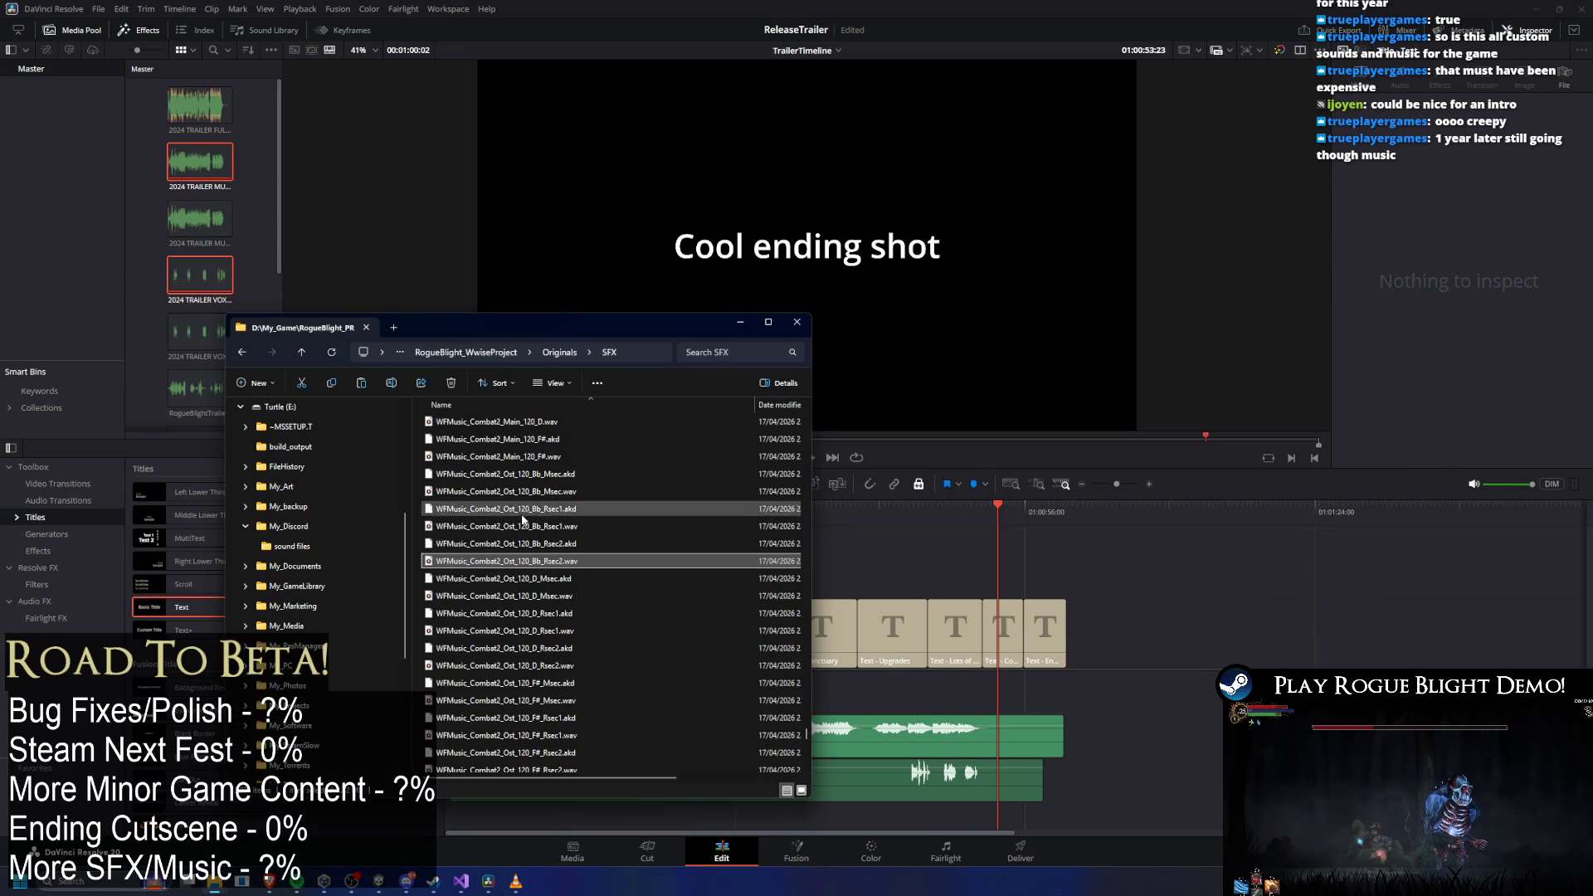
Select the Main_120 F#.wav stem and drag it toward the timeline.
{"action": "left_click", "coordinate": [498, 526]}
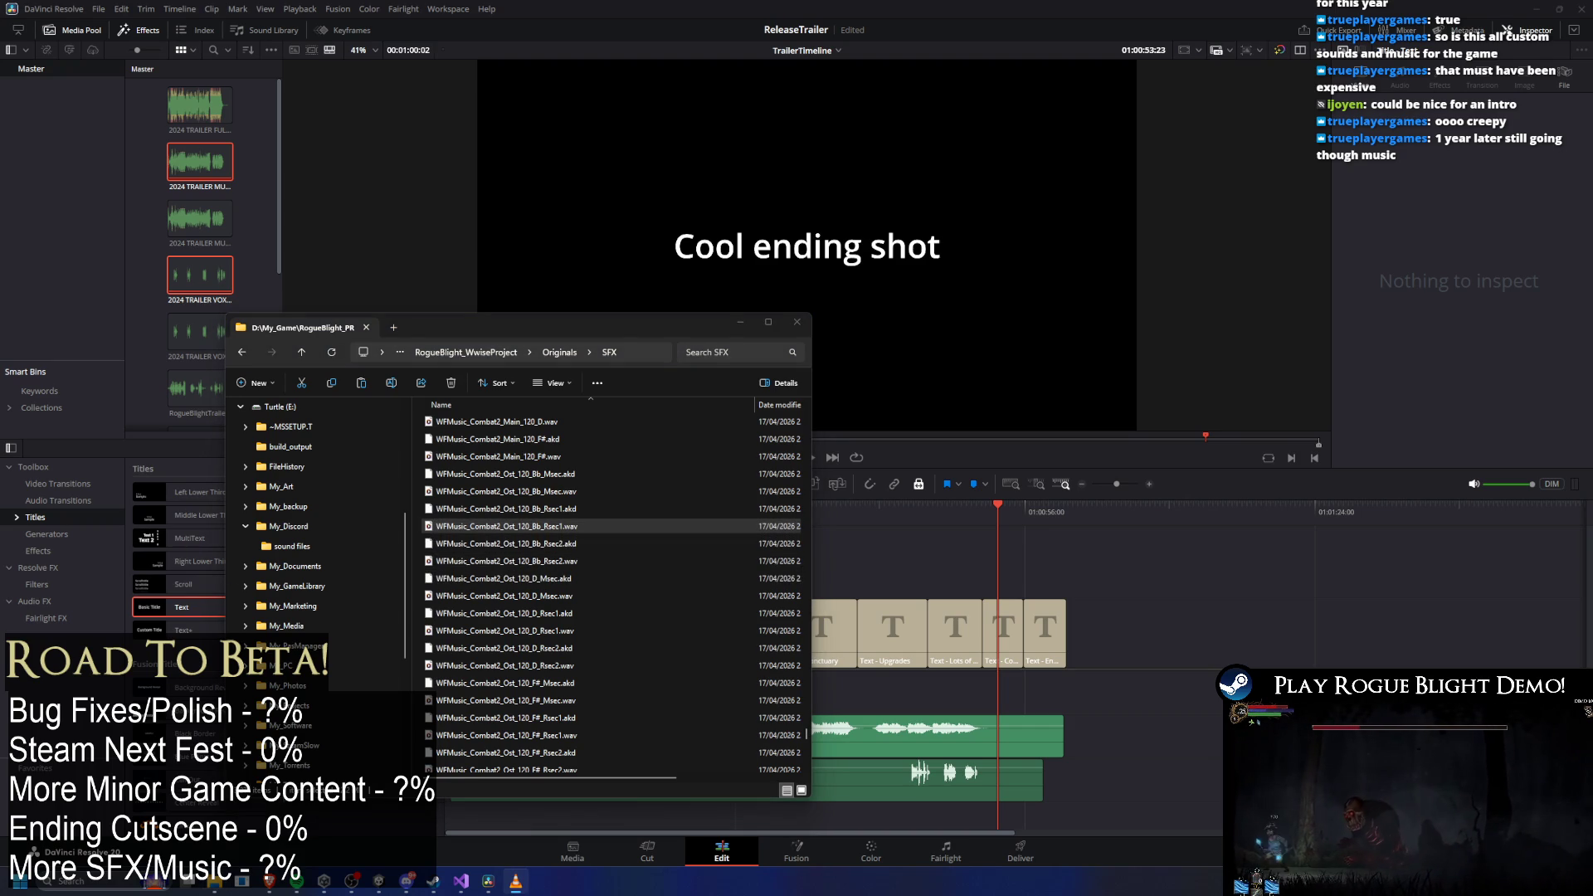
{"action": "left_click", "coordinate": [498, 456]}
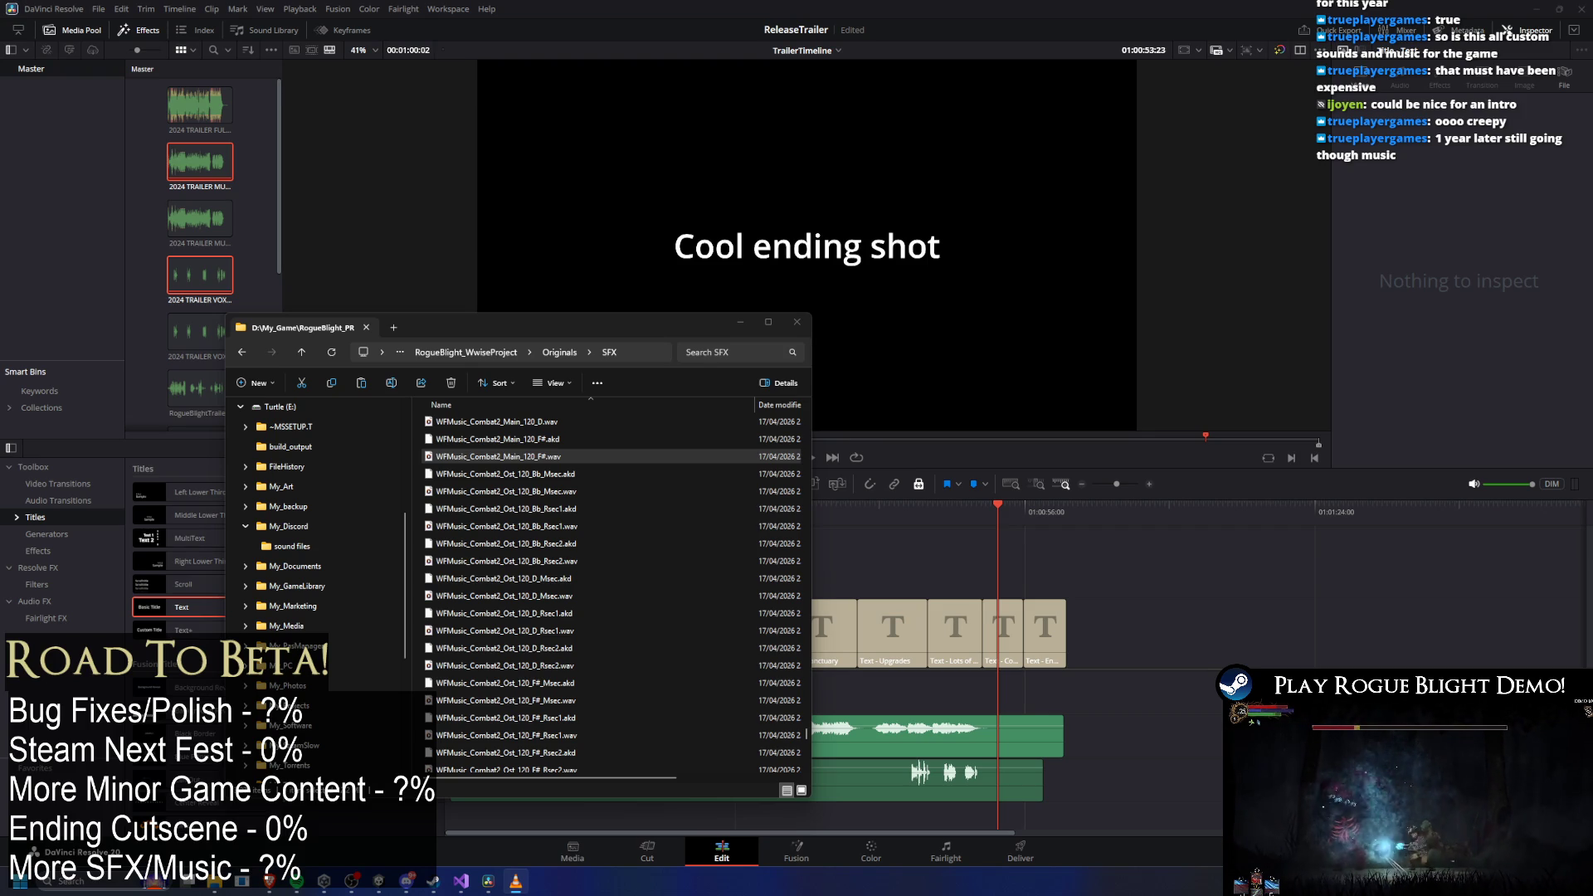
{"action": "left_click_drag", "start_coordinate": [498, 457], "coordinate": [284, 501]}
{"action": "scroll", "coordinate": [601, 516], "scroll_direction": "up", "scroll_amount": 10}
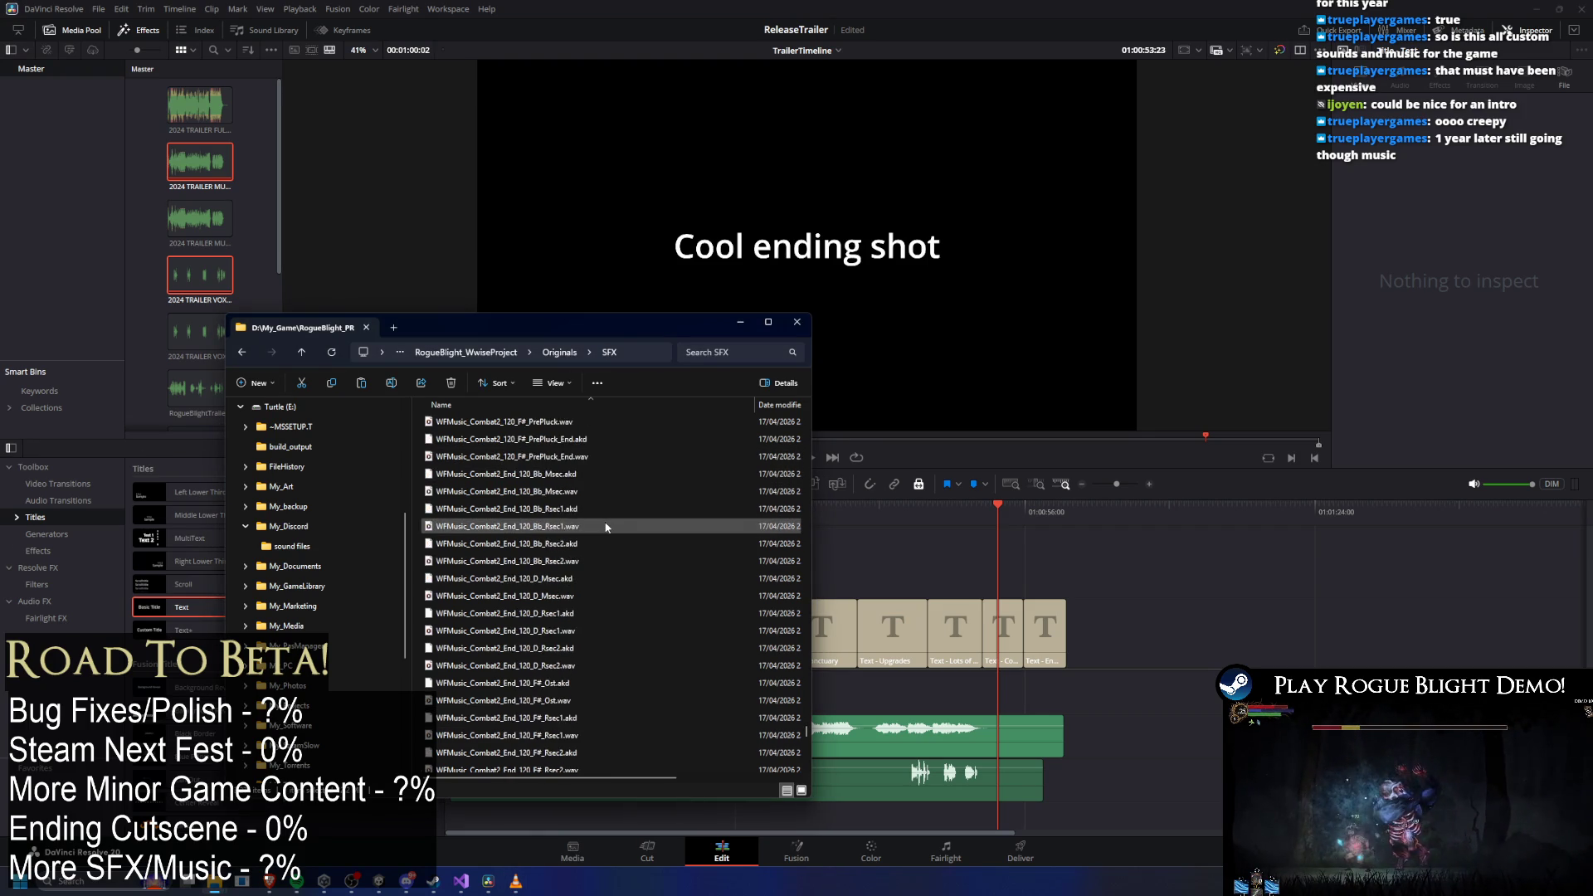
{"action": "scroll", "coordinate": [625, 564], "scroll_direction": "up", "scroll_amount": 5}
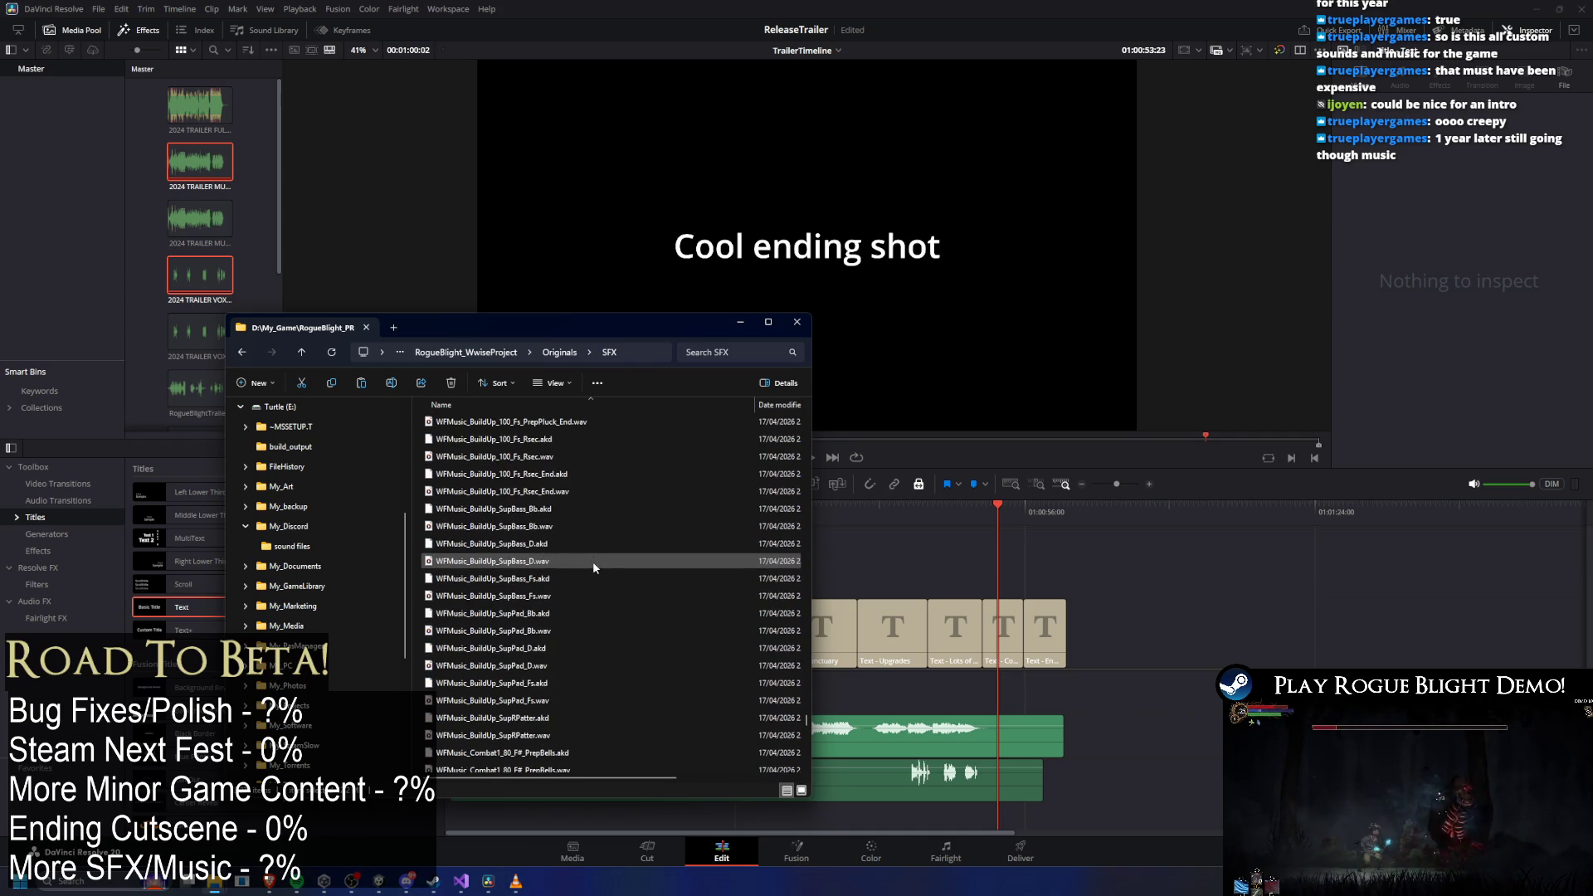
{"action": "scroll", "coordinate": [657, 483], "scroll_direction": "up", "scroll_amount": 1}
{"action": "scroll", "coordinate": [630, 481], "scroll_direction": "down", "scroll_amount": 2}
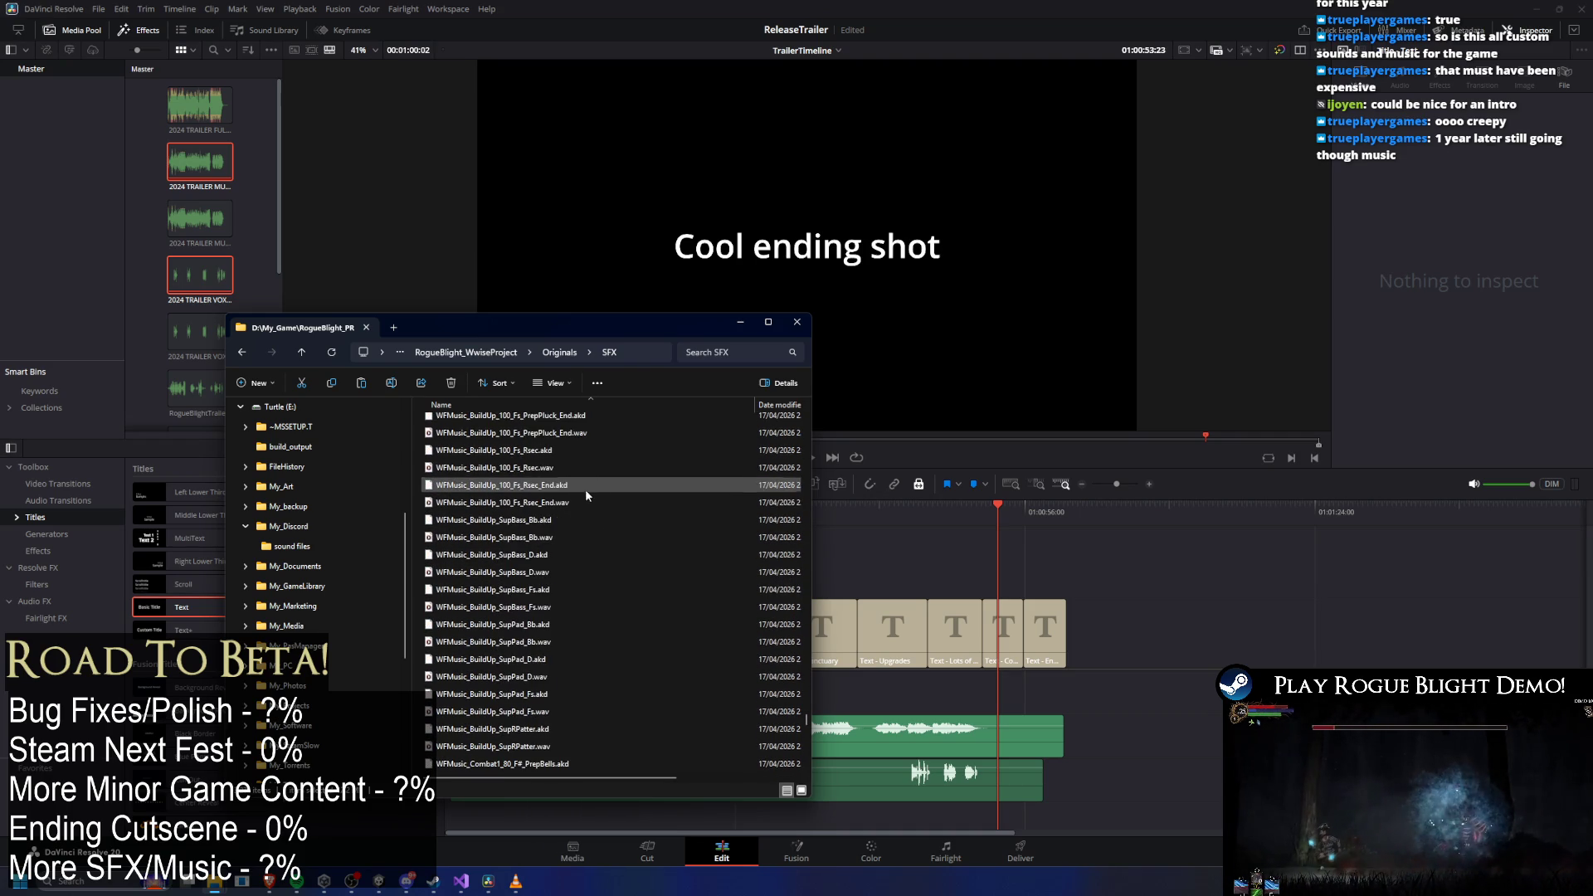
{"action": "left_click", "coordinate": [614, 607]}
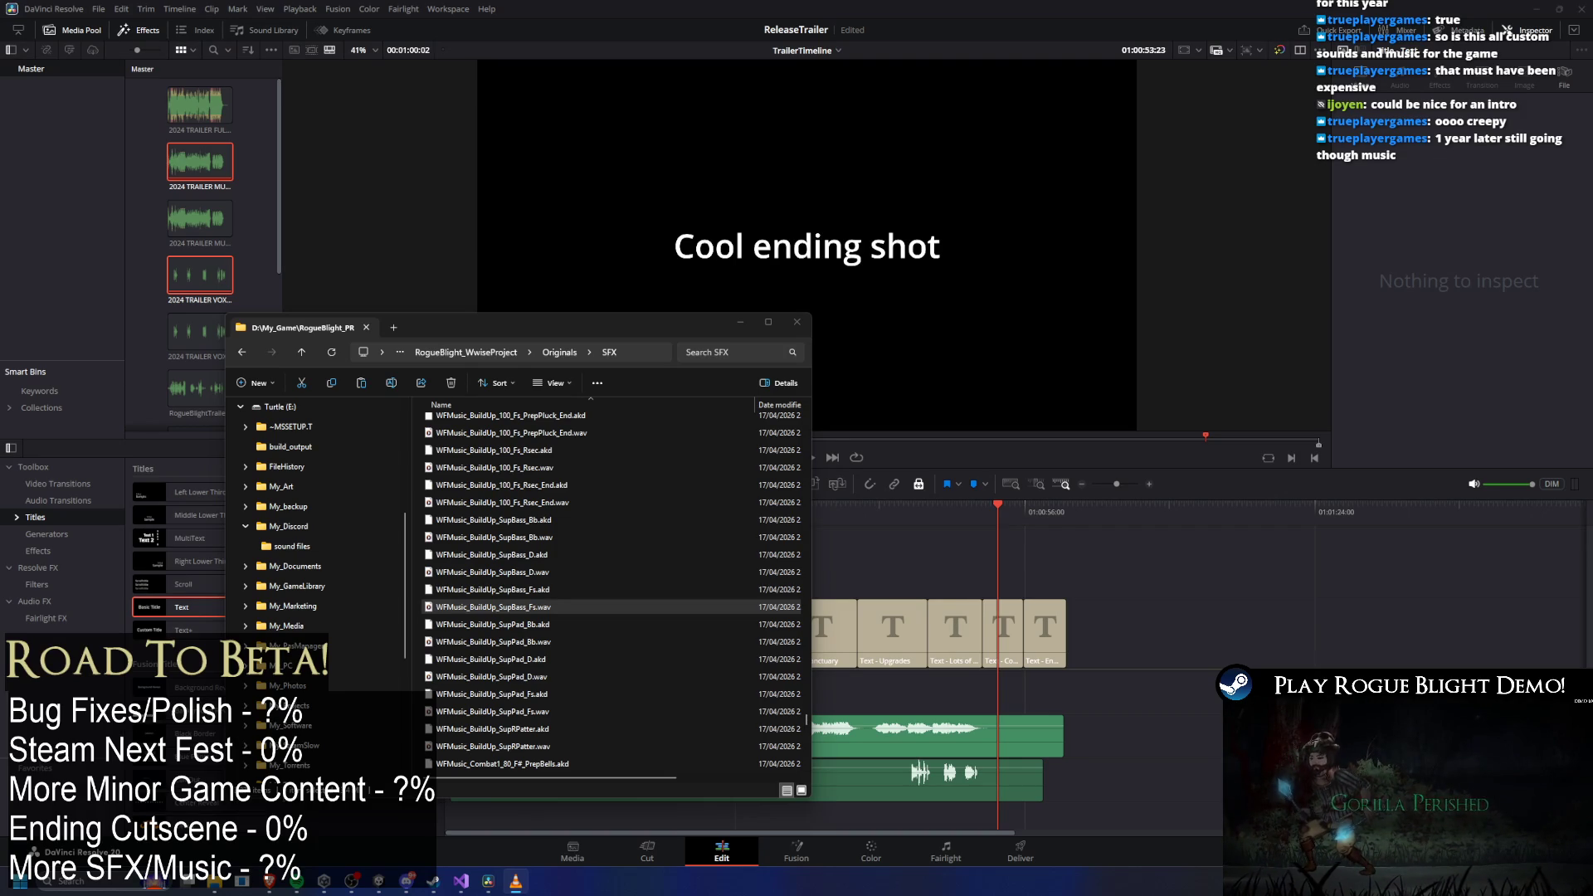
{"action": "left_click", "coordinate": [523, 642]}
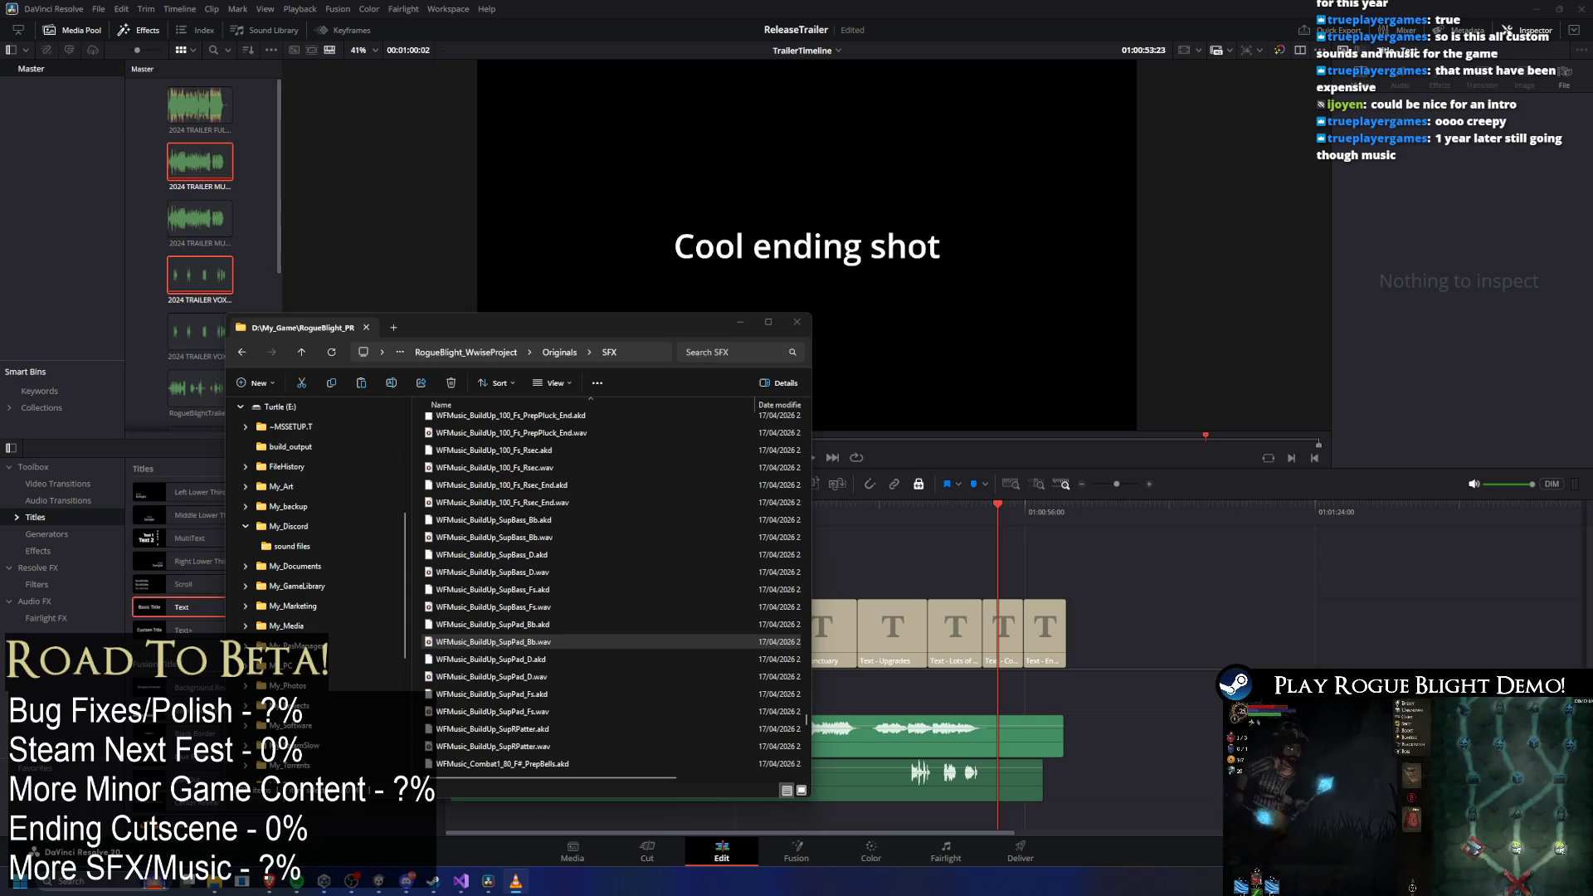
{"action": "scroll", "coordinate": [569, 612], "scroll_direction": "up", "scroll_amount": 4}
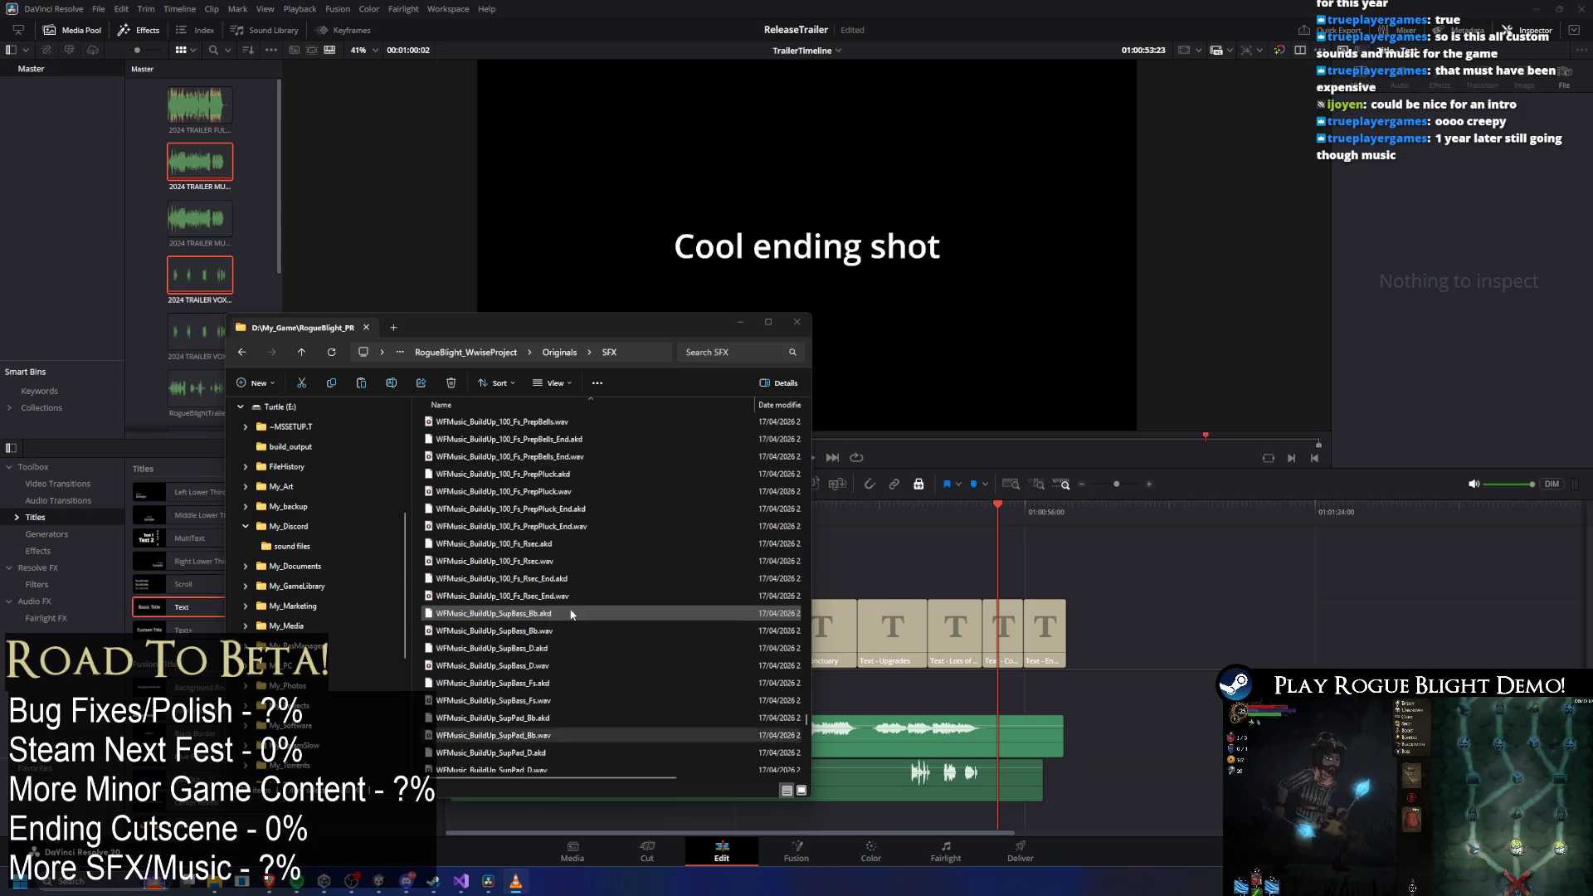
{"action": "left_click_drag", "start_coordinate": [498, 491], "coordinate": [308, 528]}
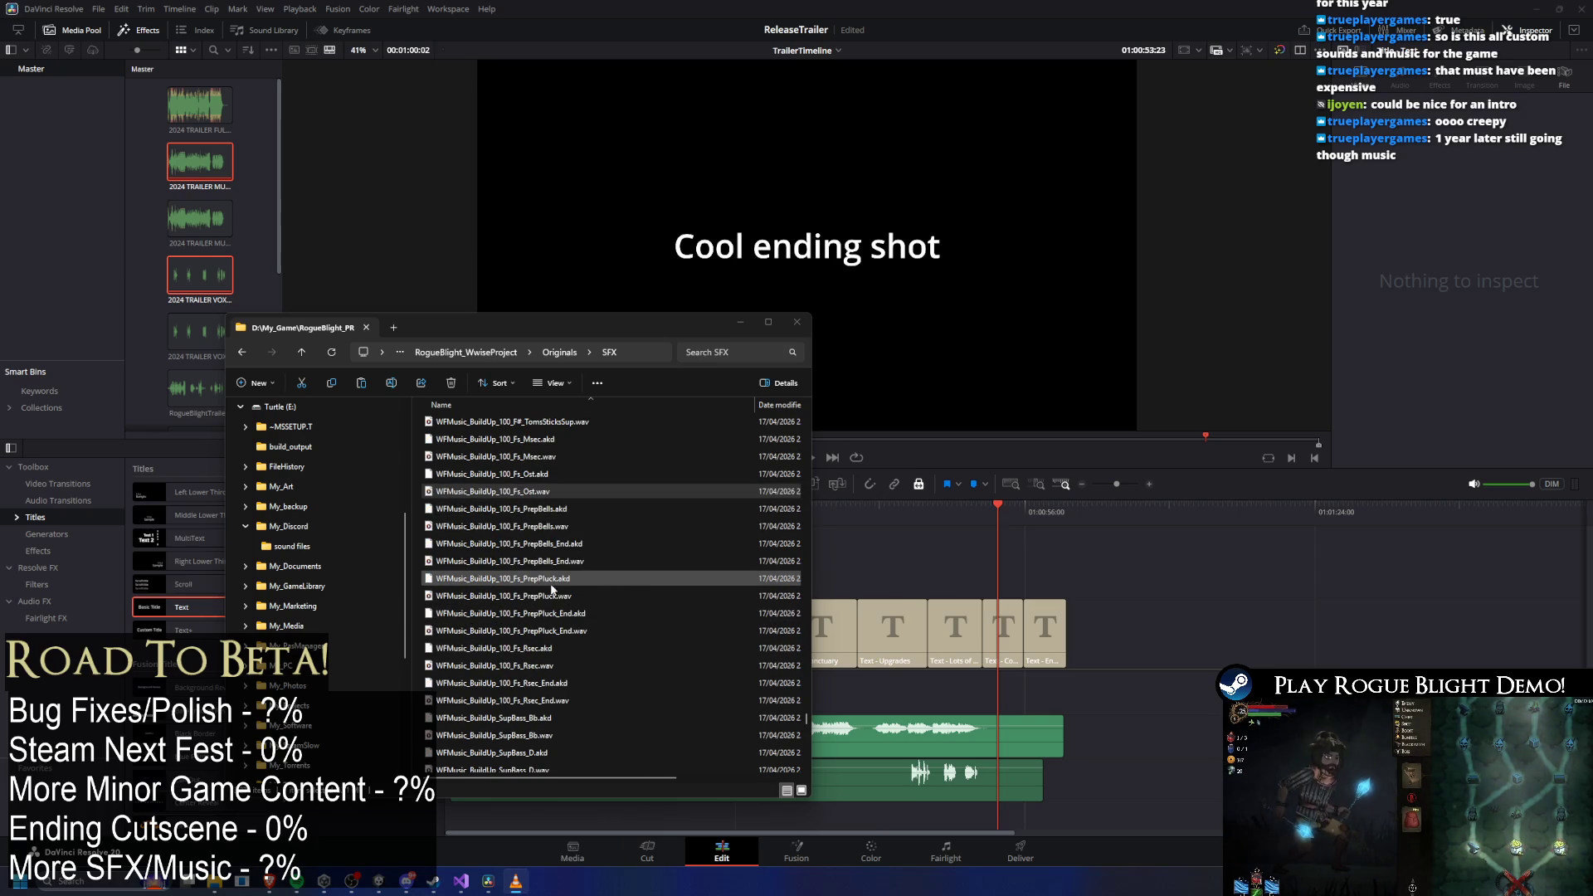
{"action": "left_click_drag", "start_coordinate": [498, 526], "coordinate": [308, 528]}
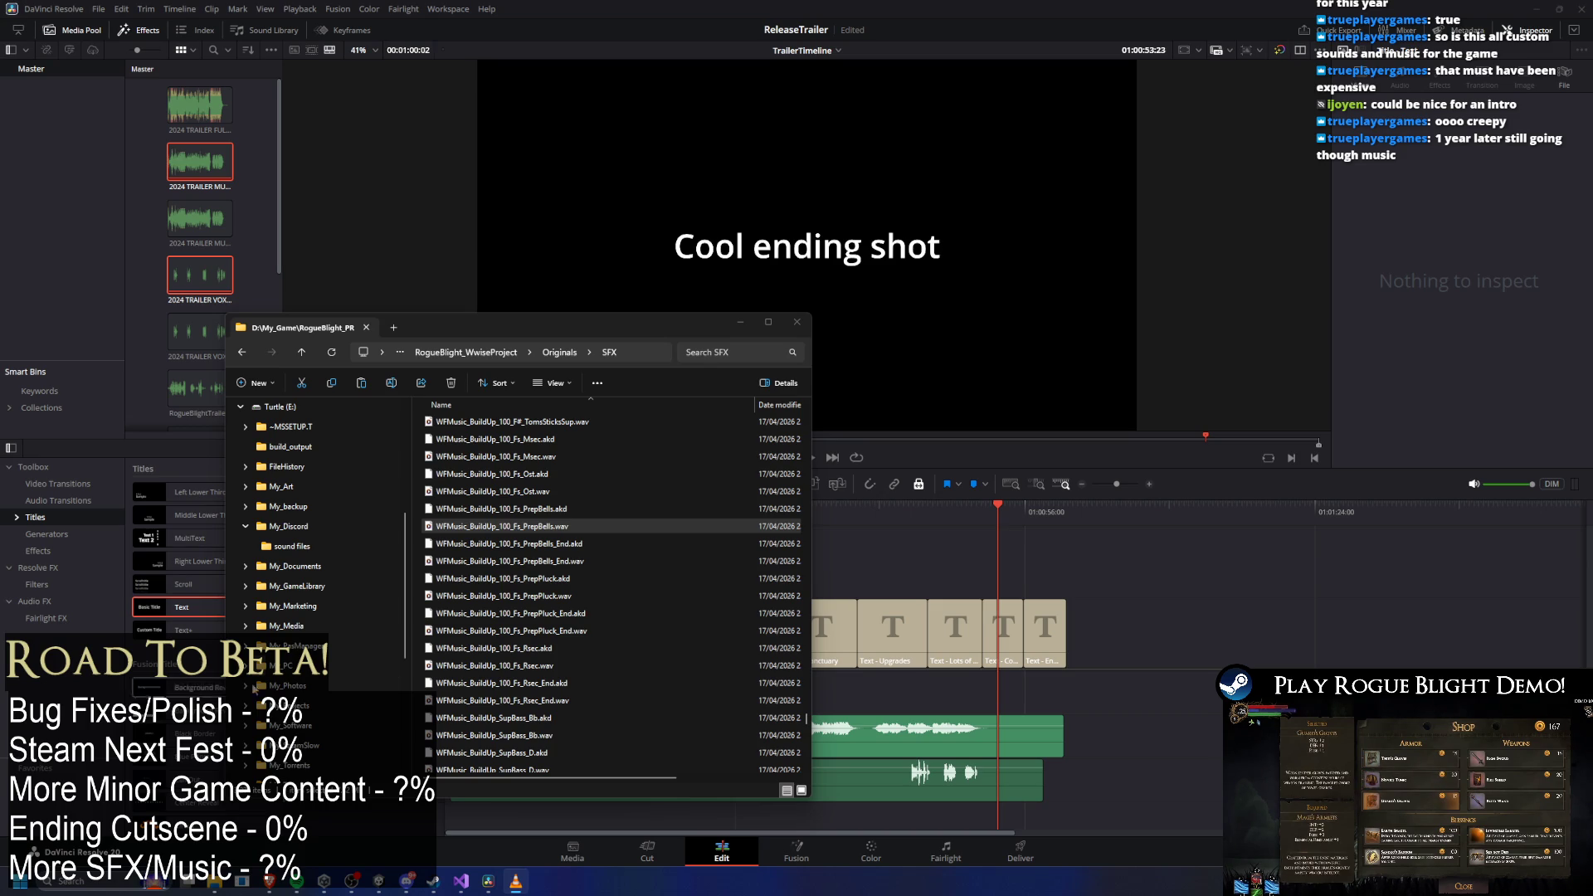
{"action": "left_click", "coordinate": [482, 458]}
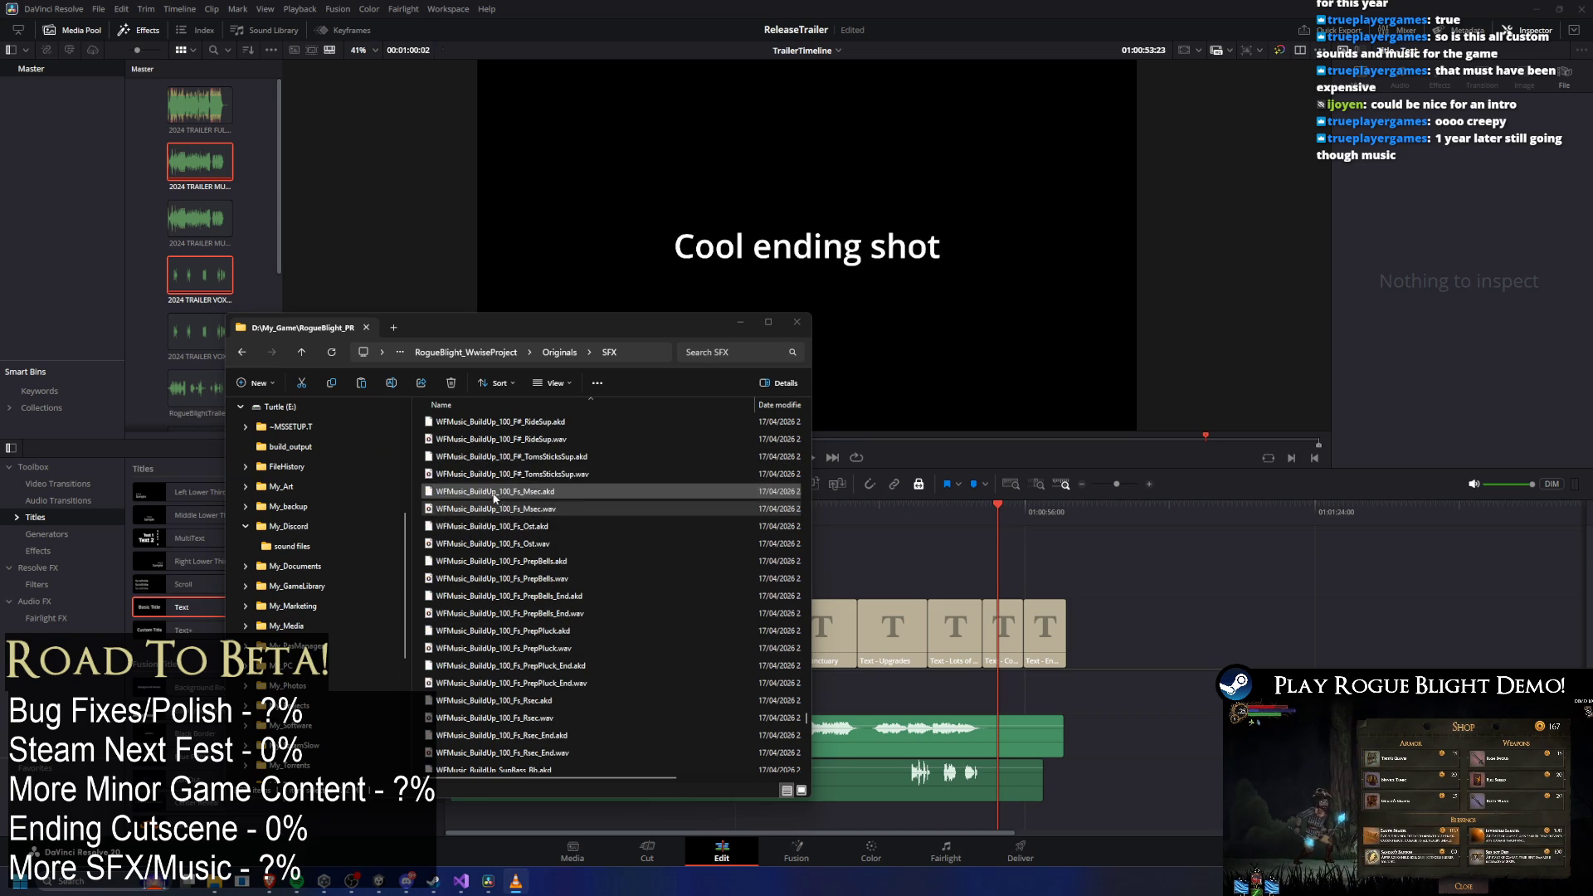
{"action": "scroll", "coordinate": [497, 474], "scroll_direction": "up", "scroll_amount": 1}
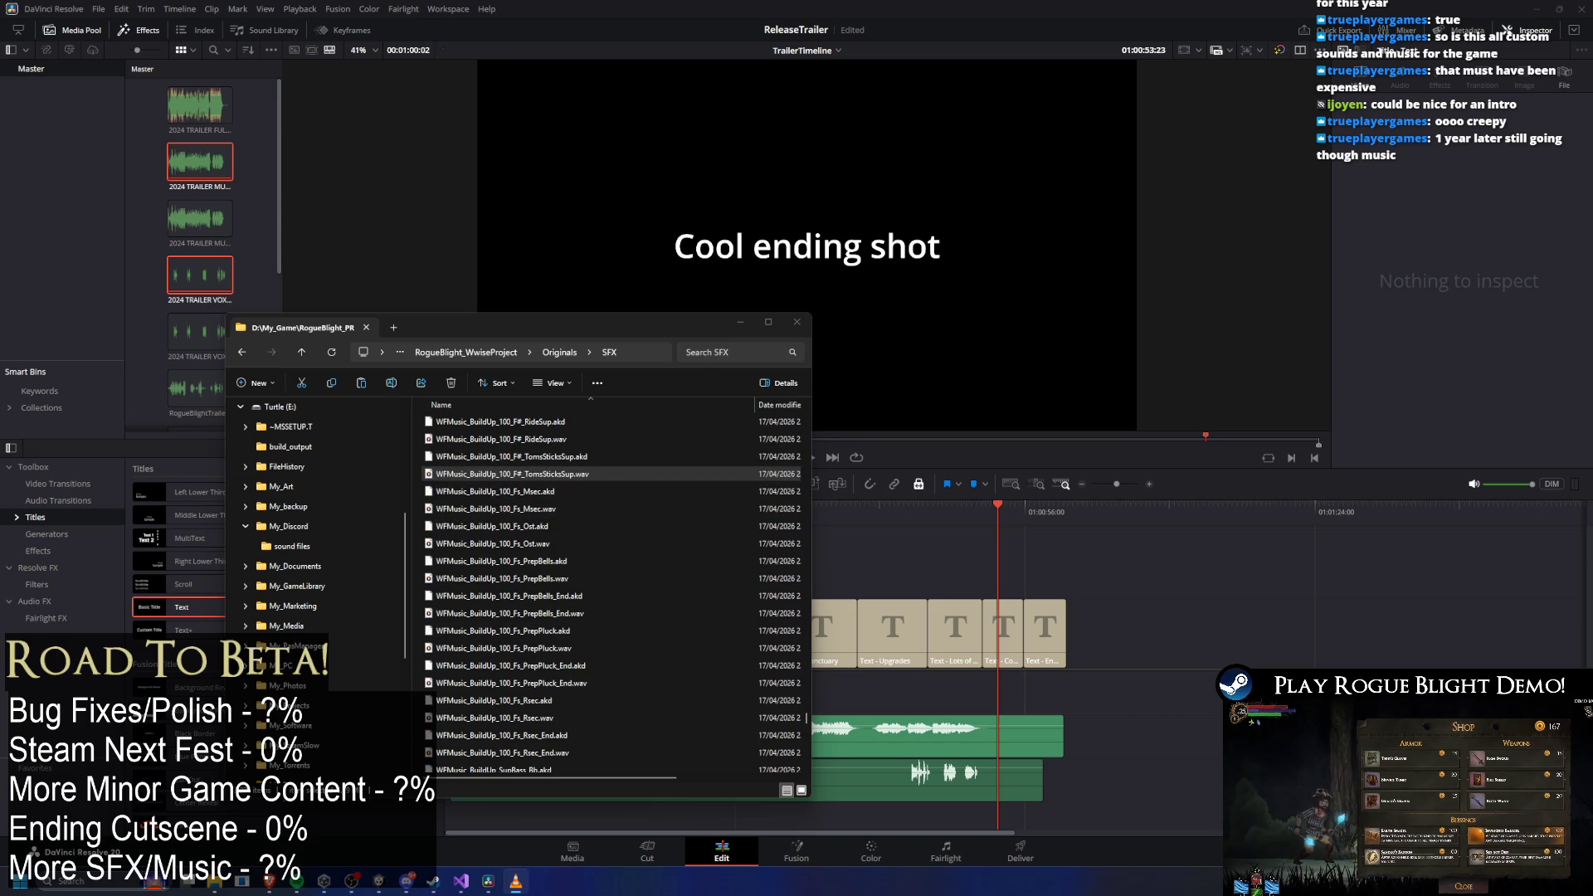
{"action": "scroll", "coordinate": [498, 593], "scroll_direction": "up", "scroll_amount": 1}
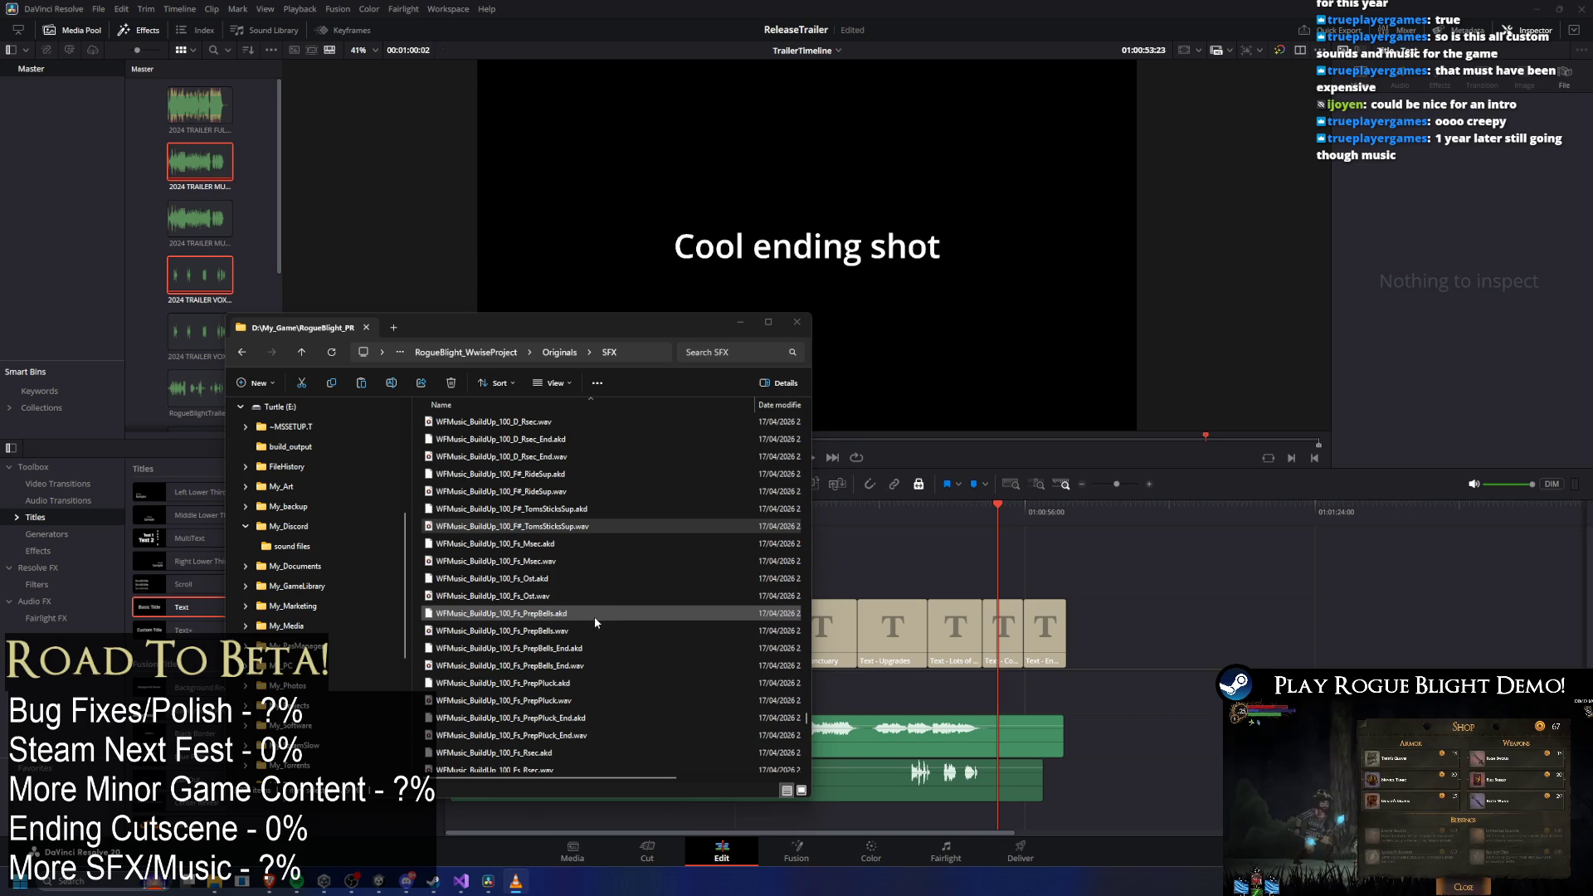
{"action": "left_click", "coordinate": [595, 492]}
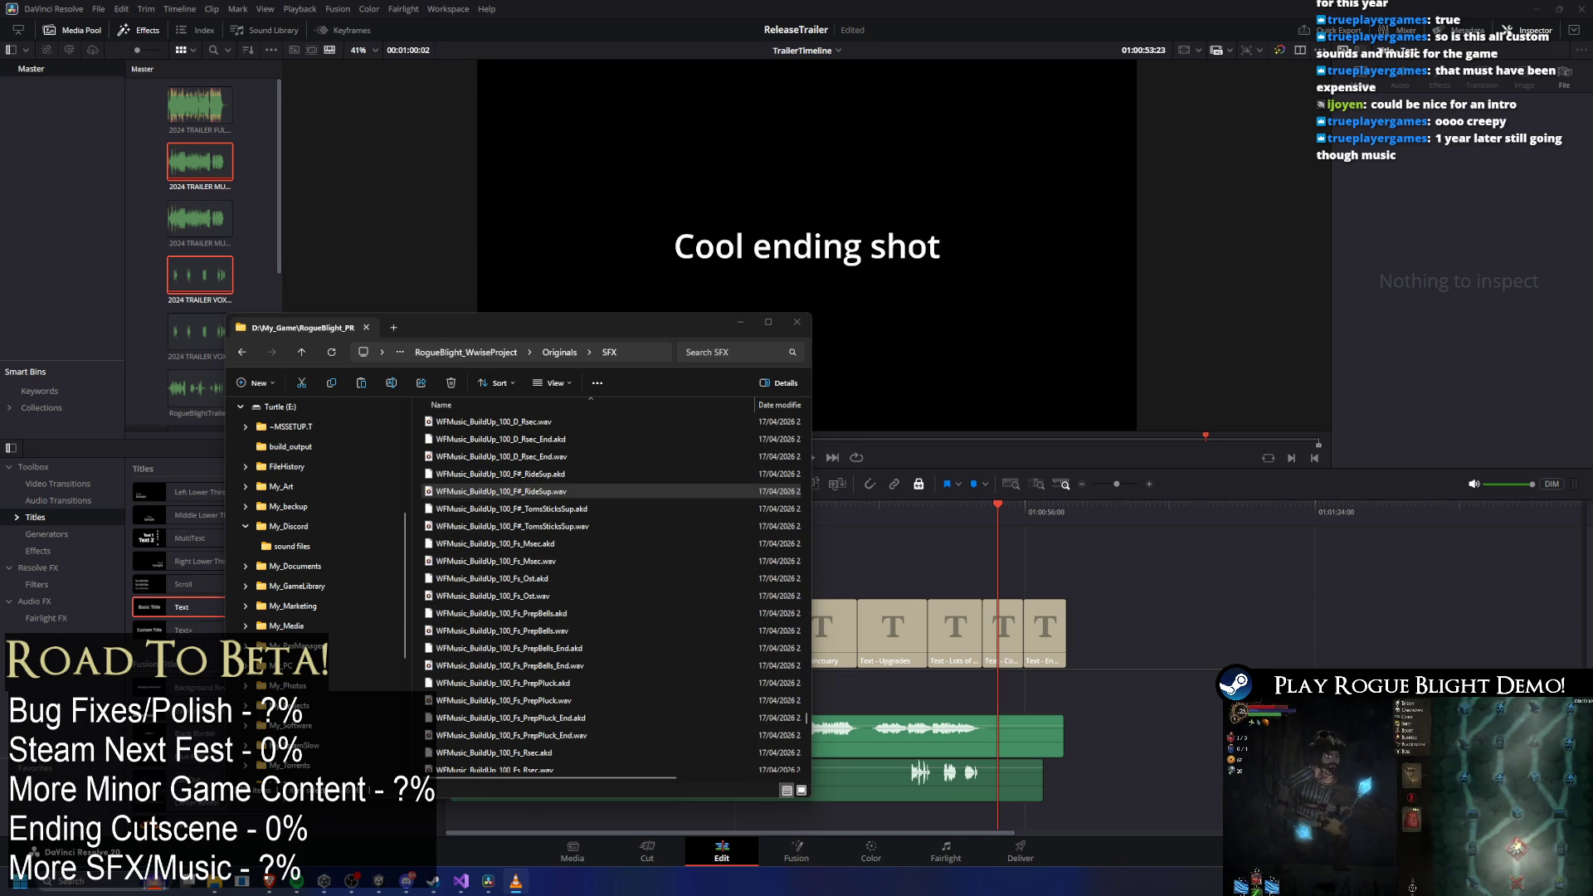
{"action": "left_click", "coordinate": [581, 458]}
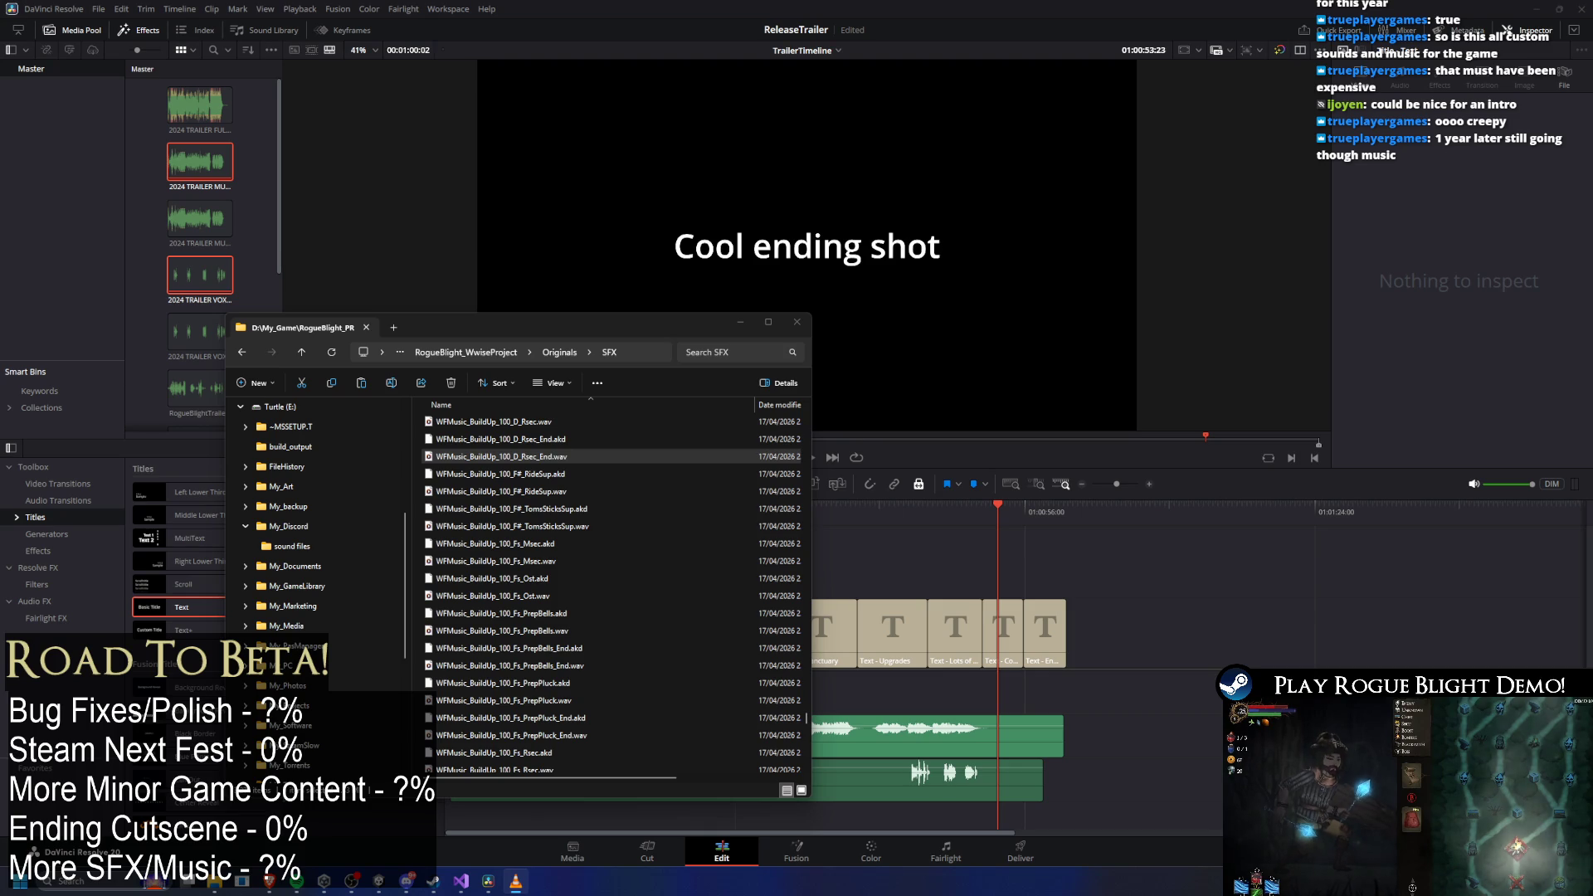
{"action": "scroll", "coordinate": [590, 549], "scroll_direction": "up", "scroll_amount": 1}
{"action": "left_click", "coordinate": [482, 475]}
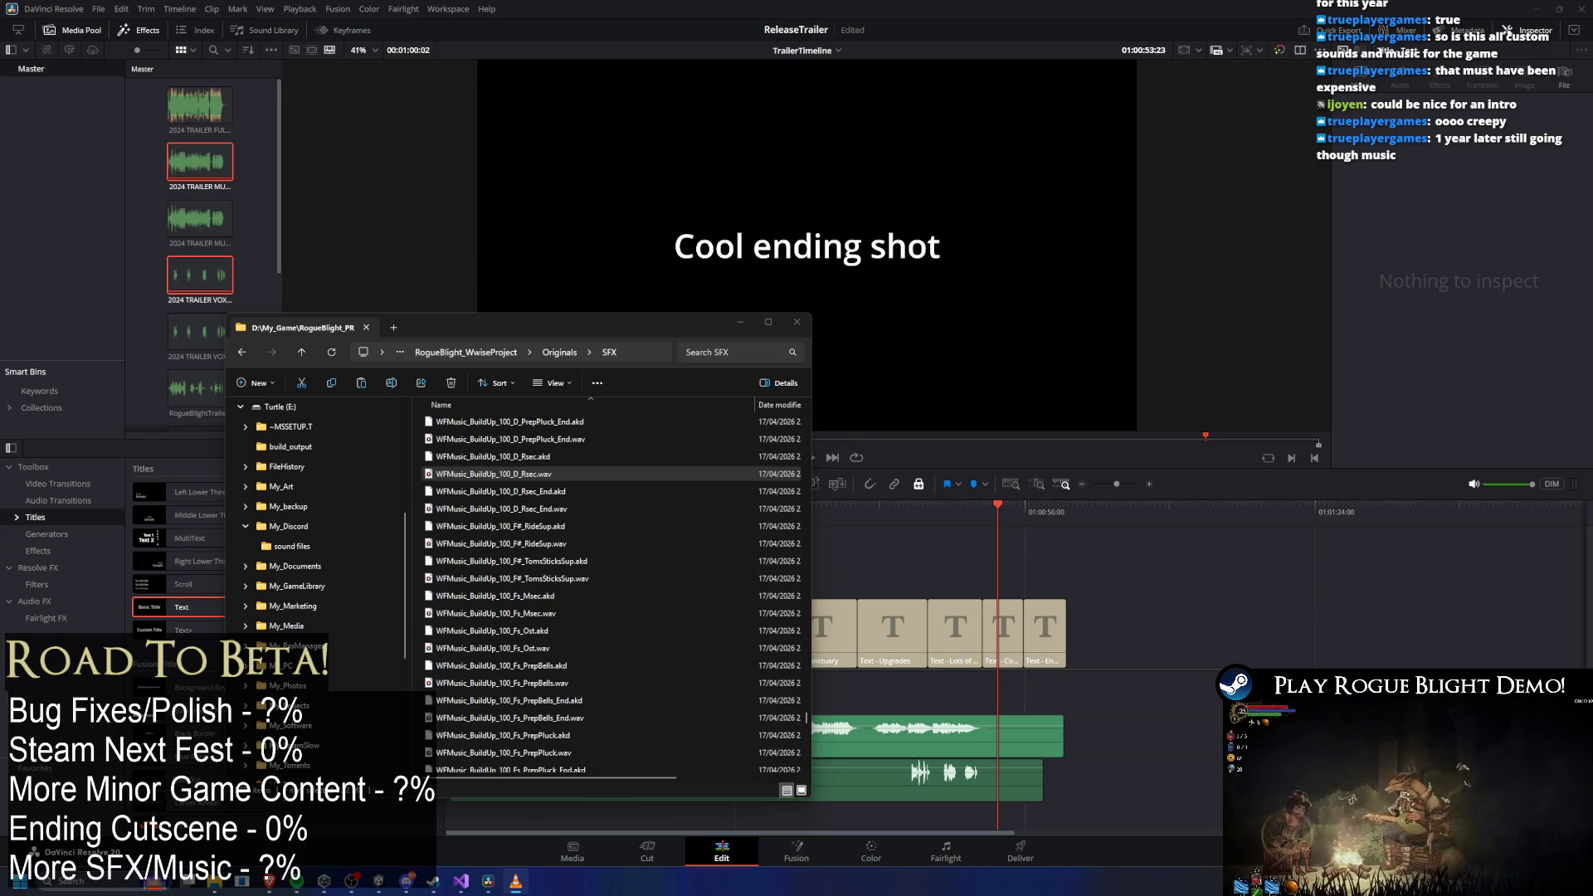
{"action": "scroll", "coordinate": [473, 500], "scroll_direction": "up", "scroll_amount": 1}
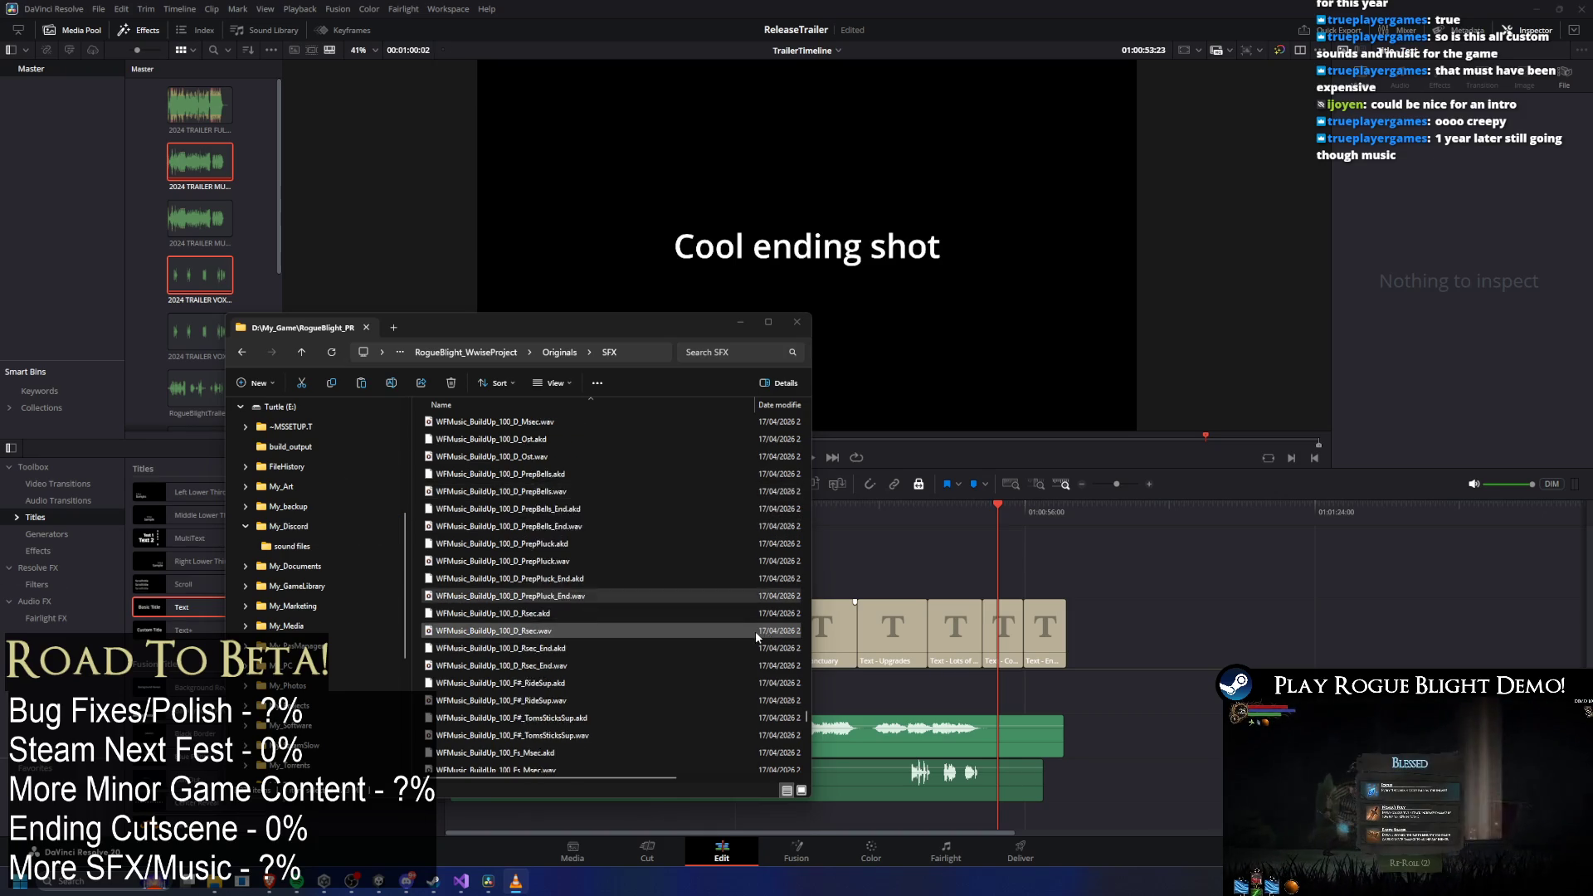
{"action": "scroll", "coordinate": [666, 604], "scroll_direction": "up", "scroll_amount": 8}
{"action": "left_click", "coordinate": [502, 509]}
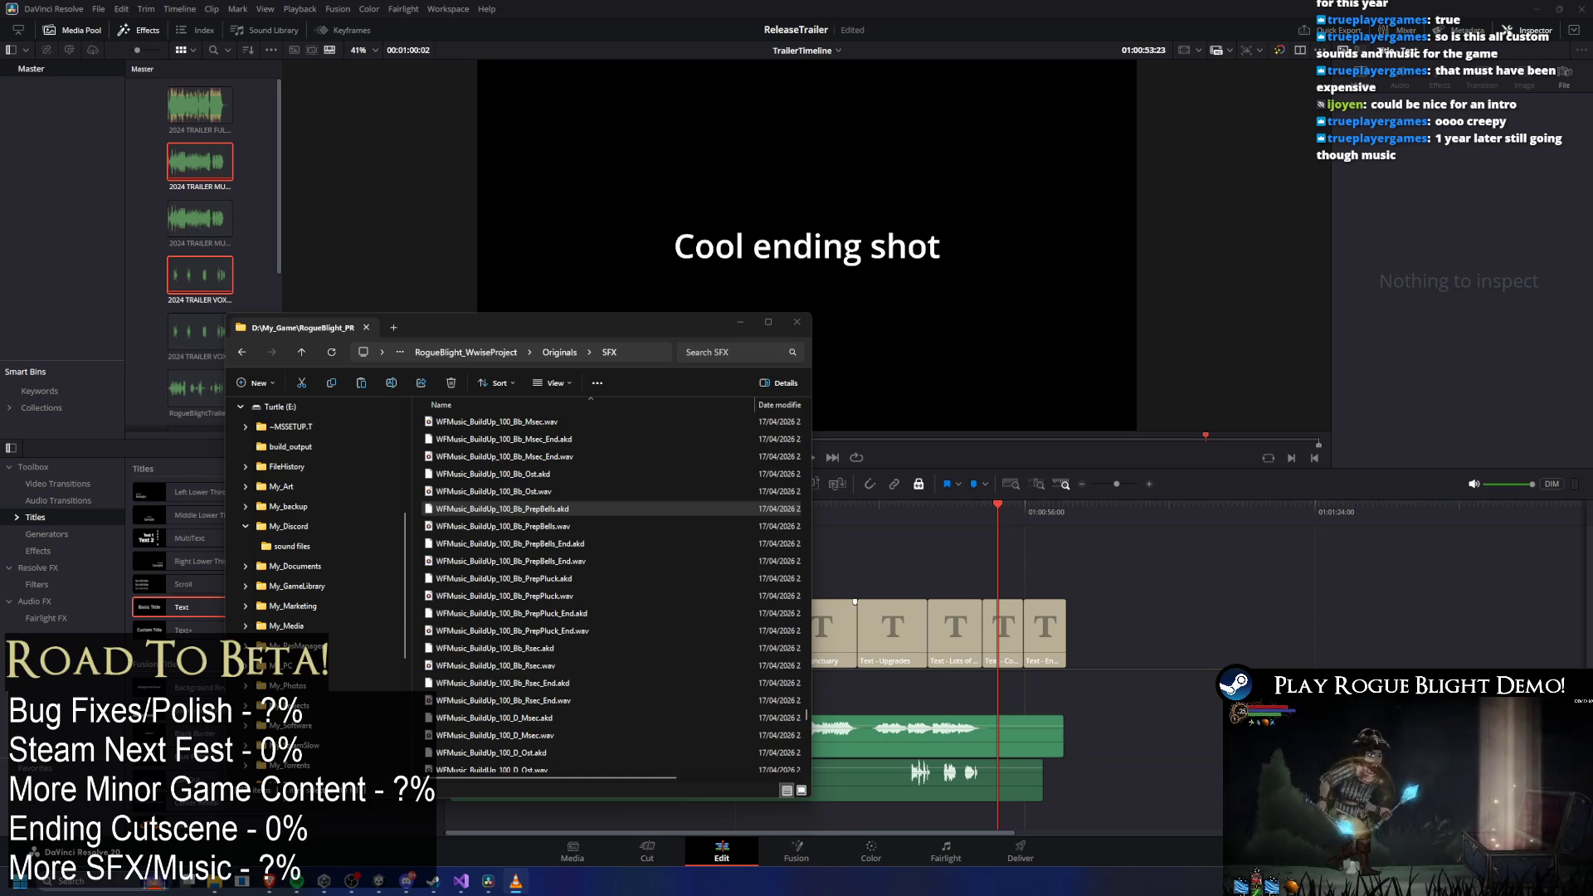
{"action": "left_click", "coordinate": [503, 526]}
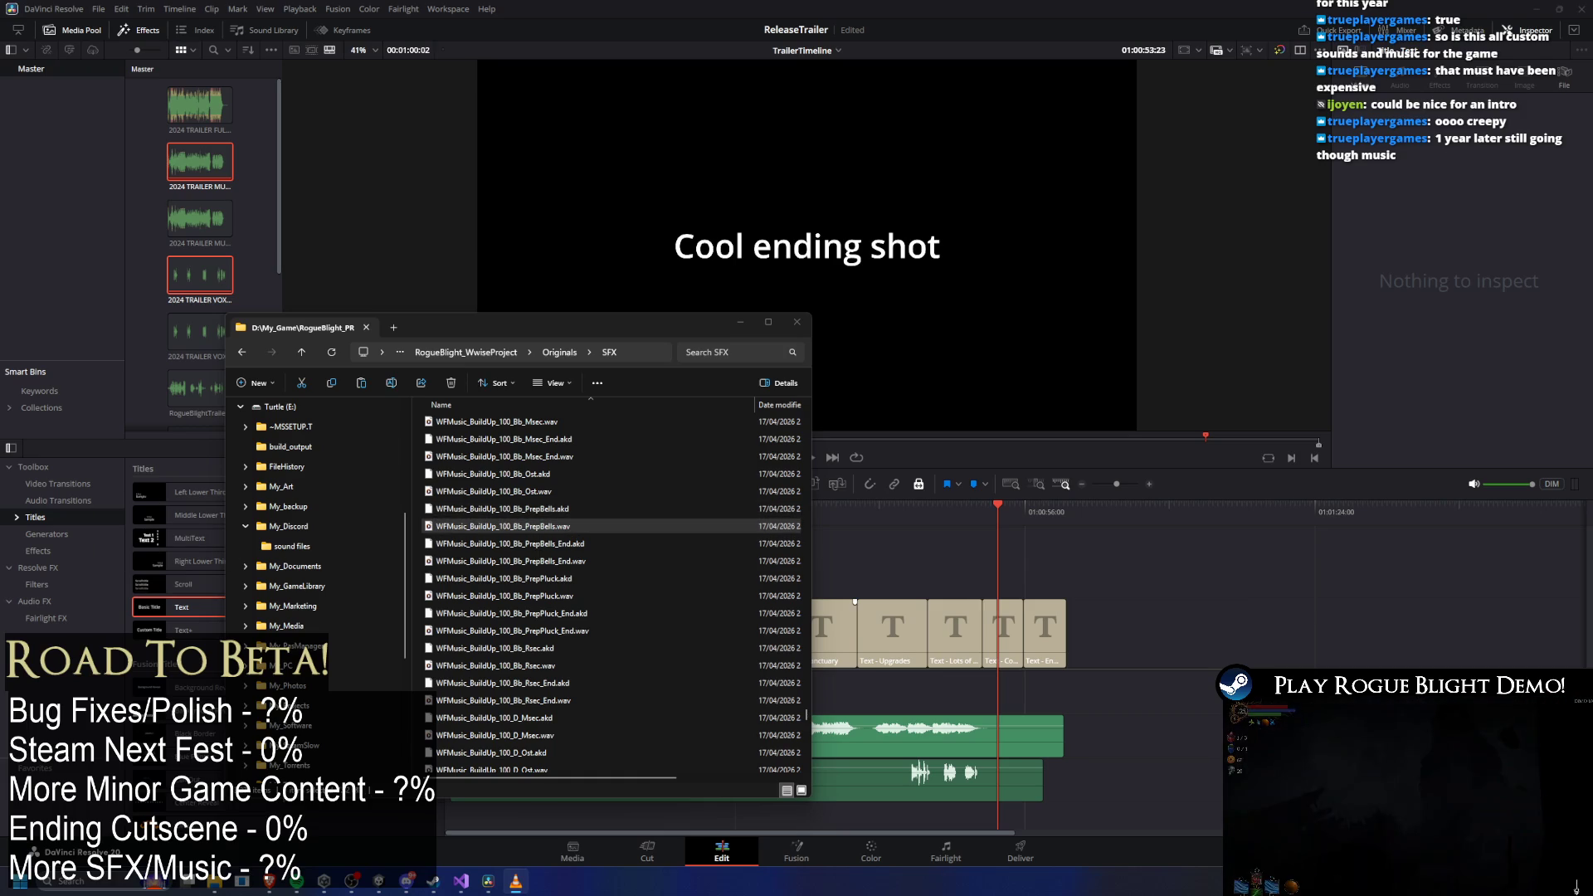
{"action": "scroll", "coordinate": [704, 609], "scroll_direction": "up", "scroll_amount": 5}
{"action": "scroll", "coordinate": [703, 609], "scroll_direction": "down", "scroll_amount": 2}
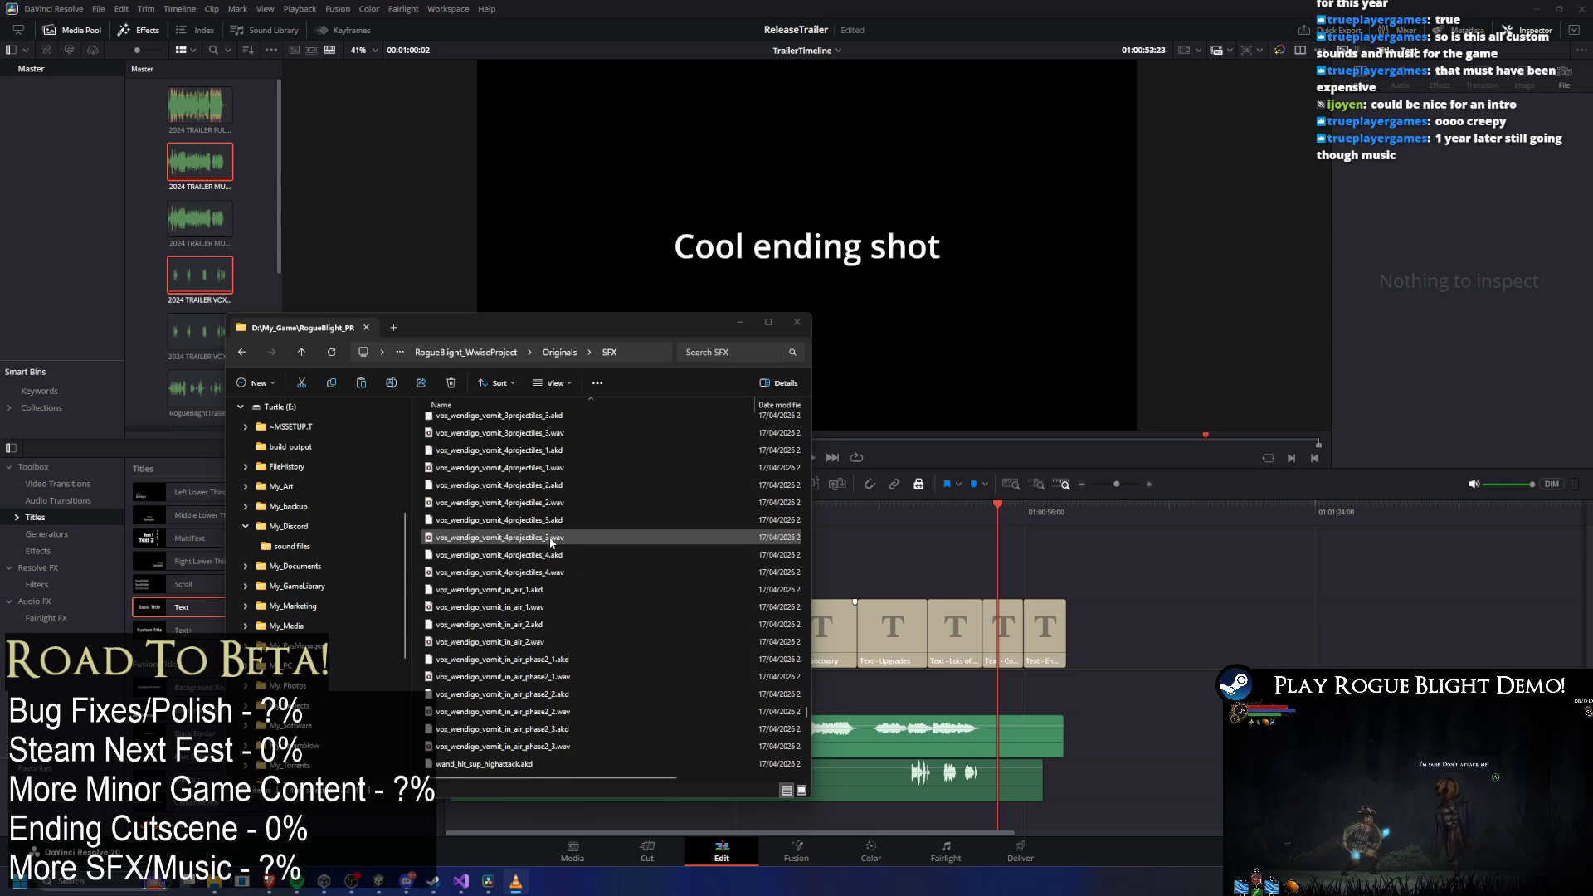
Browse the stem files and audition the Bb_Msec.wav music stem.
{"action": "scroll", "coordinate": [554, 548], "scroll_direction": "down", "scroll_amount": 2}
{"action": "scroll", "coordinate": [482, 677], "scroll_direction": "down", "scroll_amount": 1}
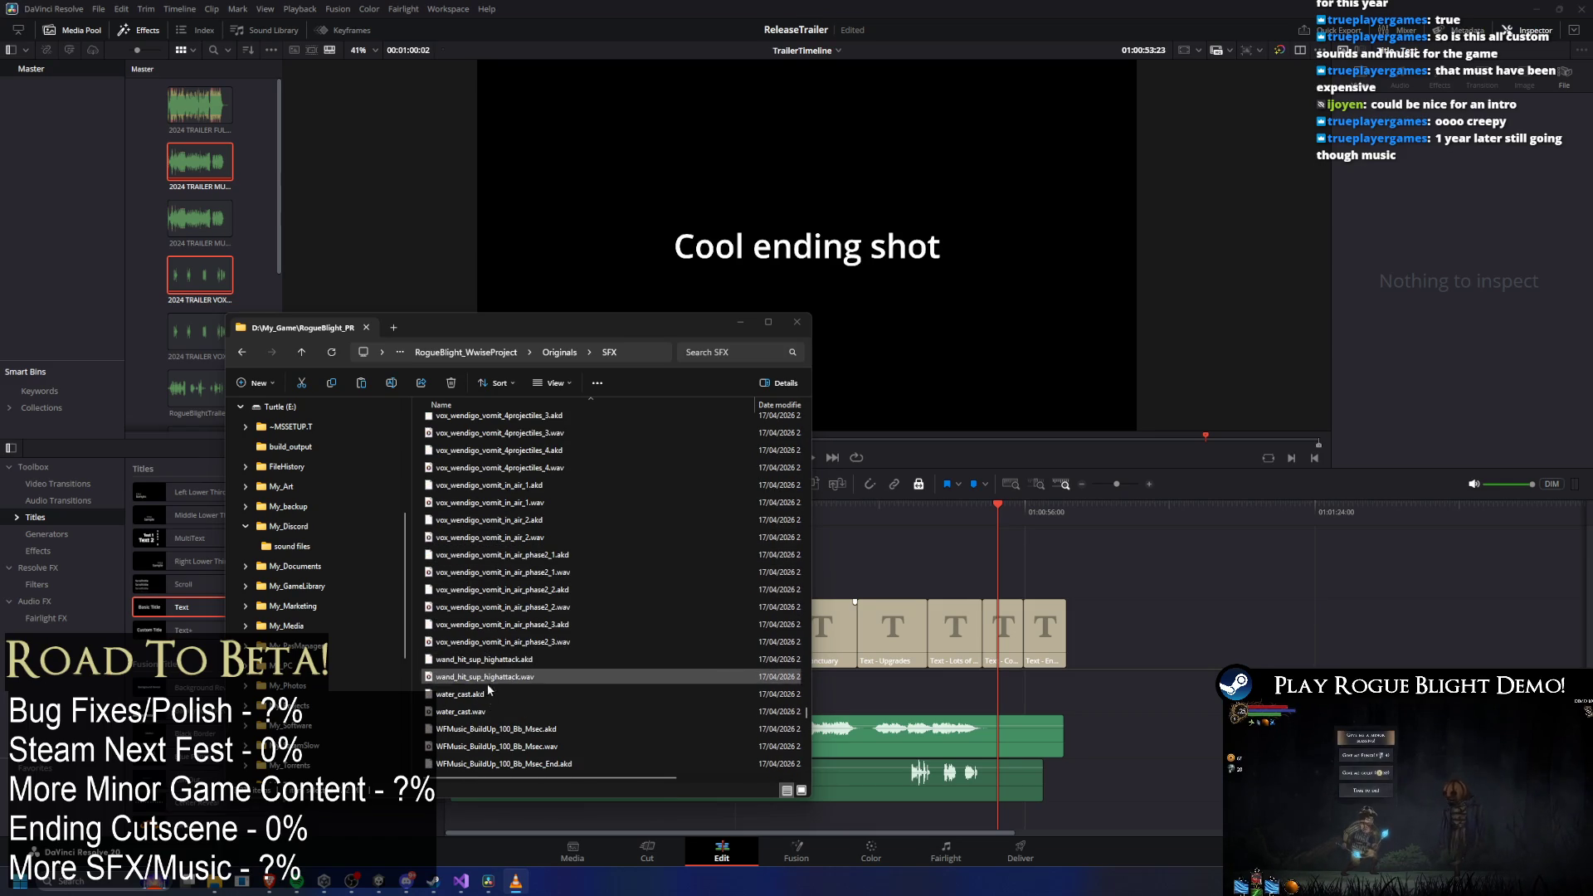
{"action": "left_click", "coordinate": [491, 702]}
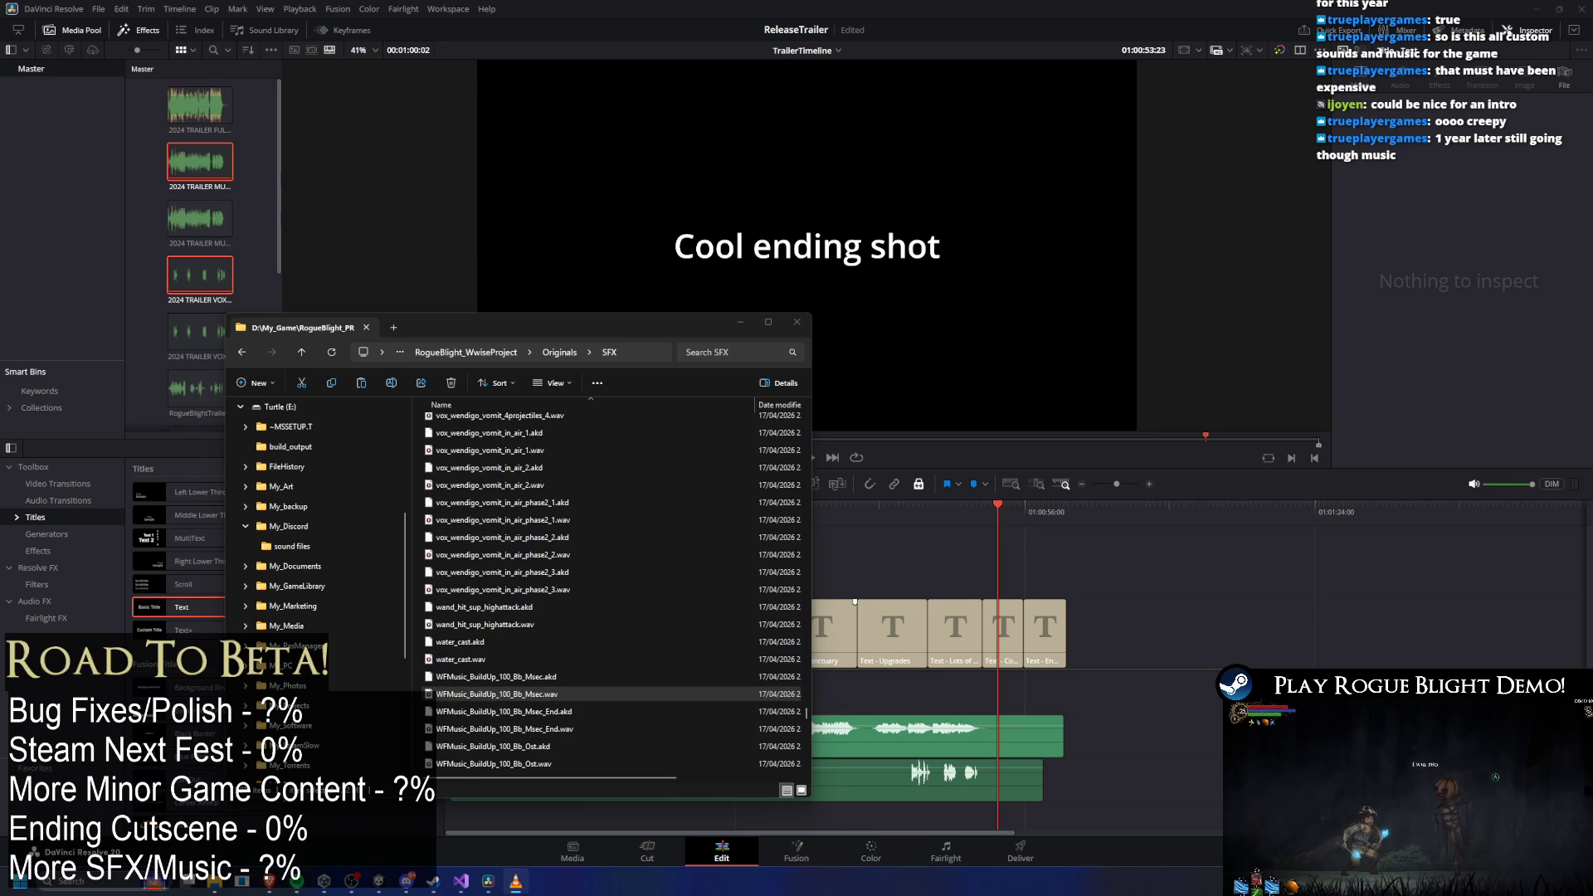
{"action": "scroll", "coordinate": [680, 640], "scroll_direction": "up", "scroll_amount": 10}
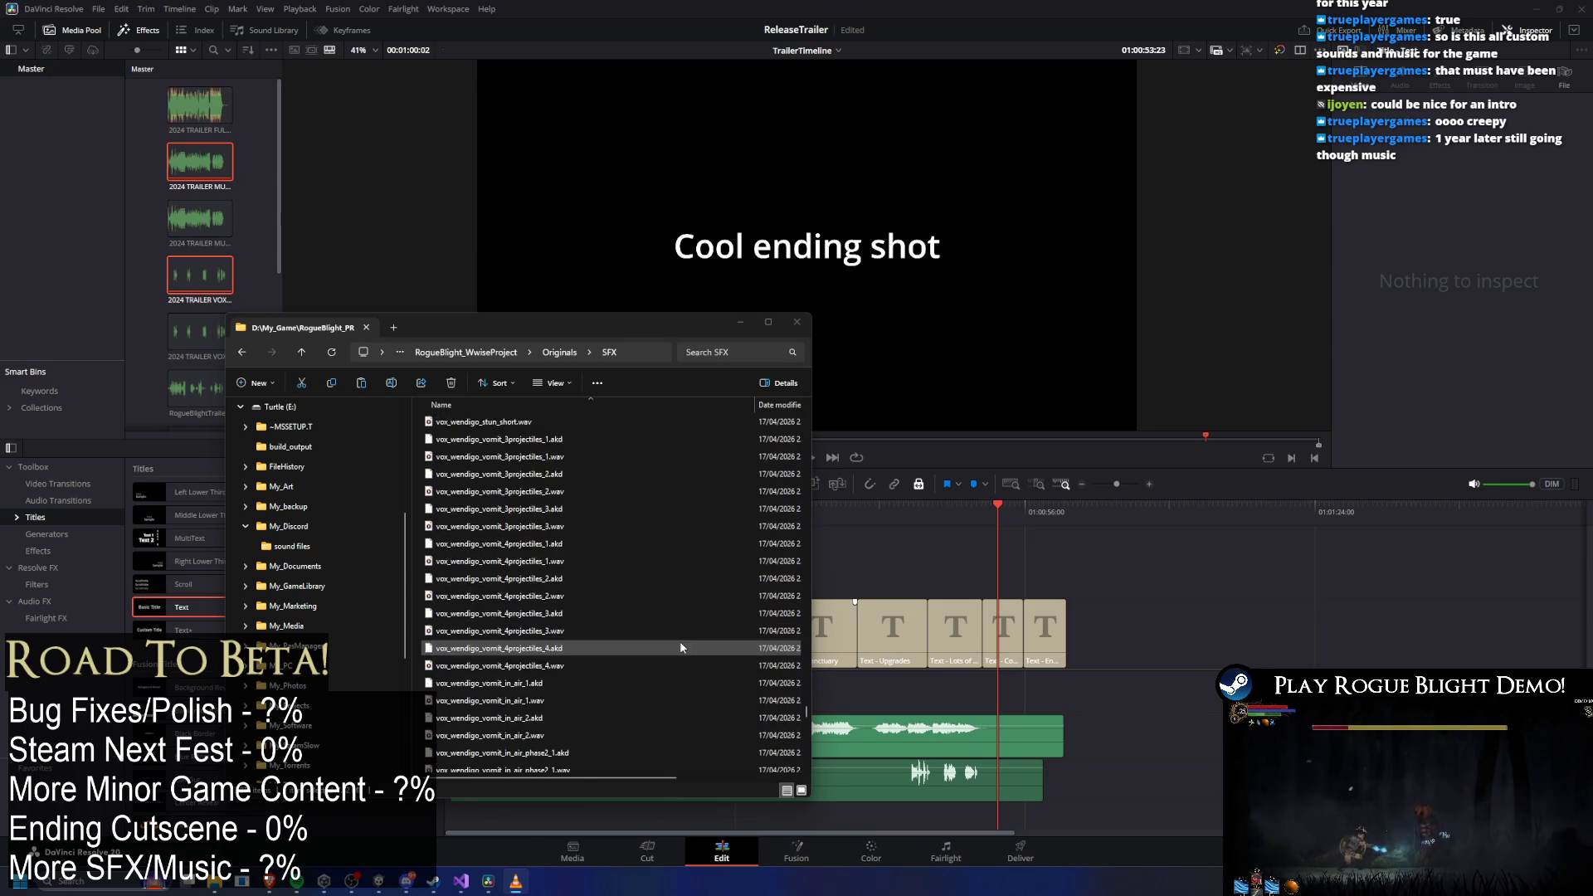
{"action": "scroll", "coordinate": [668, 724], "scroll_direction": "up", "scroll_amount": 10}
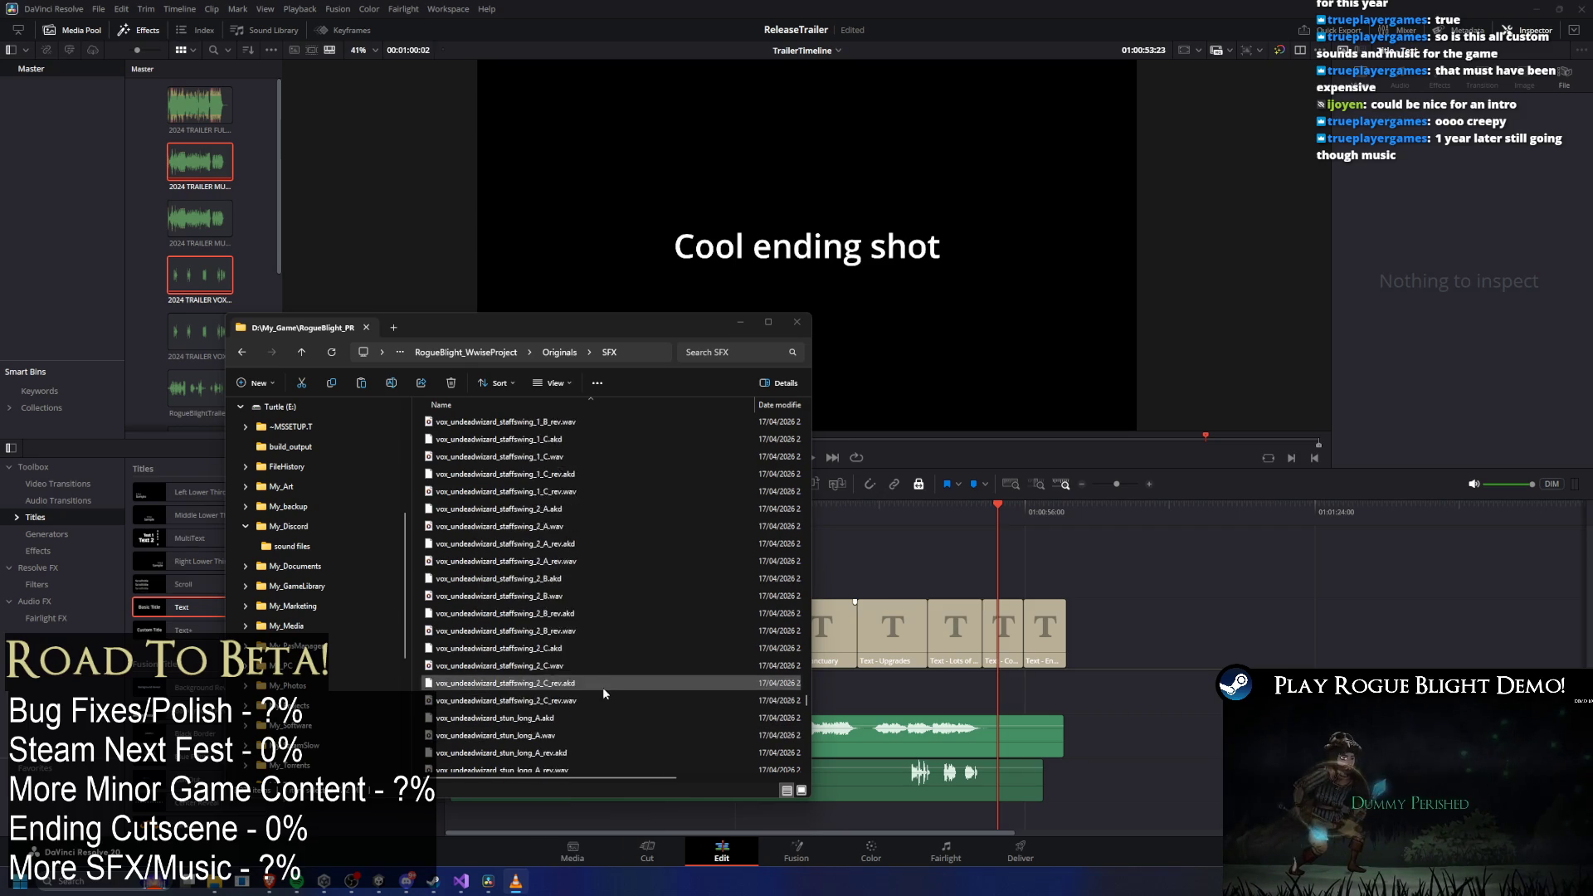
{"action": "scroll", "coordinate": [623, 753], "scroll_direction": "up", "scroll_amount": 10}
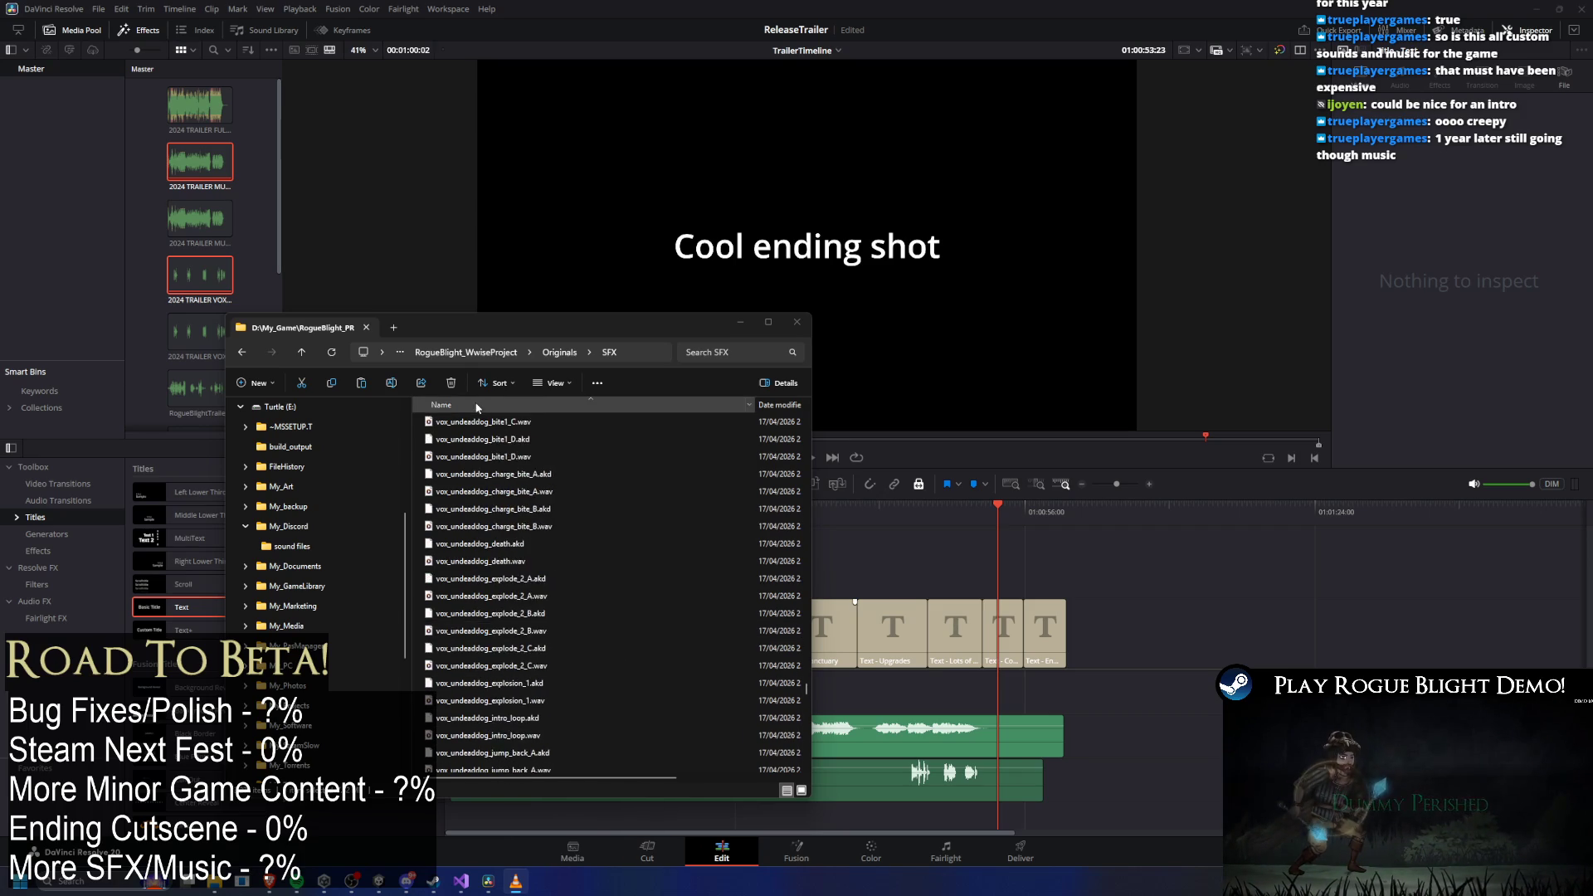
{"action": "scroll", "coordinate": [584, 495], "scroll_direction": "up", "scroll_amount": 10}
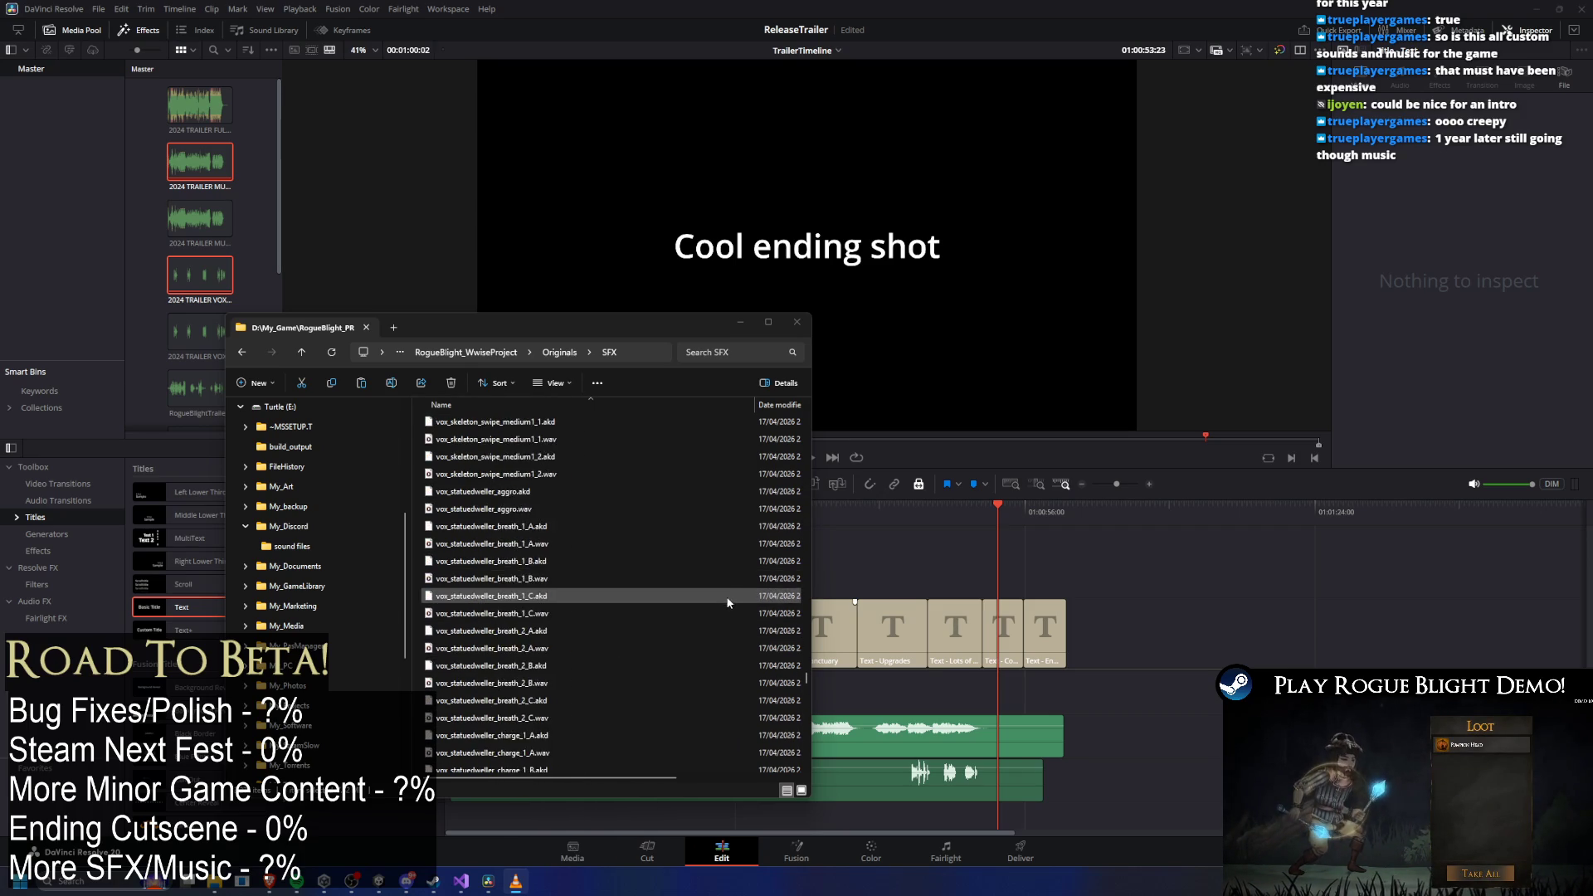
{"action": "scroll", "coordinate": [728, 612], "scroll_direction": "up", "scroll_amount": 10}
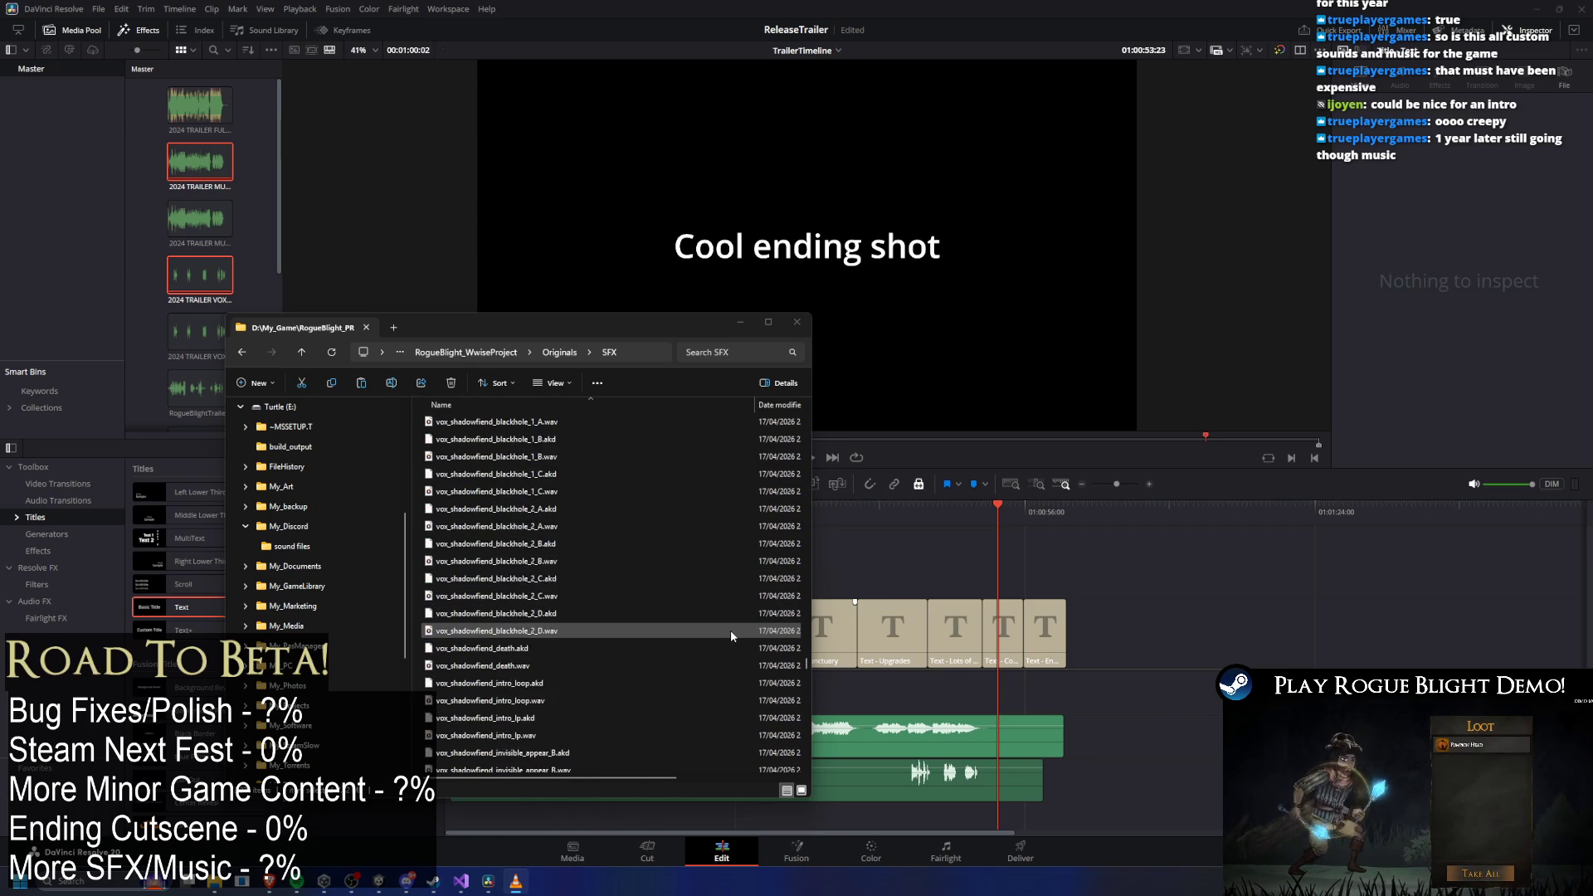
{"action": "scroll", "coordinate": [697, 651], "scroll_direction": "up", "scroll_amount": 10}
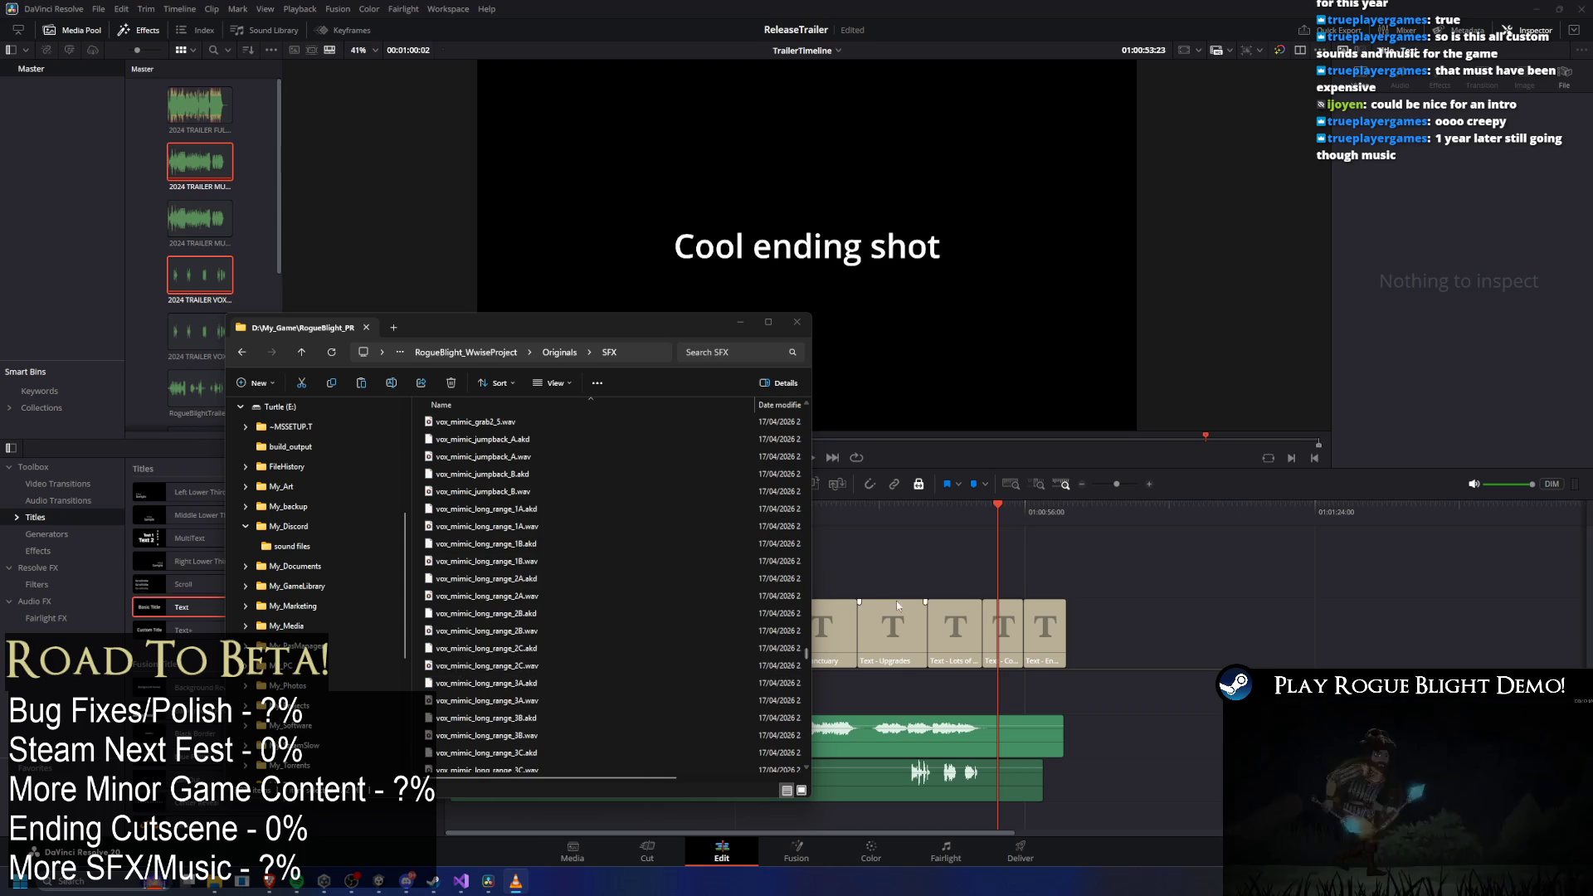
{"action": "scroll", "coordinate": [804, 639], "scroll_direction": "up", "scroll_amount": 10}
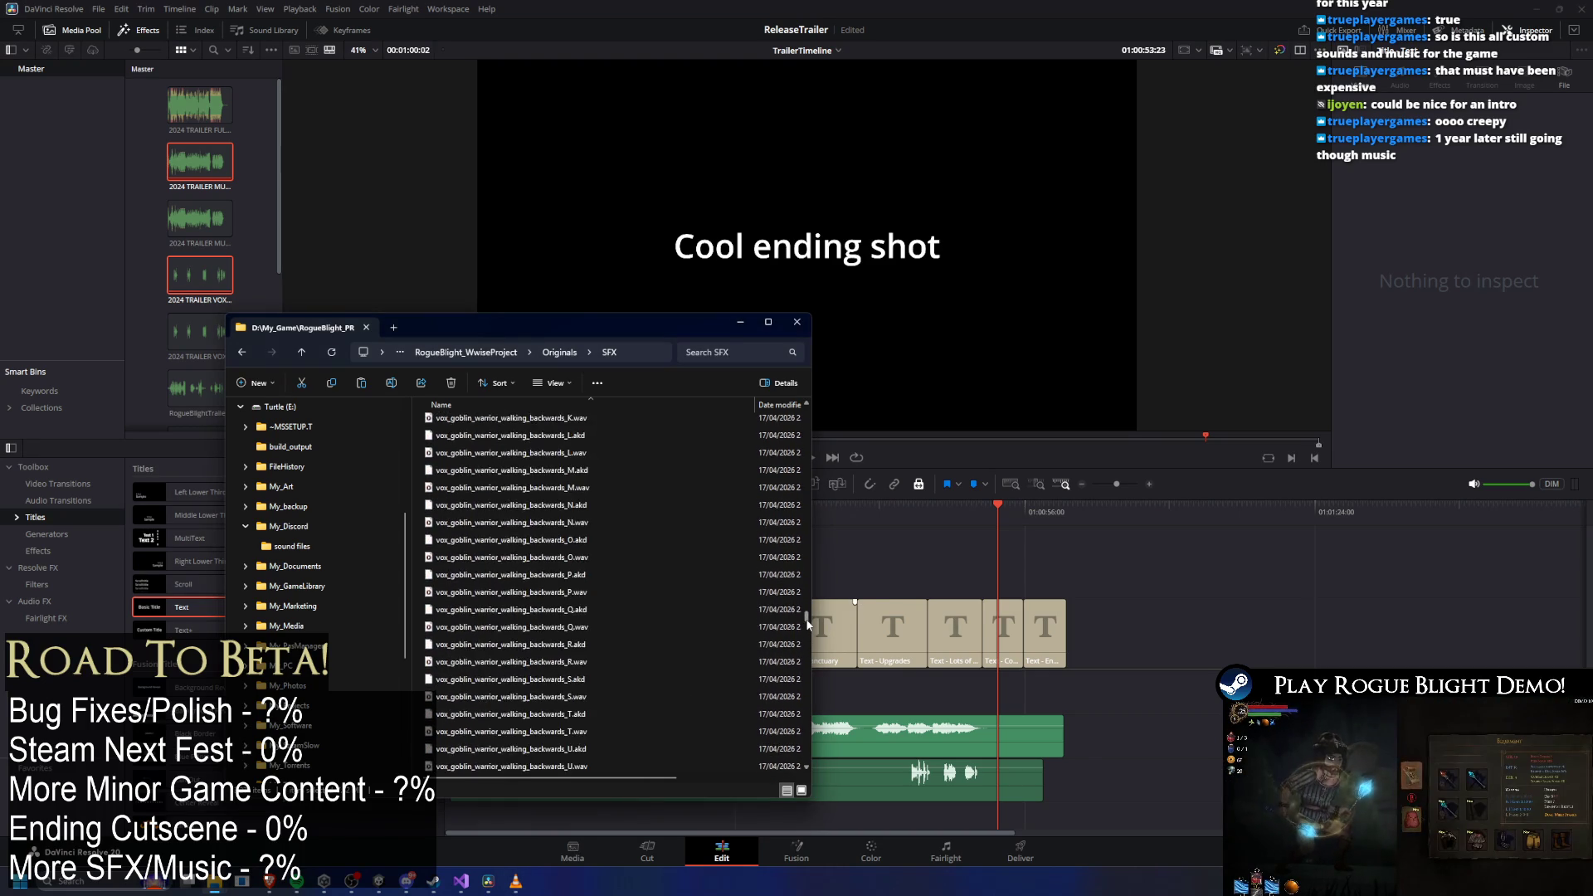
{"action": "left_click_drag", "start_coordinate": [806, 618], "coordinate": [814, 588]}
{"action": "scroll", "coordinate": [814, 588], "scroll_direction": "up", "scroll_amount": 4}
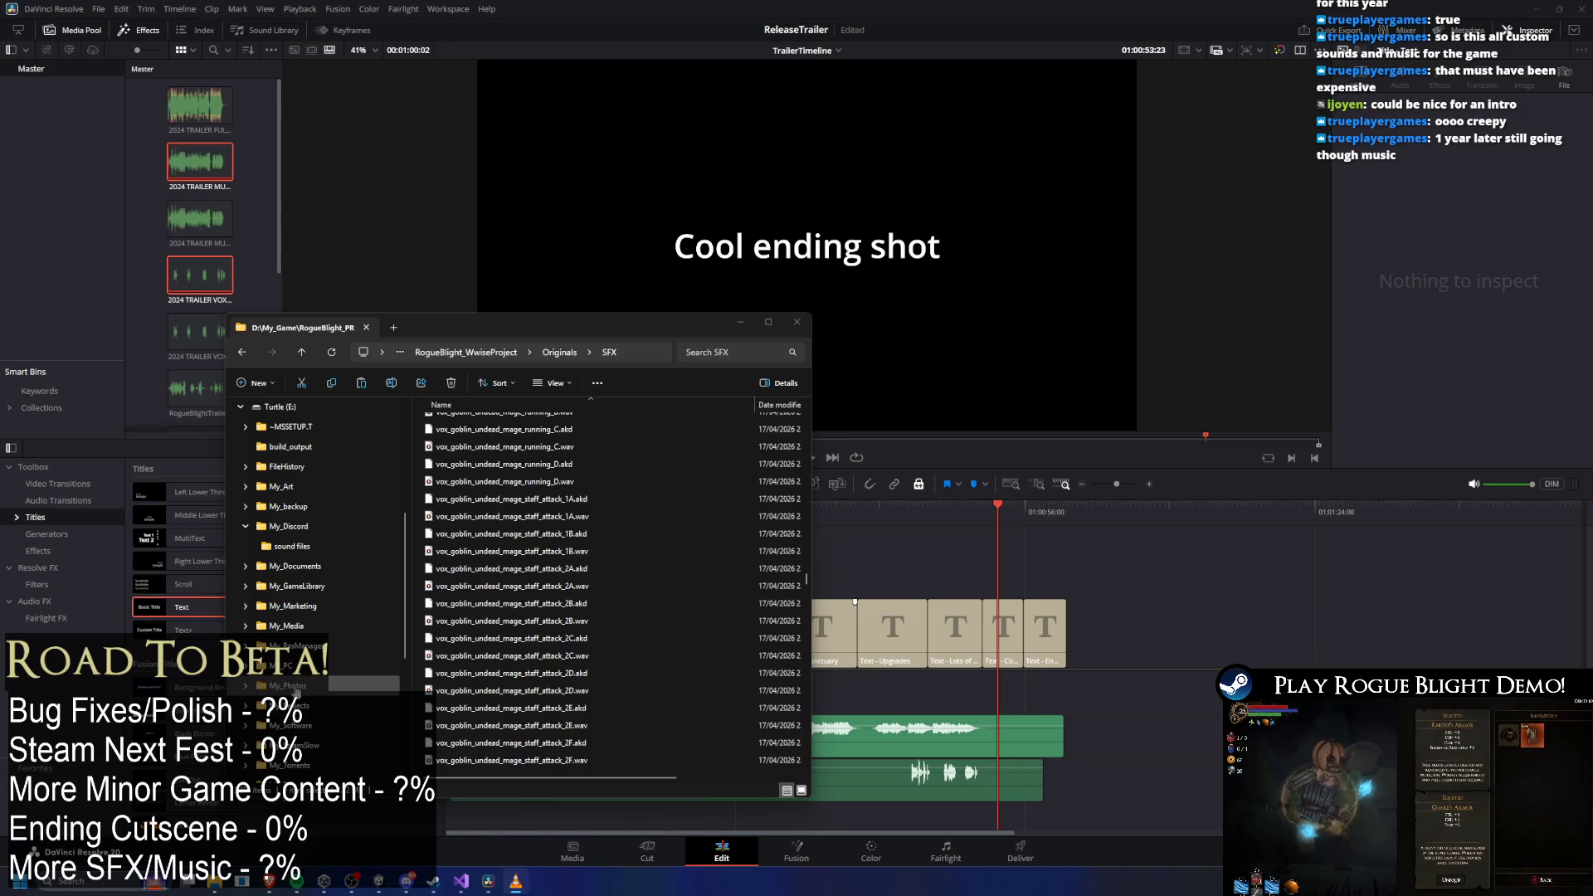
Launch Google Chrome from system search and switch to the YouTube page.
{"action": "key", "text": "super"}
{"action": "type", "text": "g"}
{"action": "key", "text": "Return"}
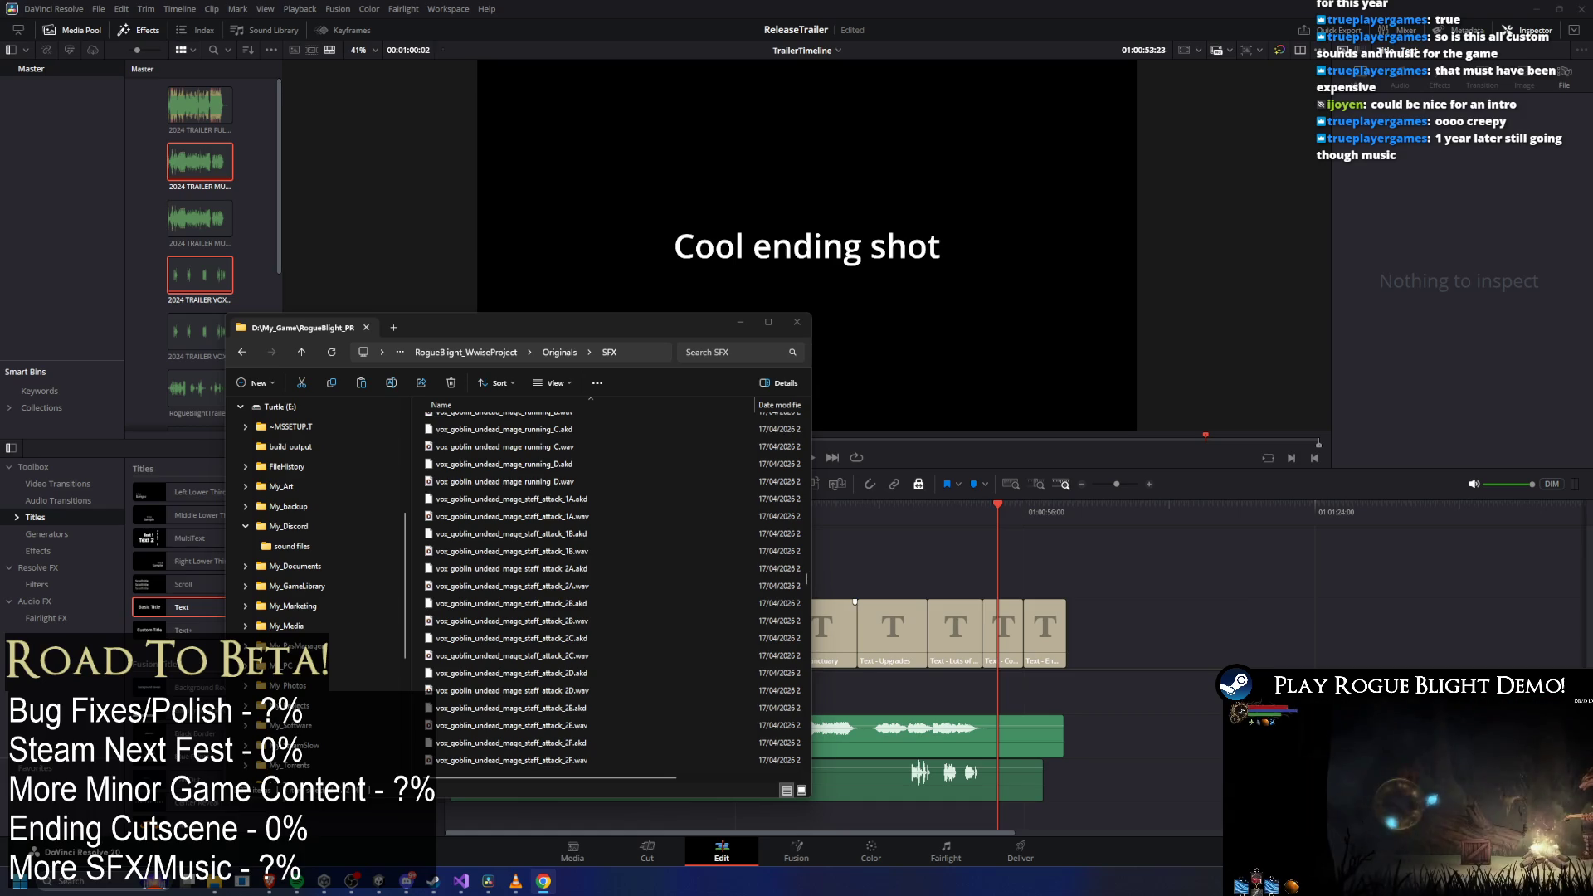
{"action": "key", "text": "alt+Tab"}
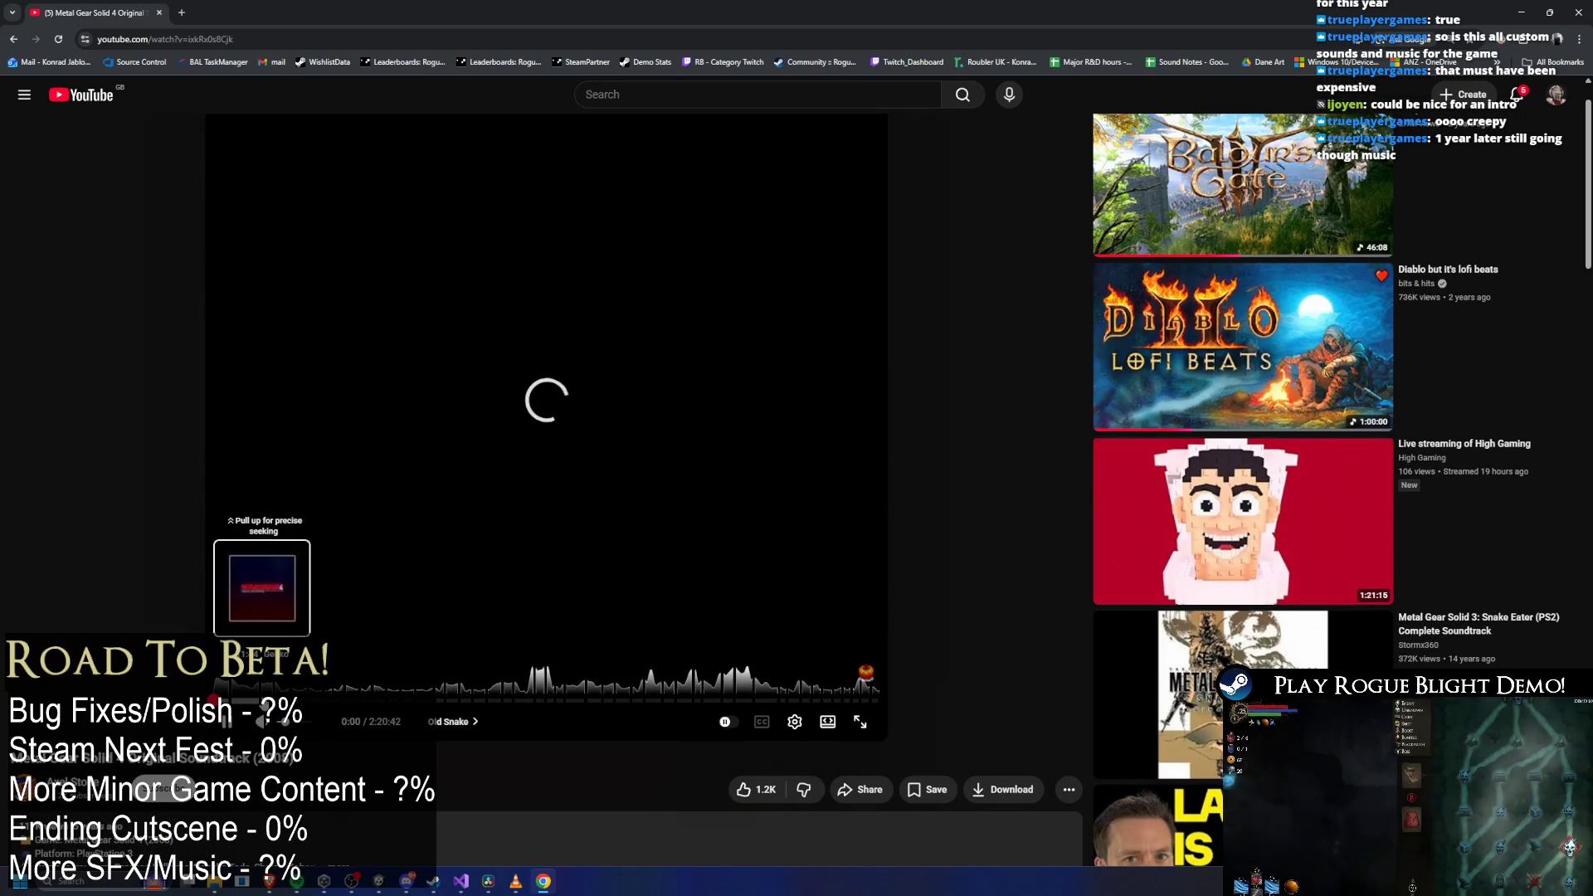
Seek the Metal Gear Solid 4 soundtrack video to the Gekko chapter.
{"action": "left_click", "coordinate": [262, 701]}
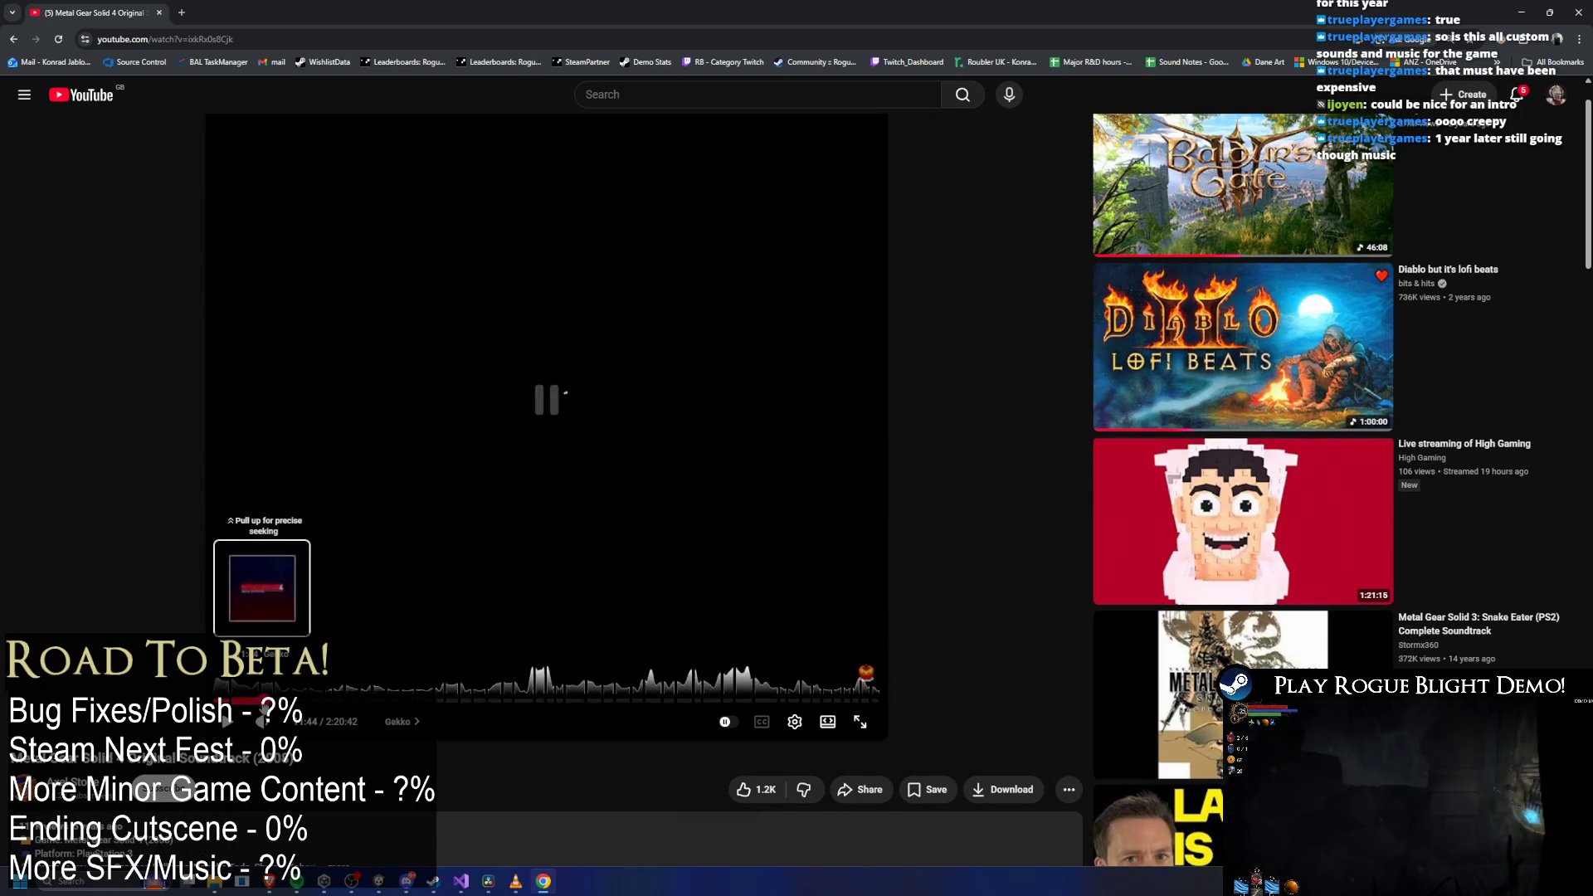
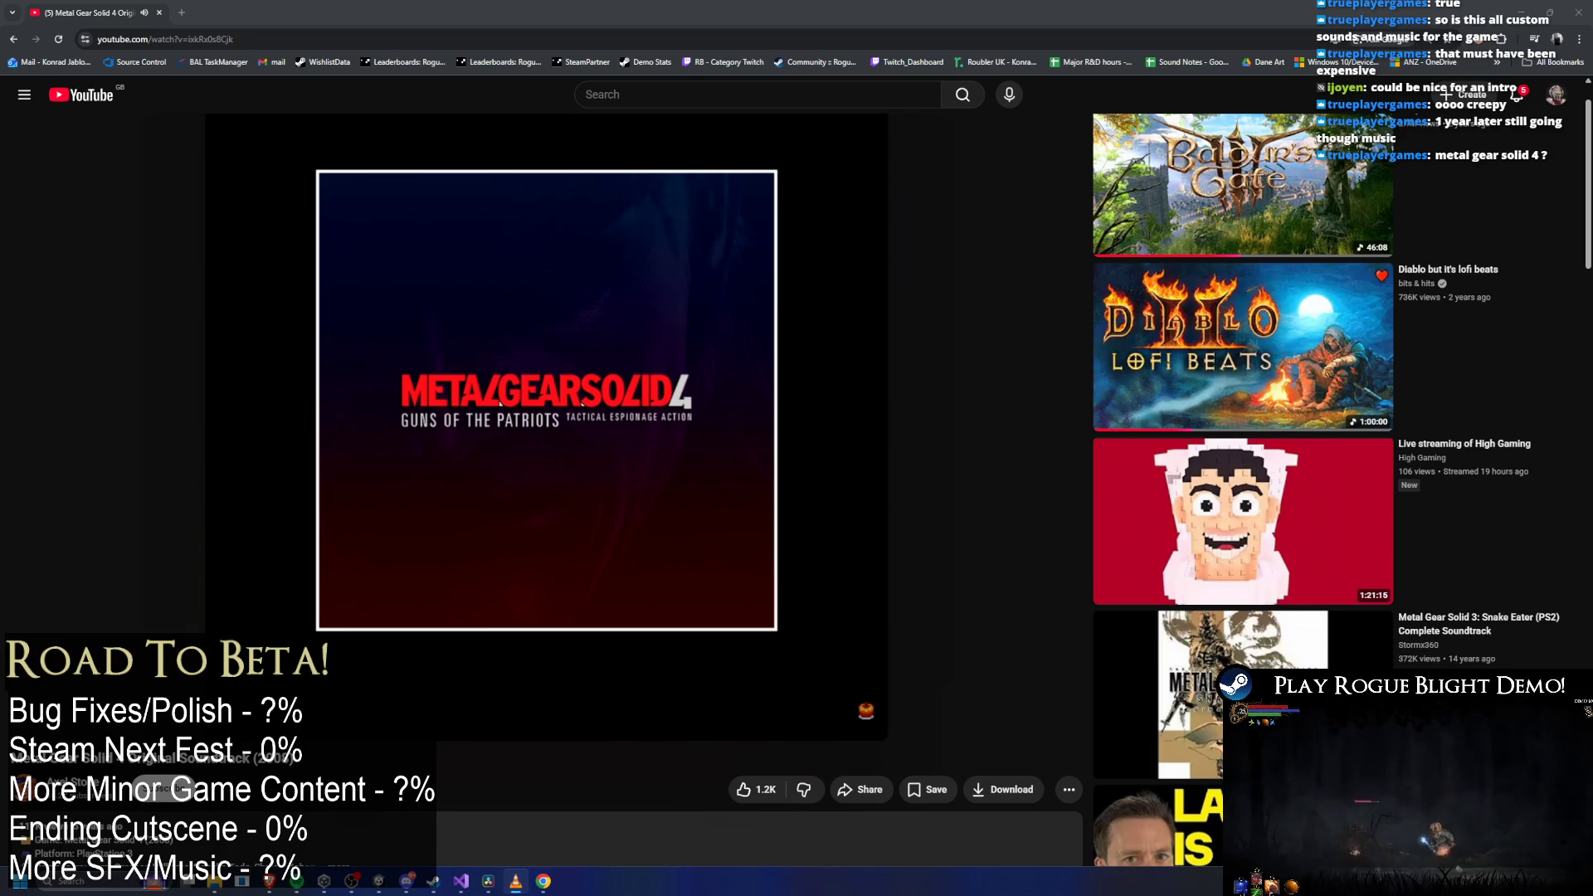
Pause the Metal Gear Solid 4 soundtrack video and bring the VLC playlist window back up.
{"action": "mouse_move", "coordinate": [341, 537]}
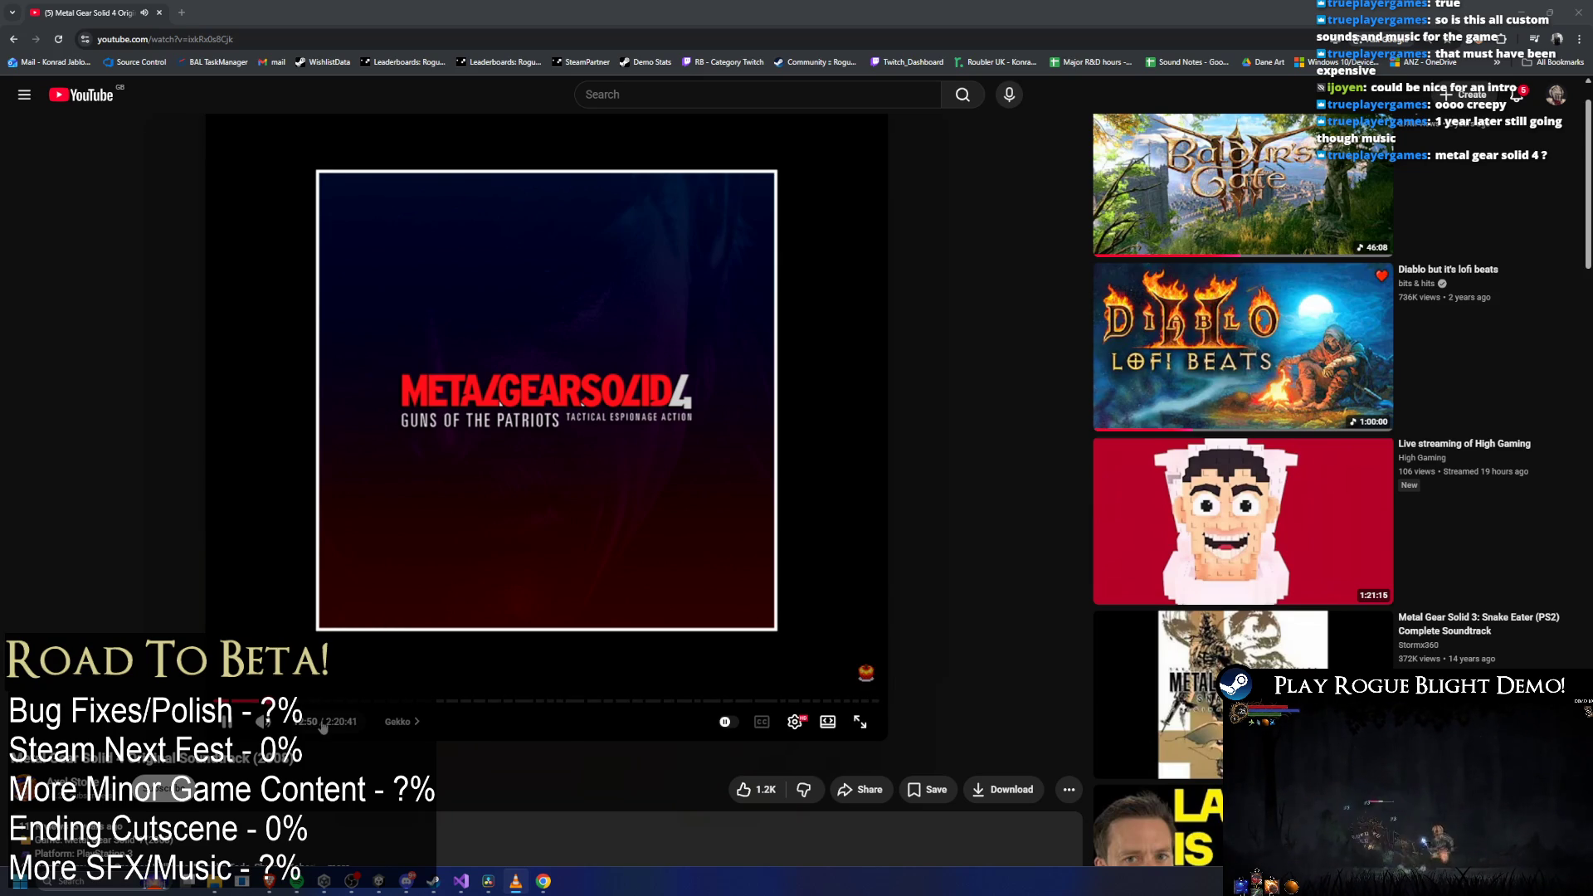
{"action": "mouse_move", "coordinate": [306, 722]}
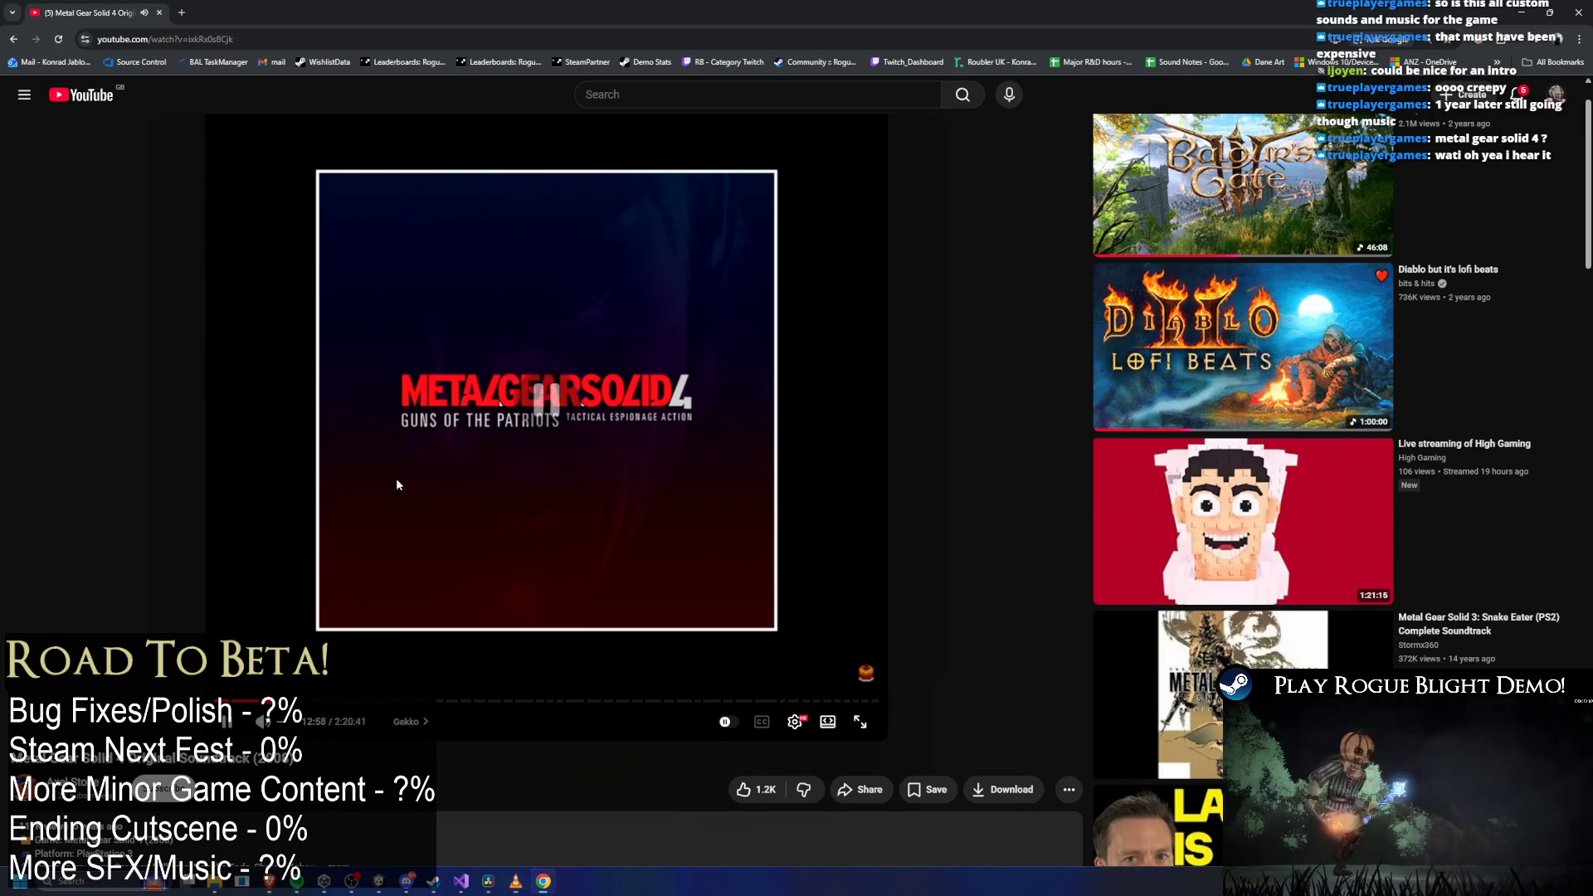
{"action": "left_click", "coordinate": [496, 498]}
{"action": "left_click", "coordinate": [515, 881]}
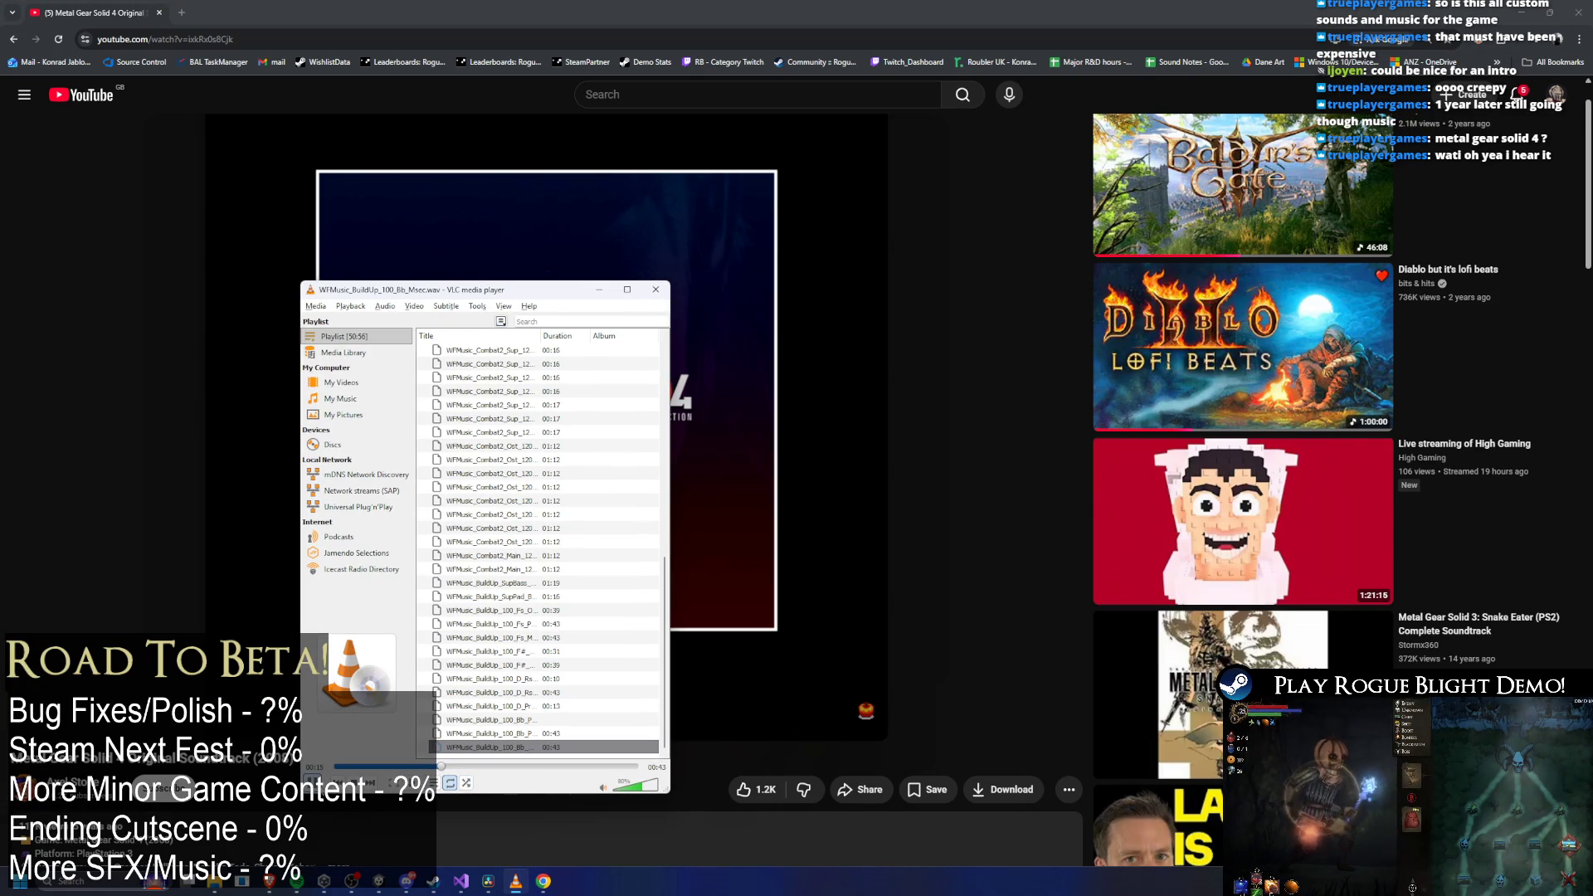
Raise VLC's volume to 102%, toggle the YouTube soundtrack, and switch to DaVinci Resolve.
{"action": "left_click", "coordinate": [650, 794]}
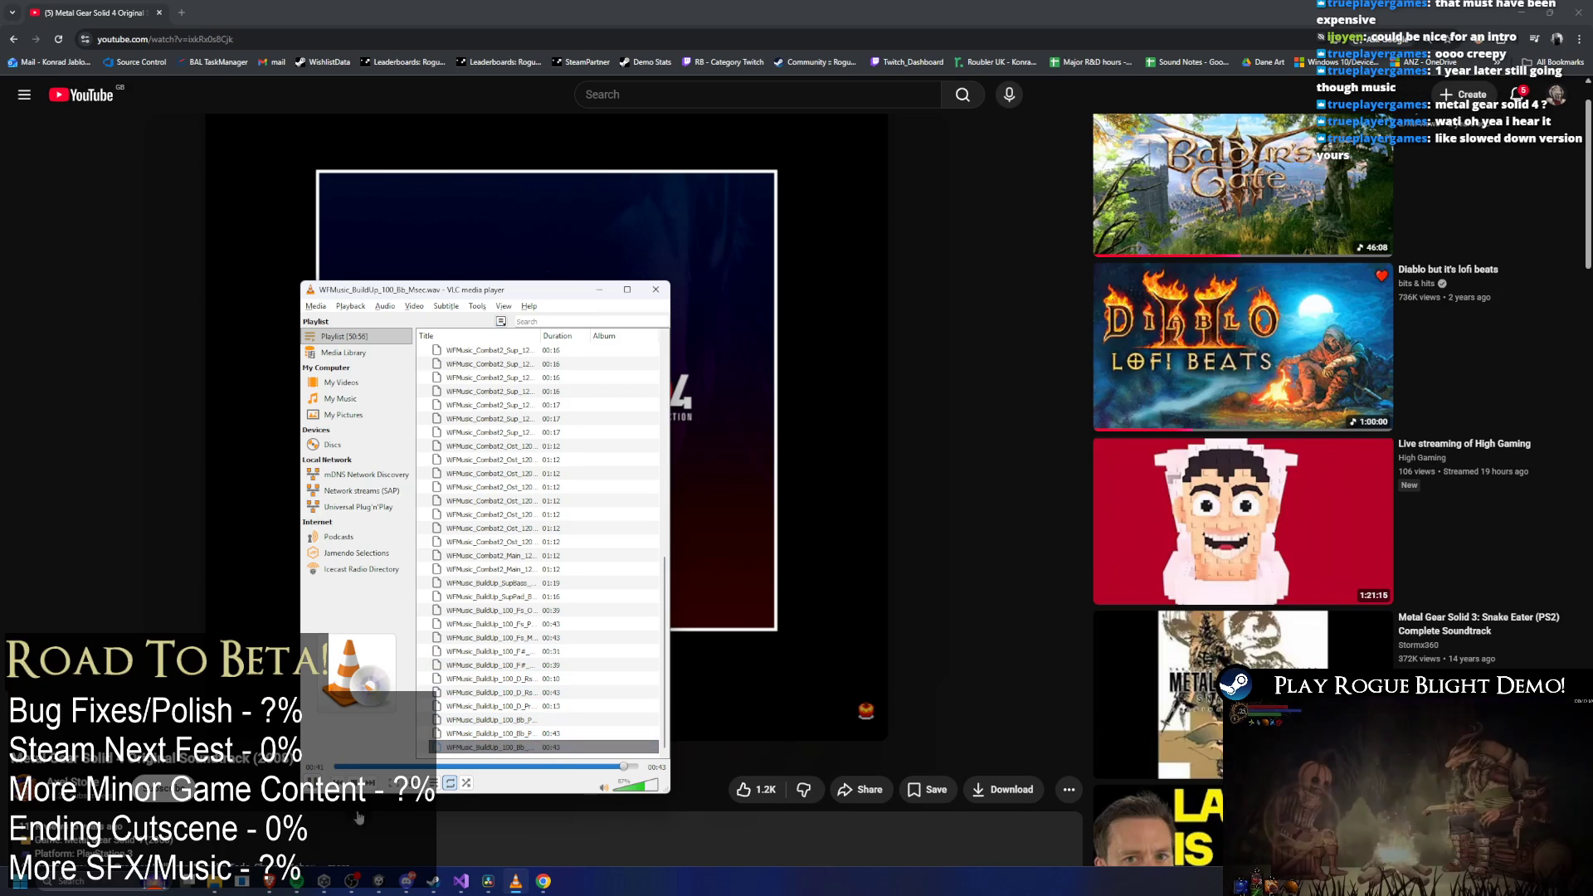
{"action": "left_click", "coordinate": [213, 562]}
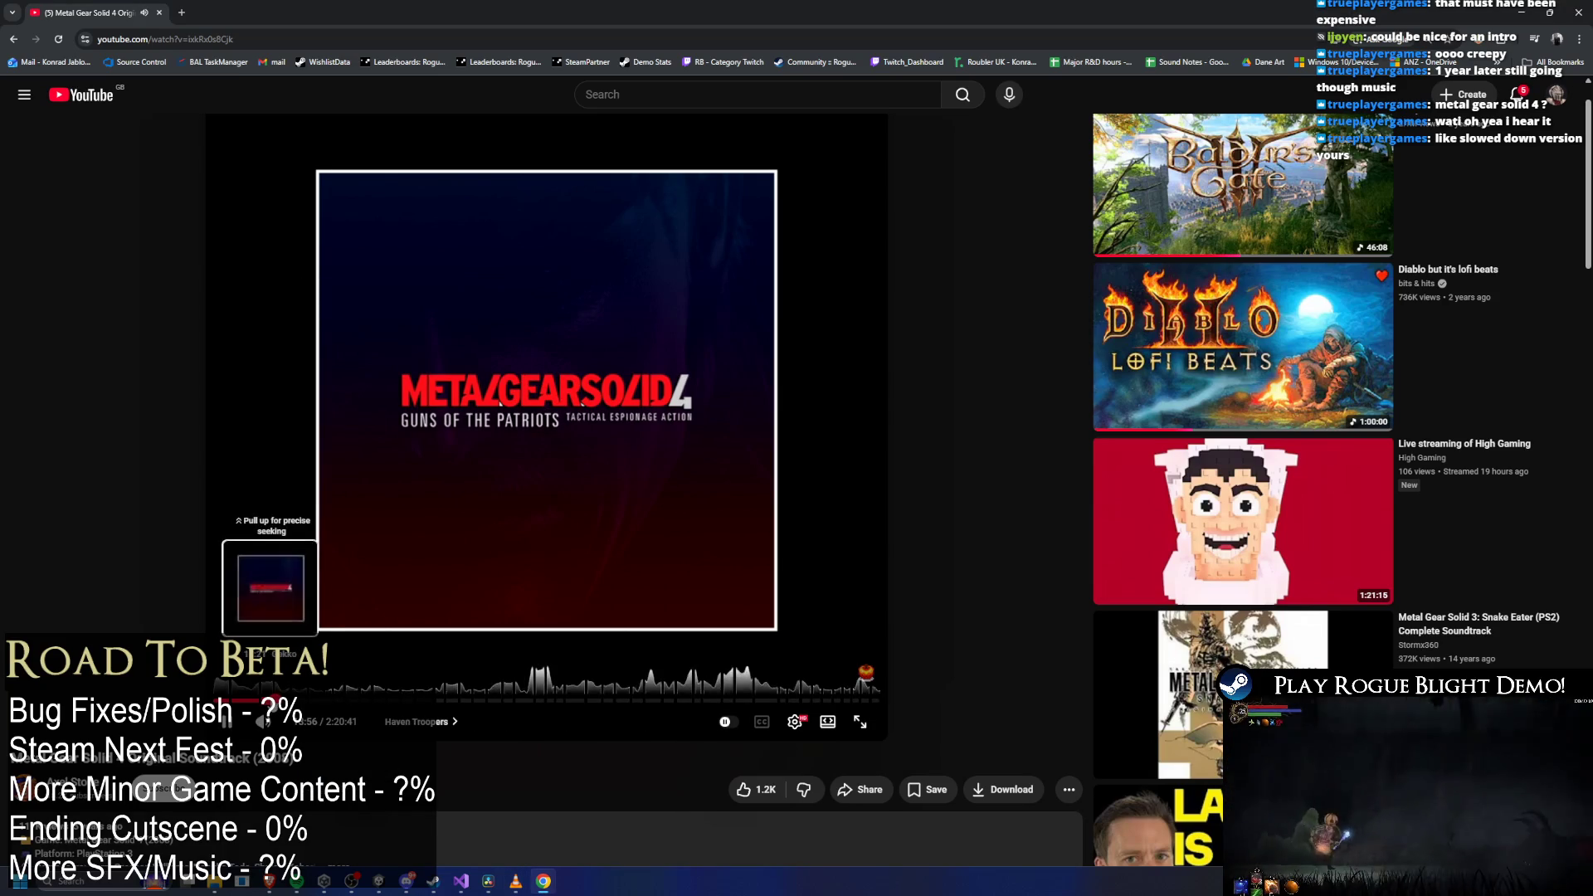
{"action": "left_click", "coordinate": [693, 333]}
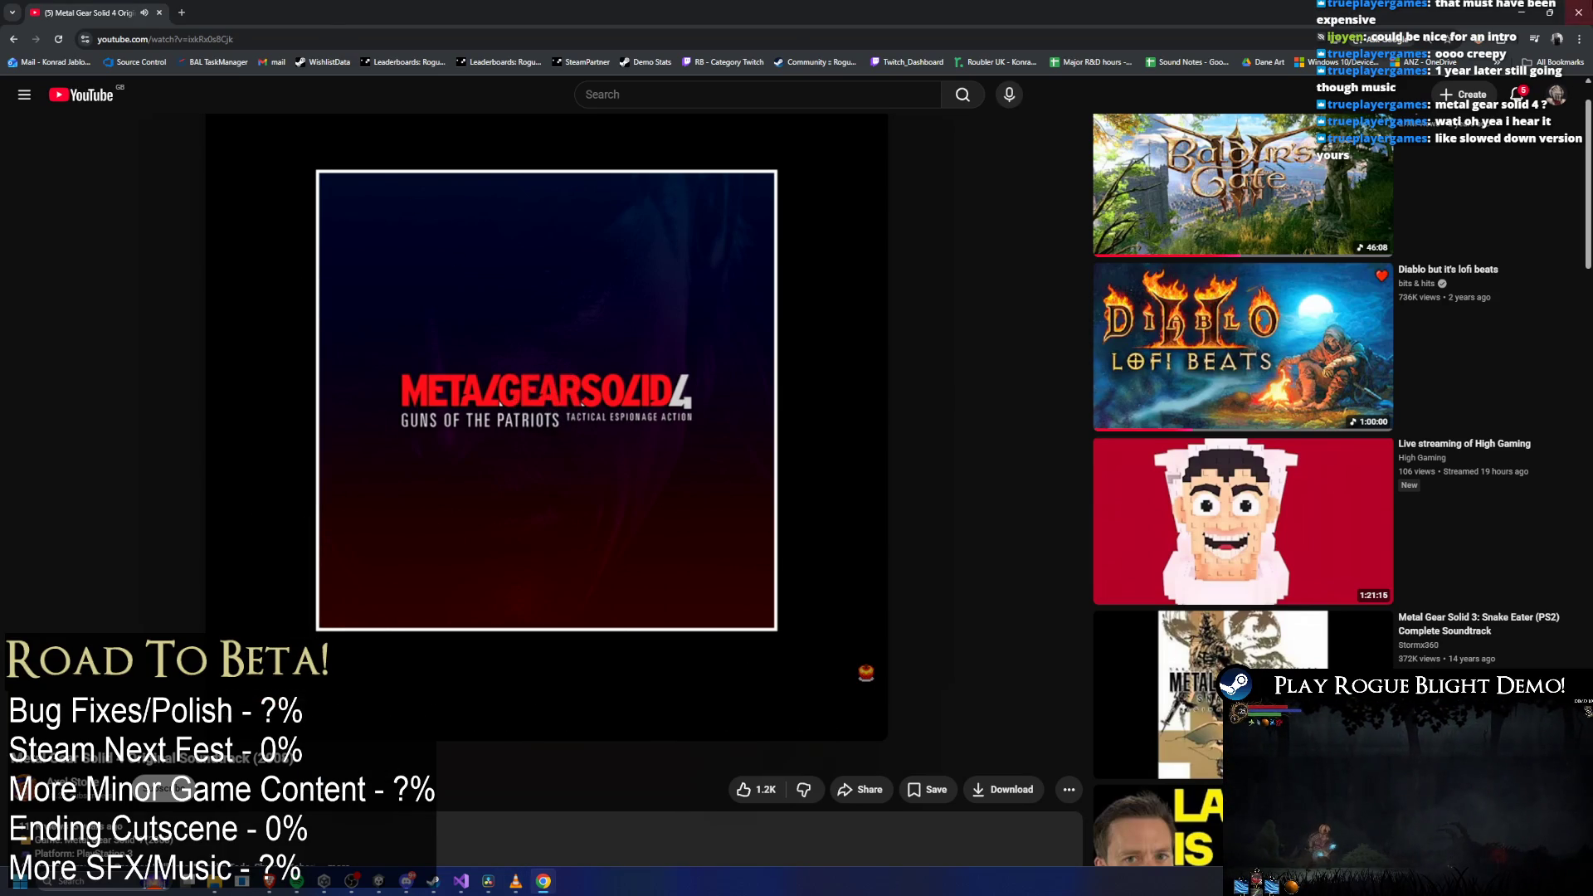
{"action": "key", "text": "alt+Tab"}
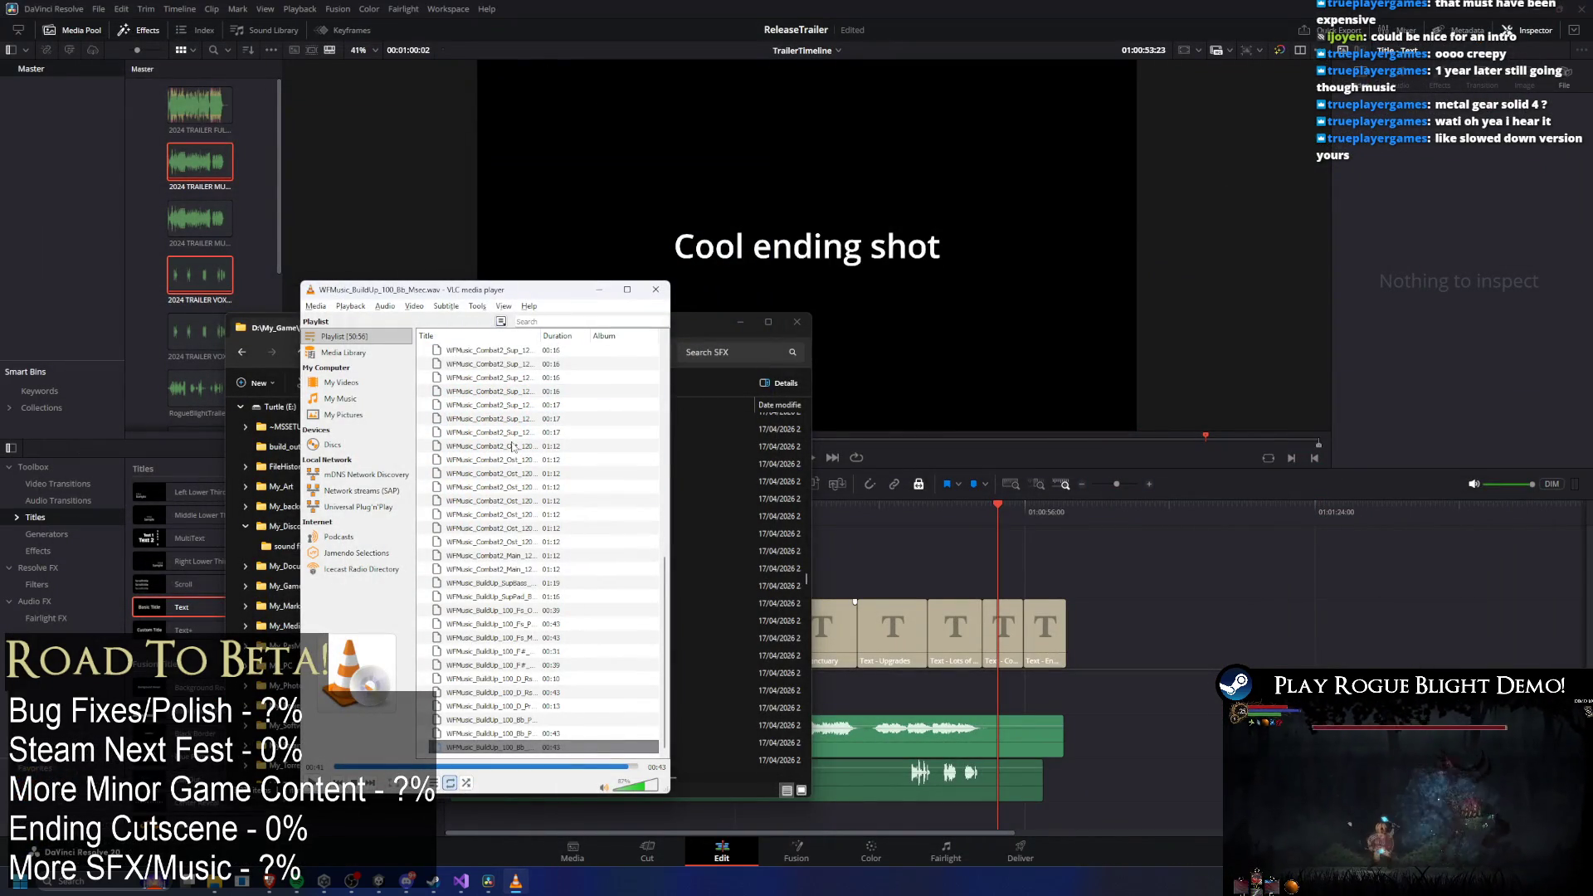
Close VLC and select WFMusic_BuildUp_100_Bb_Msec.wav in the SFX folder by typing 'wf'.
{"action": "key", "text": "alt+F4"}
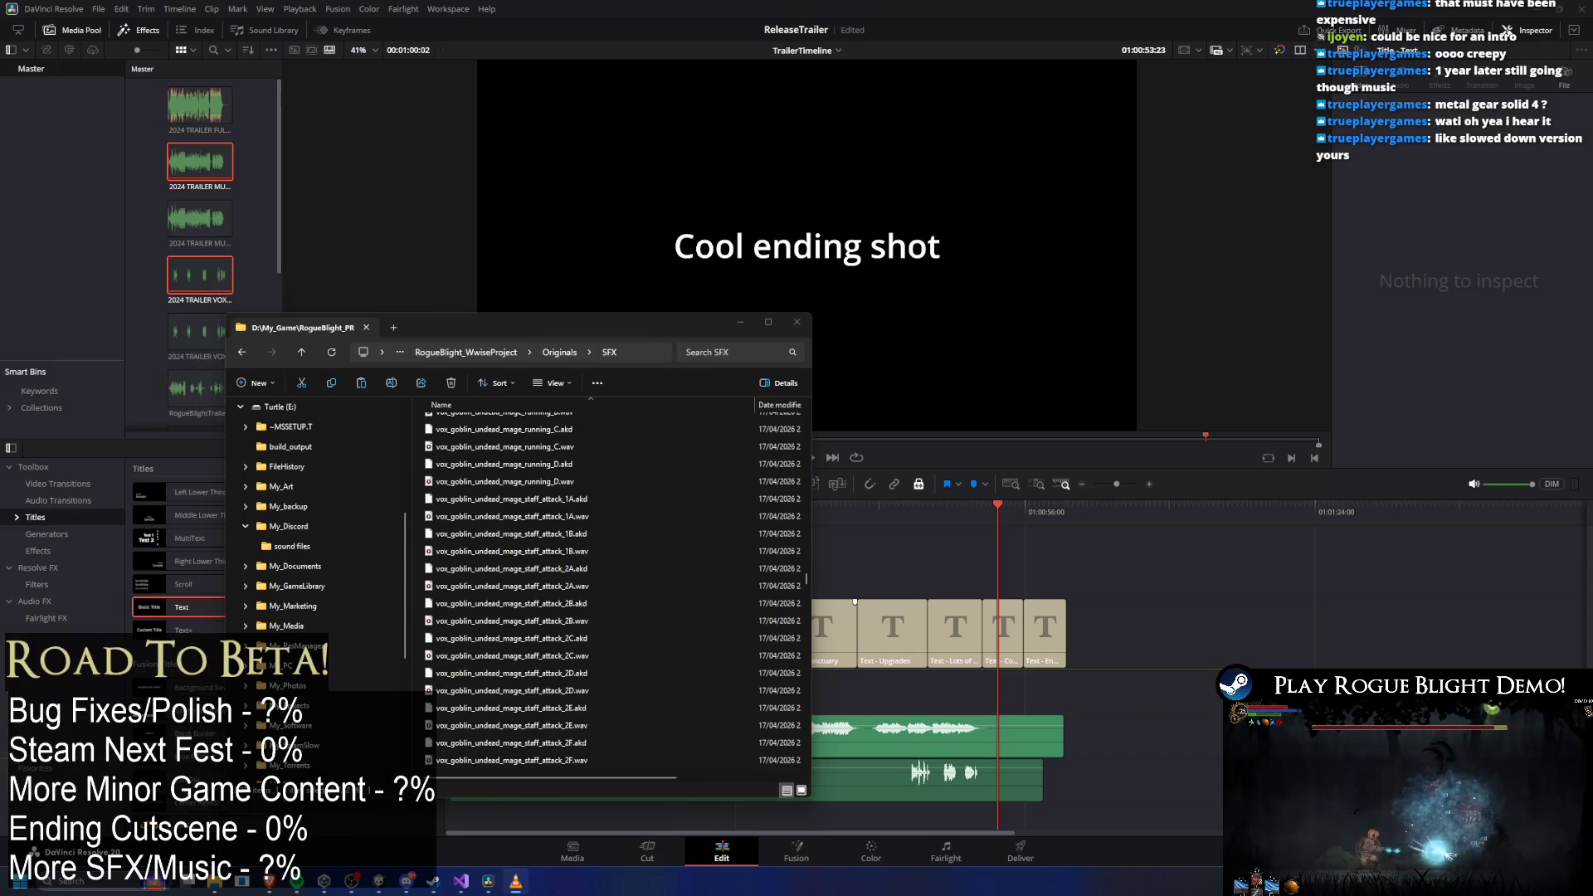
{"action": "scroll", "coordinate": [740, 440], "scroll_direction": "down", "scroll_amount": 2}
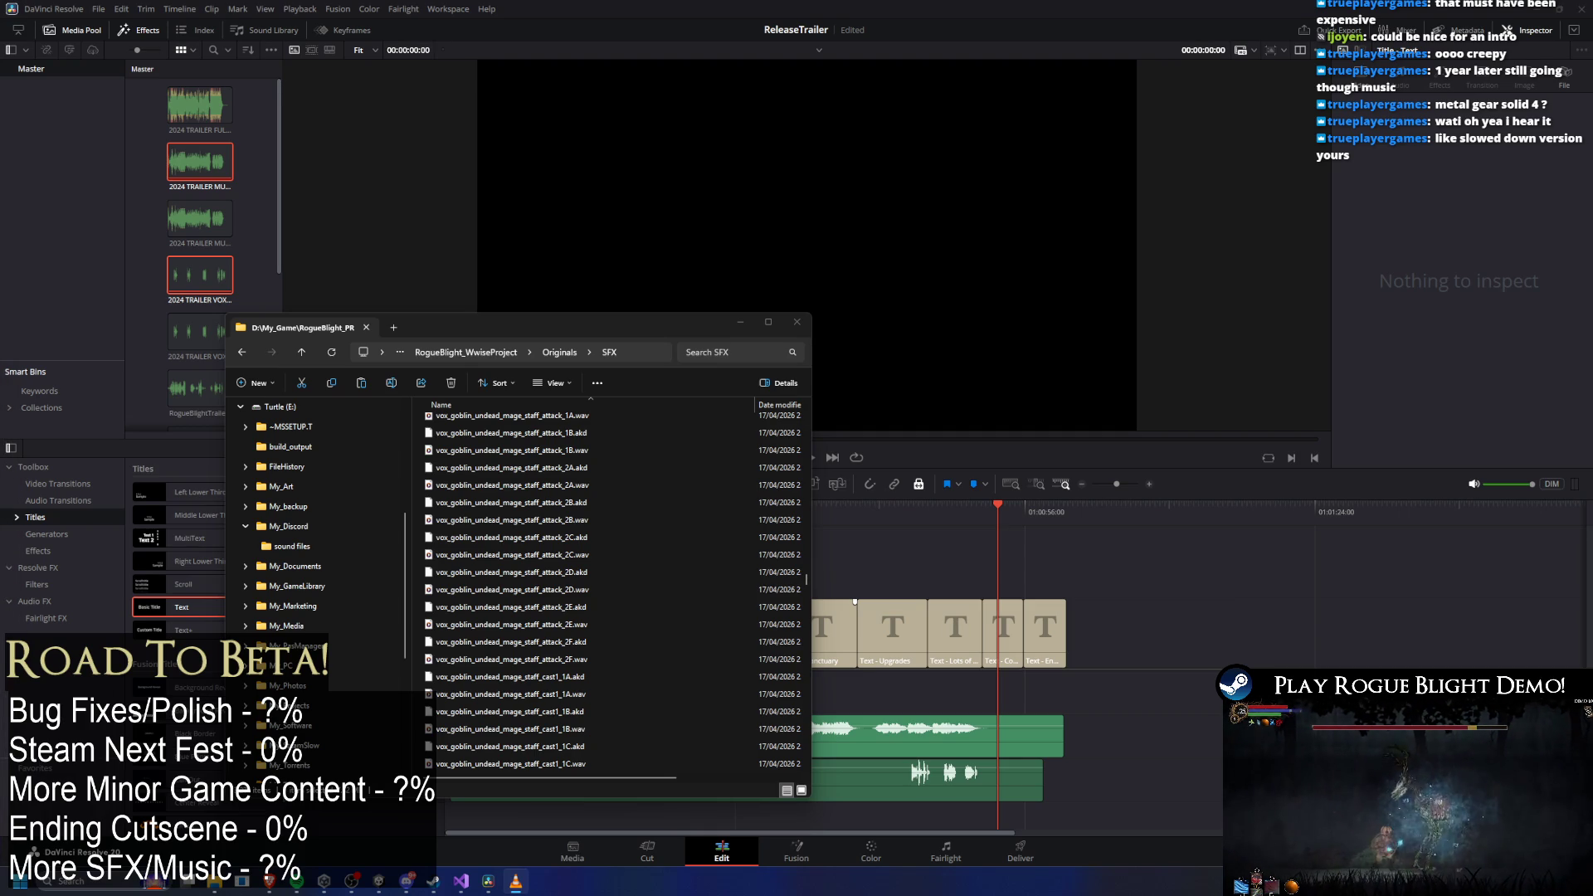
{"action": "left_click", "coordinate": [540, 506]}
{"action": "type", "text": "wf"}
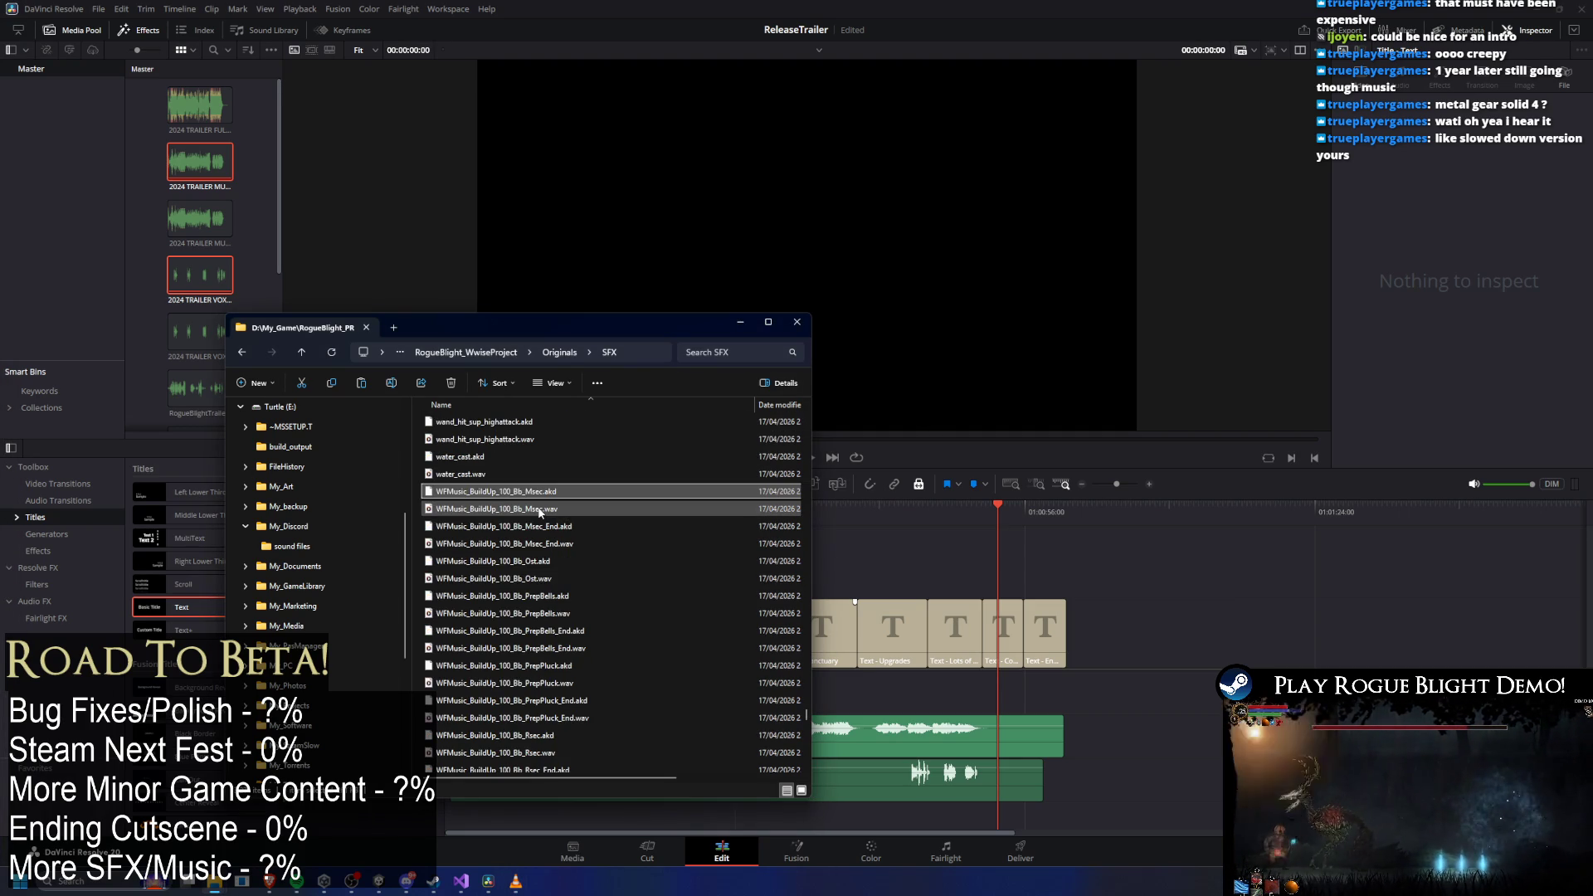
{"action": "left_click", "coordinate": [540, 509]}
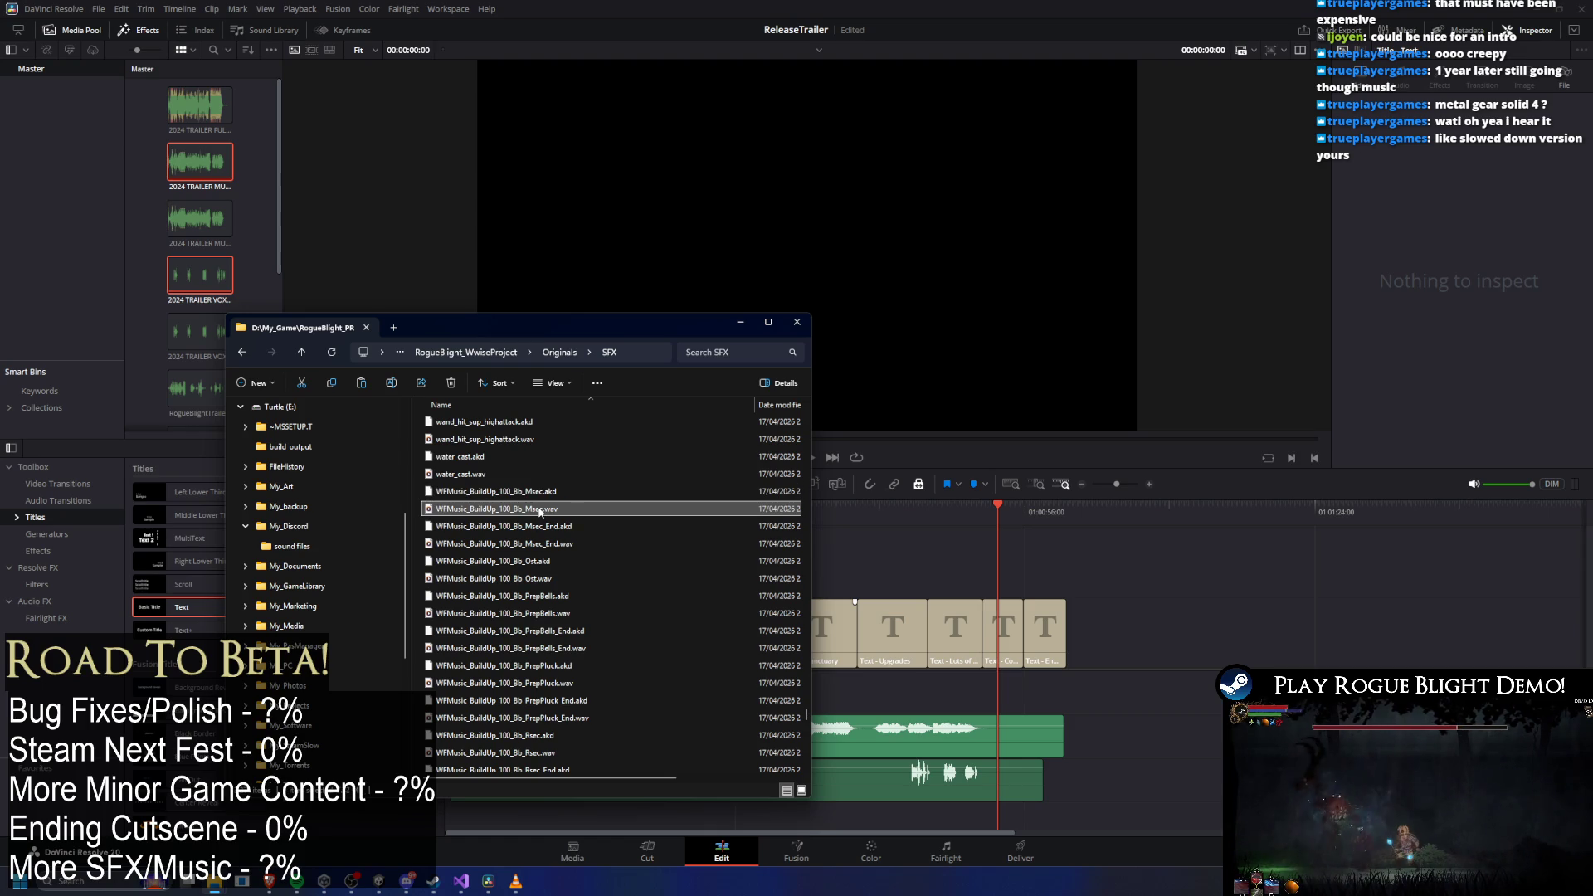
Drag the build-up .wav onto the Resolve ReleaseTrailer timeline as a new audio clip.
{"action": "mouse_move", "coordinate": [562, 518]}
{"action": "left_mouse_down"}
{"action": "mouse_move", "coordinate": [854, 539]}
{"action": "mouse_move", "coordinate": [1228, 755]}
{"action": "mouse_move", "coordinate": [725, 691]}
{"action": "left_mouse_up"}
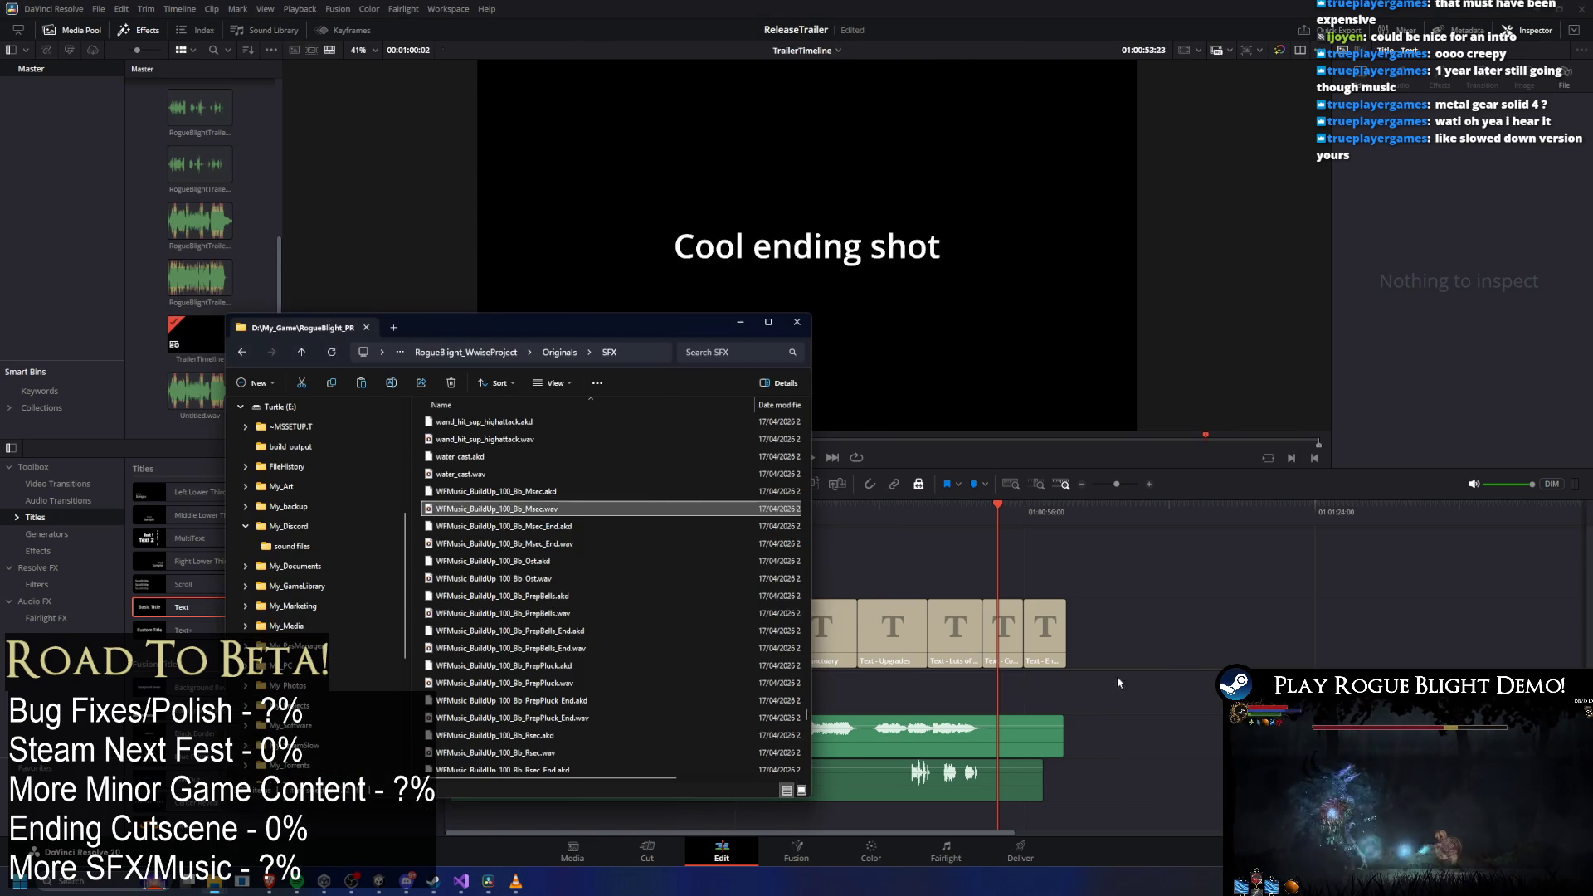
{"action": "mouse_move", "coordinate": [539, 509]}
{"action": "left_mouse_down"}
{"action": "mouse_move", "coordinate": [1190, 726]}
{"action": "mouse_move", "coordinate": [1152, 725]}
{"action": "left_mouse_up"}
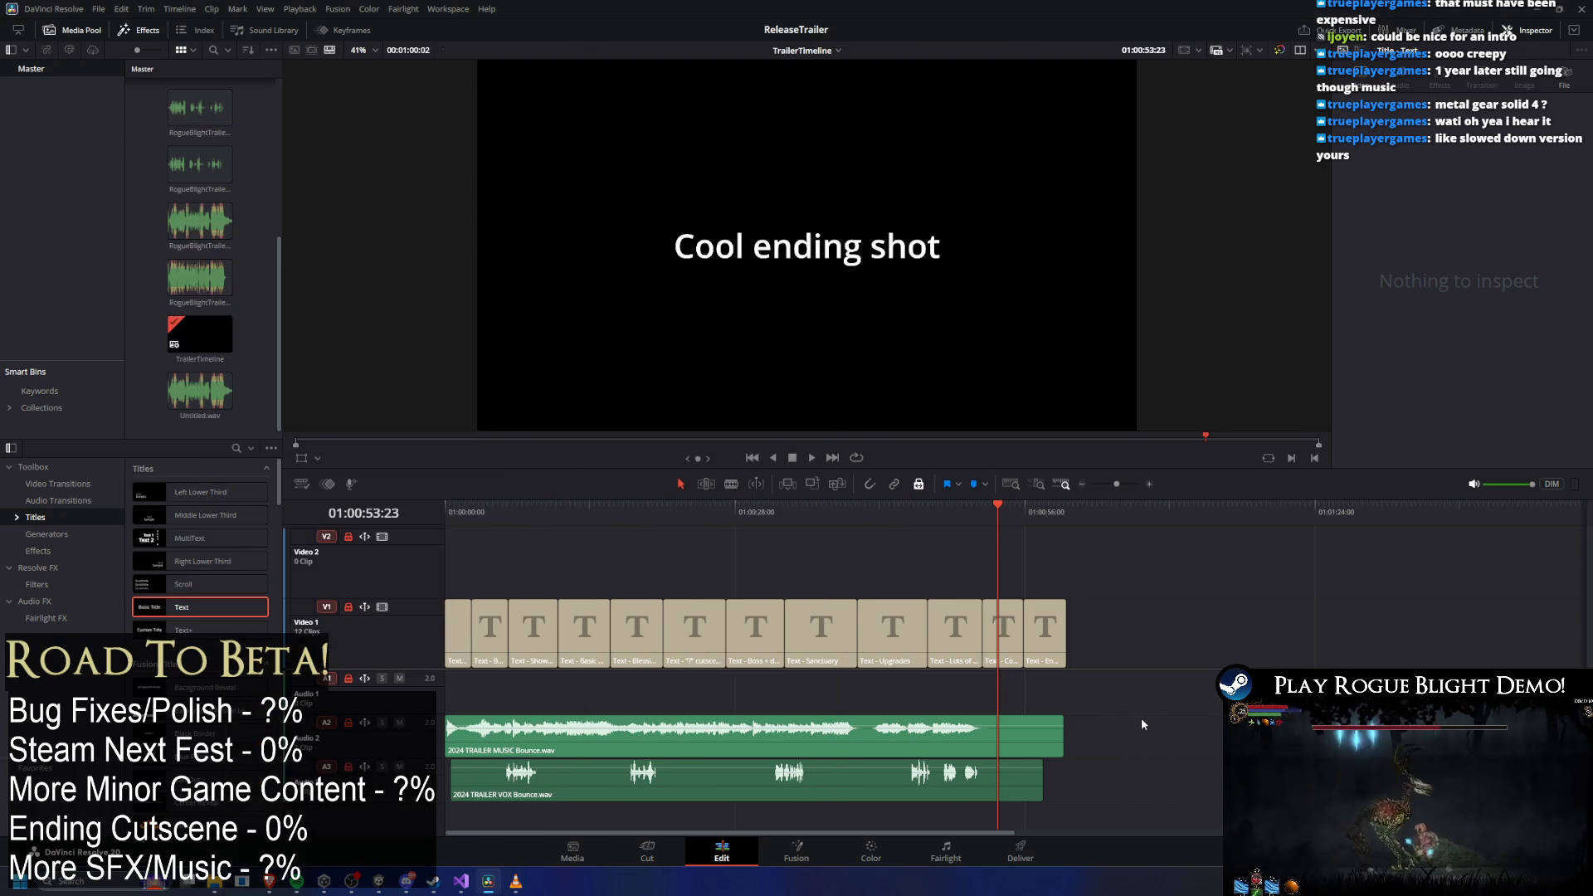
{"action": "scroll", "coordinate": [1037, 697], "scroll_direction": "right", "scroll_amount": 5}
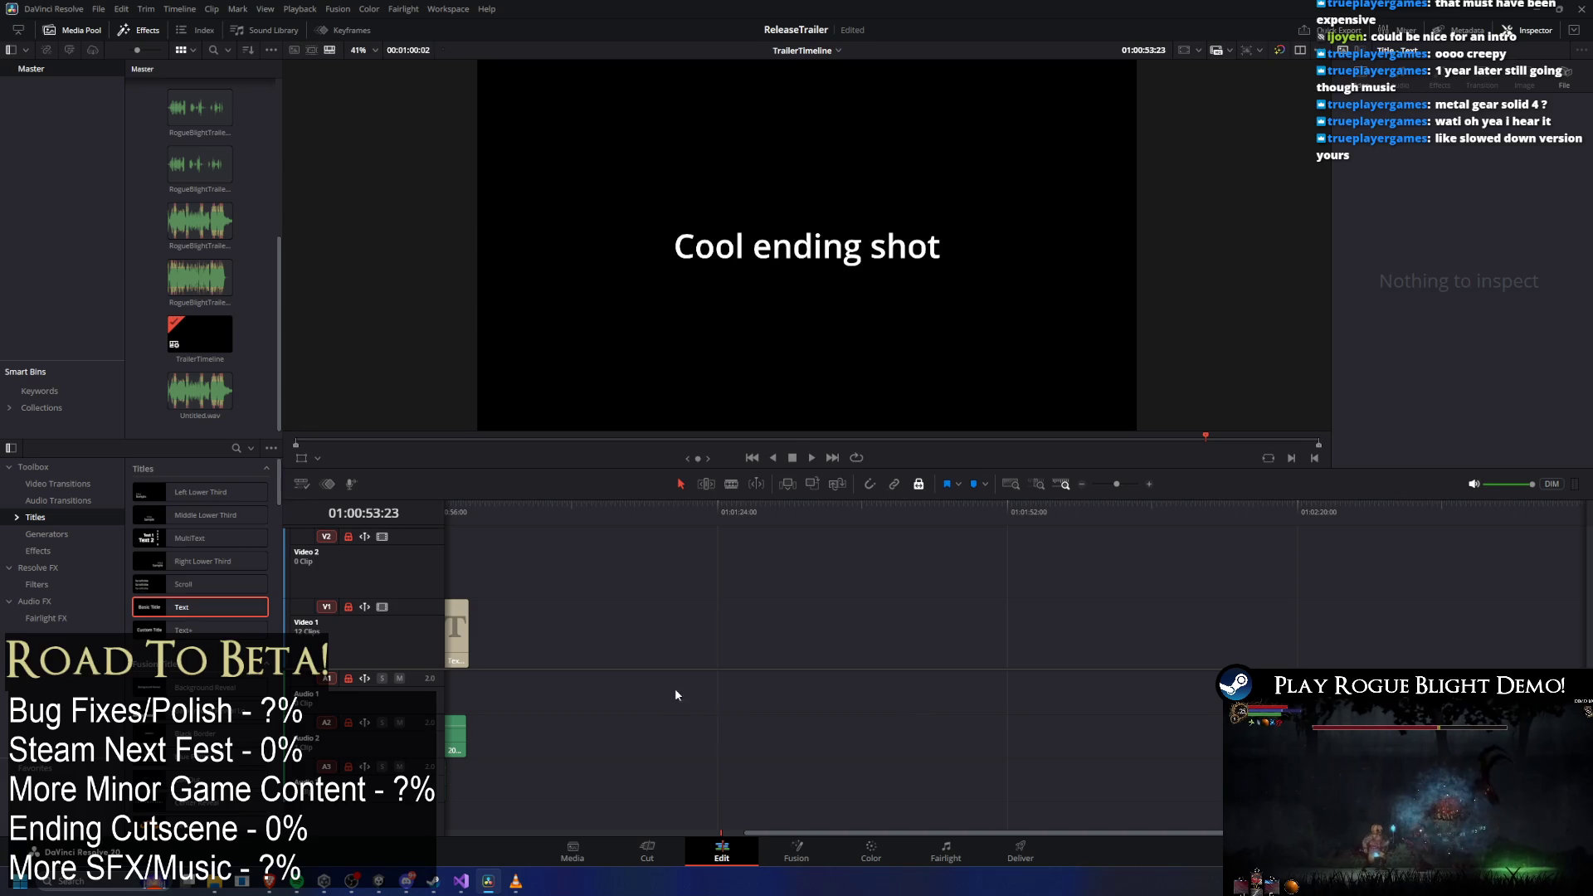
{"action": "left_click_drag", "start_coordinate": [794, 831], "coordinate": [495, 831]}
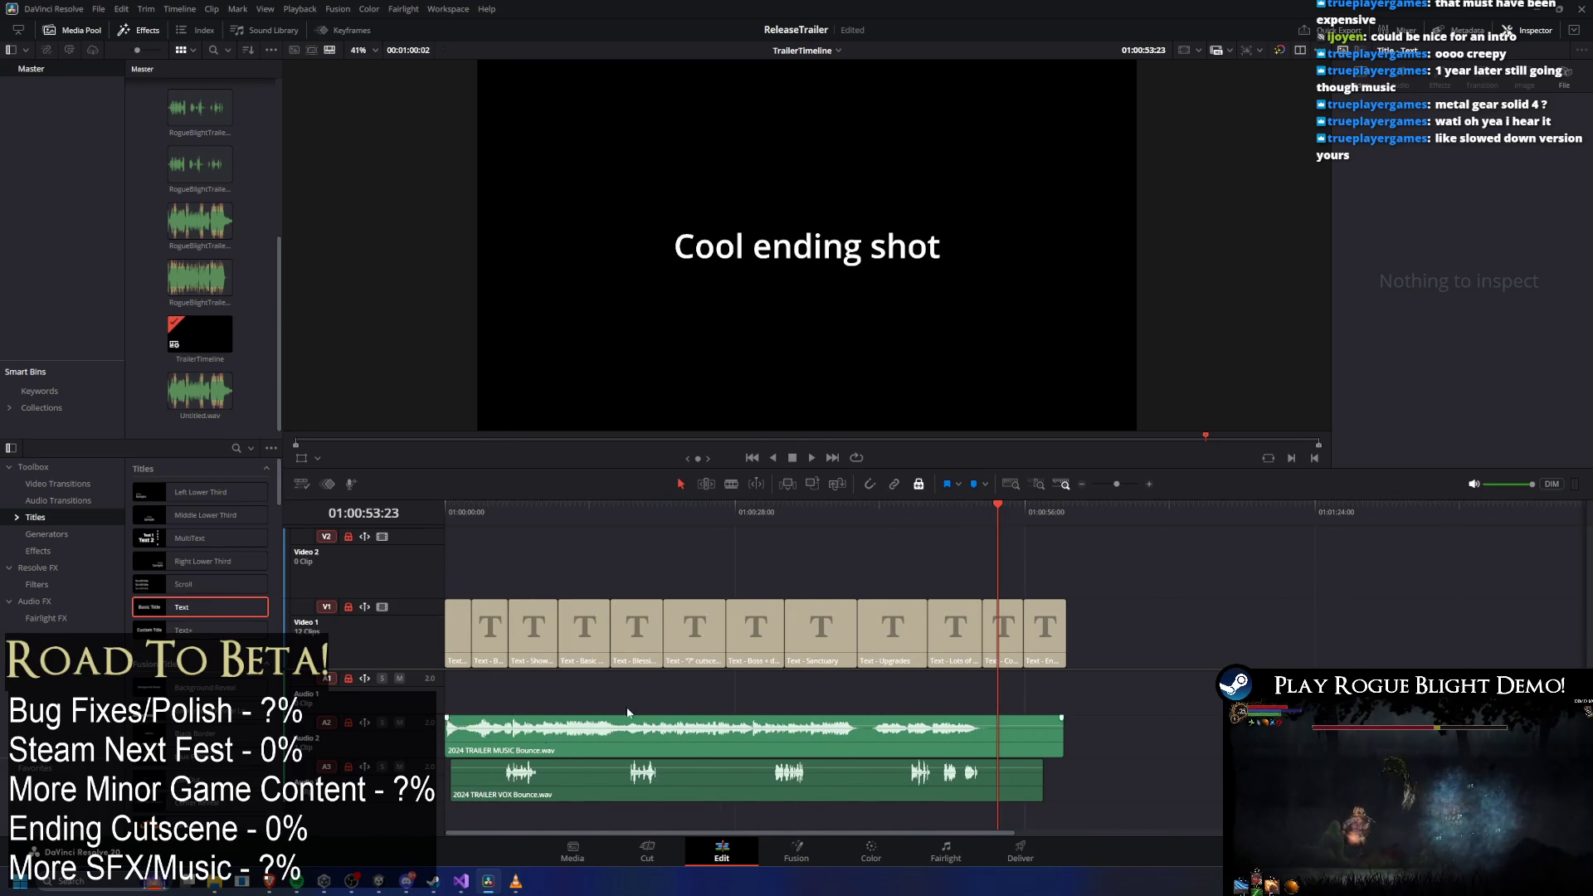
{"action": "key", "text": "alt+Tab"}
{"action": "mouse_move", "coordinate": [470, 515]}
{"action": "left_mouse_down"}
{"action": "mouse_move", "coordinate": [884, 614]}
{"action": "mouse_move", "coordinate": [1042, 798]}
{"action": "left_mouse_up"}
{"action": "key", "text": "alt+Tab"}
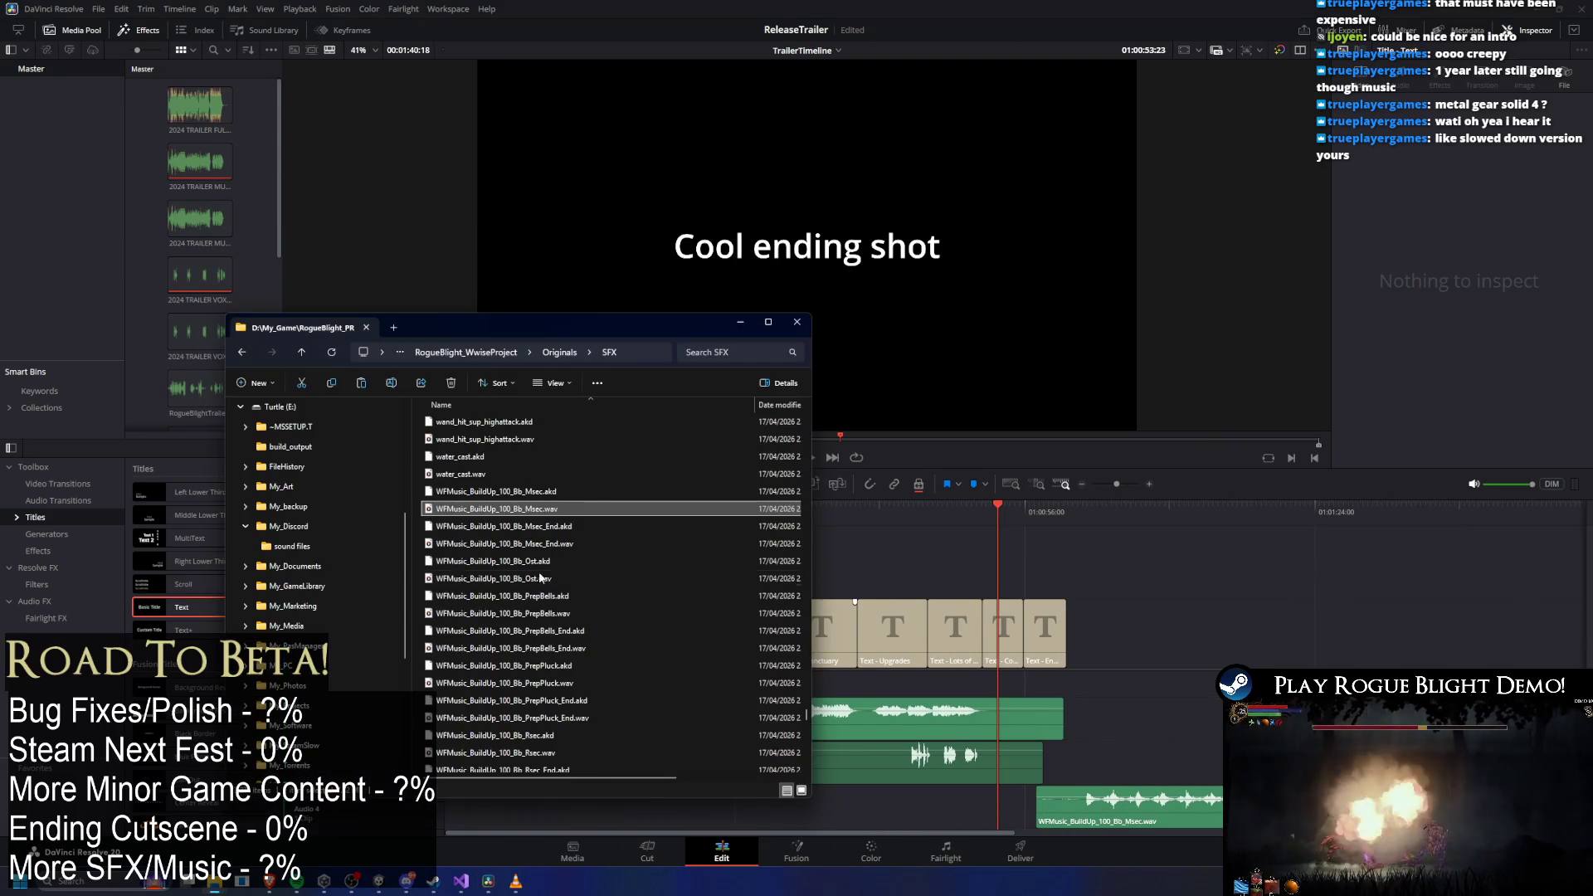
Audition the Combat1 93 Bb PrepBells and PrepPluck music files, including their _End versions.
{"action": "scroll", "coordinate": [633, 570], "scroll_direction": "down", "scroll_amount": 15}
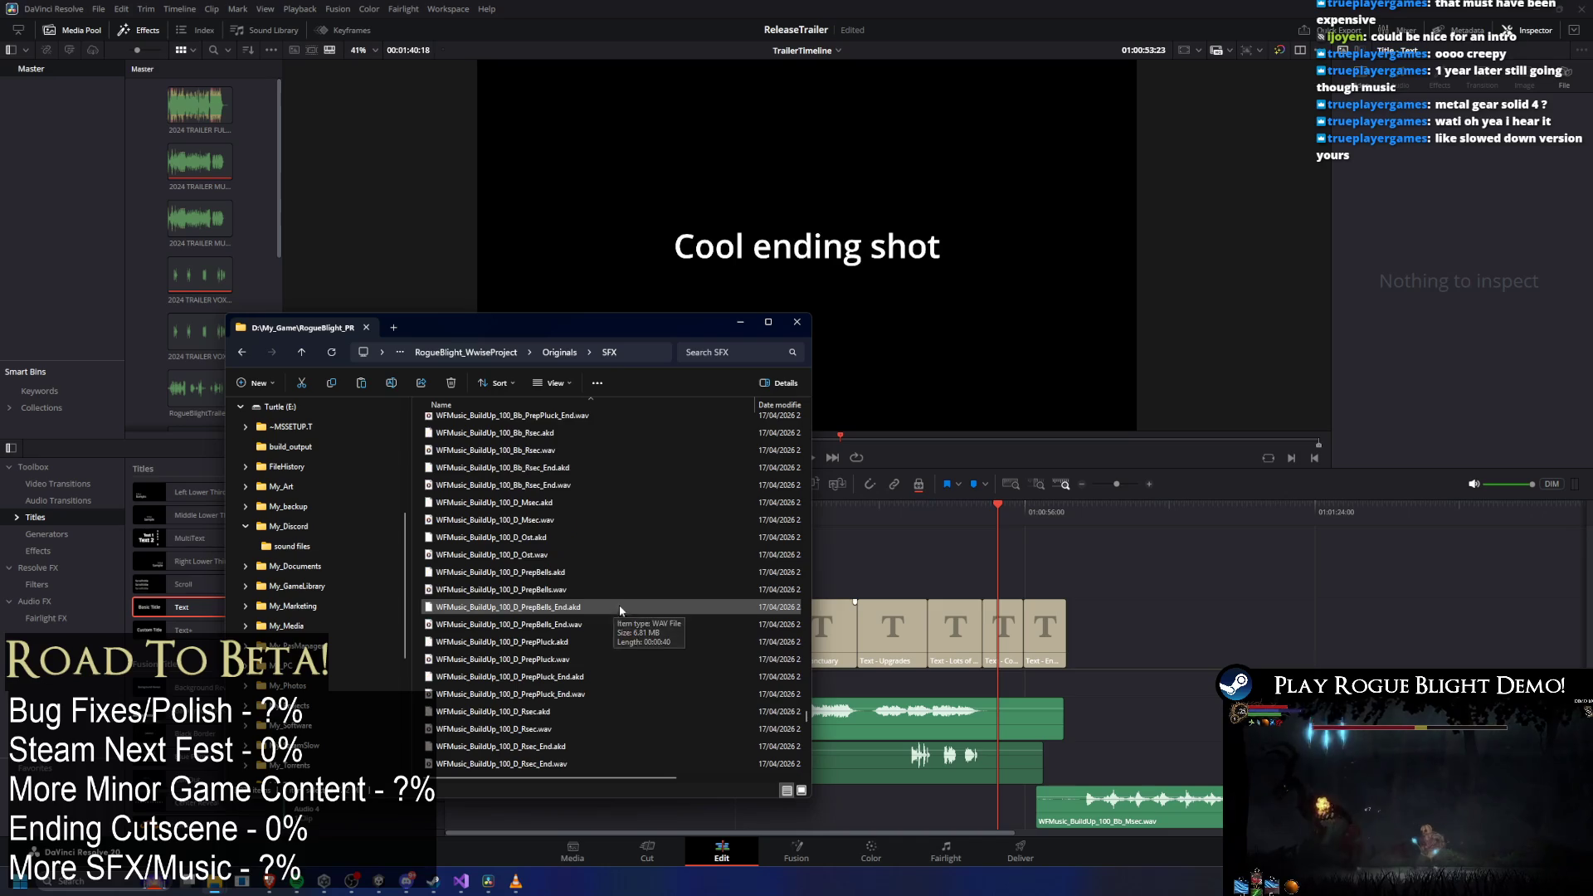
{"action": "scroll", "coordinate": [639, 590], "scroll_direction": "down", "scroll_amount": 10}
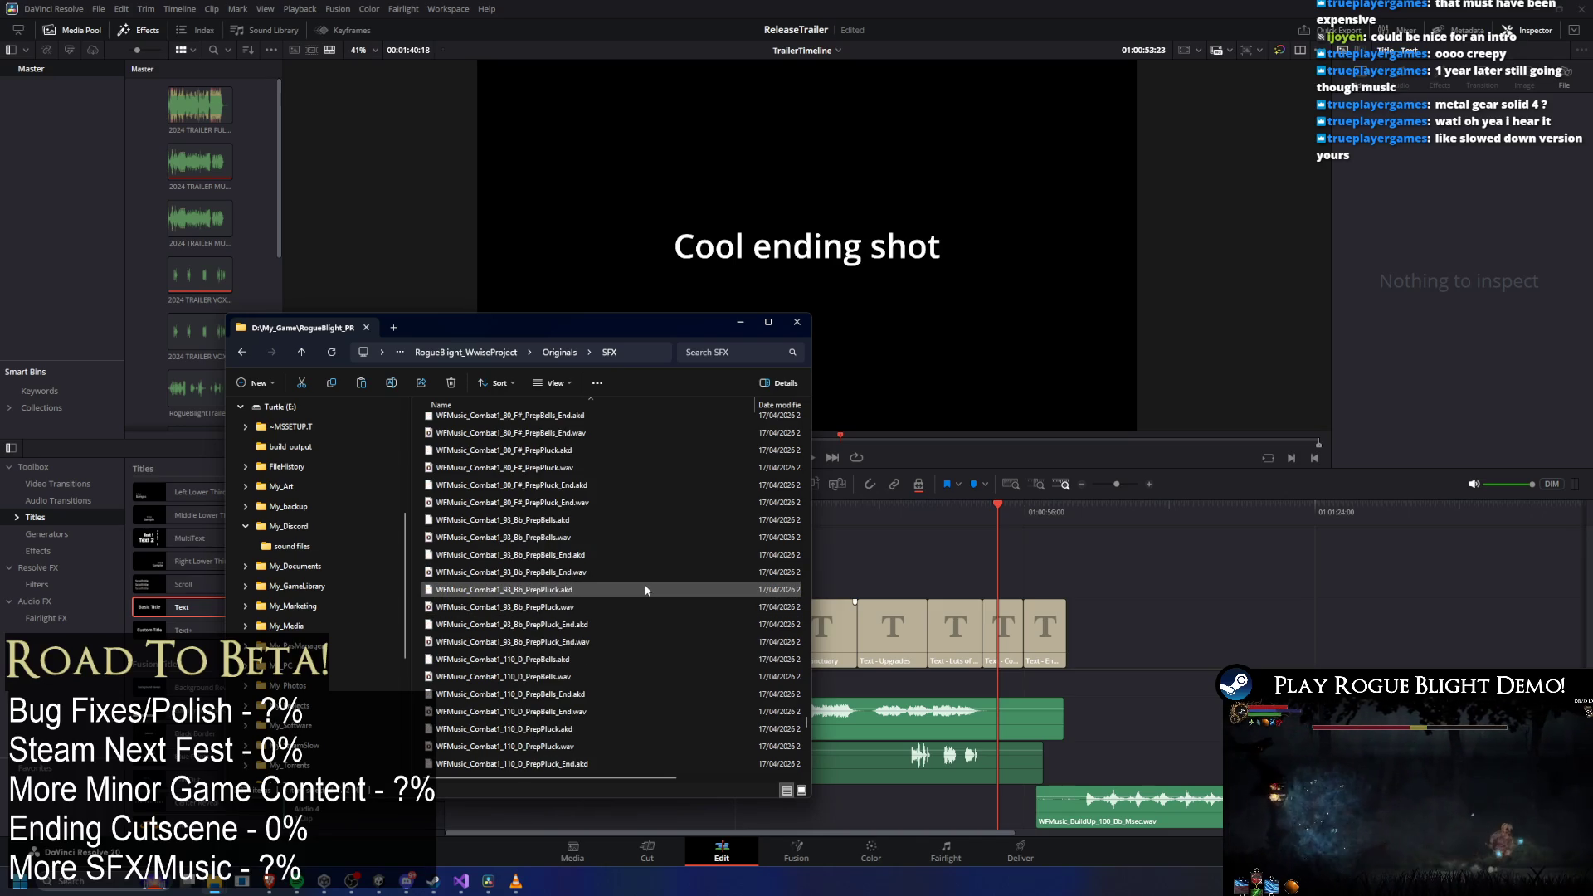
{"action": "left_click", "coordinate": [545, 538]}
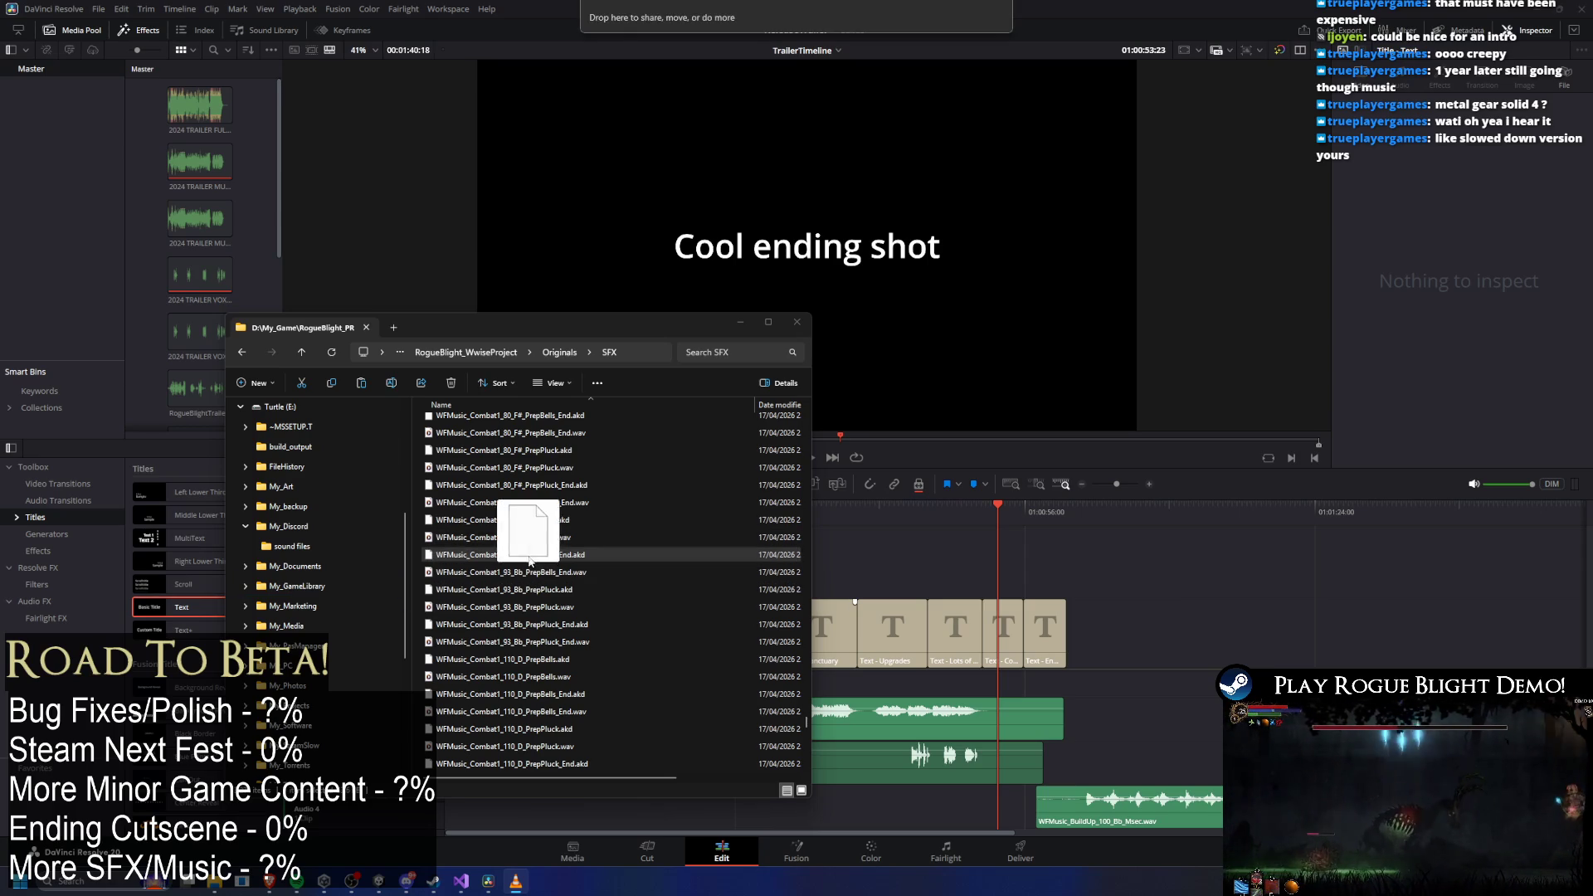
{"action": "left_click_drag", "start_coordinate": [551, 568], "coordinate": [417, 701]}
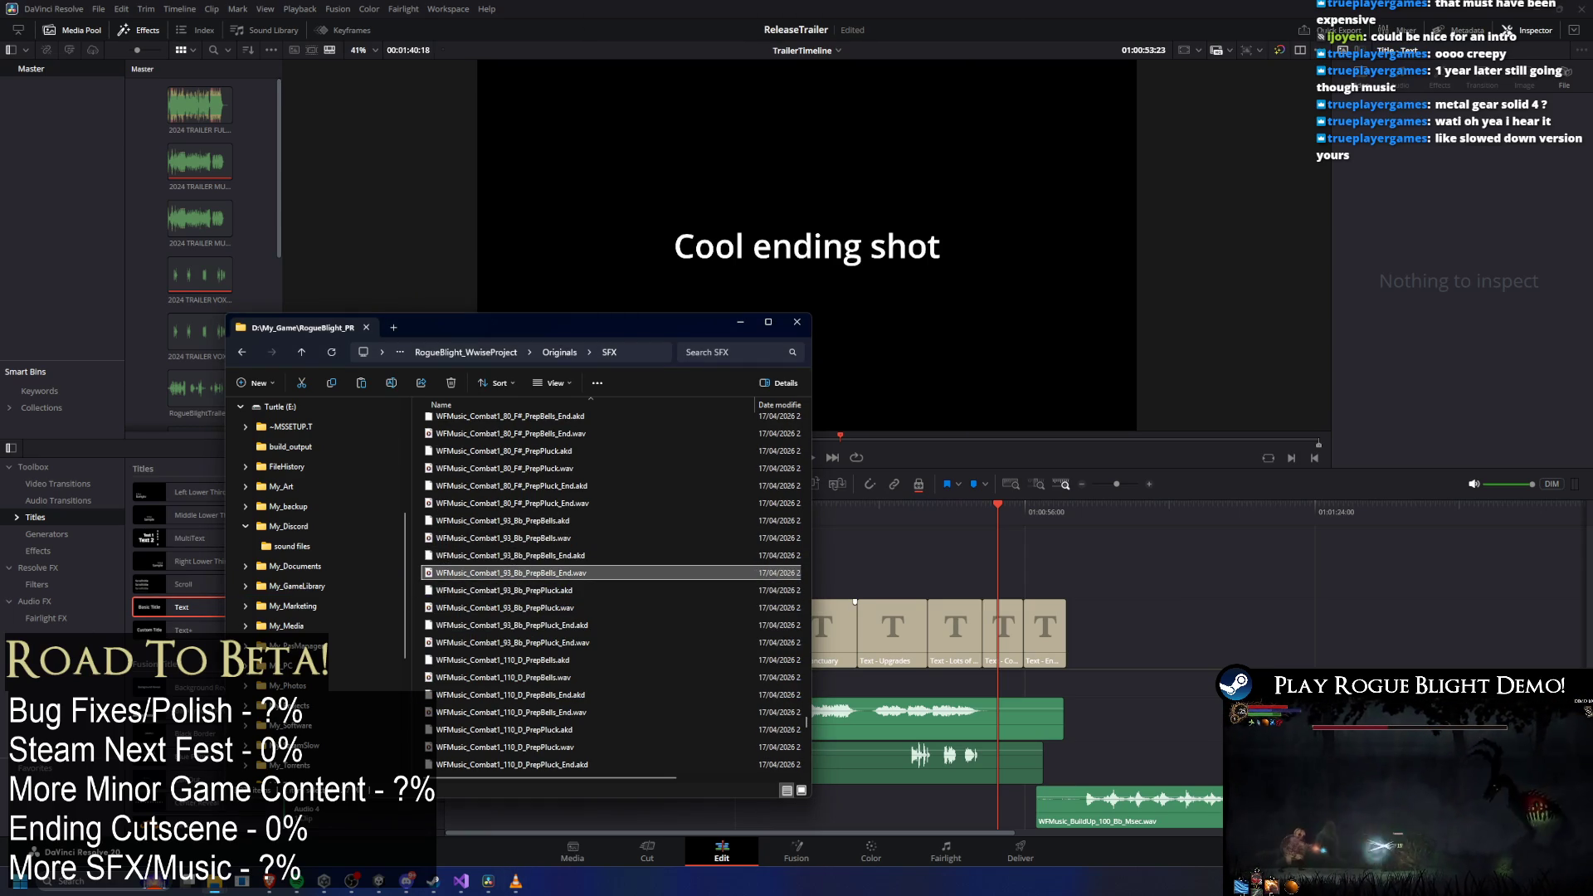
{"action": "key", "text": "Return"}
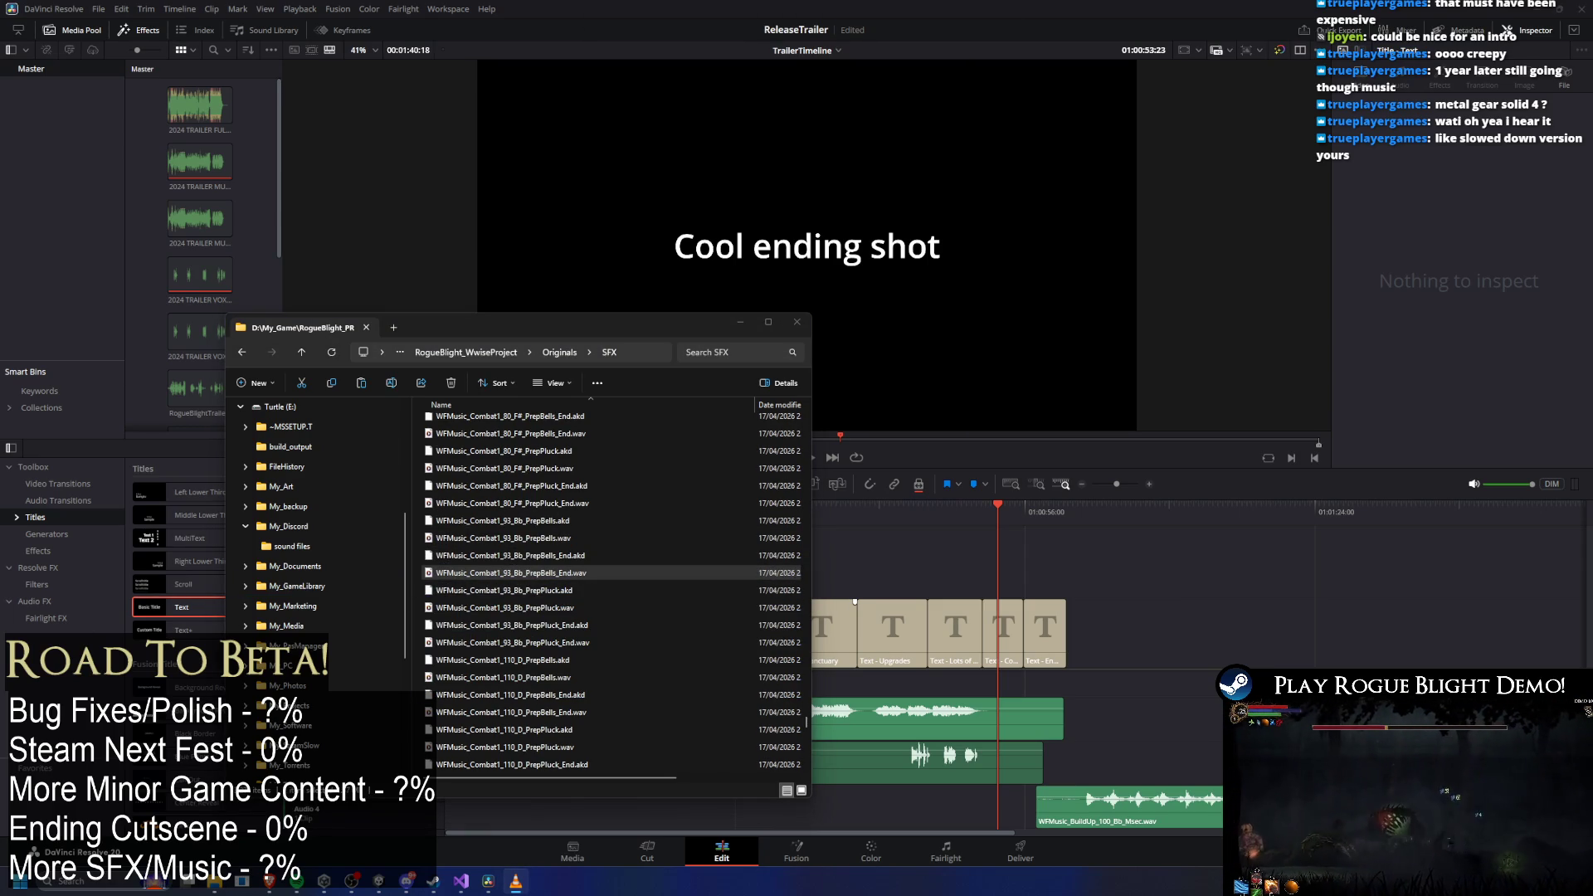
{"action": "scroll", "coordinate": [581, 573], "scroll_direction": "down", "scroll_amount": 1}
{"action": "left_click", "coordinate": [515, 571]}
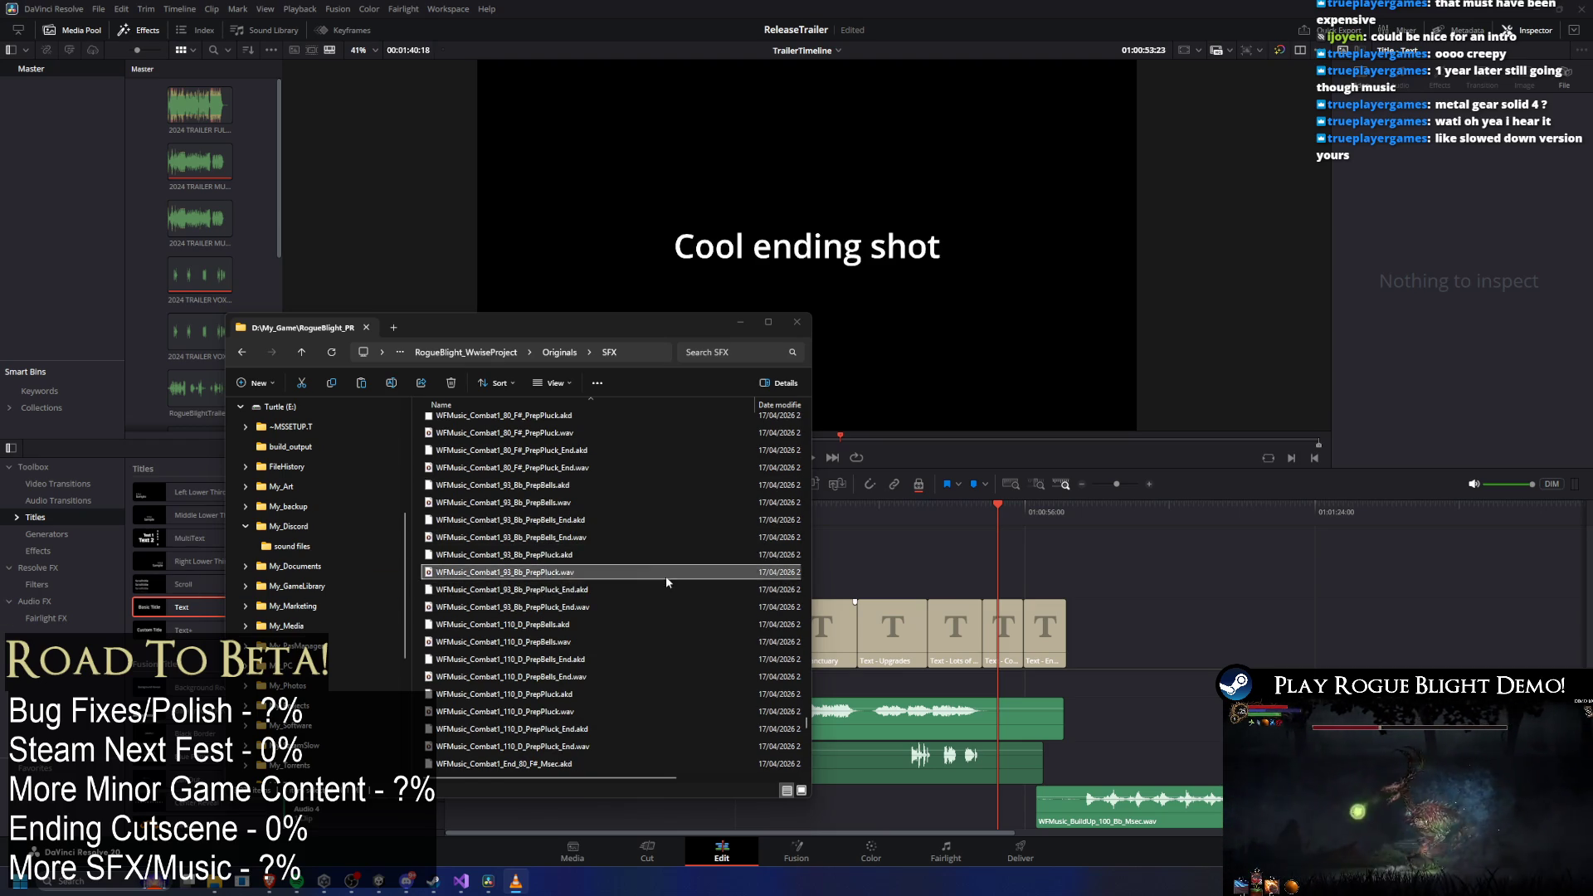
{"action": "left_click", "coordinate": [581, 607]}
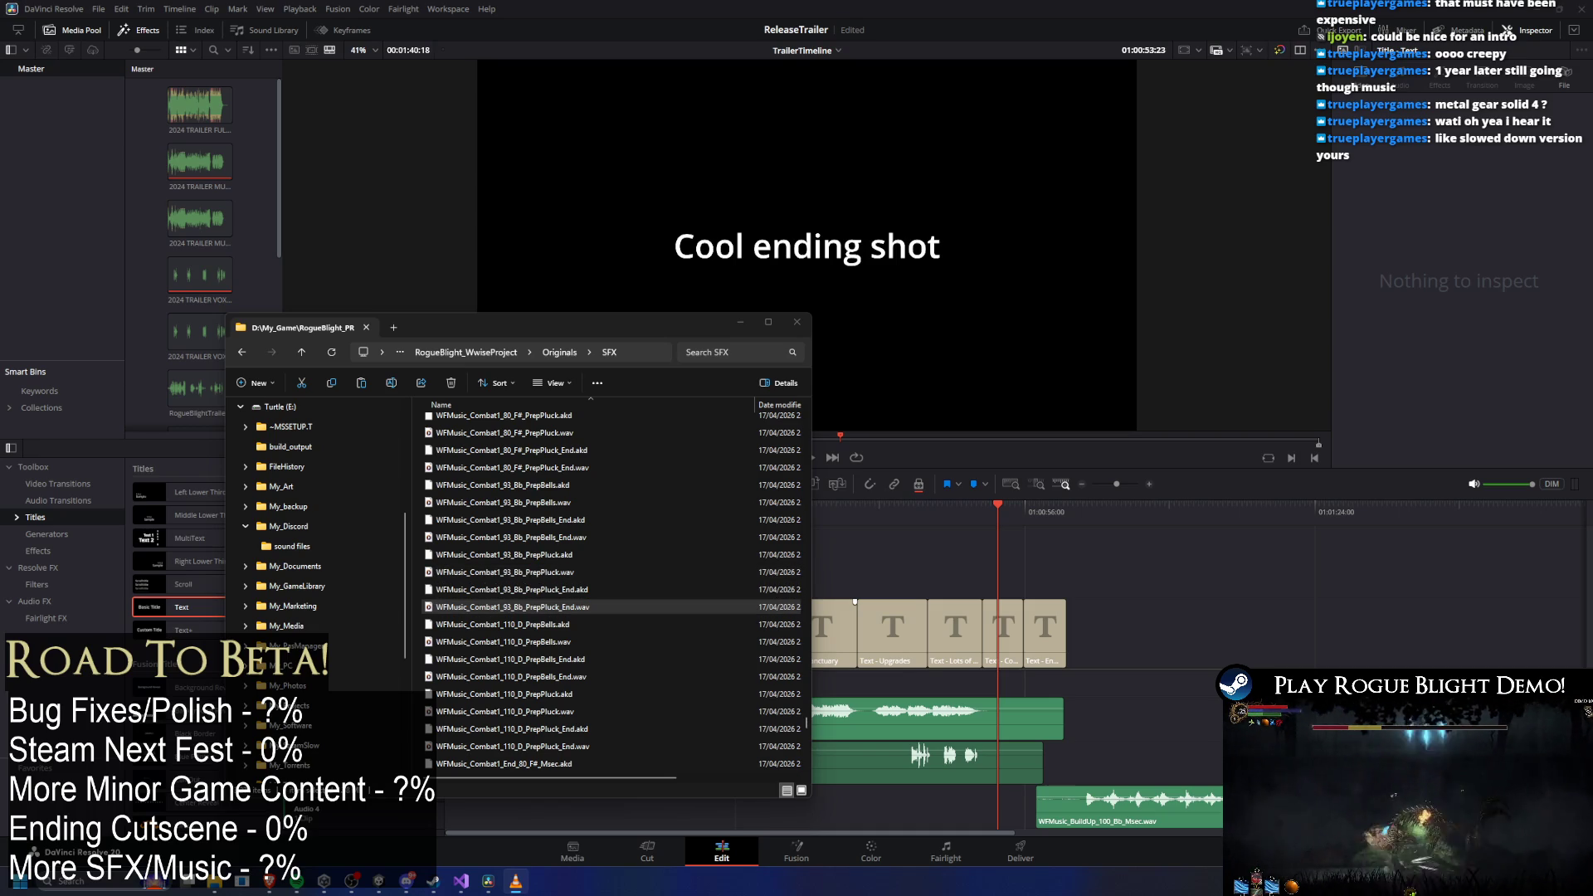
Audition the Combat1 110 D PrepBells and PrepPluck files and their _End versions.
{"action": "left_click", "coordinate": [495, 643]}
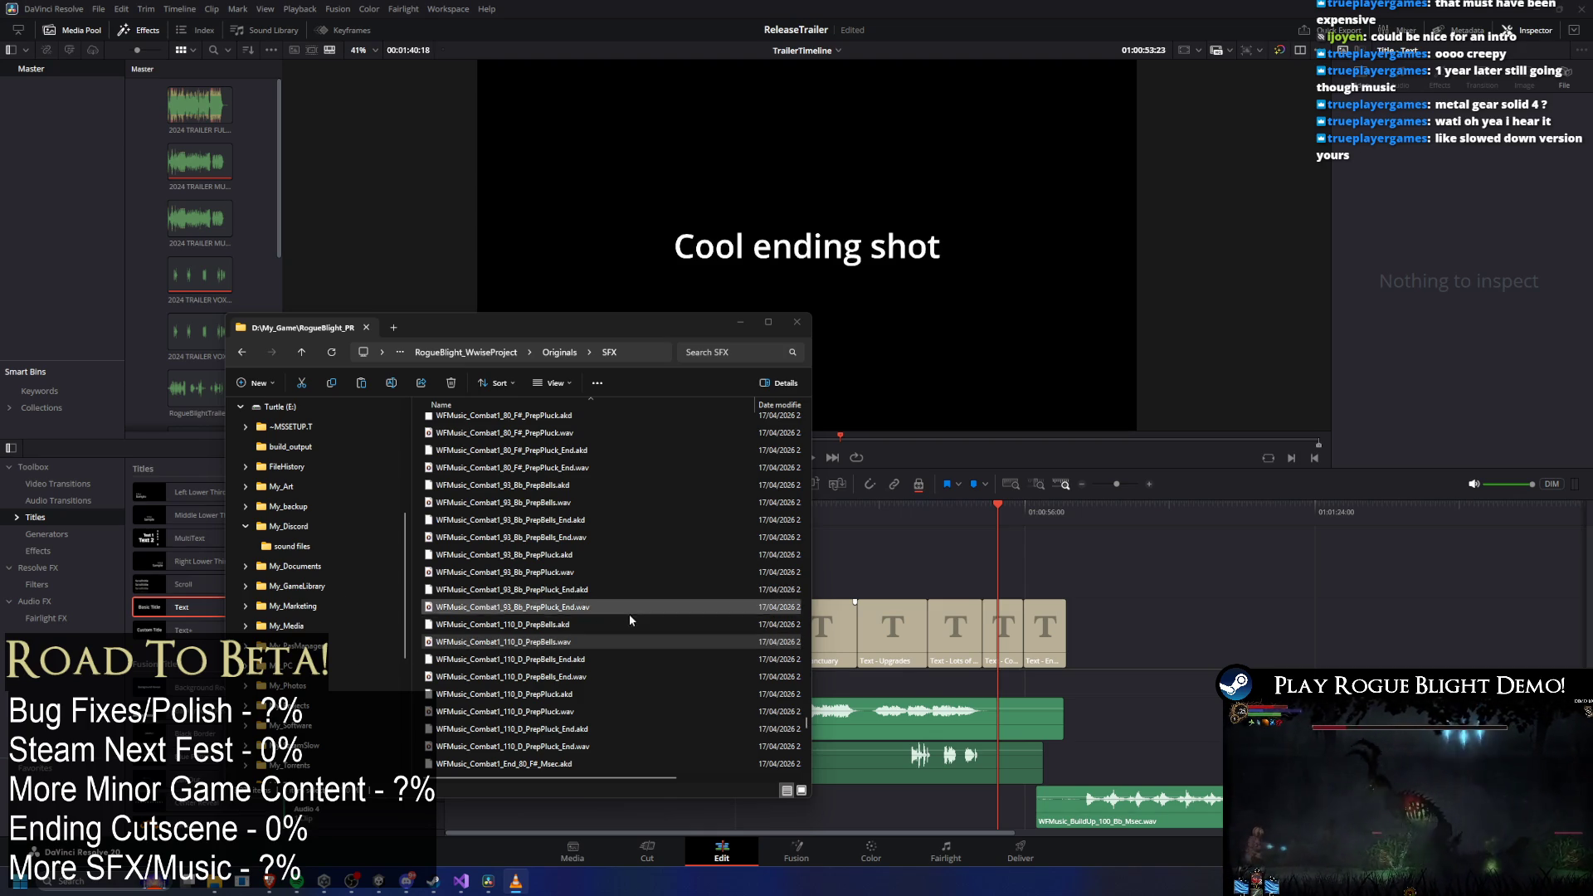
{"action": "left_click", "coordinate": [581, 677]}
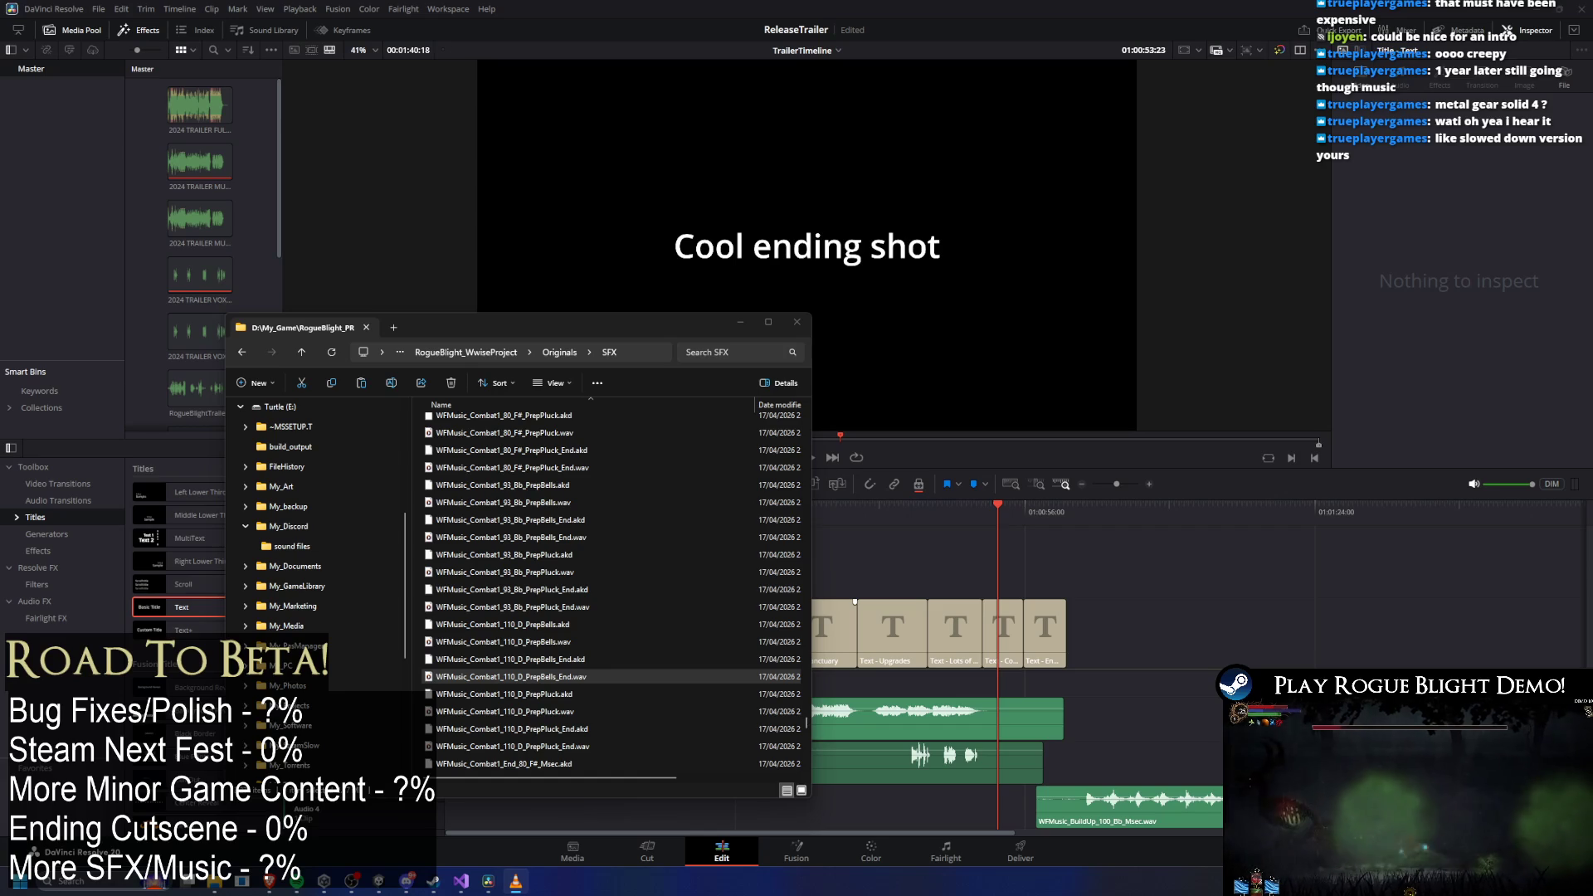
{"action": "left_click", "coordinate": [532, 714]}
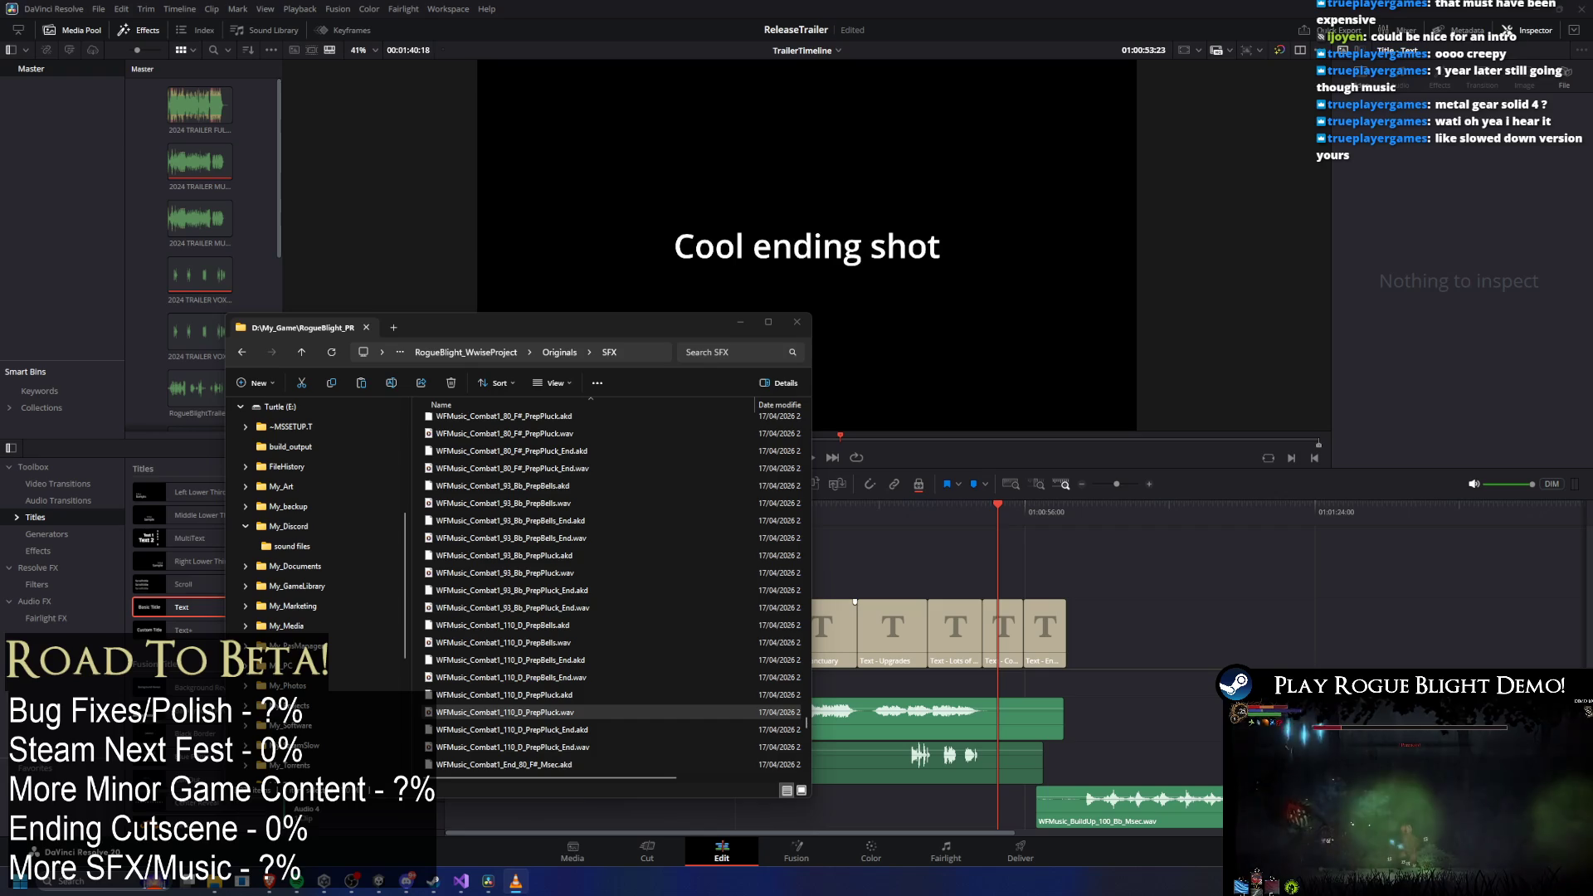
{"action": "scroll", "coordinate": [521, 674], "scroll_direction": "down", "scroll_amount": 2}
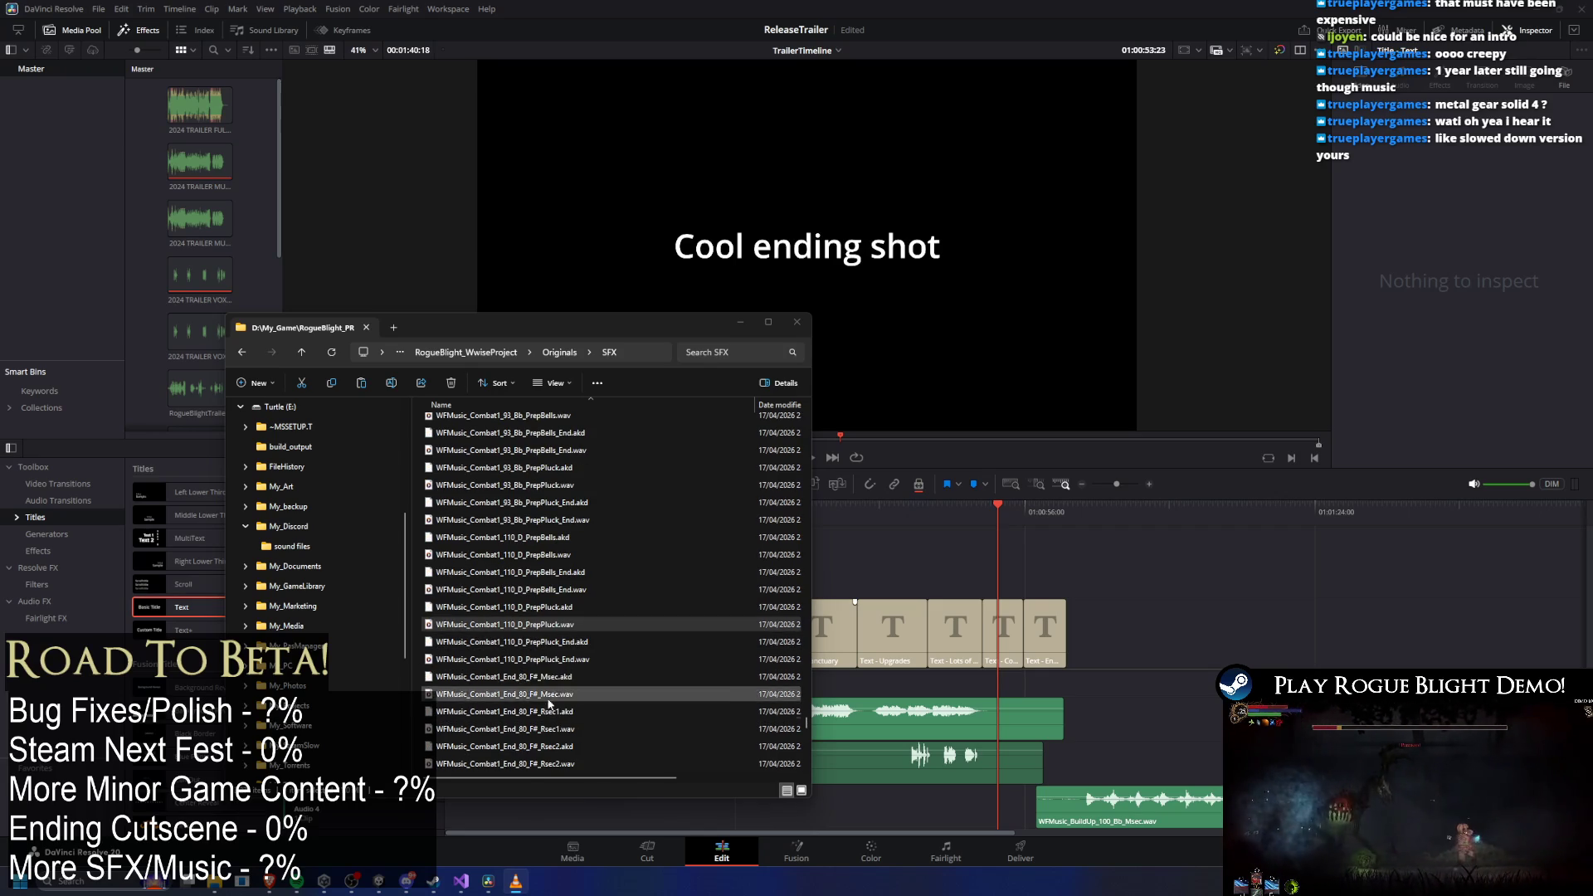
{"action": "left_click", "coordinate": [514, 659]}
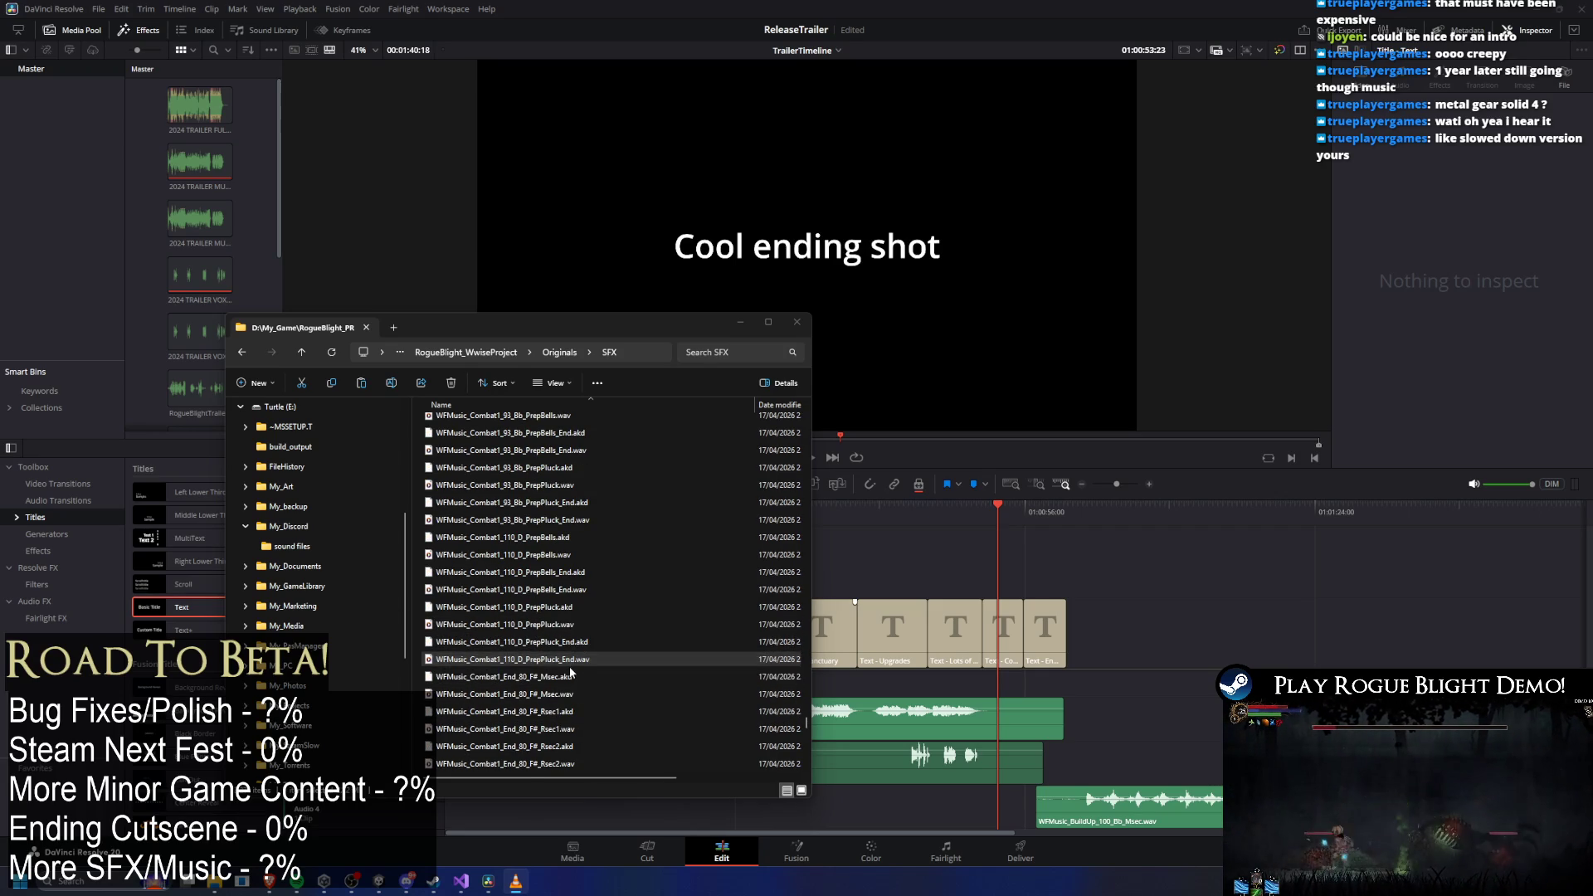
Scroll past End_80_F#_Msec.wav and drag a music file into Resolve's media pool.
{"action": "scroll", "coordinate": [569, 669], "scroll_direction": "down", "scroll_amount": 1}
{"action": "mouse_move", "coordinate": [542, 642]}
{"action": "left_mouse_down"}
{"action": "mouse_move", "coordinate": [498, 630]}
{"action": "mouse_move", "coordinate": [541, 635]}
{"action": "left_mouse_up"}
{"action": "scroll", "coordinate": [573, 581], "scroll_direction": "down", "scroll_amount": 3}
{"action": "mouse_move", "coordinate": [531, 449]}
{"action": "left_mouse_down"}
{"action": "mouse_move", "coordinate": [1002, 506]}
{"action": "mouse_move", "coordinate": [1177, 703]}
{"action": "left_mouse_up"}
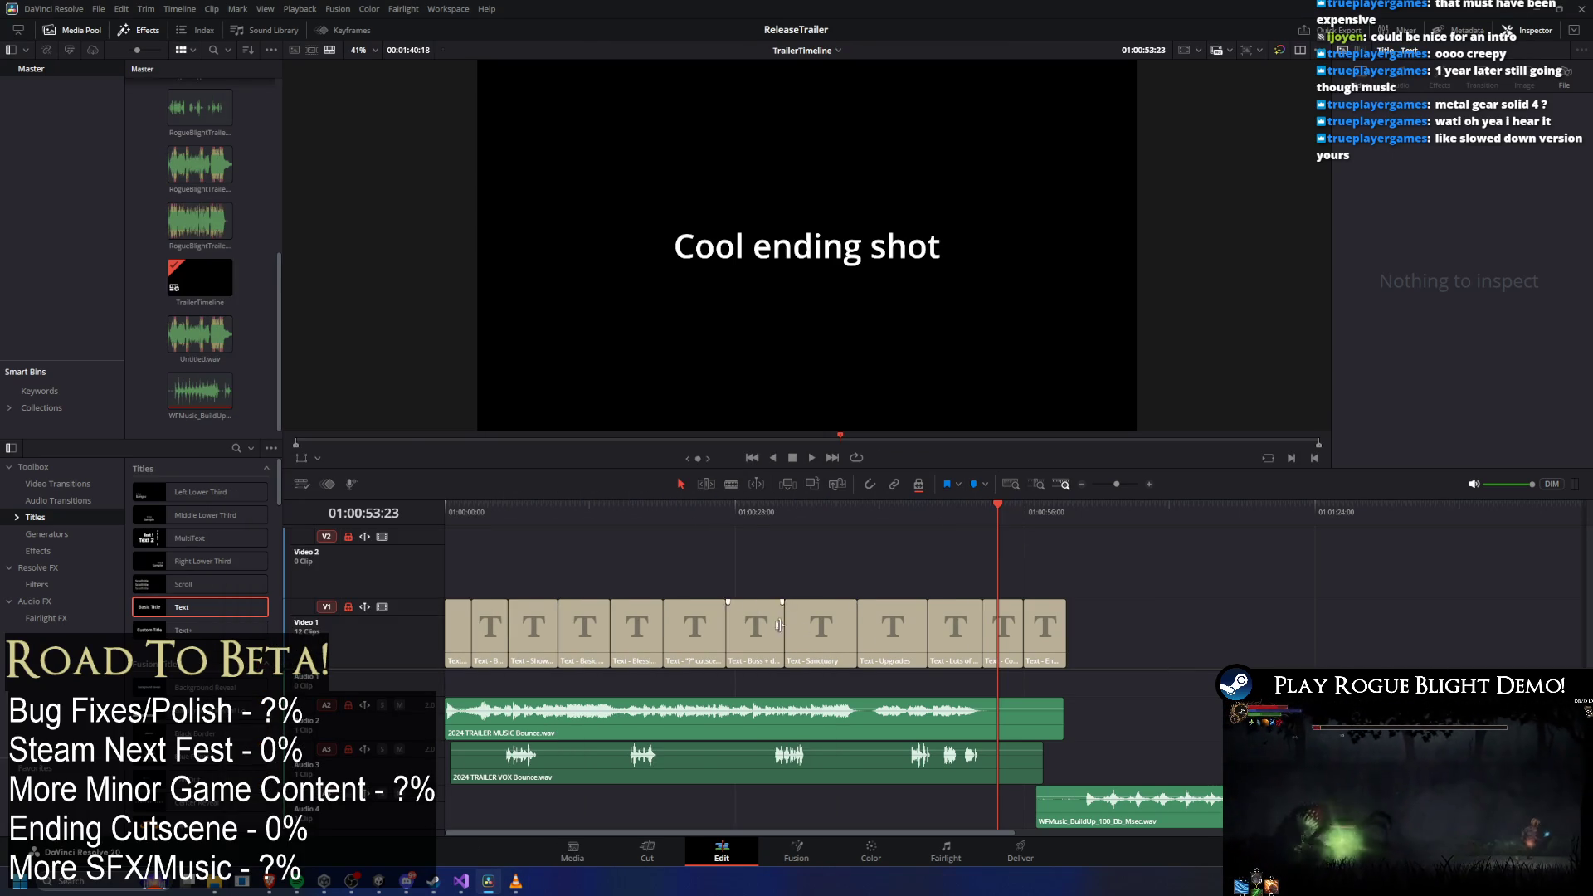
Scrub back through the title clips and jump to the start of the timeline.
{"action": "key", "text": "alt+Tab"}
{"action": "mouse_move", "coordinate": [465, 464]}
{"action": "left_mouse_down"}
{"action": "mouse_move", "coordinate": [249, 249]}
{"action": "mouse_move", "coordinate": [199, 249]}
{"action": "left_mouse_up"}
{"action": "mouse_move", "coordinate": [999, 508]}
{"action": "left_mouse_down"}
{"action": "mouse_move", "coordinate": [964, 517]}
{"action": "mouse_move", "coordinate": [991, 516]}
{"action": "left_mouse_up"}
{"action": "left_click", "coordinate": [1011, 753]}
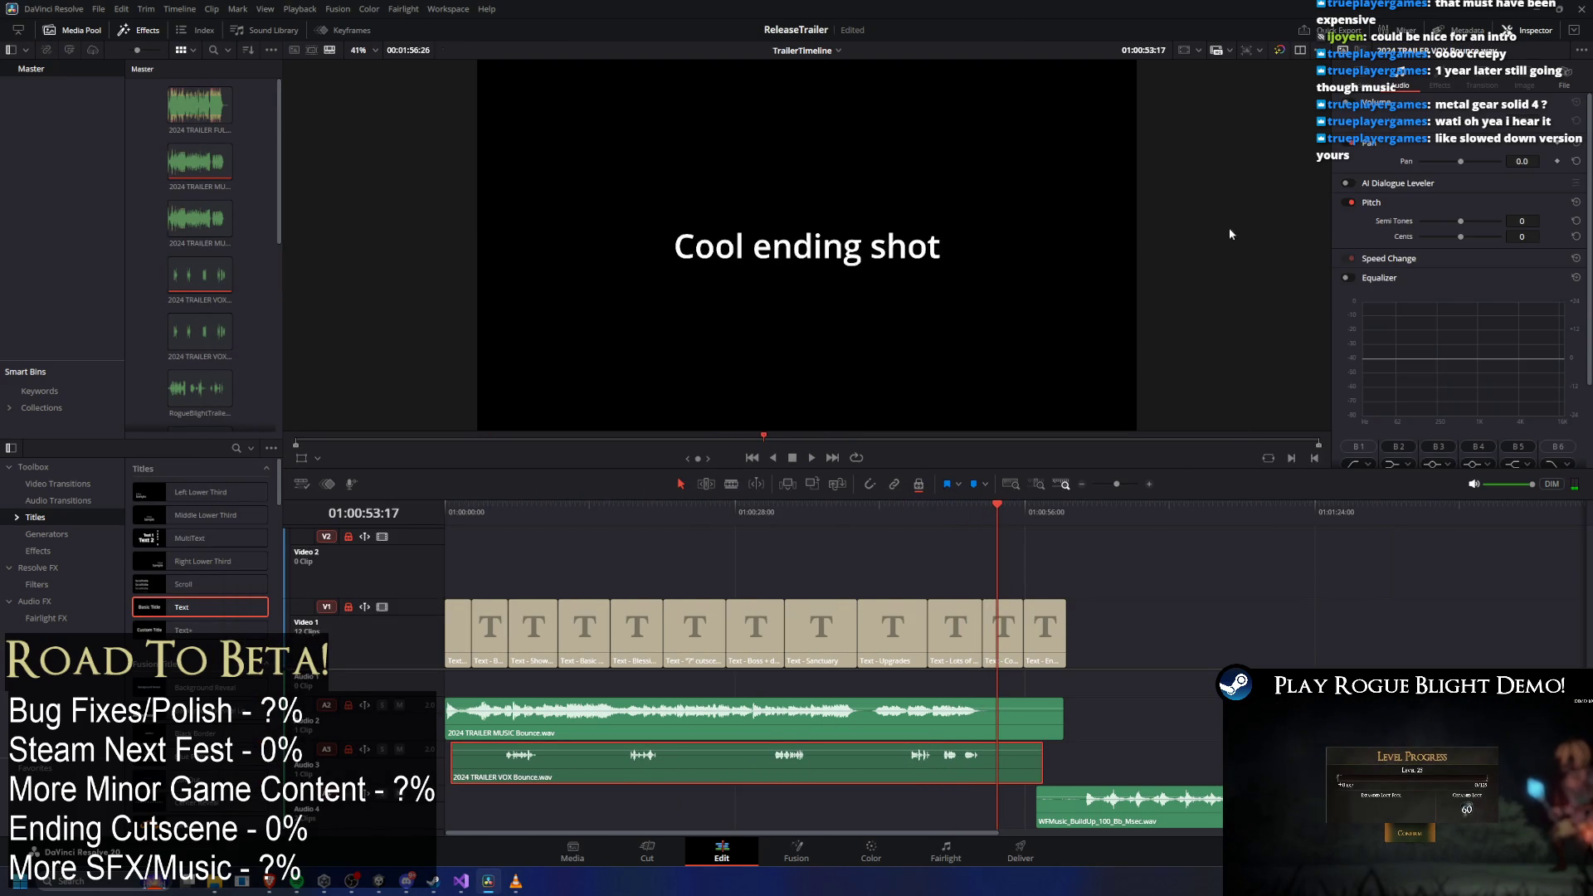
{"action": "left_click_drag", "start_coordinate": [954, 508], "coordinate": [776, 508]}
{"action": "key", "text": "Home"}
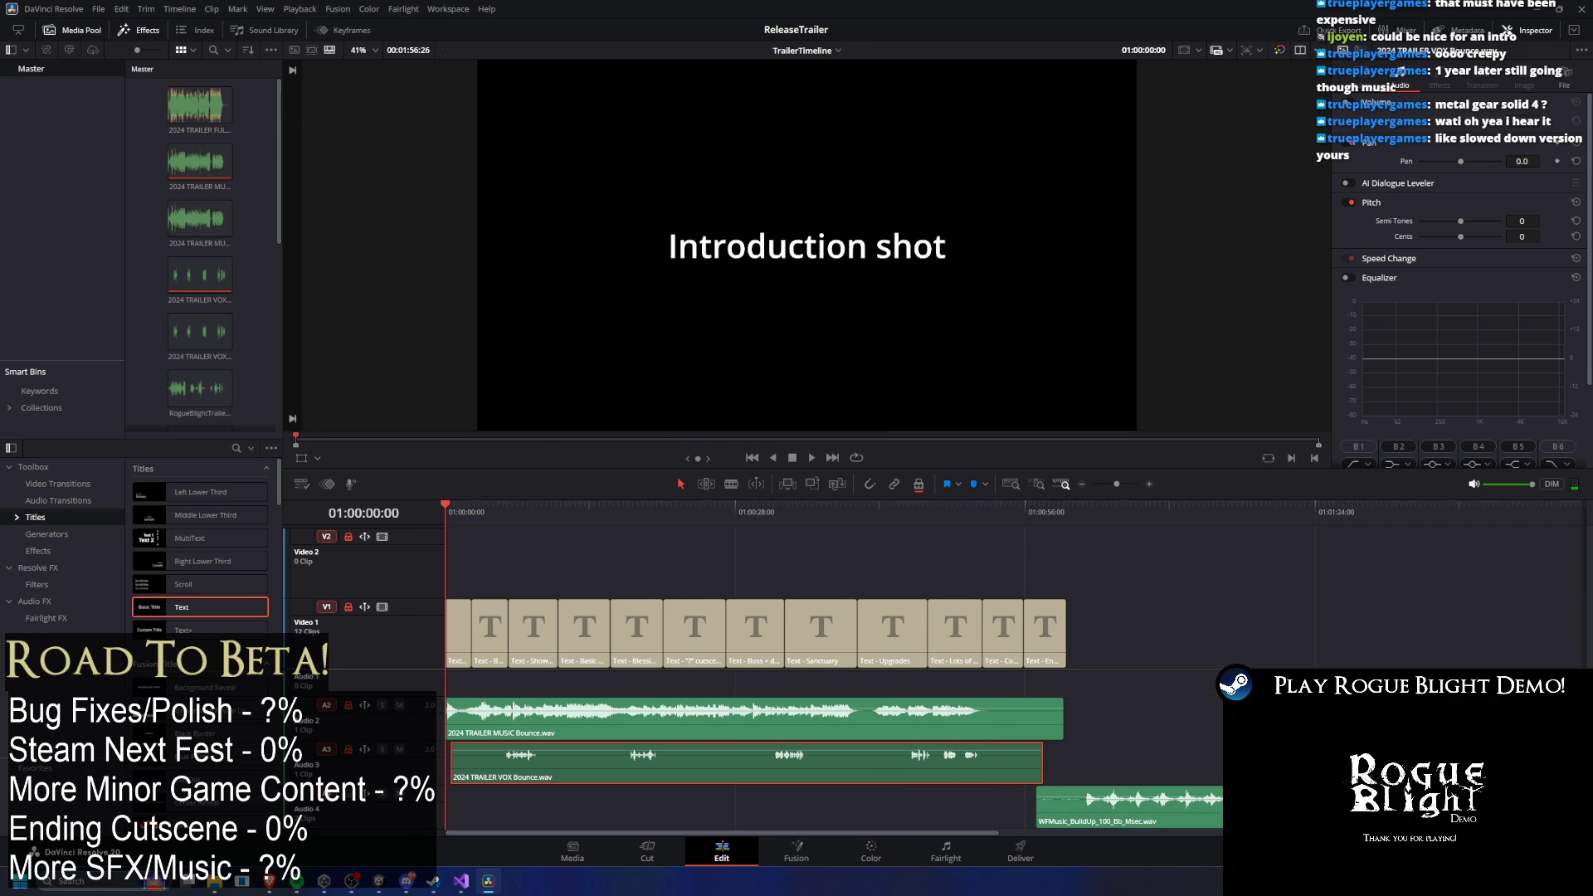
Move the WFMusic build-up clip to the timeline start, push 2024 TRAILER MUSIC later, and play.
{"action": "left_click_drag", "start_coordinate": [1178, 802], "coordinate": [412, 802]}
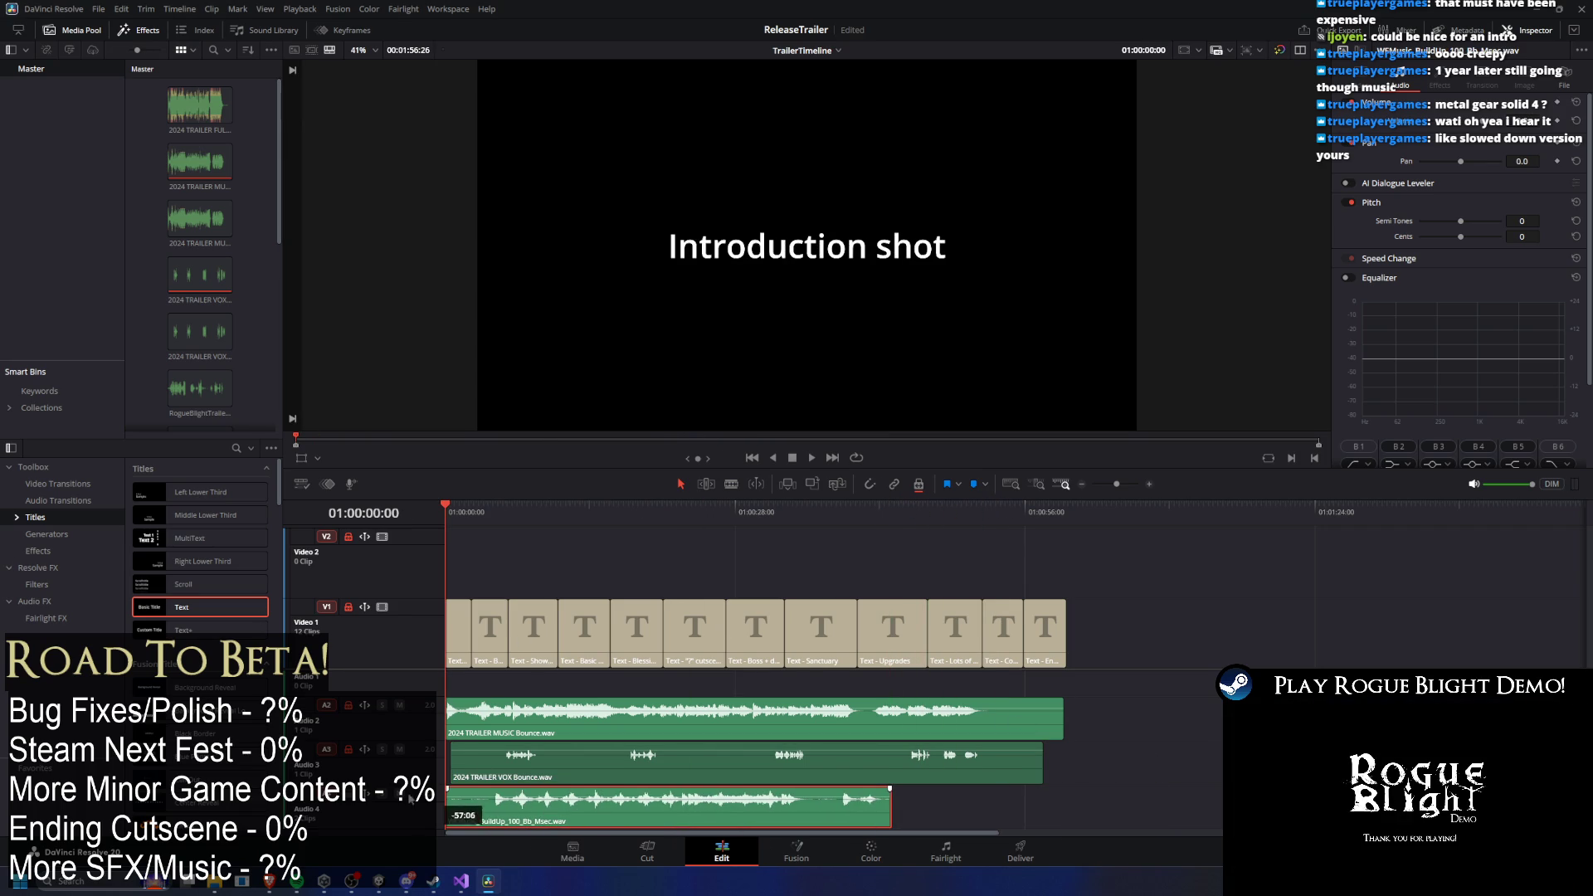
{"action": "left_click", "coordinate": [778, 727]}
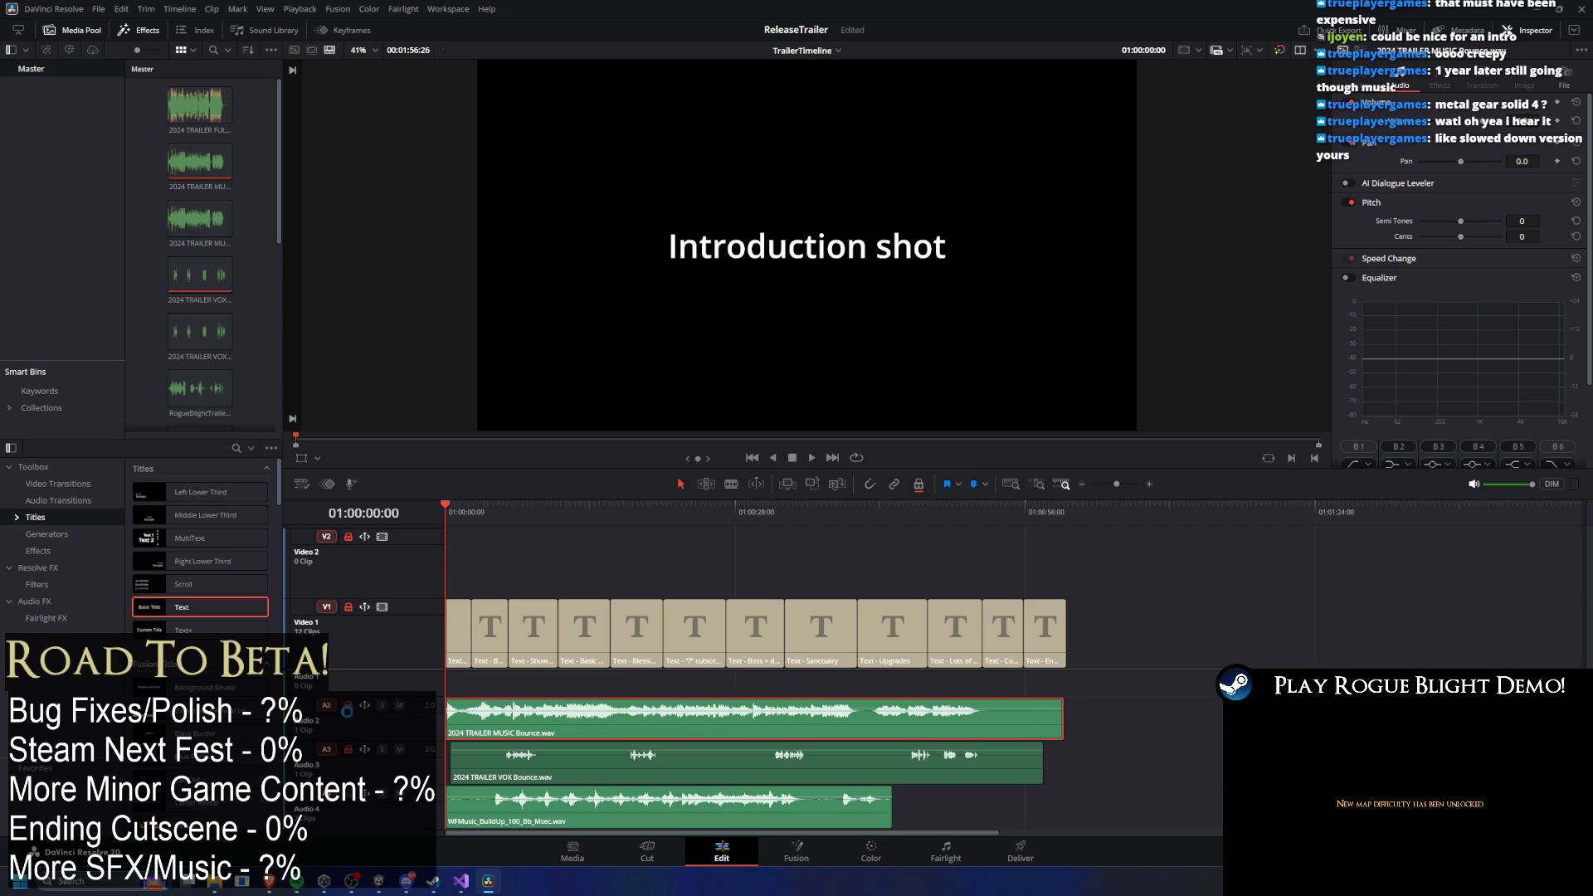
{"action": "key", "text": "ctrl+z"}
{"action": "key", "text": "space"}
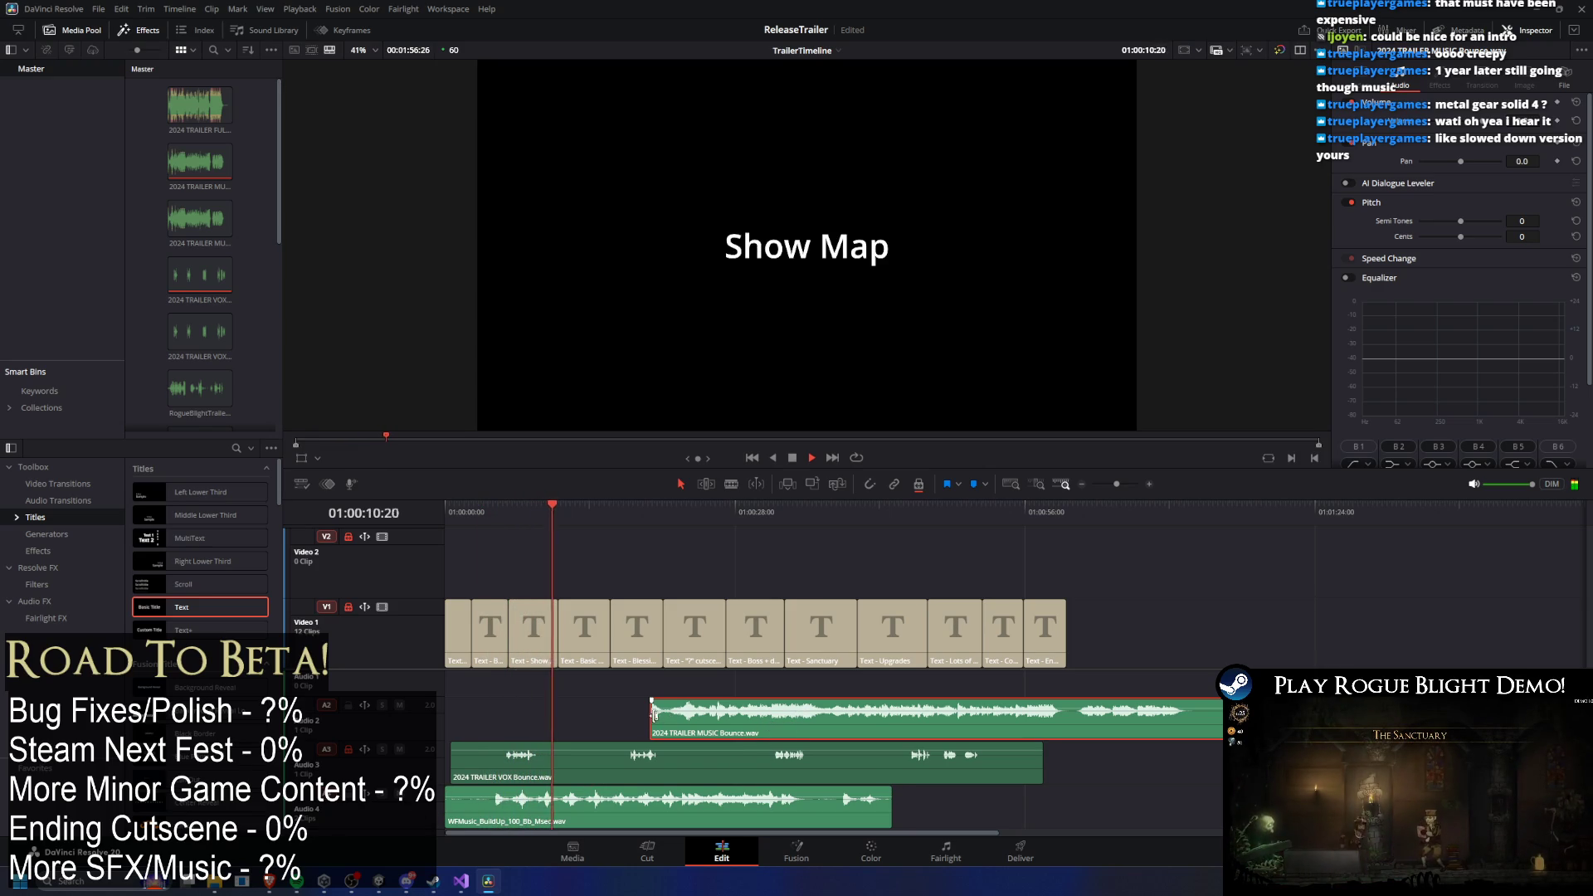
Trim and slide the trailer music clip later and shorten the end of the WFMusic clip.
{"action": "mouse_move", "coordinate": [658, 720]}
{"action": "left_mouse_down"}
{"action": "mouse_move", "coordinate": [839, 721]}
{"action": "mouse_move", "coordinate": [670, 730]}
{"action": "left_mouse_up"}
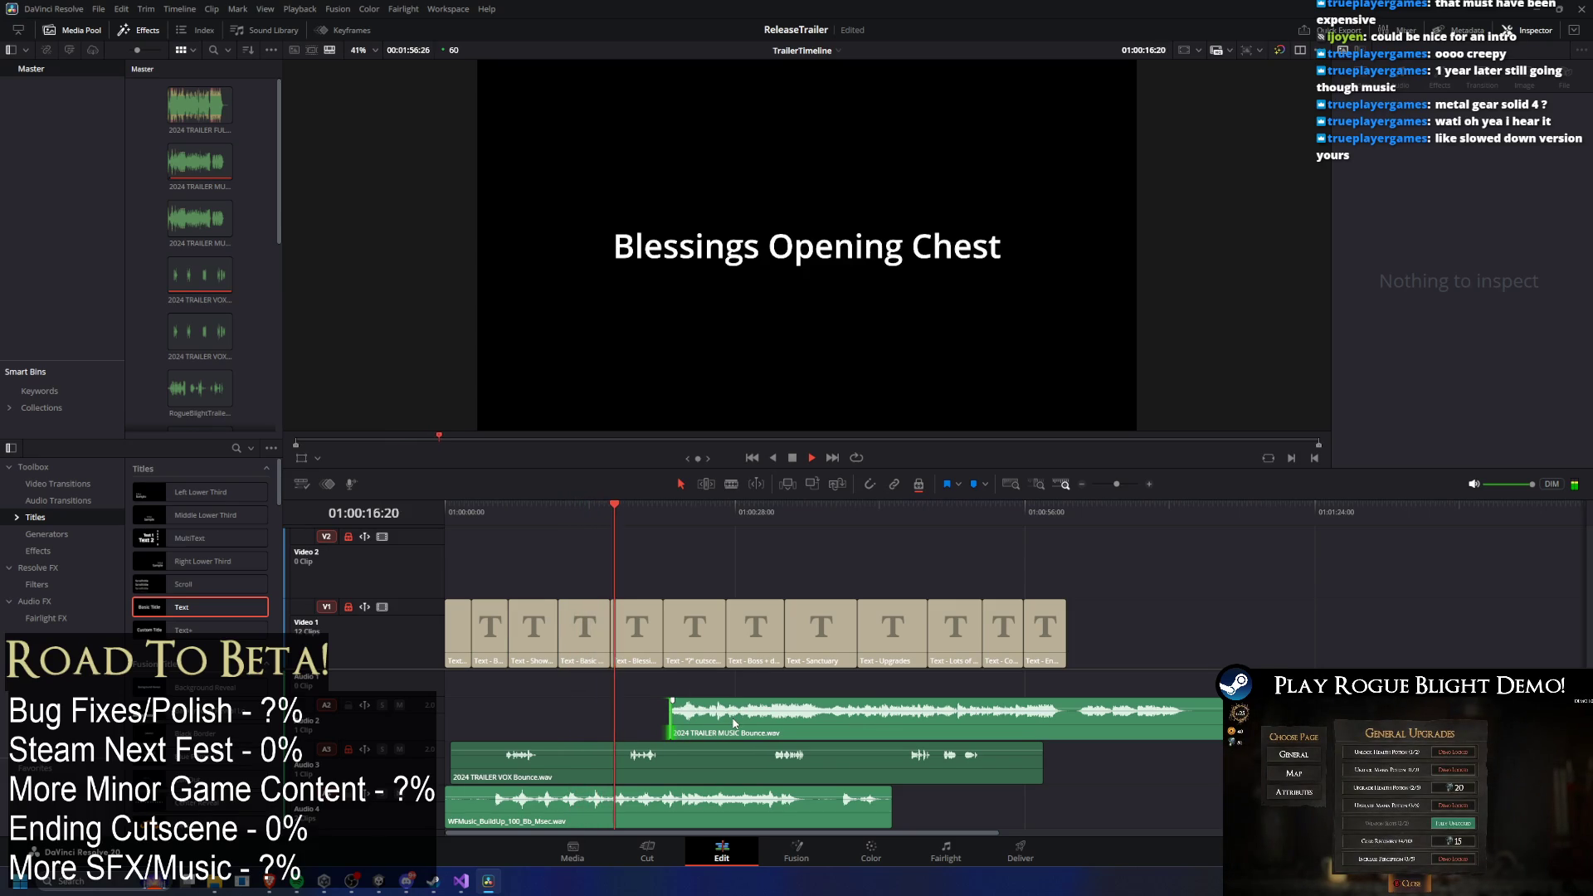
{"action": "left_click_drag", "start_coordinate": [734, 723], "coordinate": [802, 719]}
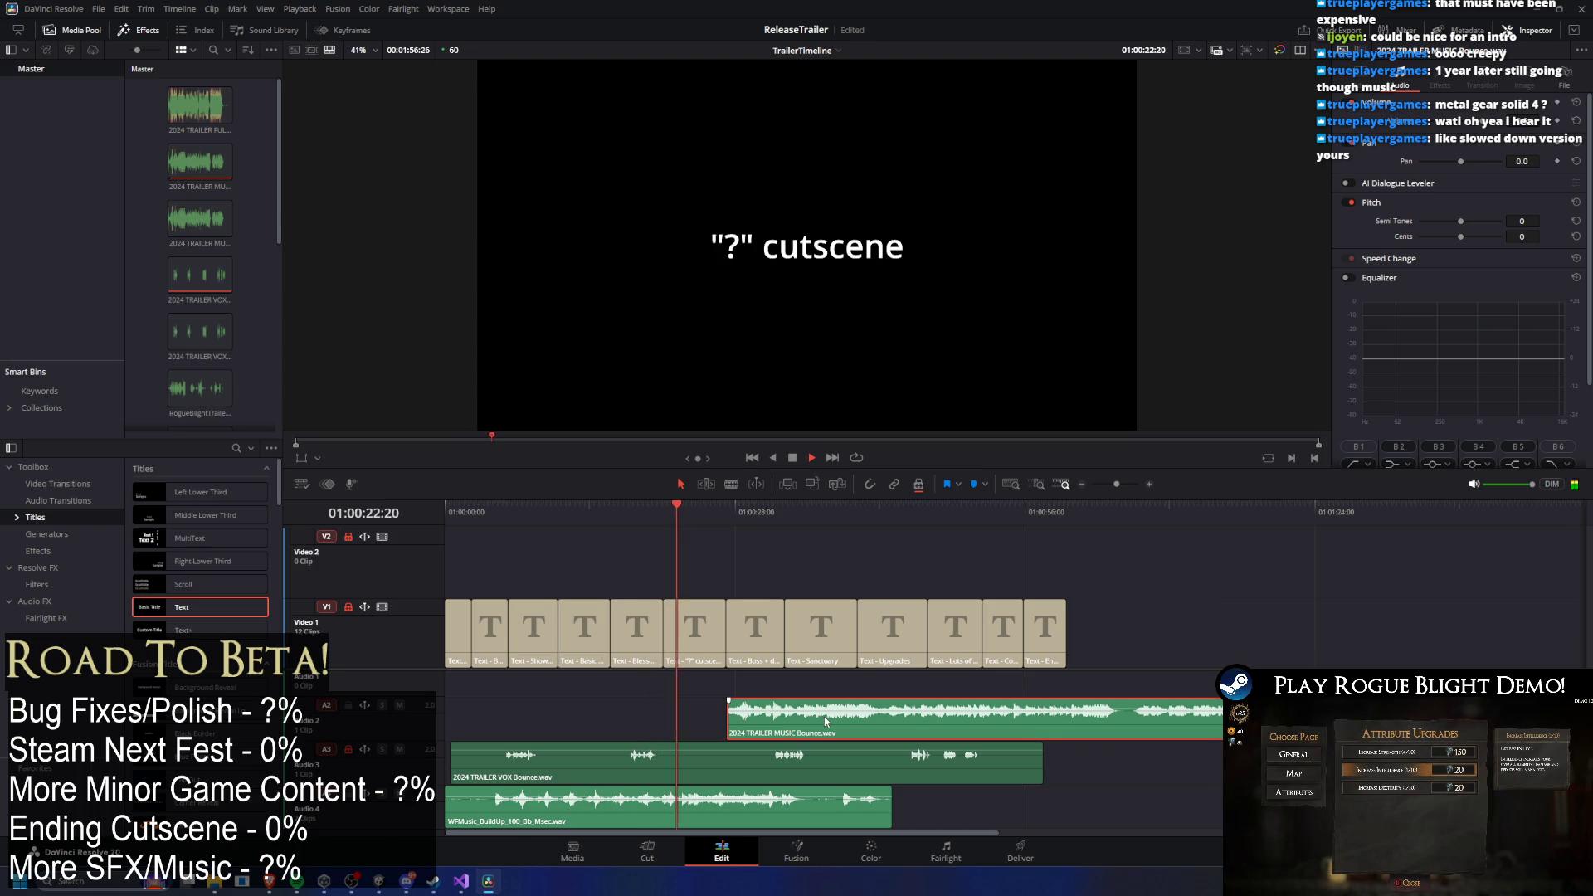
{"action": "mouse_move", "coordinate": [848, 716]}
{"action": "left_mouse_down"}
{"action": "mouse_move", "coordinate": [1198, 730]}
{"action": "mouse_move", "coordinate": [821, 718]}
{"action": "left_mouse_up"}
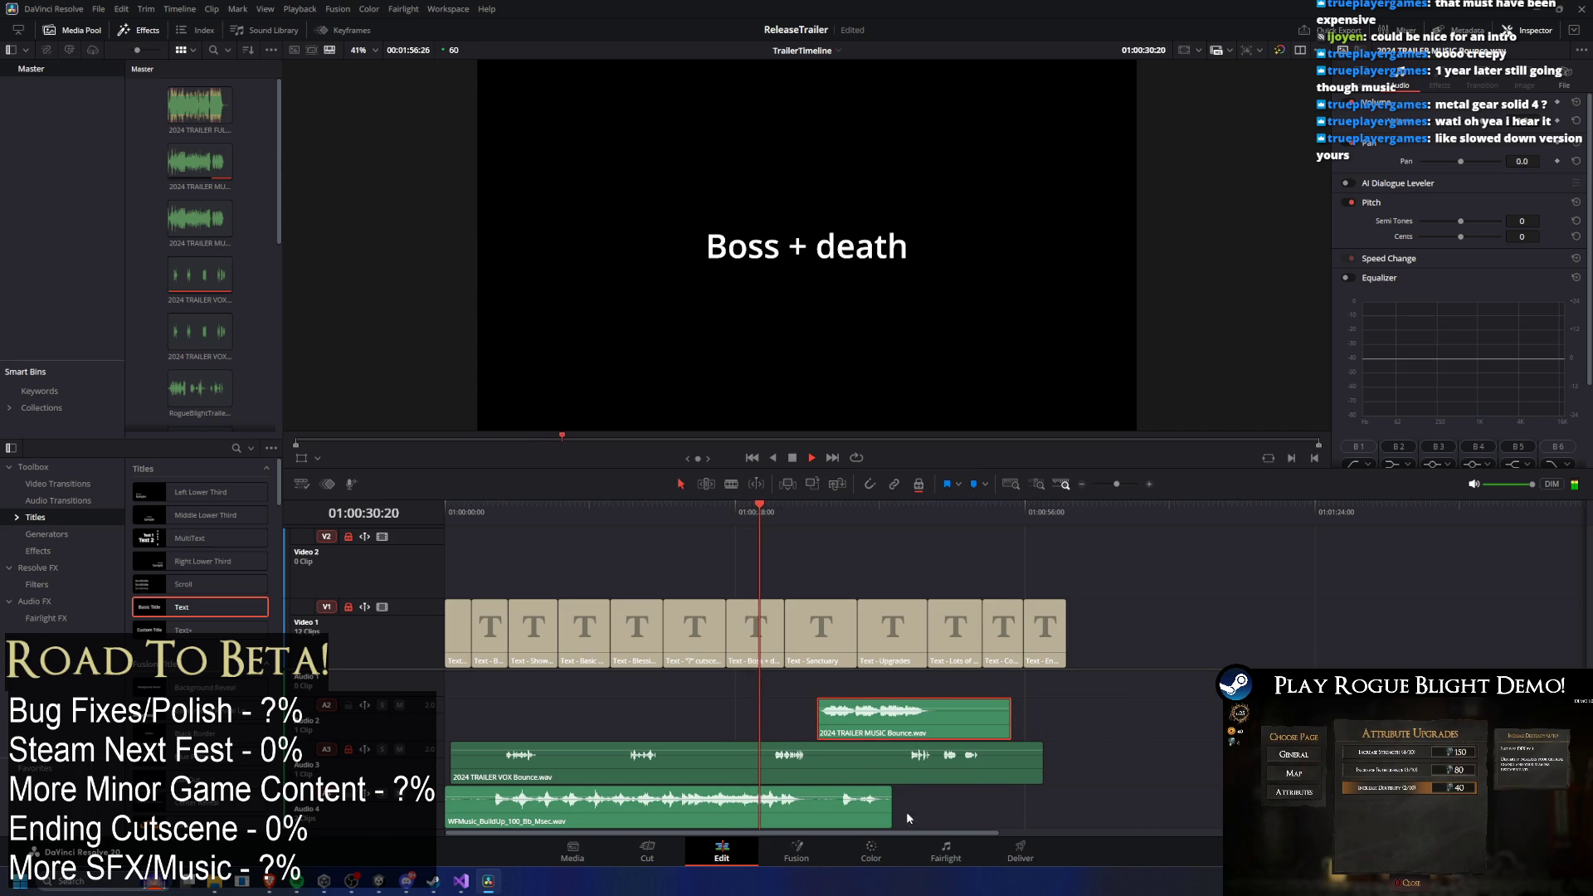
{"action": "mouse_move", "coordinate": [904, 807]}
{"action": "left_mouse_down"}
{"action": "mouse_move", "coordinate": [790, 805]}
{"action": "mouse_move", "coordinate": [806, 793]}
{"action": "left_mouse_up"}
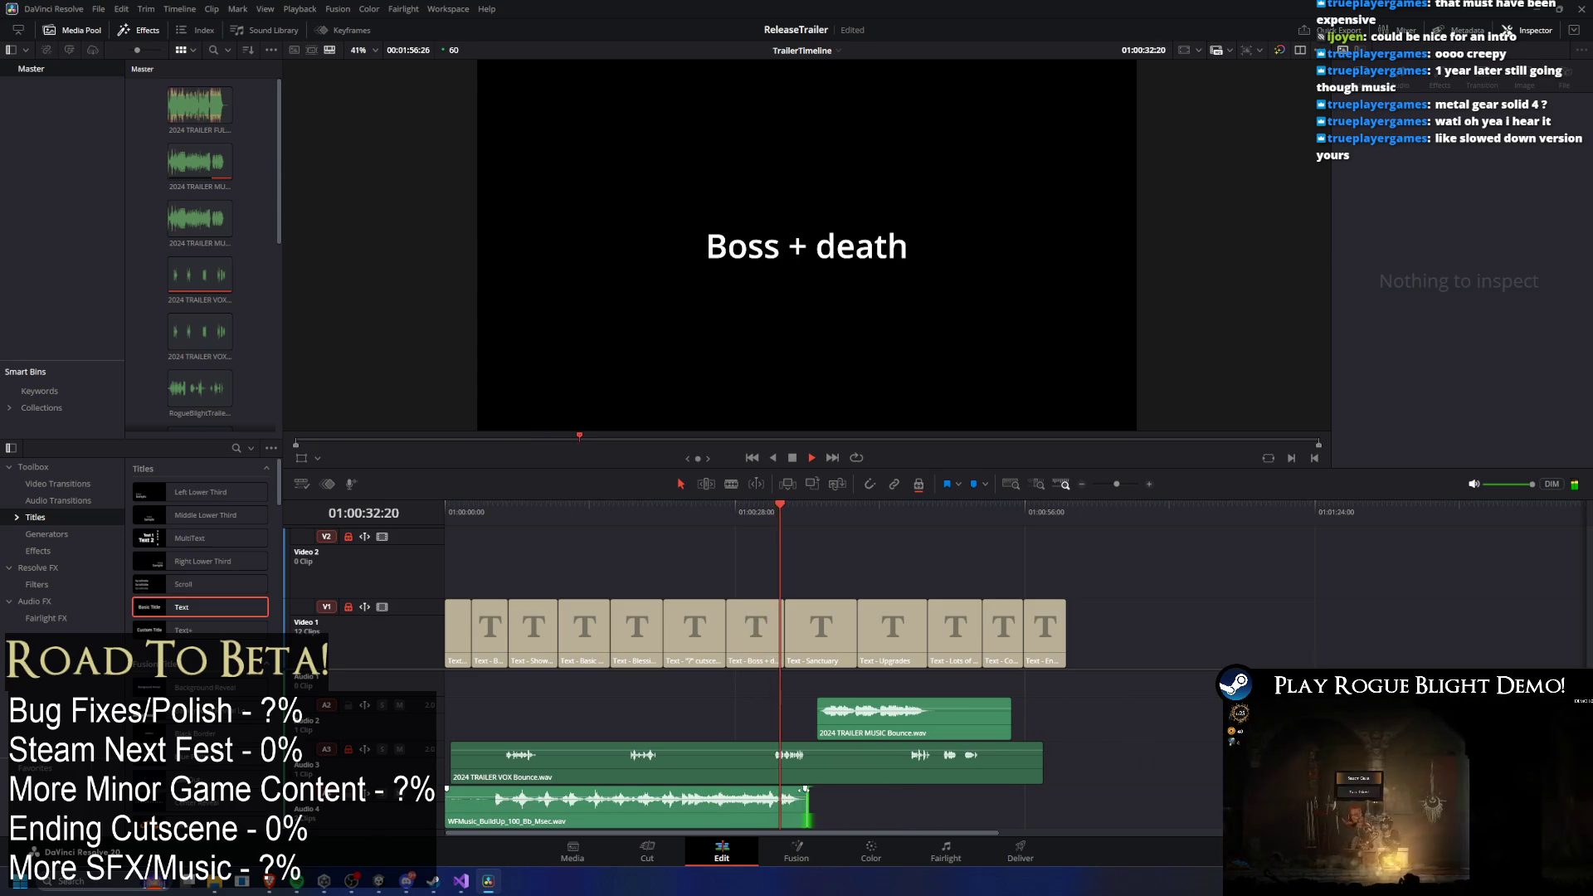
{"action": "left_click_drag", "start_coordinate": [896, 728], "coordinate": [892, 715]}
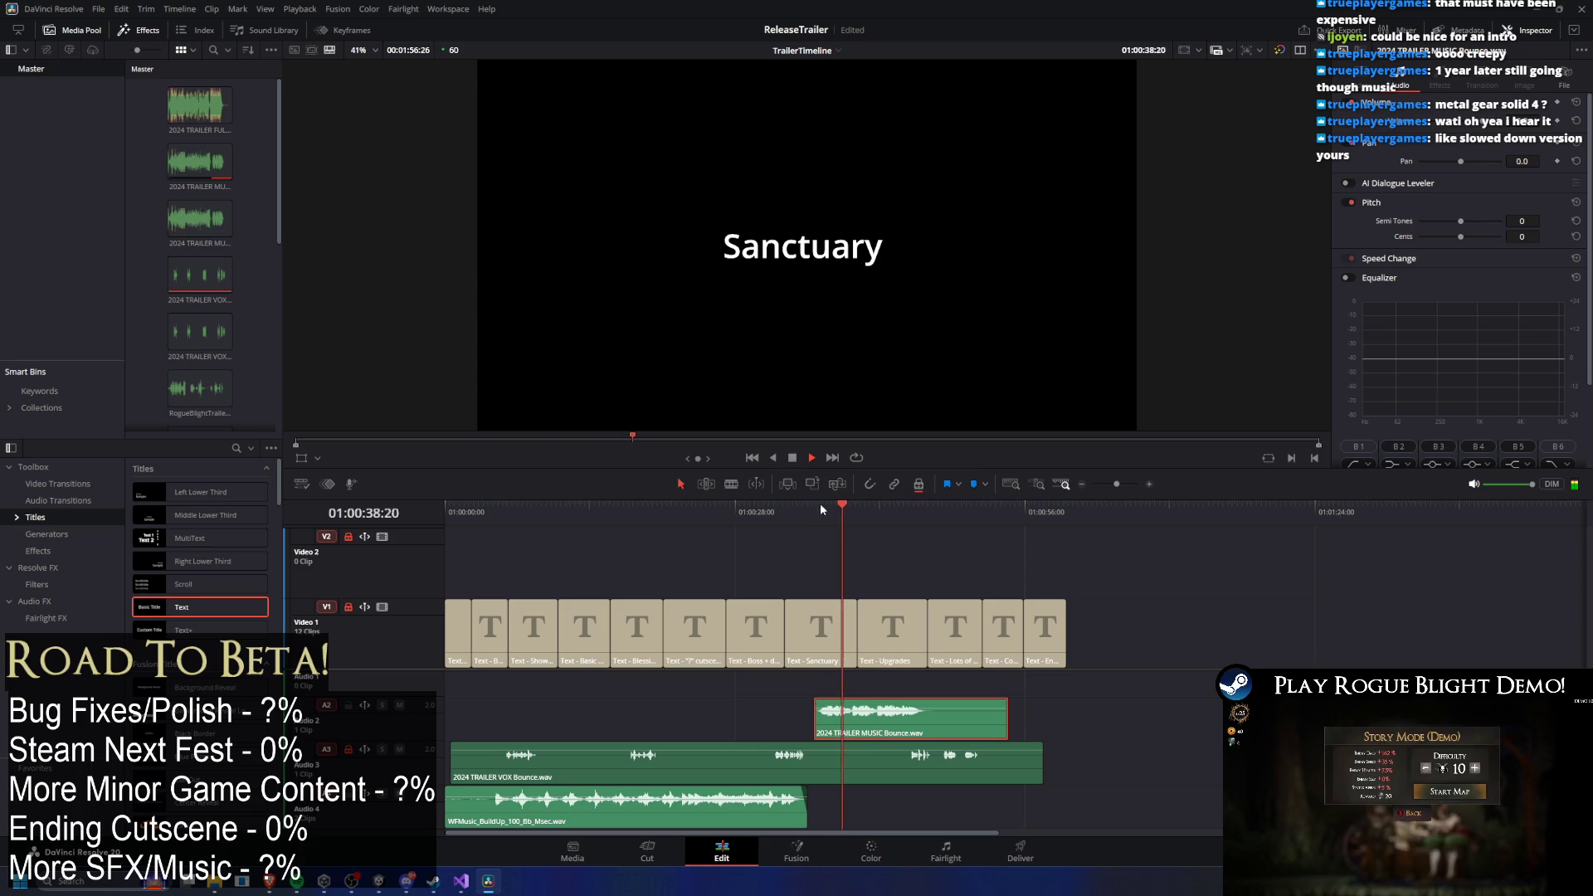
Move the trailer music under the Sanctuary title and shift the WFMusic clip later.
{"action": "left_click", "coordinate": [741, 509]}
{"action": "left_click", "coordinate": [765, 815]}
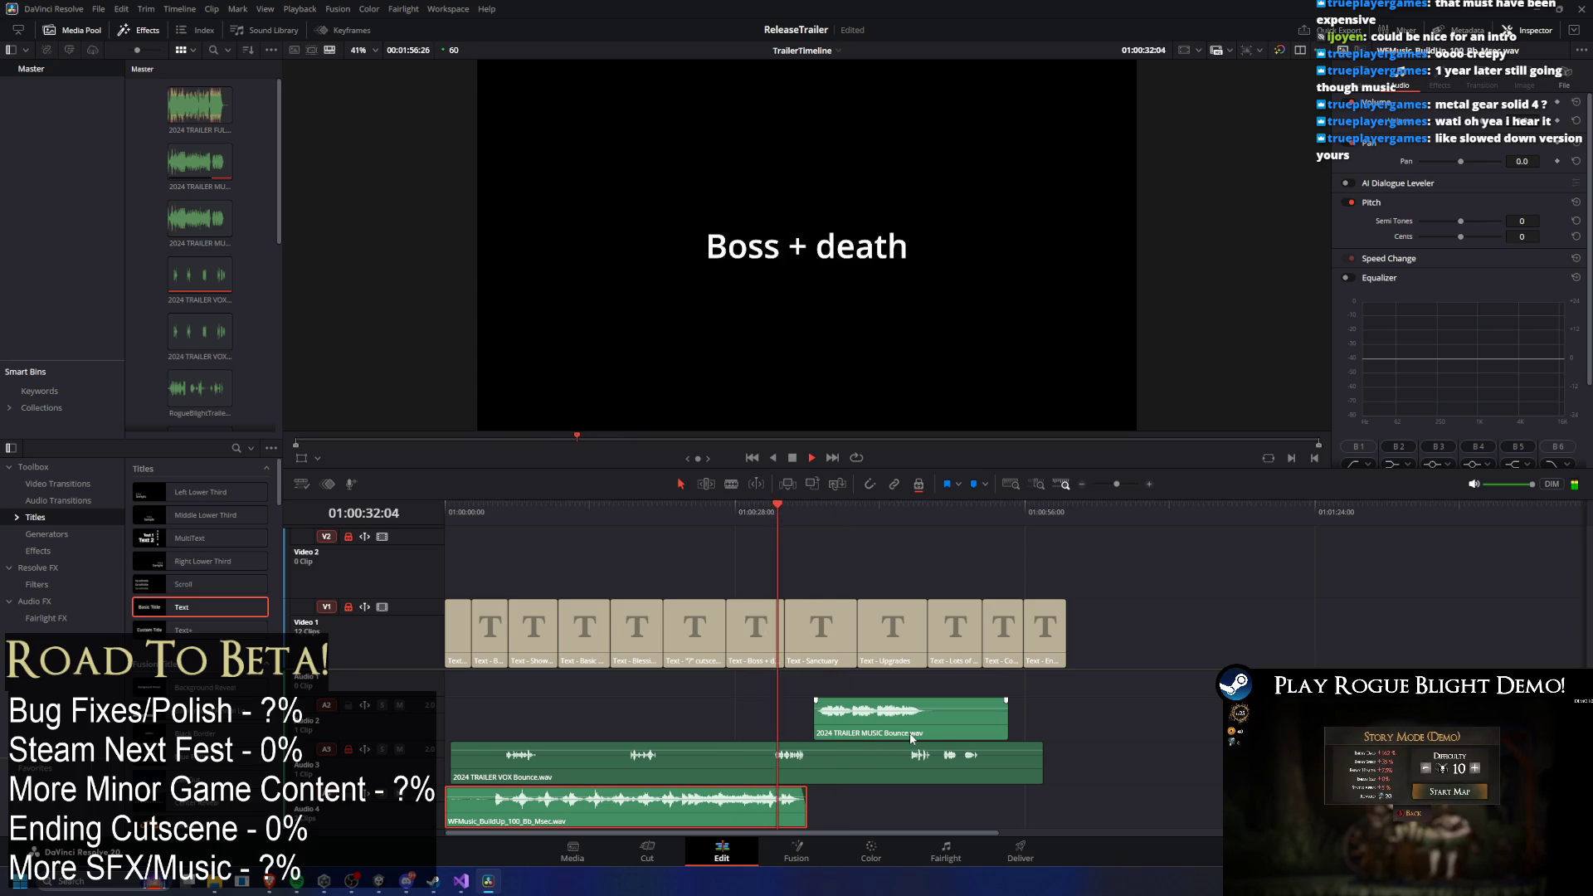
{"action": "left_click", "coordinate": [571, 768]}
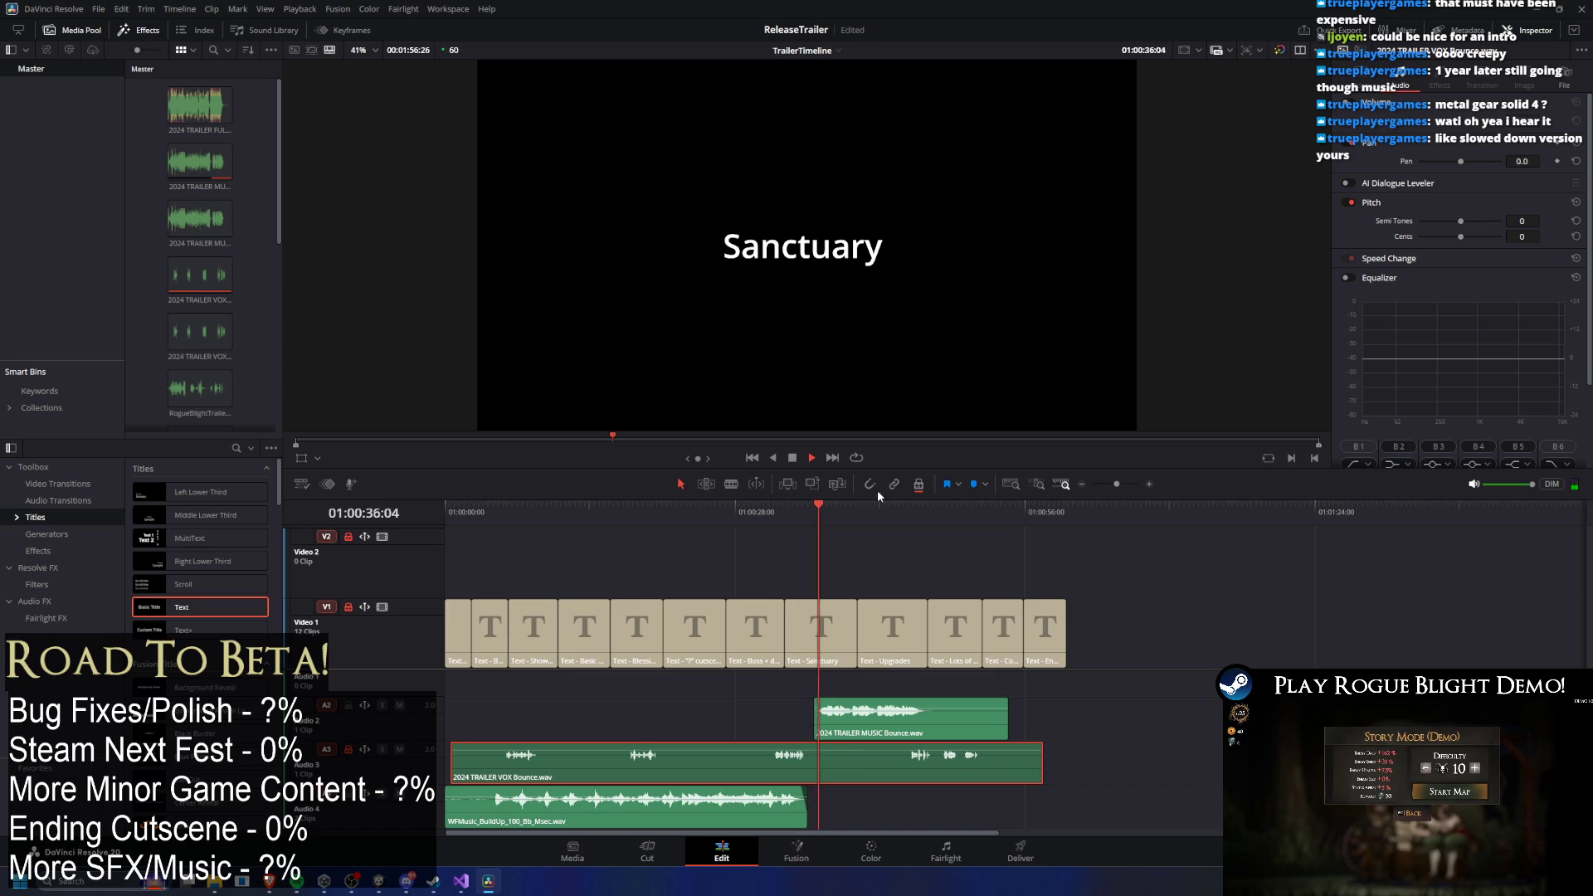
{"action": "mouse_move", "coordinate": [902, 721]}
{"action": "left_mouse_down"}
{"action": "mouse_move", "coordinate": [1101, 718]}
{"action": "mouse_move", "coordinate": [514, 738]}
{"action": "left_mouse_up"}
{"action": "left_click", "coordinate": [852, 502]}
{"action": "left_click_drag", "start_coordinate": [591, 803], "coordinate": [1214, 803]}
Move the WFMusic clip back to Blessings Opening Chest and check the music clip's options.
{"action": "left_click", "coordinate": [564, 519]}
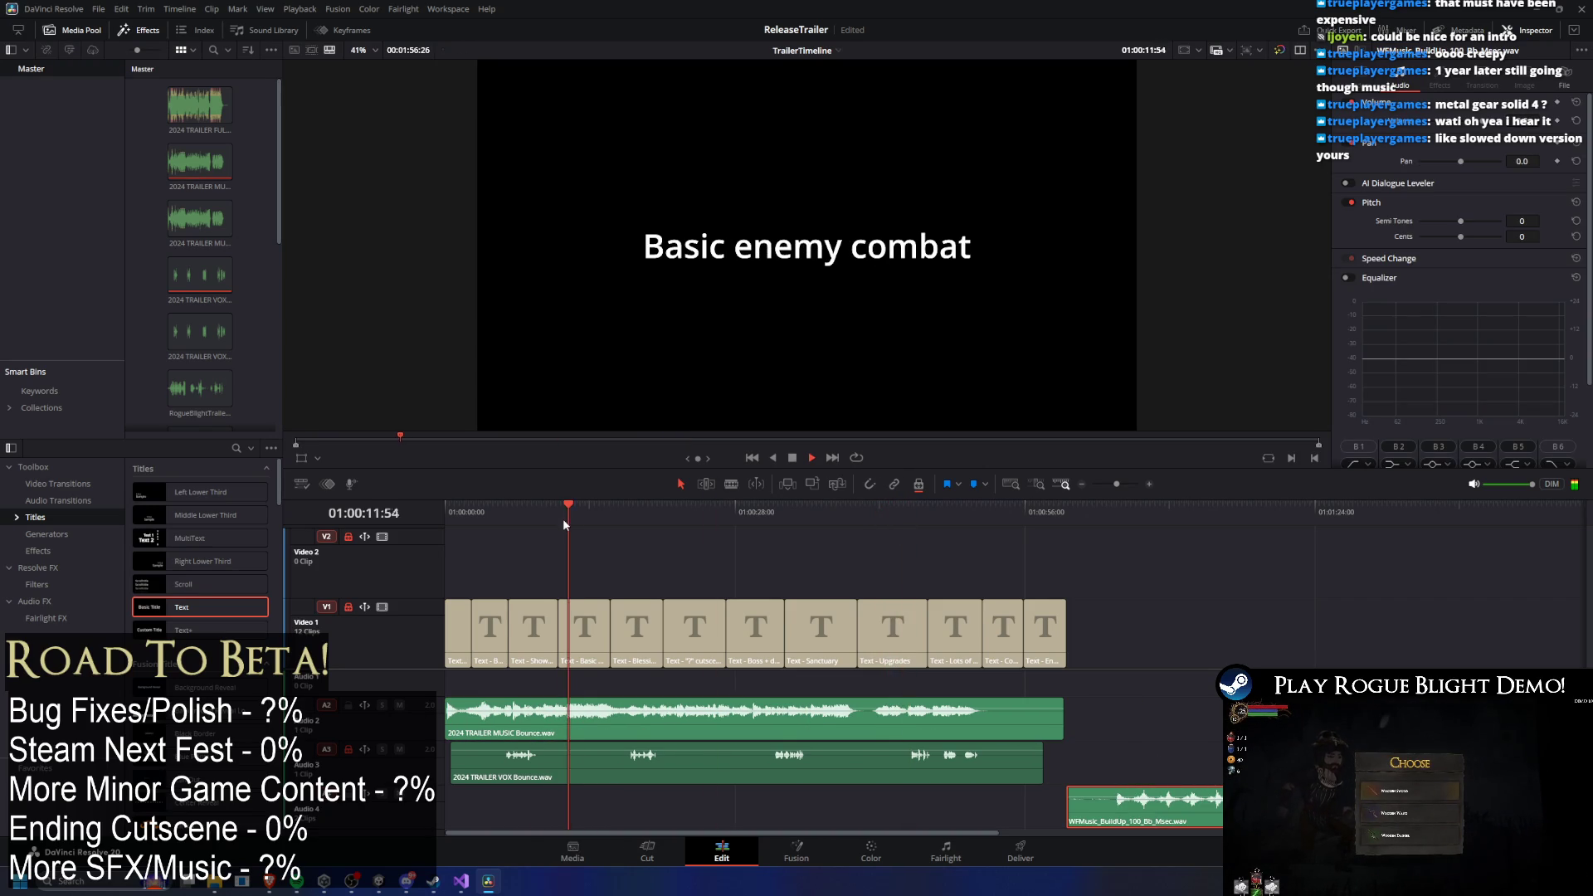
{"action": "left_click", "coordinate": [651, 518]}
{"action": "left_click", "coordinate": [665, 518]}
{"action": "left_click", "coordinate": [628, 518]}
{"action": "left_click_drag", "start_coordinate": [1133, 803], "coordinate": [652, 803]}
{"action": "left_click", "coordinate": [649, 725]}
{"action": "right_click", "coordinate": [630, 714]}
{"action": "left_click", "coordinate": [1097, 631]}
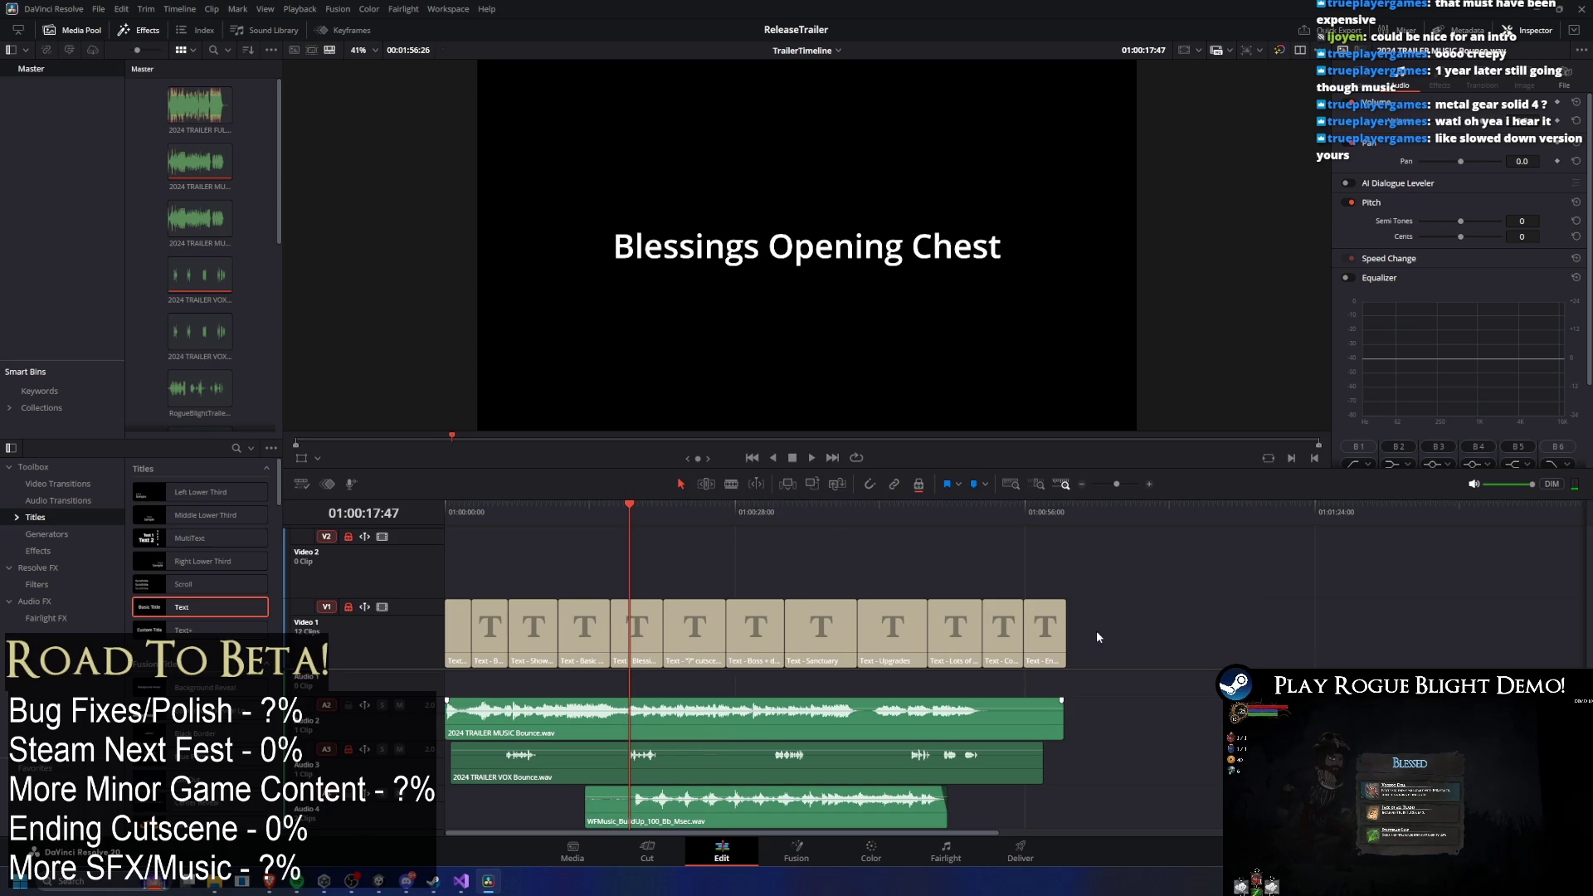
{"action": "left_click_drag", "start_coordinate": [631, 508], "coordinate": [544, 508]}
Try and undo a Blade split on the WFMusic clip, then move it away from the opening.
{"action": "key", "text": "space"}
{"action": "left_click", "coordinate": [705, 799]}
{"action": "key", "text": "ctrl+z"}
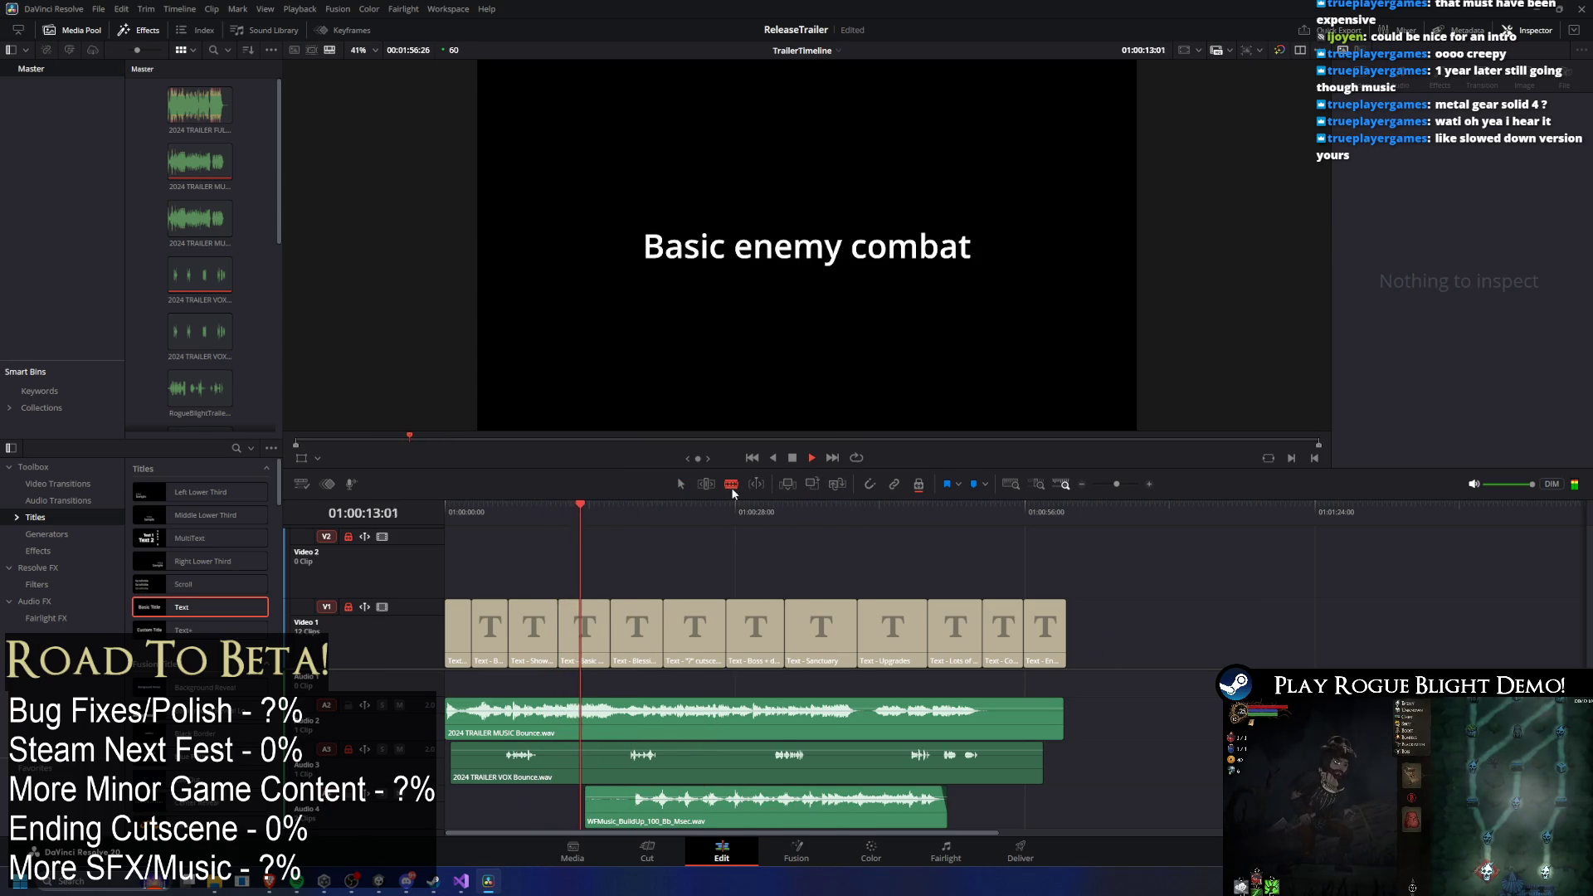
{"action": "left_click_drag", "start_coordinate": [682, 805], "coordinate": [1044, 810]}
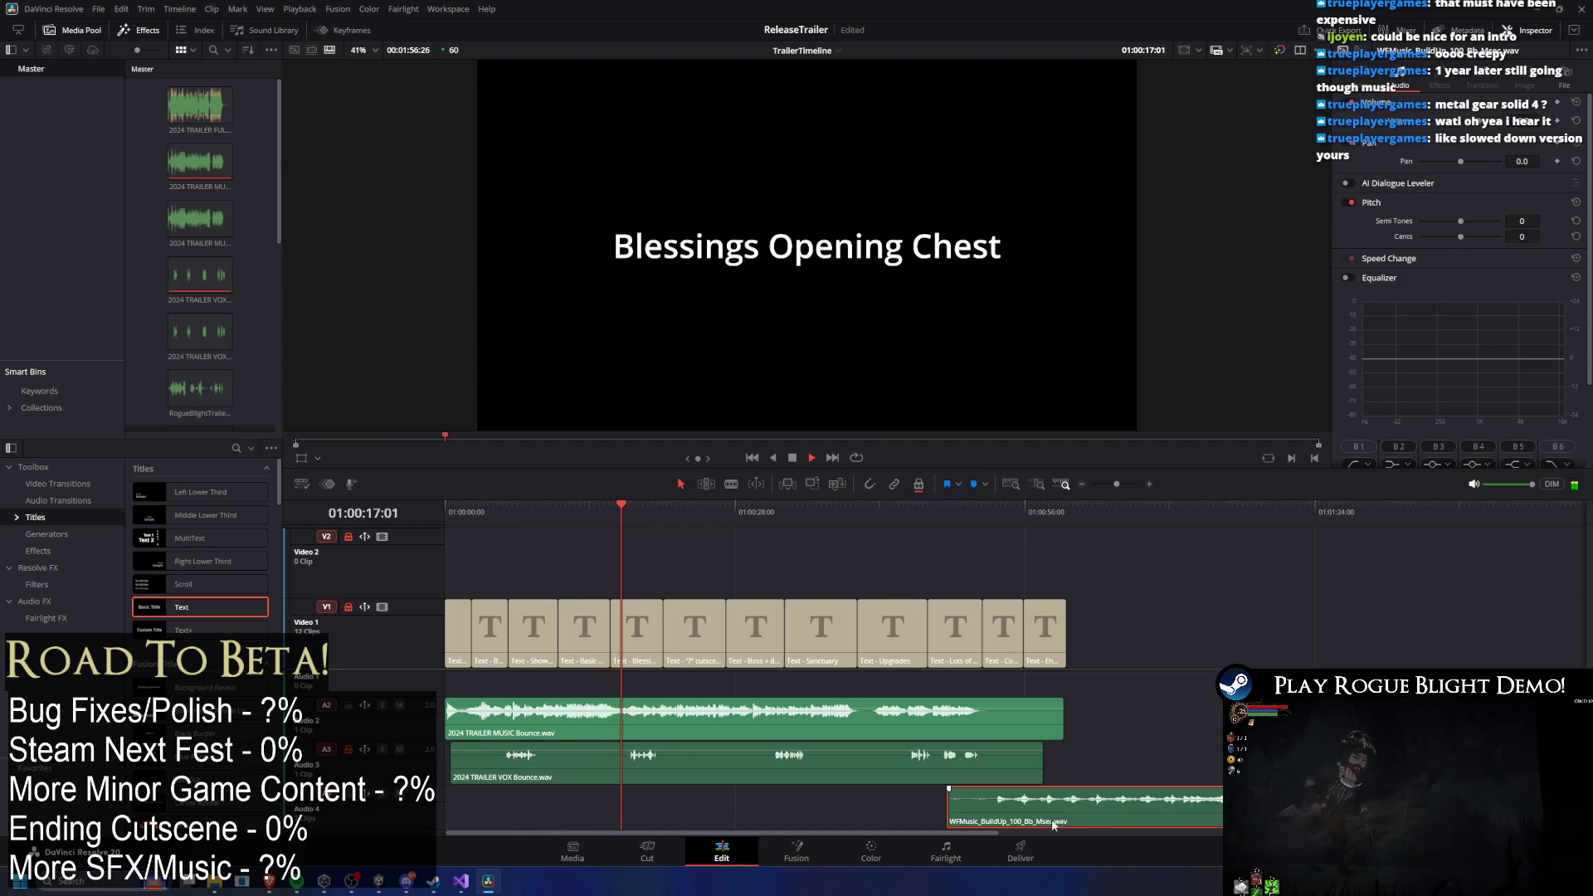
Cut the trailer music at Blessings Opening Chest and play from the cut point.
{"action": "left_click", "coordinate": [626, 514]}
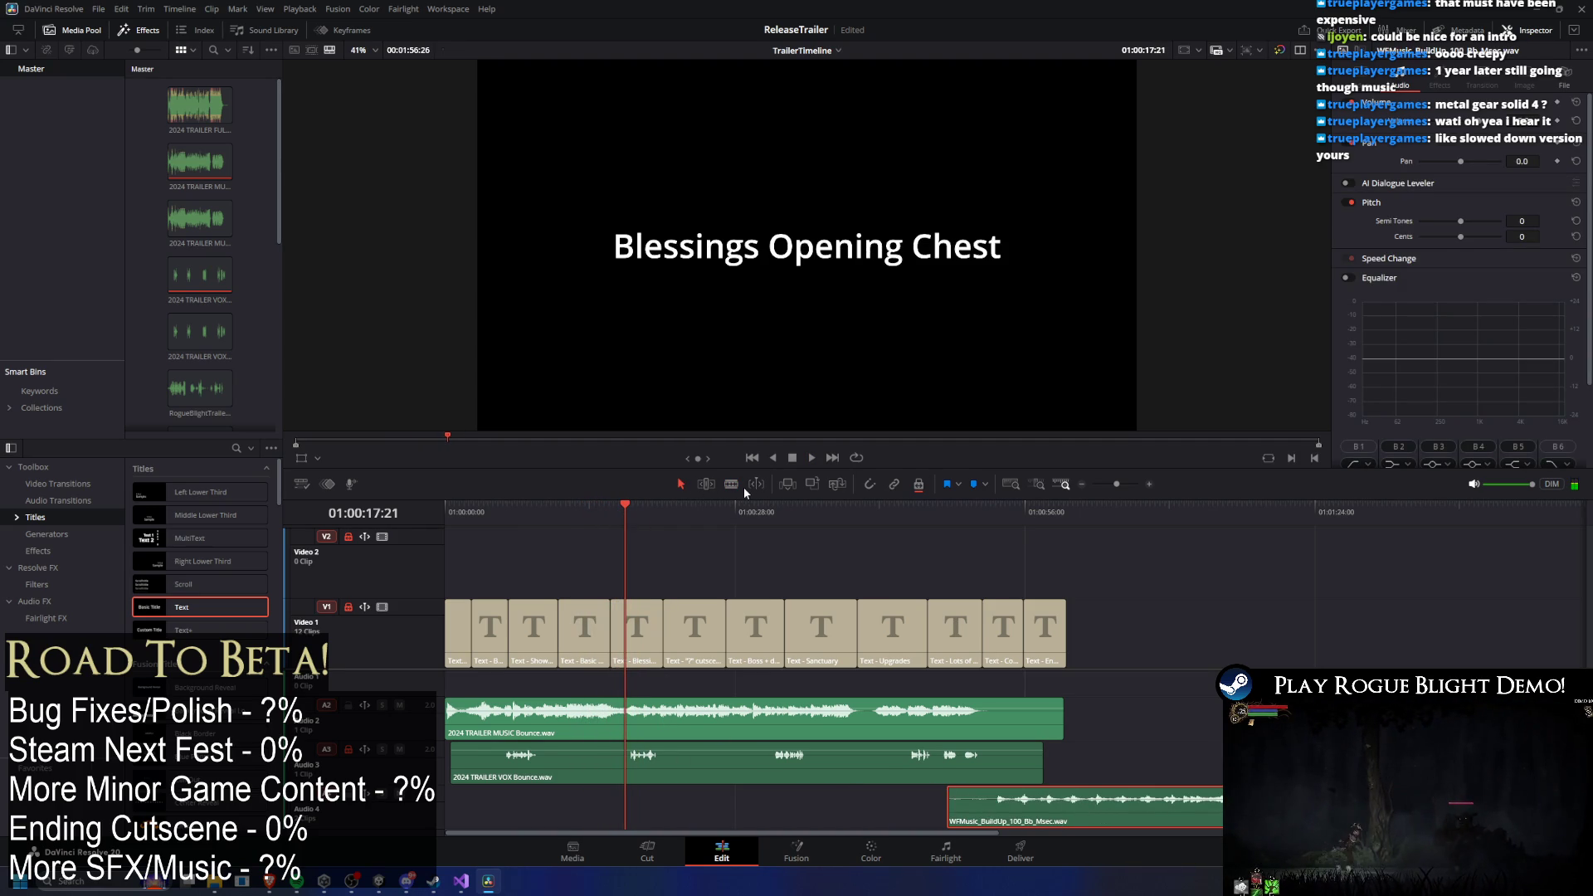
{"action": "left_click", "coordinate": [628, 714]}
{"action": "key", "text": "space"}
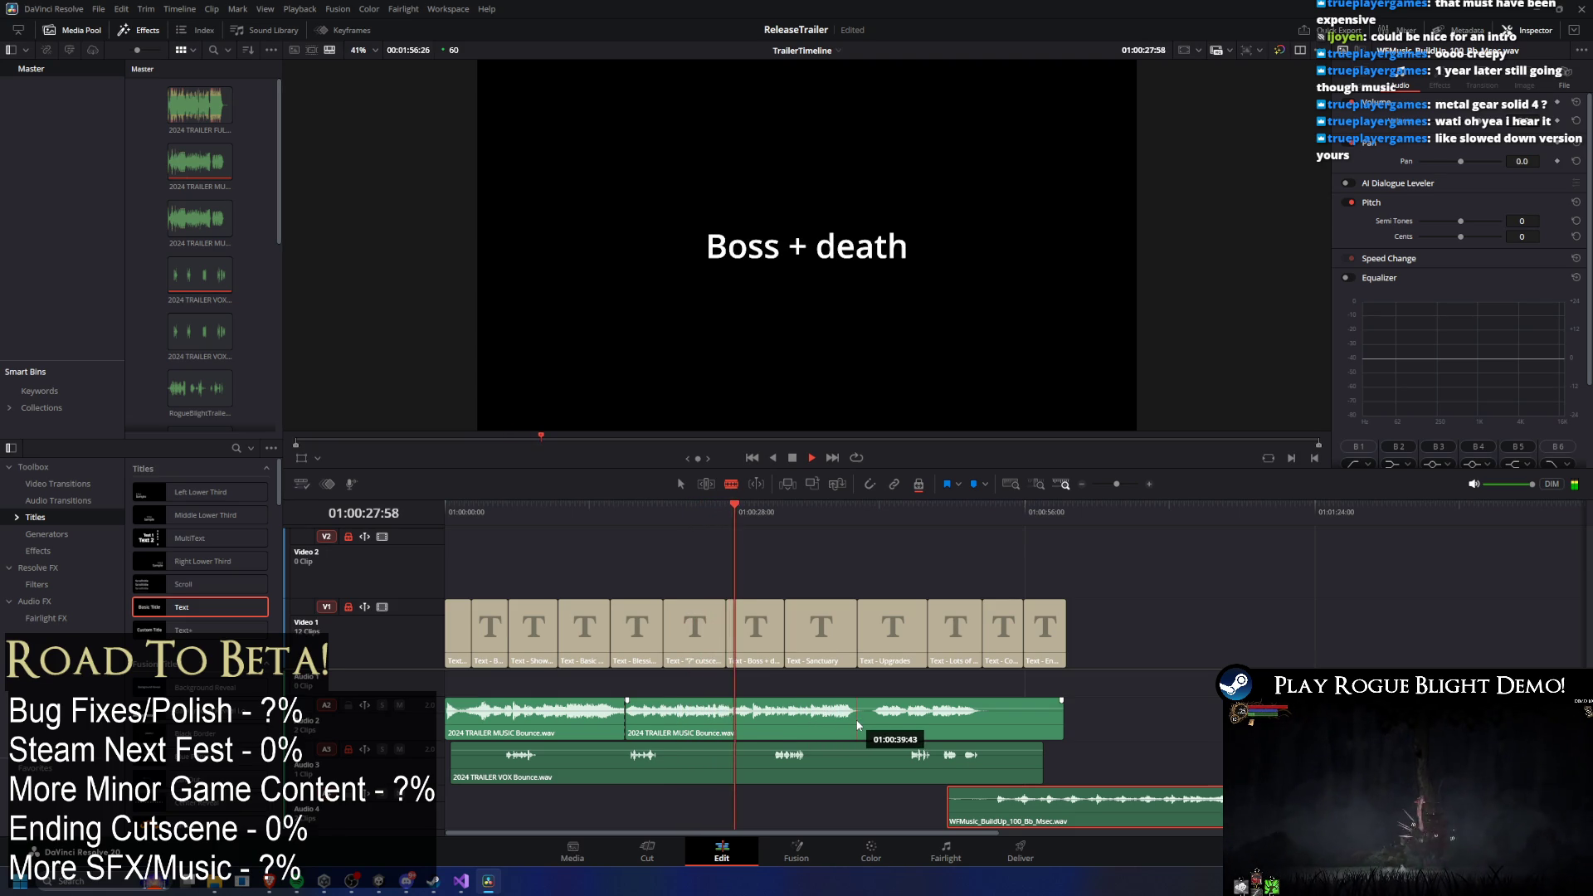
{"action": "key", "text": "space"}
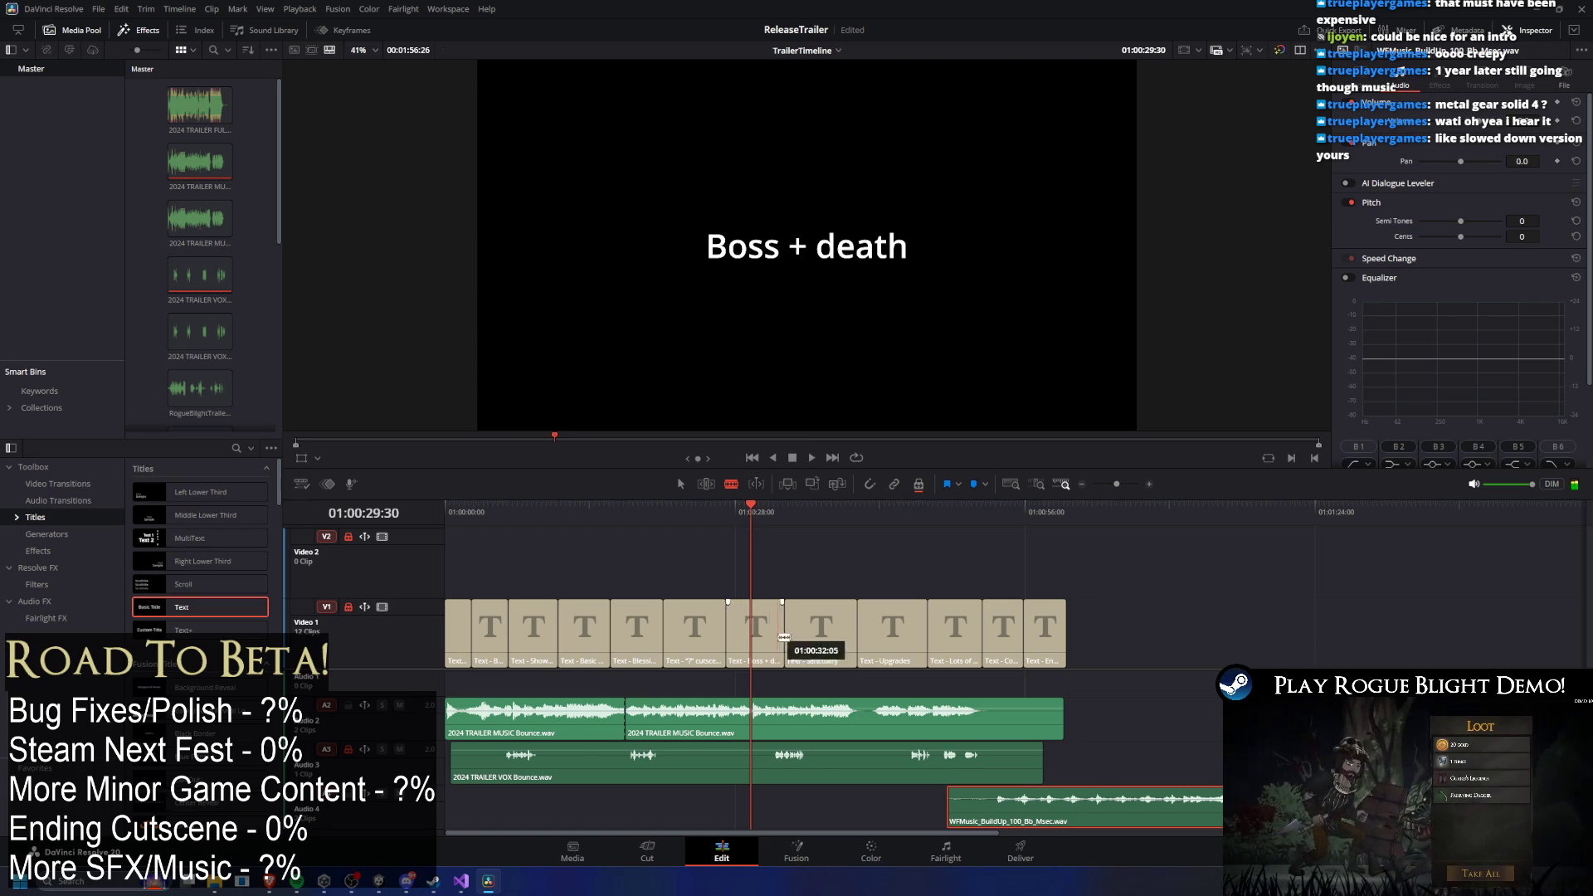
In Selection mode, move the middle trailer music piece later and shorten the WFMusic clip, then play.
{"action": "scroll", "coordinate": [780, 714], "scroll_direction": "up", "scroll_amount": 5}
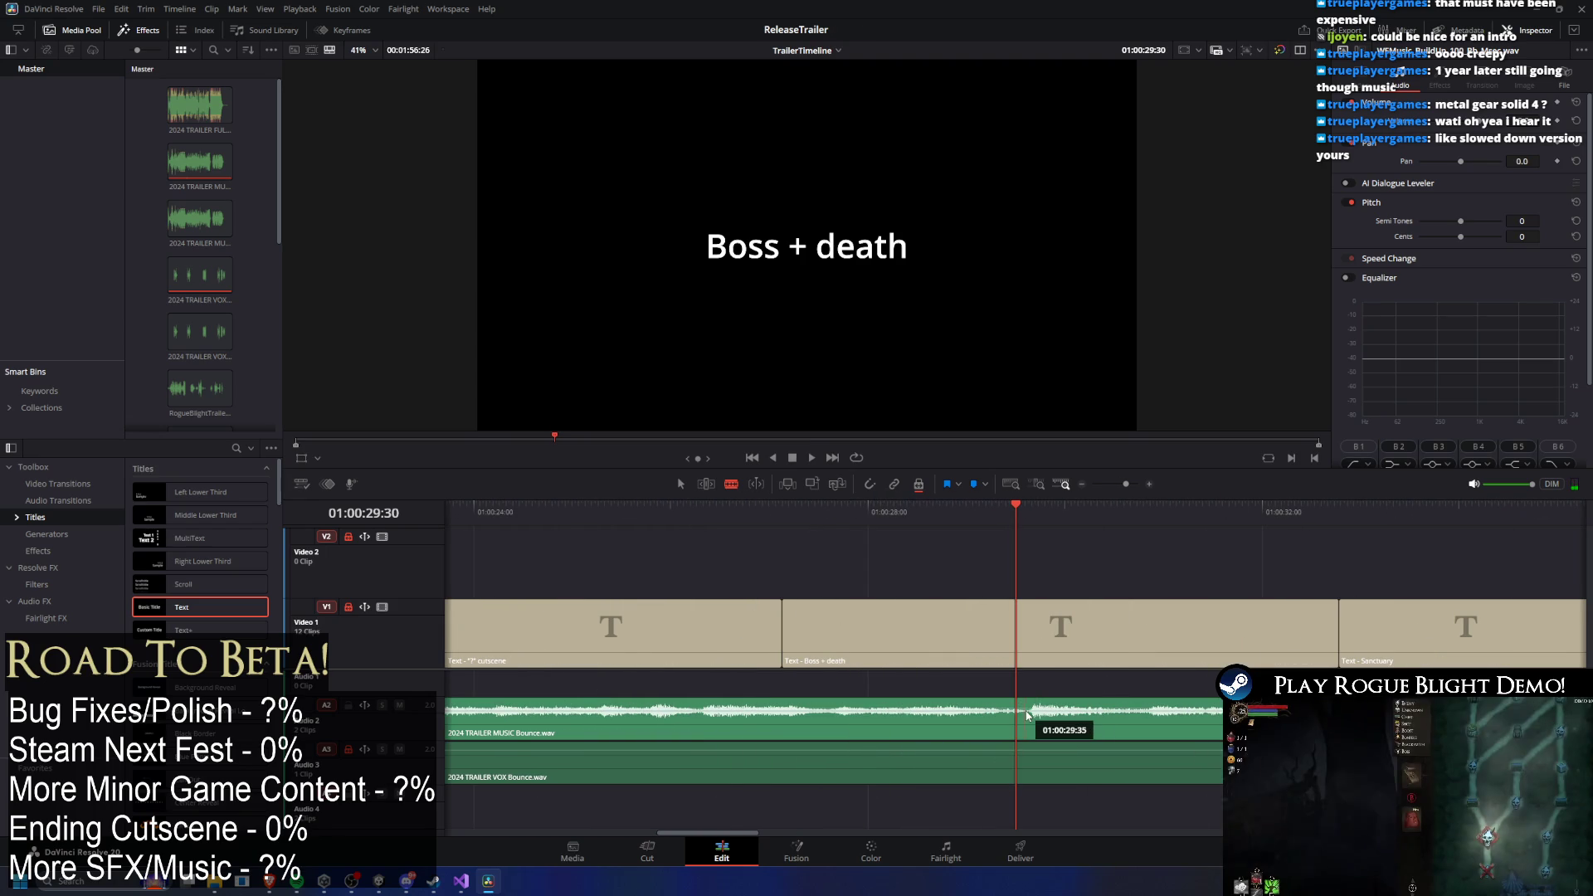
{"action": "scroll", "coordinate": [964, 707], "scroll_direction": "down", "scroll_amount": 5}
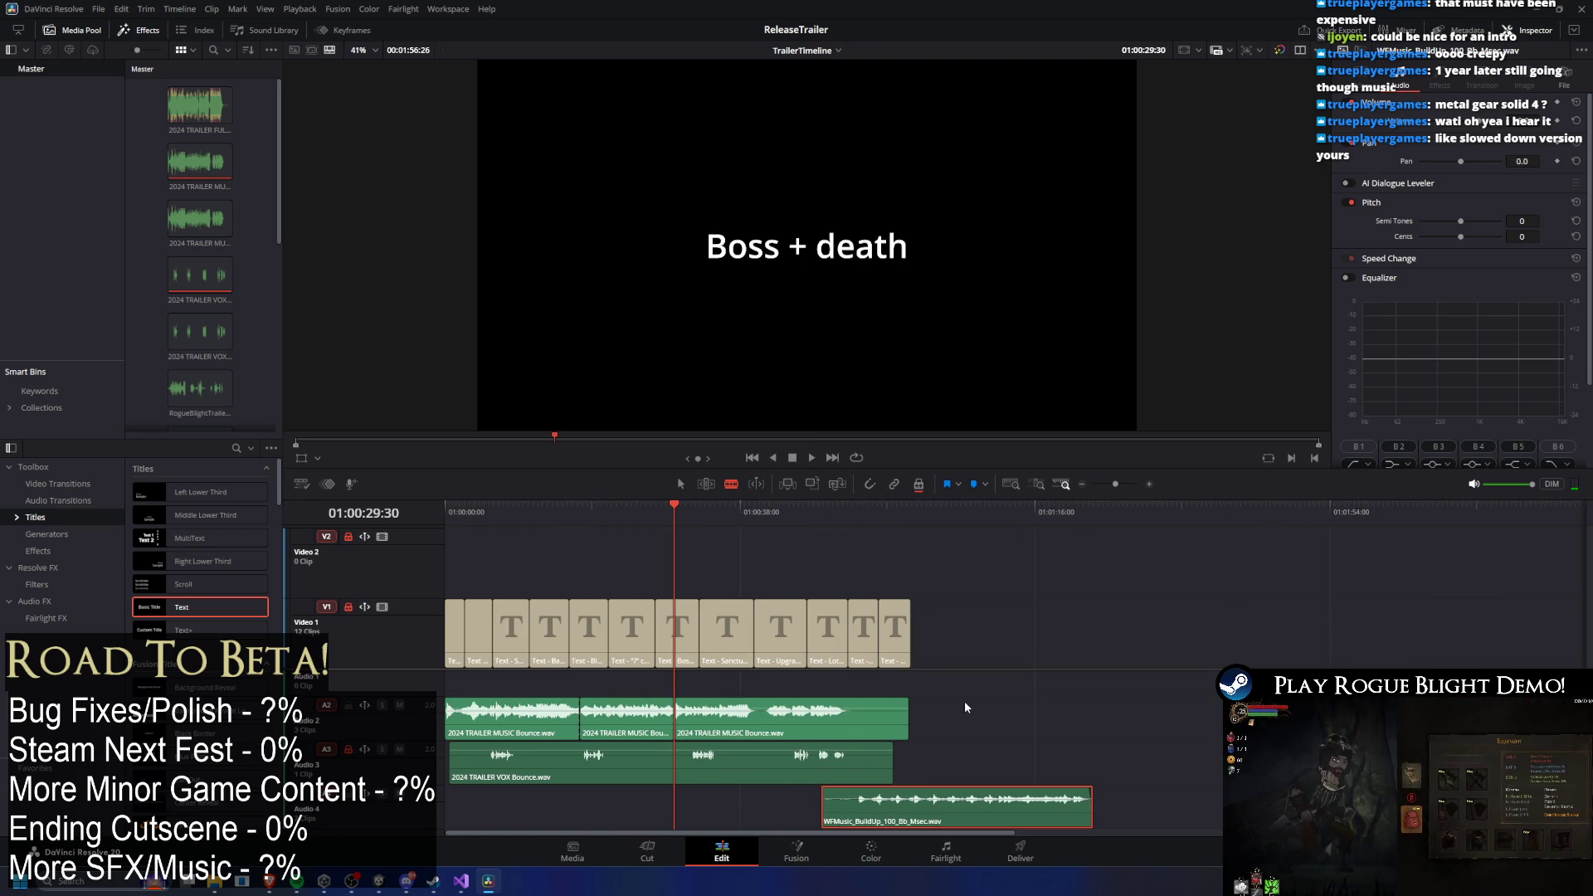
{"action": "left_click", "coordinate": [680, 483]}
{"action": "mouse_move", "coordinate": [655, 719]}
{"action": "left_mouse_down"}
{"action": "mouse_move", "coordinate": [808, 668]}
{"action": "mouse_move", "coordinate": [1247, 674]}
{"action": "left_mouse_up"}
{"action": "left_click_drag", "start_coordinate": [971, 808], "coordinate": [689, 805]}
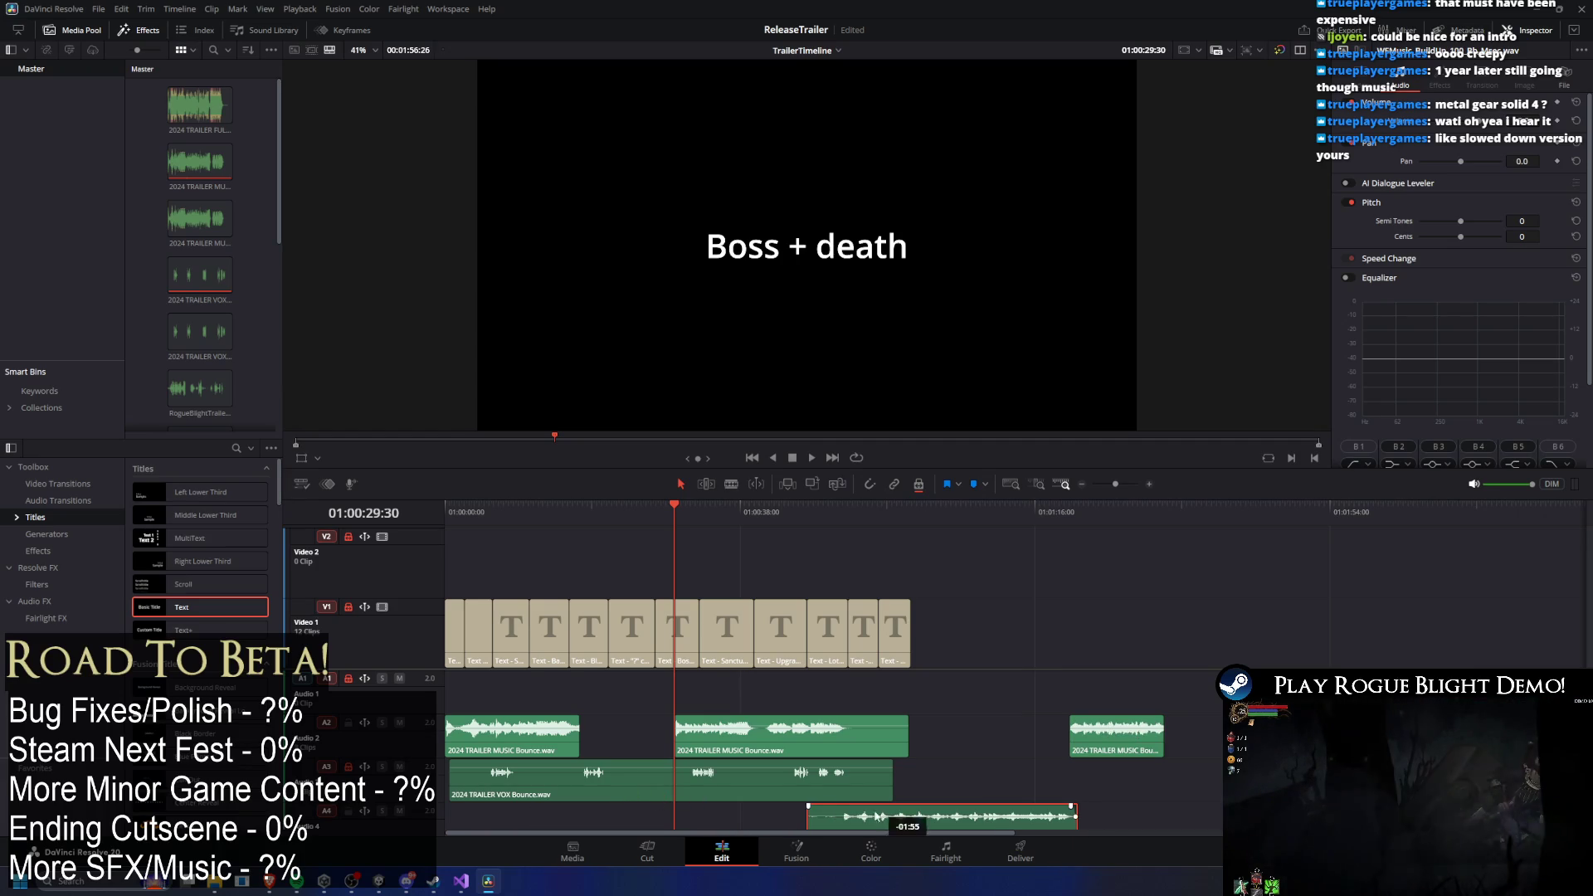
{"action": "left_click_drag", "start_coordinate": [919, 817], "coordinate": [678, 811]}
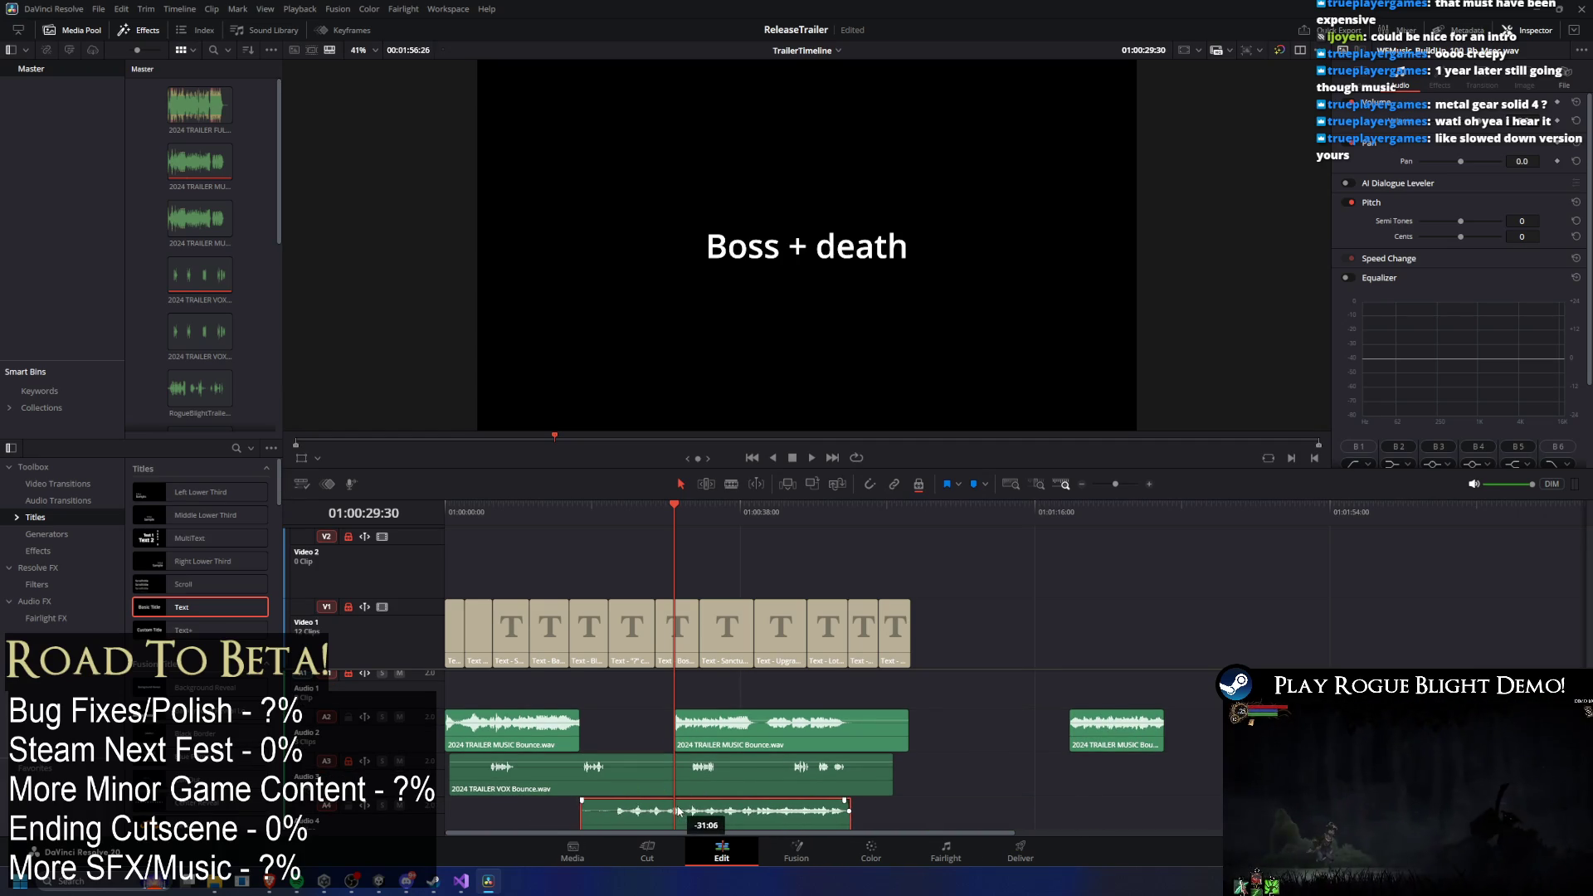
{"action": "left_click_drag", "start_coordinate": [851, 813], "coordinate": [675, 803]}
{"action": "left_click", "coordinate": [527, 508]}
{"action": "key", "text": "space"}
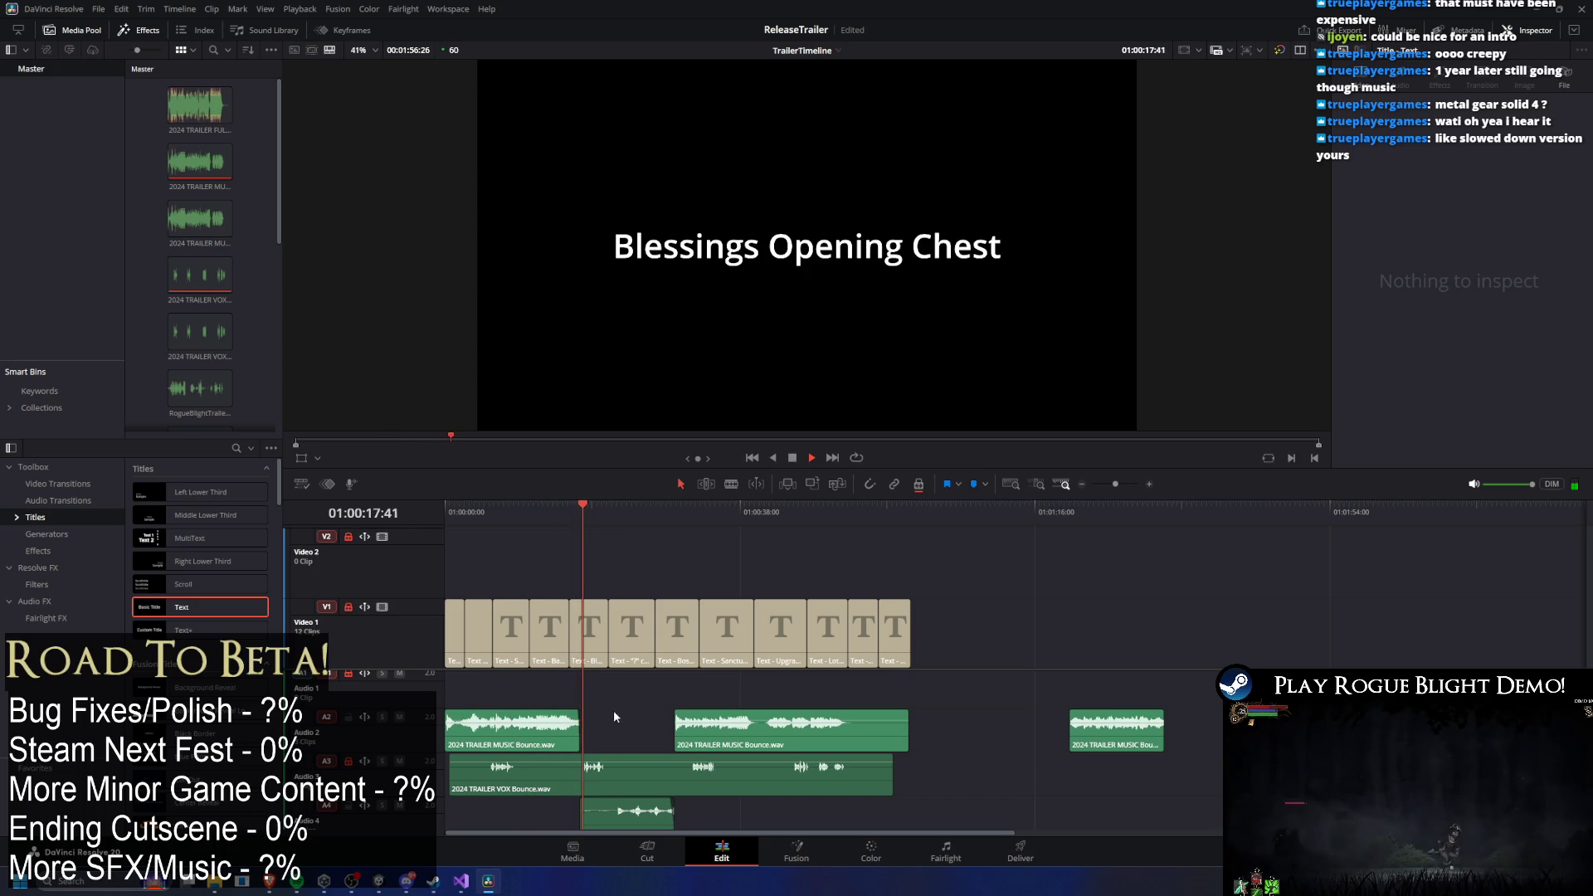
Nudge the WFMusic clip earlier, then undo the music moves and the trailer music split.
{"action": "mouse_move", "coordinate": [629, 820]}
{"action": "left_mouse_down"}
{"action": "mouse_move", "coordinate": [568, 816]}
{"action": "mouse_move", "coordinate": [591, 817]}
{"action": "left_mouse_up"}
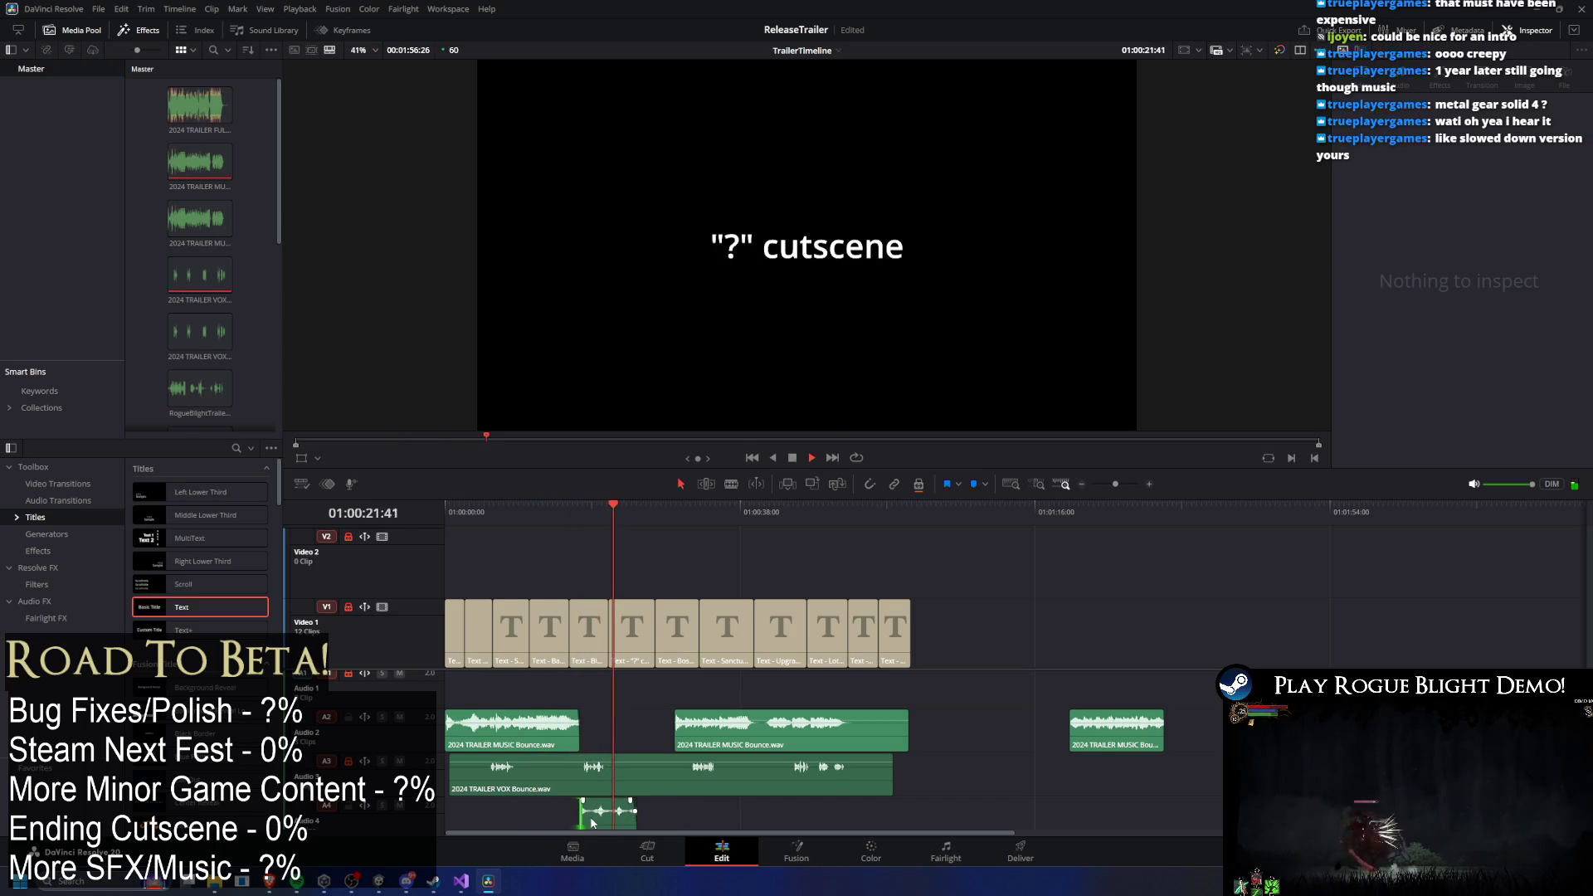
{"action": "left_click", "coordinate": [558, 509]}
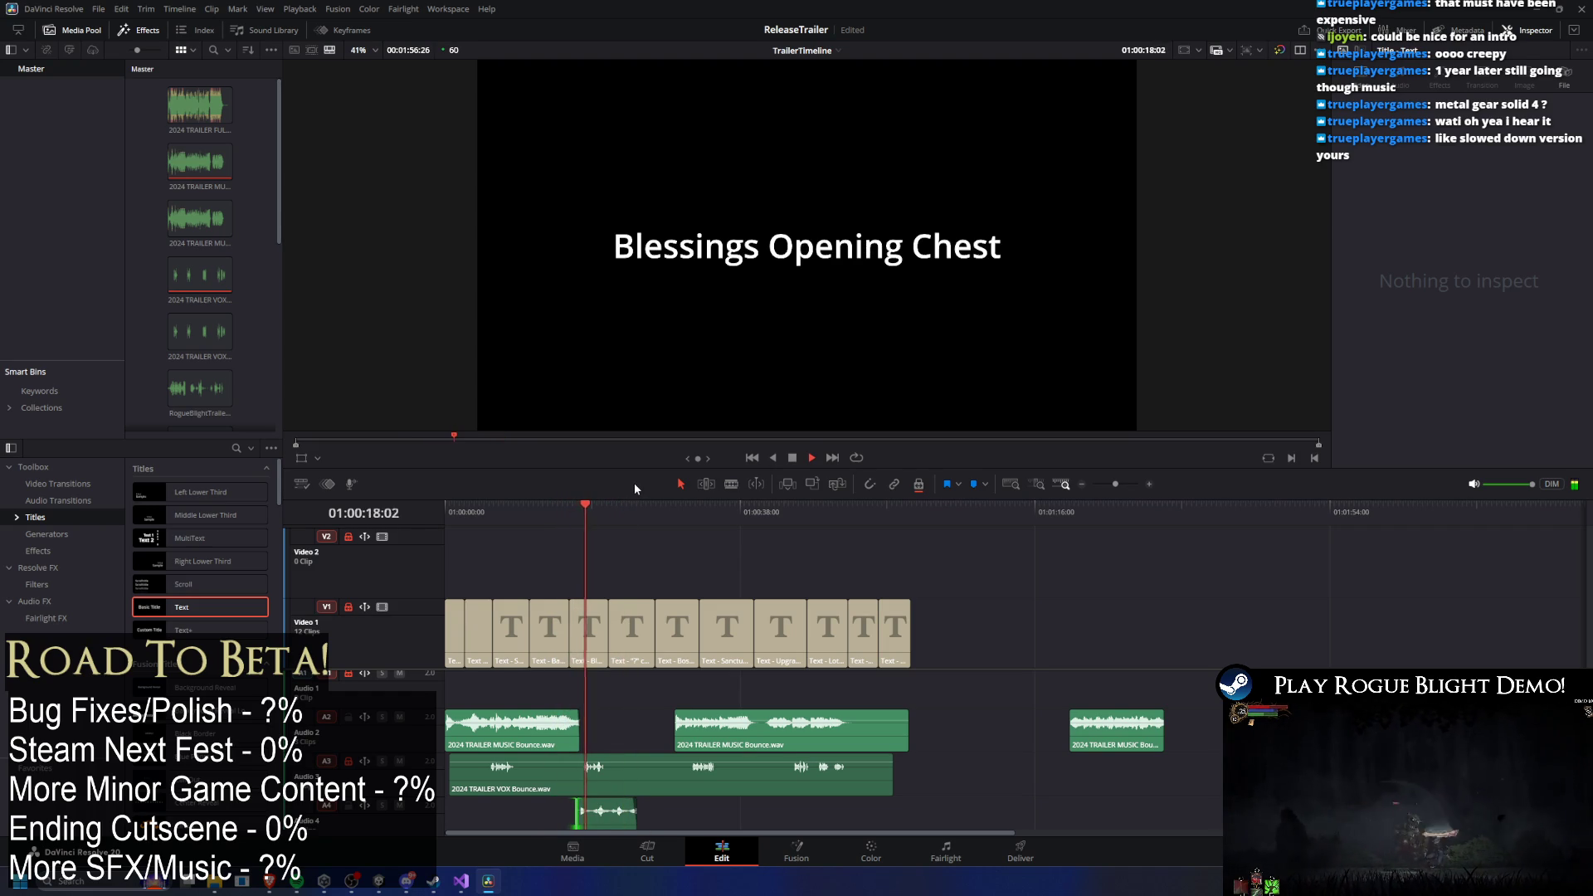
{"action": "left_click", "coordinate": [606, 811]}
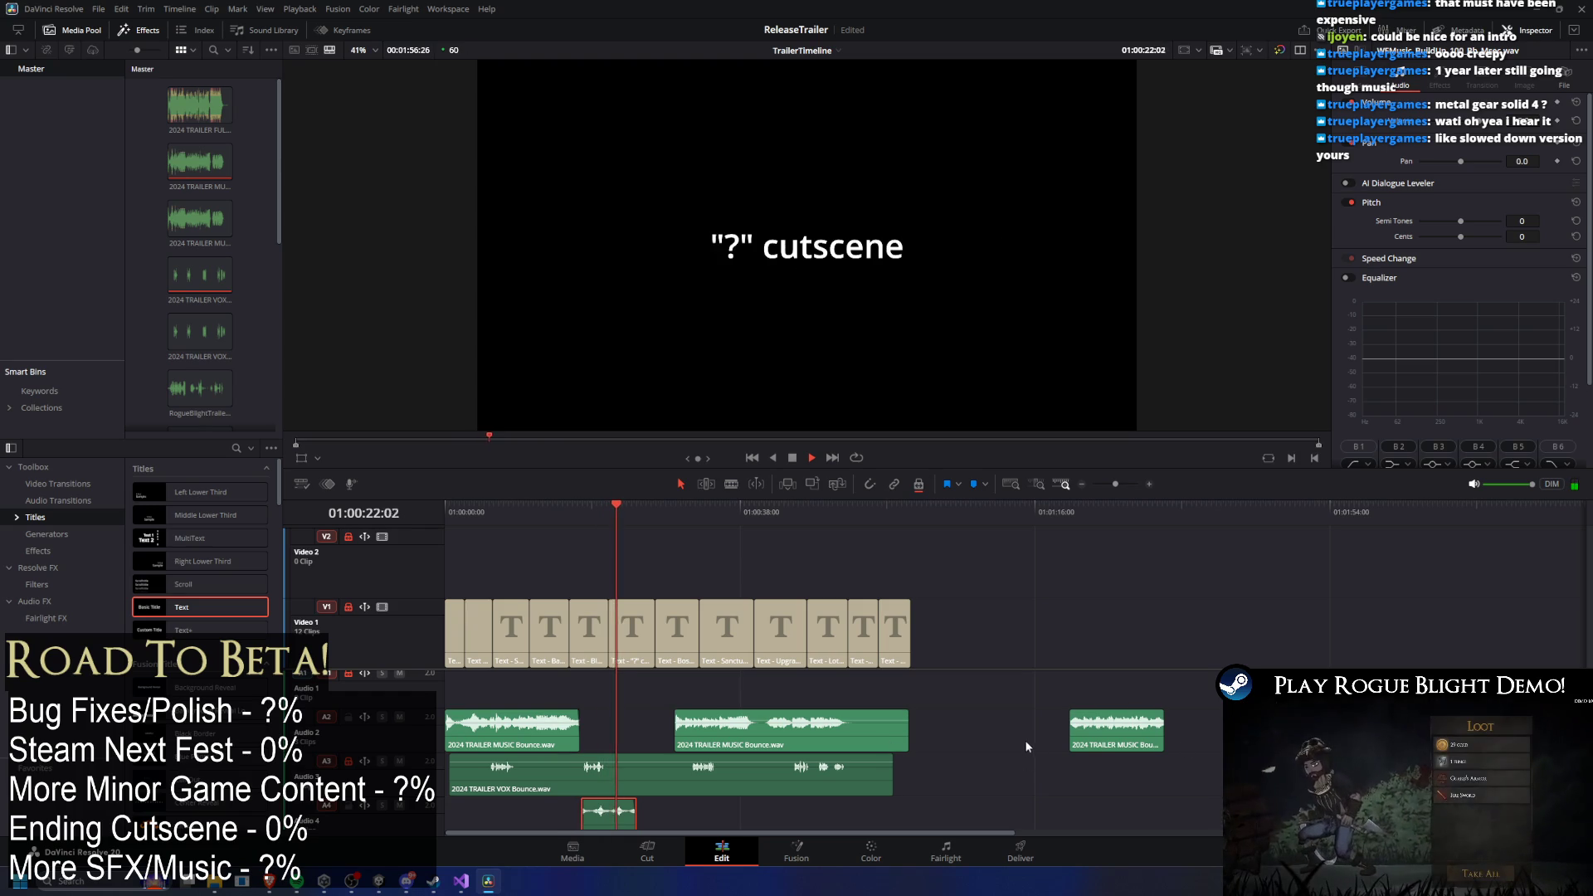
{"action": "key", "text": "ctrl+z"}
{"action": "key", "text": "ctrl+z"}
{"action": "key", "text": "ctrl+z"}
{"action": "key", "text": "ctrl+z"}
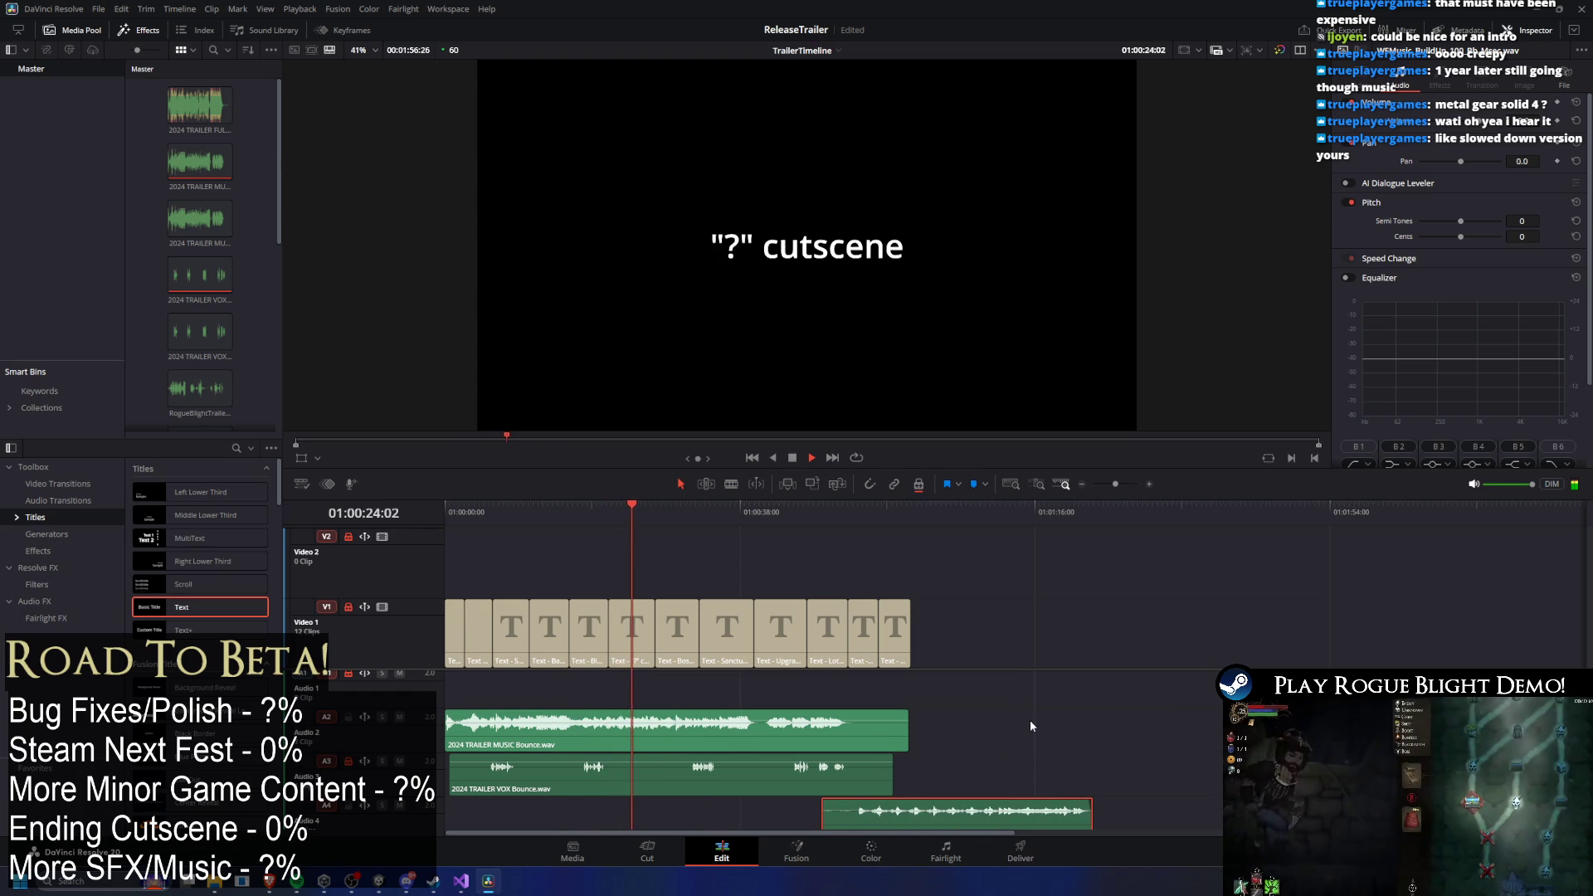
{"action": "key", "text": "ctrl+z"}
{"action": "key", "text": "ctrl+z"}
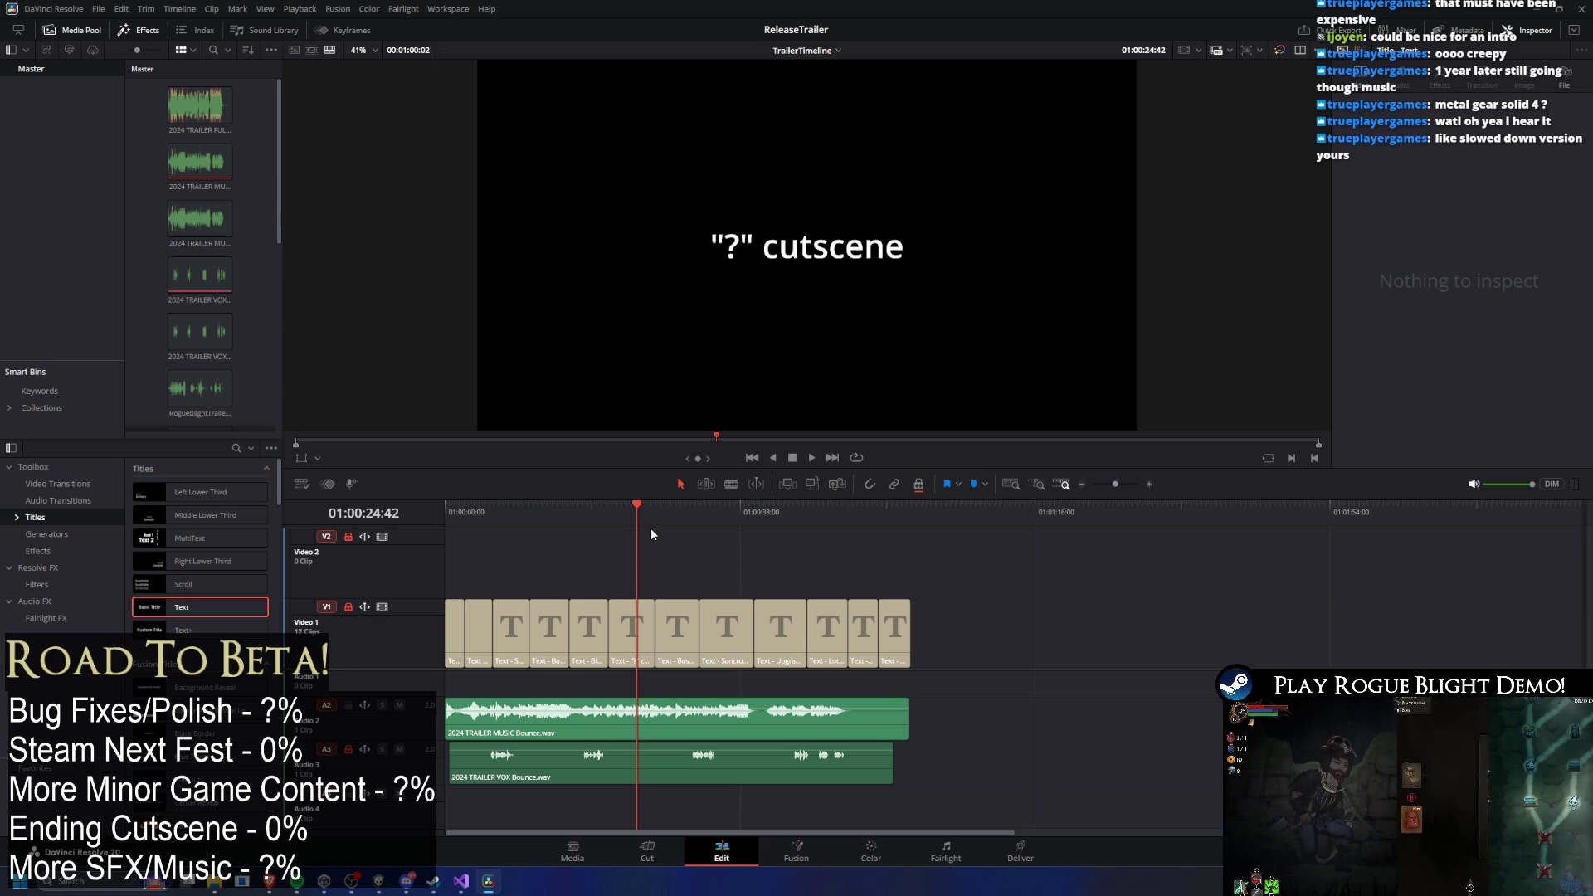
Turn off Position Lock, move the 2024 TRAILER VOX clip past the last title, and play.
{"action": "left_click", "coordinate": [747, 764]}
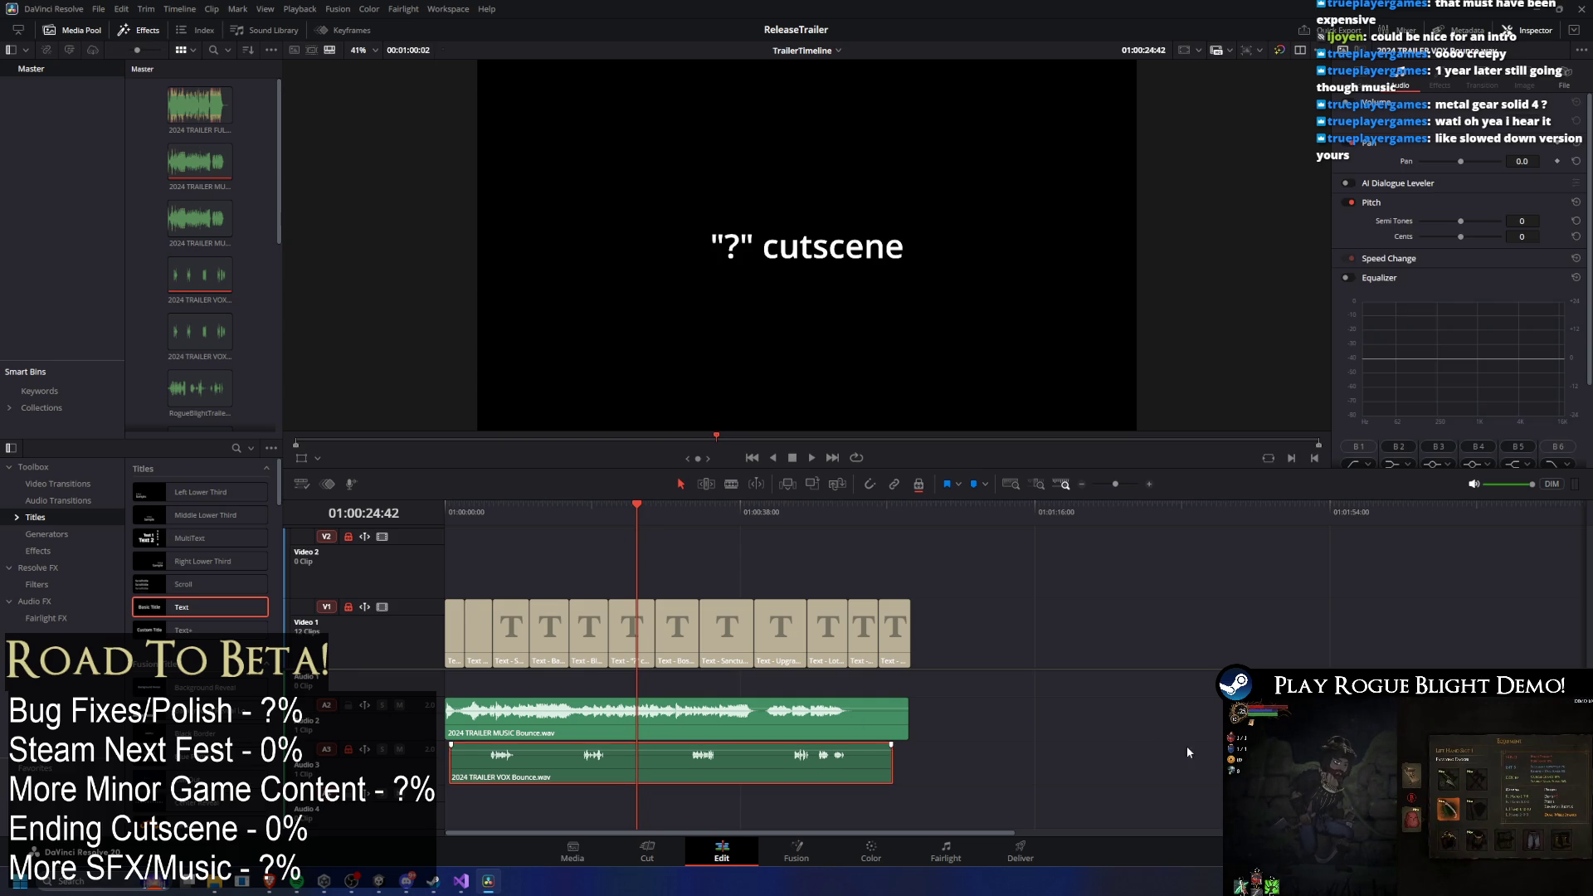
{"action": "left_click", "coordinate": [919, 485]}
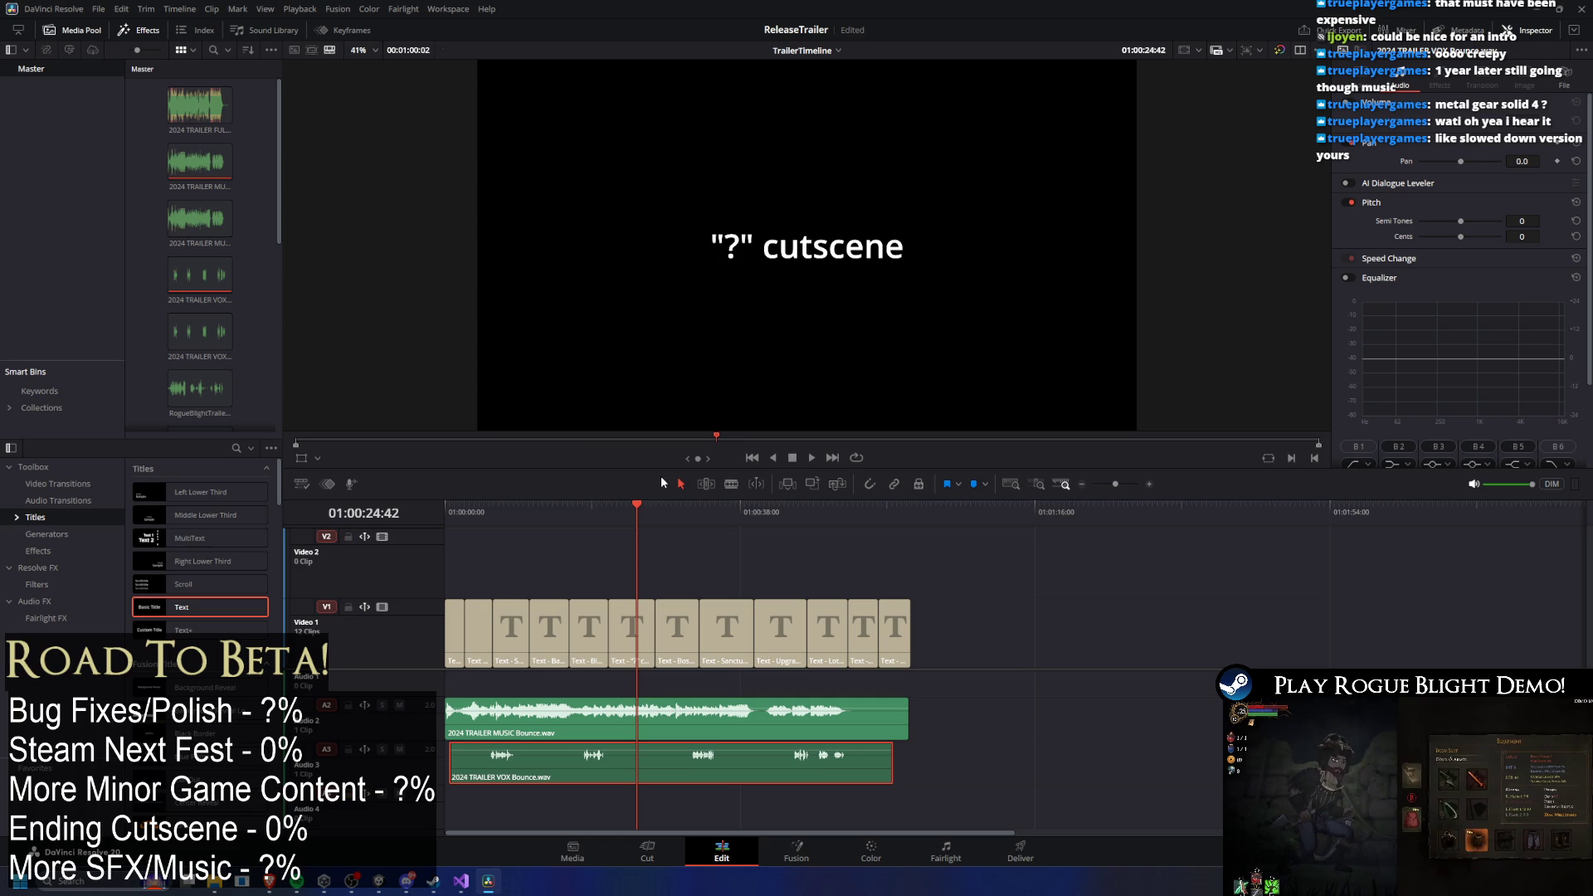
{"action": "left_click_drag", "start_coordinate": [615, 757], "coordinate": [1103, 756]}
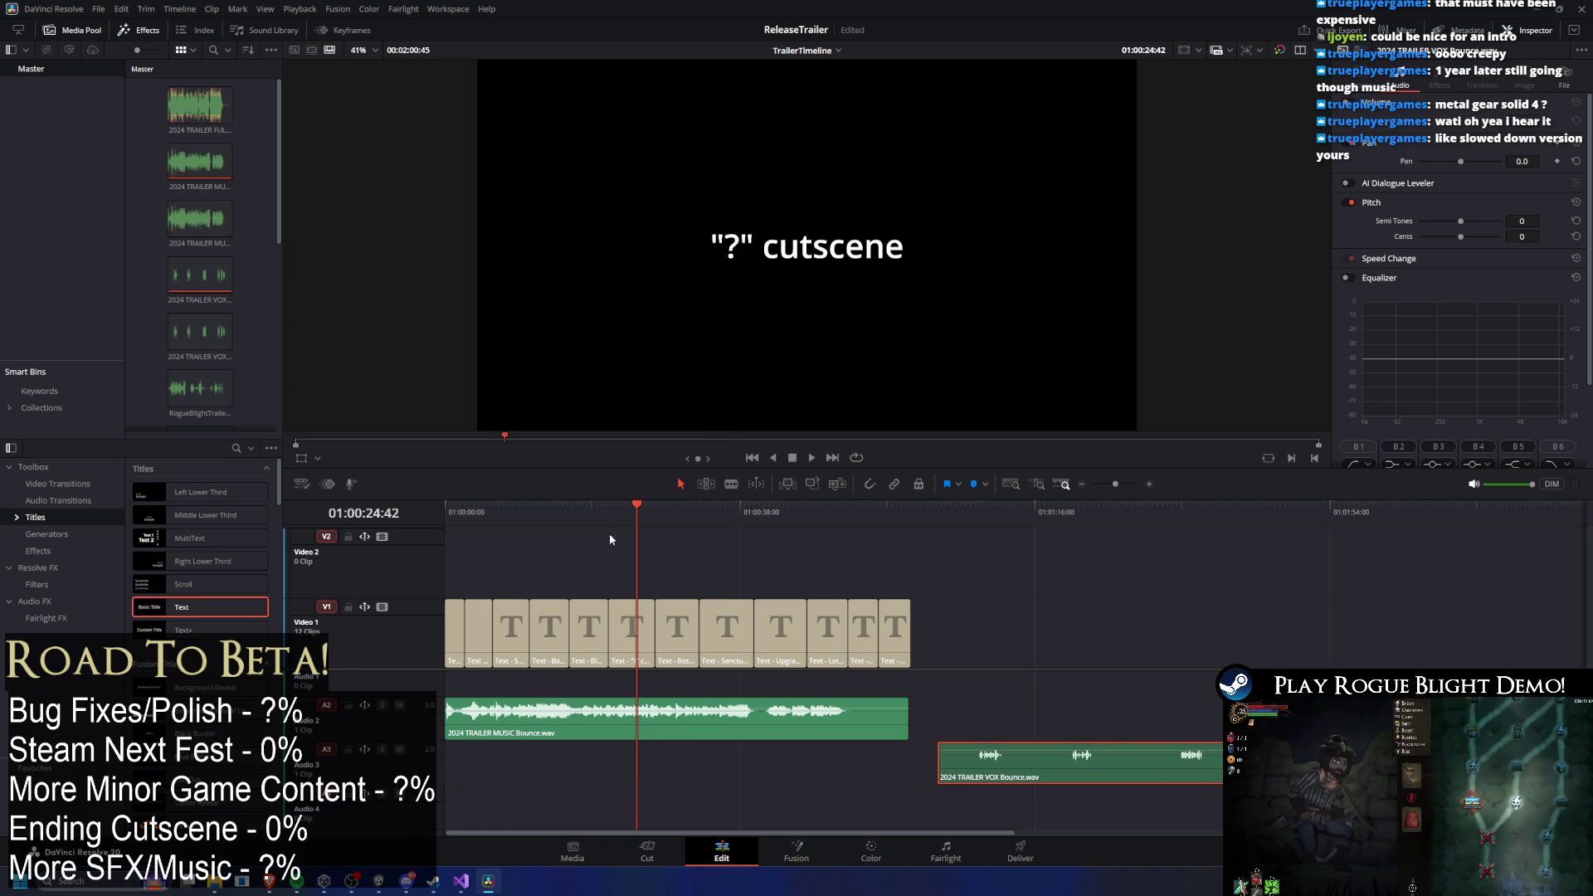
{"action": "mouse_move", "coordinate": [636, 511]}
{"action": "left_mouse_down"}
{"action": "mouse_move", "coordinate": [853, 511]}
{"action": "mouse_move", "coordinate": [458, 511]}
{"action": "left_mouse_up"}
{"action": "key", "text": "space"}
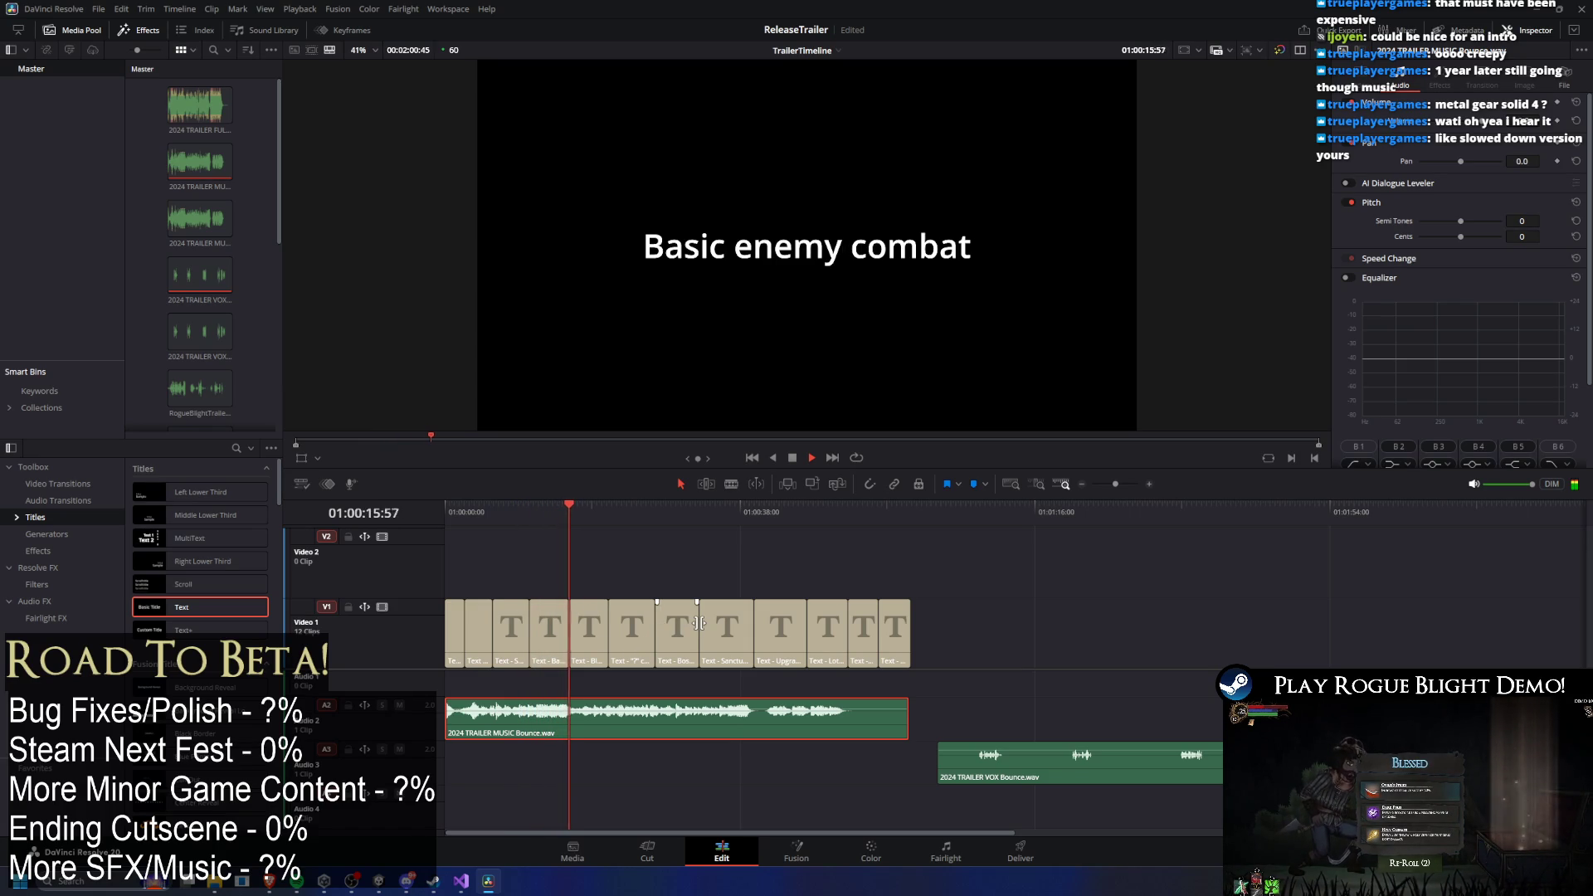
Move the Show Map title so it sits directly after Basic enemy combat.
{"action": "left_click_drag", "start_coordinate": [563, 512], "coordinate": [571, 514]}
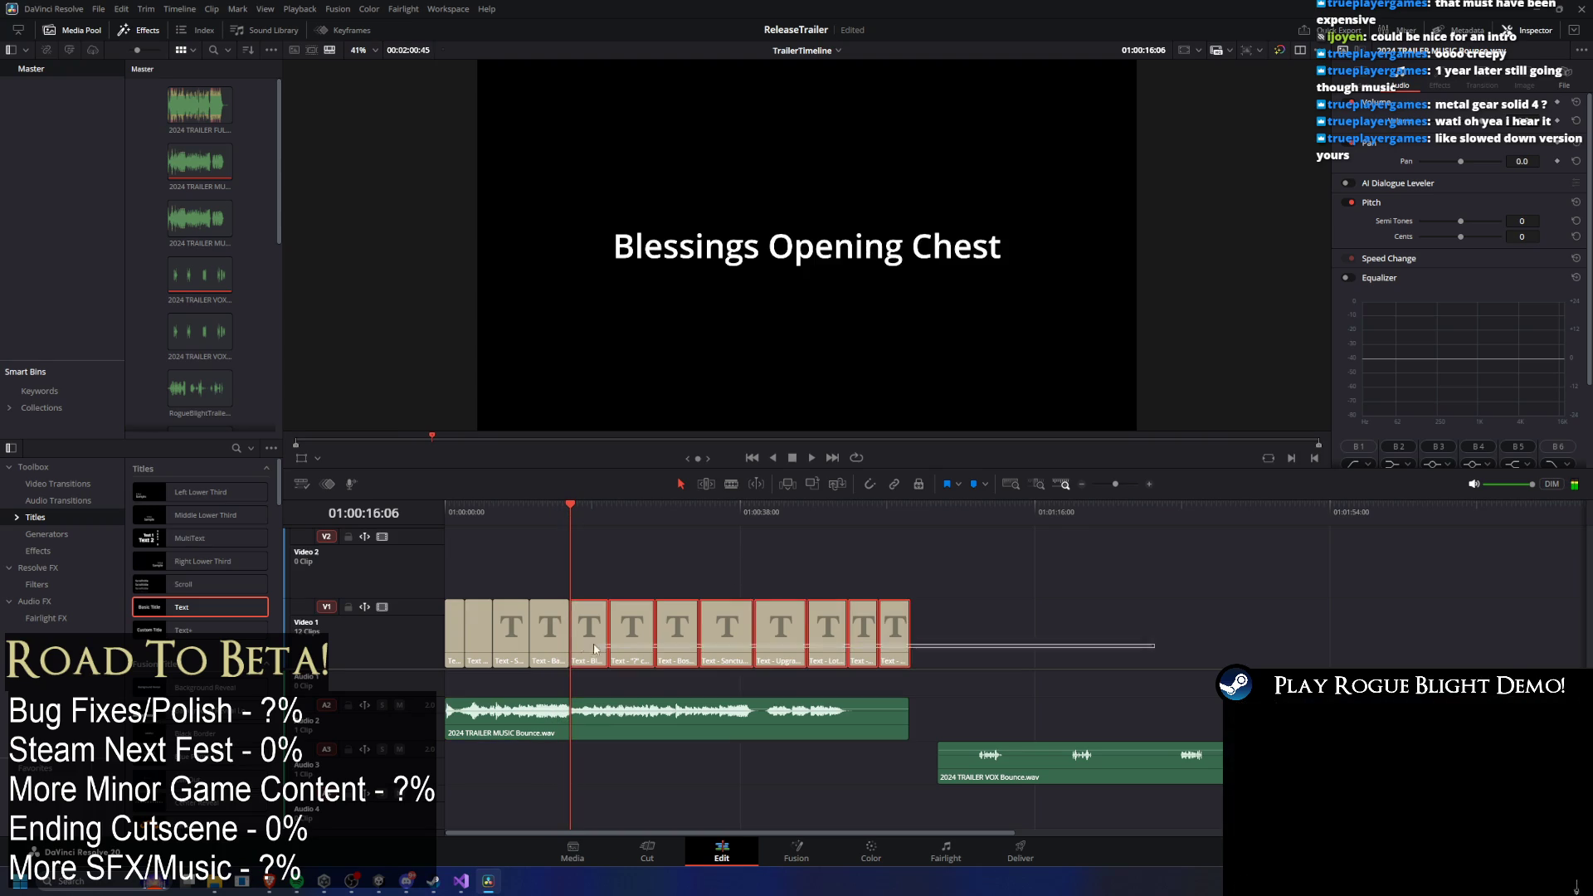
{"action": "left_click_drag", "start_coordinate": [612, 649], "coordinate": [991, 650]}
{"action": "left_click", "coordinate": [507, 519]}
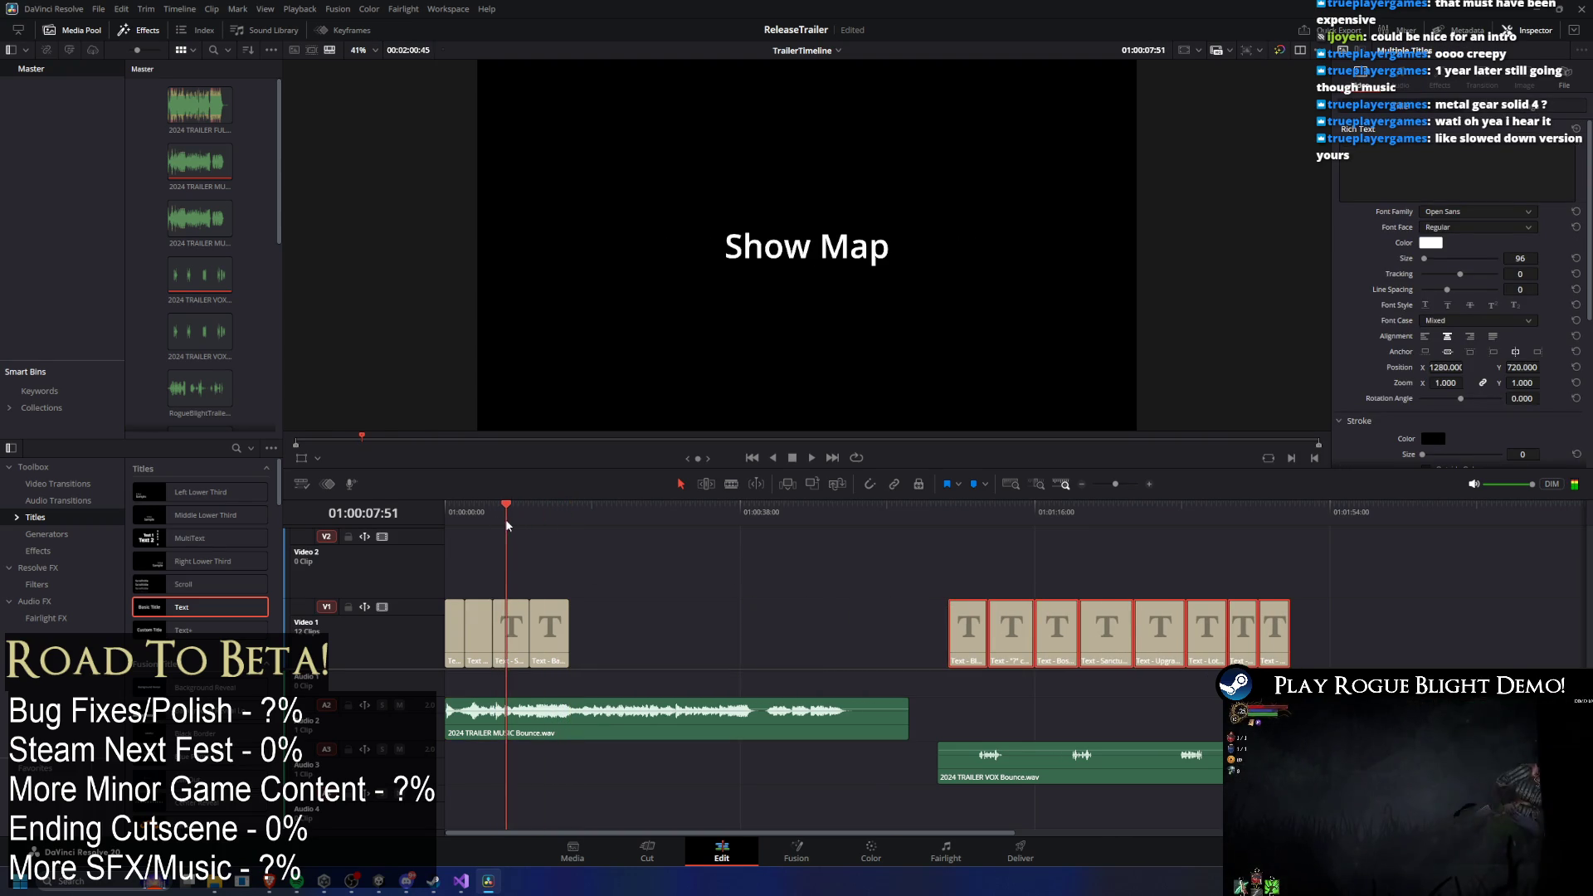
{"action": "left_click_drag", "start_coordinate": [507, 649], "coordinate": [586, 641]}
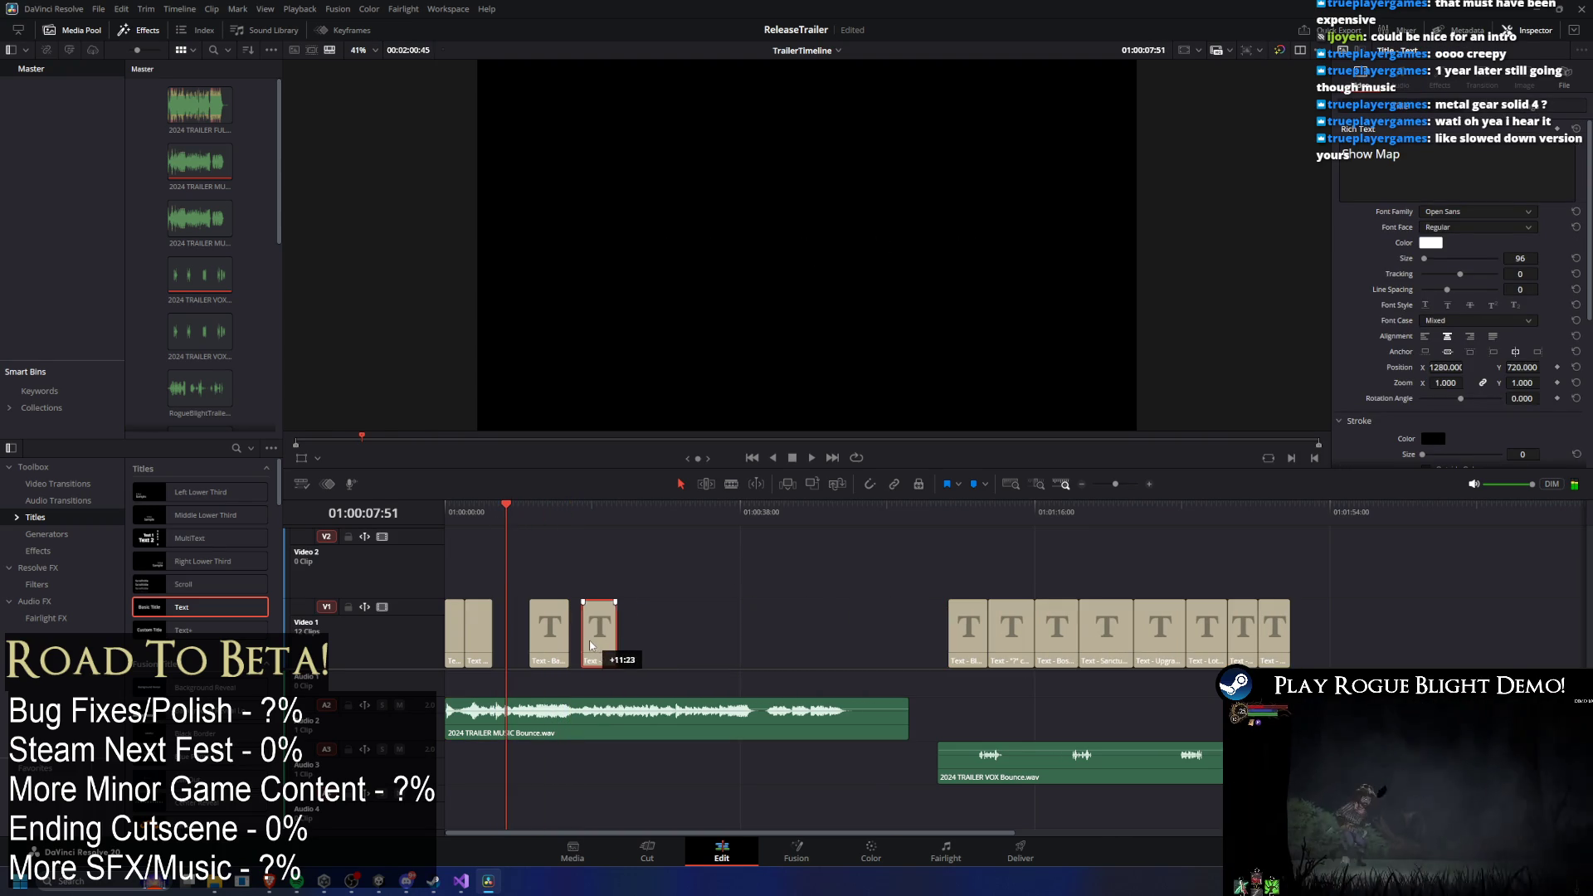
{"action": "left_click", "coordinate": [559, 506]}
{"action": "left_click_drag", "start_coordinate": [559, 506], "coordinate": [550, 510]}
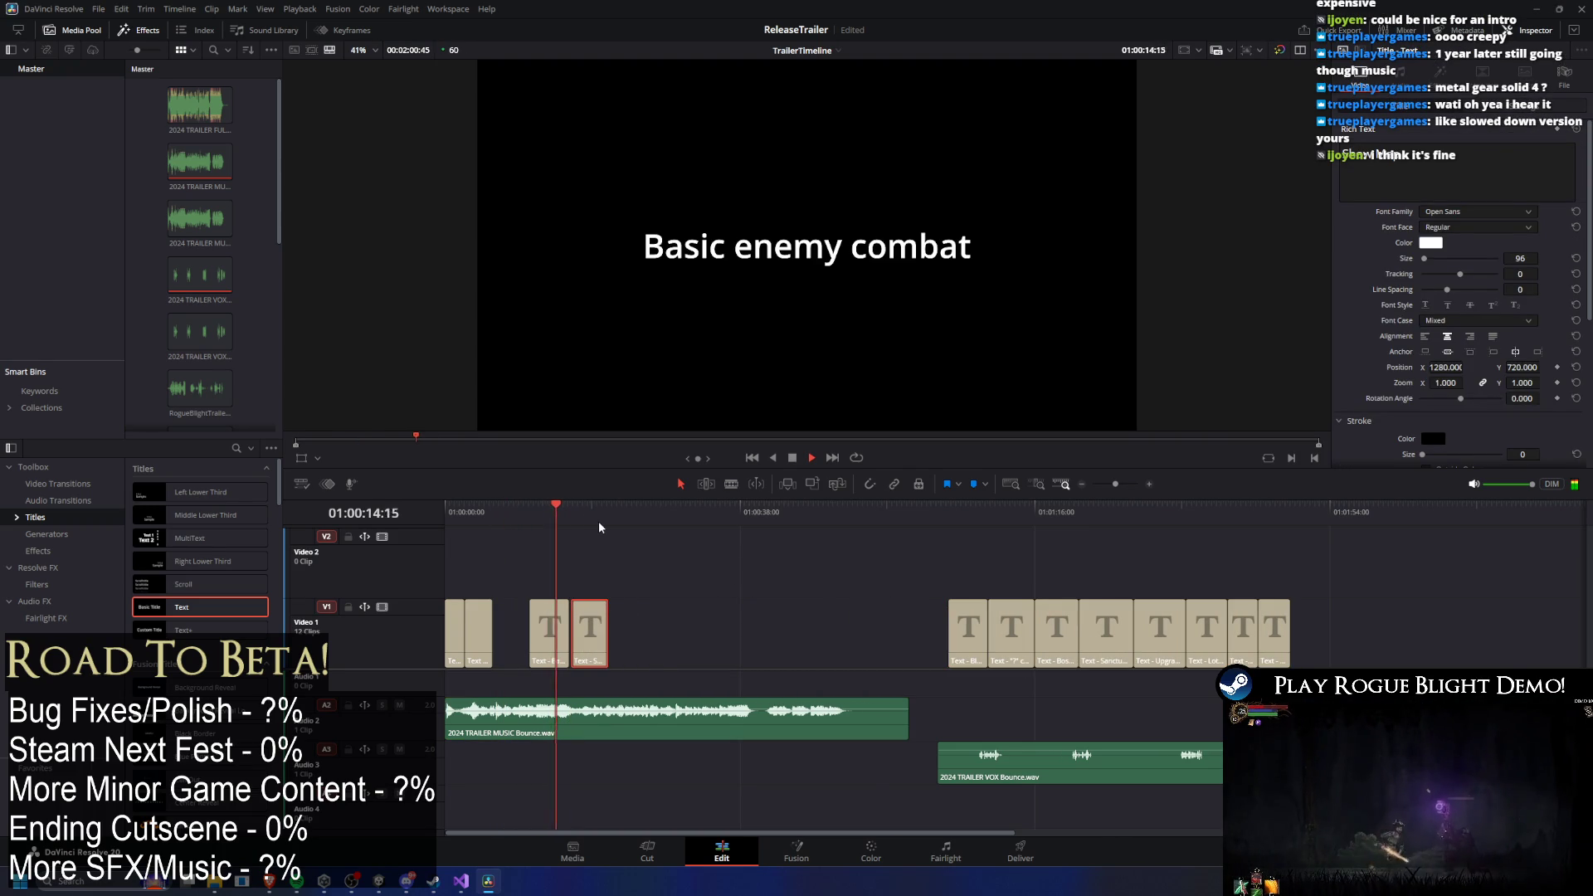
{"action": "key", "text": "space"}
{"action": "left_click_drag", "start_coordinate": [583, 647], "coordinate": [586, 647]}
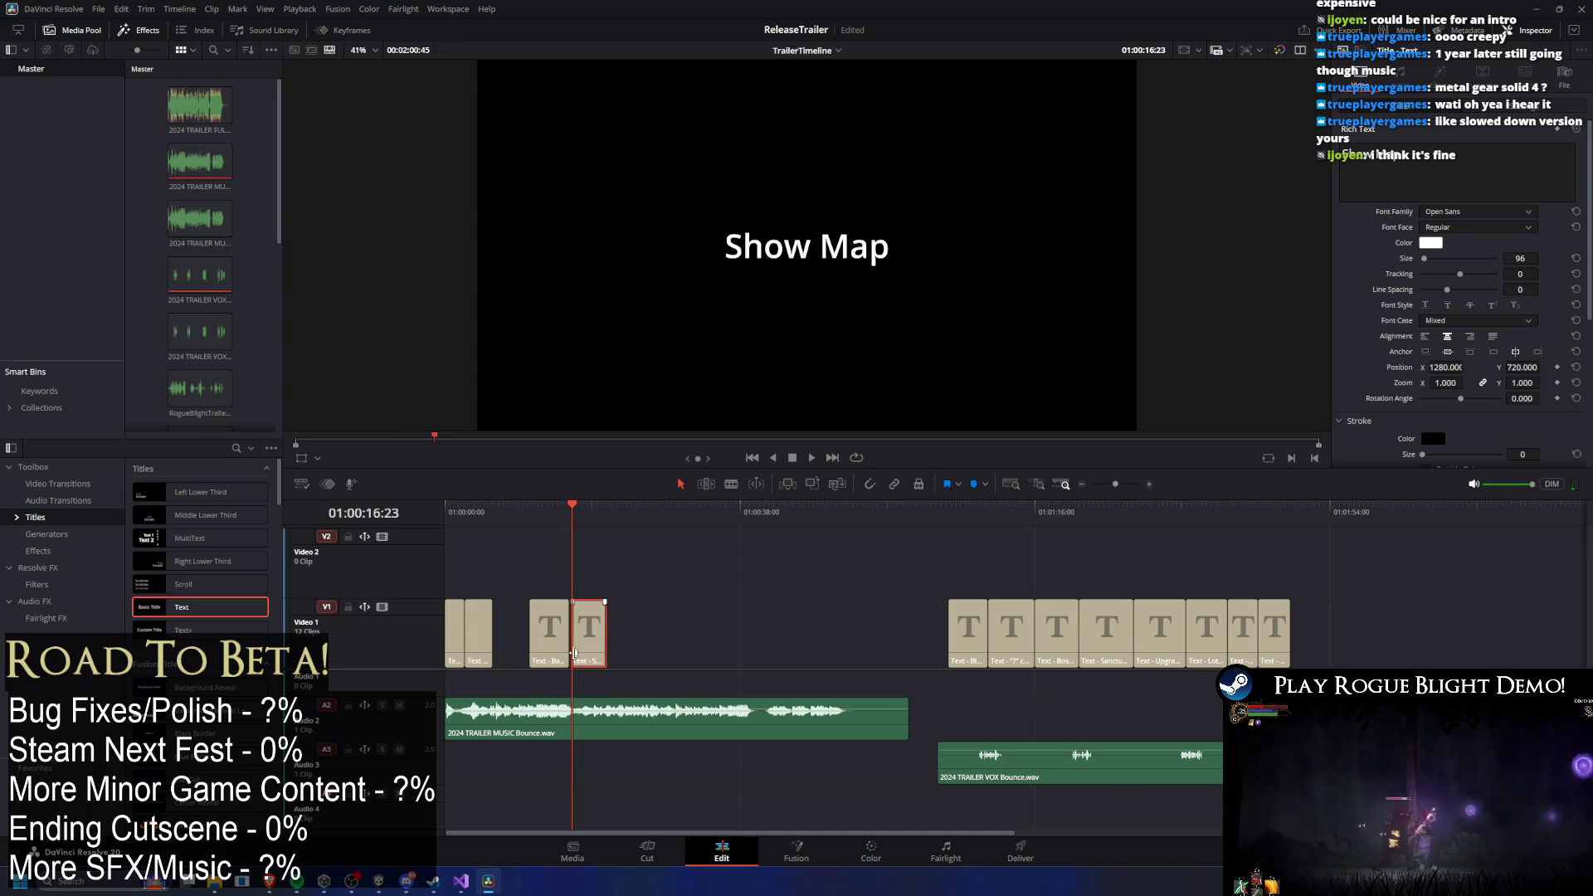
{"action": "key", "text": "ctrl+equal"}
{"action": "left_click_drag", "start_coordinate": [721, 634], "coordinate": [719, 638]}
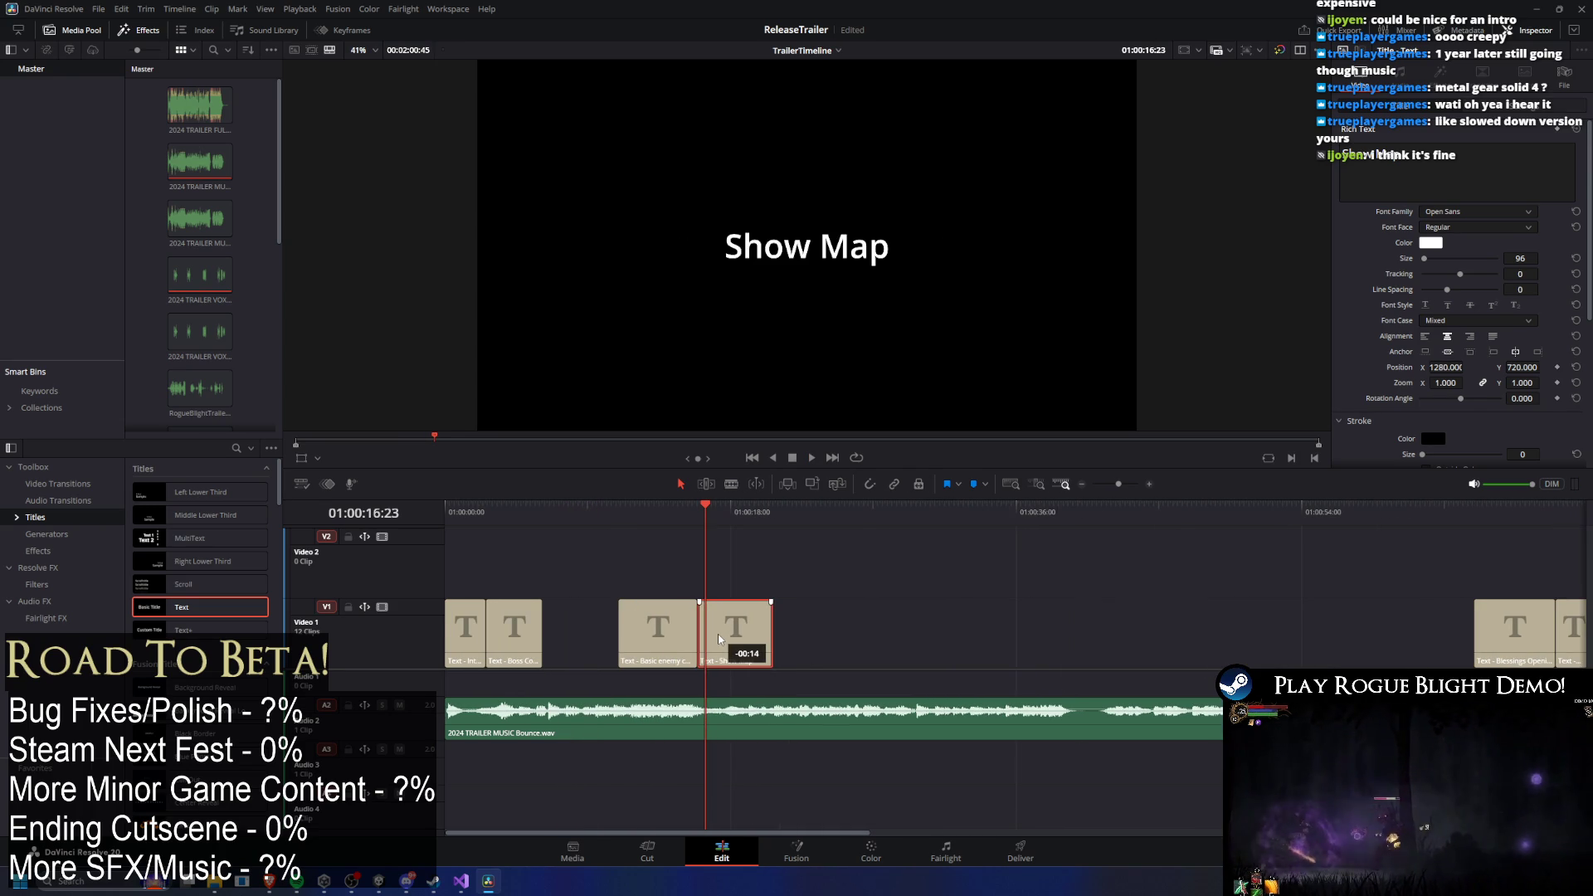
{"action": "key", "text": "ctrl+minus"}
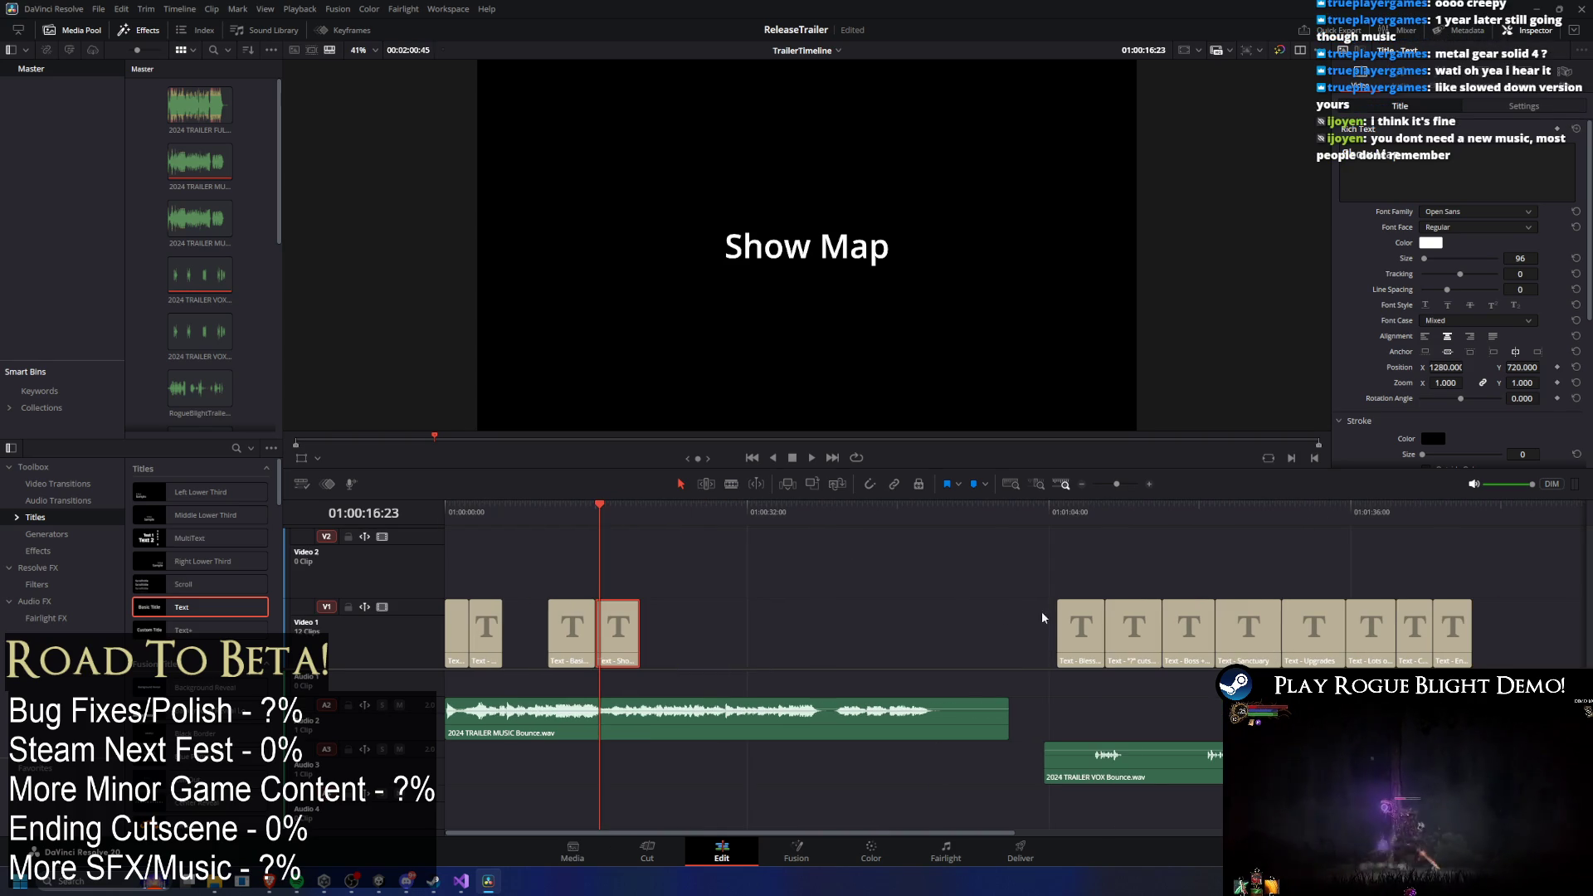
Shift the eight right-hand titles left to close the gap and lengthen the short title.
{"action": "left_click_drag", "start_coordinate": [919, 612], "coordinate": [1501, 642]}
{"action": "left_click_drag", "start_coordinate": [1074, 630], "coordinate": [655, 627]}
{"action": "mouse_move", "coordinate": [639, 516]}
{"action": "left_mouse_down"}
{"action": "mouse_move", "coordinate": [458, 527]}
{"action": "mouse_move", "coordinate": [594, 522]}
{"action": "mouse_move", "coordinate": [576, 521]}
{"action": "left_mouse_up"}
{"action": "mouse_move", "coordinate": [499, 635]}
{"action": "left_mouse_down"}
{"action": "mouse_move", "coordinate": [547, 633]}
{"action": "mouse_move", "coordinate": [526, 629]}
{"action": "left_mouse_up"}
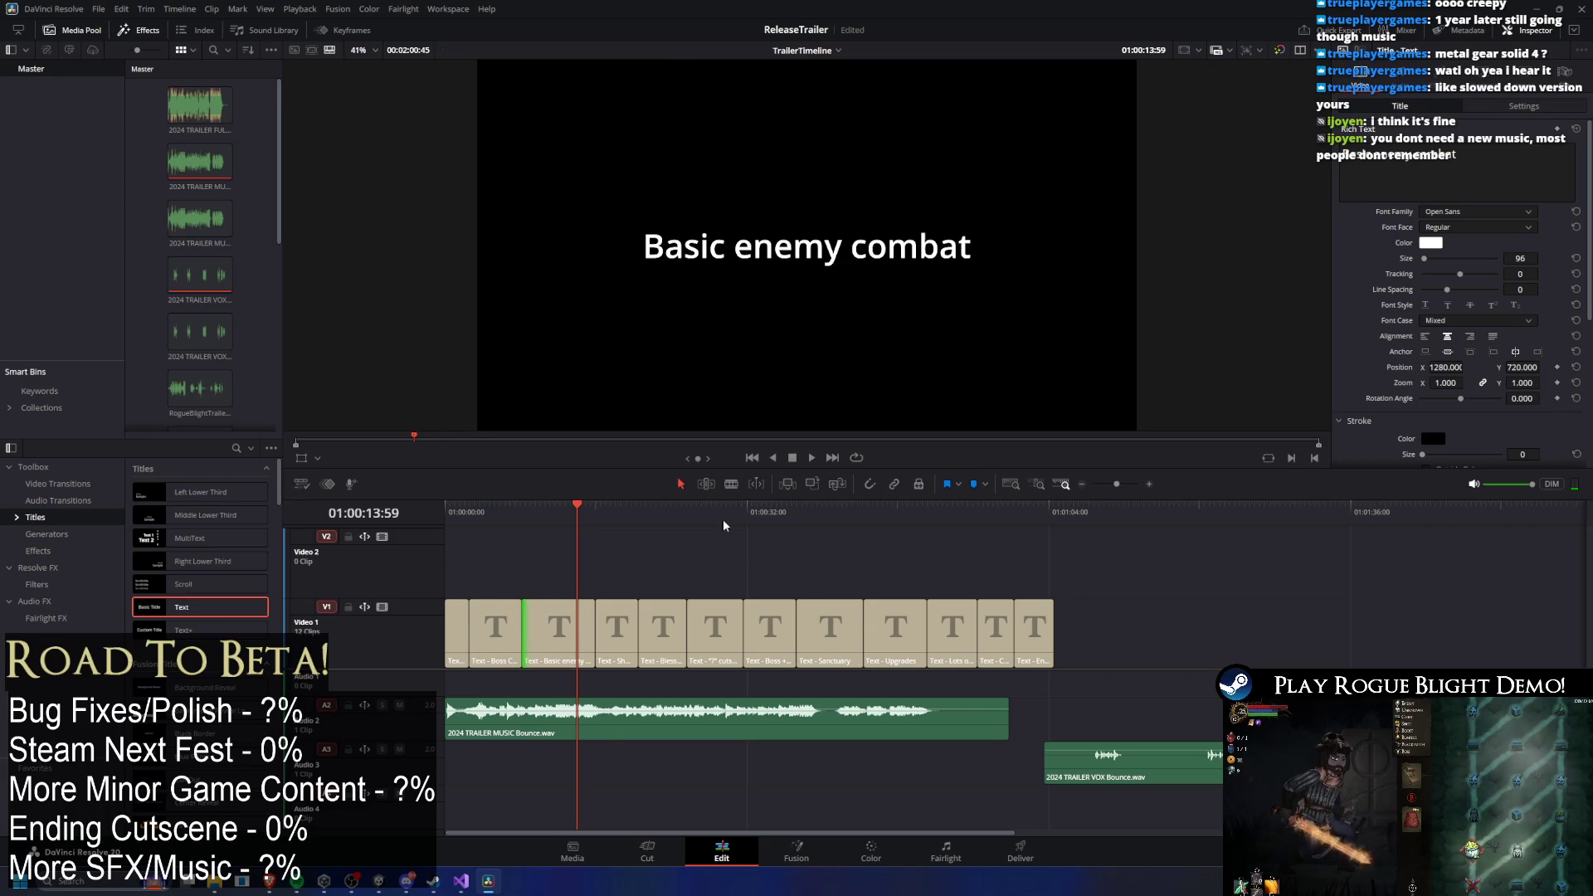
Adjust the cut between the Show Map and Blessings titles.
{"action": "left_click", "coordinate": [604, 512]}
{"action": "left_click_drag", "start_coordinate": [605, 512], "coordinate": [625, 515]}
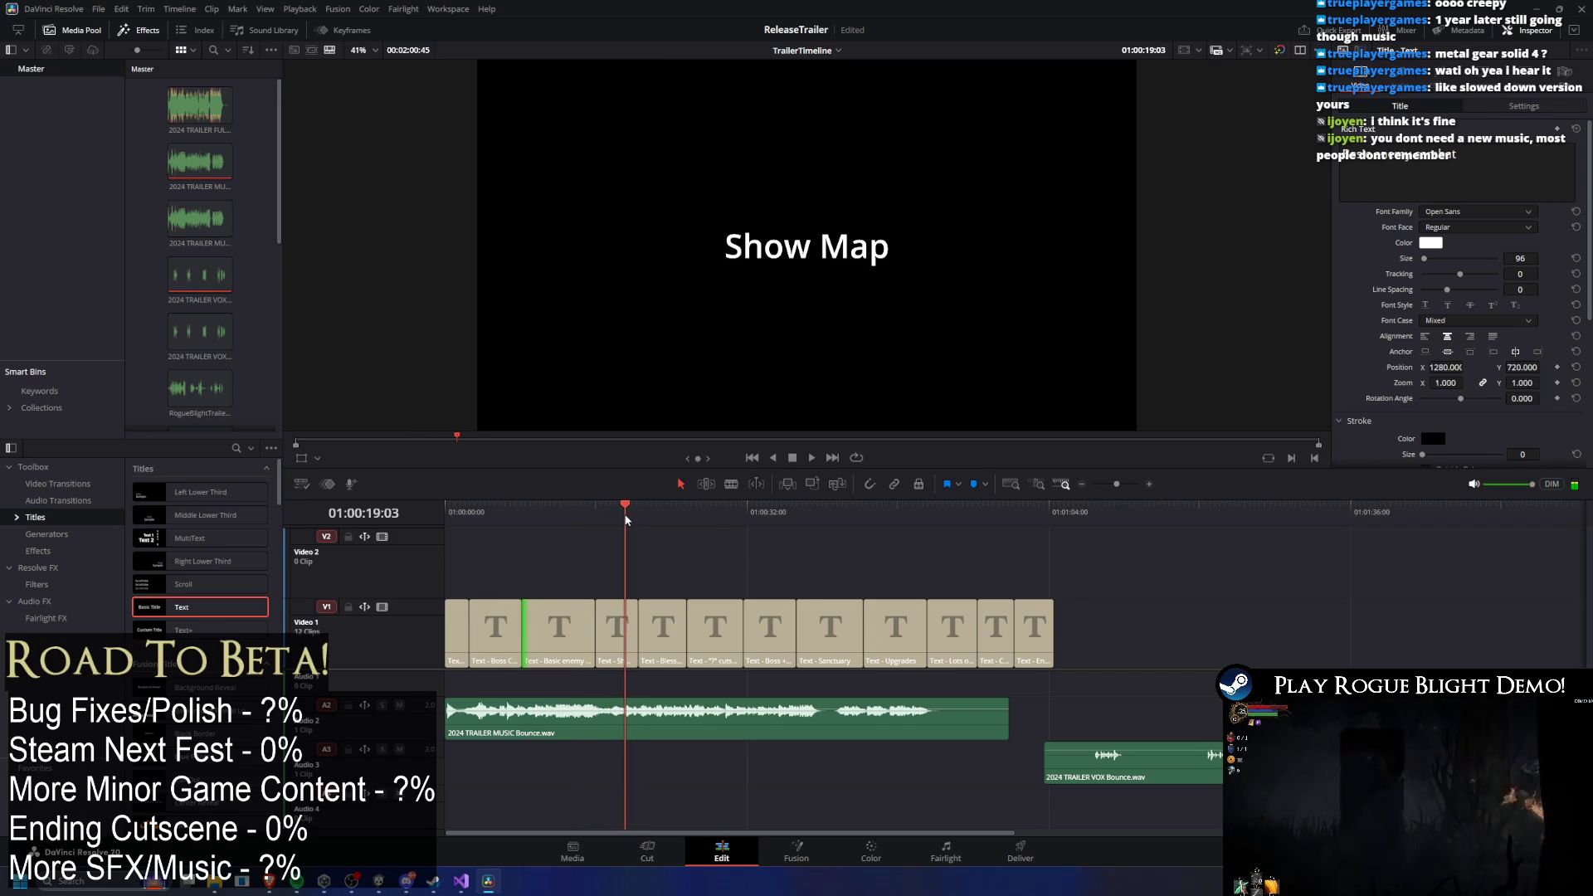
{"action": "left_click_drag", "start_coordinate": [638, 616], "coordinate": [624, 615]}
{"action": "mouse_move", "coordinate": [624, 513]}
{"action": "left_mouse_down"}
{"action": "mouse_move", "coordinate": [665, 531]}
{"action": "mouse_move", "coordinate": [715, 516]}
{"action": "mouse_move", "coordinate": [673, 516]}
{"action": "left_mouse_up"}
Place the Blessings title right after the "?" cutscene and return to the trailer start.
{"action": "left_click_drag", "start_coordinate": [655, 635], "coordinate": [1161, 635]}
{"action": "left_click_drag", "start_coordinate": [714, 635], "coordinate": [649, 635]}
{"action": "left_click_drag", "start_coordinate": [1174, 635], "coordinate": [732, 633]}
{"action": "mouse_move", "coordinate": [685, 507]}
{"action": "left_mouse_down"}
{"action": "mouse_move", "coordinate": [830, 516]}
{"action": "mouse_move", "coordinate": [830, 536]}
{"action": "mouse_move", "coordinate": [854, 508]}
{"action": "mouse_move", "coordinate": [829, 519]}
{"action": "left_mouse_up"}
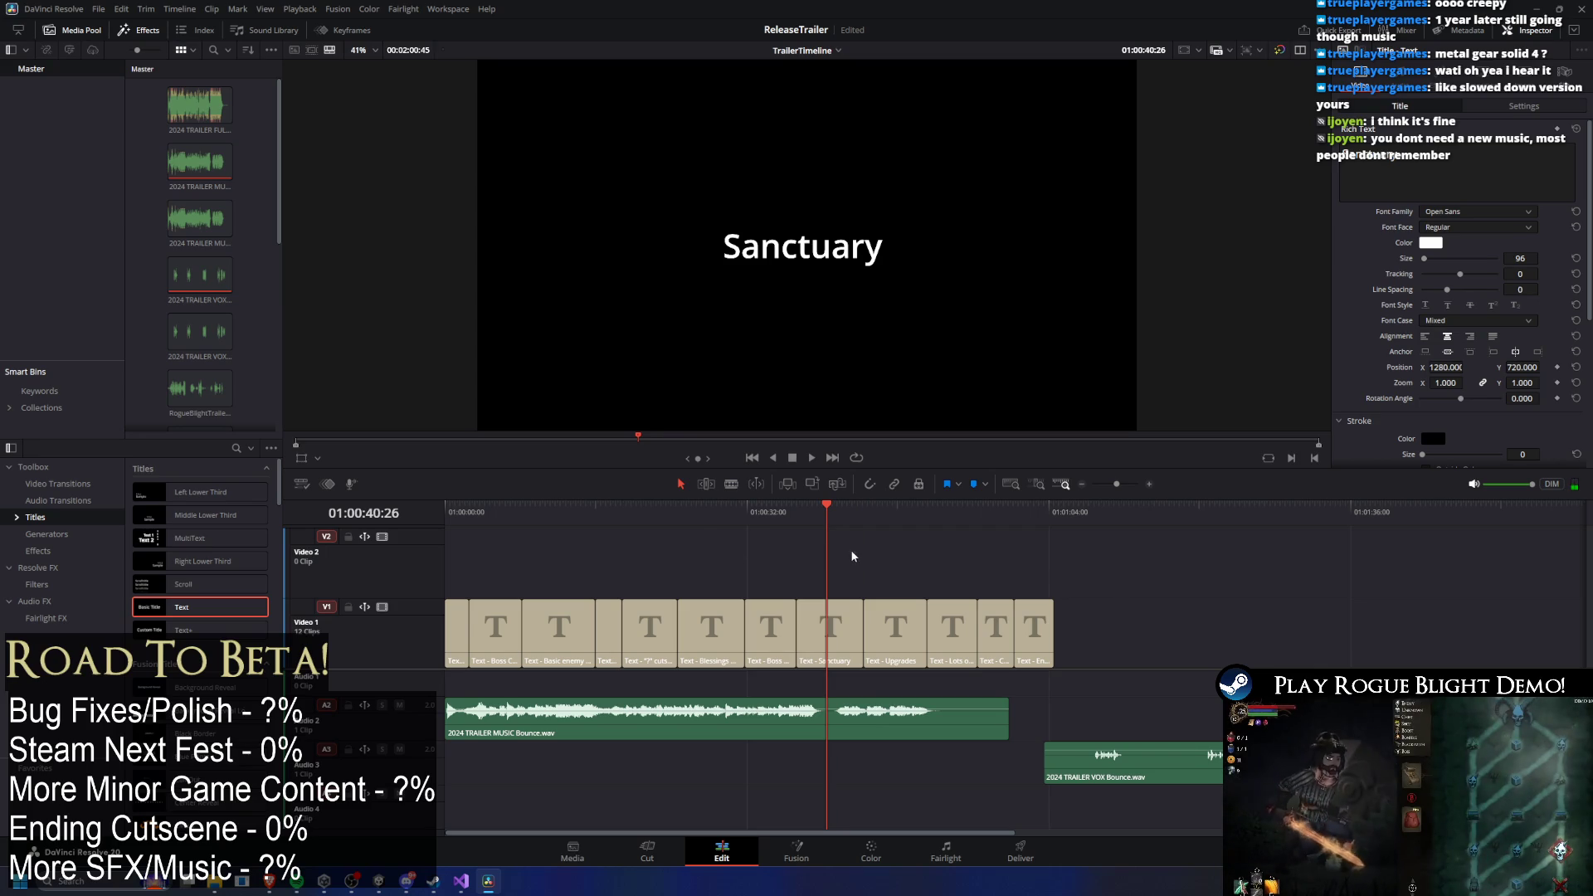
{"action": "left_click_drag", "start_coordinate": [814, 498], "coordinate": [815, 513]}
{"action": "left_click_drag", "start_coordinate": [448, 522], "coordinate": [680, 539]}
Select the later titles, preview Boss + death and the "?" cutscene, and play from there.
{"action": "left_click_drag", "start_coordinate": [1218, 650], "coordinate": [747, 622]}
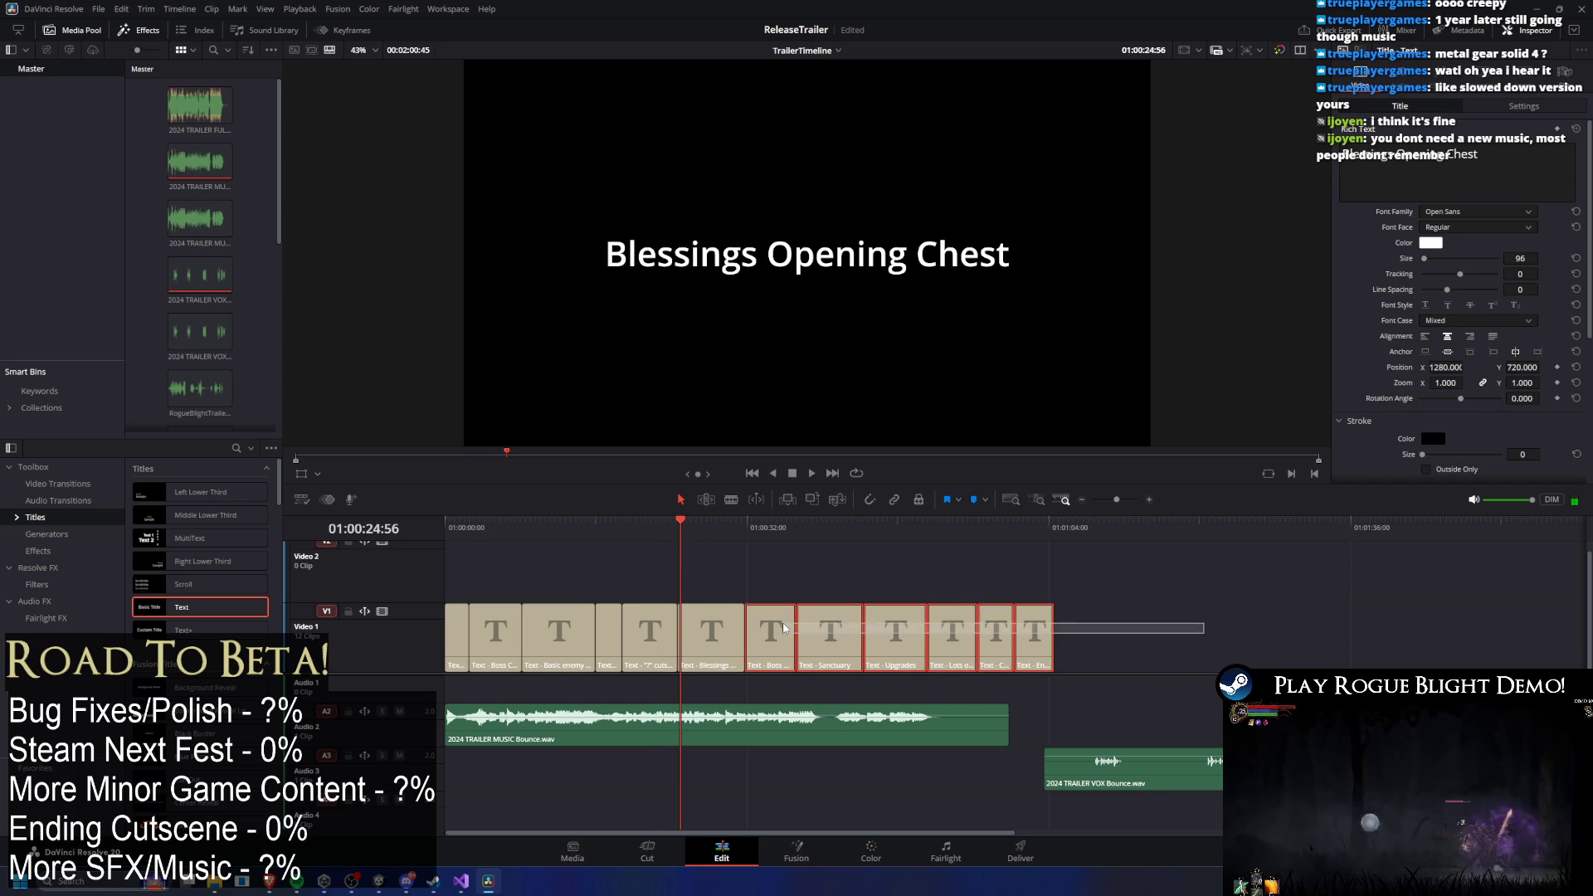
{"action": "left_click_drag", "start_coordinate": [727, 535], "coordinate": [778, 538]}
{"action": "left_click_drag", "start_coordinate": [1218, 622], "coordinate": [800, 630]}
{"action": "mouse_move", "coordinate": [702, 536]}
{"action": "left_mouse_down"}
{"action": "mouse_move", "coordinate": [789, 536]}
{"action": "mouse_move", "coordinate": [501, 536]}
{"action": "mouse_move", "coordinate": [719, 516]}
{"action": "mouse_move", "coordinate": [707, 481]}
{"action": "left_mouse_up"}
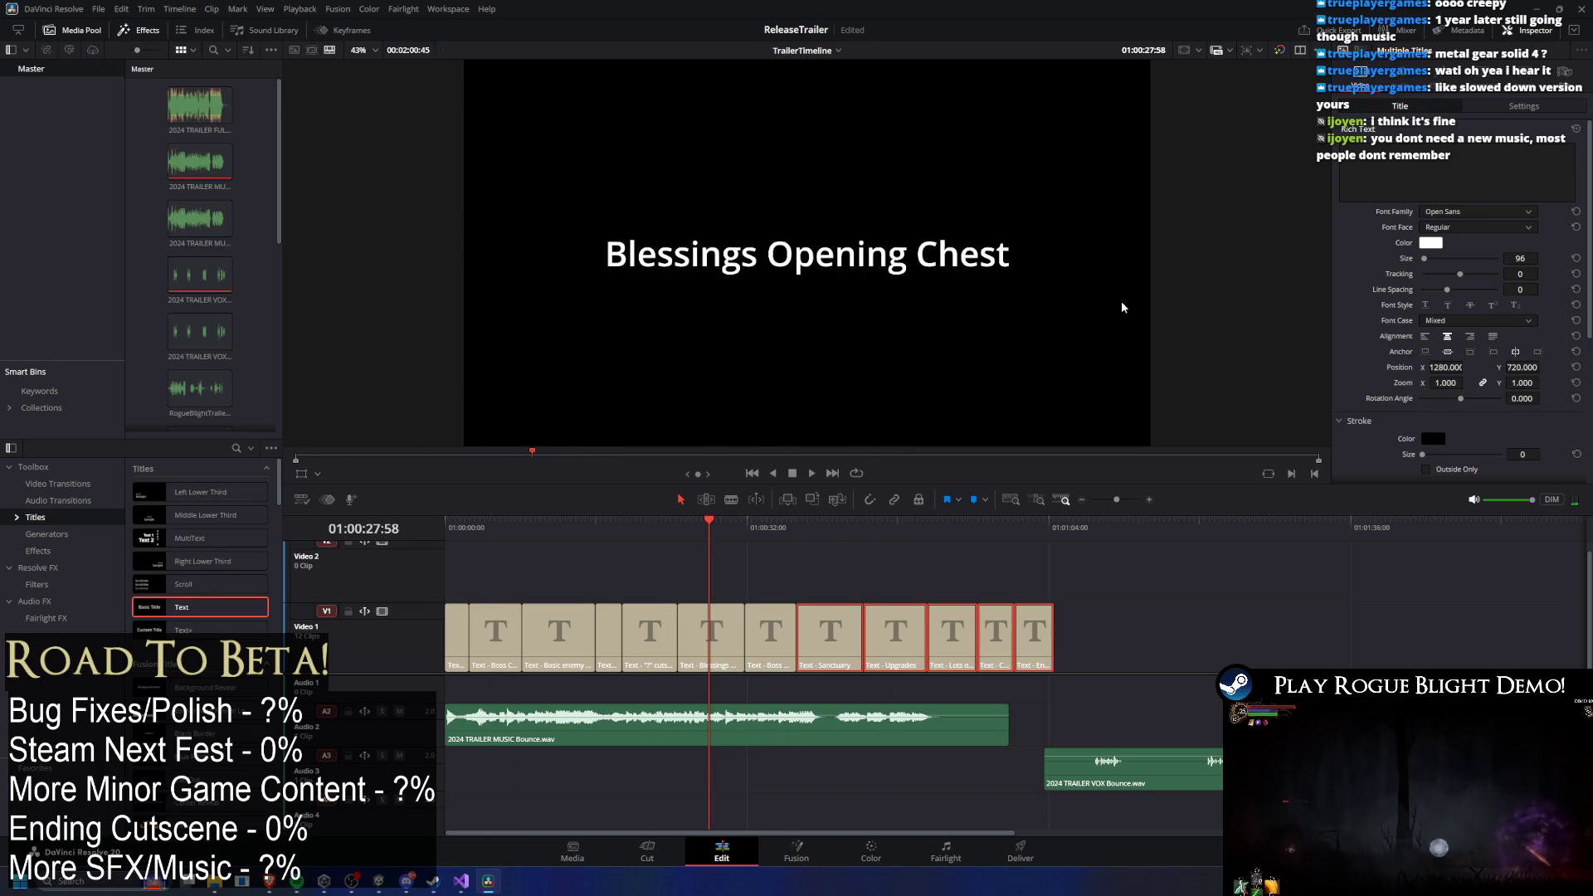
{"action": "mouse_move", "coordinate": [528, 534]}
{"action": "left_mouse_down"}
{"action": "mouse_move", "coordinate": [448, 530]}
{"action": "mouse_move", "coordinate": [721, 526]}
{"action": "mouse_move", "coordinate": [672, 524]}
{"action": "left_mouse_up"}
{"action": "key", "text": "space"}
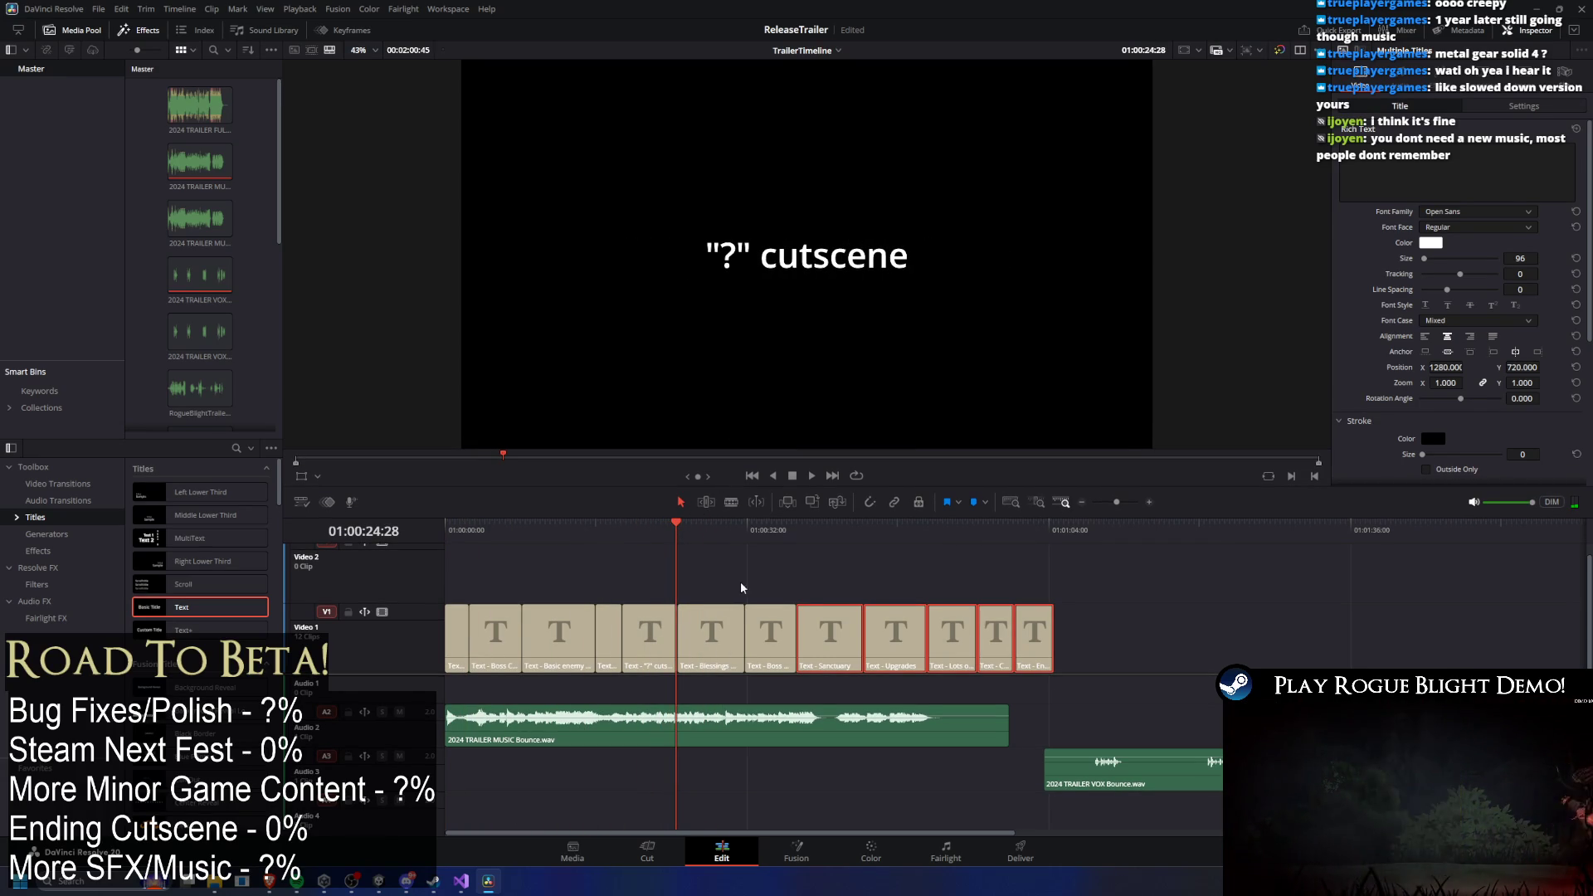
Try stretching the Blessings Opening Chest clip longer, then undo the overwrite.
{"action": "left_click_drag", "start_coordinate": [656, 587], "coordinate": [303, 664]}
{"action": "left_click_drag", "start_coordinate": [1235, 574], "coordinate": [715, 693]}
{"action": "left_click_drag", "start_coordinate": [744, 639], "coordinate": [910, 639]}
{"action": "key", "text": "ctrl+z"}
Push the titles from Blessings onward to the right, leaving a gap after the "?" cutscene.
{"action": "left_click_drag", "start_coordinate": [1136, 544], "coordinate": [714, 653]}
{"action": "left_click_drag", "start_coordinate": [739, 639], "coordinate": [990, 638]}
{"action": "key", "text": "Home"}
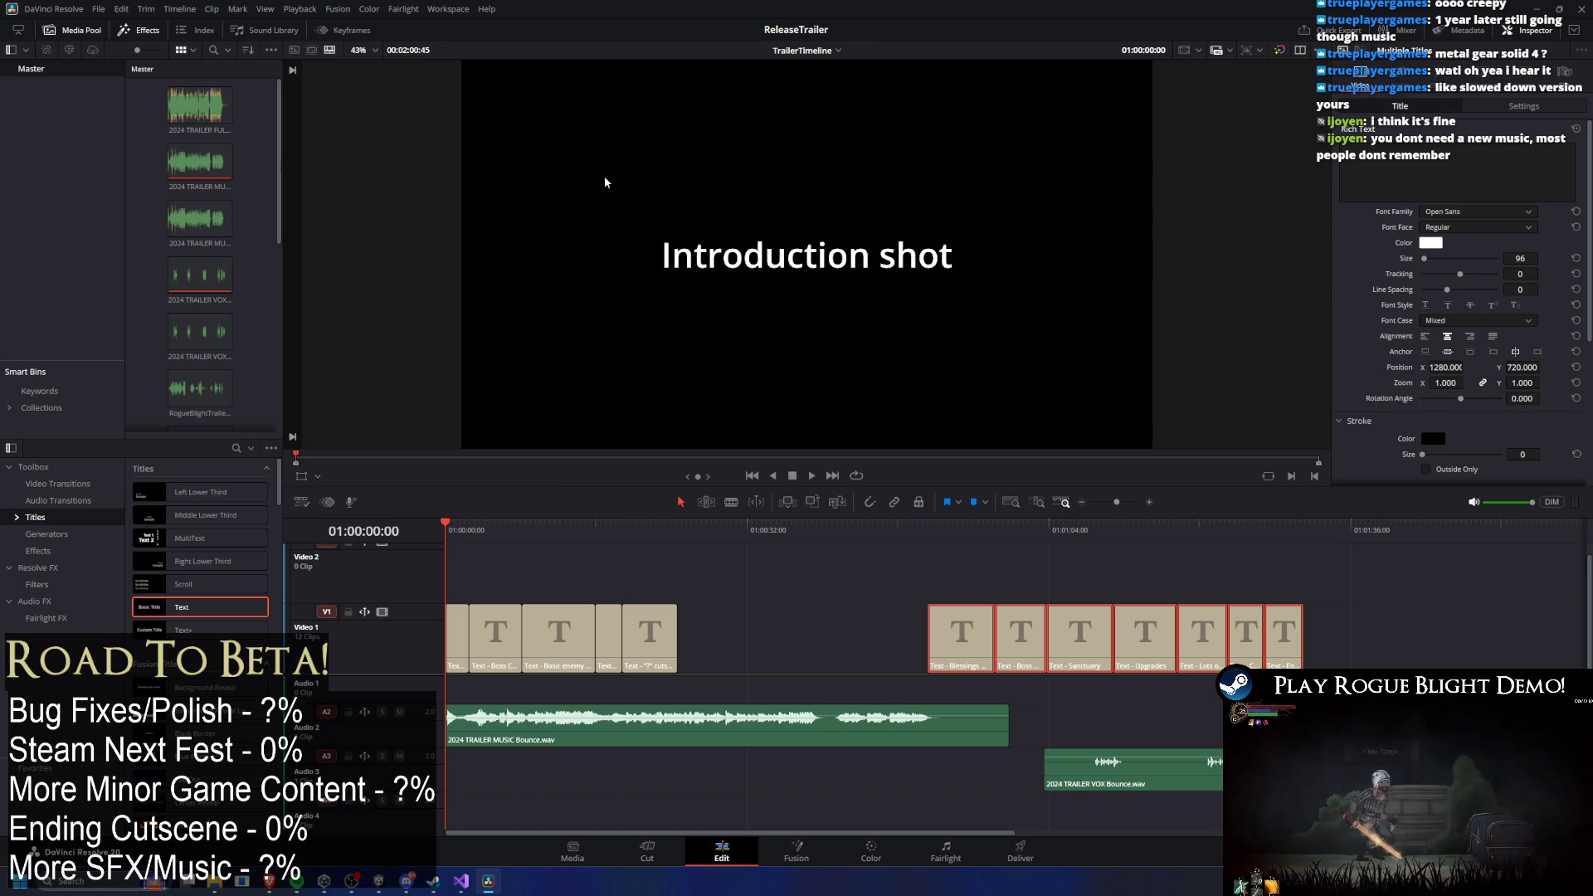
{"action": "double_click", "coordinate": [208, 209]}
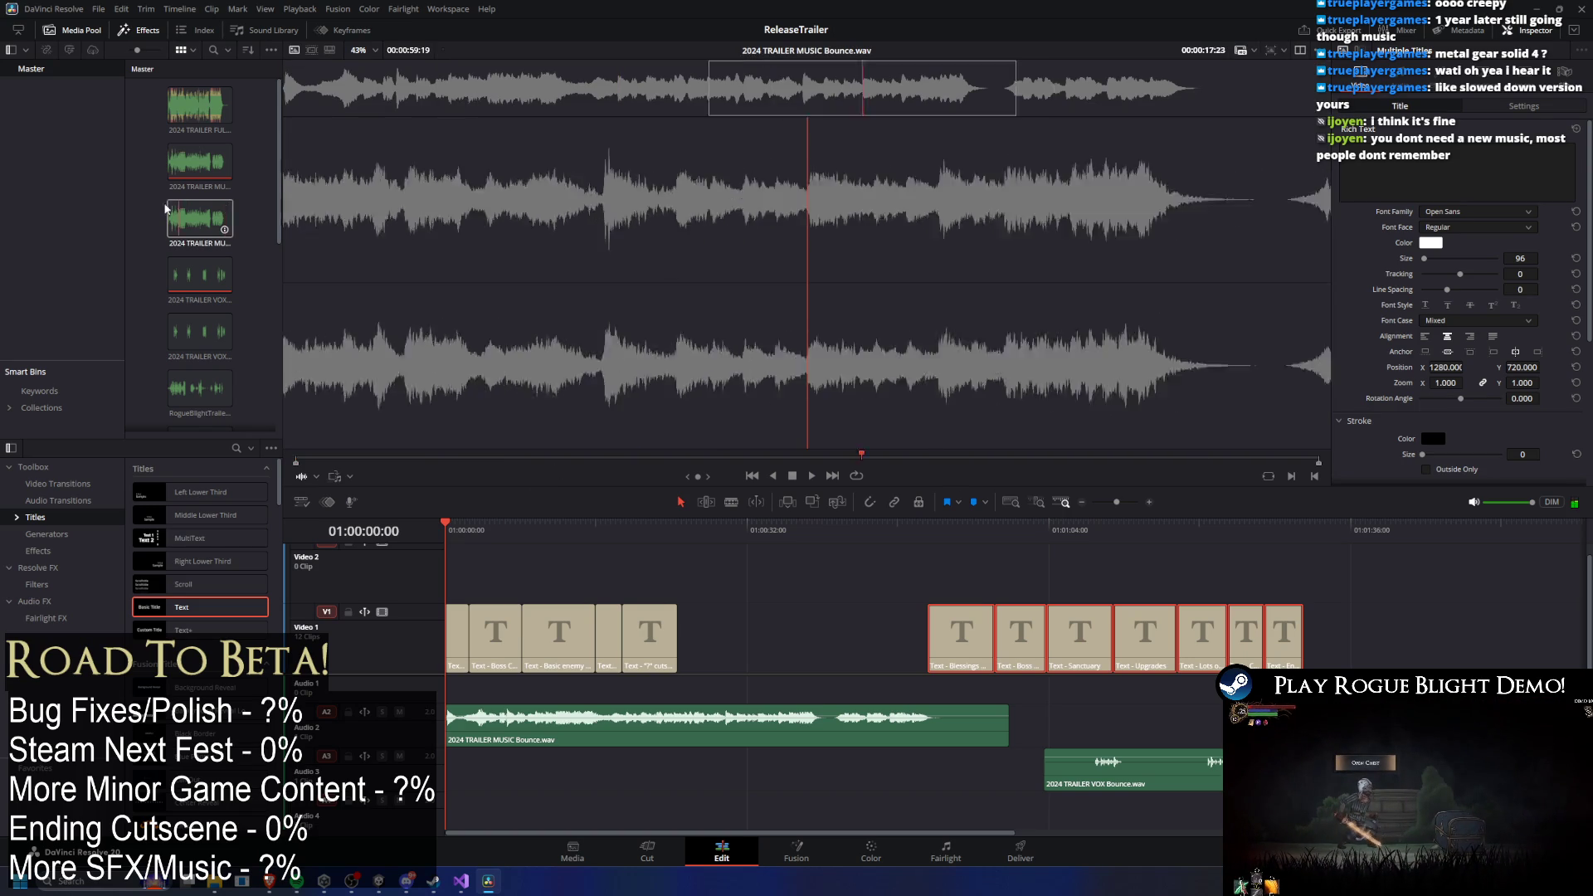
{"action": "left_click", "coordinate": [383, 446]}
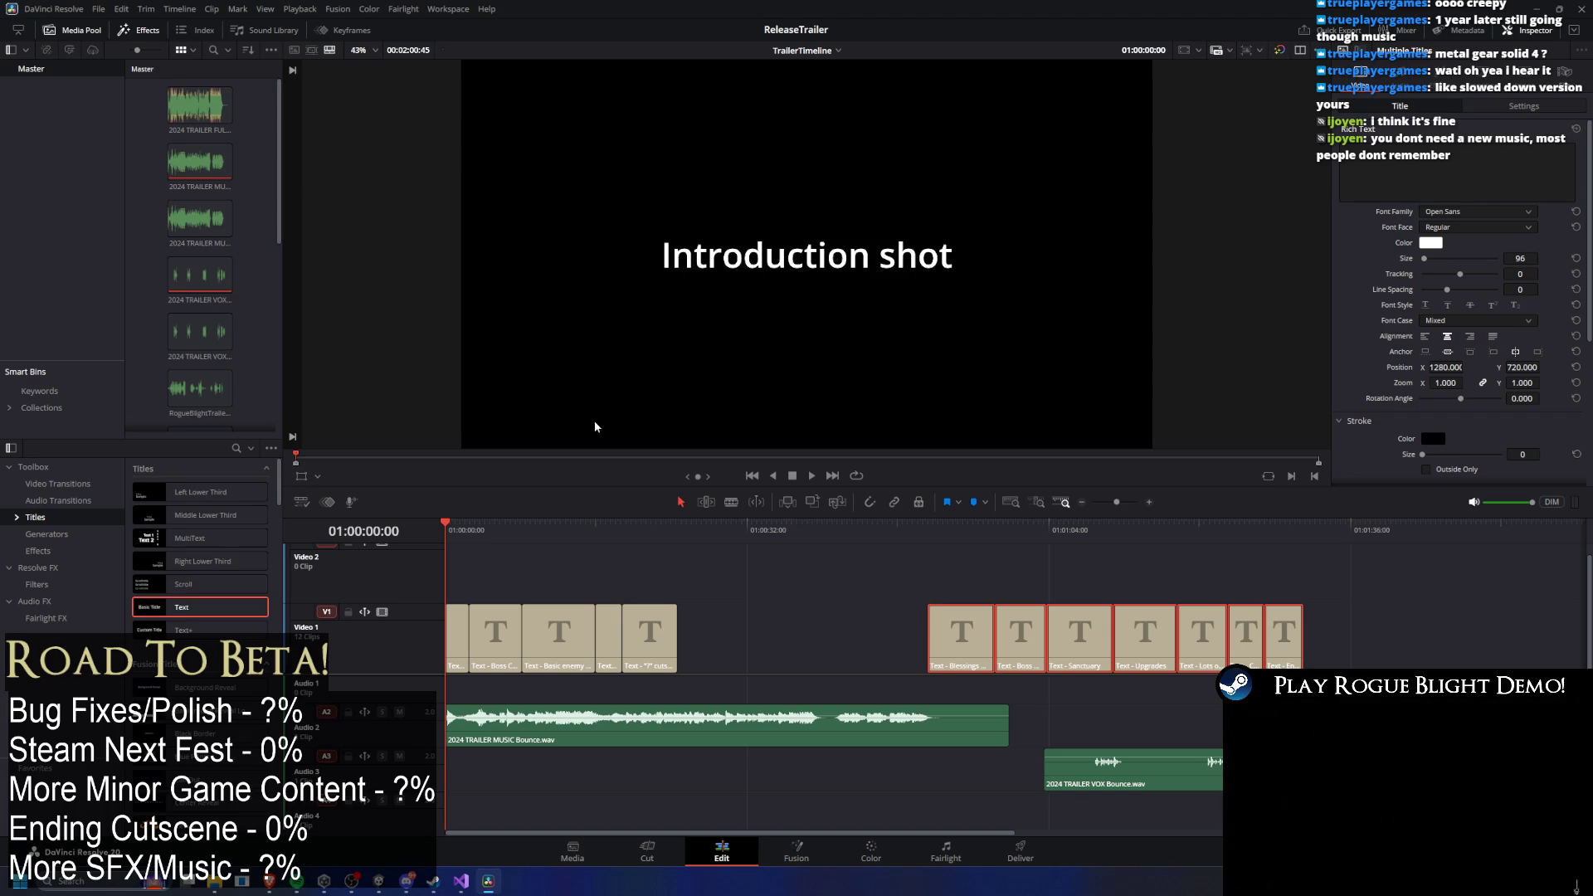
{"action": "left_click", "coordinate": [451, 629]}
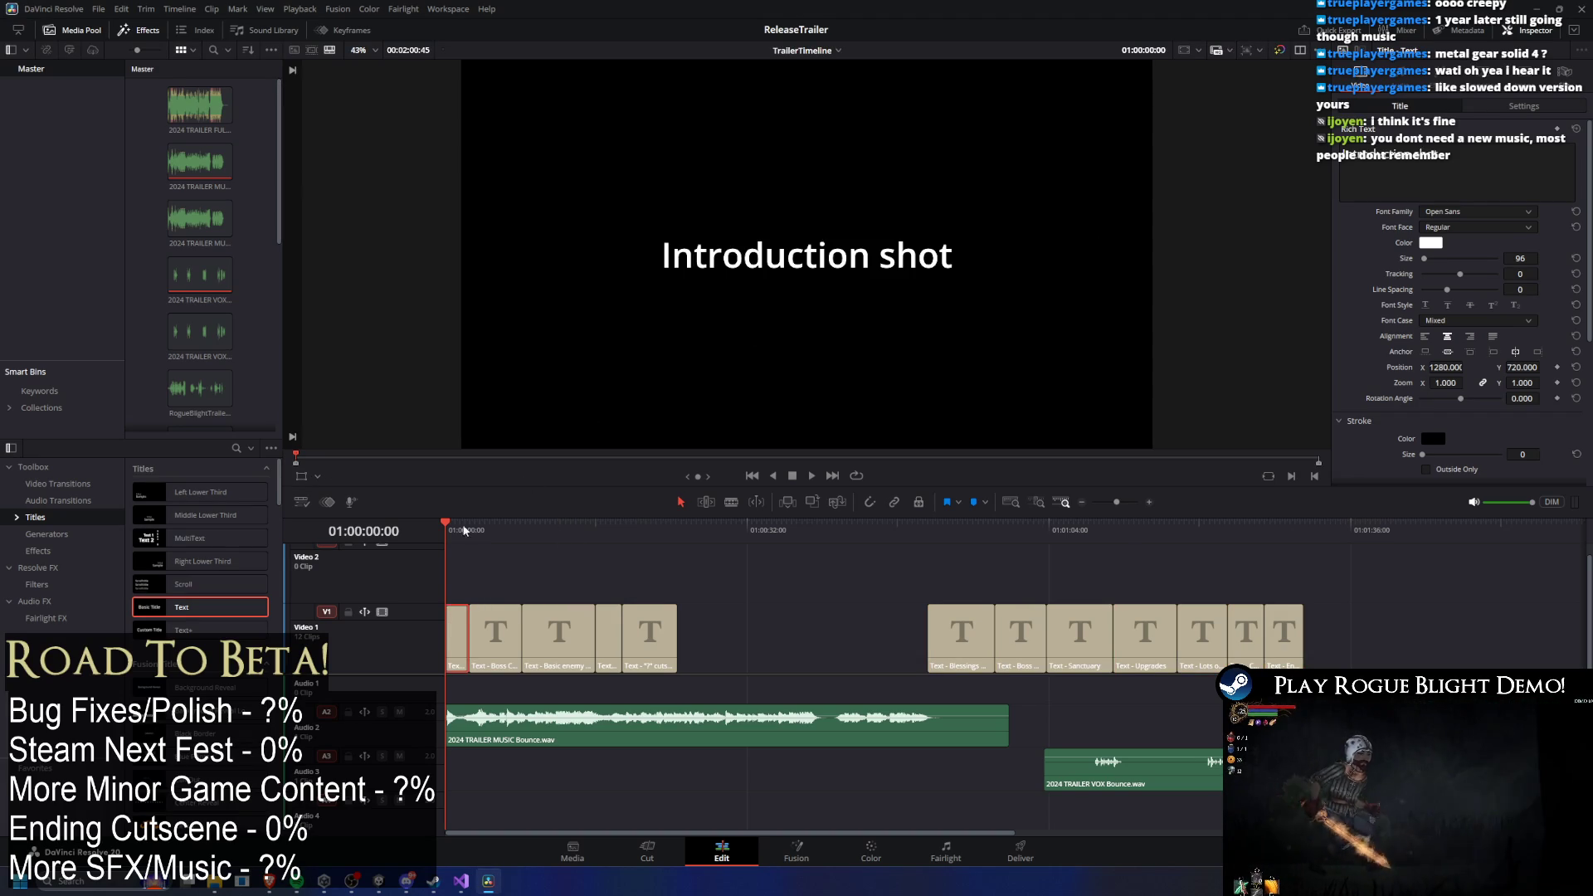
{"action": "left_click", "coordinate": [449, 531]}
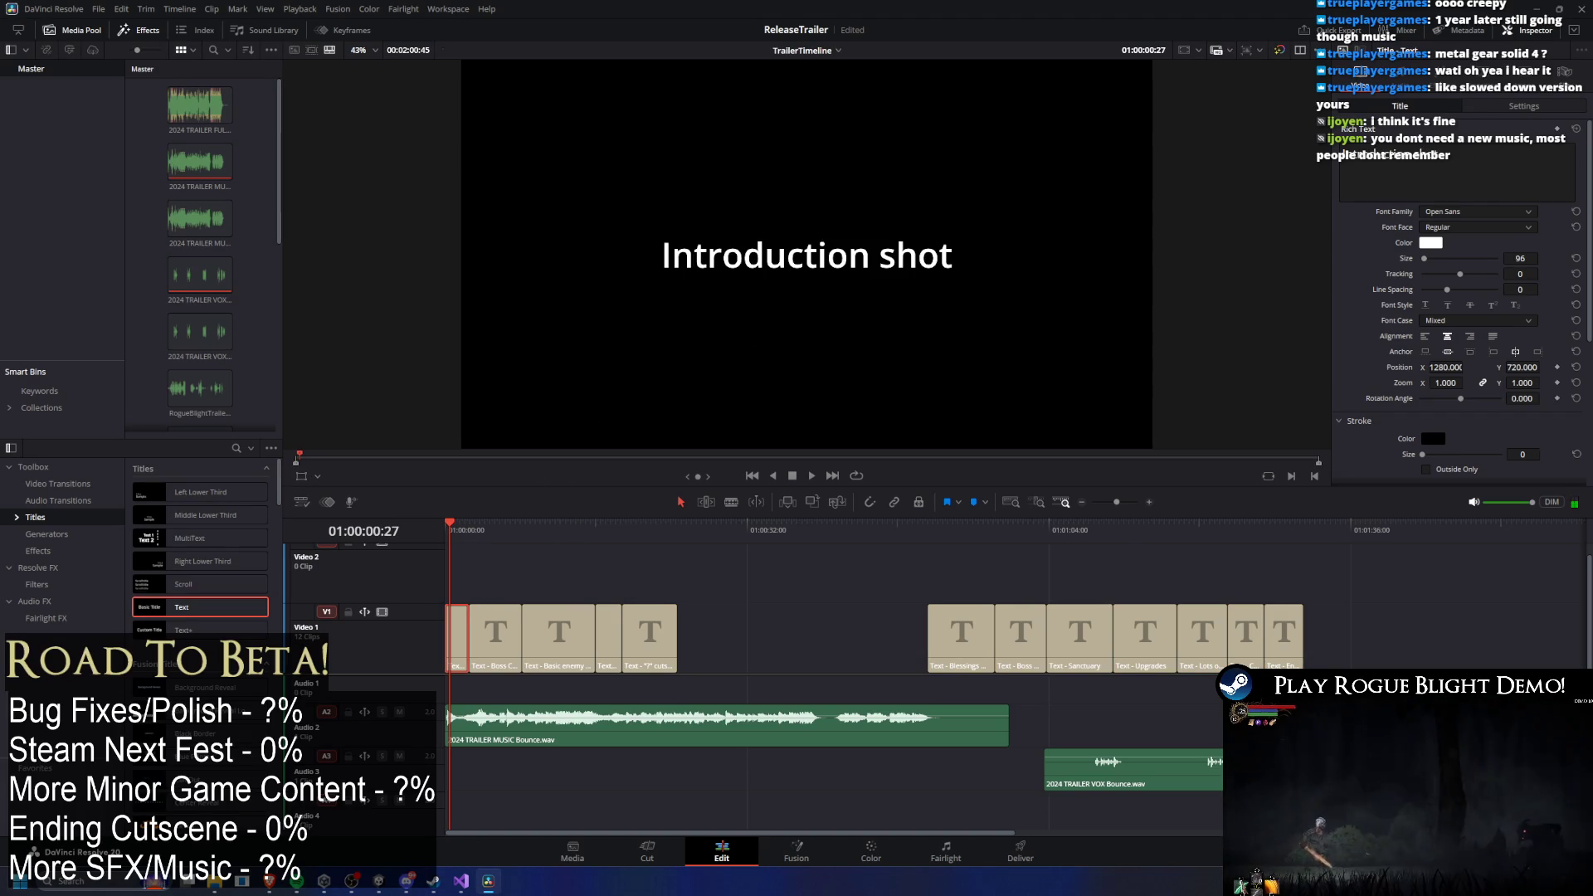
{"action": "left_click", "coordinate": [83, 882]}
Launch Chrome, open the Bosses Google Sheets spreadsheet from the 'boss' suggestions, and shrink the window.
{"action": "type", "text": "g"}
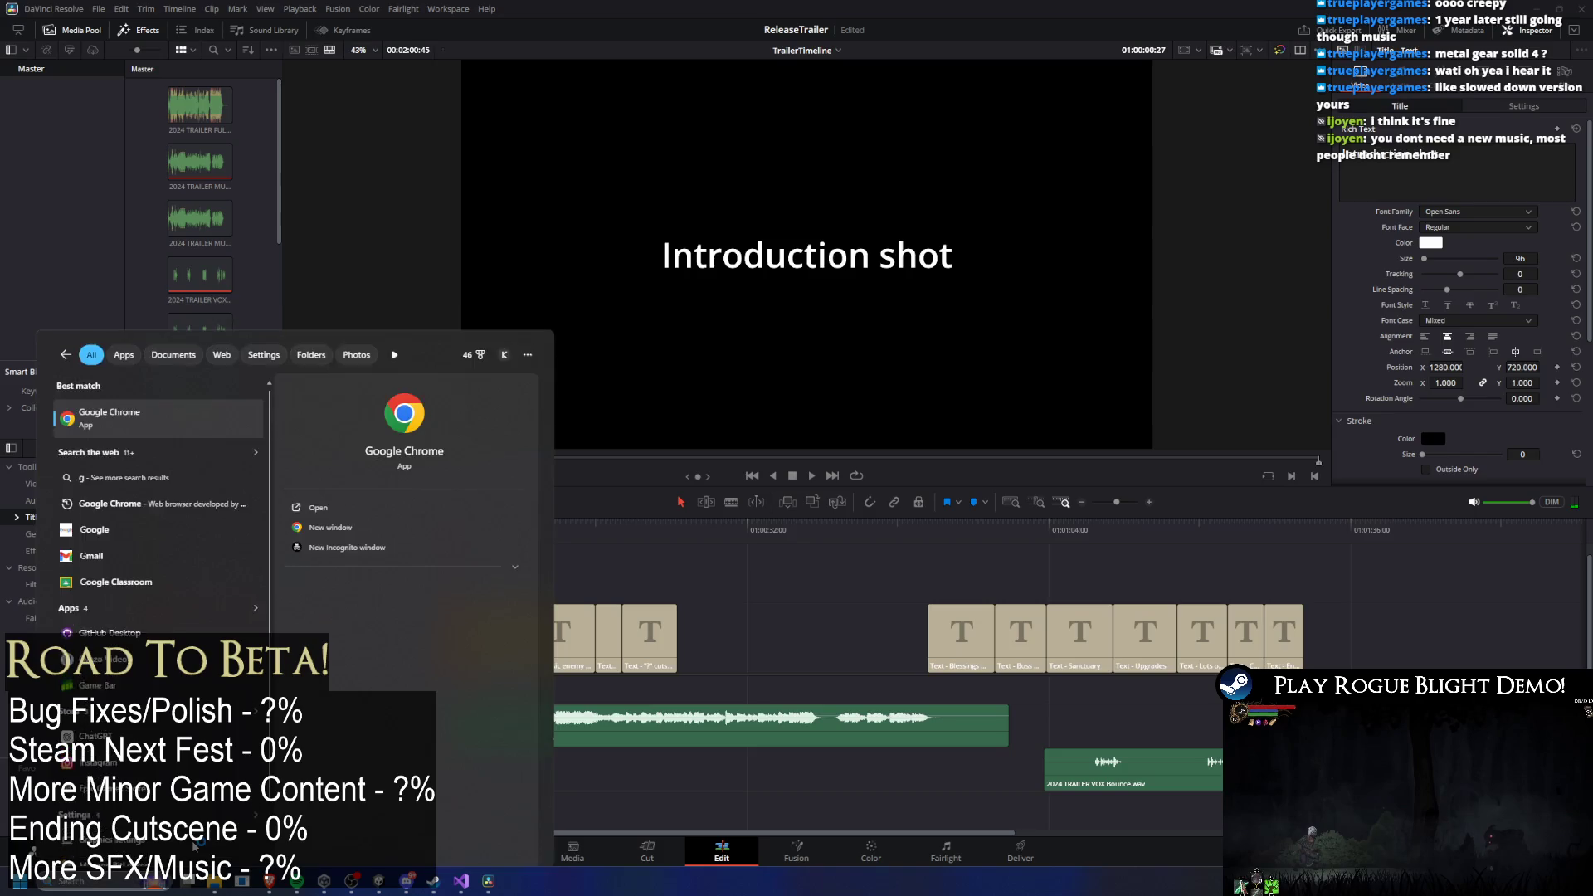
{"action": "key", "text": "Return"}
{"action": "type", "text": "boss"}
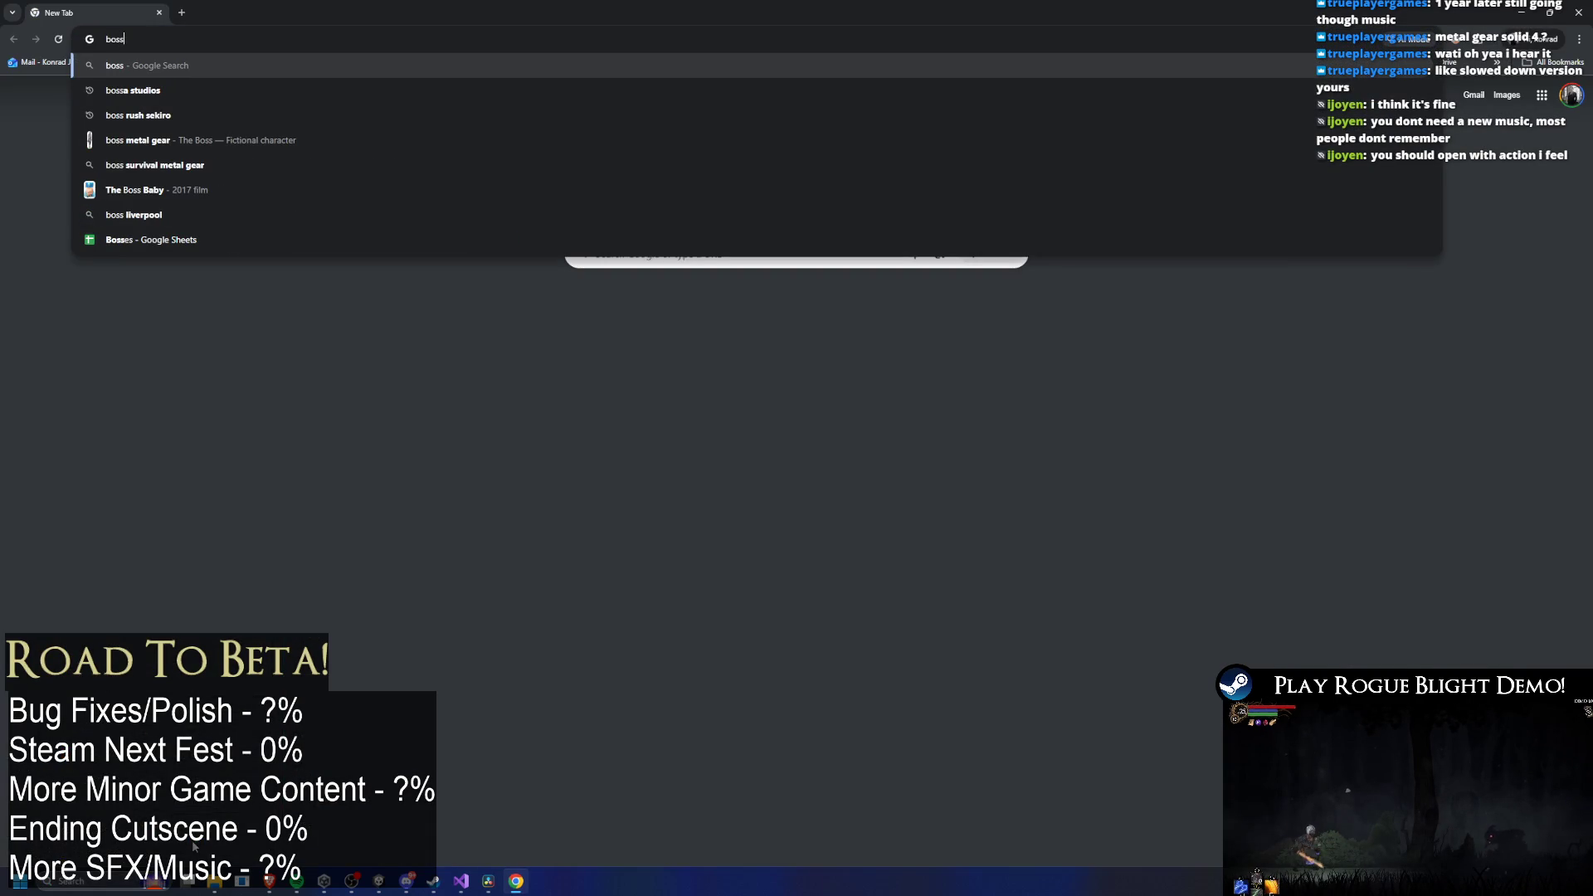
{"action": "key", "text": "Down"}
{"action": "key", "text": "Down"}
{"action": "key", "text": "Down"}
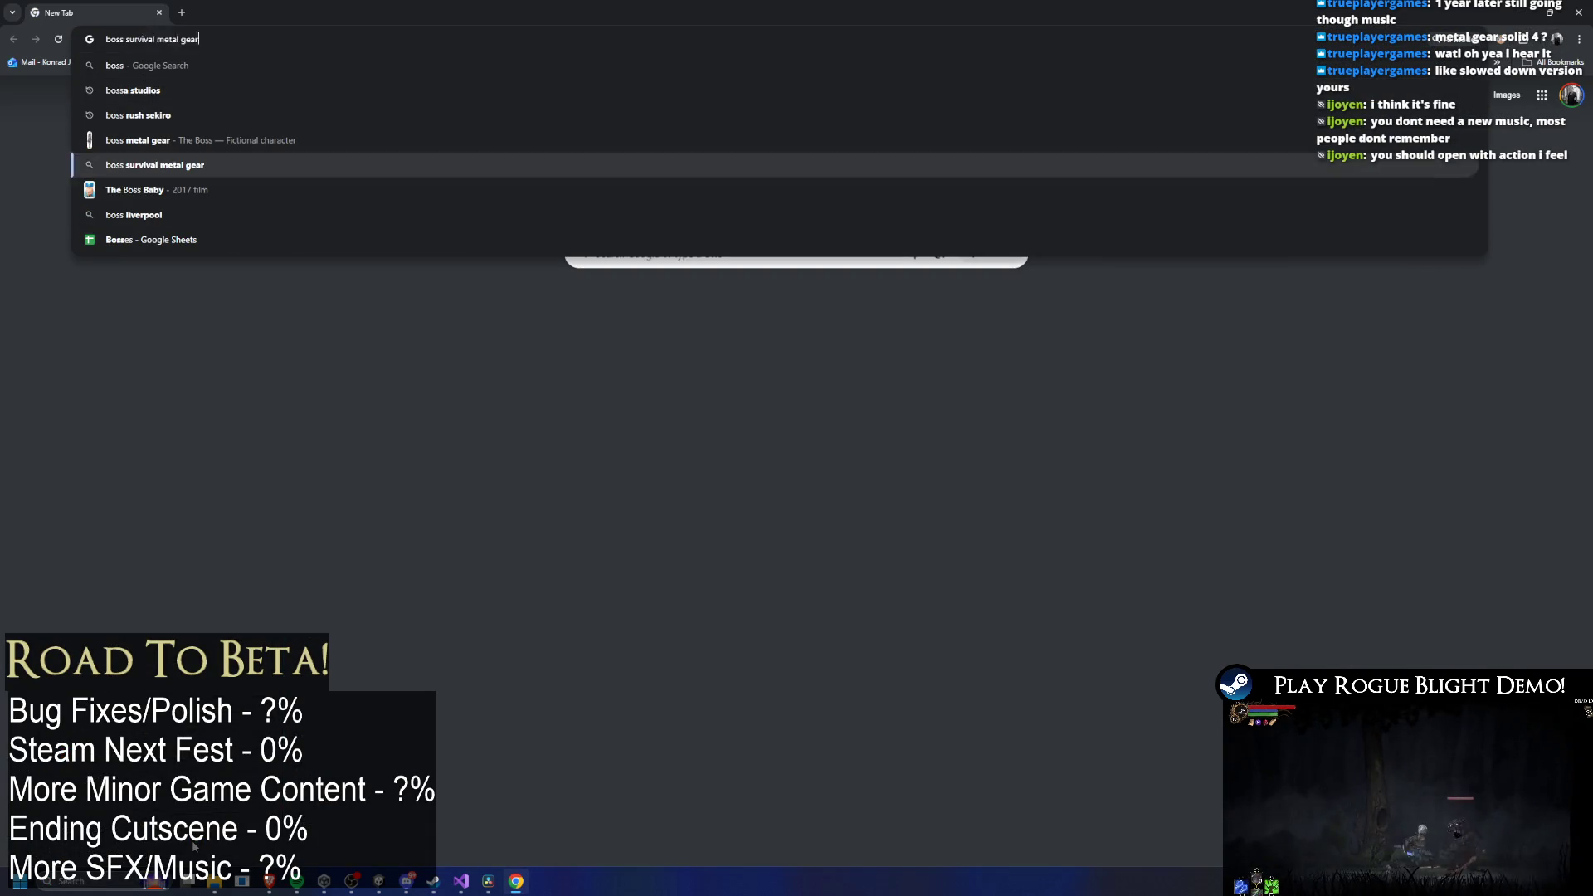
{"action": "key", "text": "Down"}
{"action": "key", "text": "Down"}
{"action": "key", "text": "Up"}
{"action": "key", "text": "Up"}
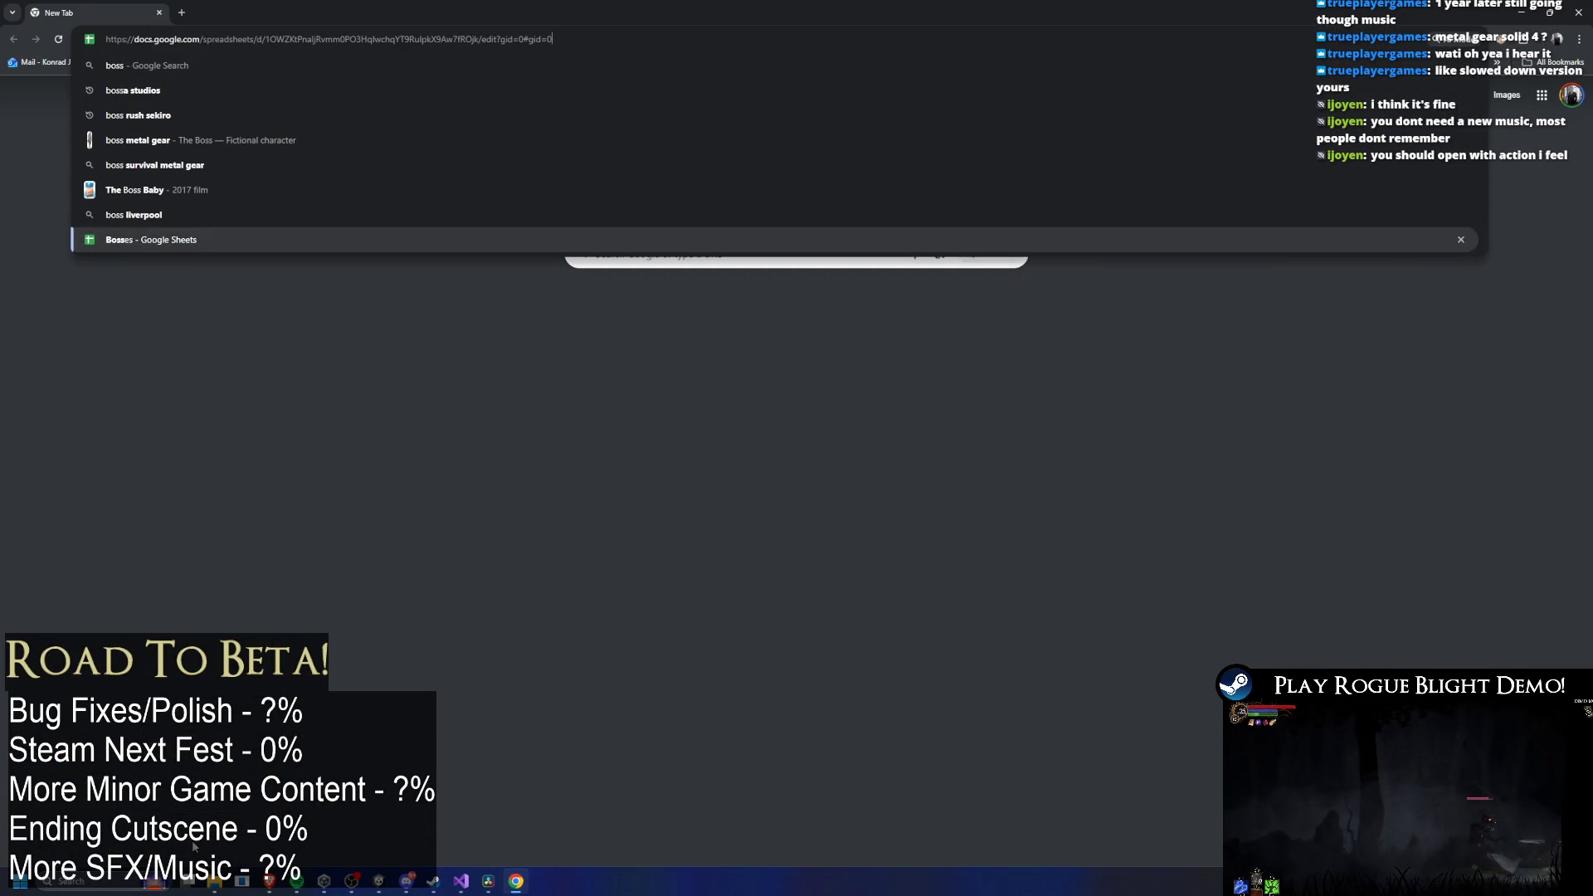
{"action": "key", "text": "Return"}
{"action": "mouse_move", "coordinate": [581, 13]}
{"action": "left_mouse_down"}
{"action": "mouse_move", "coordinate": [680, 113]}
{"action": "mouse_move", "coordinate": [611, 213]}
{"action": "left_mouse_up"}
Open the Rogue Blight store page in Steam and play its trailer full screen.
{"action": "left_click", "coordinate": [433, 881]}
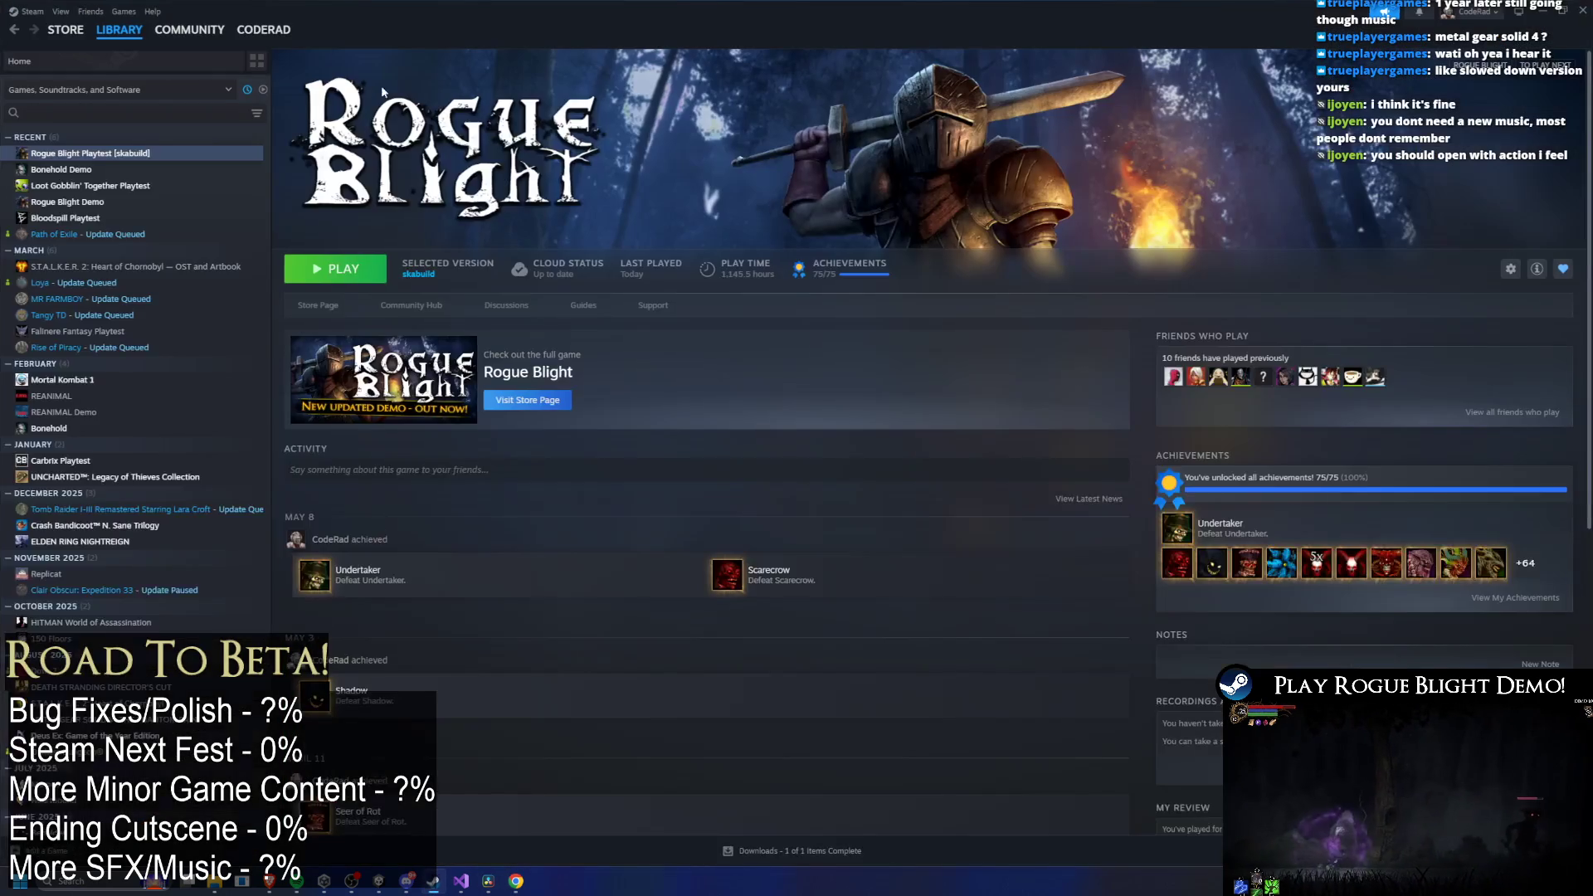
{"action": "left_click", "coordinate": [318, 312]}
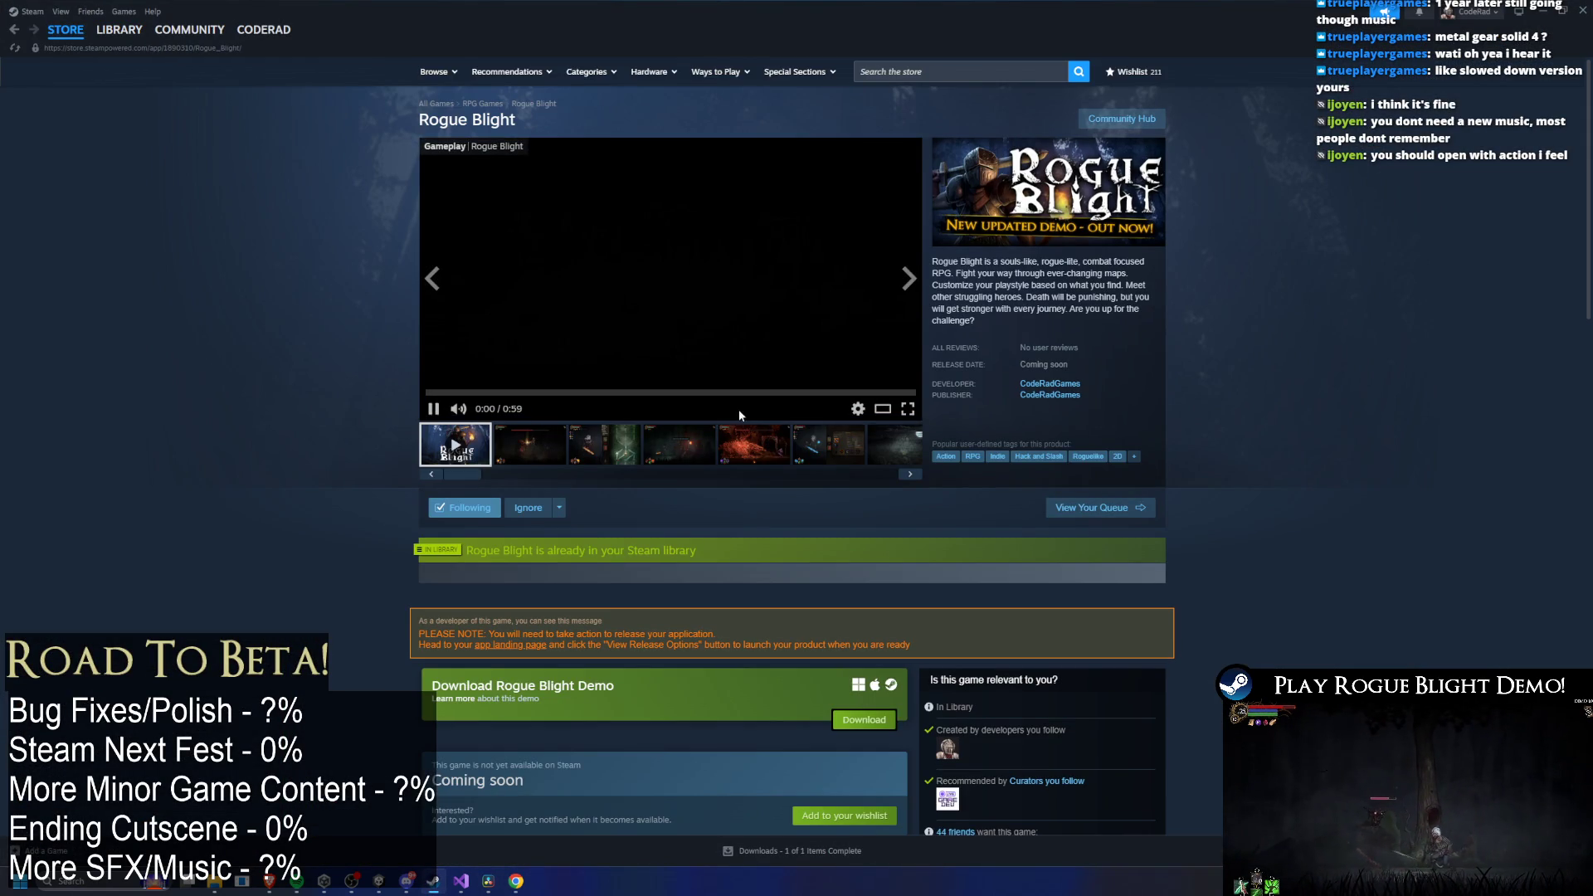
{"action": "left_click", "coordinate": [907, 408]}
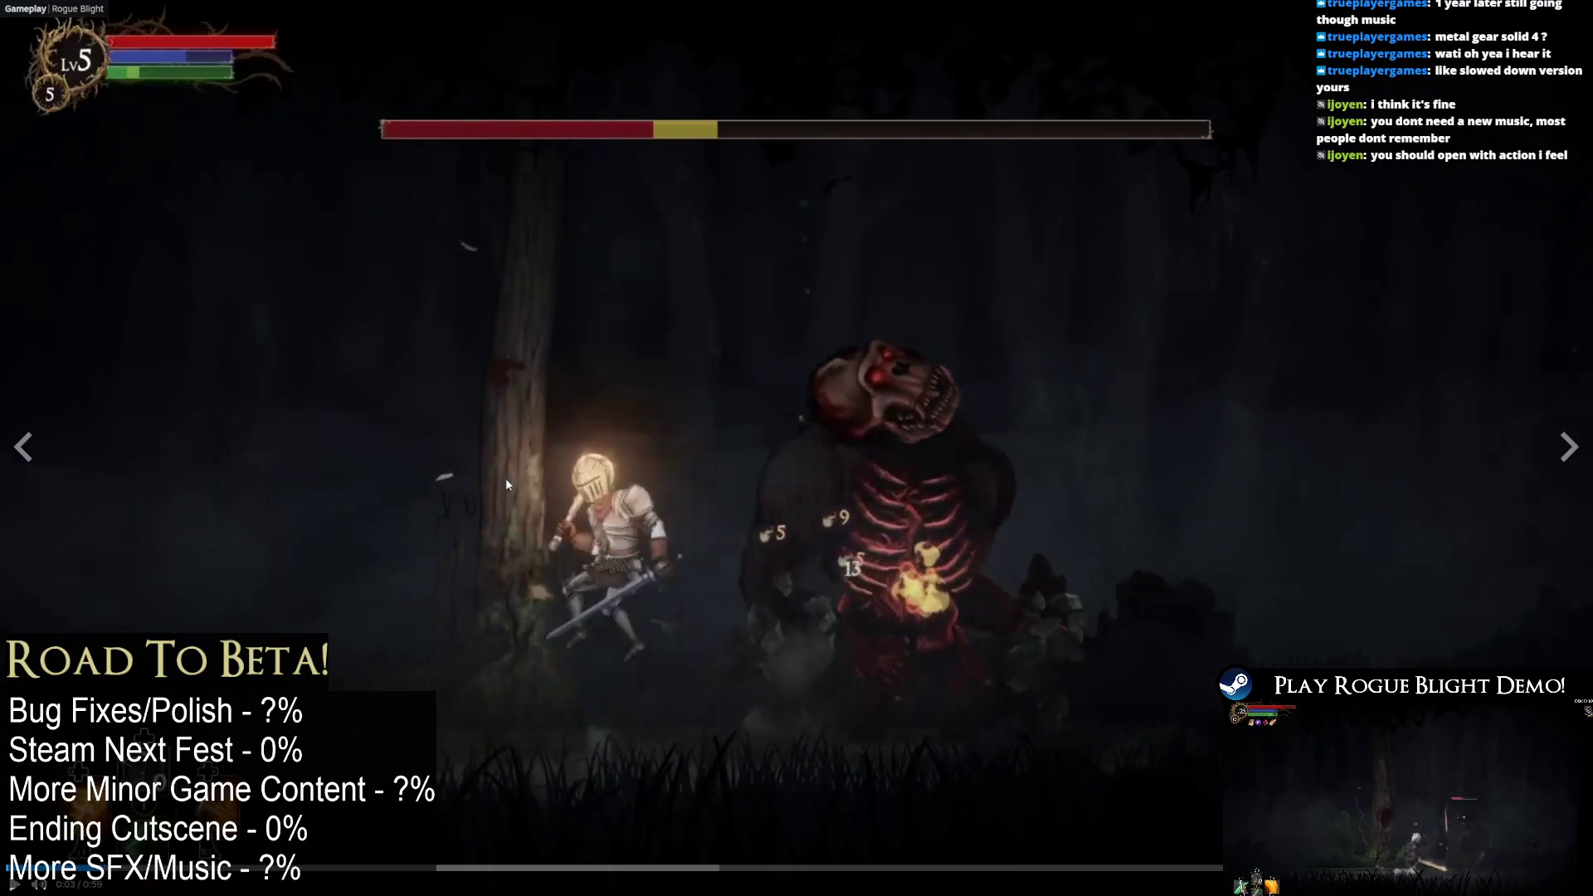
Watch the Rogue Blight trailer, pausing on the Blessed screen and skipping ahead to the skeleton-room scene.
{"action": "left_click", "coordinate": [477, 522]}
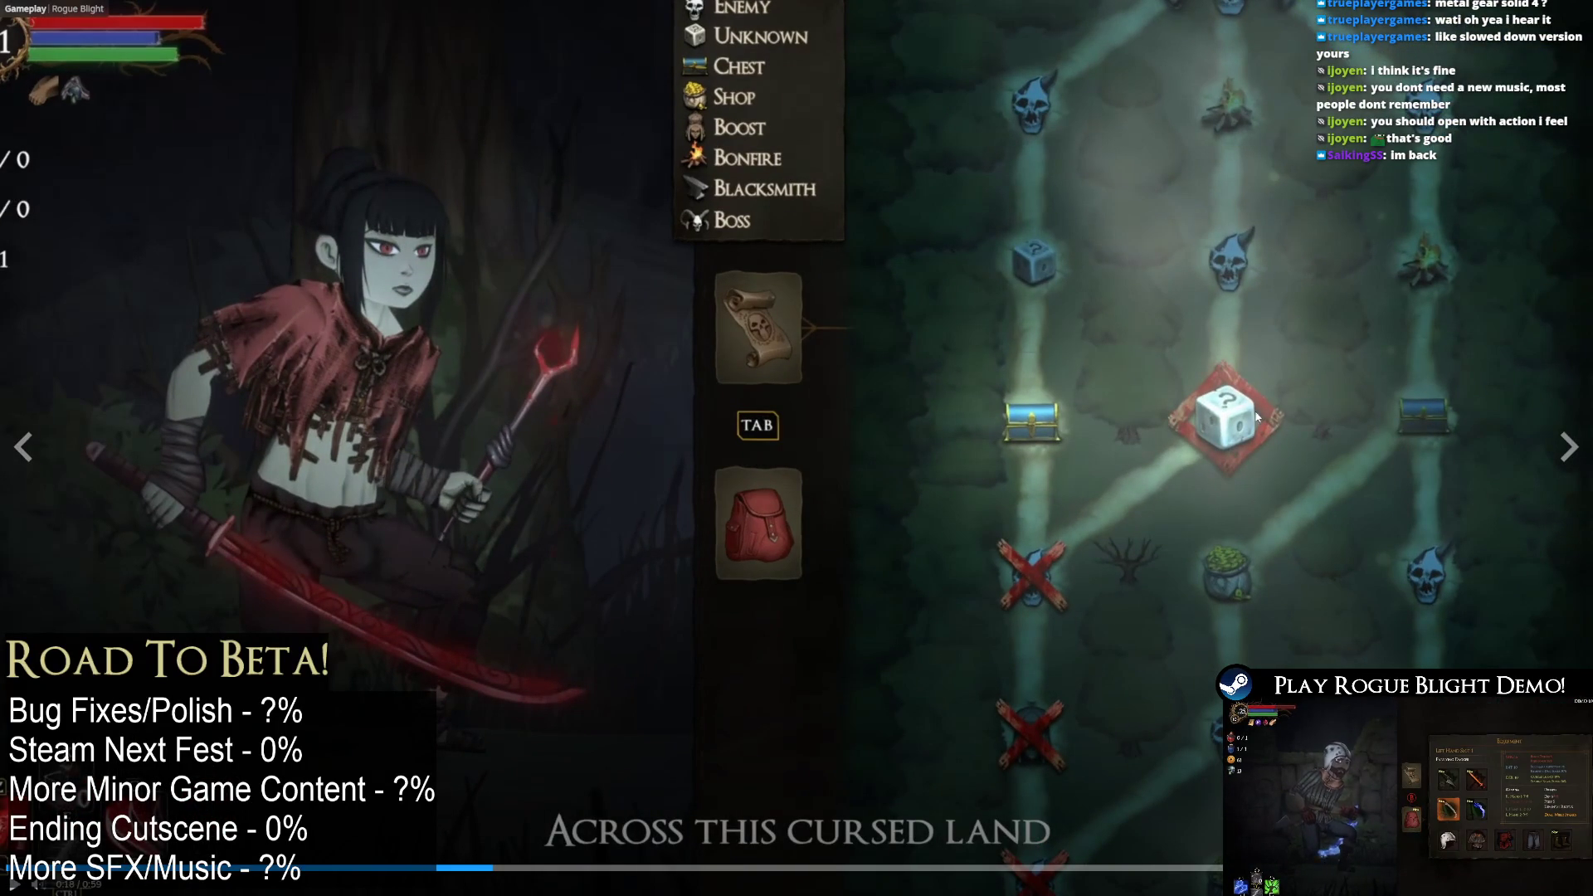
{"action": "left_click", "coordinate": [1237, 416]}
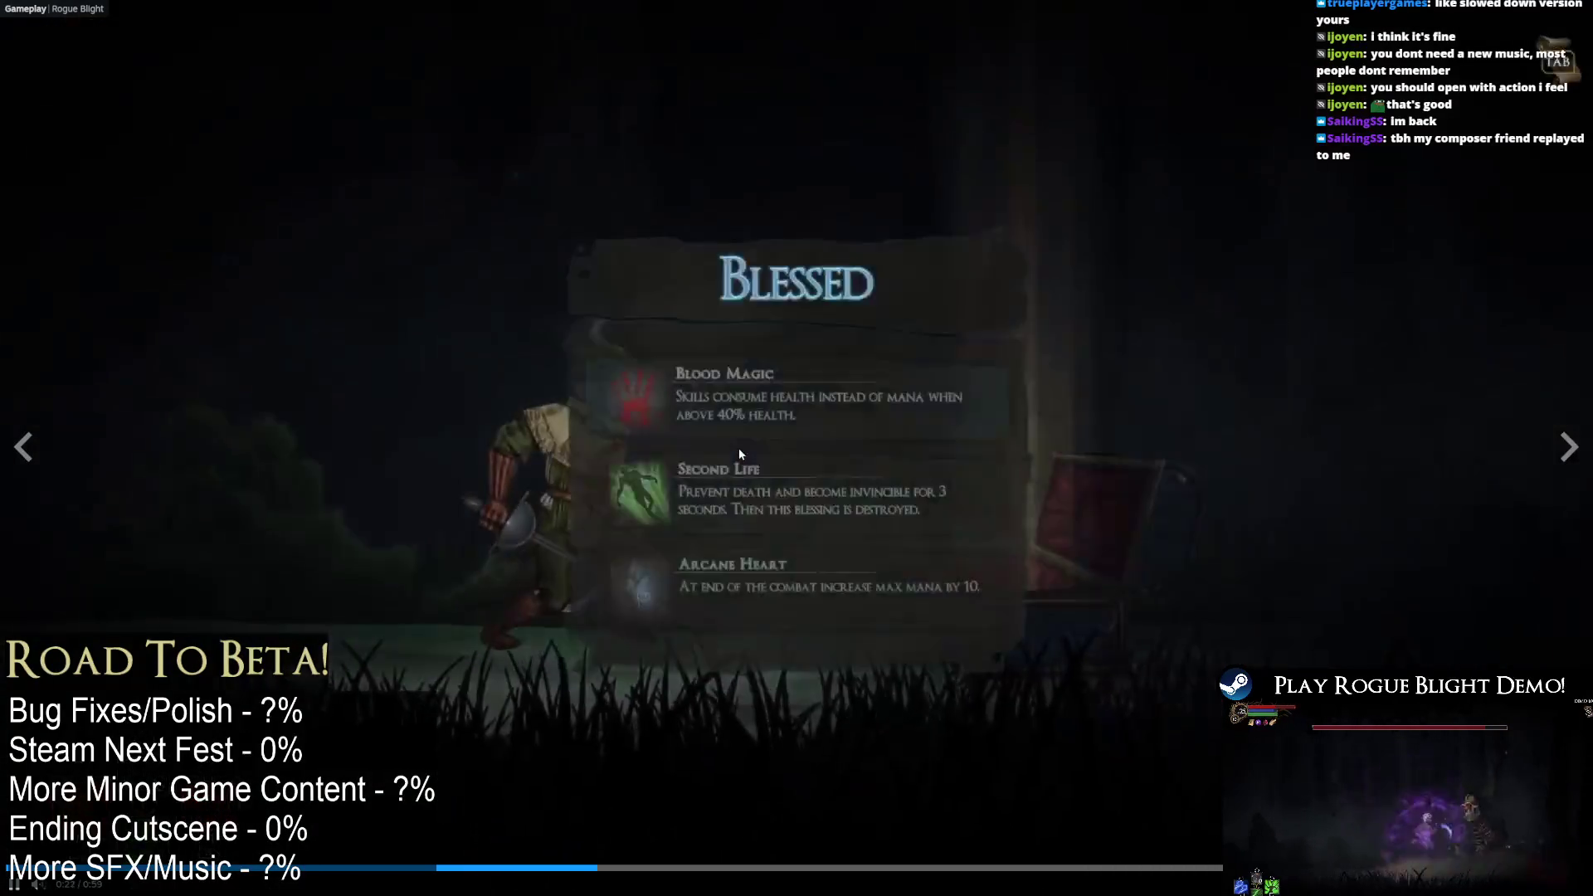
{"action": "left_click", "coordinate": [740, 455]}
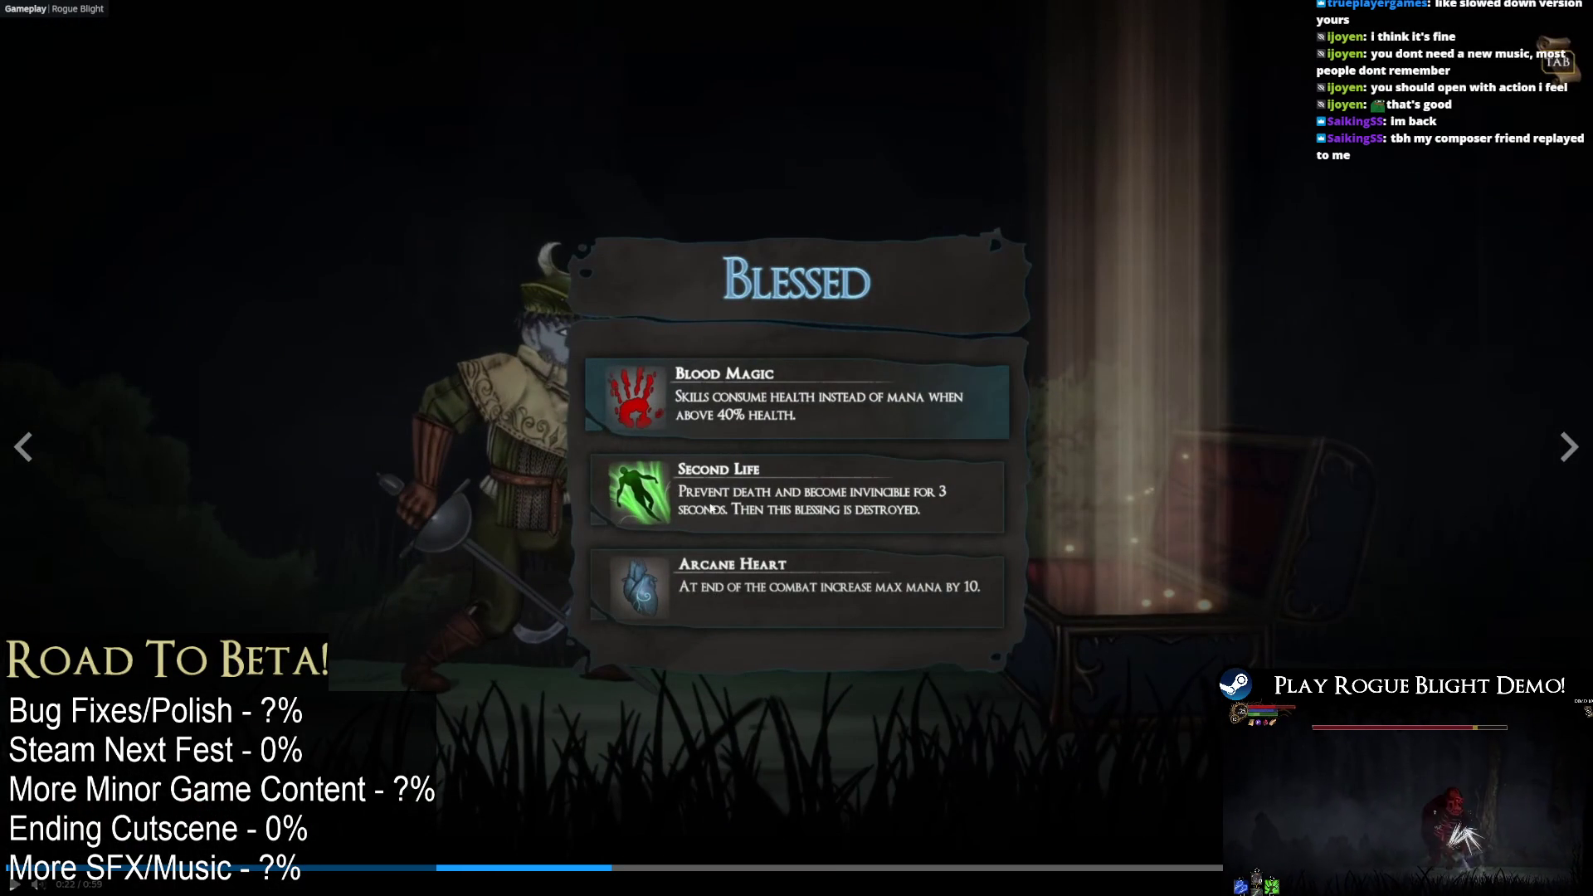
{"action": "left_click", "coordinate": [780, 630]}
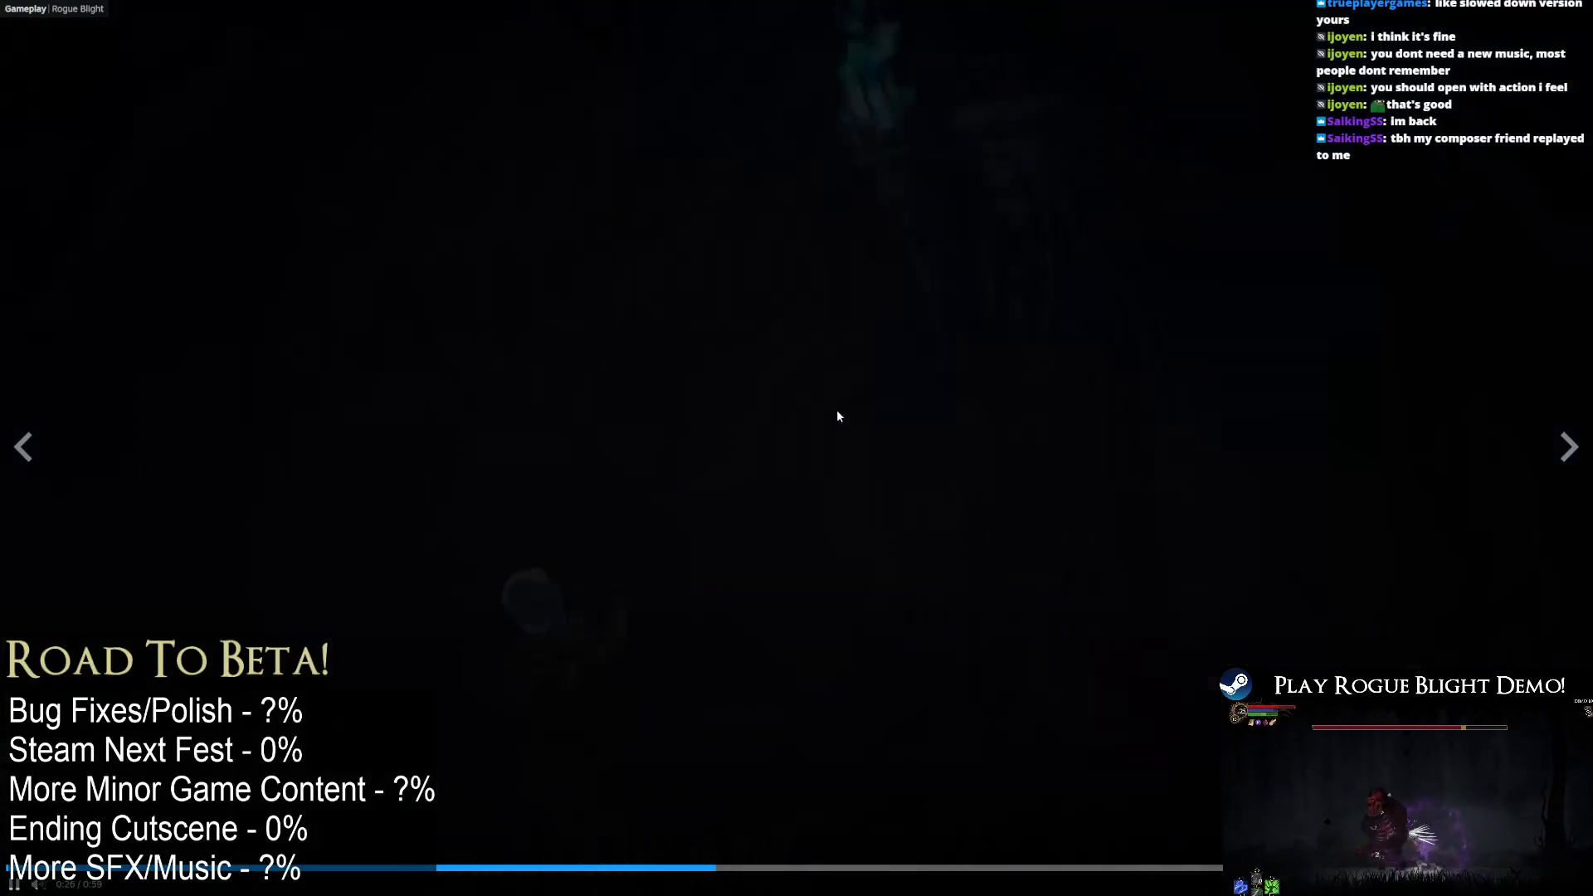
{"action": "left_click", "coordinate": [805, 550]}
{"action": "left_click", "coordinate": [825, 547]}
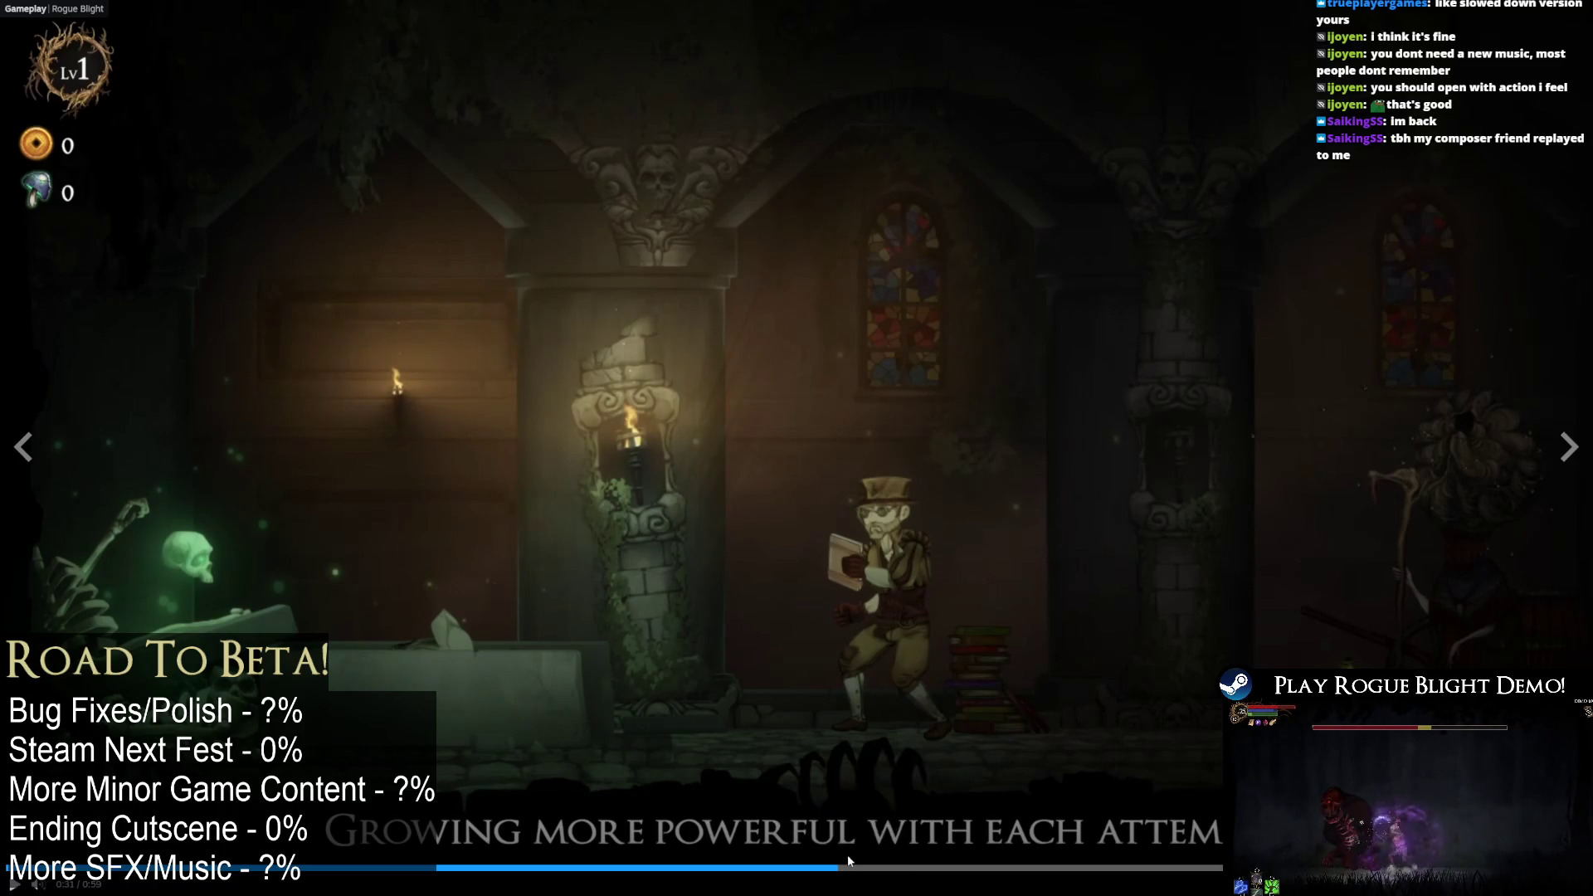
{"action": "left_click", "coordinate": [899, 877]}
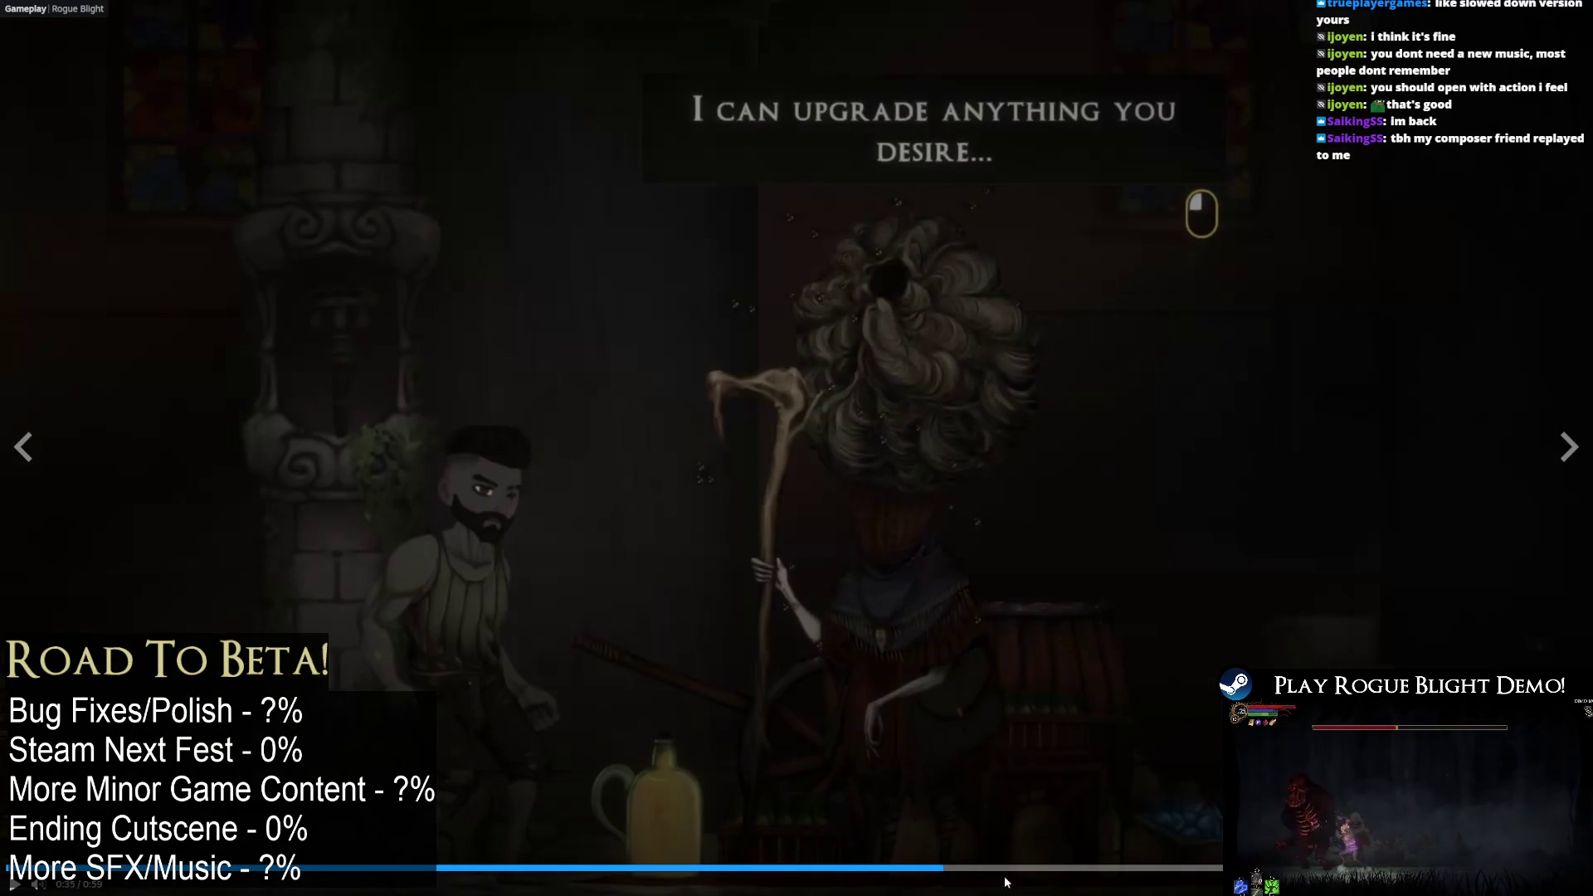
{"action": "left_click", "coordinate": [990, 872]}
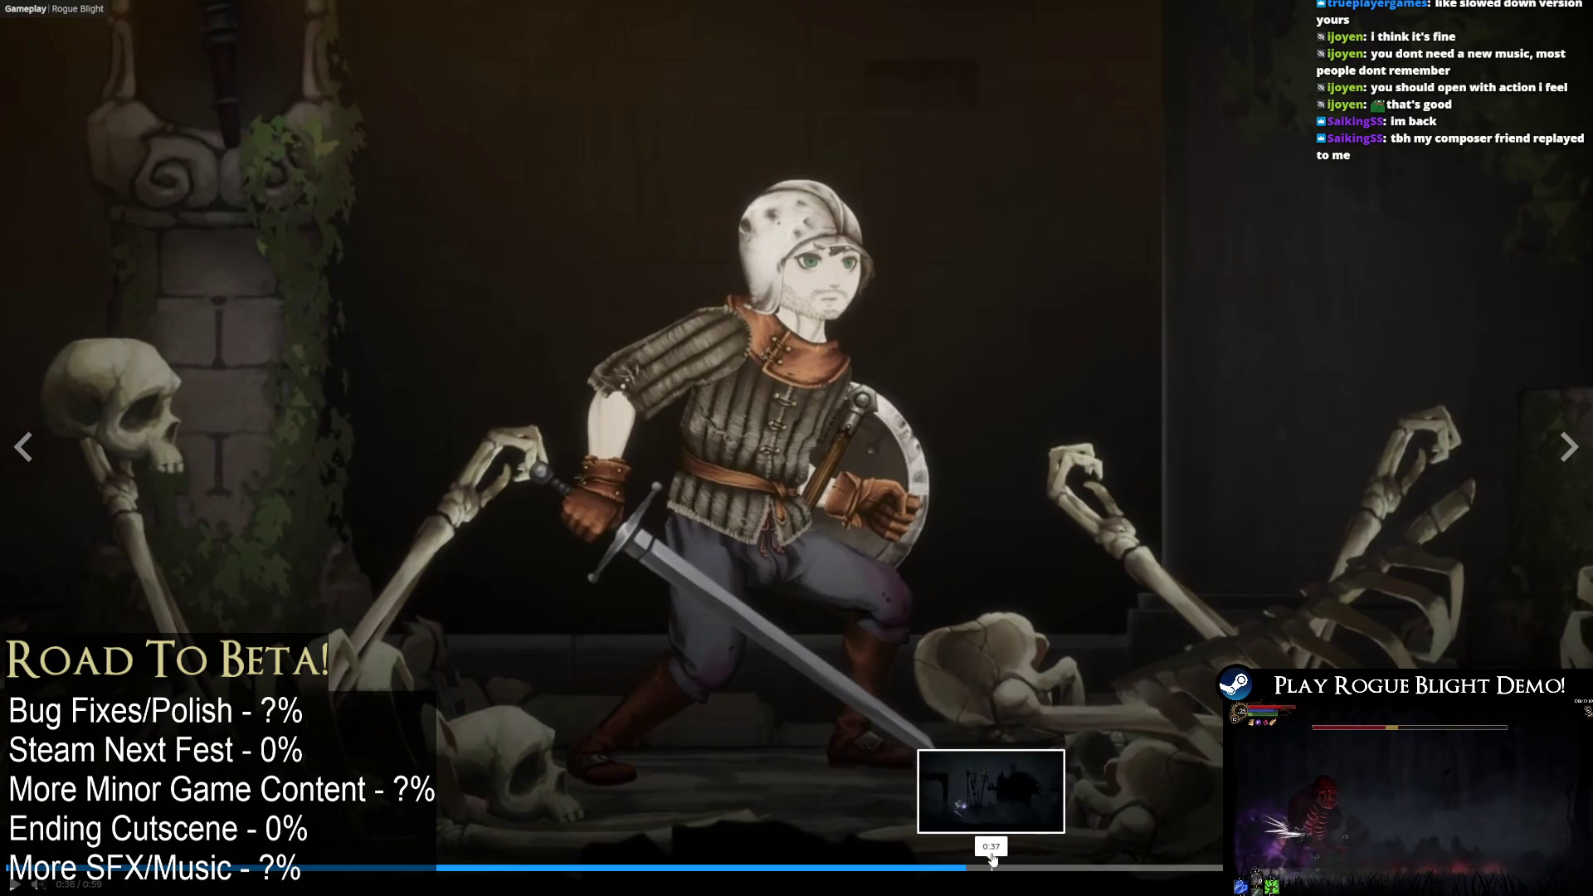
Skip the trailer ahead past 0:38 to the boss scene, watch to the December 4th card, then exit fullscreen.
{"action": "left_click", "coordinate": [991, 863]}
{"action": "left_click", "coordinate": [1012, 709]}
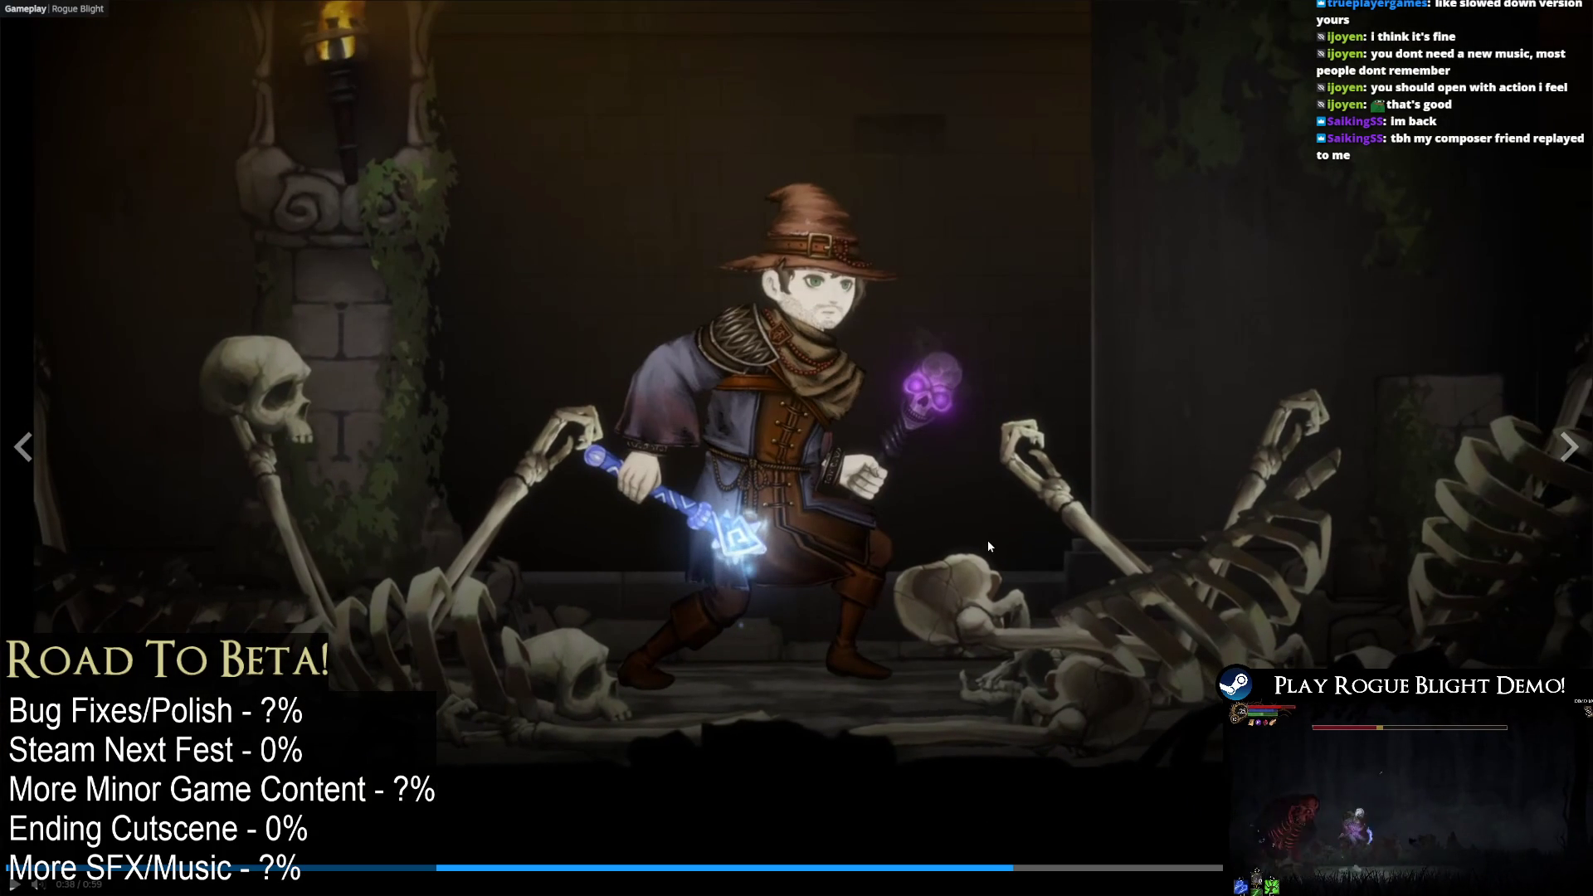
{"action": "left_click", "coordinate": [1027, 870]}
{"action": "left_click_drag", "start_coordinate": [1026, 876], "coordinate": [1174, 868]}
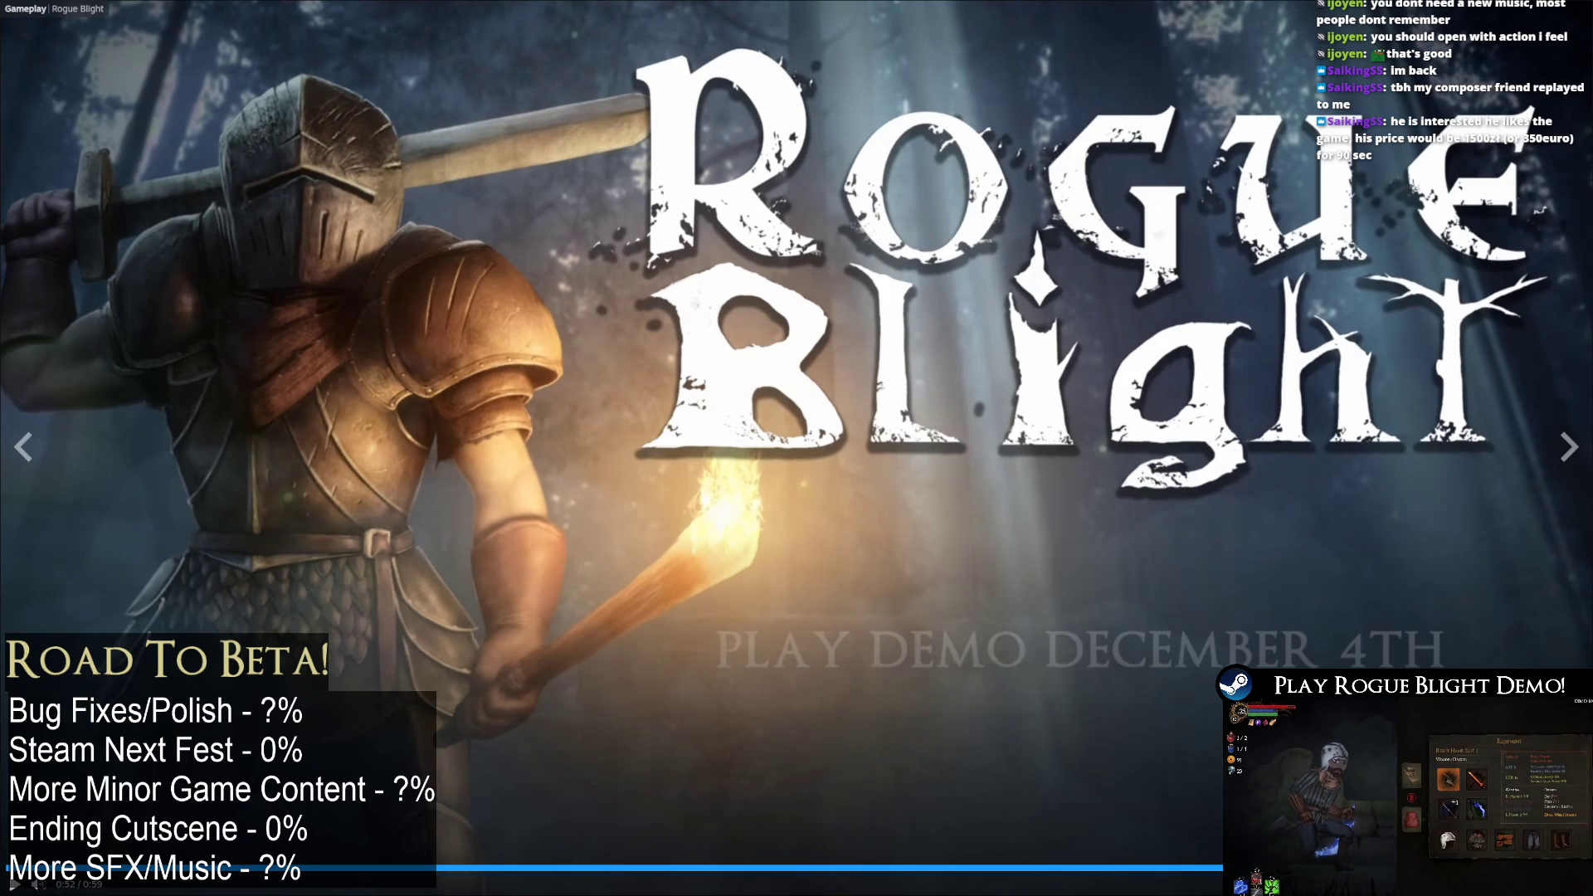
{"action": "key", "text": "Escape"}
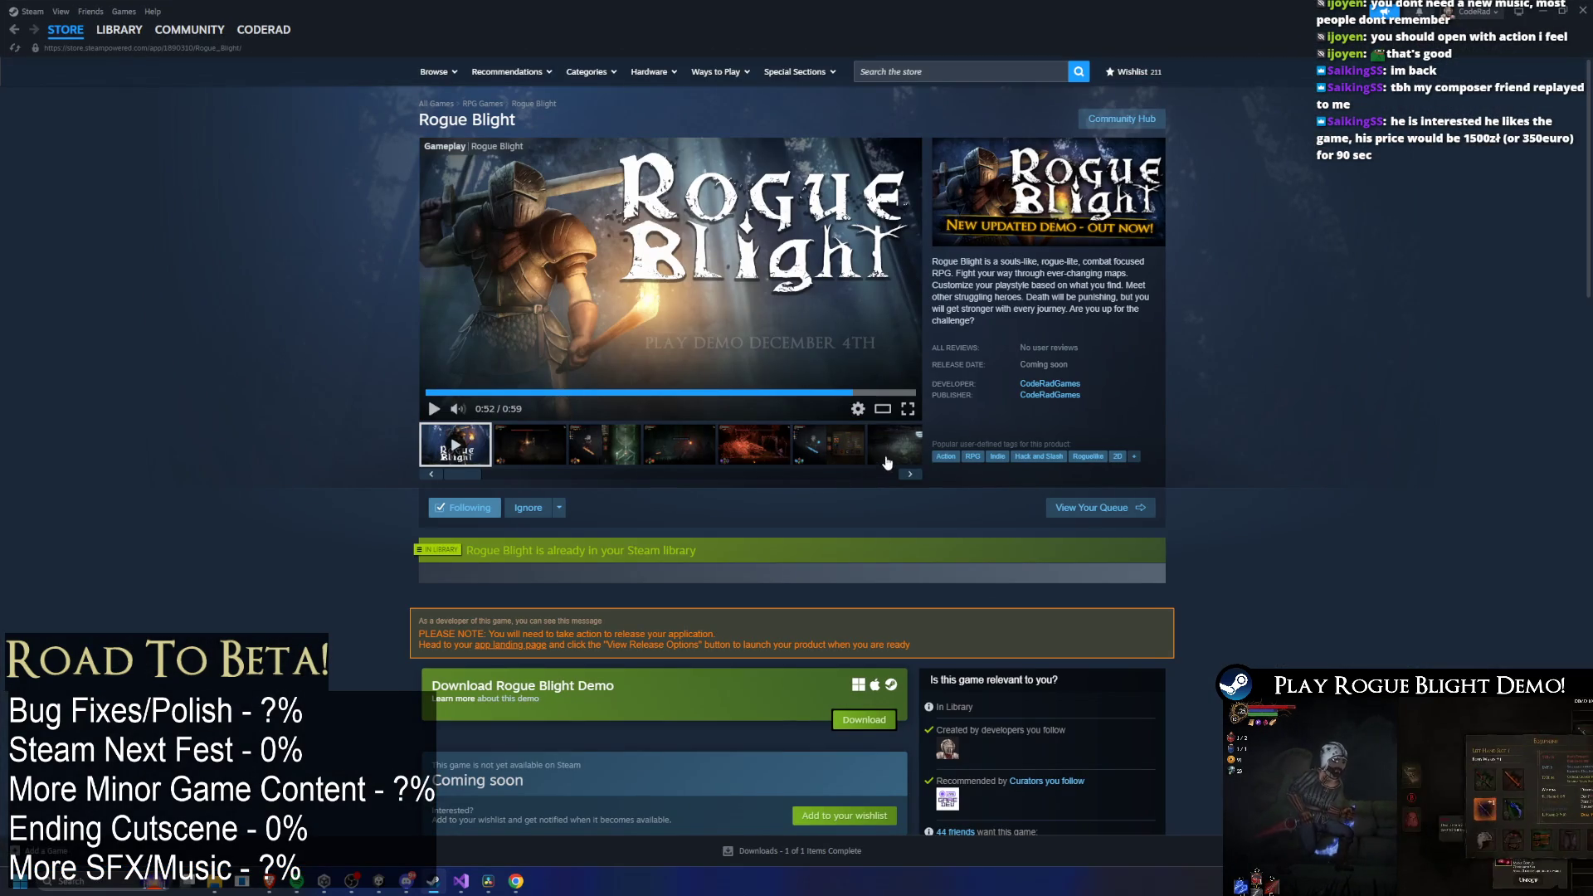
Enlarge the red boss screenshot and advance through the equipment and castle screenshots.
{"action": "left_click", "coordinate": [782, 458]}
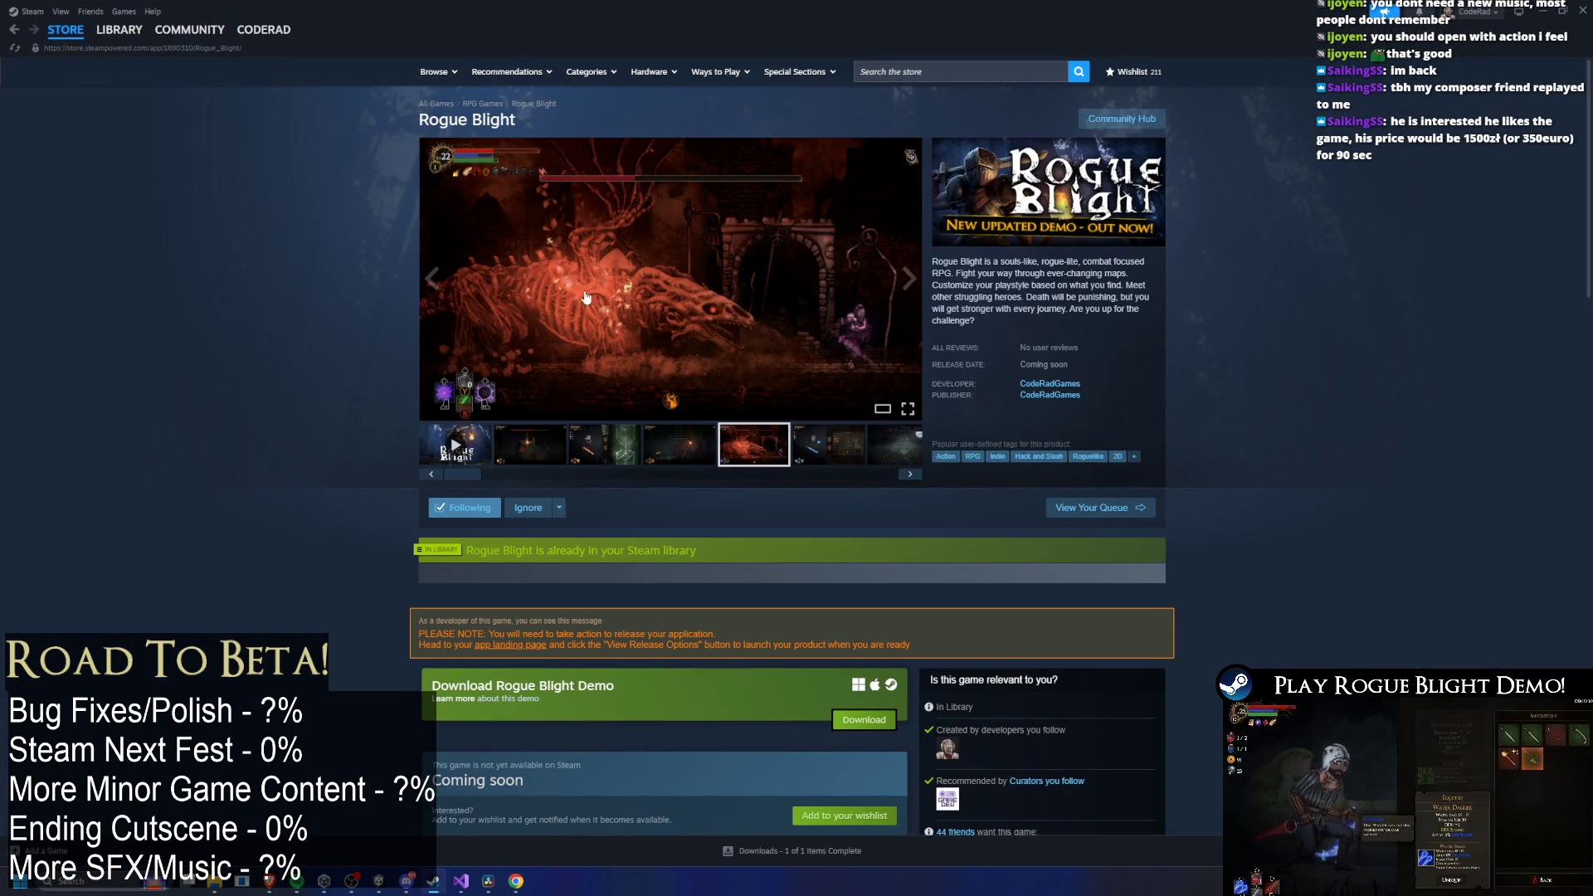
{"action": "left_click", "coordinate": [735, 265]}
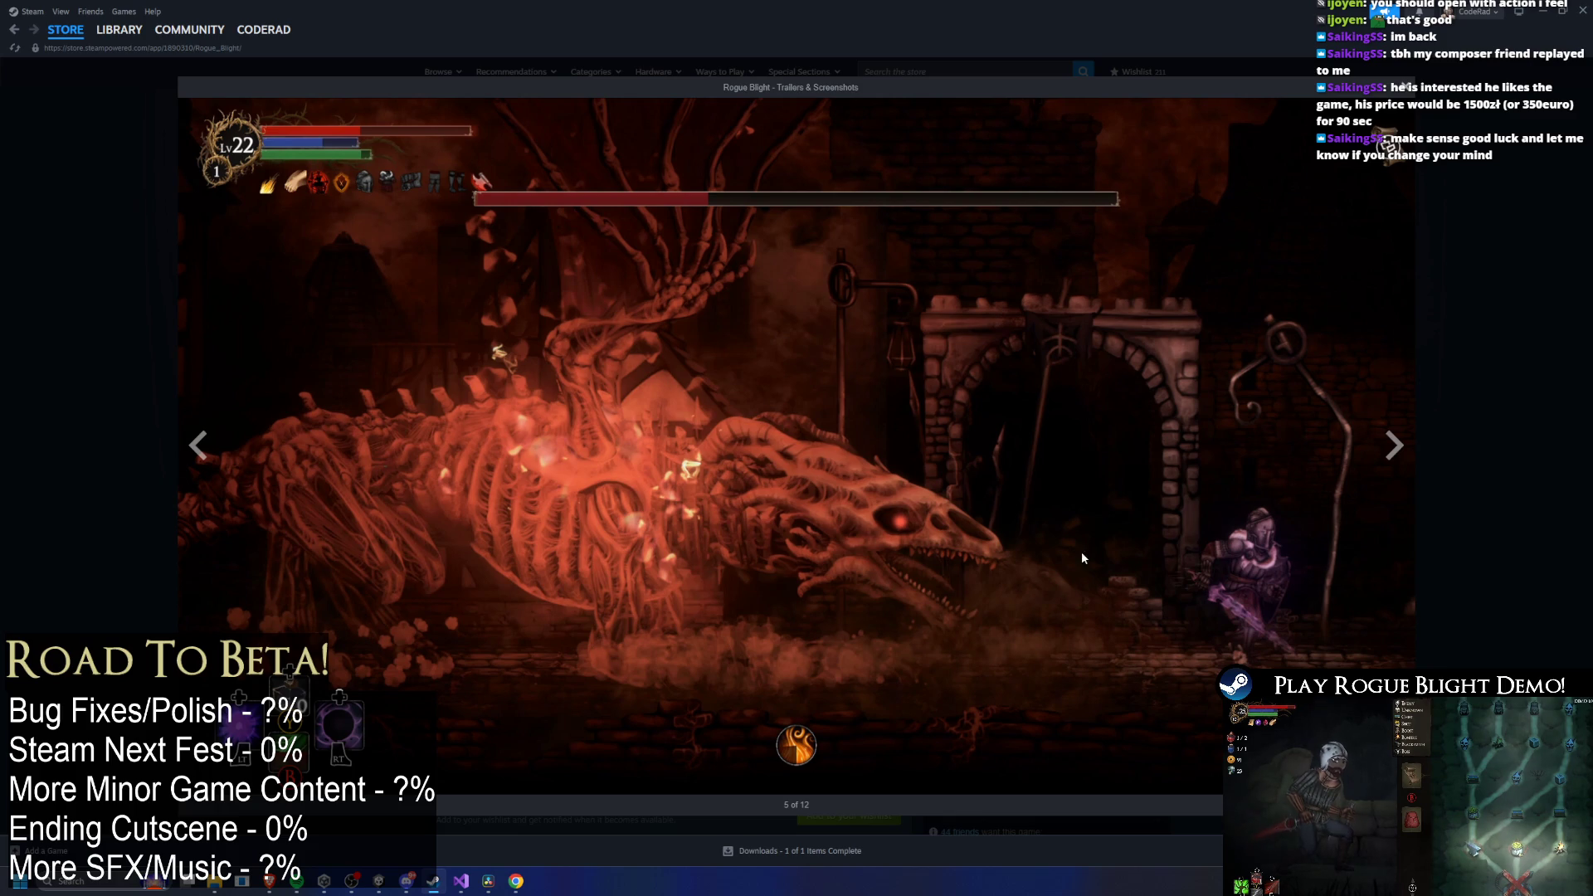
{"action": "left_click", "coordinate": [1394, 445]}
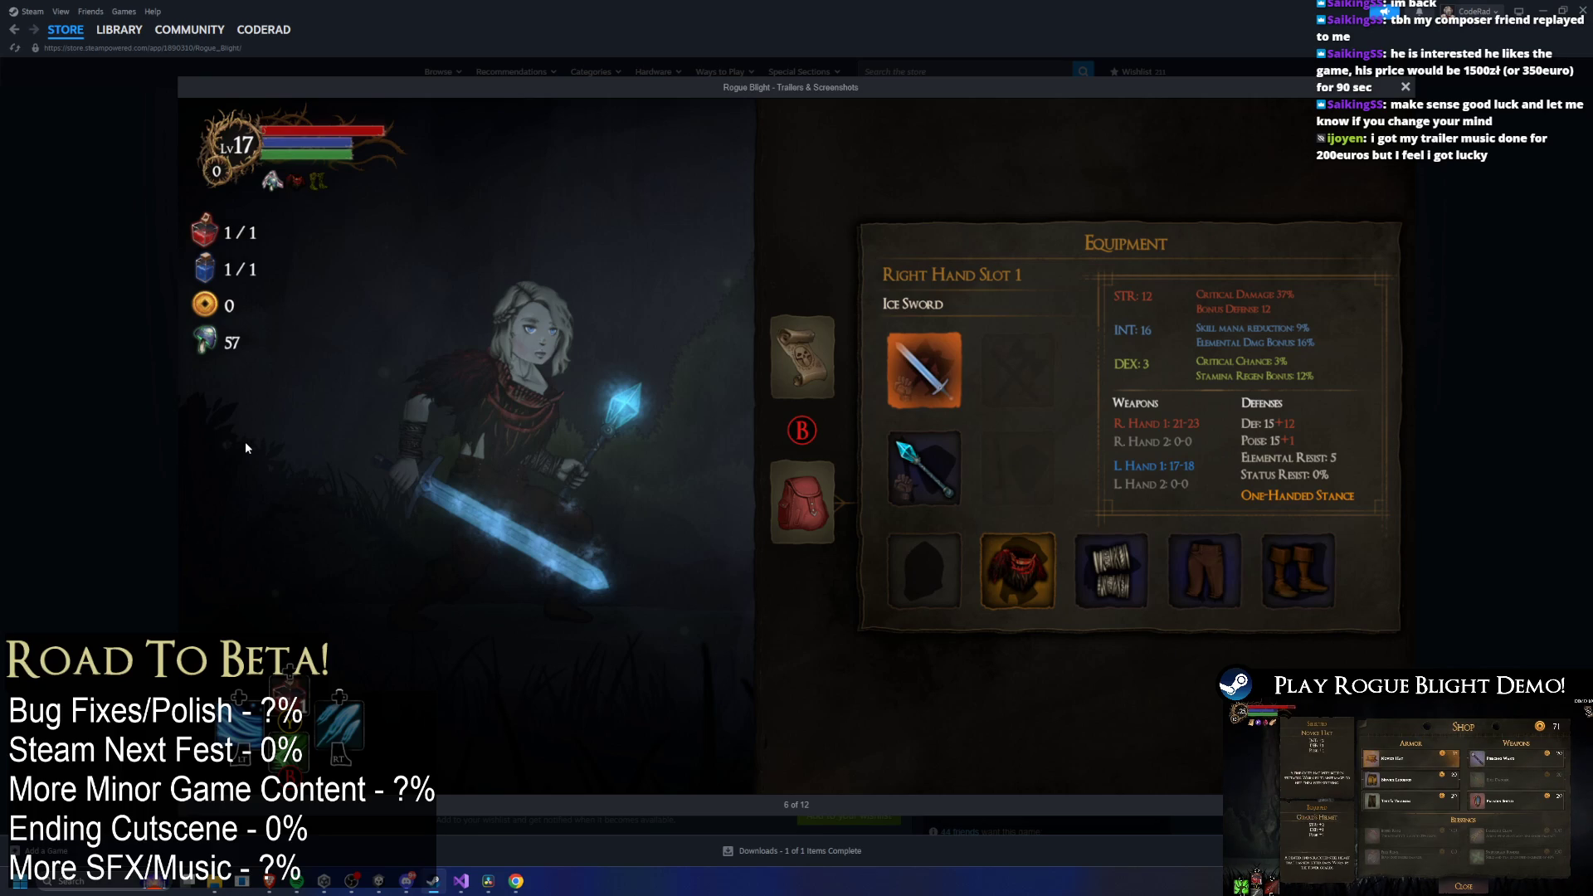
{"action": "left_click", "coordinate": [1379, 448]}
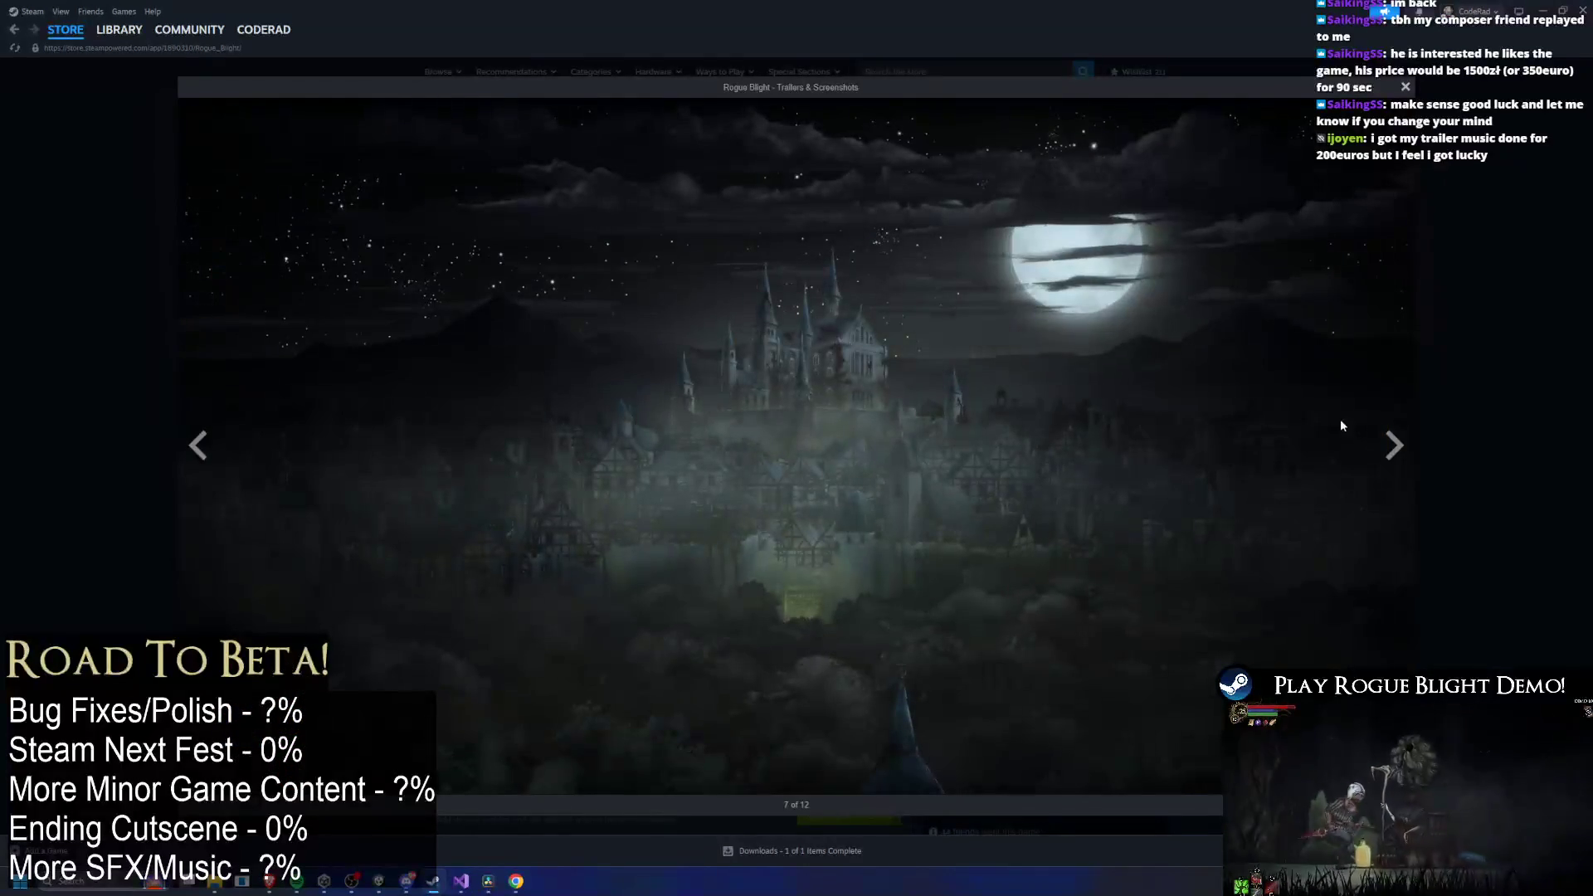
Step back to the red boss screenshot, close the viewer, and move to the Unity editor.
{"action": "key", "text": "Left"}
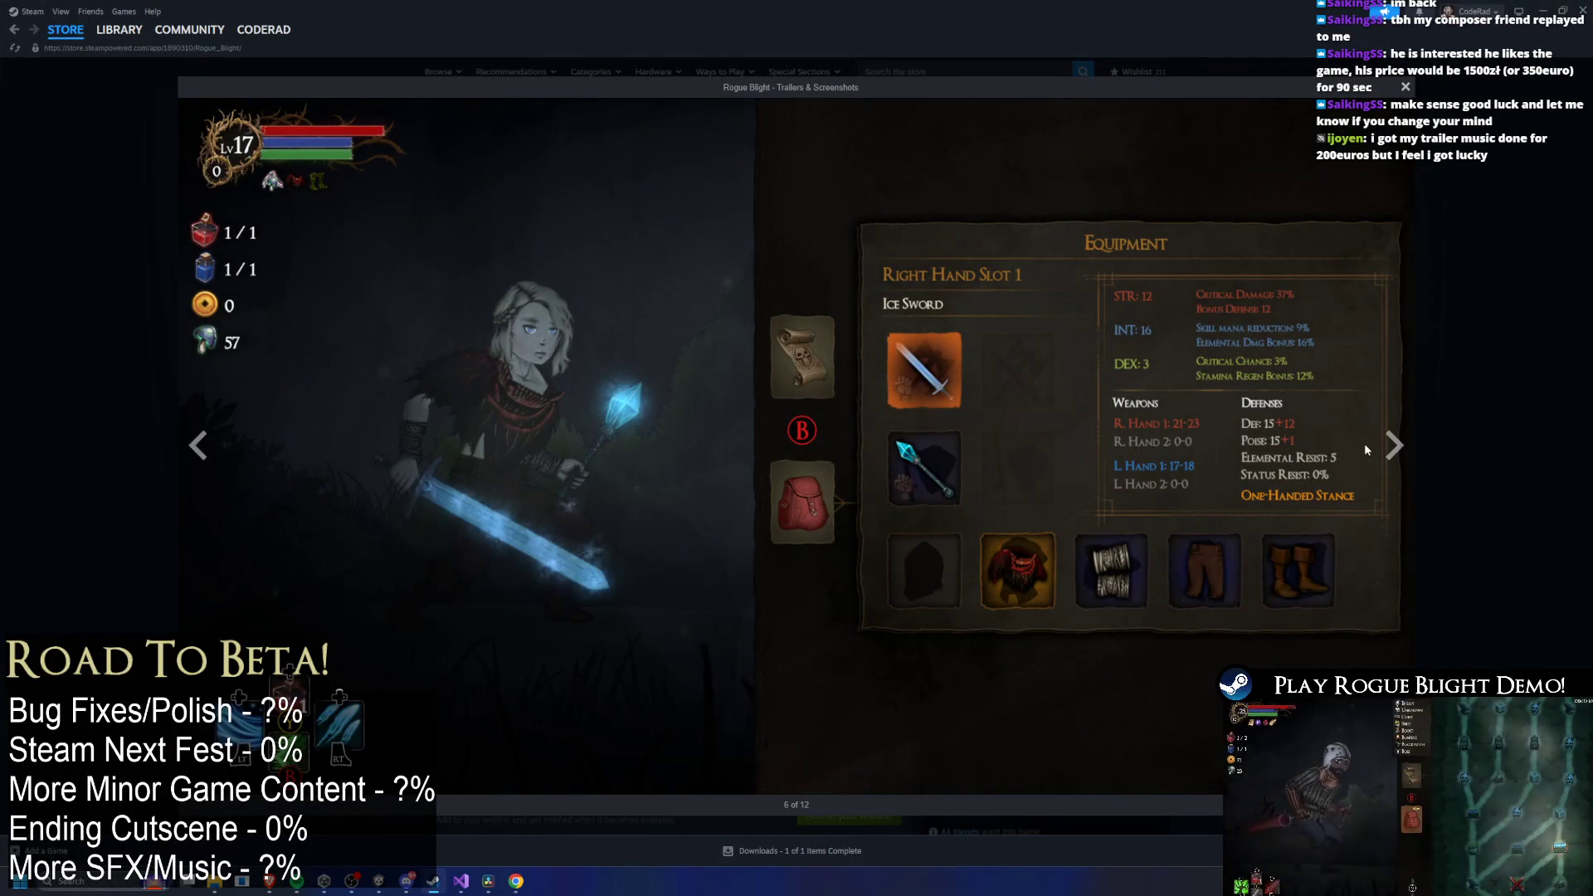
{"action": "left_click", "coordinate": [1369, 448]}
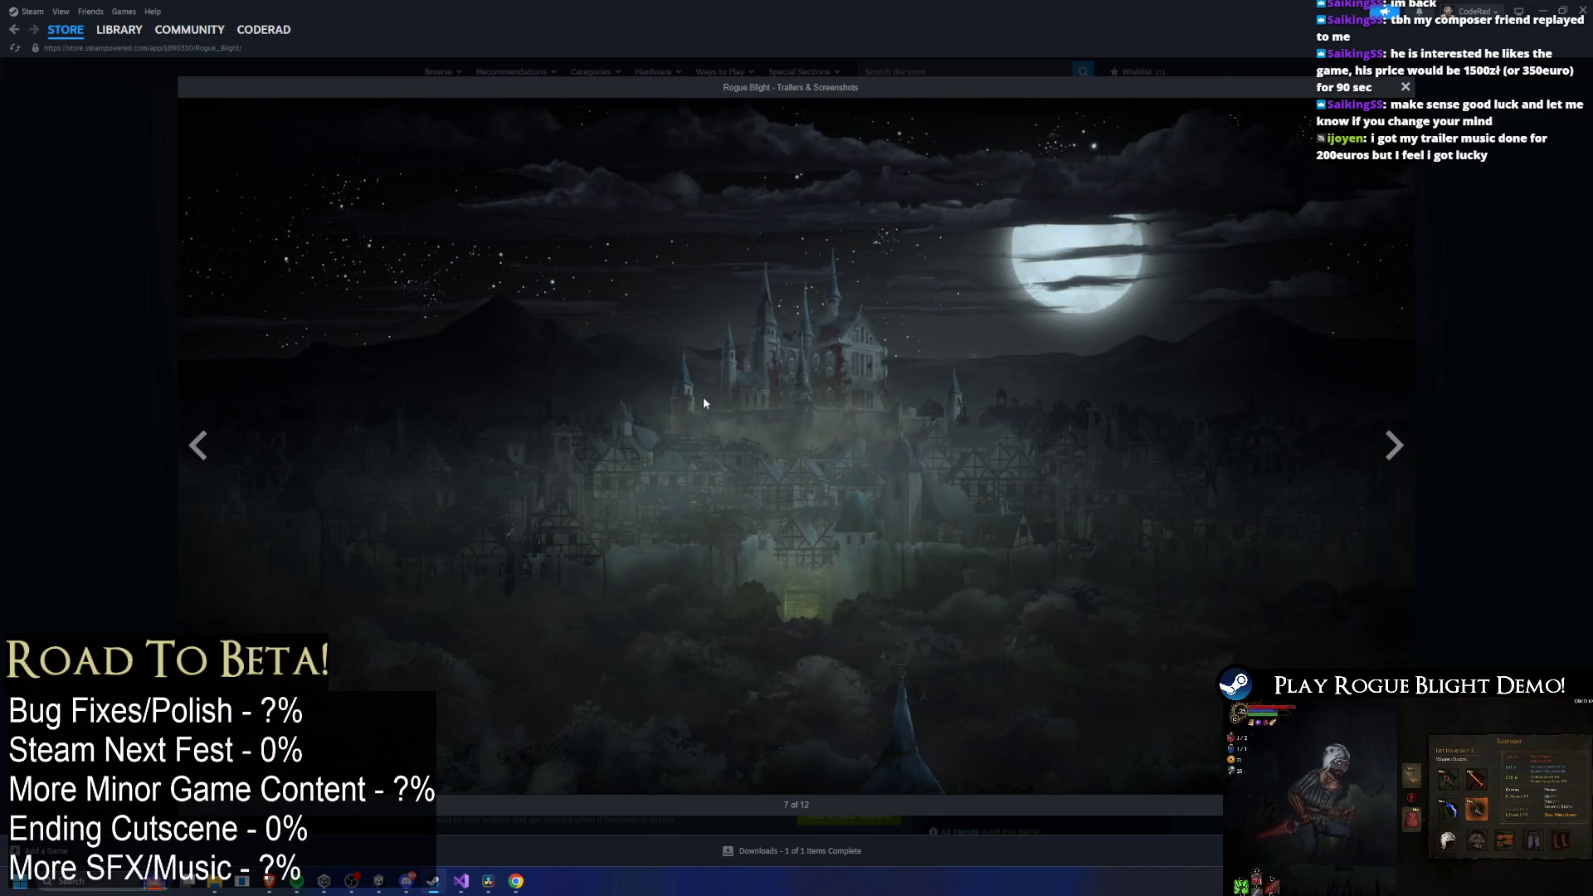
{"action": "key", "text": "Left"}
{"action": "key", "text": "Left"}
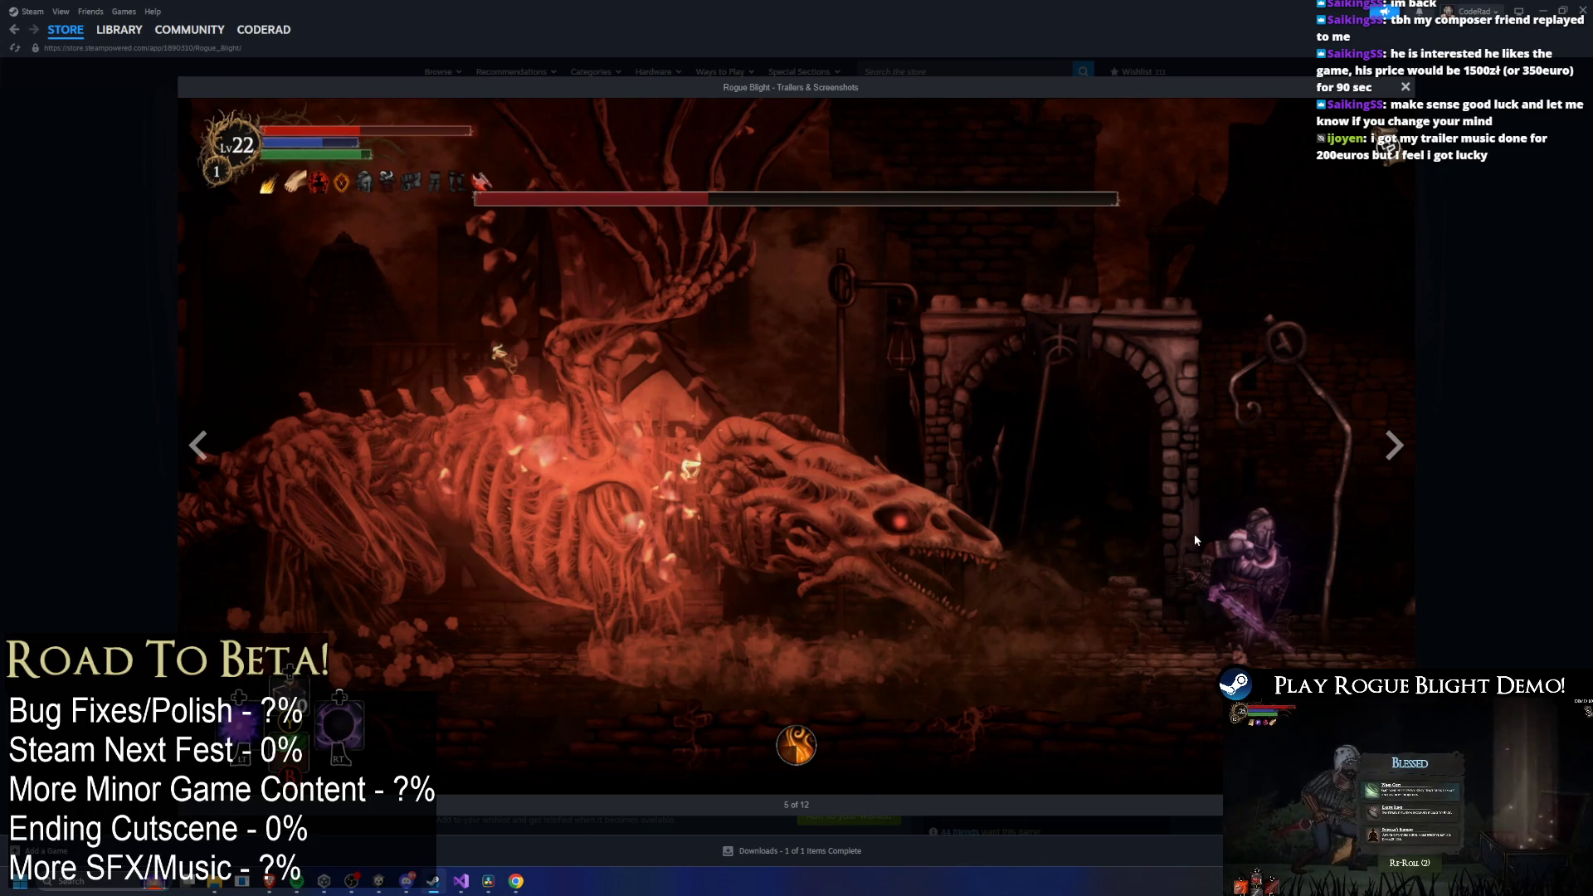
{"action": "left_click", "coordinate": [1081, 496]}
{"action": "mouse_move", "coordinate": [873, 6]}
{"action": "left_mouse_down"}
{"action": "mouse_move", "coordinate": [1077, 141]}
{"action": "mouse_move", "coordinate": [374, 12]}
{"action": "mouse_move", "coordinate": [666, 5]}
{"action": "left_mouse_up"}
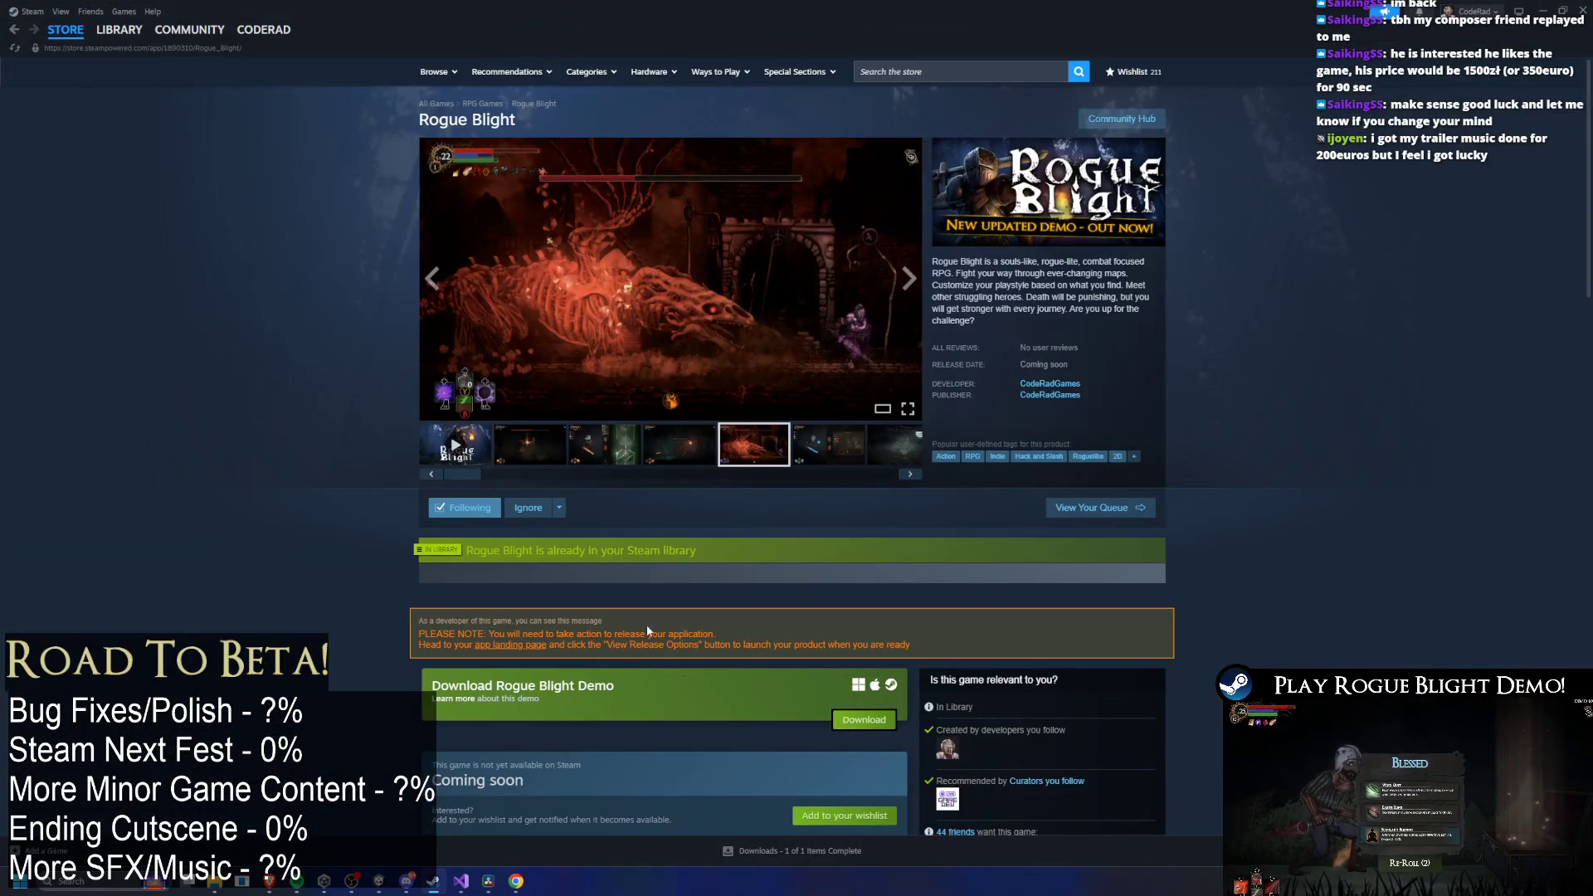
{"action": "left_click", "coordinate": [385, 880]}
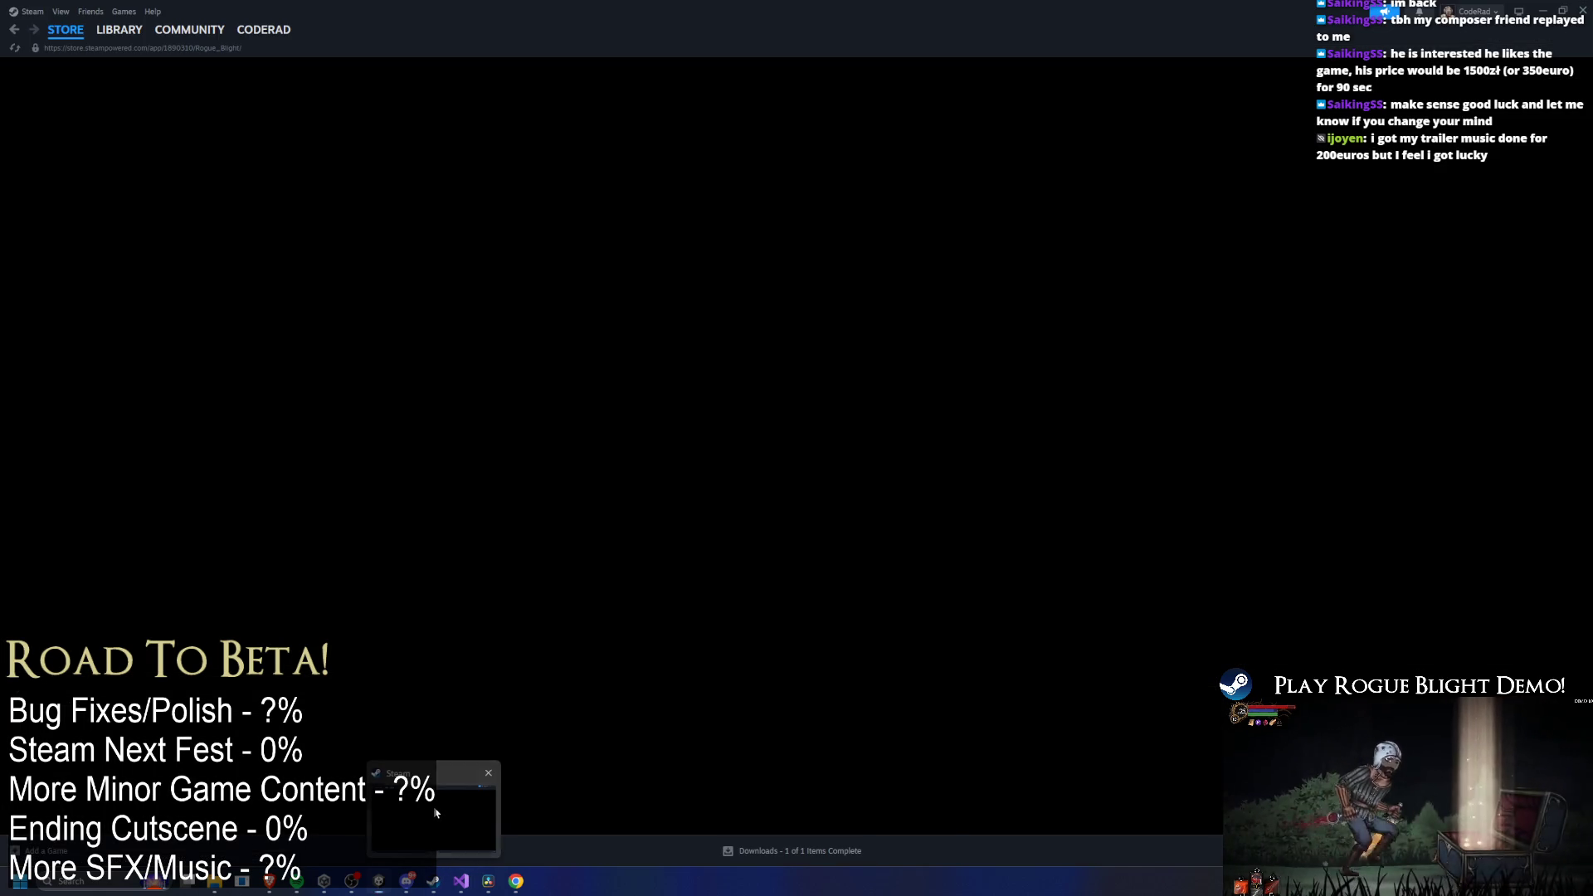
Visit Steam's Library Home and Rogue Blight Playtest page, minimize Steam, then view the Visual Studio TODO notes.
{"action": "left_click", "coordinate": [434, 810]}
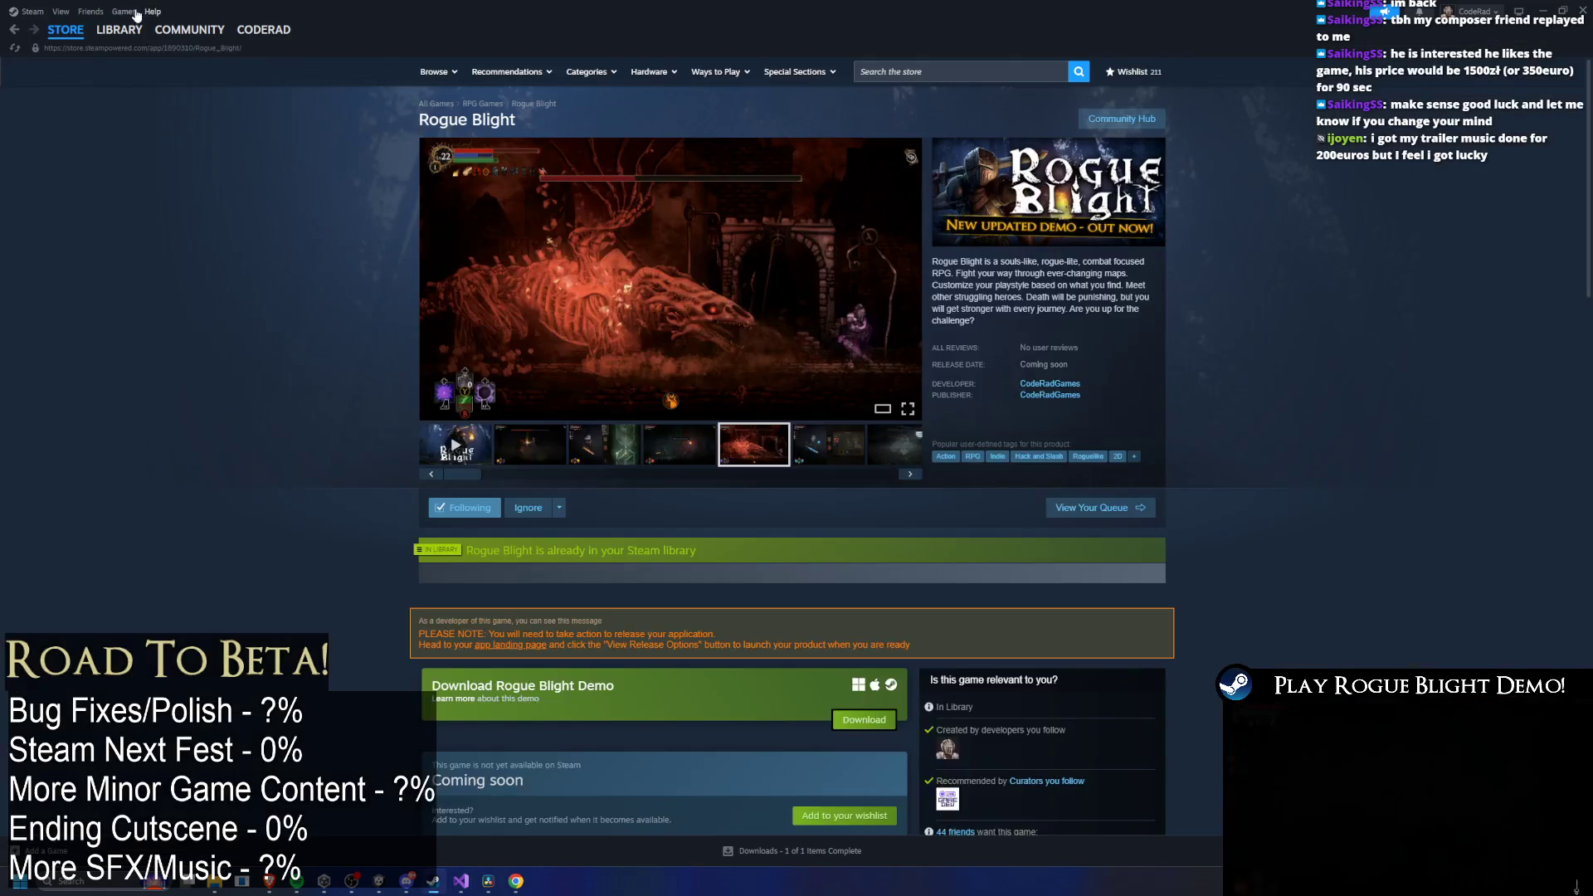
{"action": "mouse_move", "coordinate": [65, 29]}
{"action": "left_click", "coordinate": [117, 55]}
{"action": "left_click", "coordinate": [149, 154]}
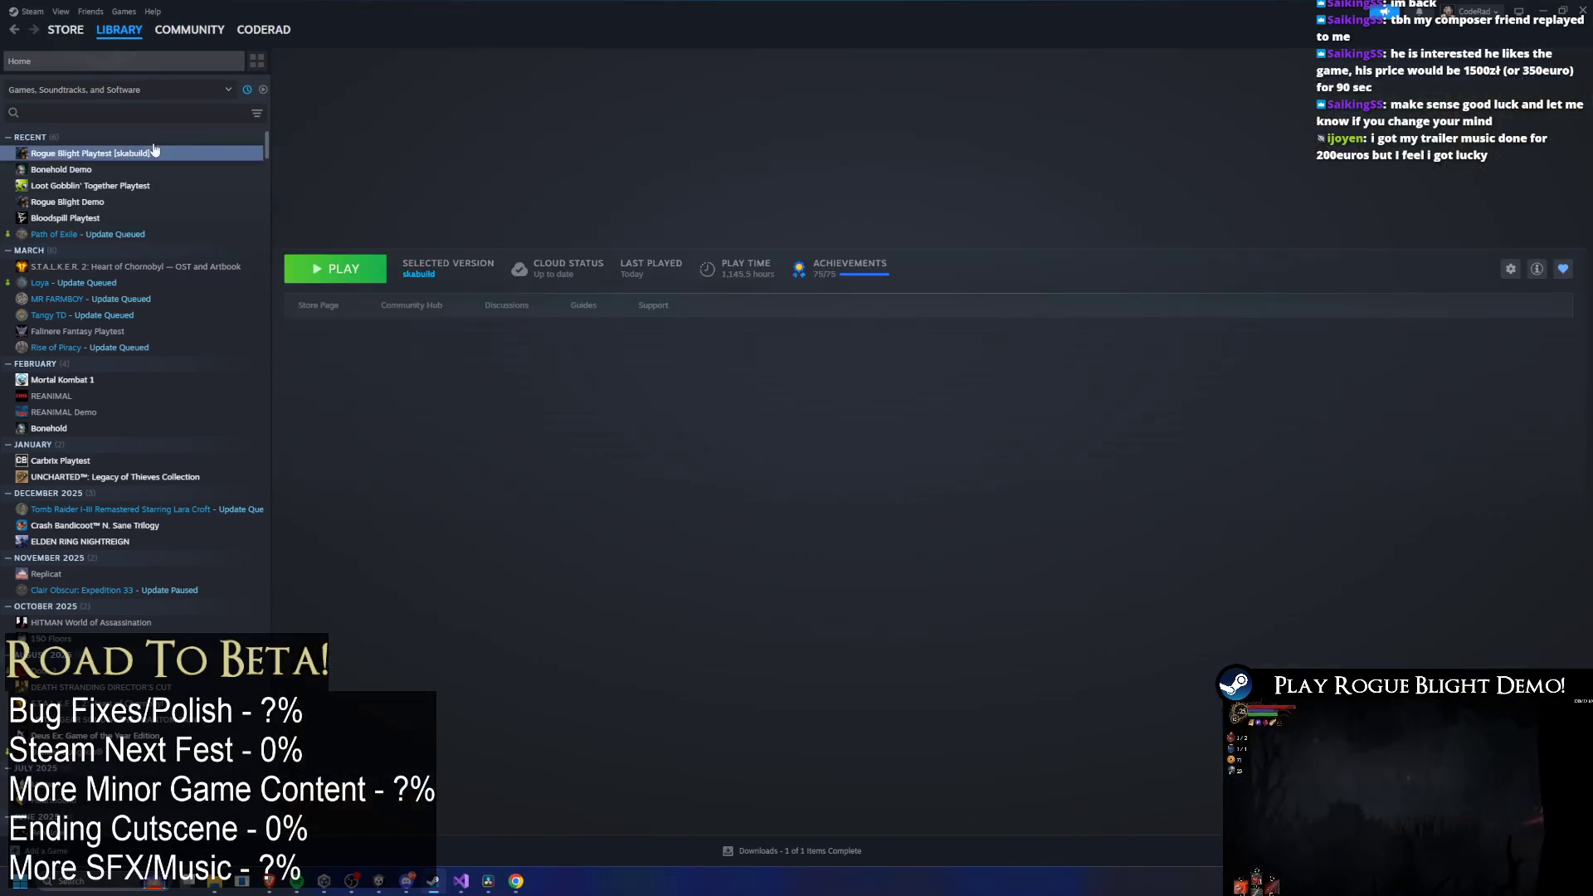
{"action": "left_click", "coordinate": [1536, 11]}
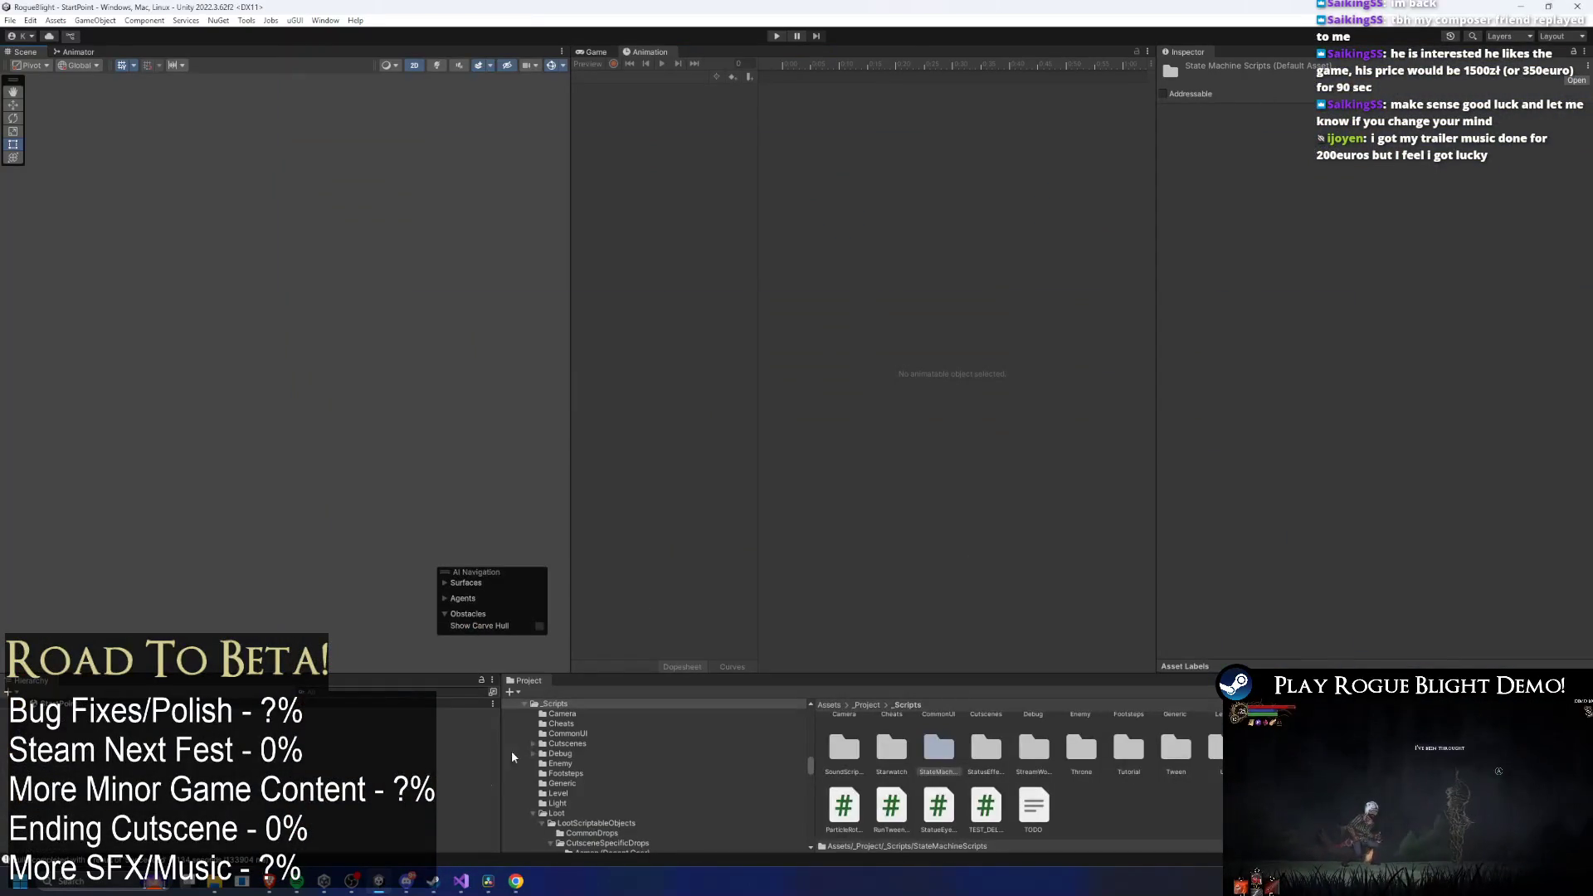
{"action": "left_click", "coordinate": [440, 813]}
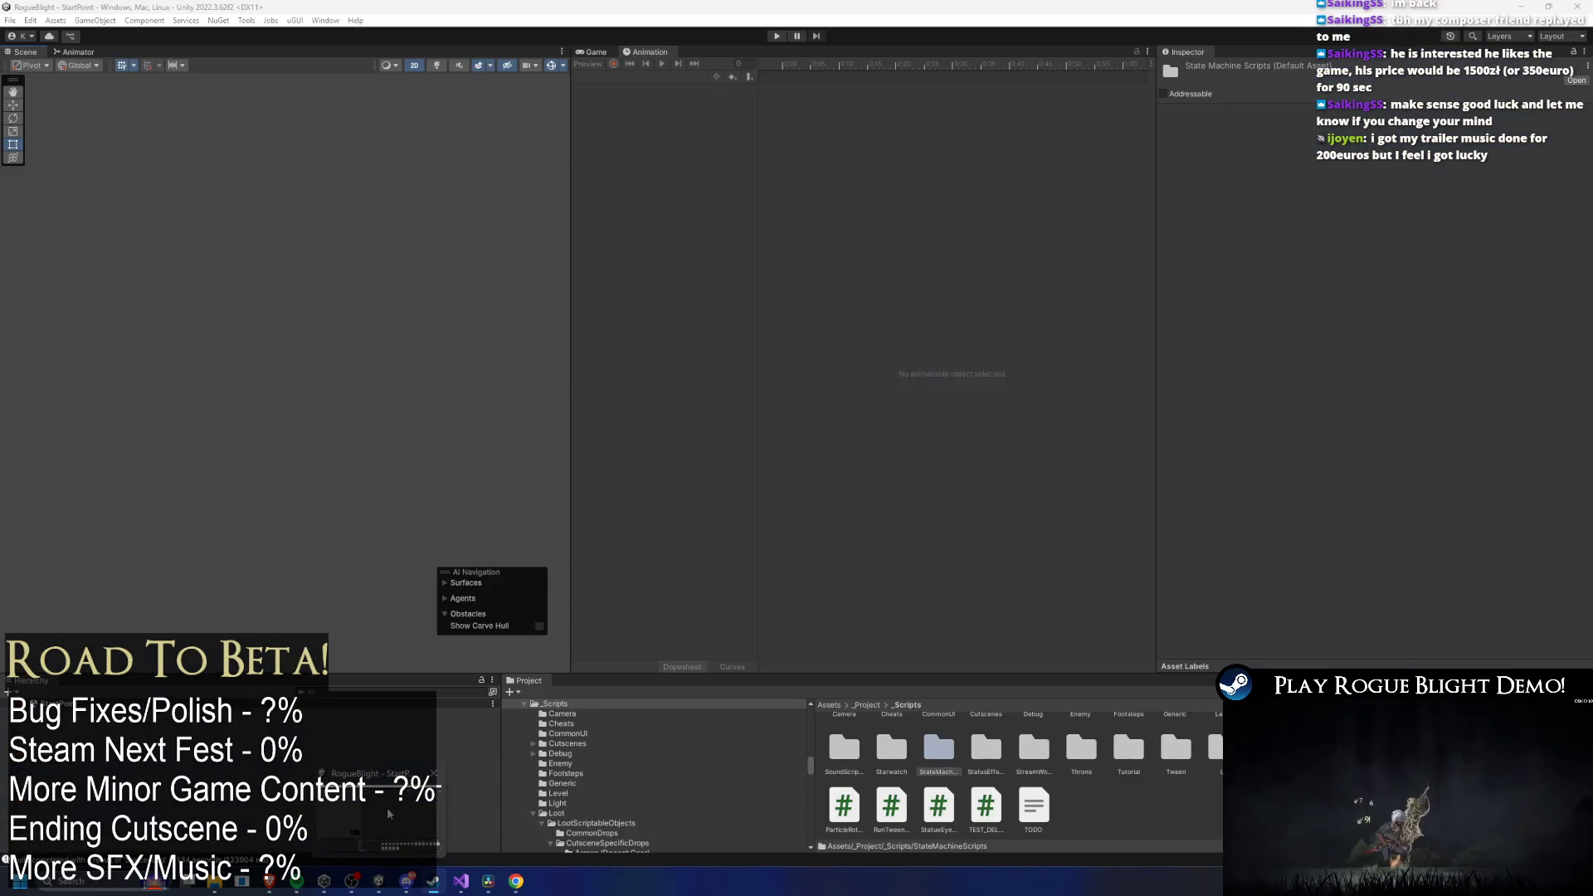
{"action": "left_click", "coordinate": [463, 882]}
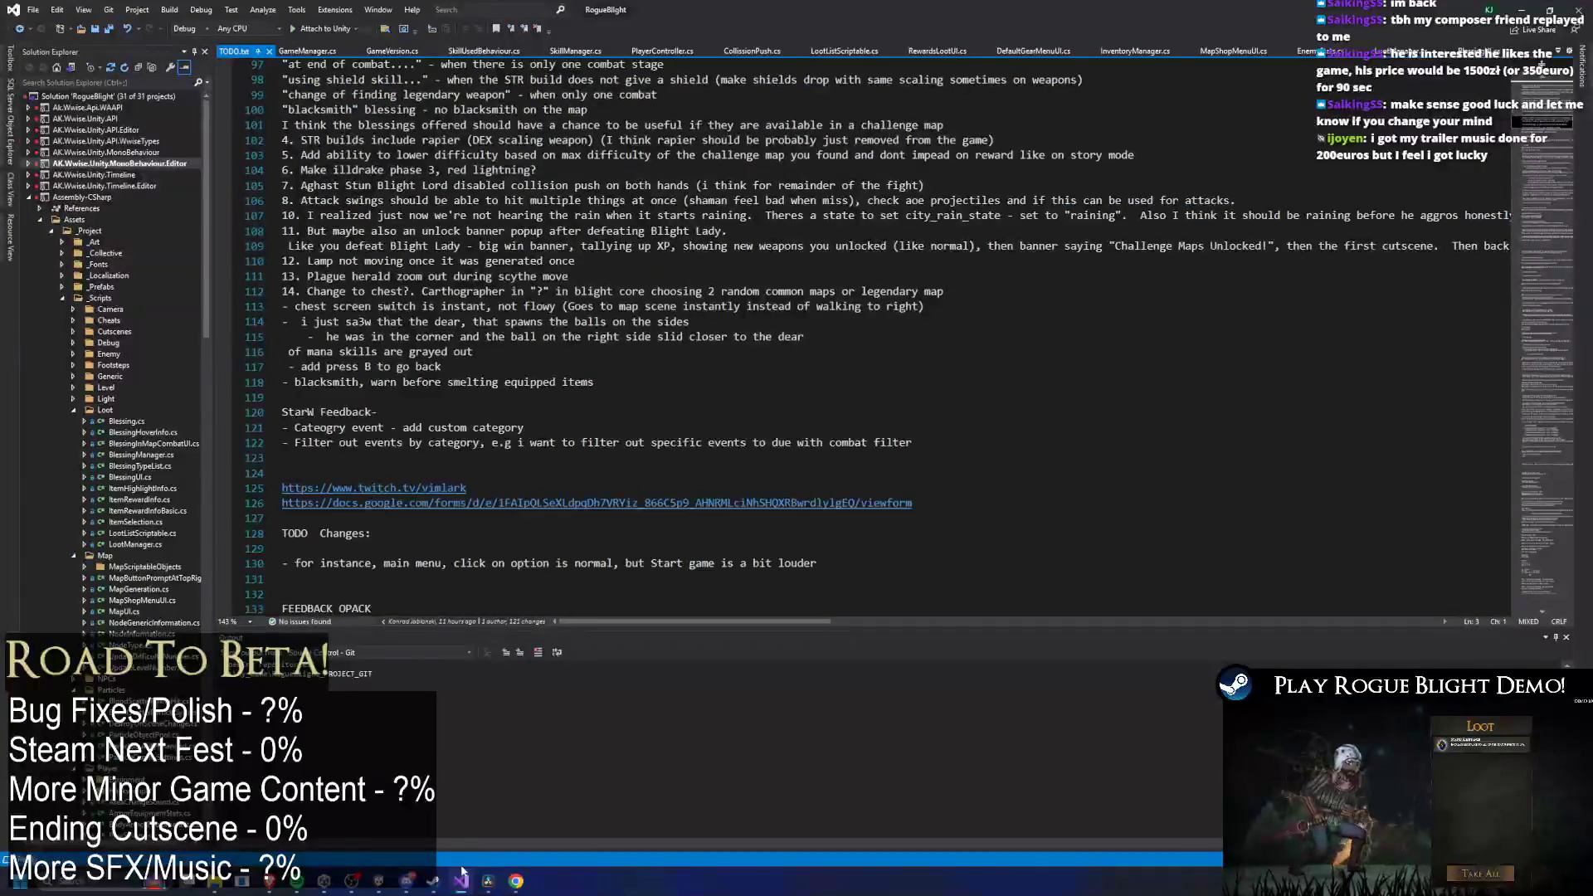
{"action": "left_click", "coordinate": [488, 881]}
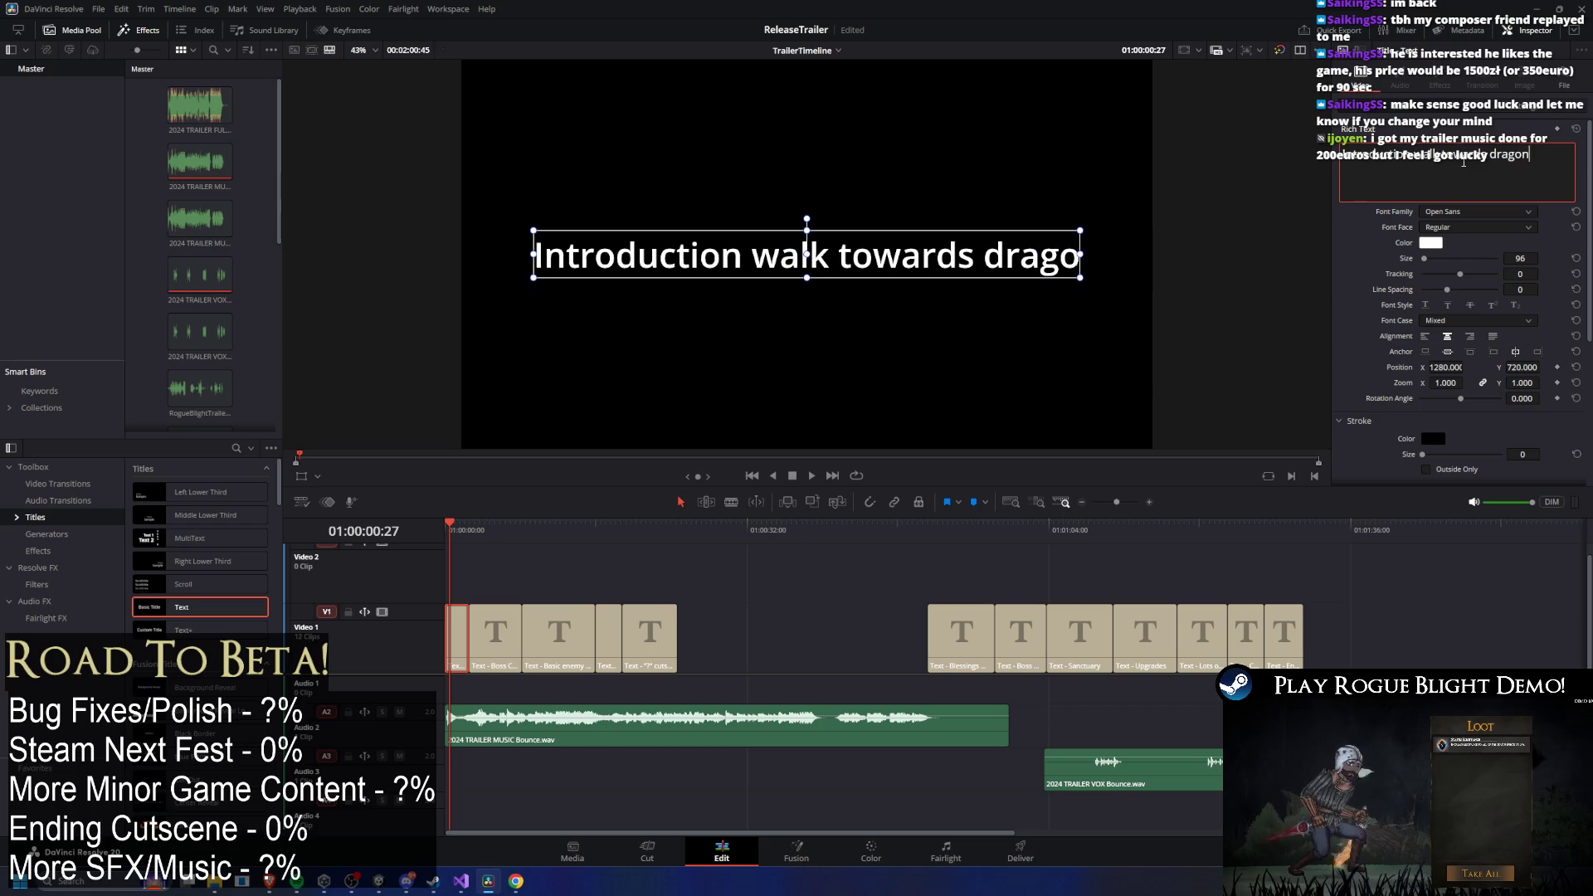
Replace the Boss Combat title text with 'Dragon wake up + fight dragon' and play back to check.
{"action": "left_click_drag", "start_coordinate": [462, 535], "coordinate": [481, 539]}
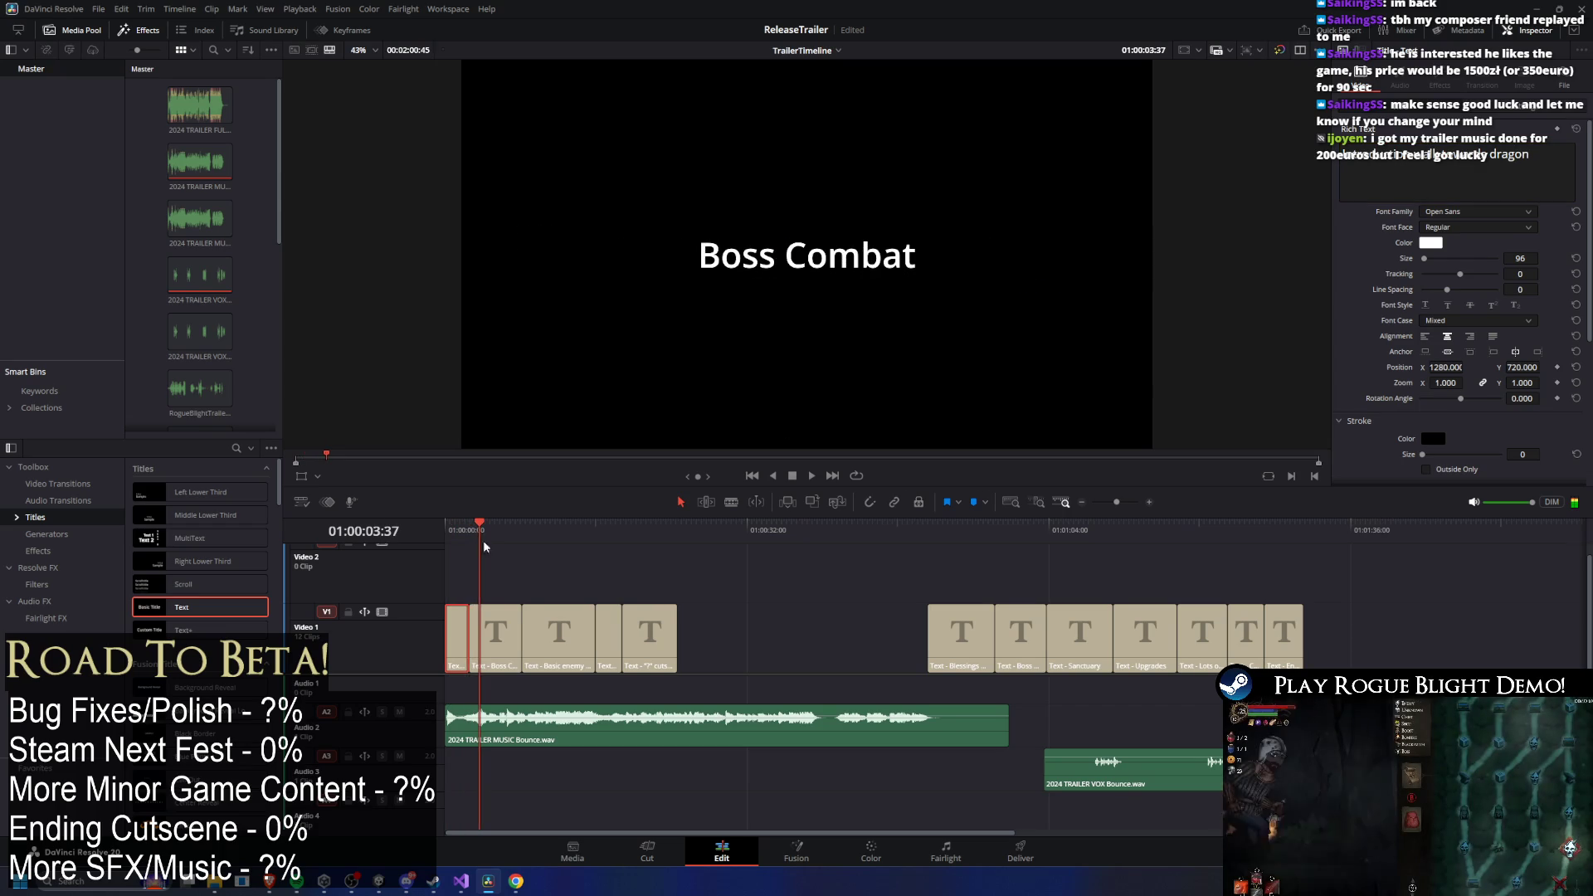
{"action": "type", "text": "Dragon w"}
{"action": "type", "text": "ake up + fi"}
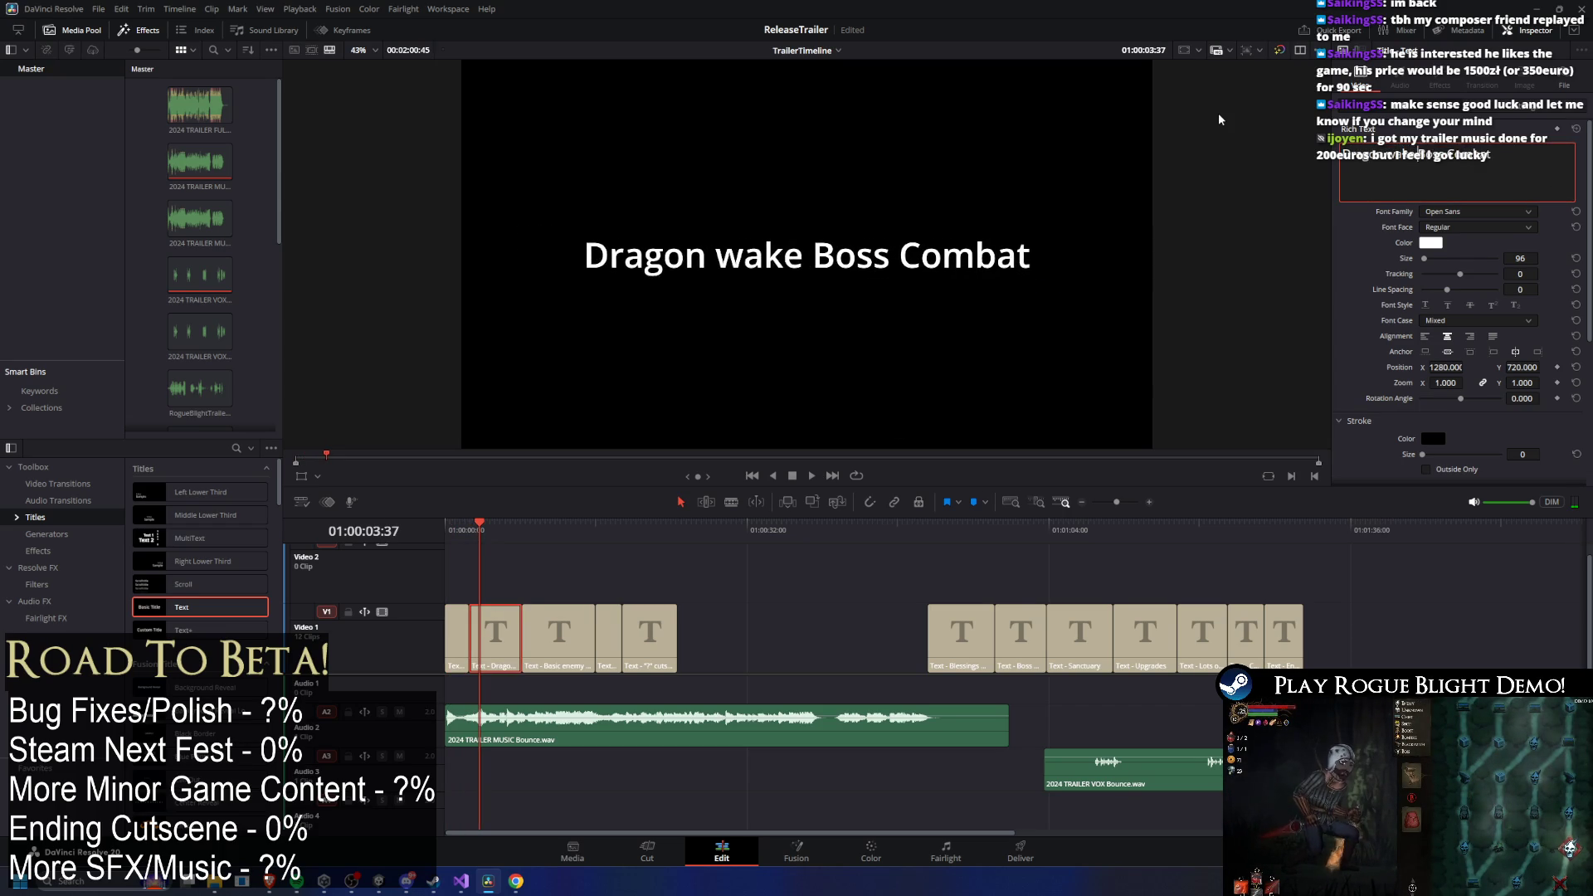
{"action": "type", "text": "ght dragon"}
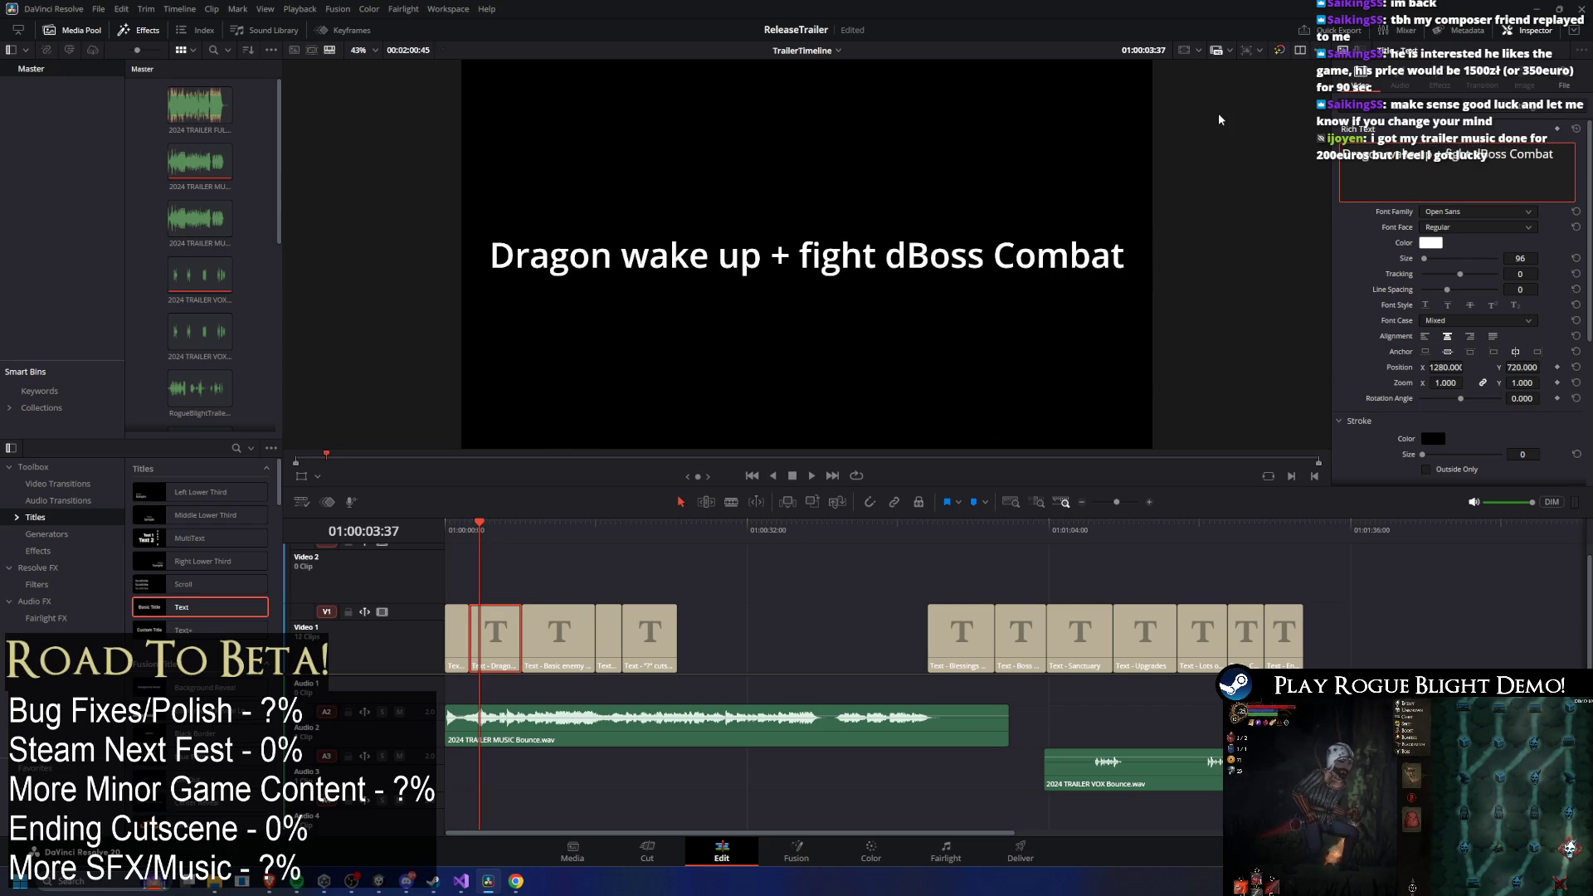
{"action": "key", "text": "Delete"}
{"action": "key", "text": "Delete"}
{"action": "key", "text": "Delete"}
{"action": "key", "text": "Delete"}
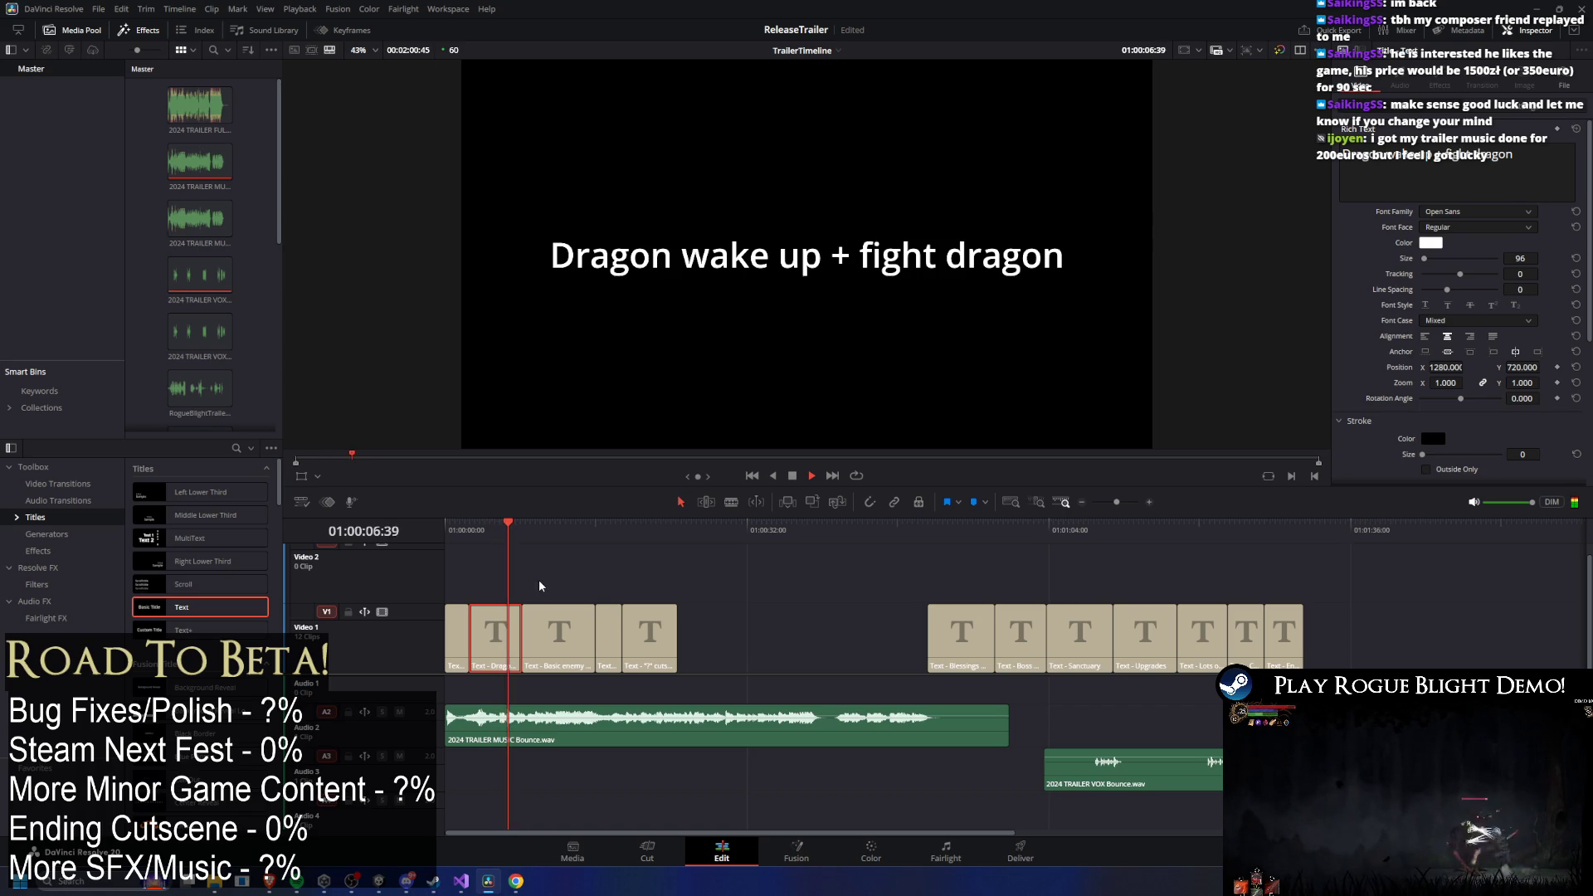
{"action": "key", "text": "space"}
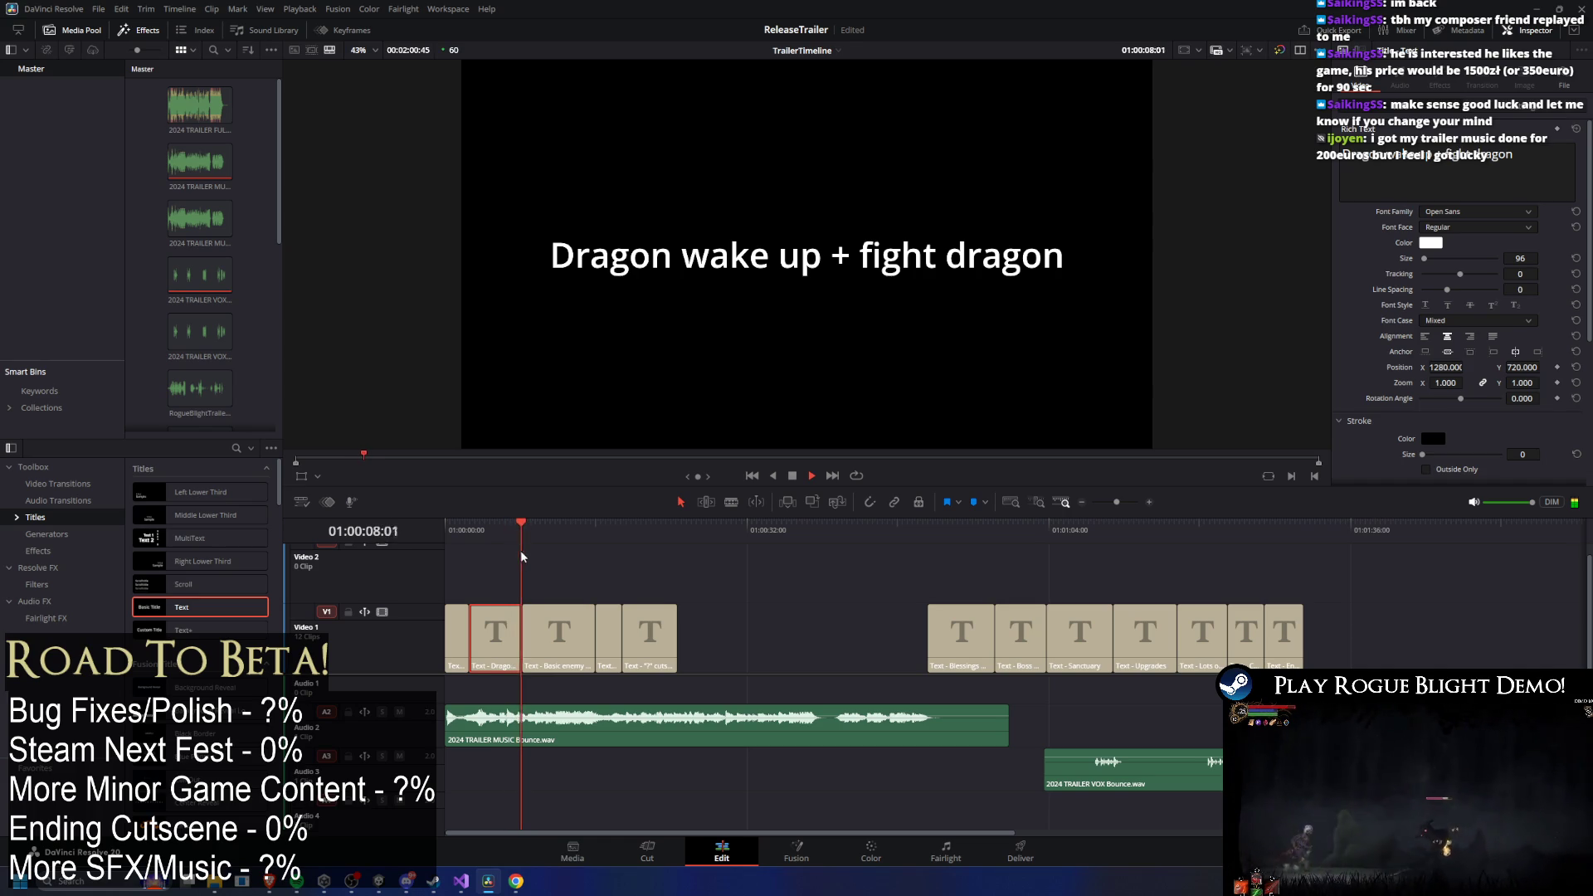
{"action": "left_click_drag", "start_coordinate": [536, 538], "coordinate": [535, 543]}
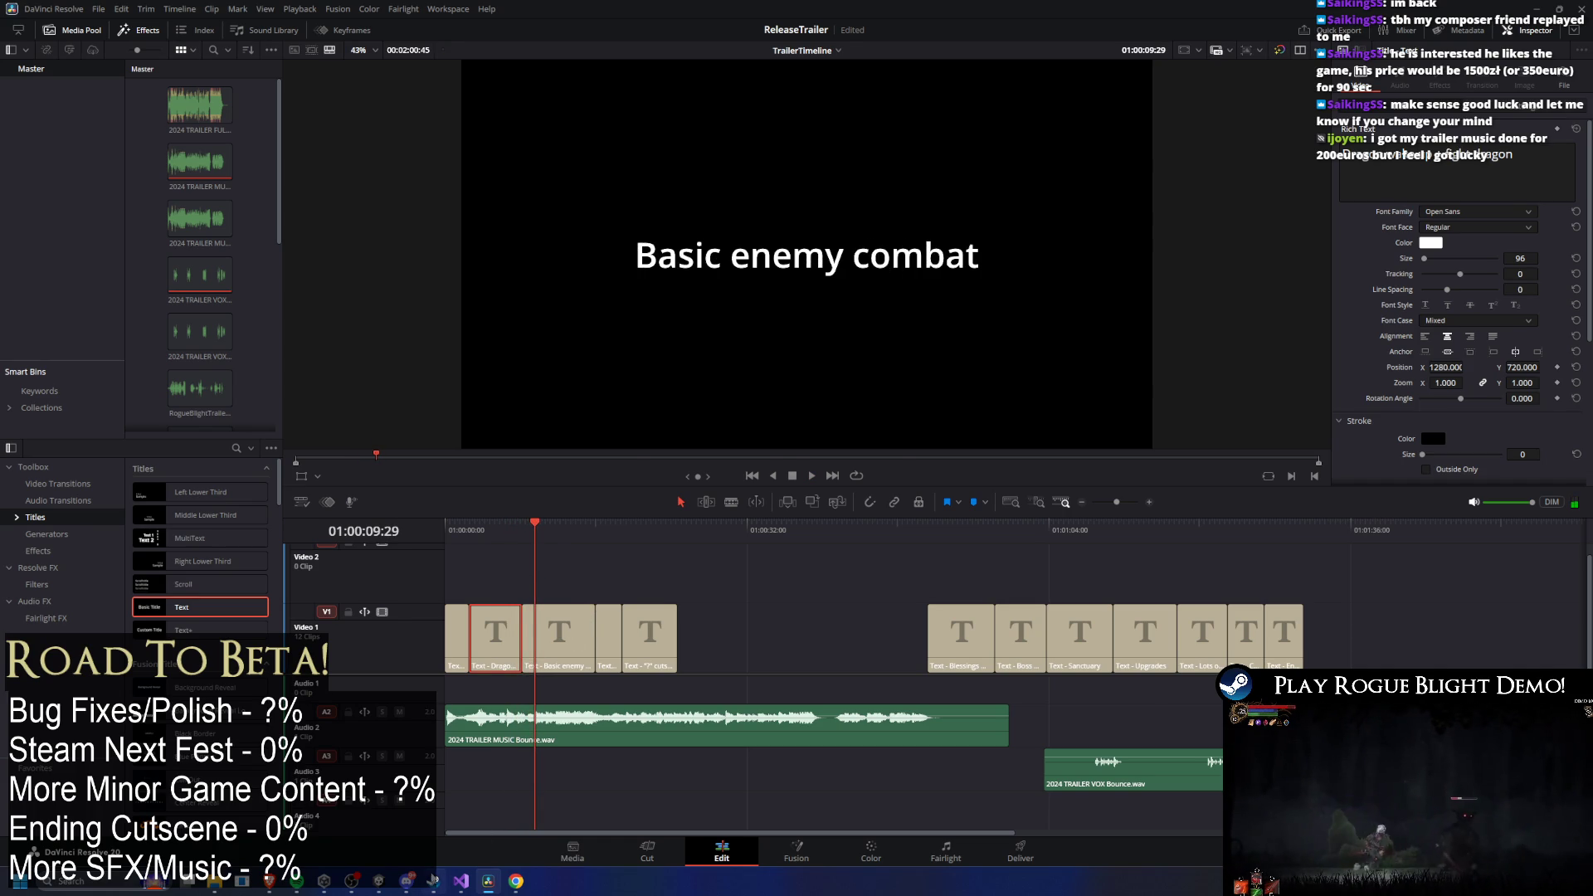
{"action": "left_click", "coordinate": [433, 882]}
Open the Bonehold Demo store page and watch its trailer full screen to 0:48, then exit fullscreen.
{"action": "left_click", "coordinate": [113, 167]}
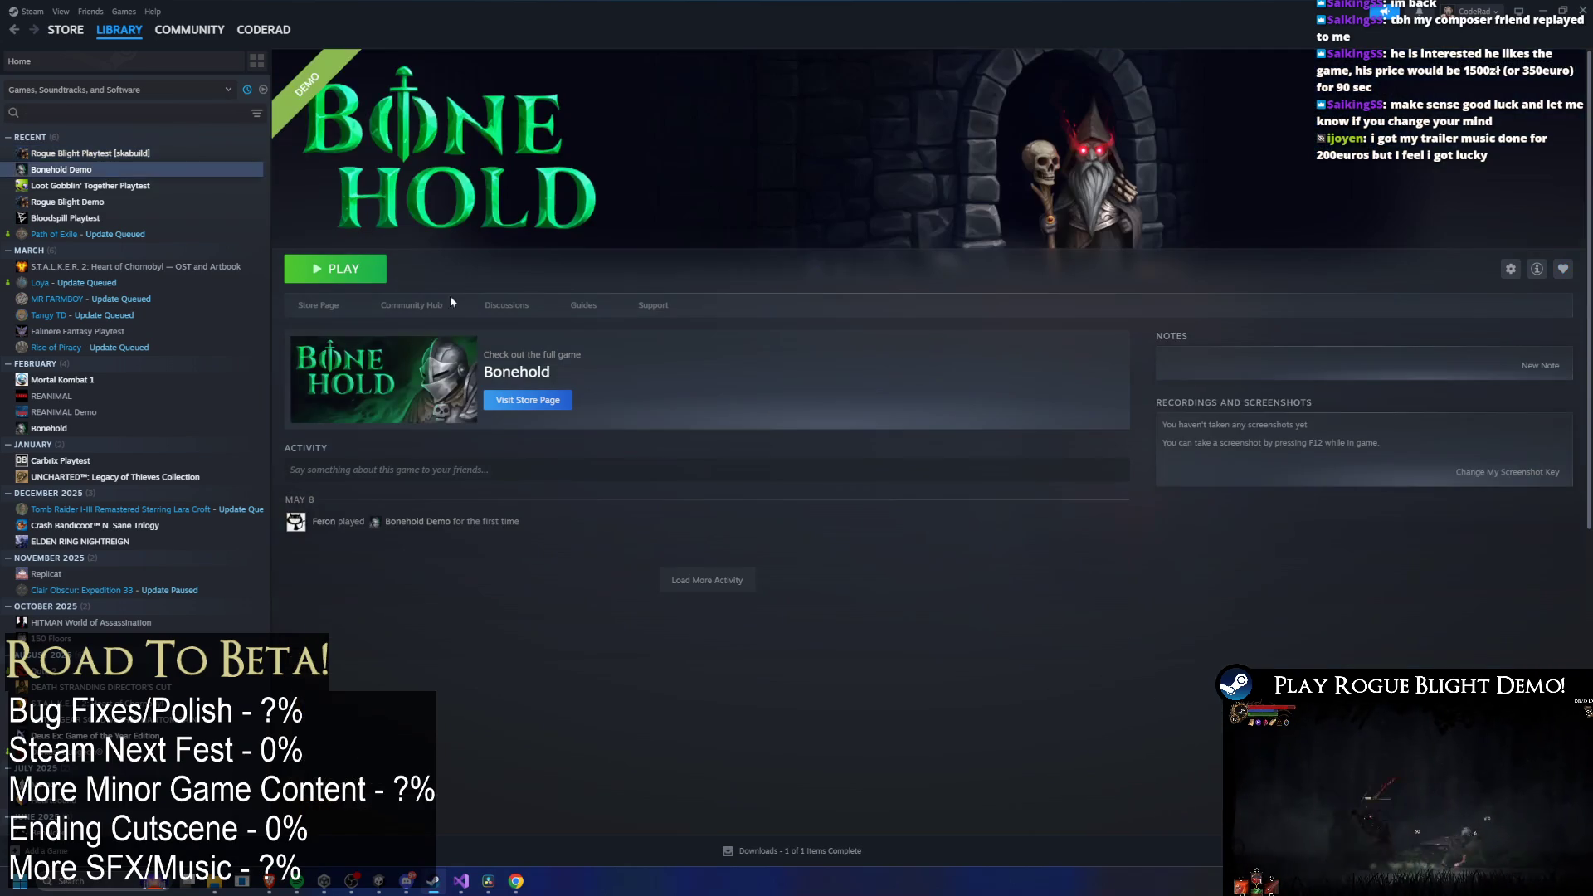
{"action": "left_click", "coordinate": [316, 307]}
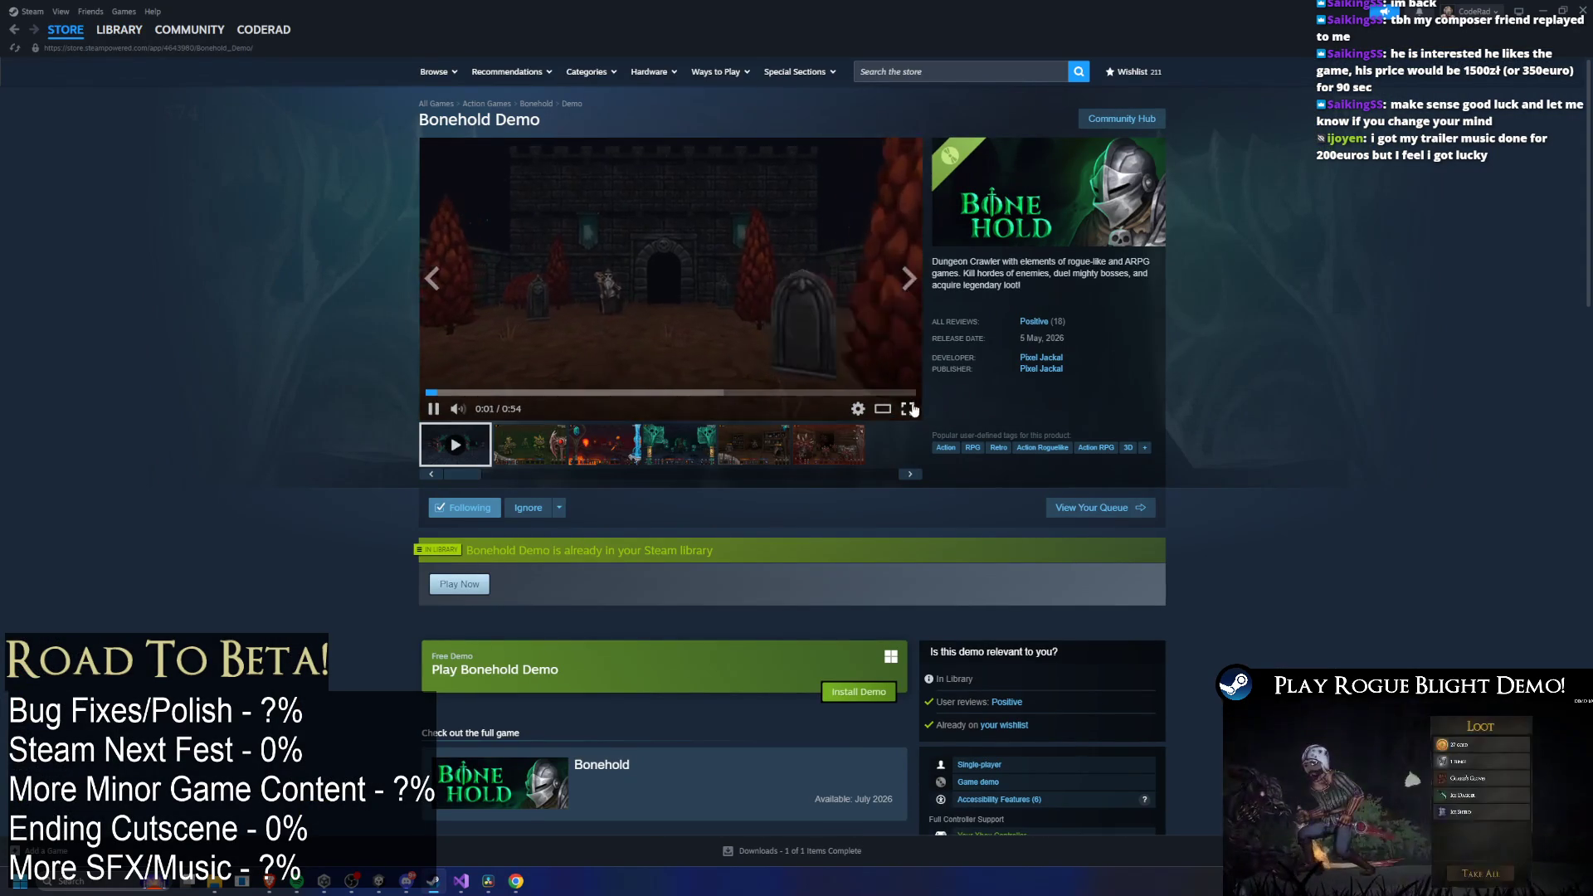
{"action": "double_click", "coordinate": [786, 345]}
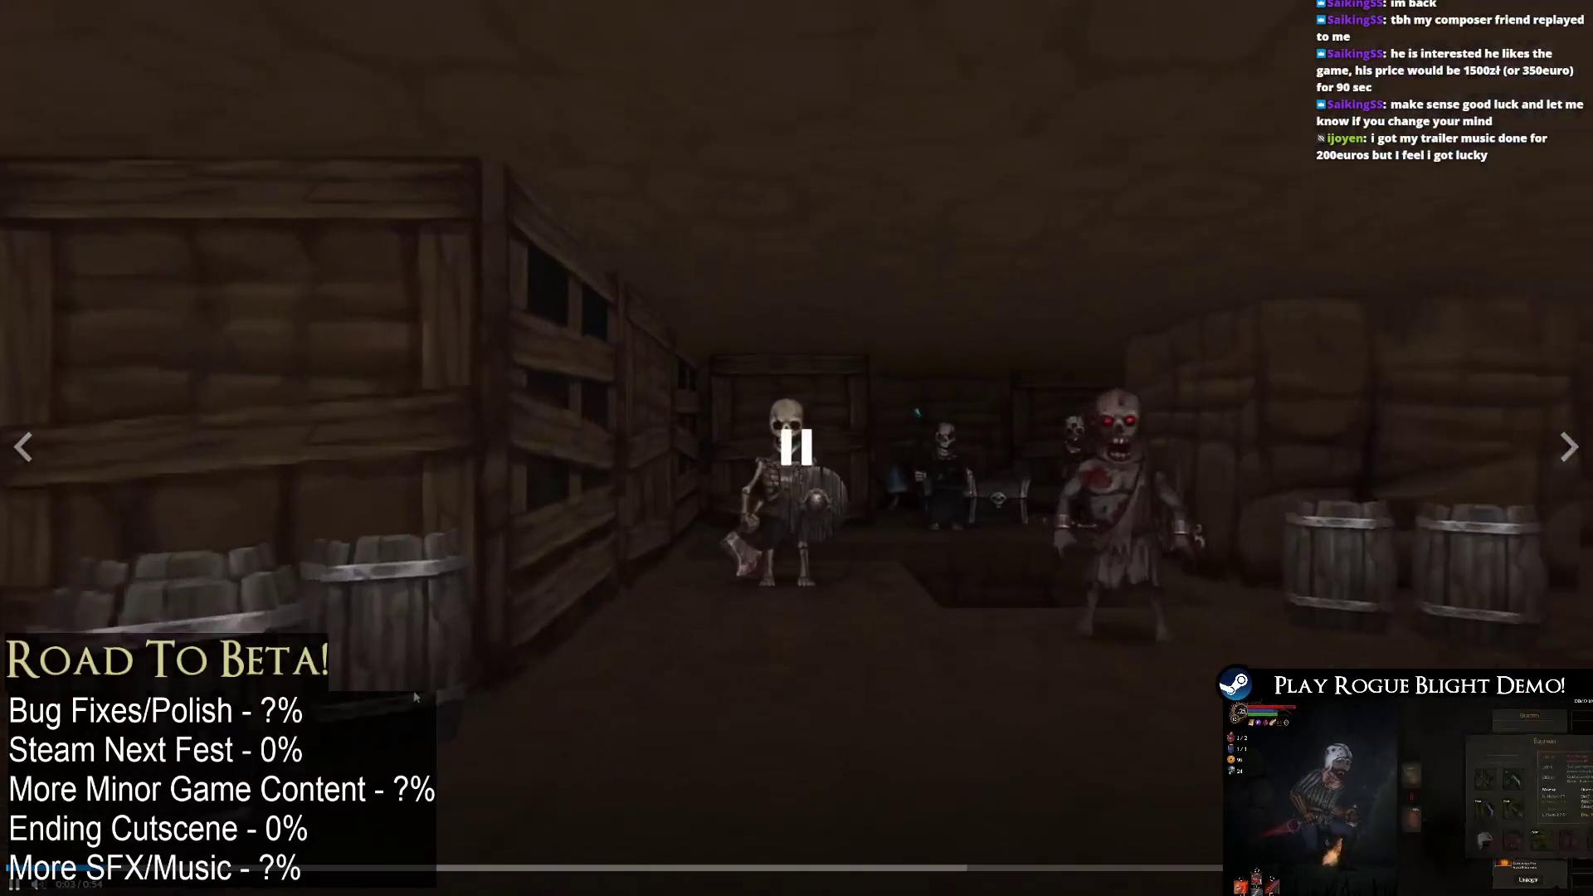
{"action": "right_click", "coordinate": [420, 690]}
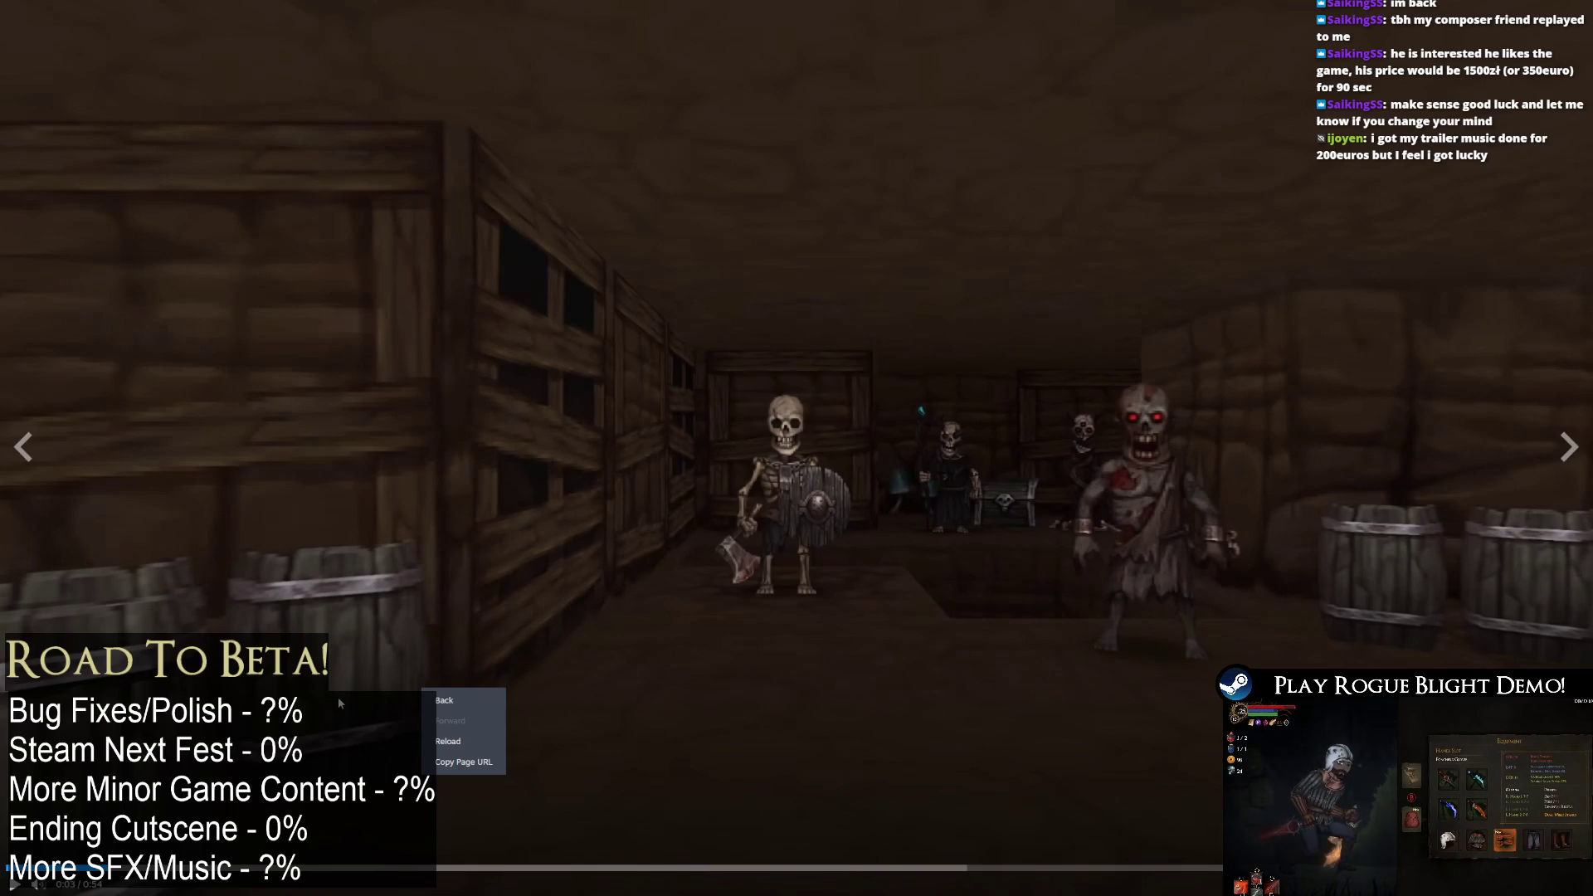
{"action": "left_click", "coordinate": [345, 694]}
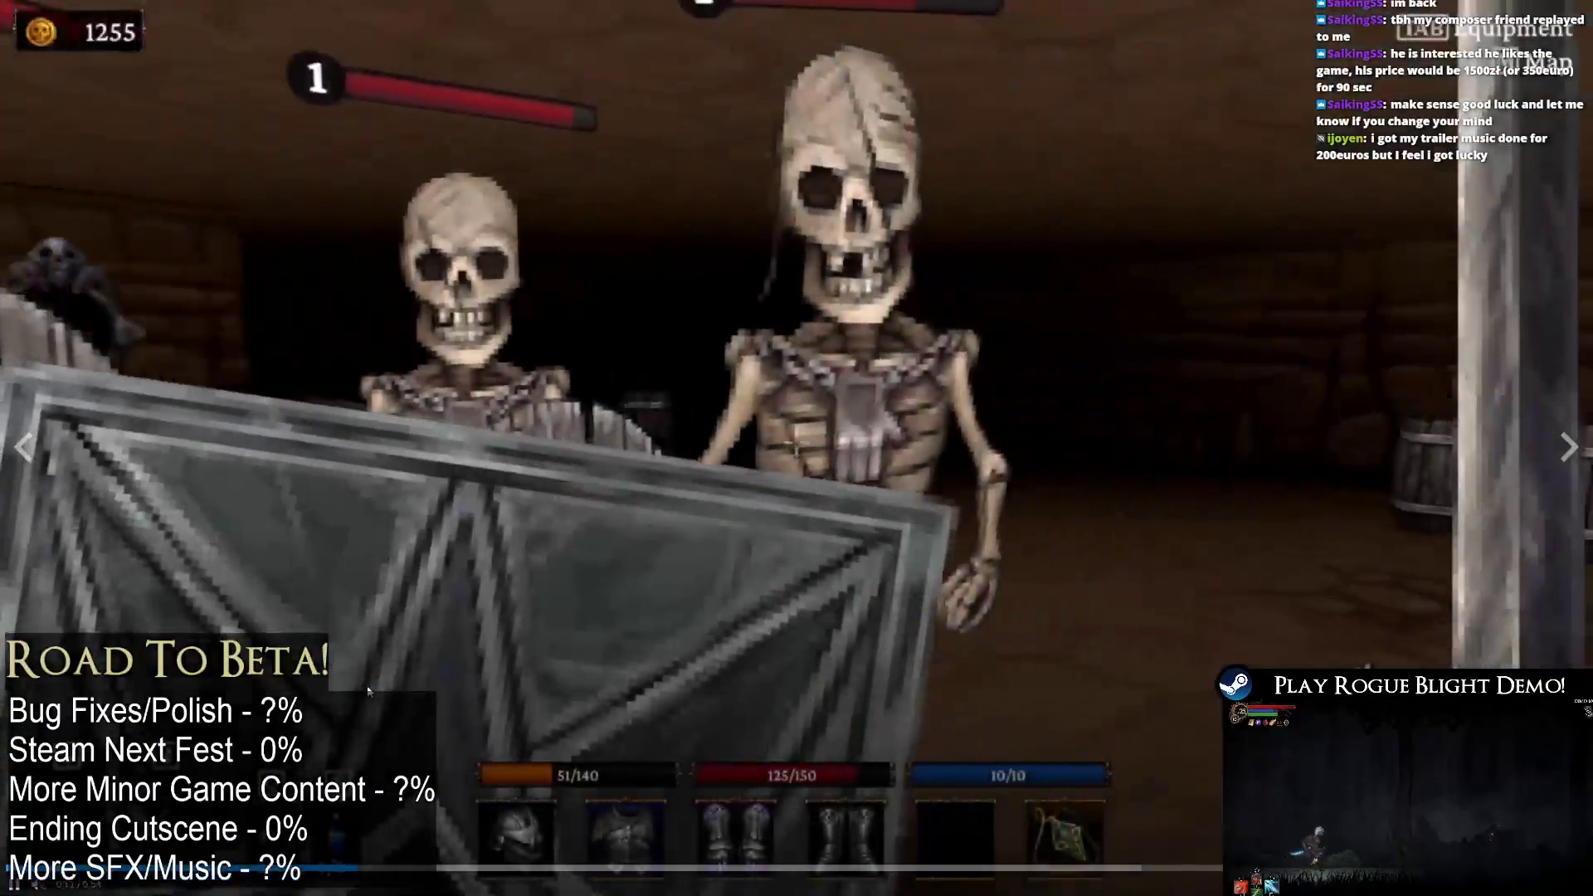
{"action": "left_click", "coordinate": [402, 700]}
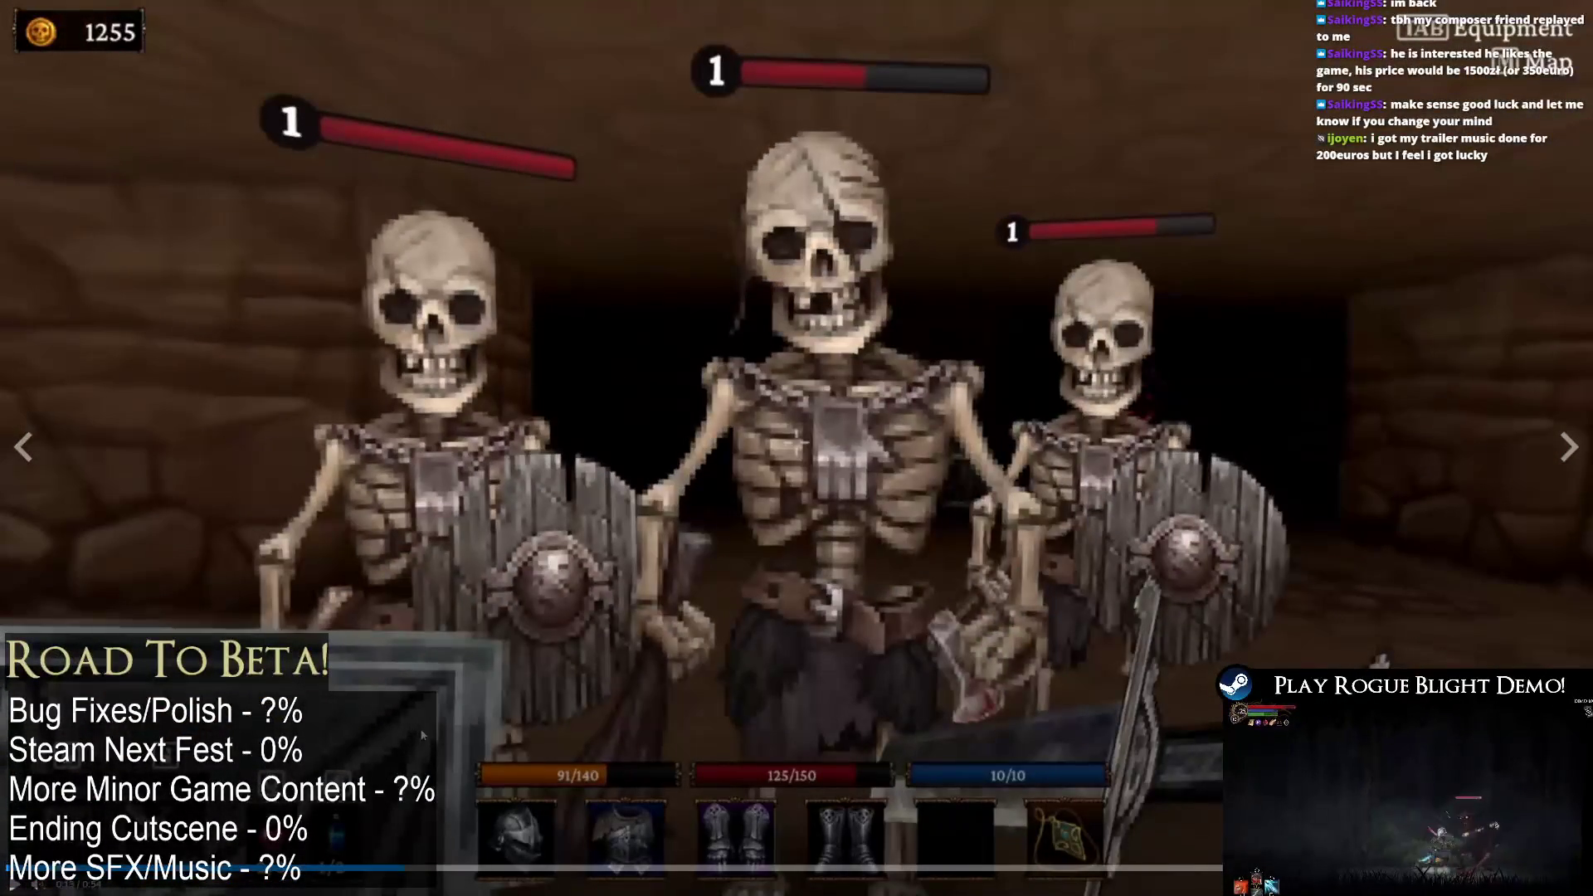
{"action": "left_click", "coordinate": [770, 397]}
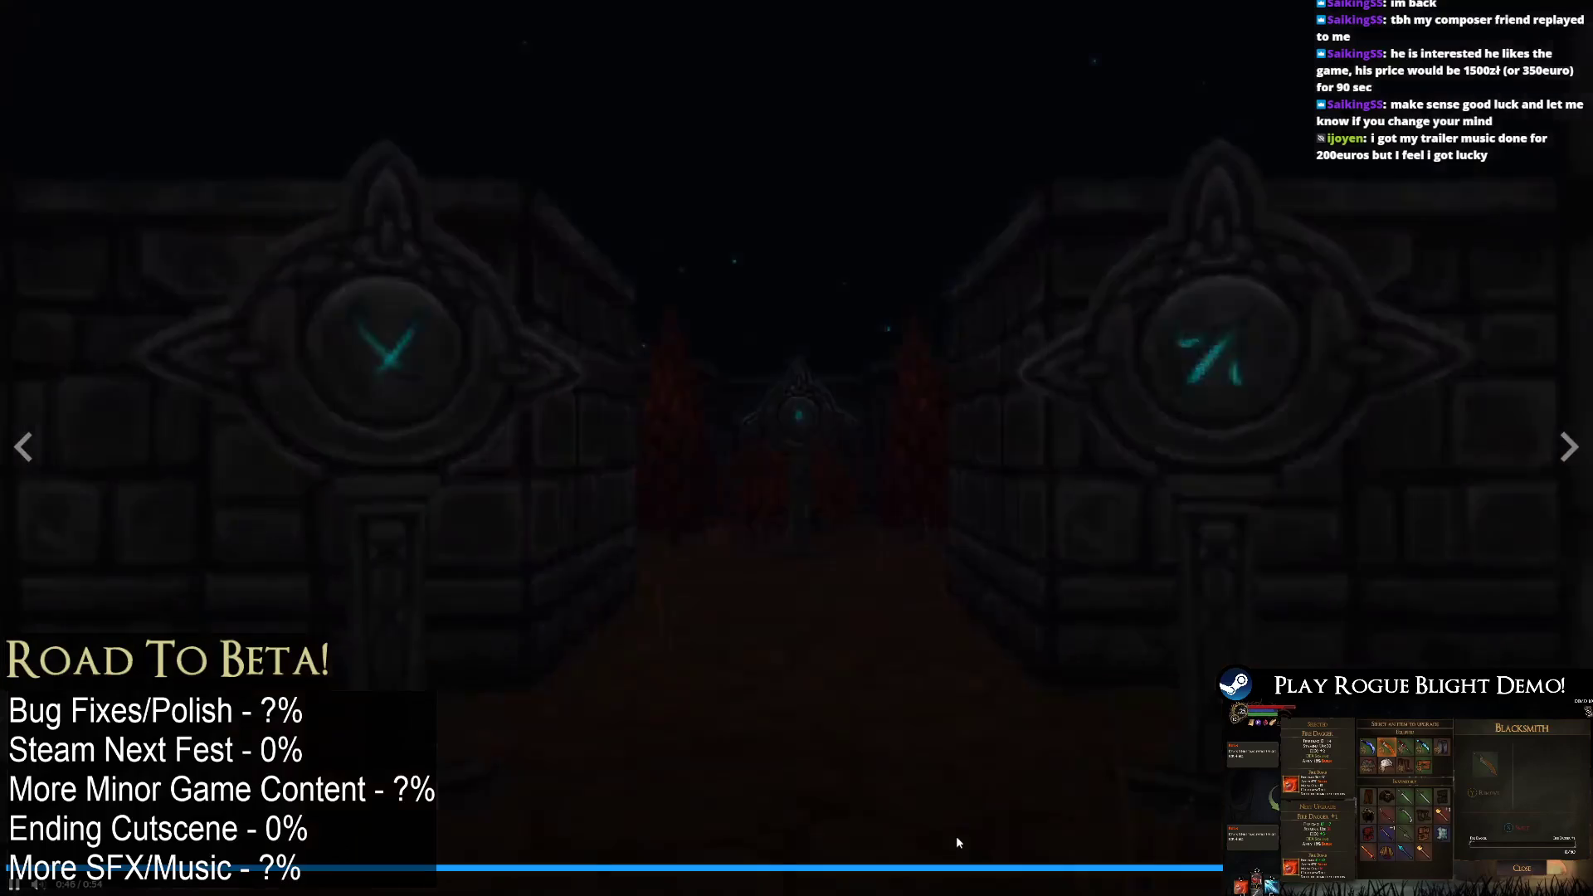
{"action": "key", "text": "Escape"}
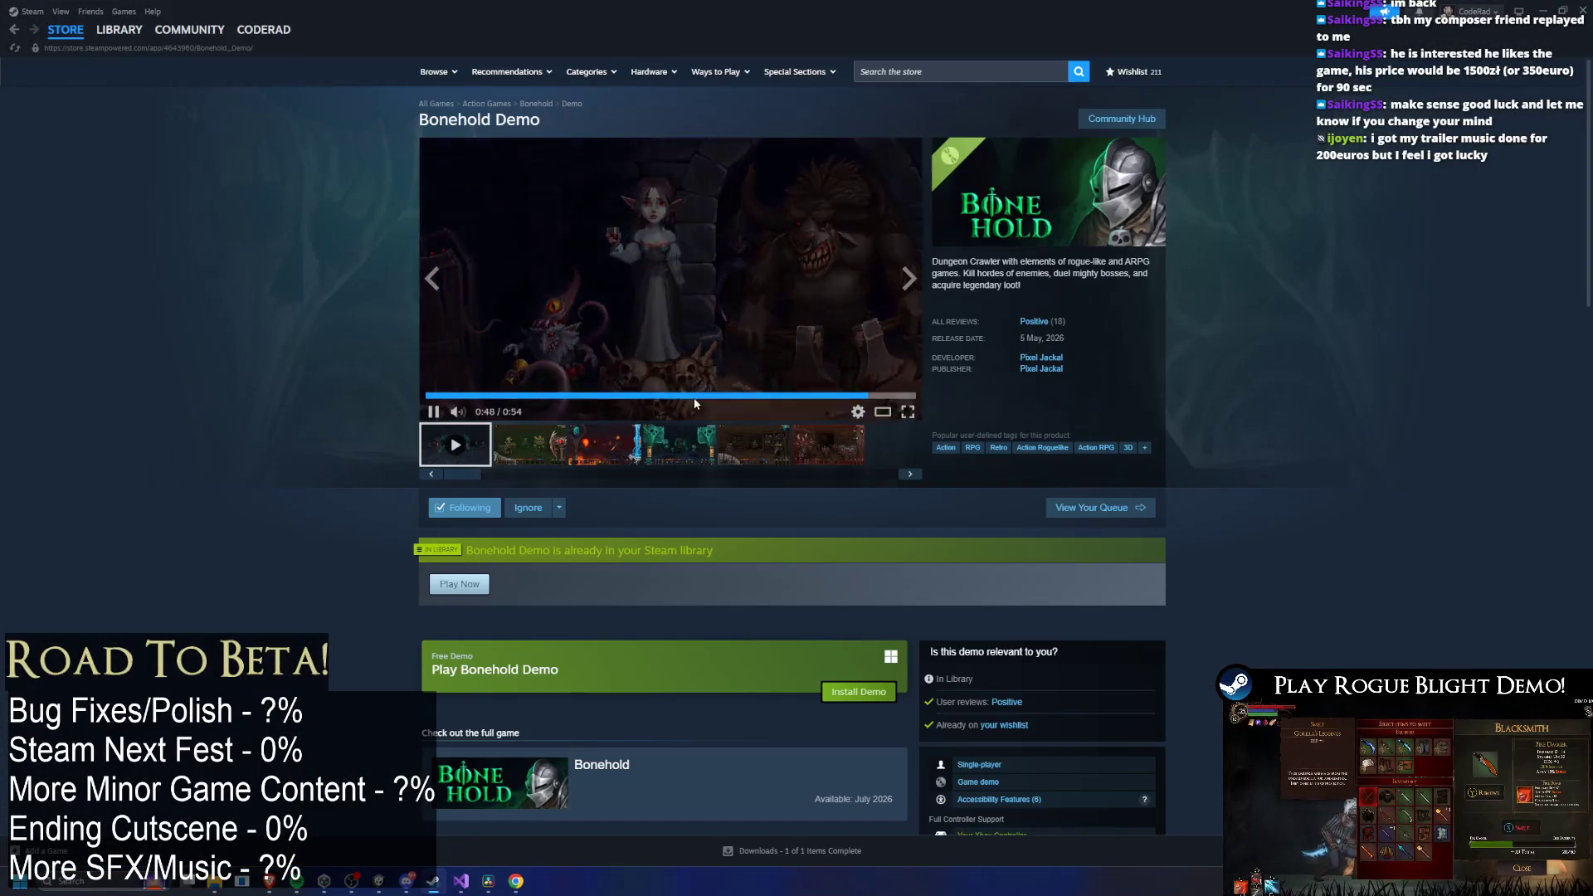
Search the store for Verho - Curse of Faces and briefly watch its trailer full screen.
{"action": "left_click", "coordinate": [897, 73]}
{"action": "type", "text": "verho"}
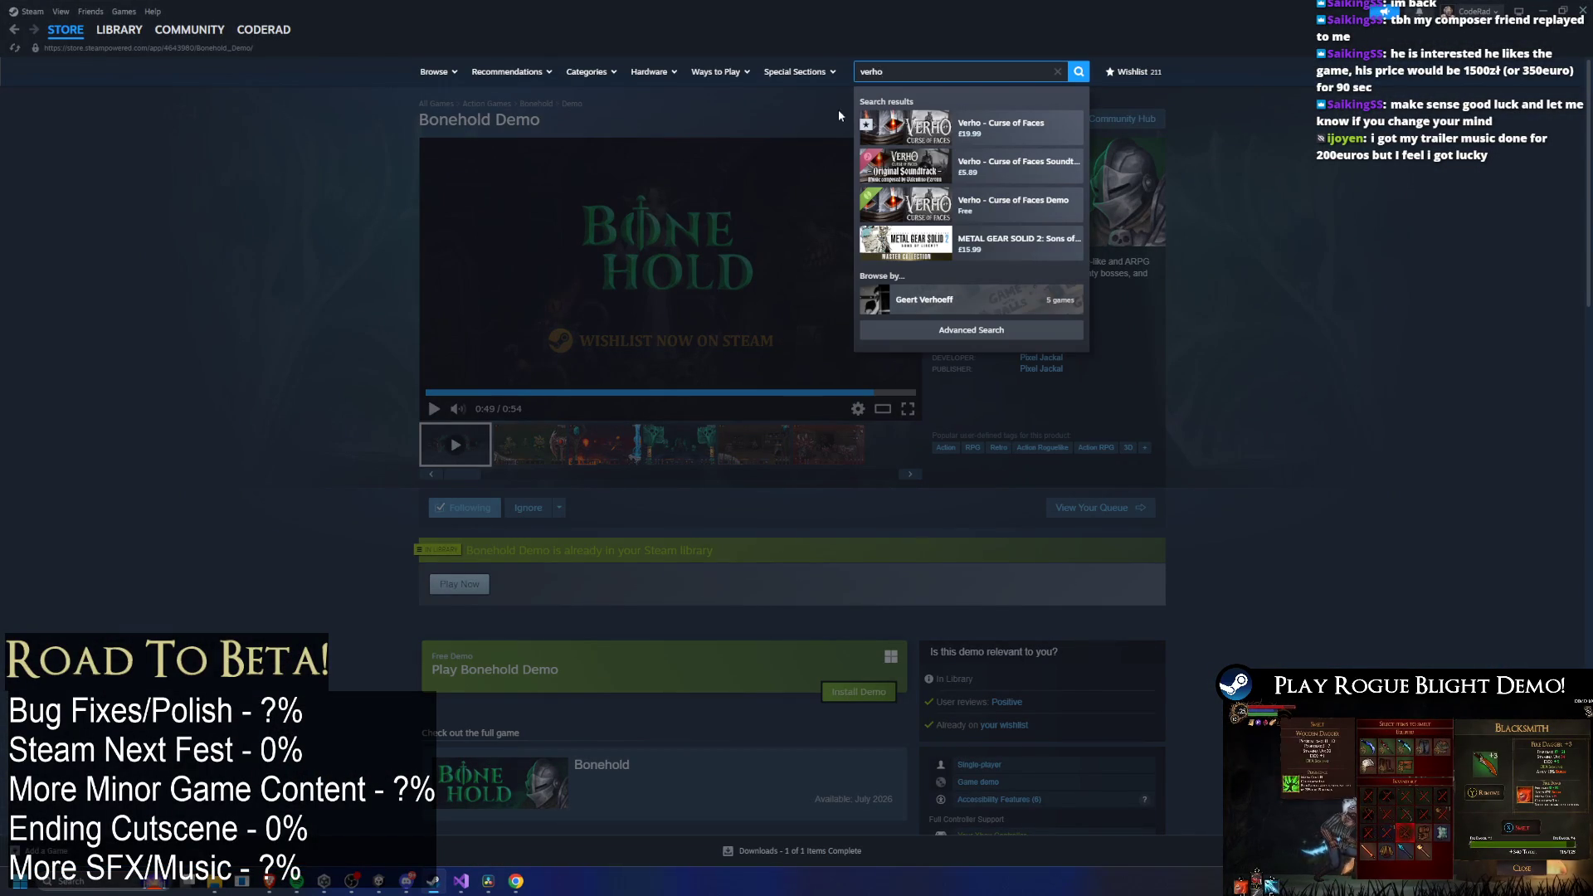
{"action": "left_click", "coordinate": [868, 121]}
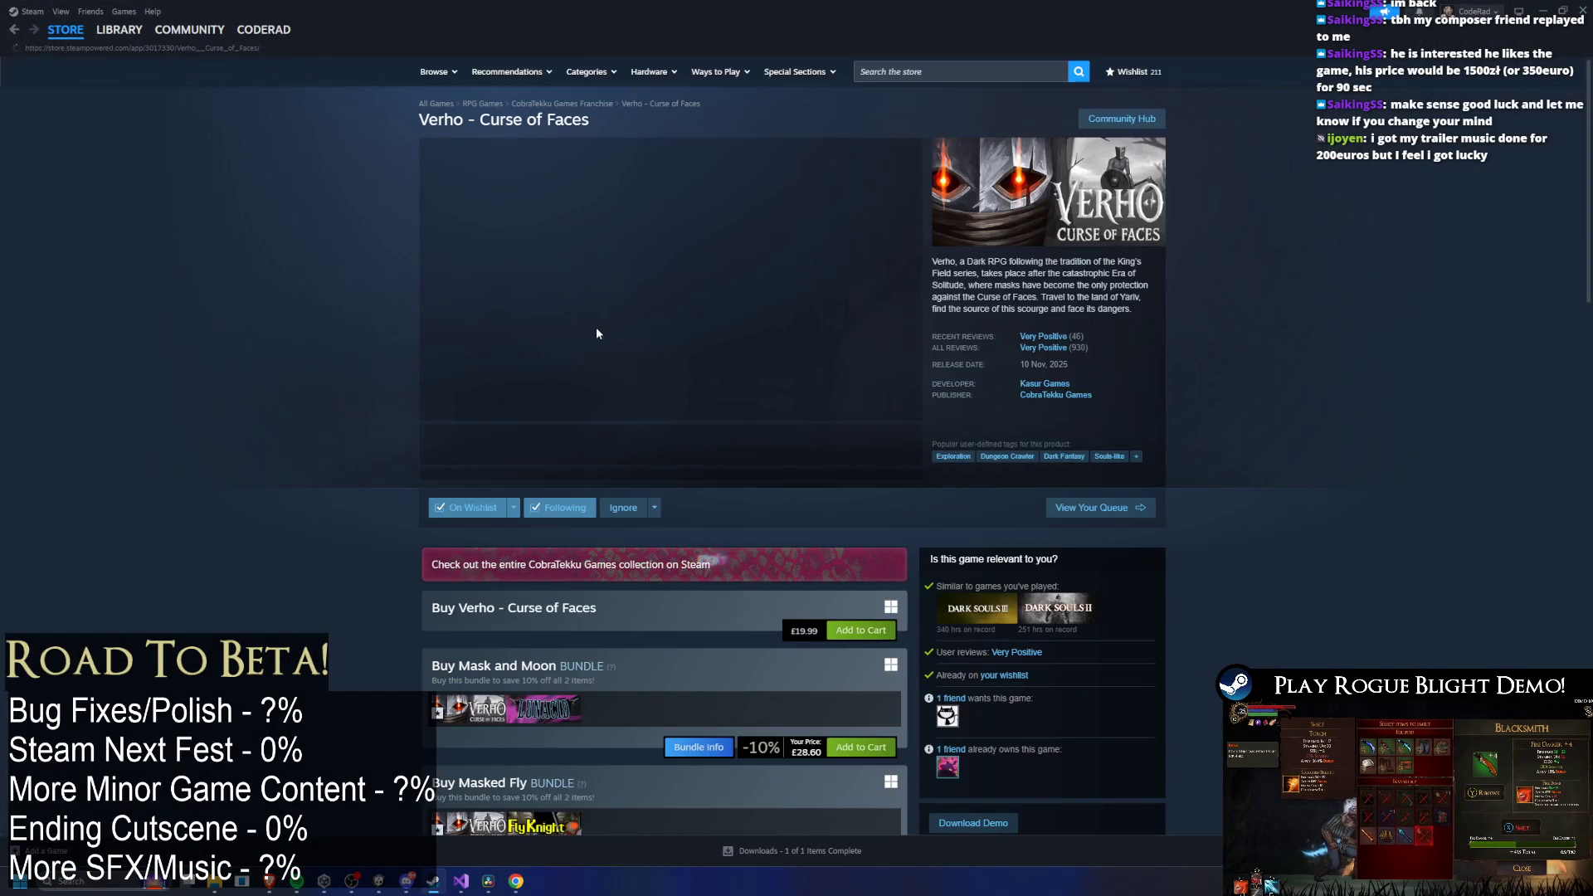
{"action": "scroll", "coordinate": [916, 415], "scroll_direction": "down", "scroll_amount": 1}
{"action": "left_click", "coordinate": [908, 352]}
{"action": "left_click", "coordinate": [749, 373]}
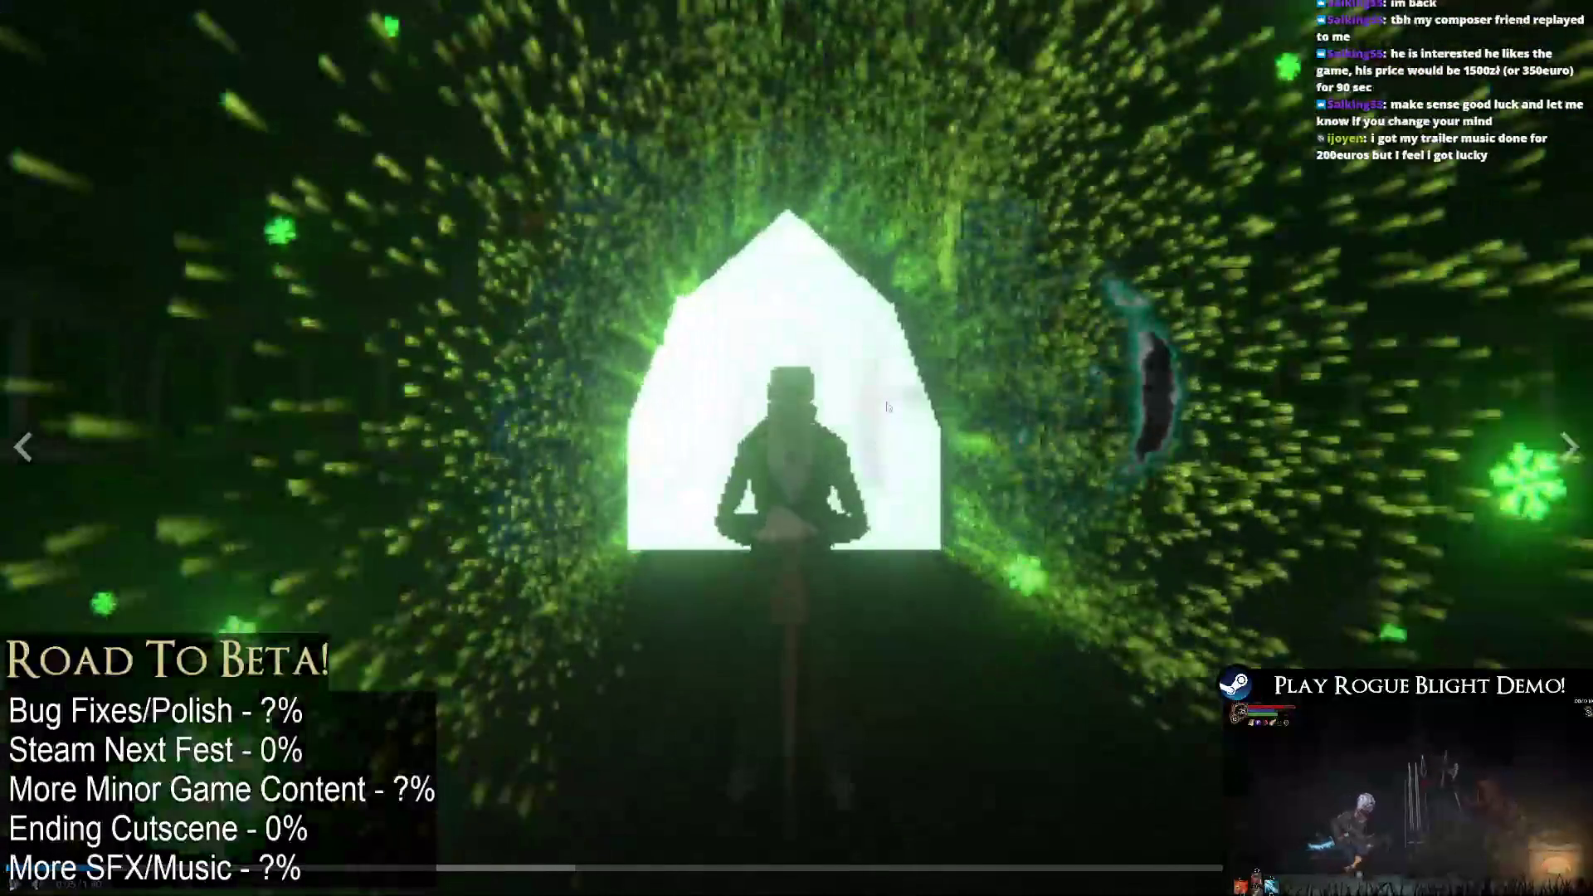
{"action": "key", "text": "Escape"}
Browse past the New Game Plus Update trailer and play the 1:35 trailer full screen.
{"action": "left_click", "coordinate": [546, 451]}
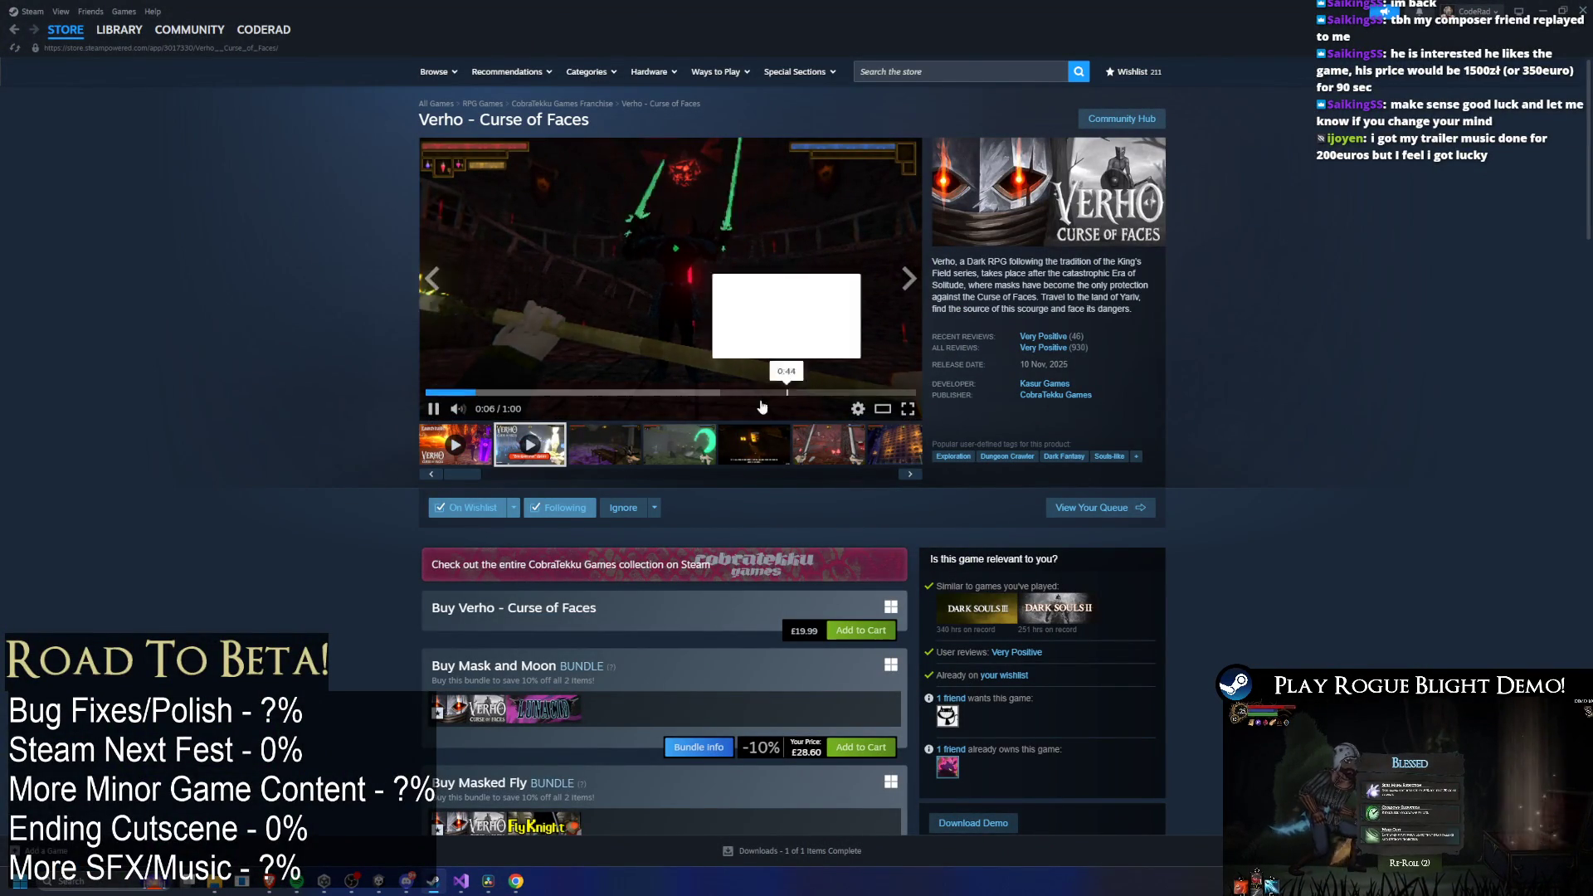
{"action": "left_click", "coordinate": [622, 441]}
{"action": "left_click", "coordinate": [739, 476]}
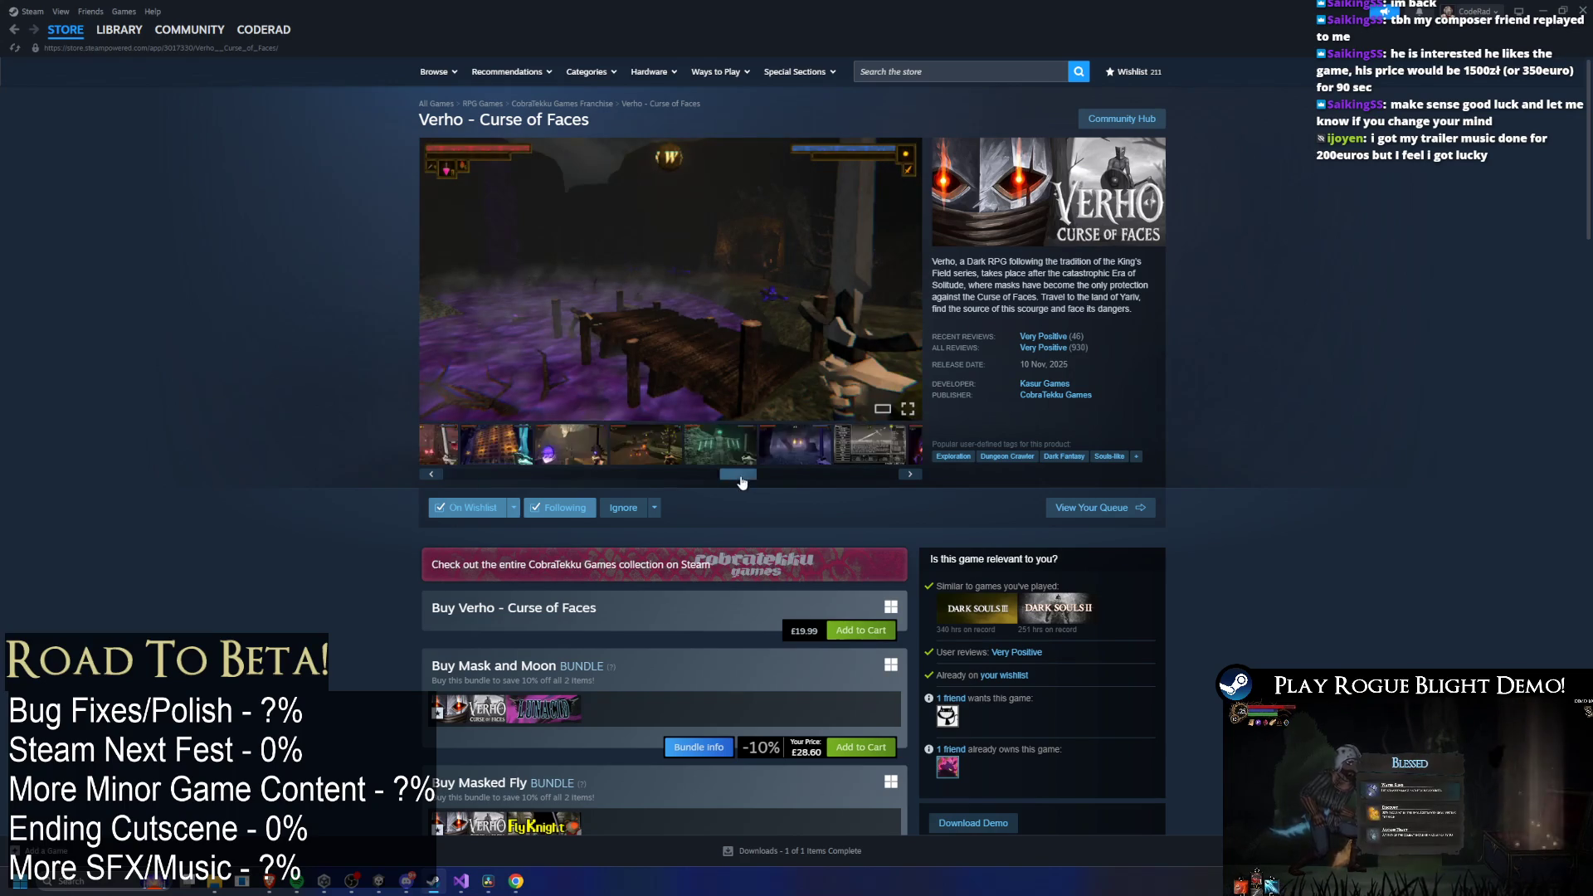
{"action": "left_click", "coordinate": [896, 445]}
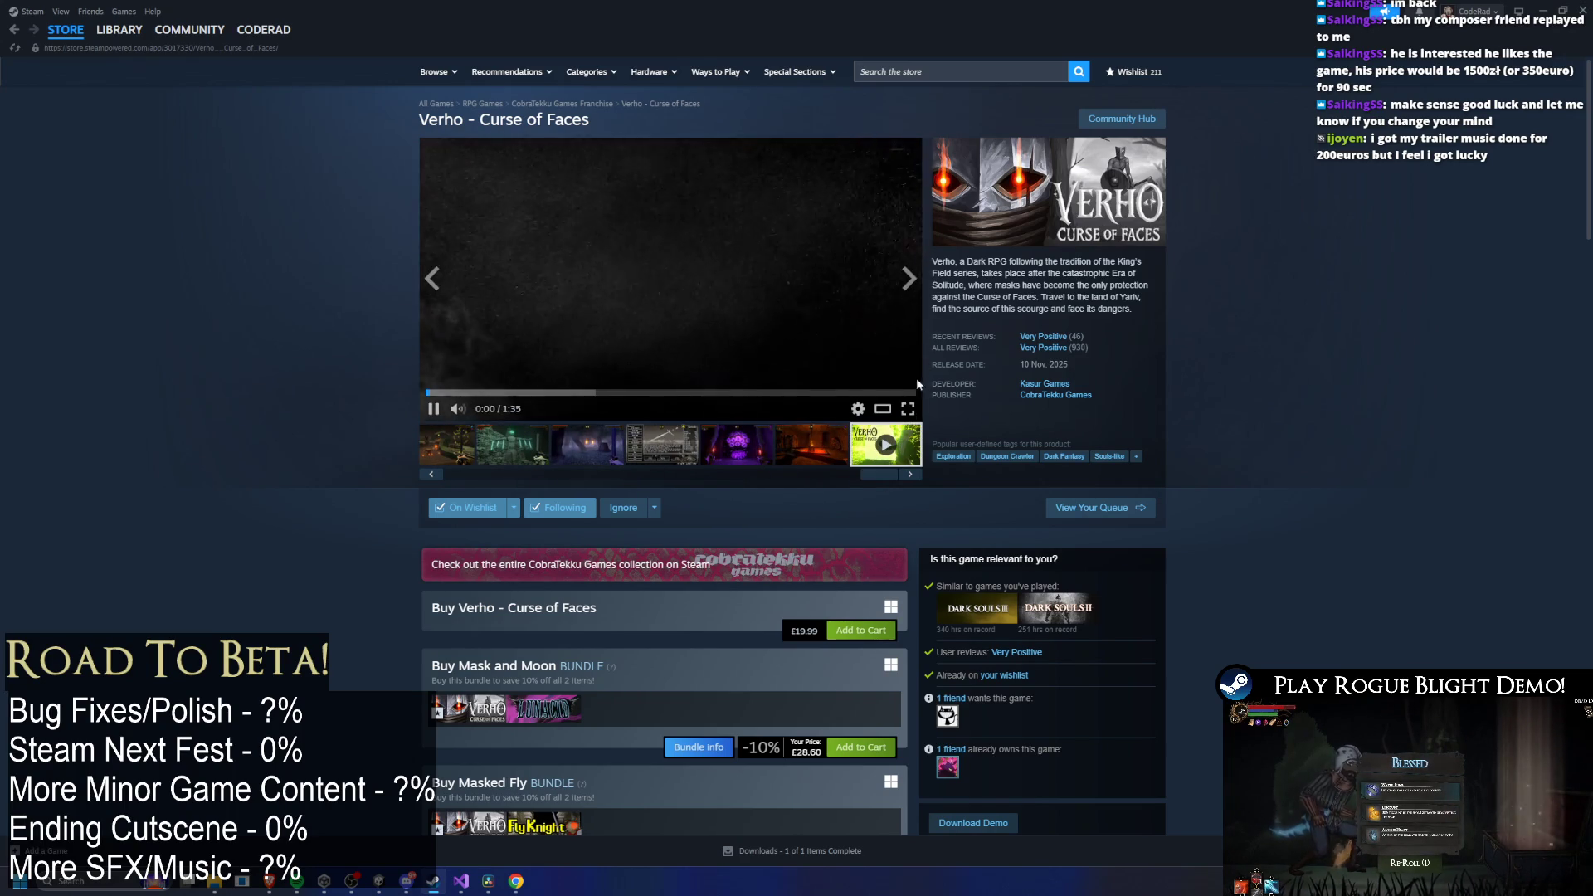
{"action": "left_click", "coordinate": [909, 410]}
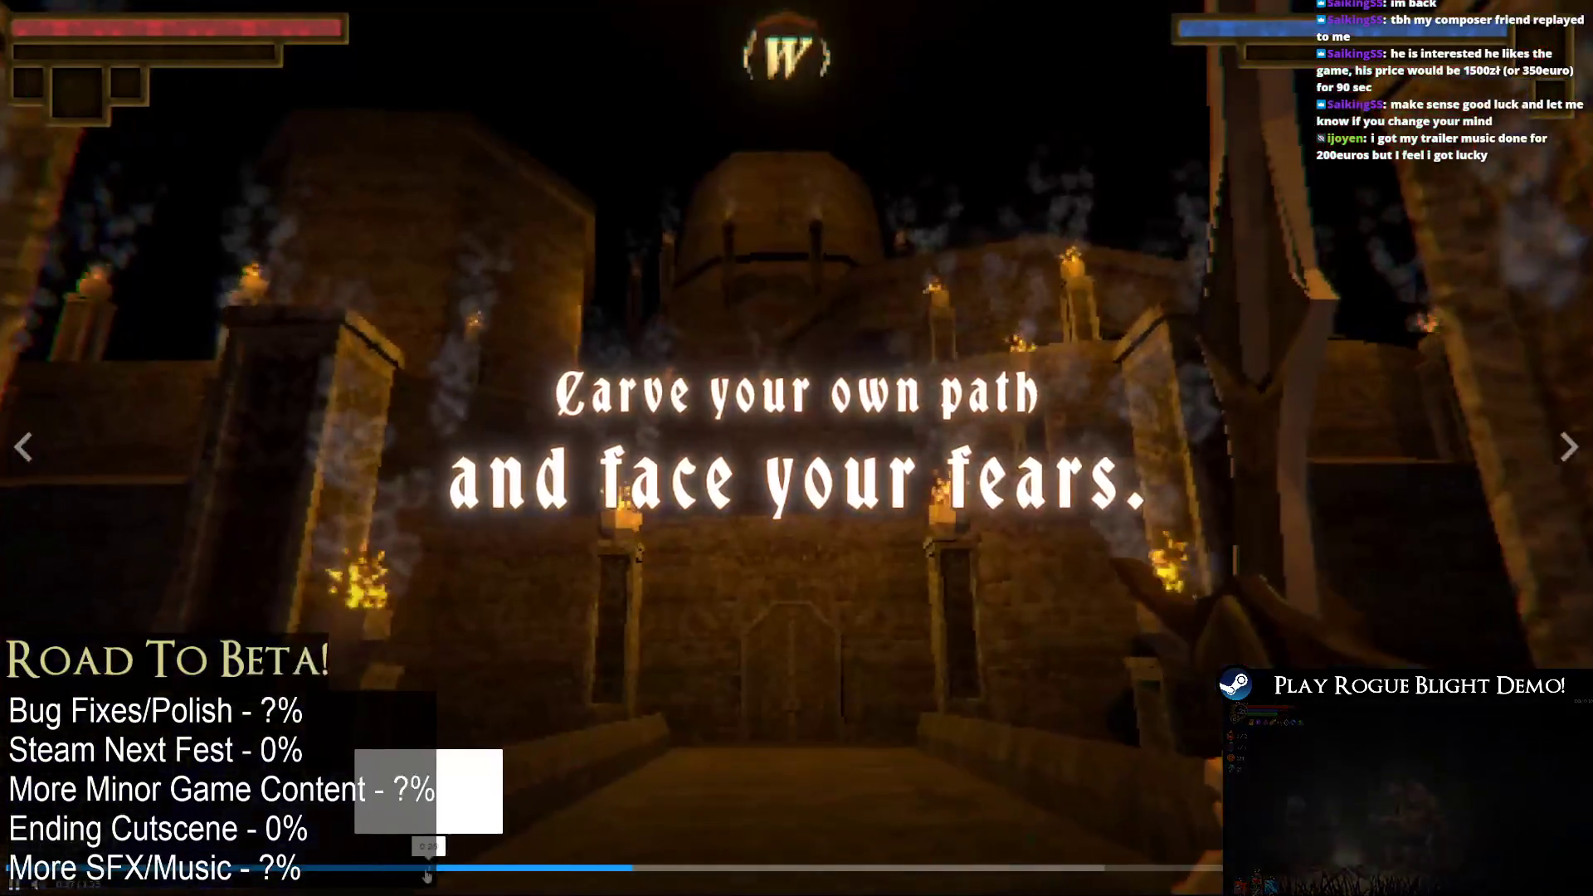
Rewind the 1:35 trailer to earlier scenes, watch to 1:23, then exit fullscreen.
{"action": "left_click", "coordinate": [427, 876]}
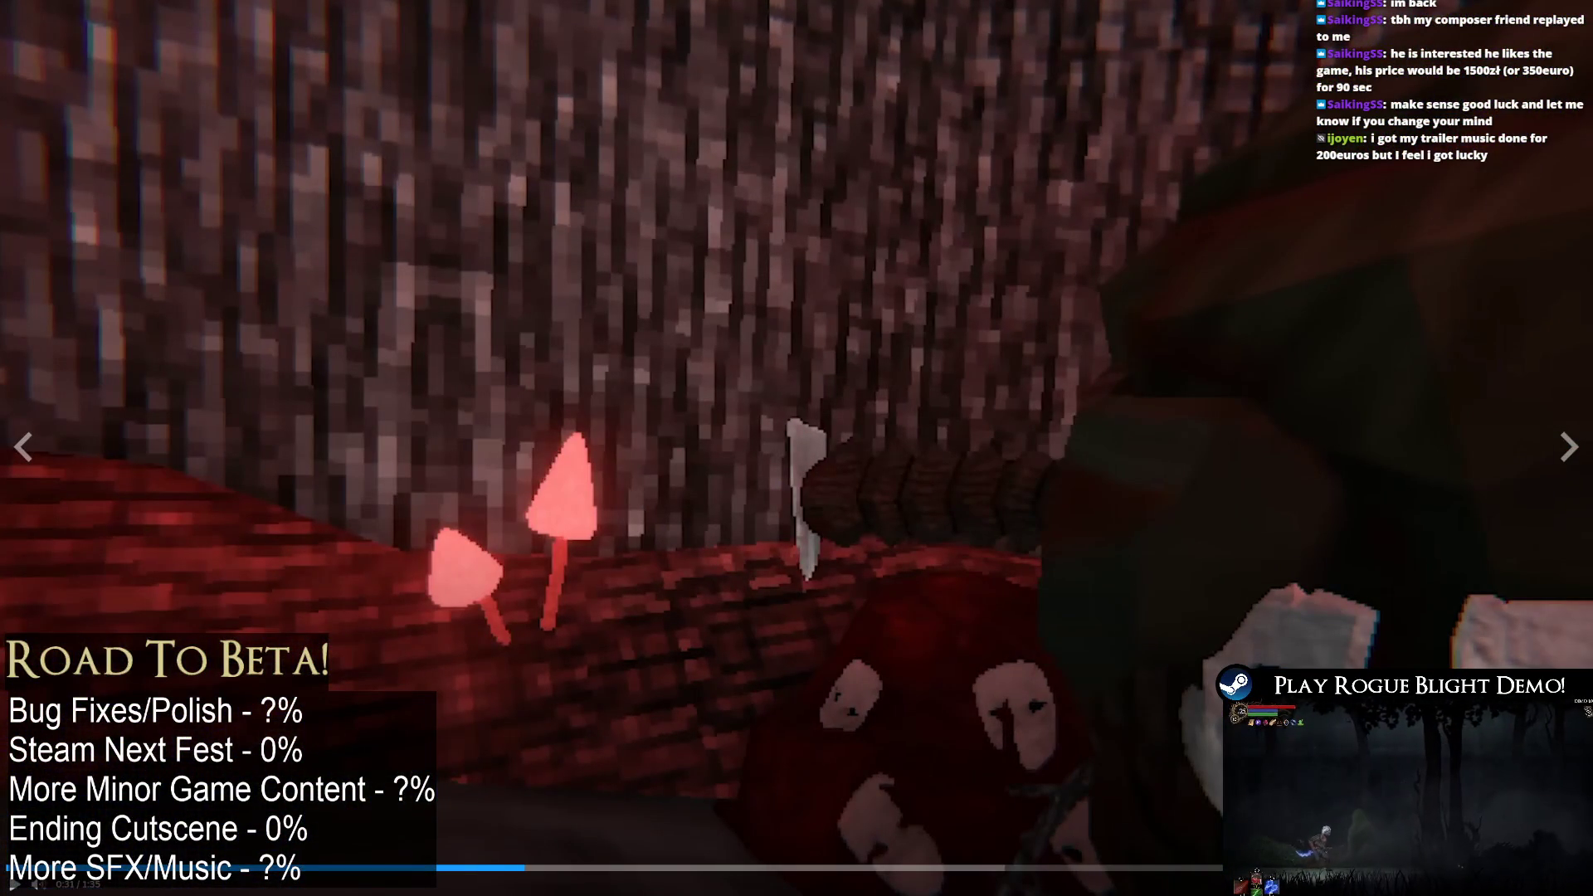
{"action": "left_click", "coordinate": [486, 869]}
{"action": "left_click", "coordinate": [442, 868]}
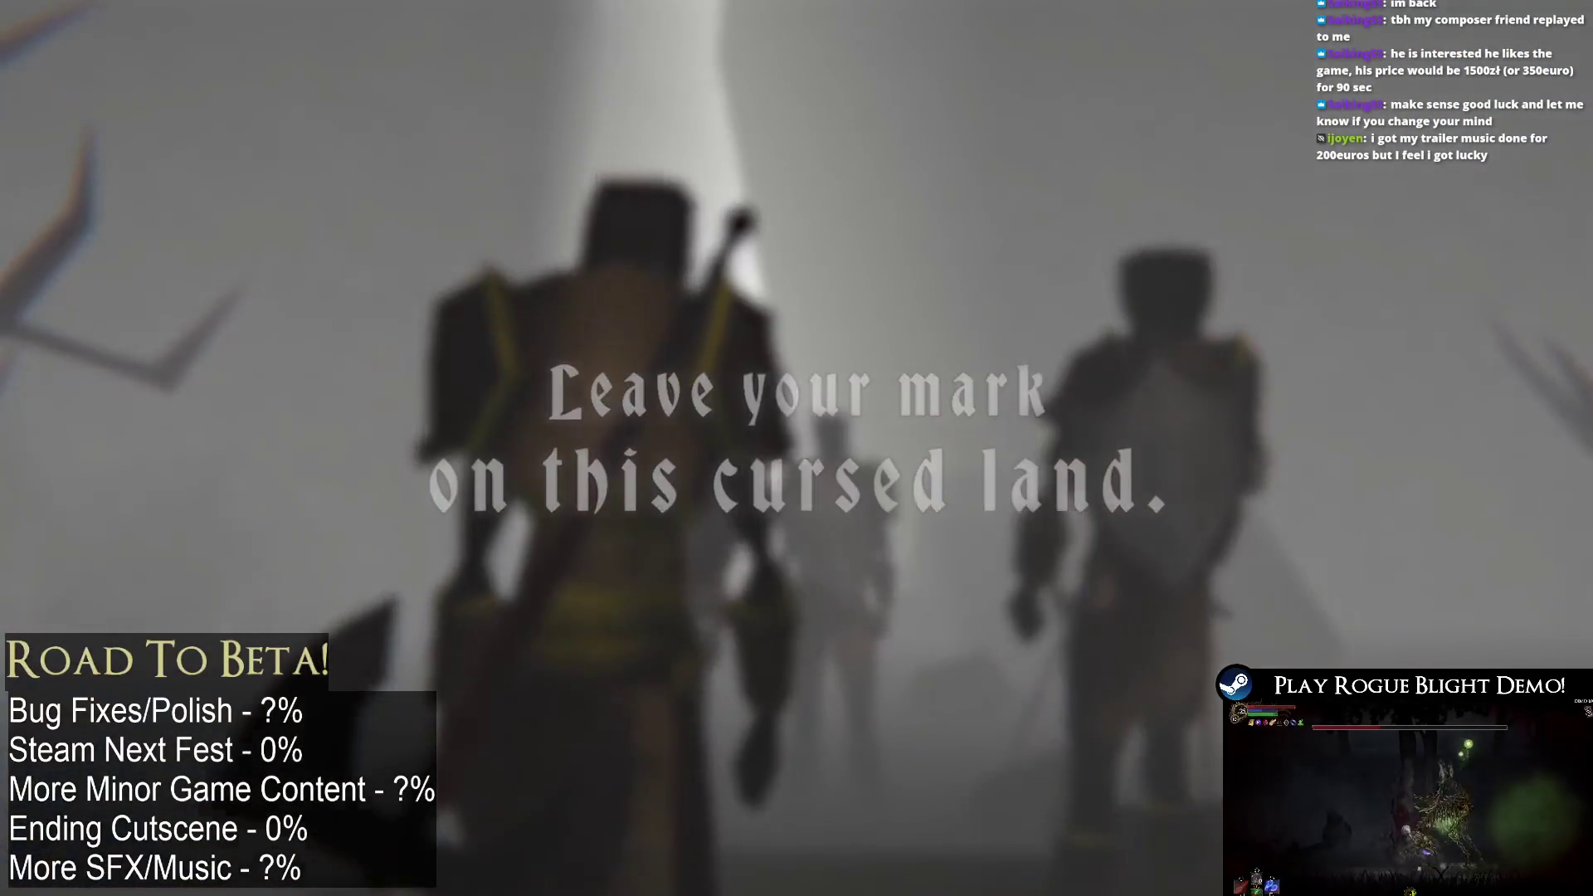
{"action": "key", "text": "Escape"}
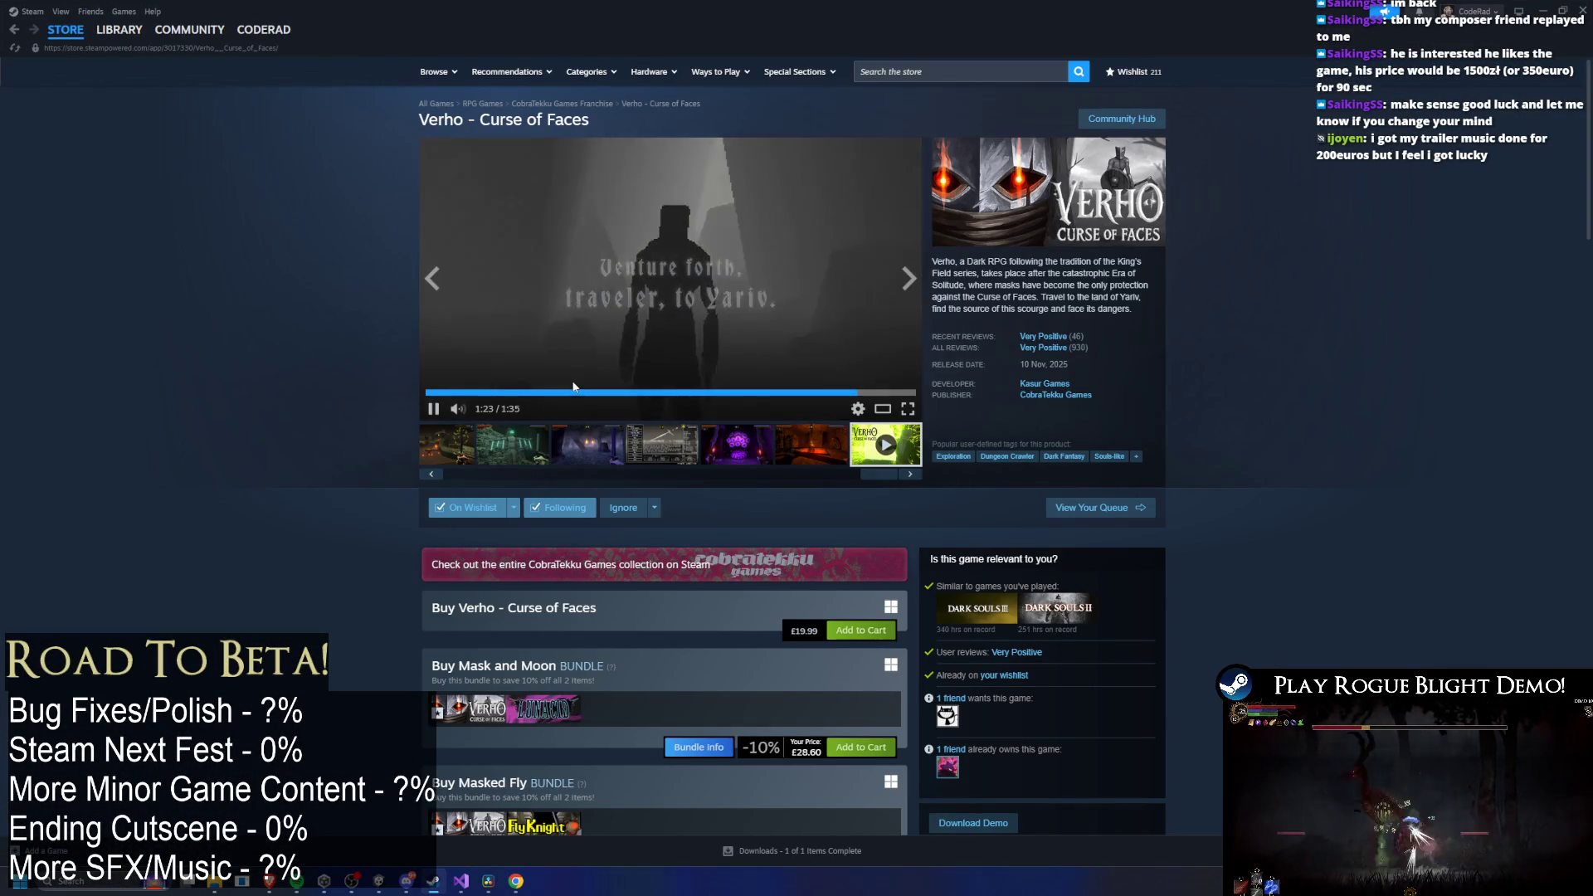
{"action": "left_click", "coordinate": [479, 476]}
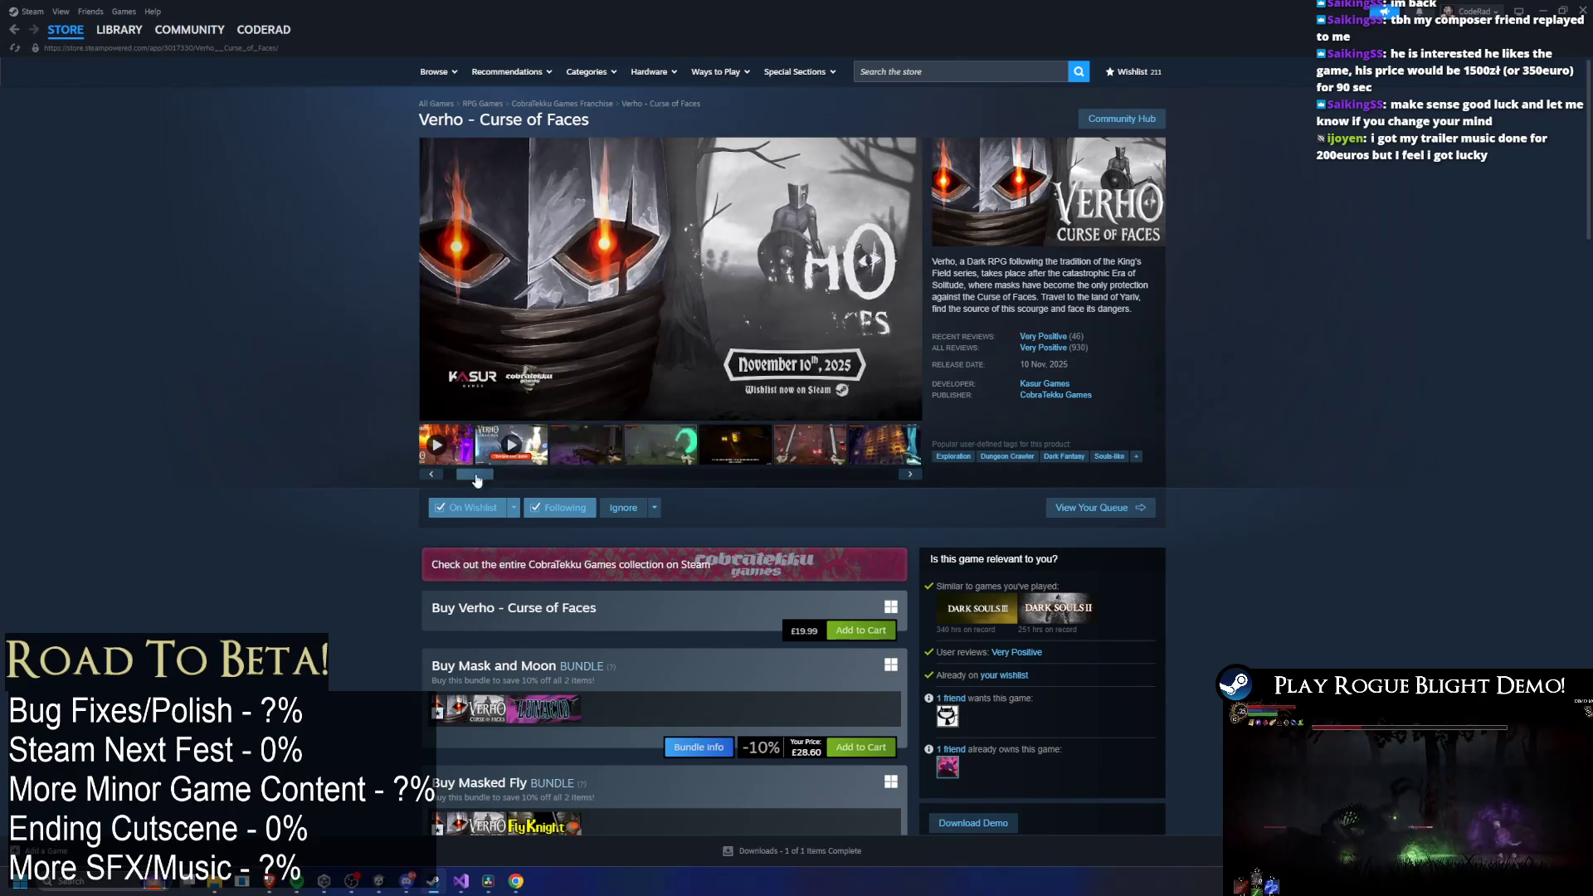
Play Verho's first trailer full screen through its foggy forest scenes, then exit fullscreen.
{"action": "left_click", "coordinate": [477, 445]}
{"action": "left_click", "coordinate": [550, 340]}
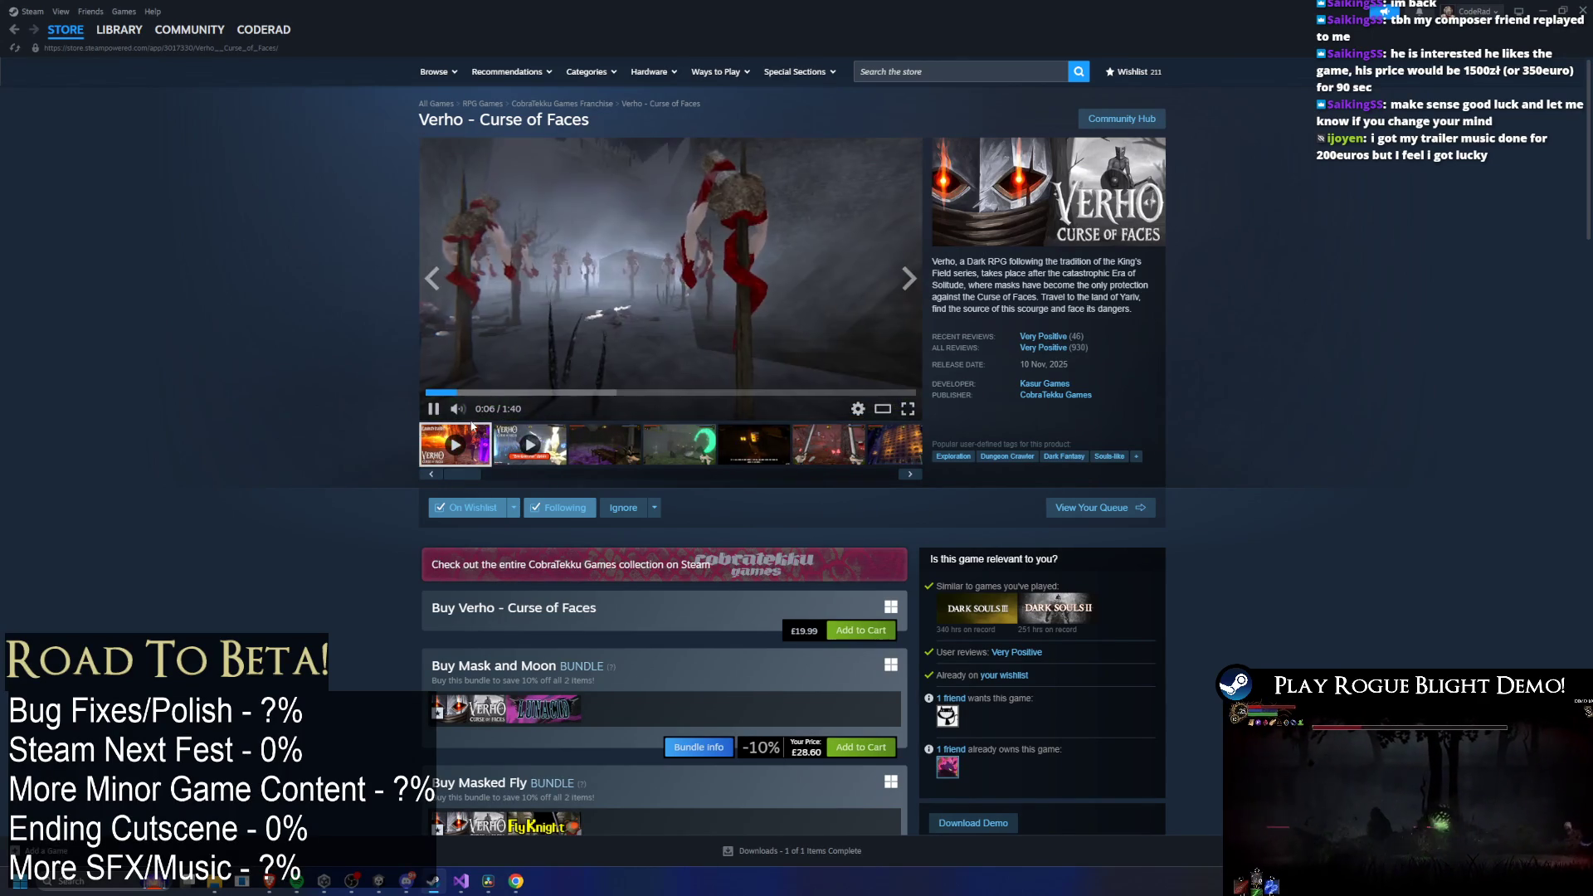
{"action": "left_click", "coordinate": [909, 412]}
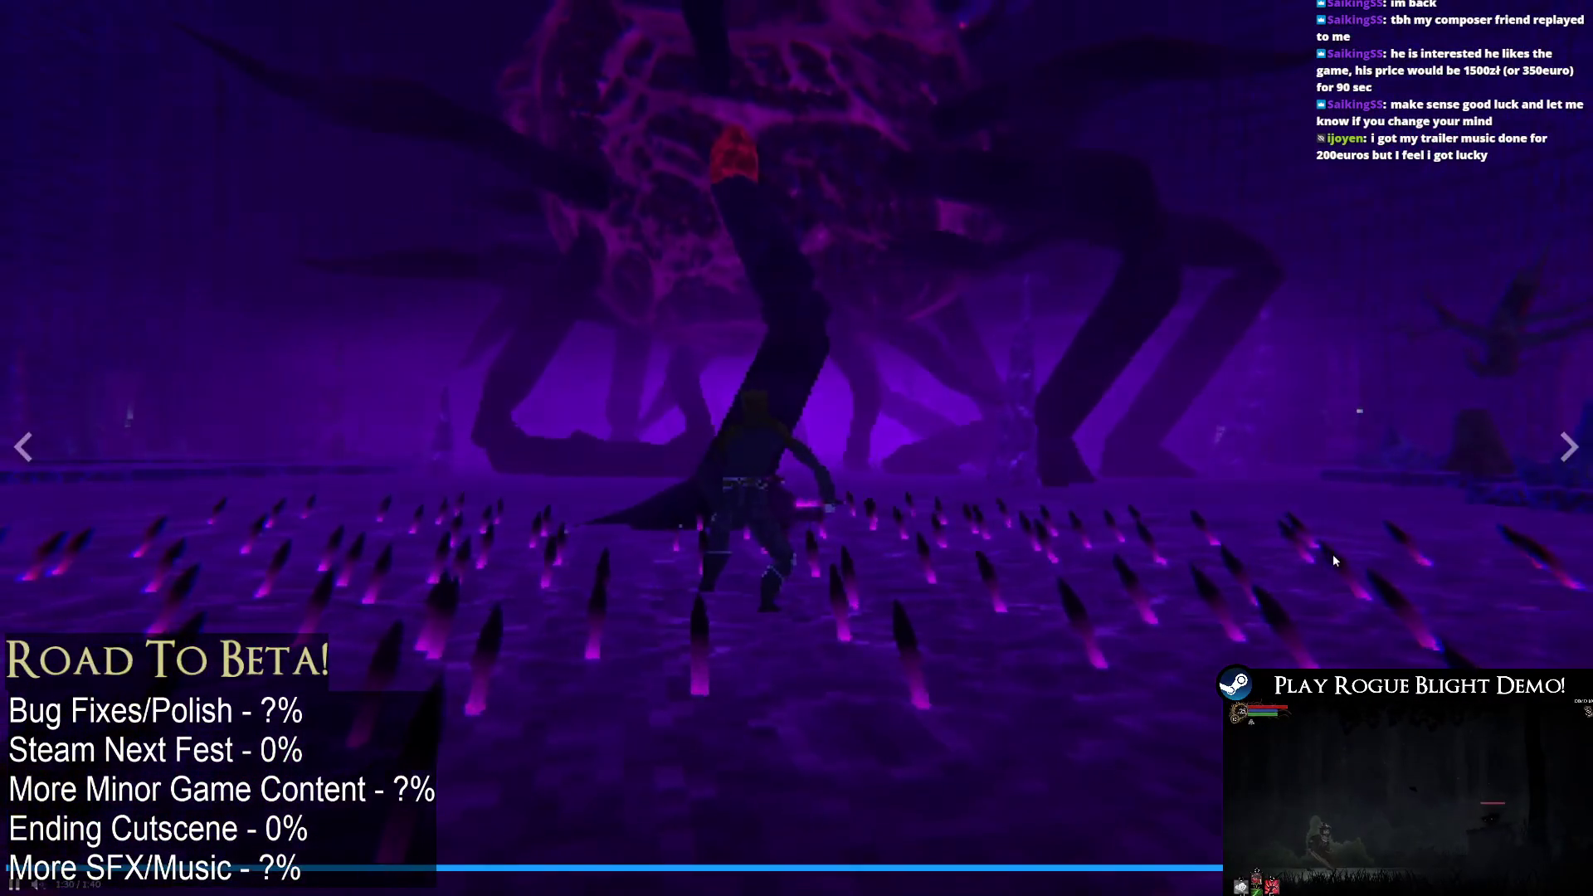
{"action": "key", "text": "Escape"}
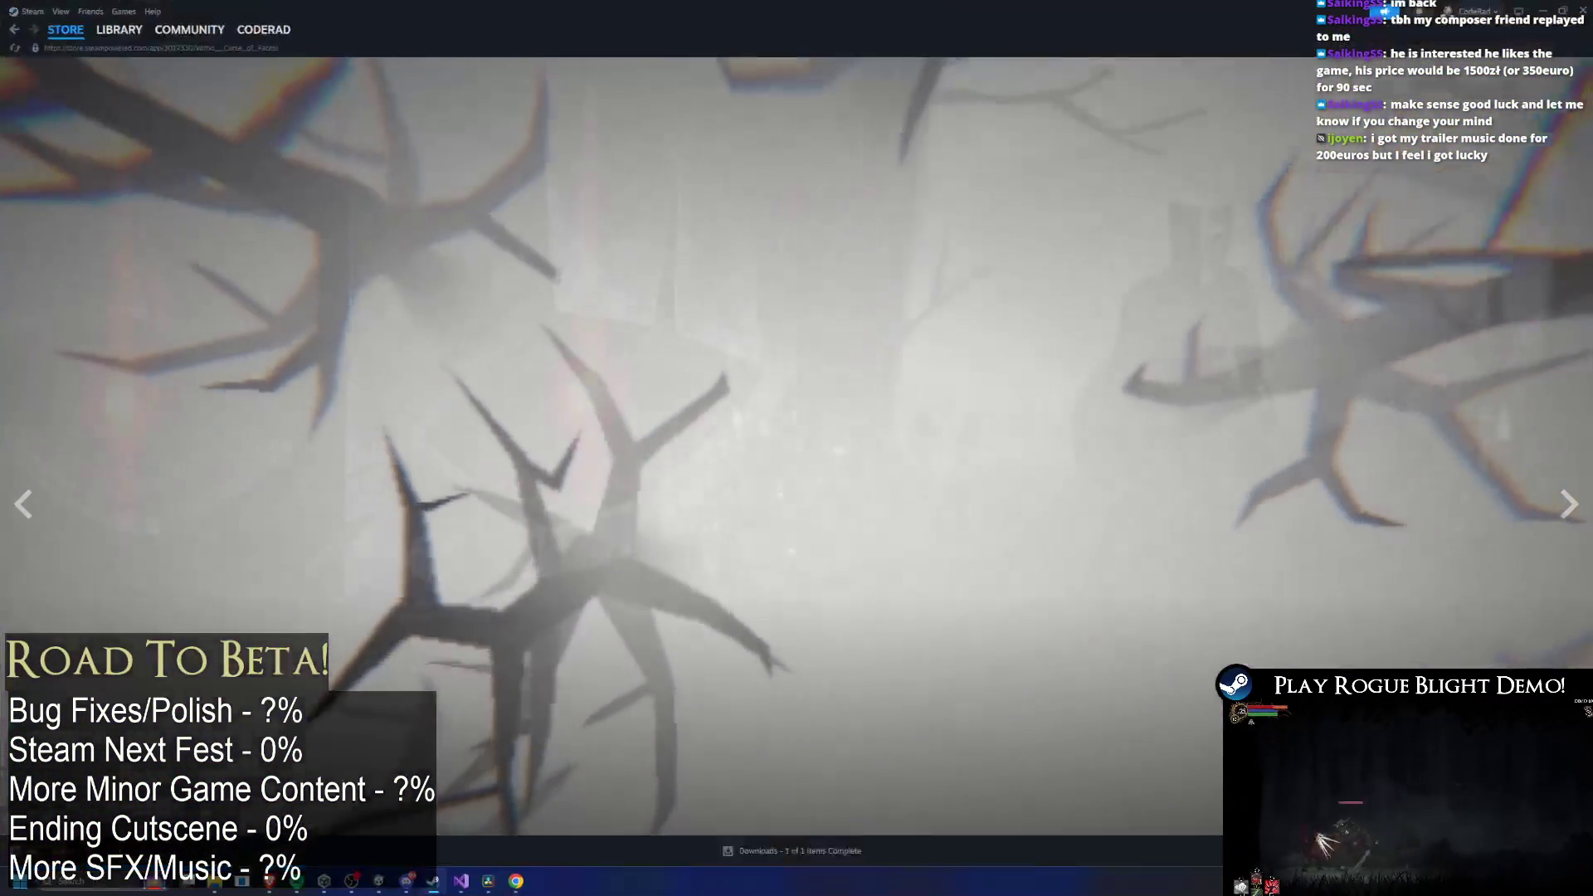
Search for Loya, open its store page, and play the trailer full screen, pausing at 0:06.
{"action": "left_click", "coordinate": [929, 67]}
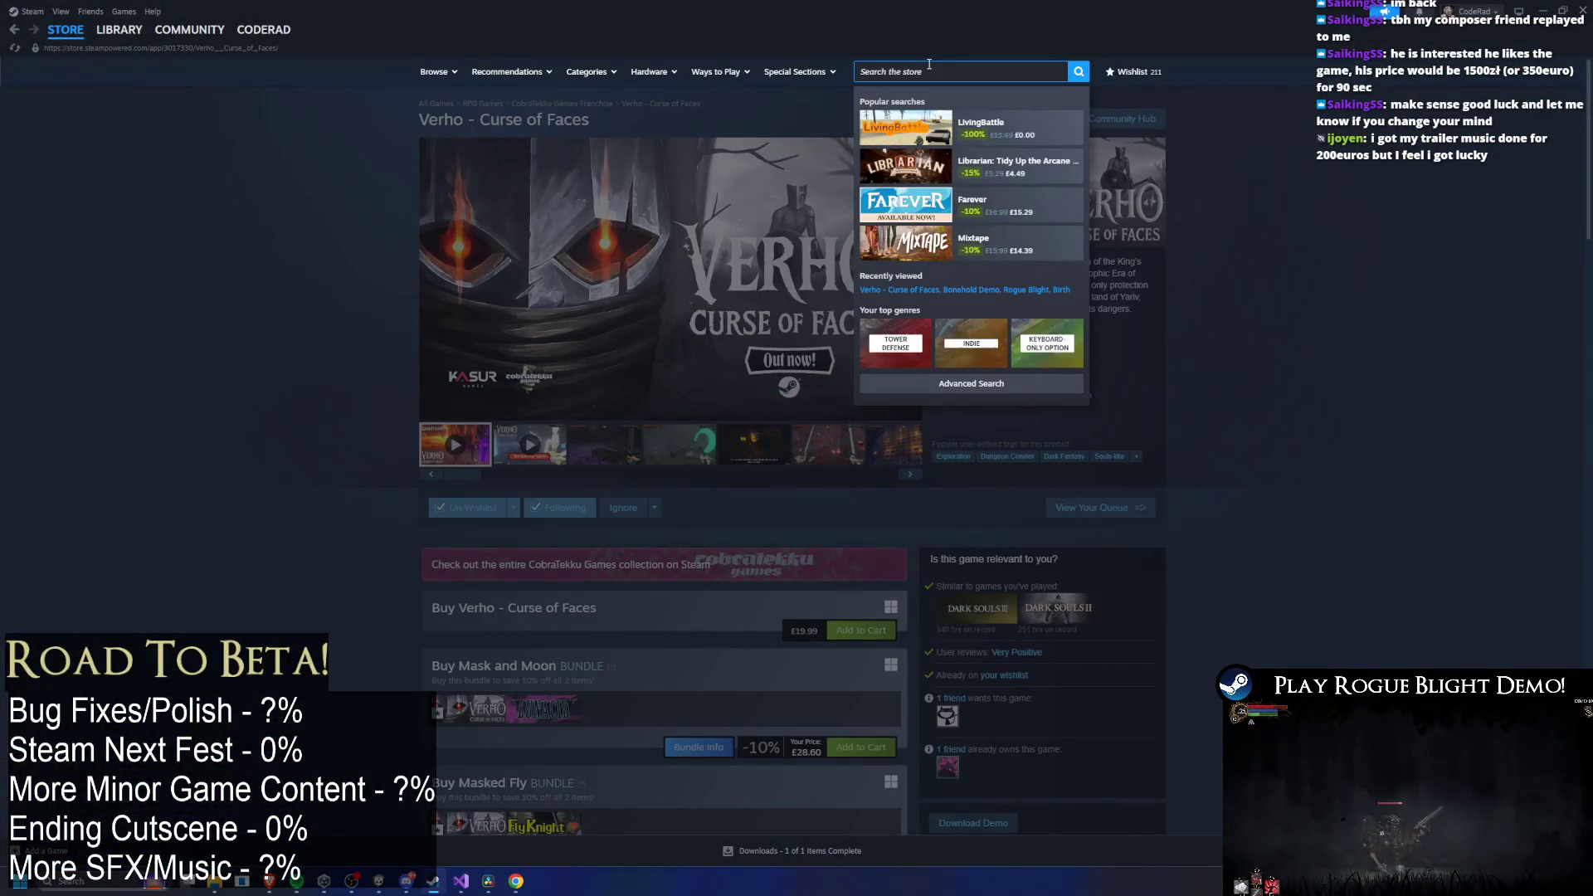
{"action": "type", "text": "loya"}
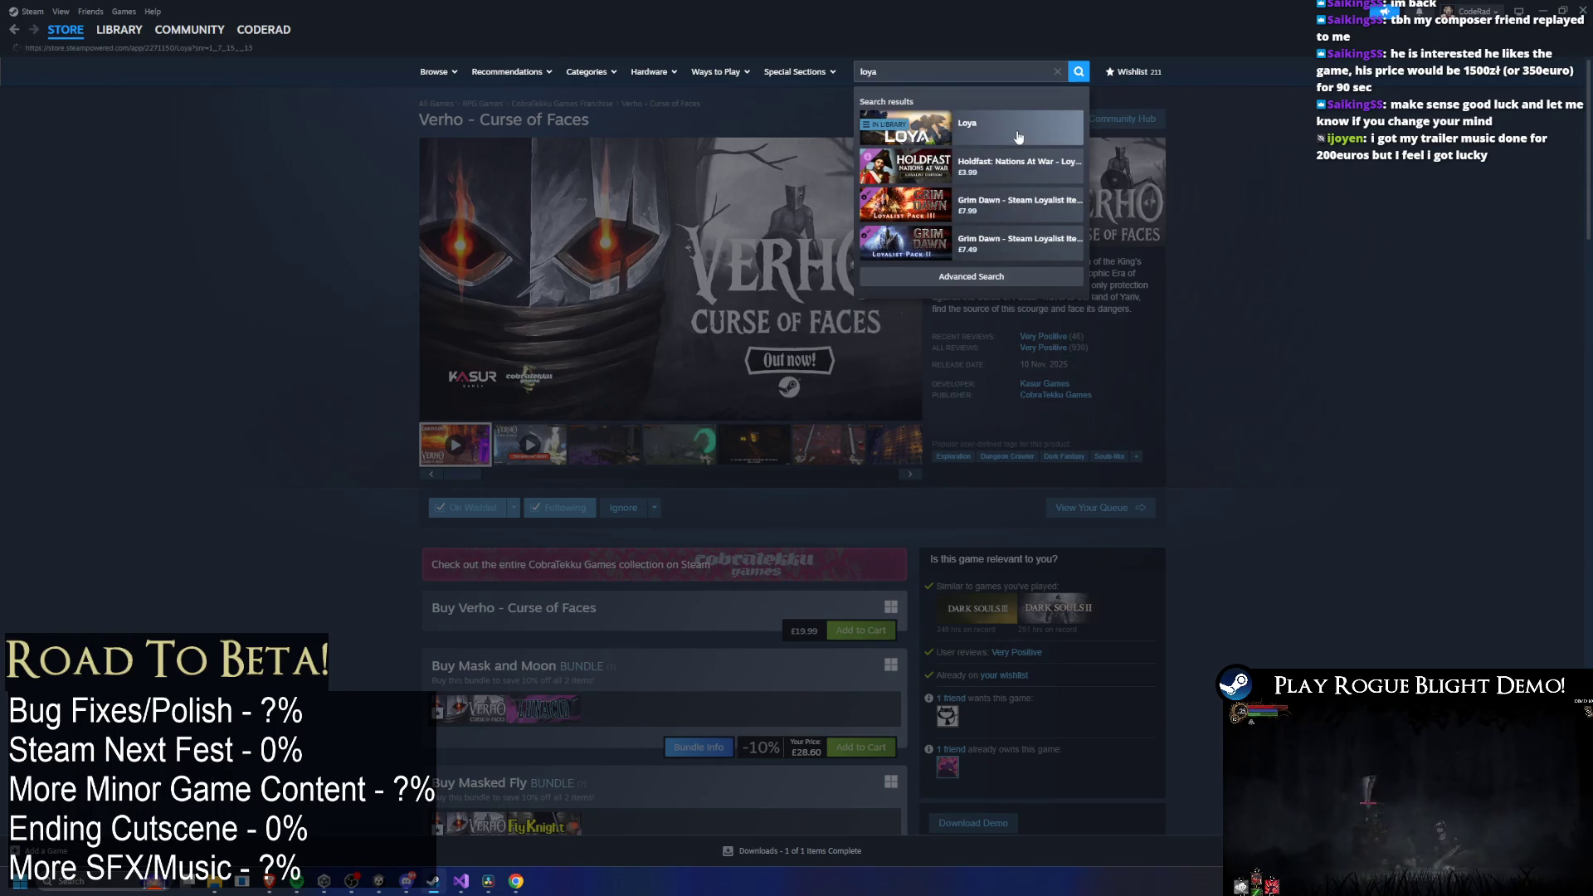
{"action": "left_click", "coordinate": [1019, 136]}
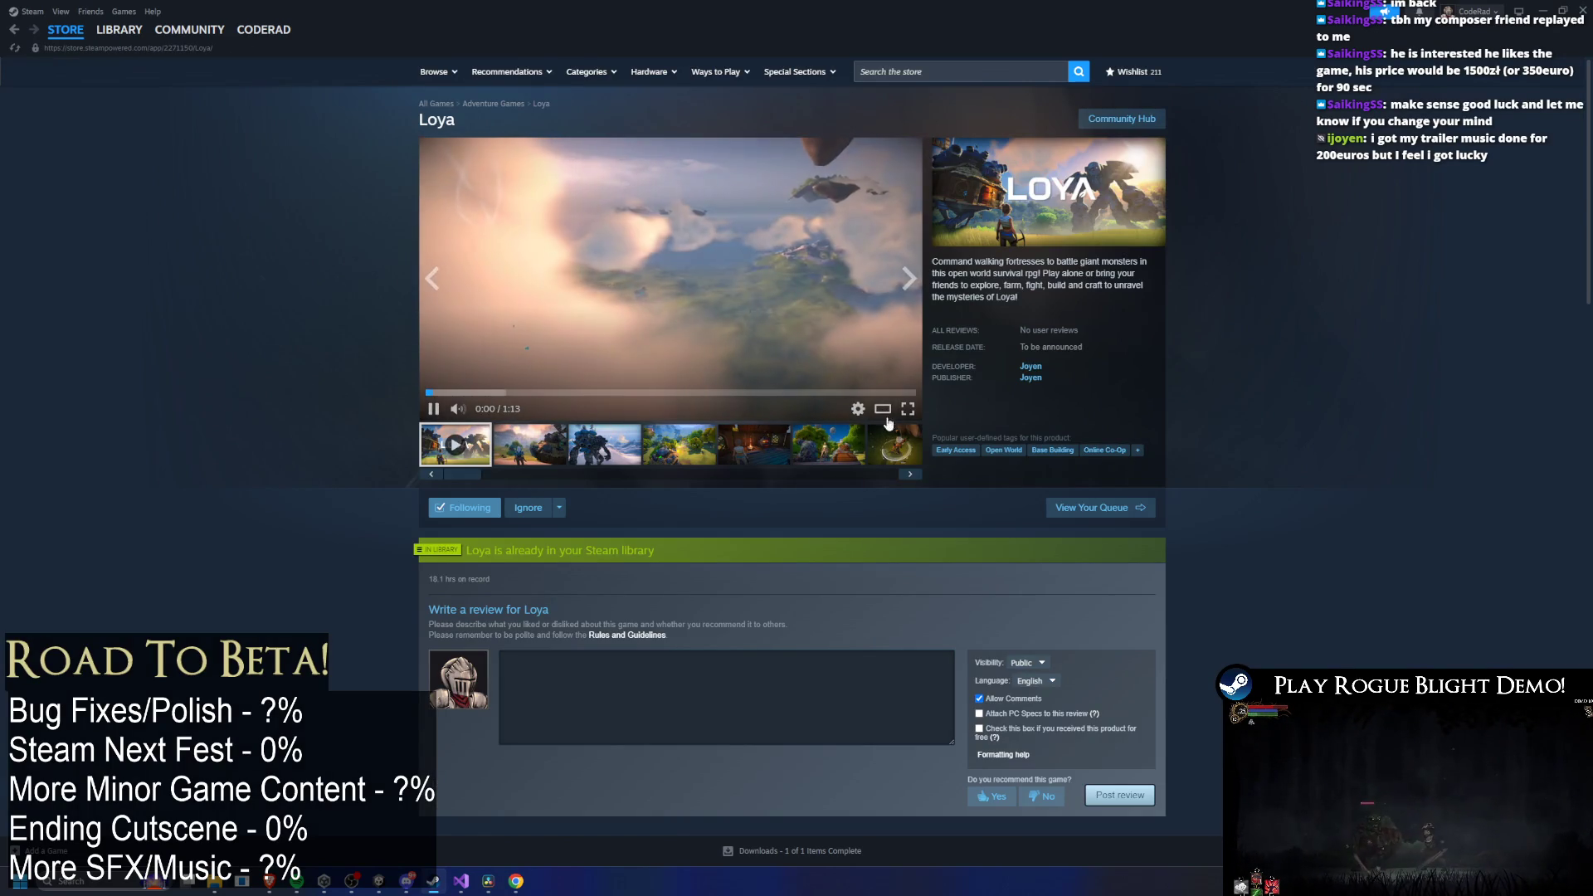
{"action": "left_click", "coordinate": [908, 409]}
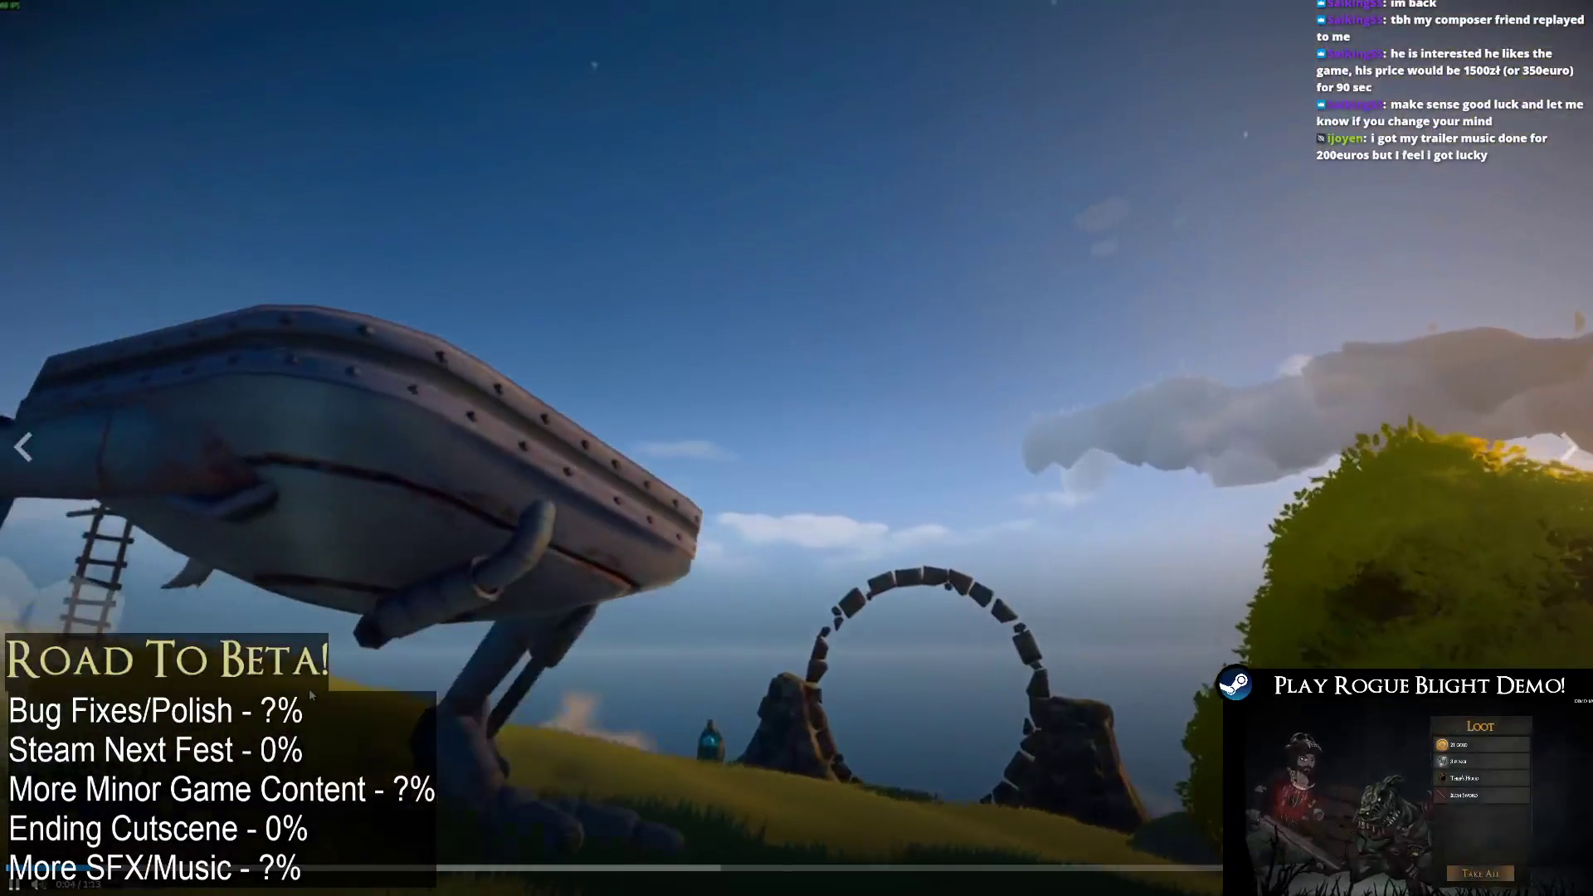
{"action": "left_click", "coordinate": [358, 693]}
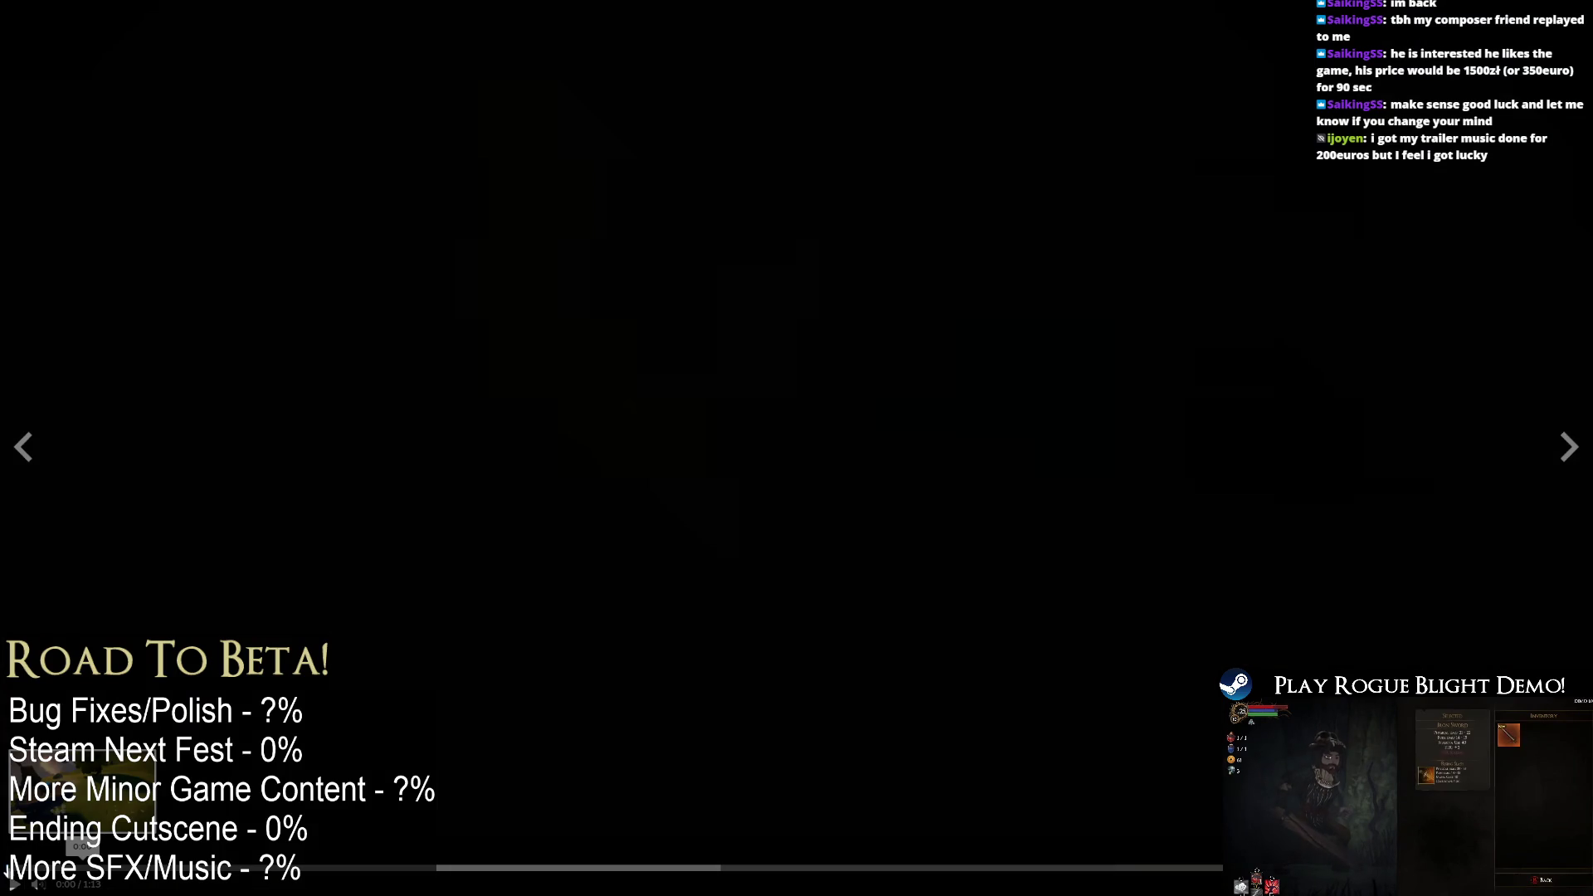
{"action": "left_click", "coordinate": [221, 694]}
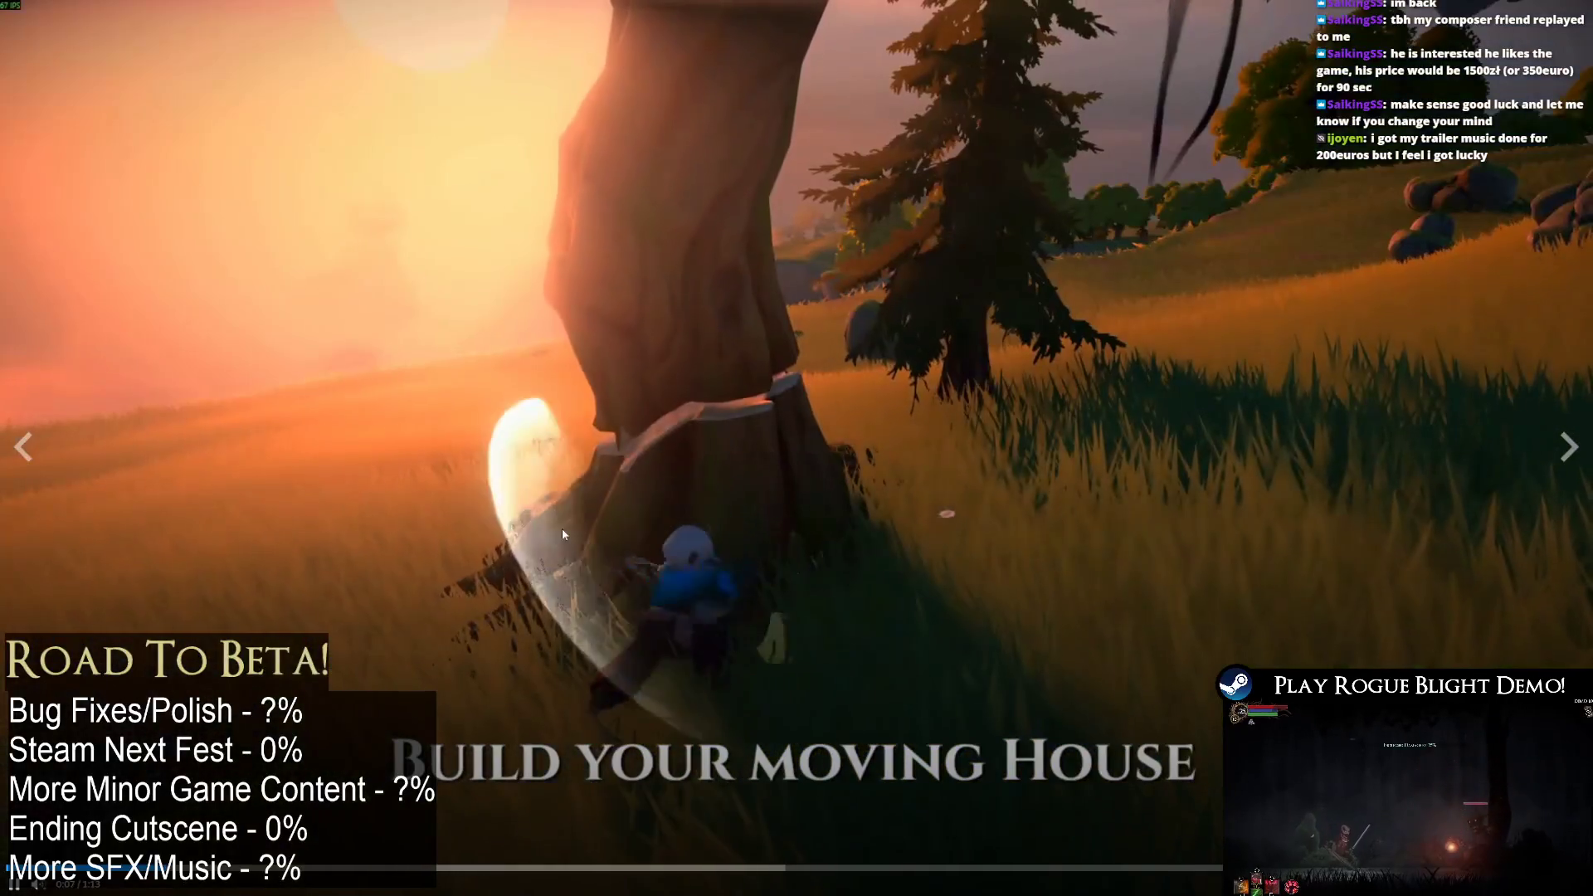
{"action": "left_click", "coordinate": [563, 535]}
{"action": "key", "text": "Escape"}
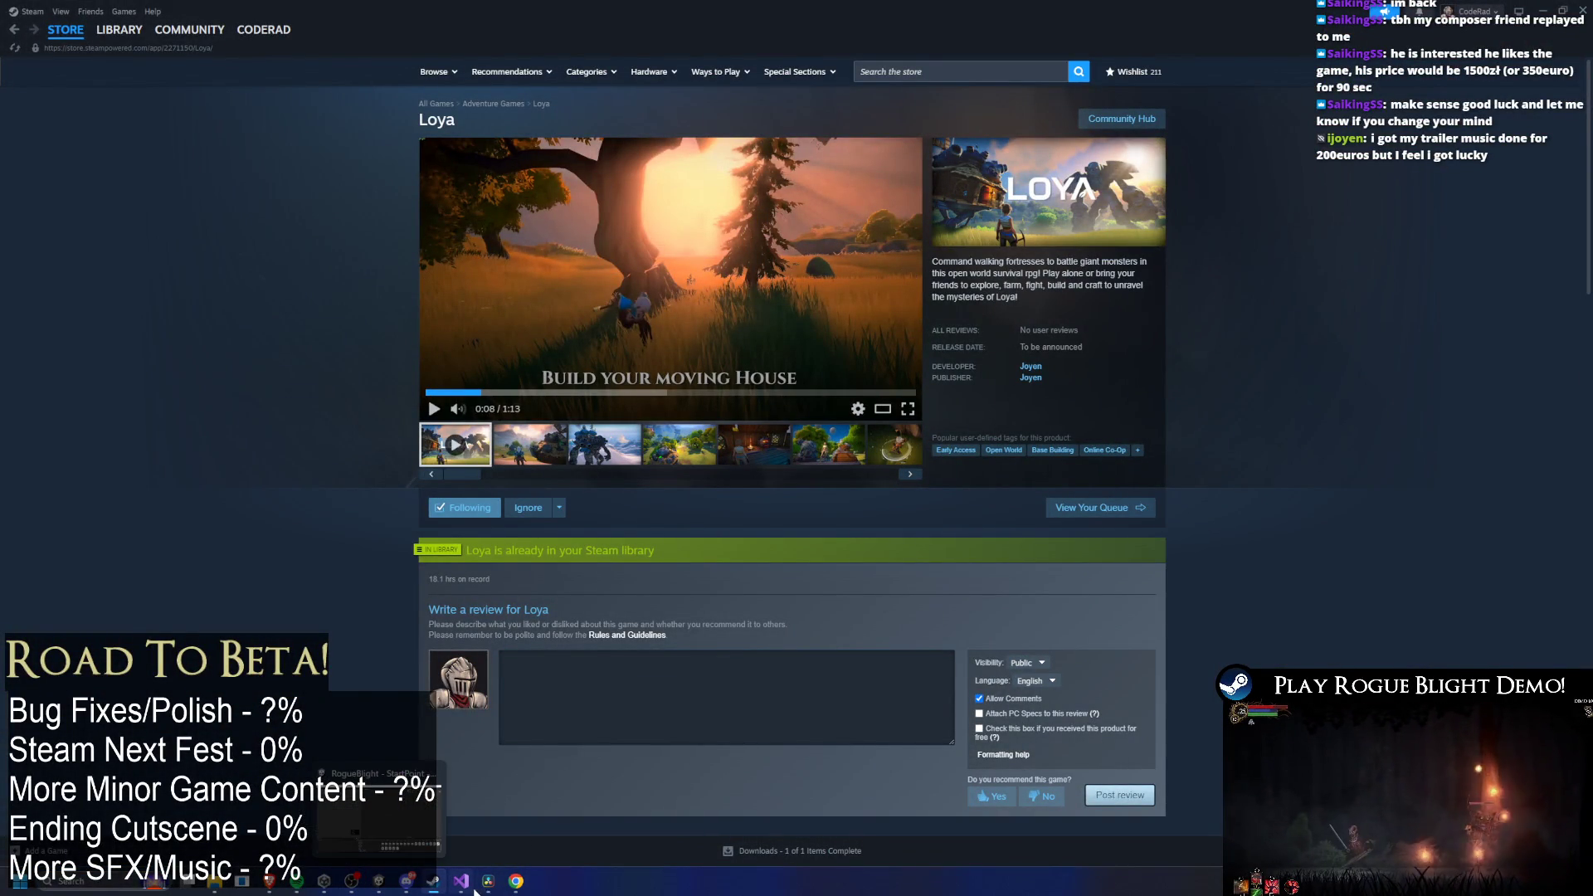
{"action": "left_click", "coordinate": [488, 881]}
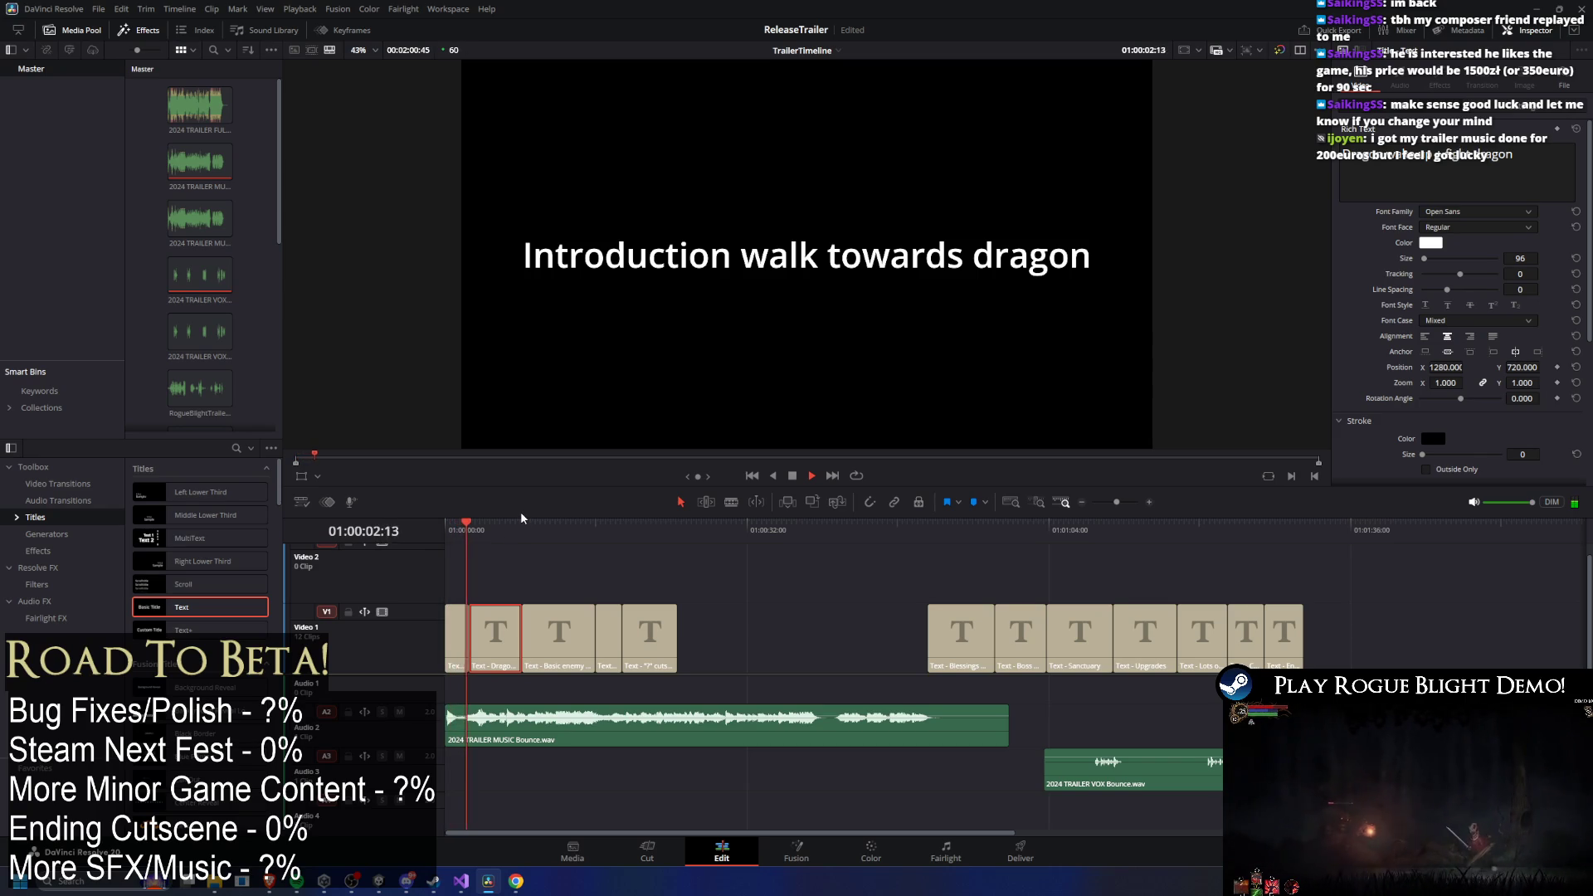
Stop playback, glance at the Steam store page, and return to DaVinci Resolve.
{"action": "key", "text": "space"}
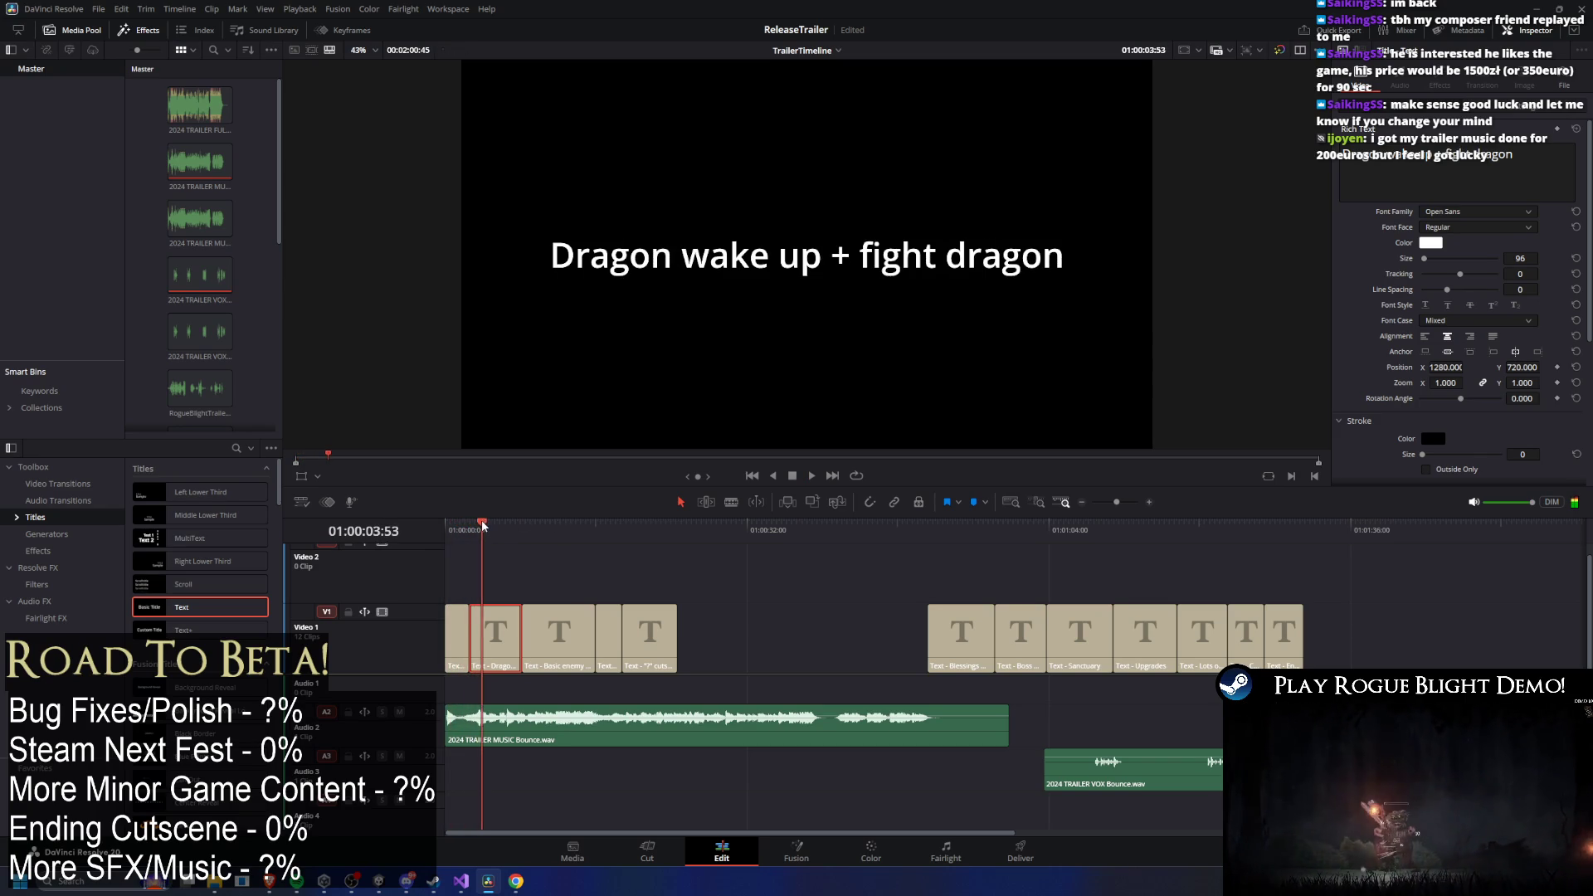
{"action": "key", "text": "alt+Tab"}
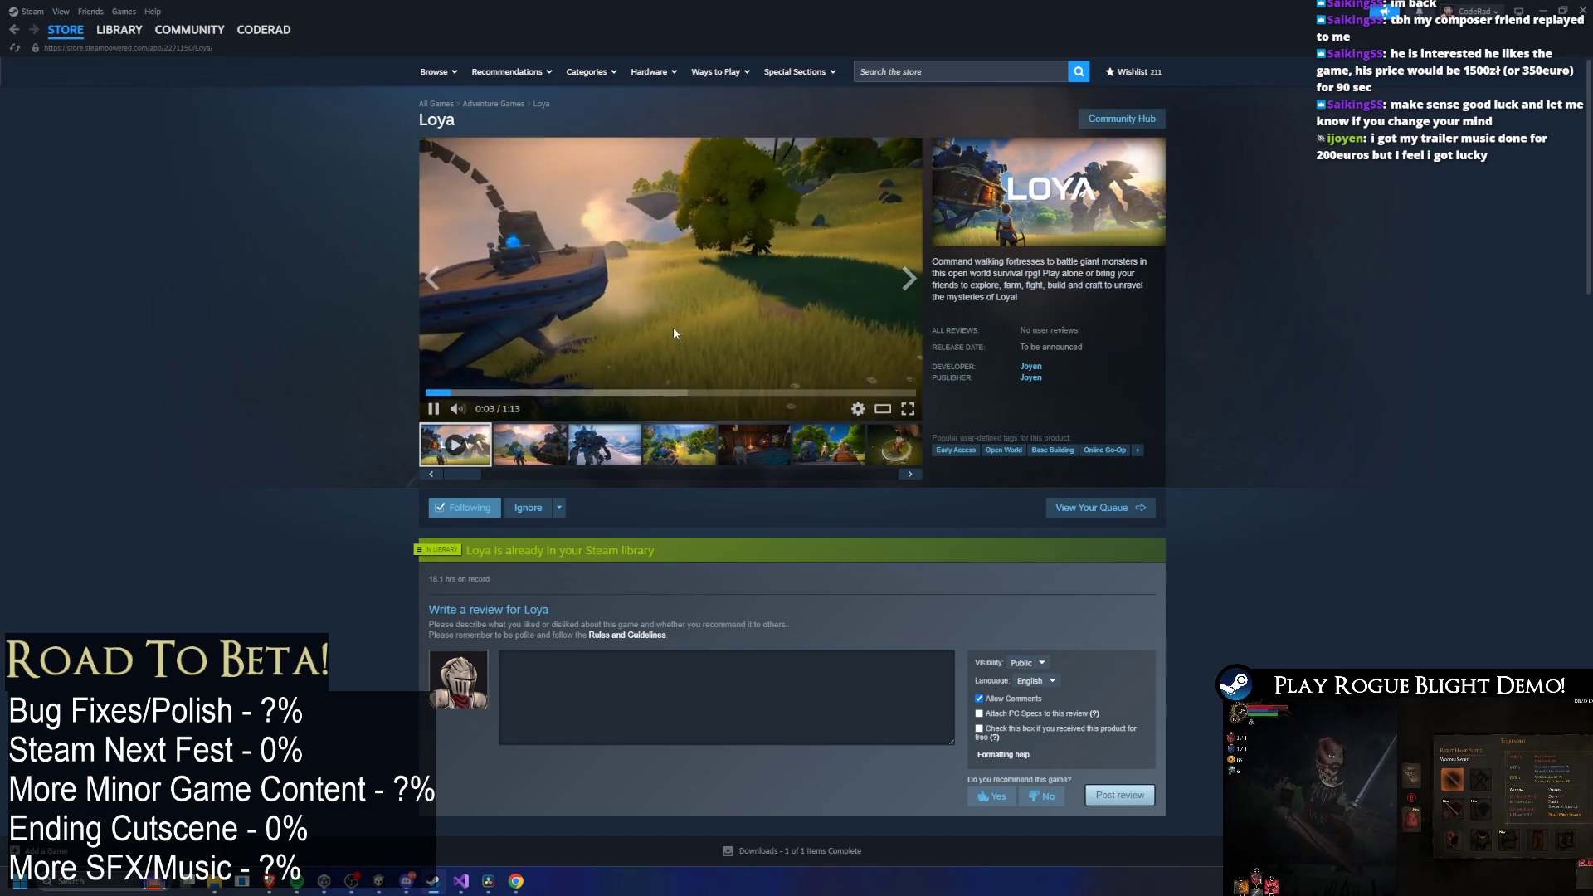
{"action": "key", "text": "alt+Tab"}
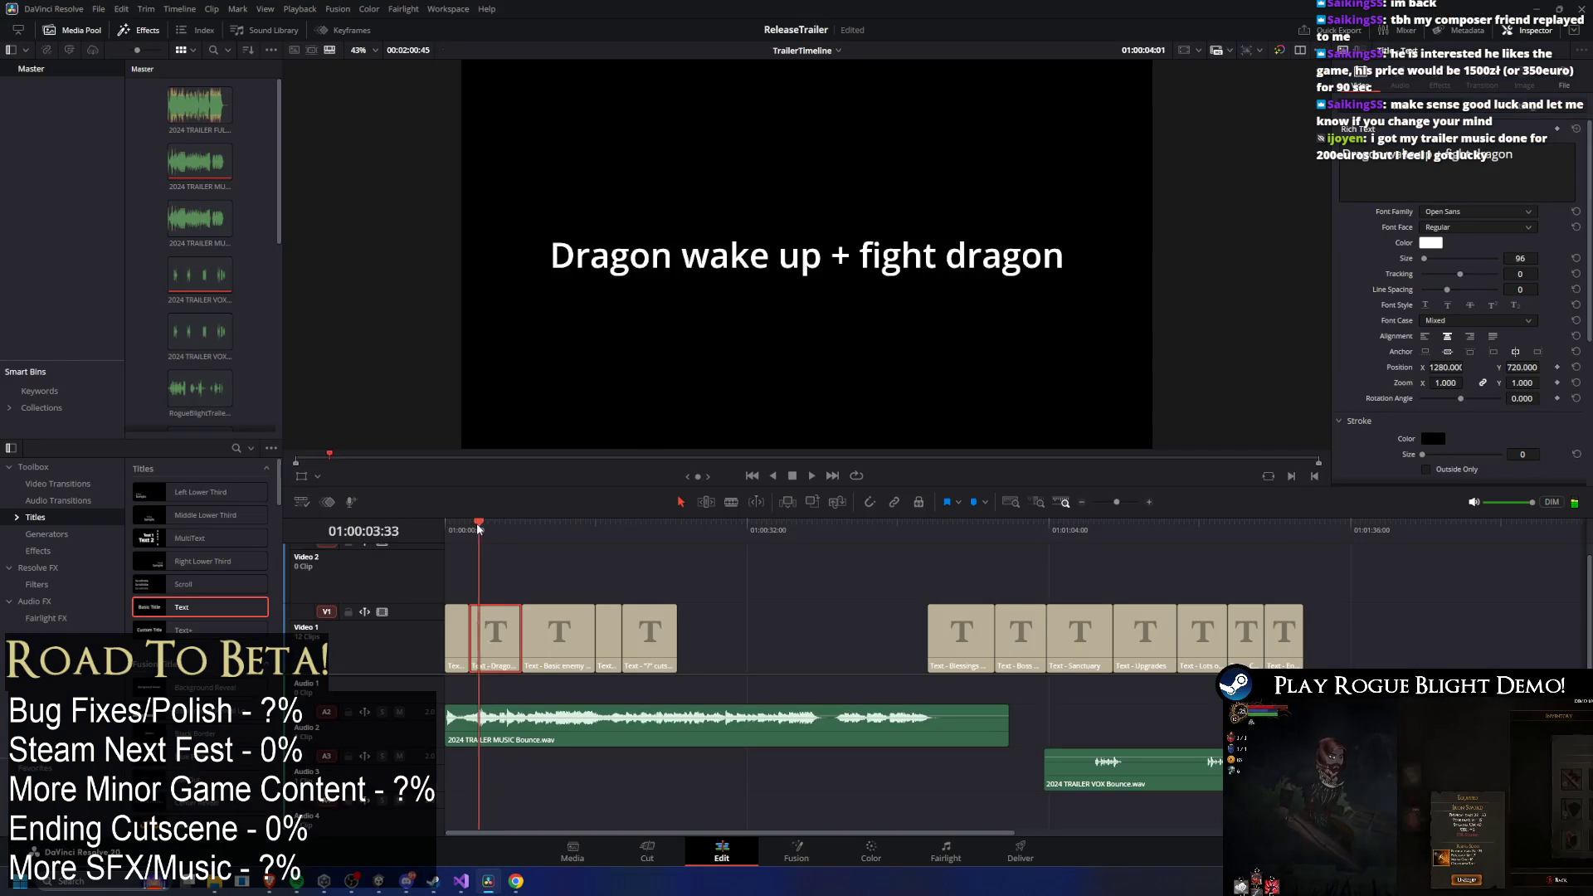
Replay the ReleaseTrailer timeline from the start and scrub back over the opening title clips.
{"action": "key", "text": "Home"}
{"action": "key", "text": "space"}
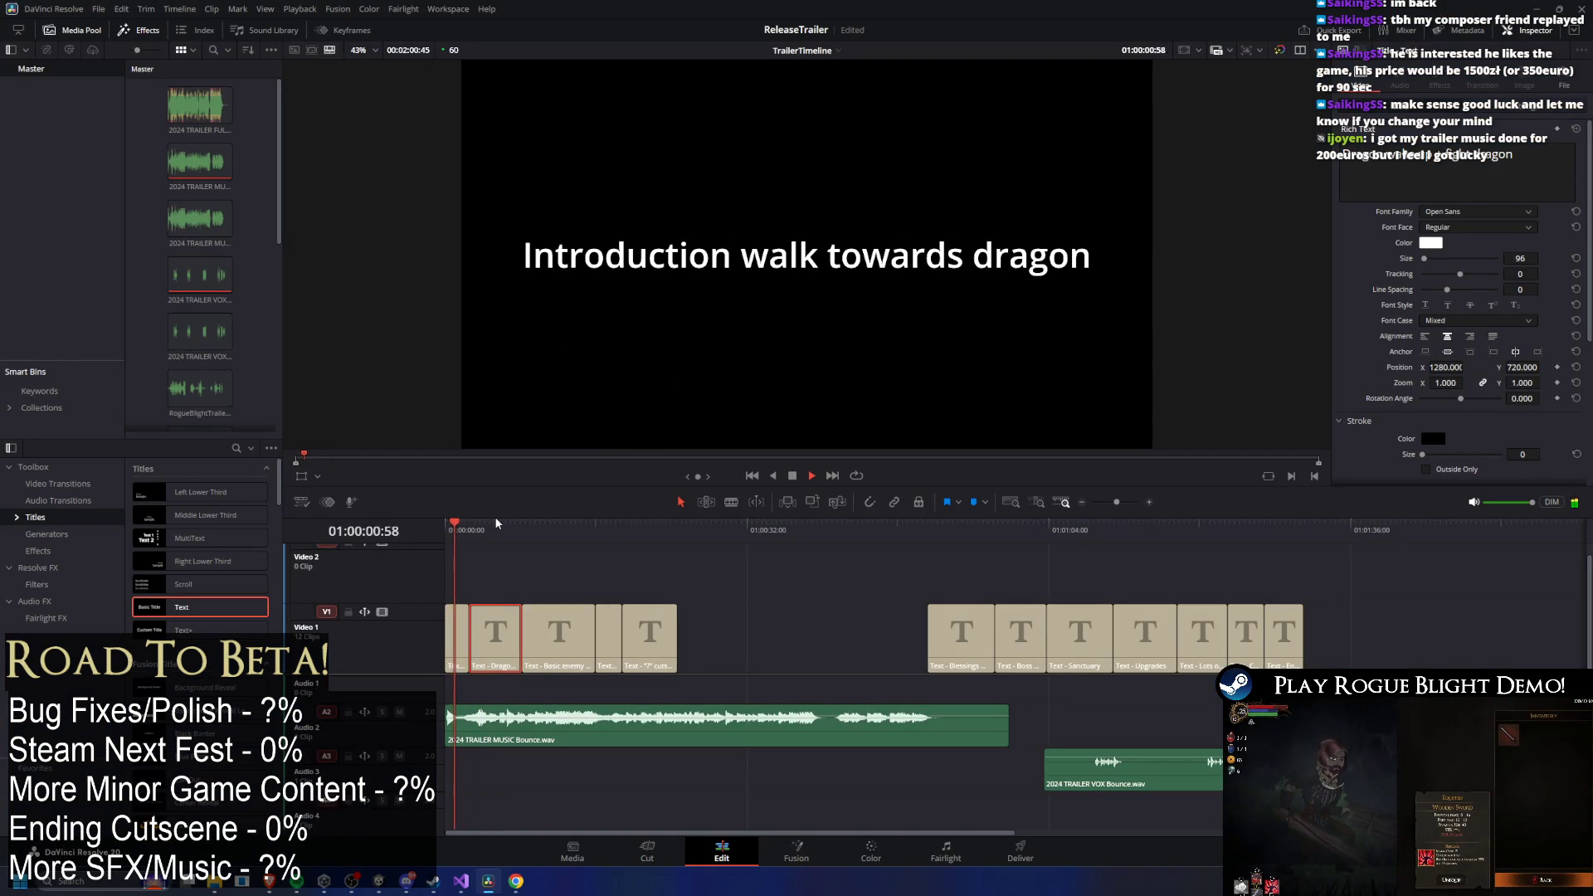
{"action": "mouse_move", "coordinate": [503, 524]}
{"action": "left_mouse_down"}
{"action": "mouse_move", "coordinate": [445, 531]}
{"action": "mouse_move", "coordinate": [465, 533]}
{"action": "left_mouse_up"}
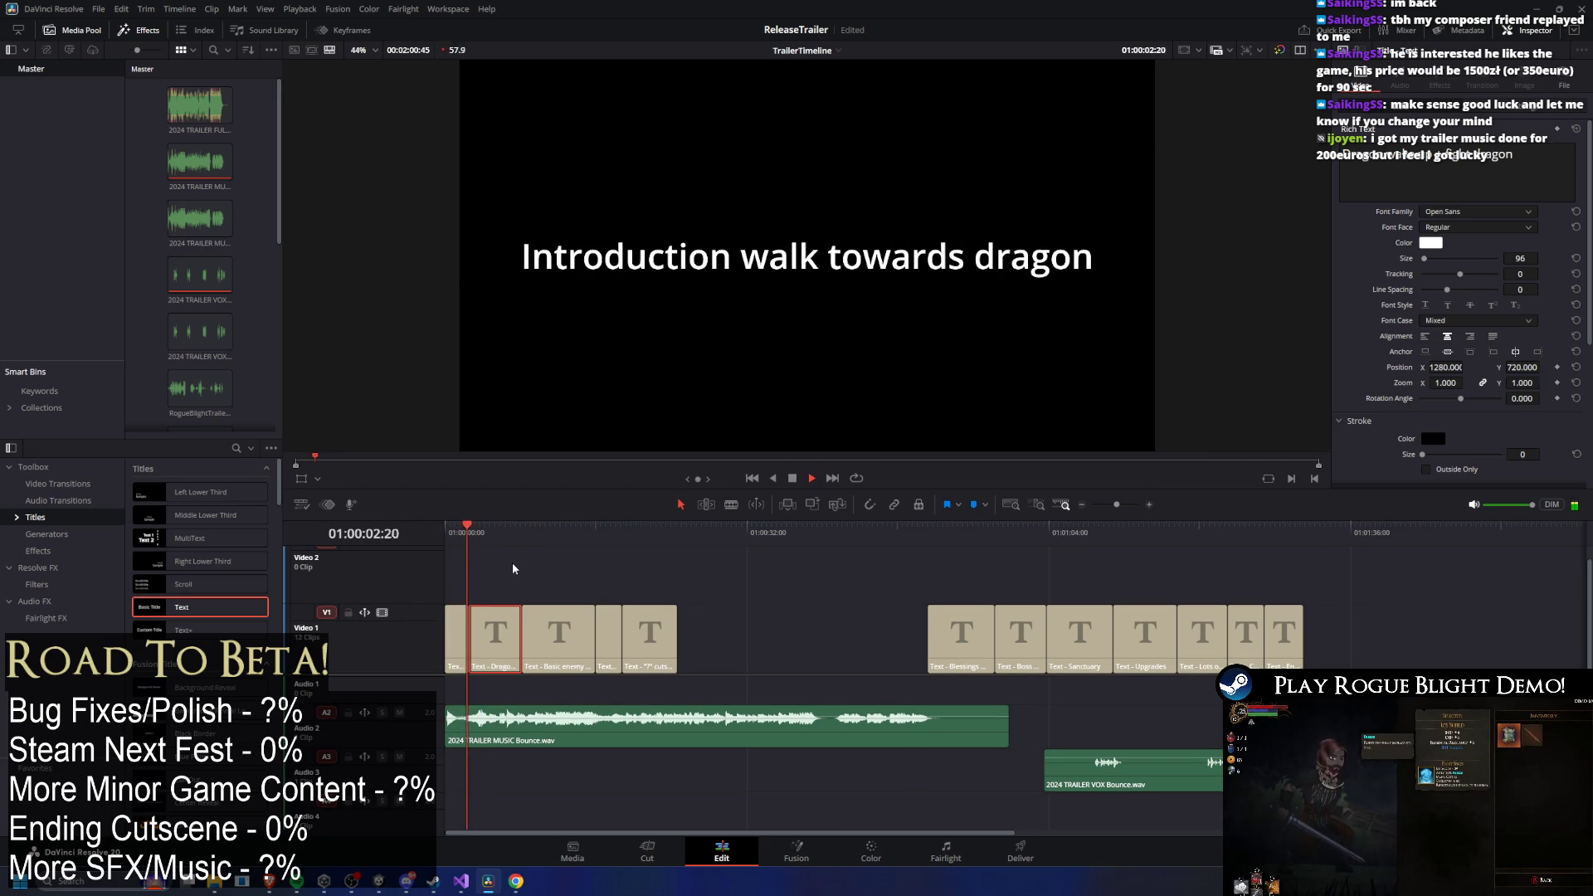
{"action": "key", "text": "Home"}
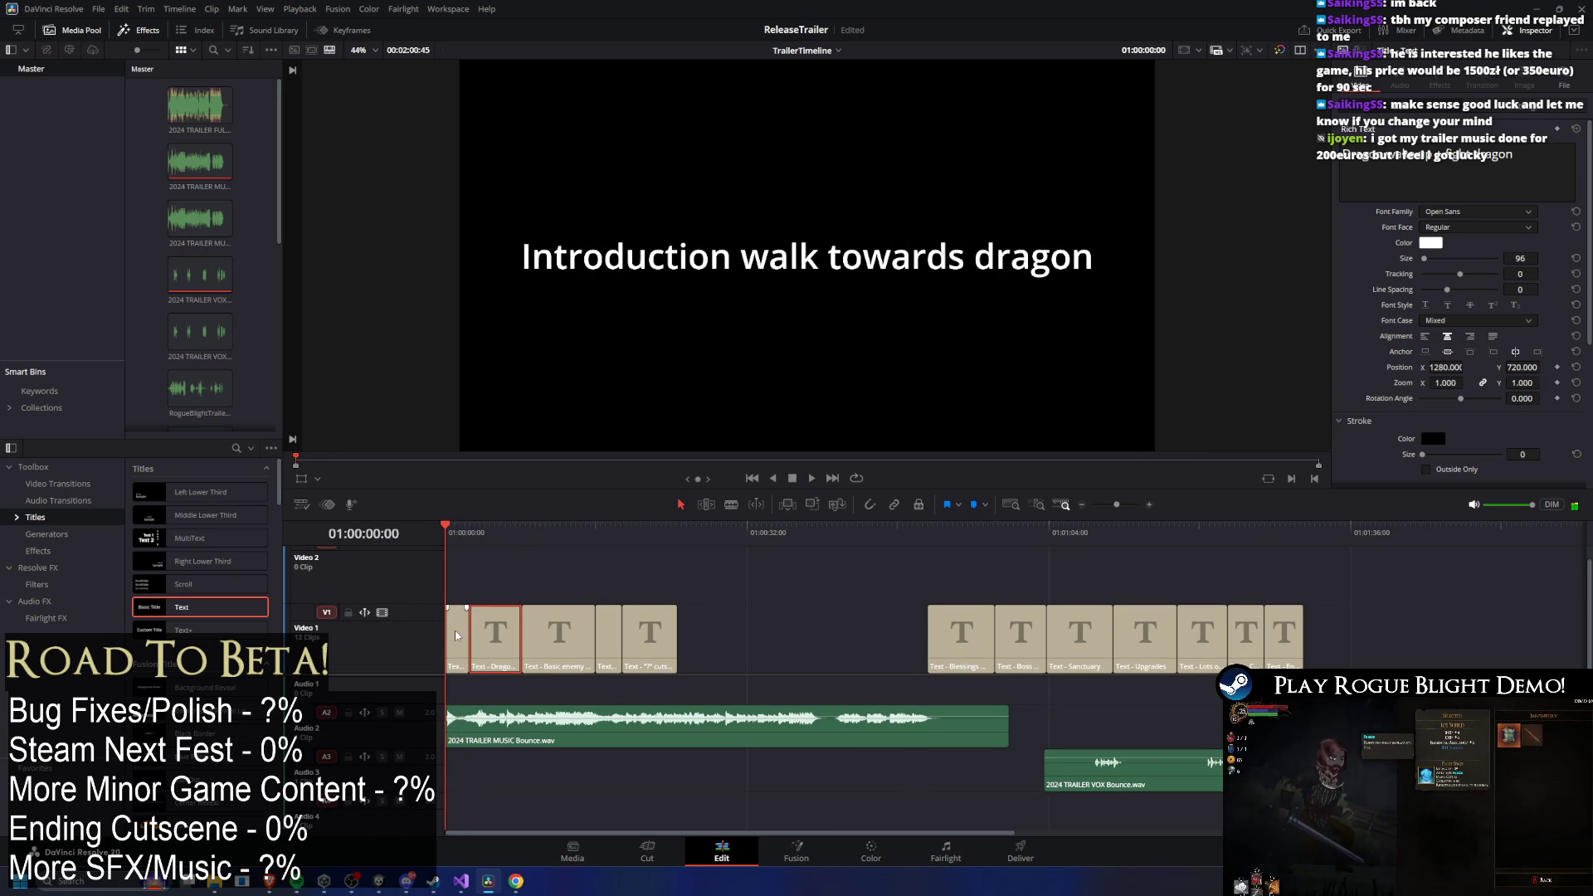
{"action": "left_click_drag", "start_coordinate": [449, 629], "coordinate": [460, 628]}
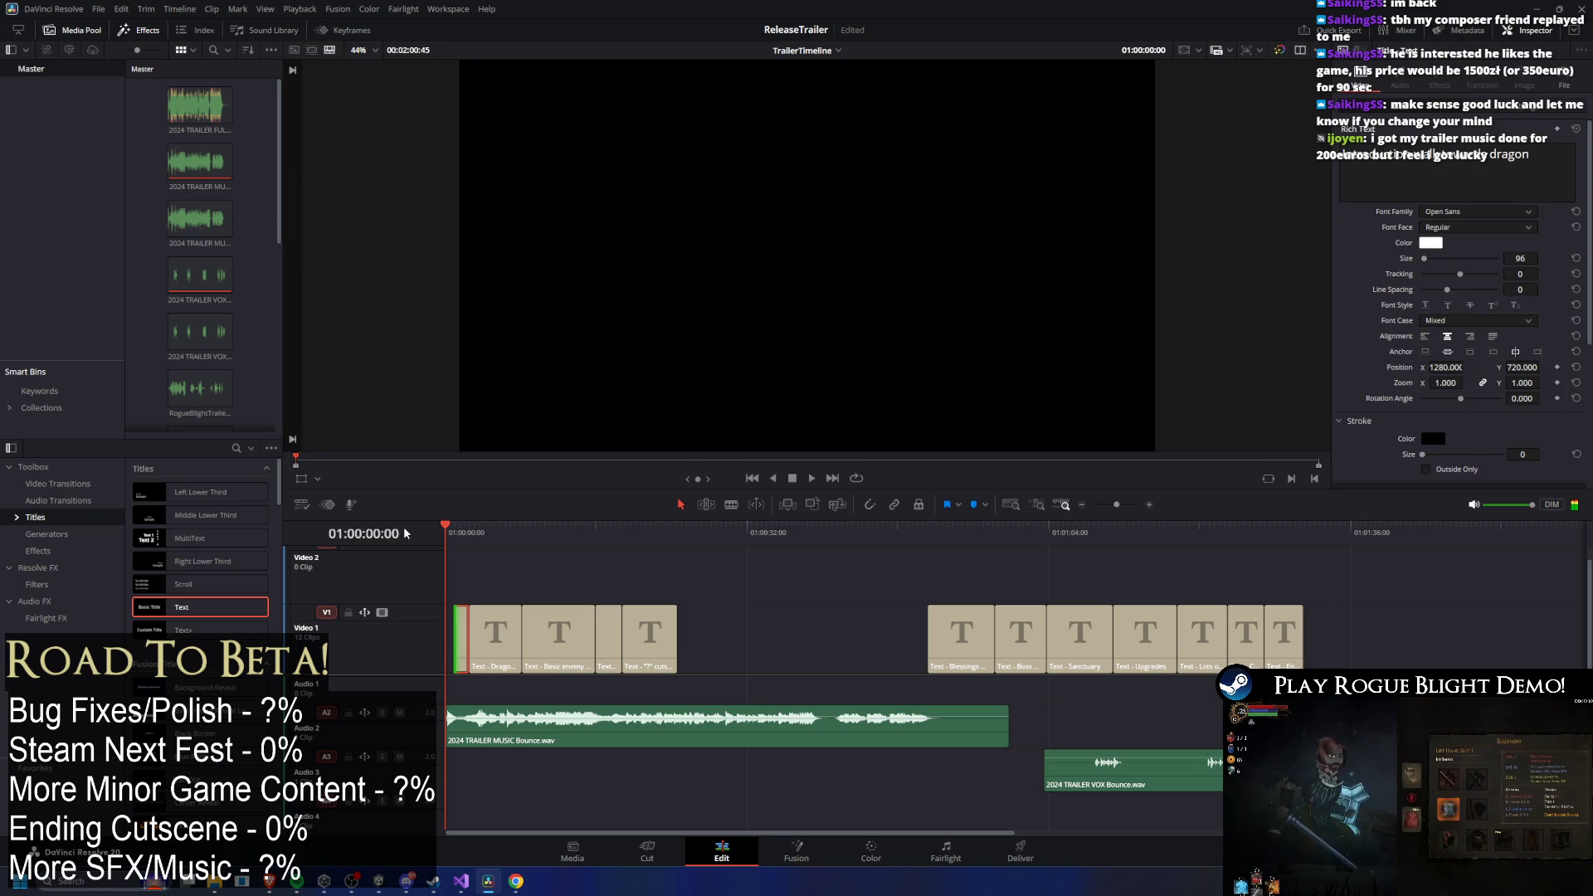
Replay from the start and replace the first title's text with 'World zoom into city'.
{"action": "key", "text": "Down"}
{"action": "key", "text": "Up"}
{"action": "key", "text": "space"}
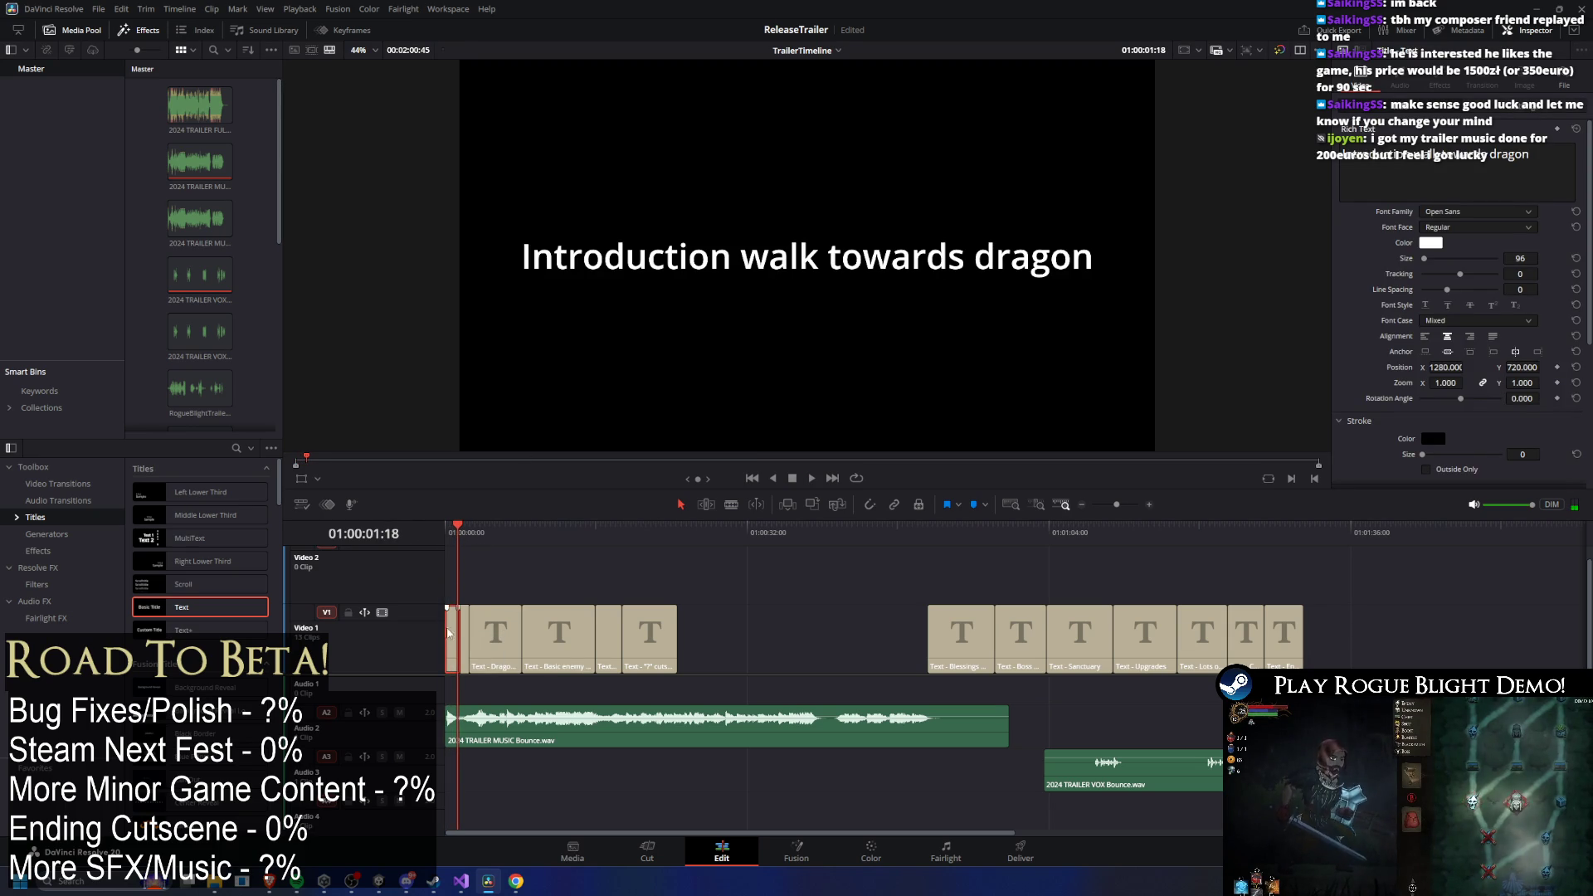
{"action": "left_click_drag", "start_coordinate": [1531, 155], "coordinate": [1261, 129]}
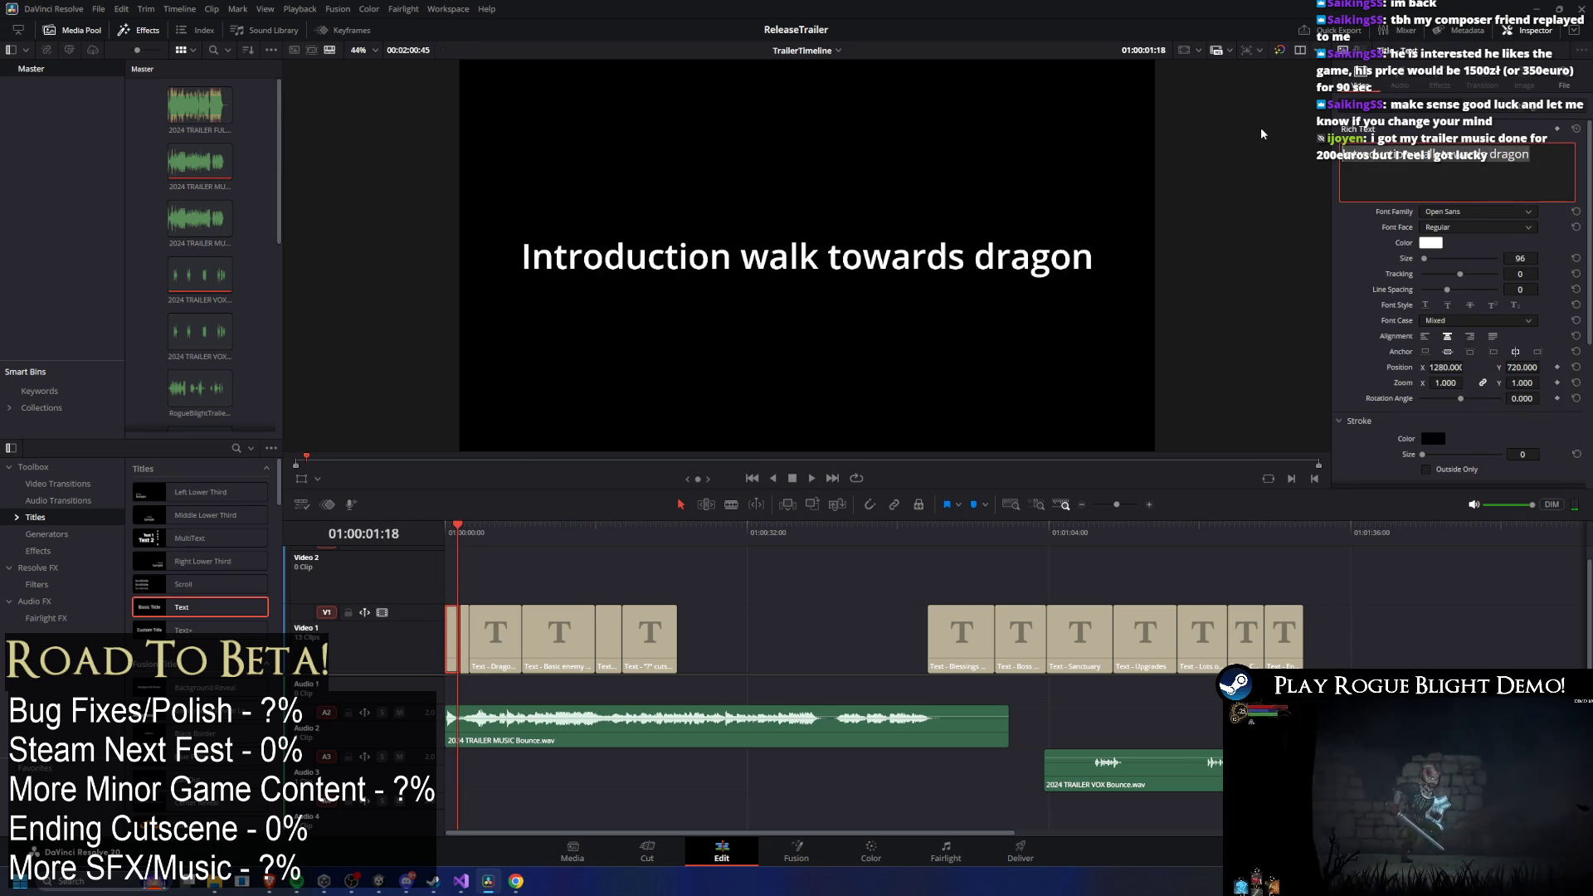
{"action": "type", "text": "World zoom"}
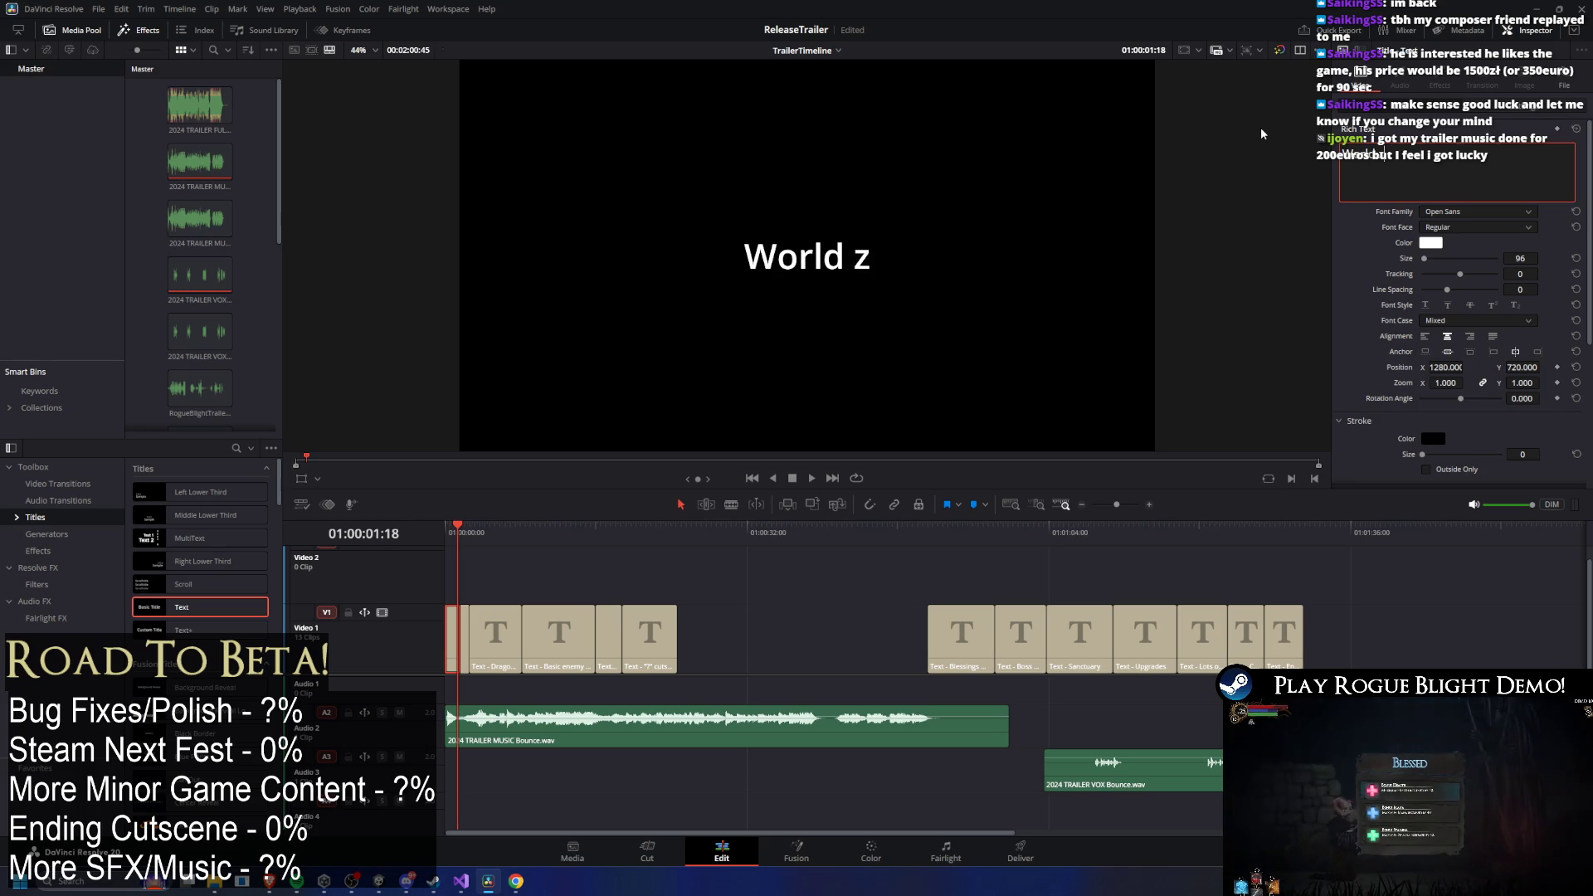
{"action": "type", "text": " into"}
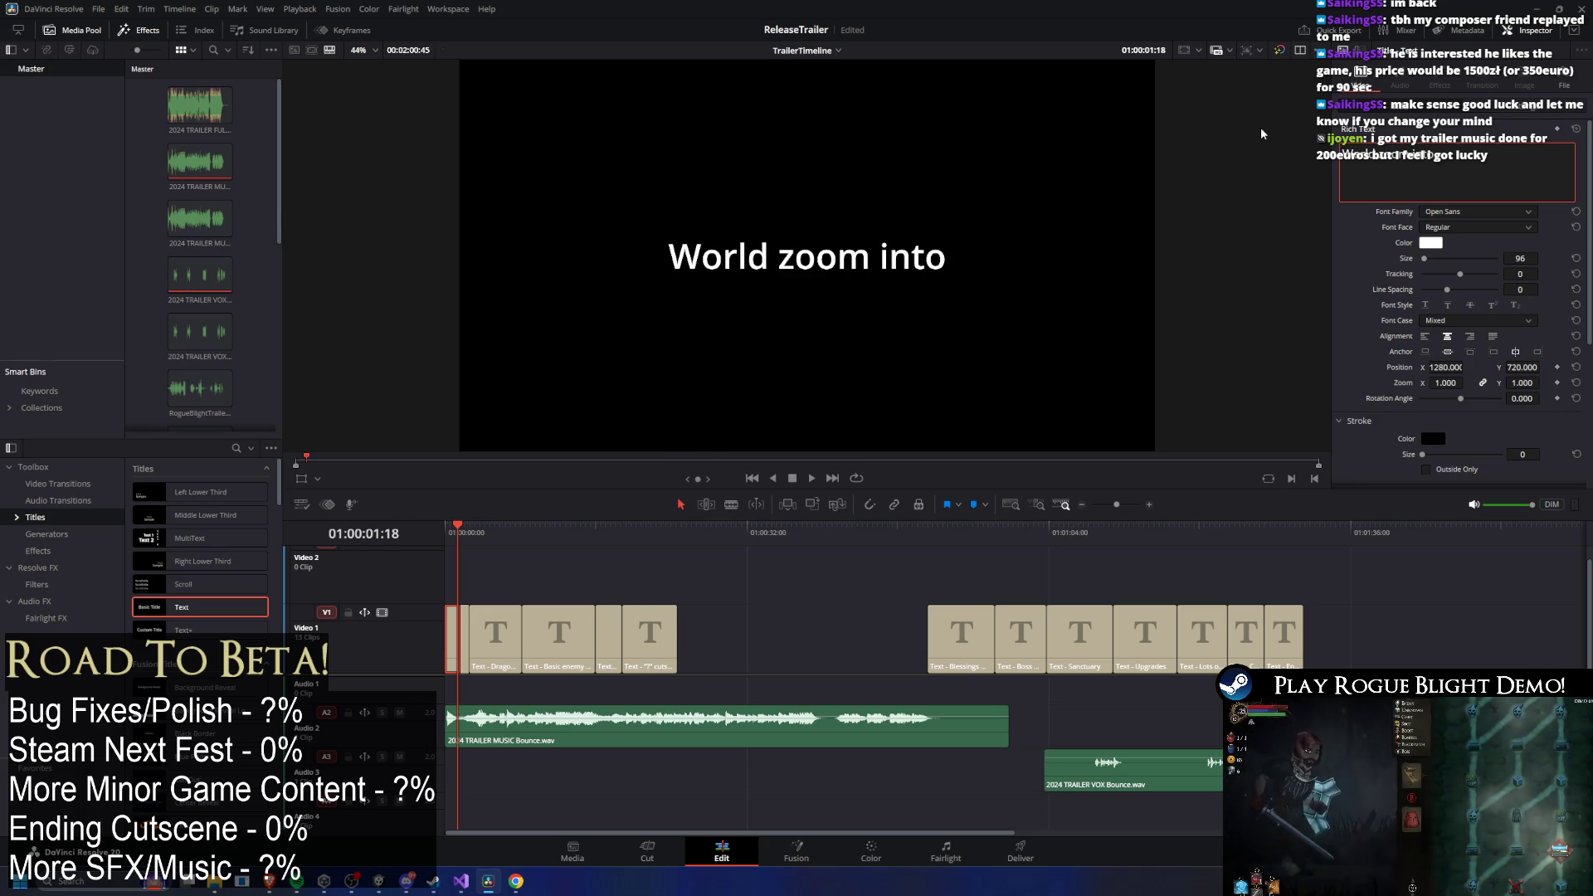
{"action": "type", "text": " city"}
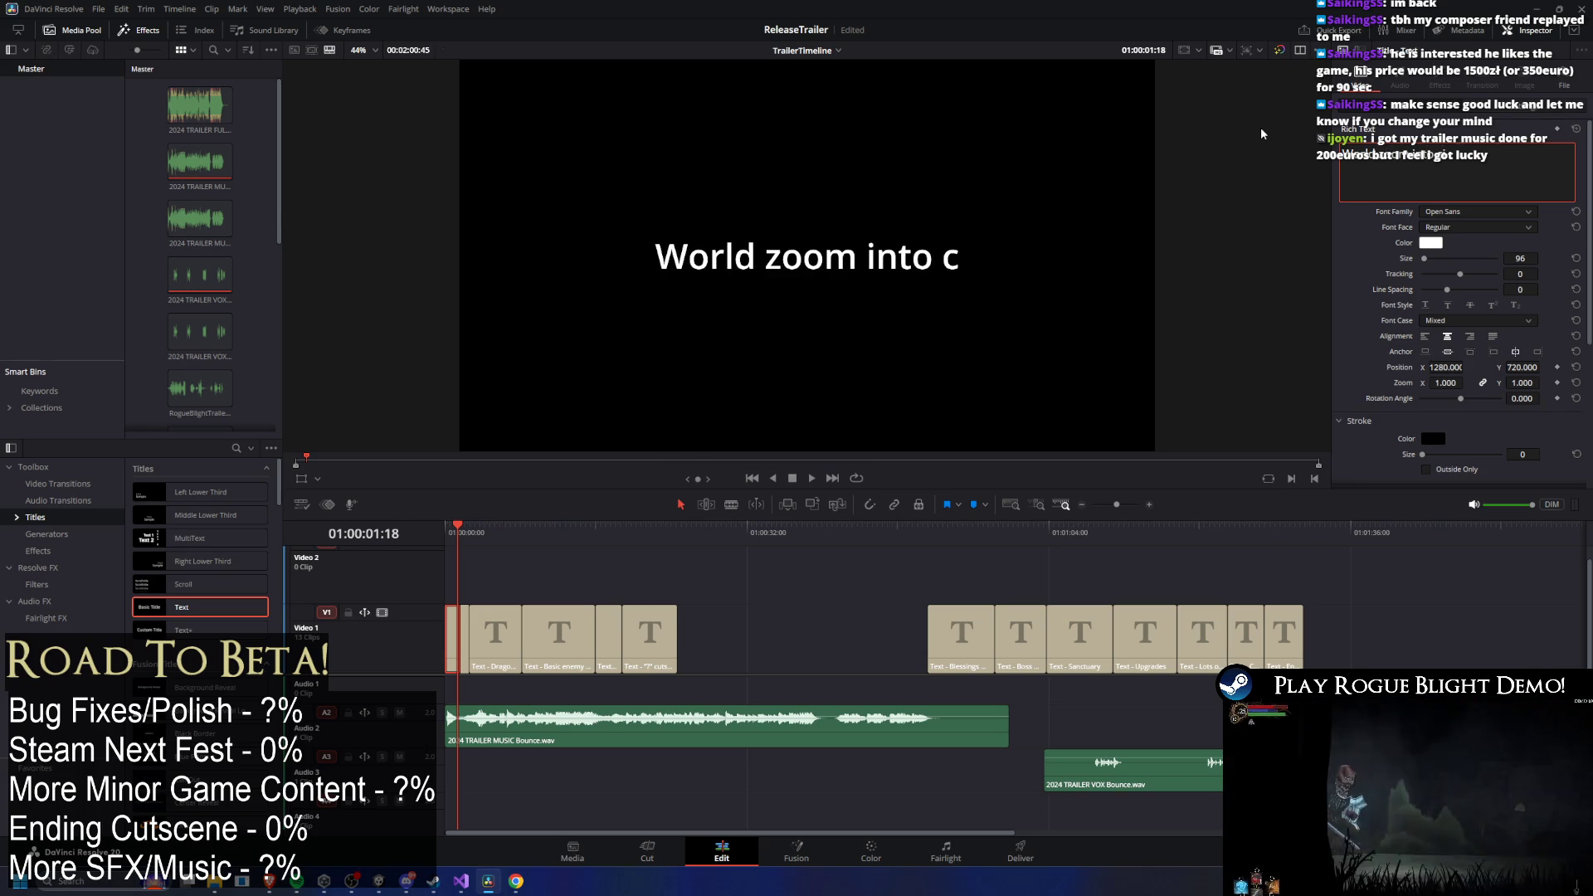
Select the 'Introduction walk towards dragon' title clip and click into its Rich Text.
{"action": "left_click", "coordinate": [462, 534]}
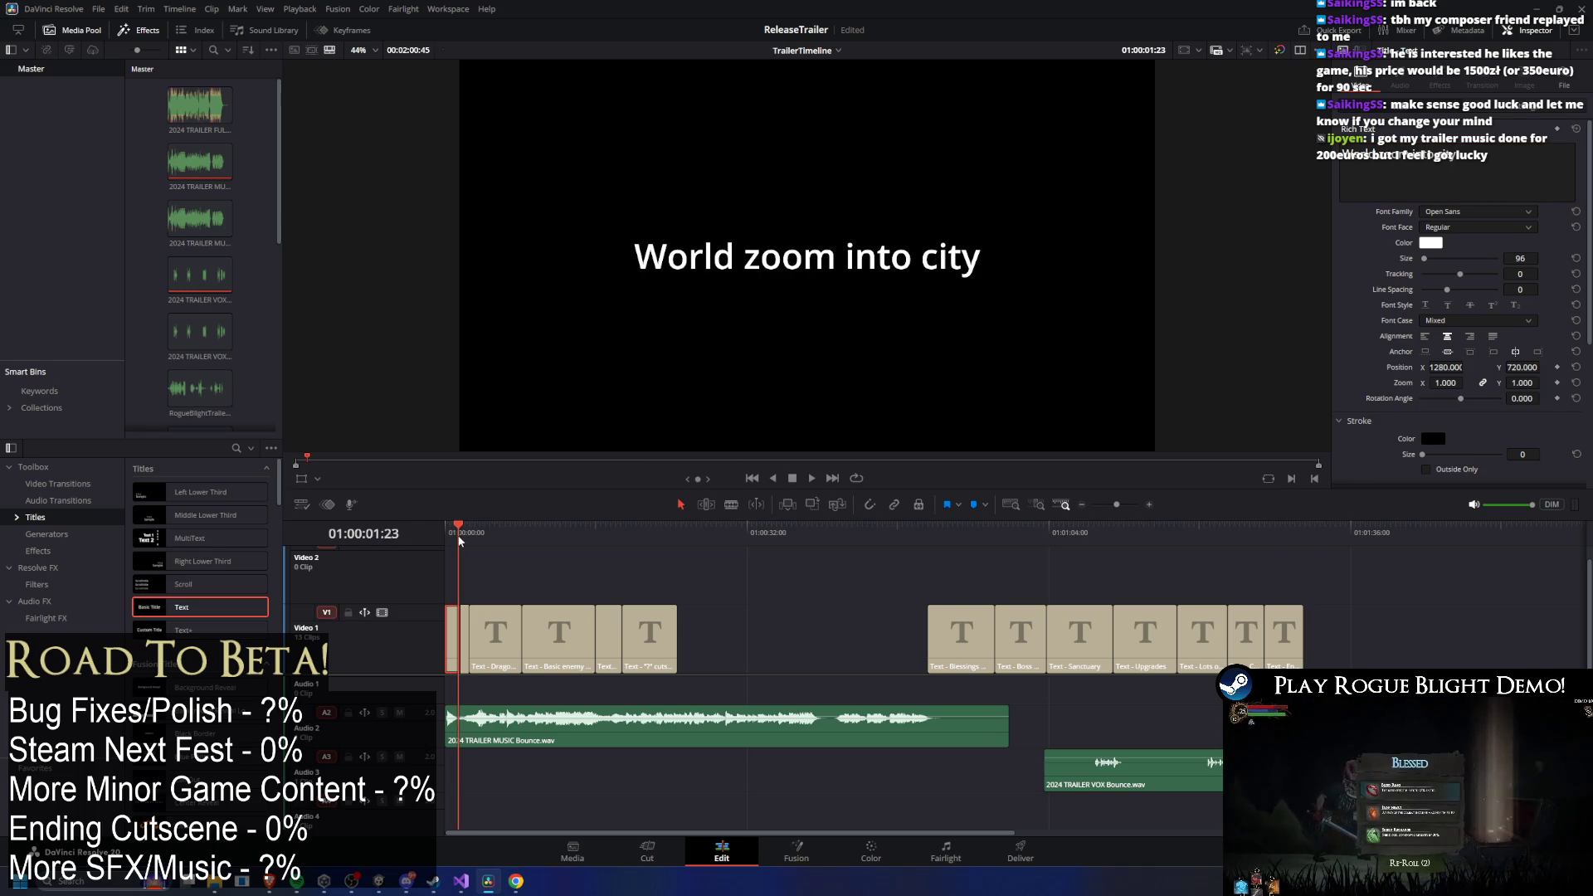
{"action": "left_click", "coordinate": [462, 630]}
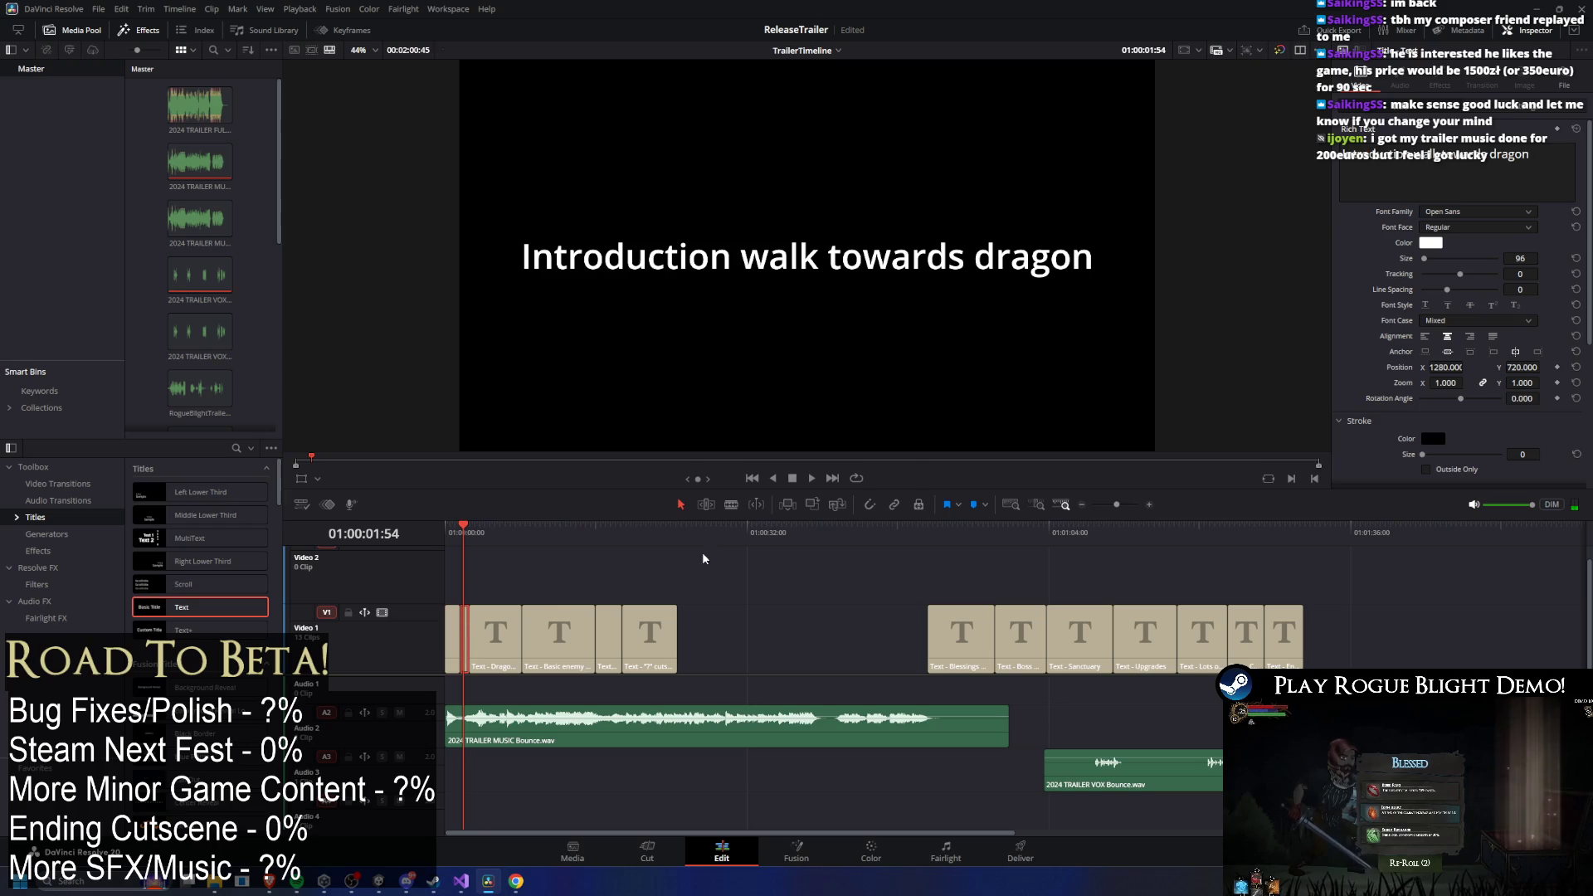
{"action": "left_click", "coordinate": [1544, 160]}
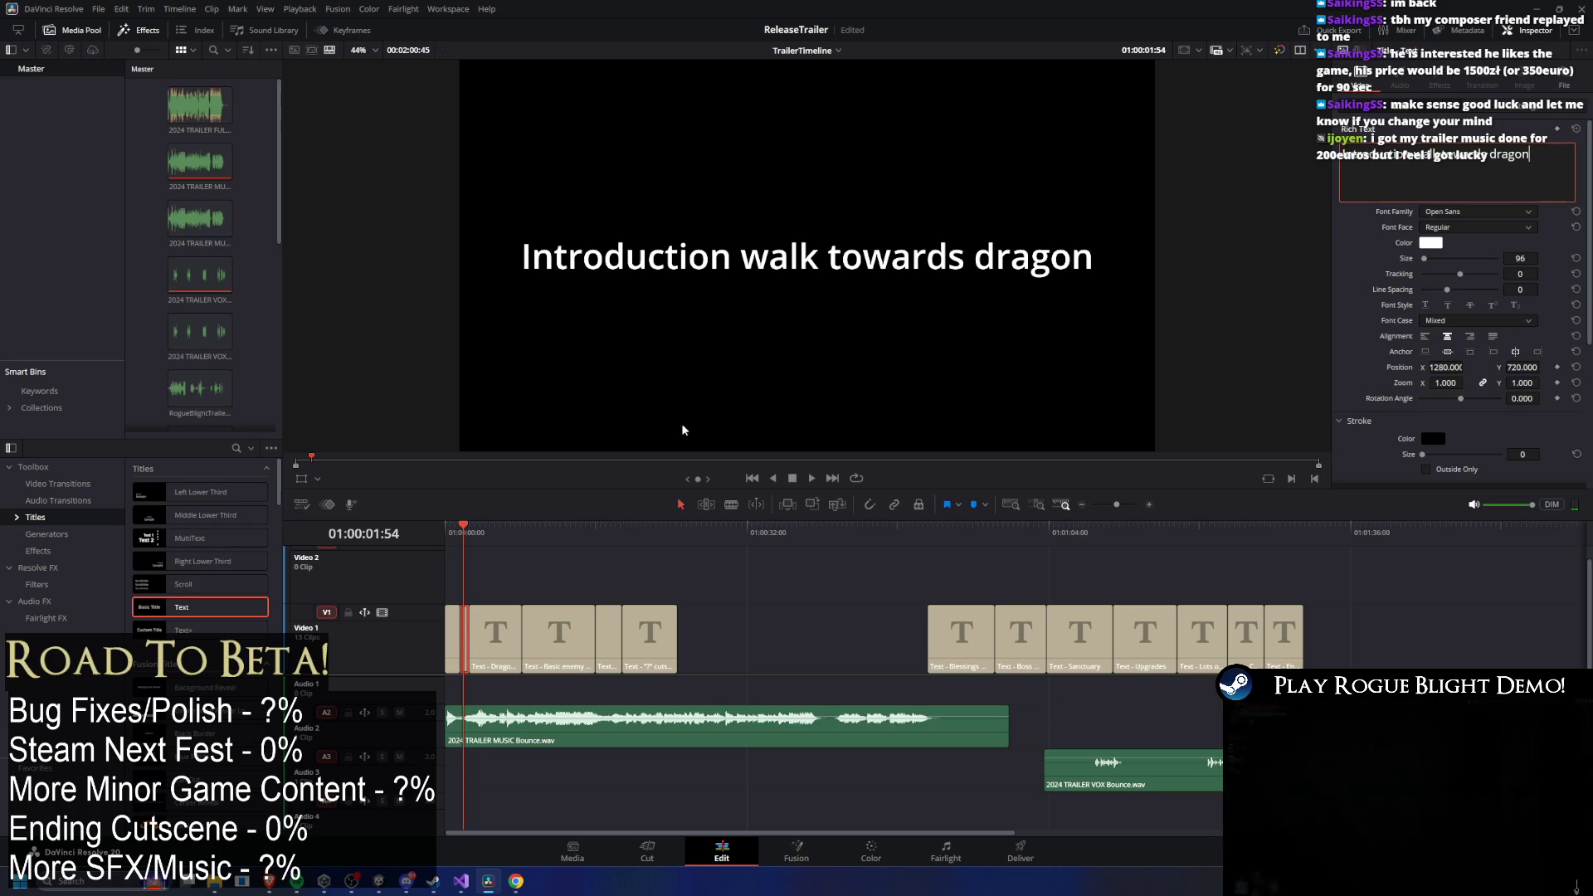
{"action": "left_click_drag", "start_coordinate": [489, 535], "coordinate": [449, 535]}
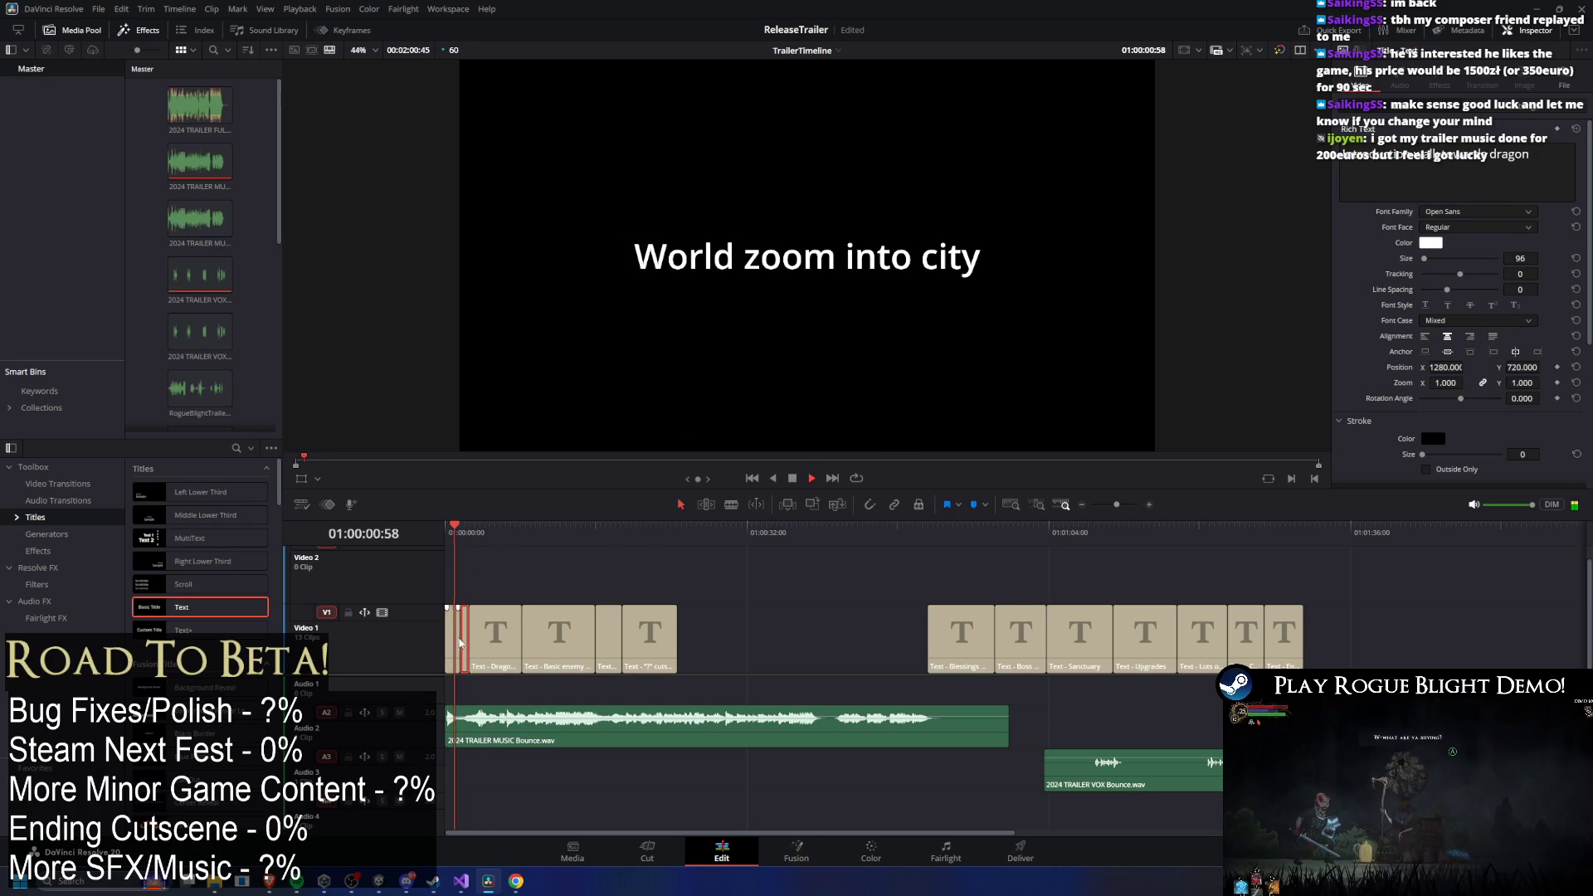
Play through the opening titles from 'World zoom into city' to review their timing.
{"action": "key", "text": "space"}
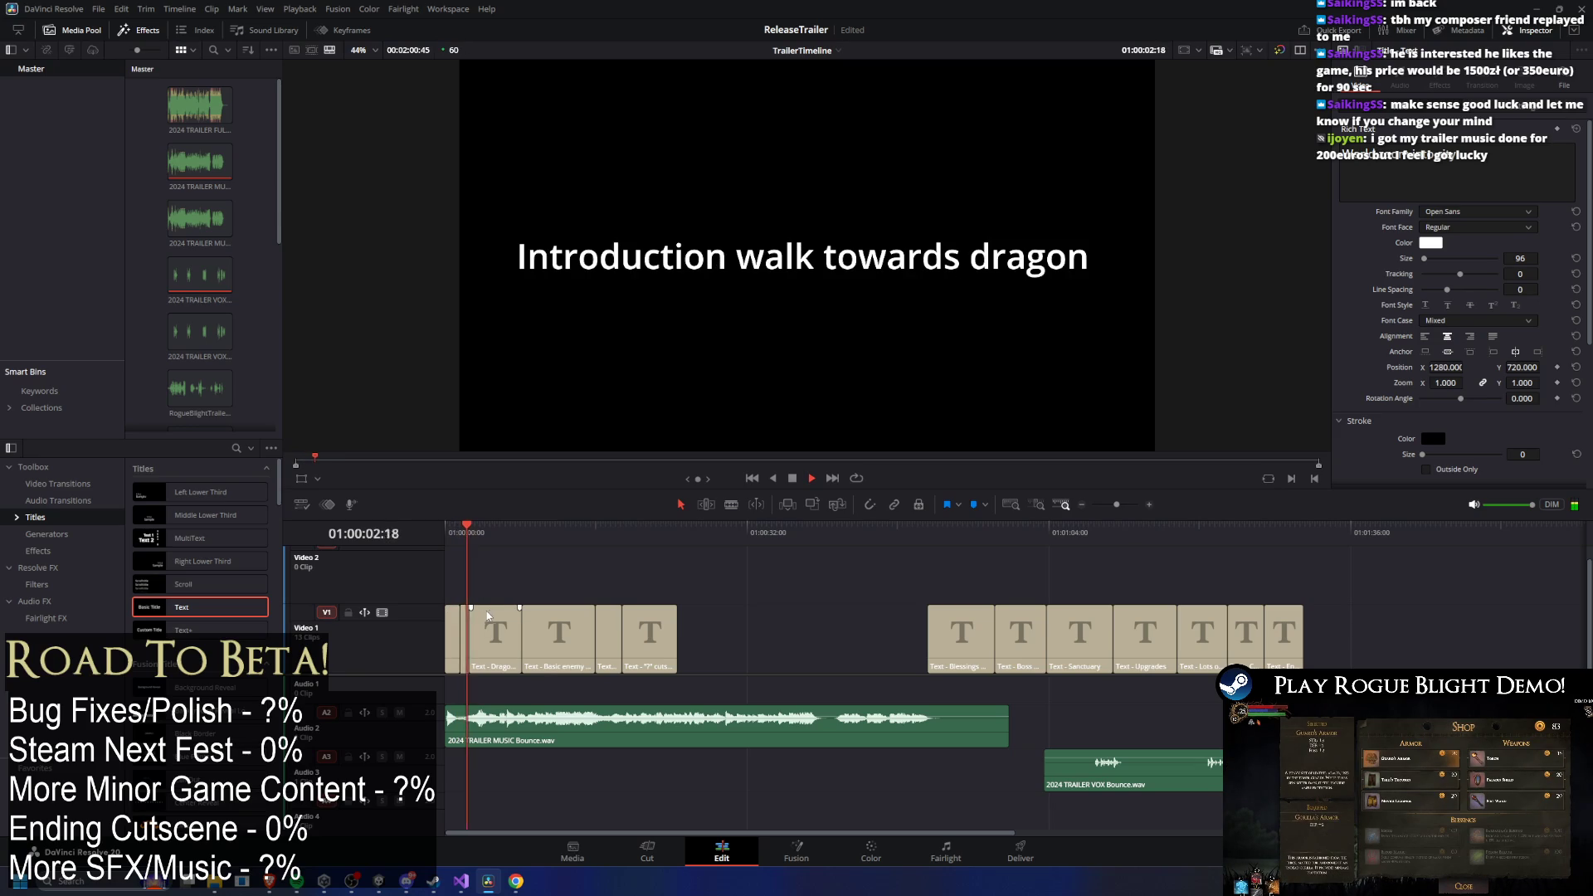
{"action": "left_click_drag", "start_coordinate": [469, 527], "coordinate": [478, 529]}
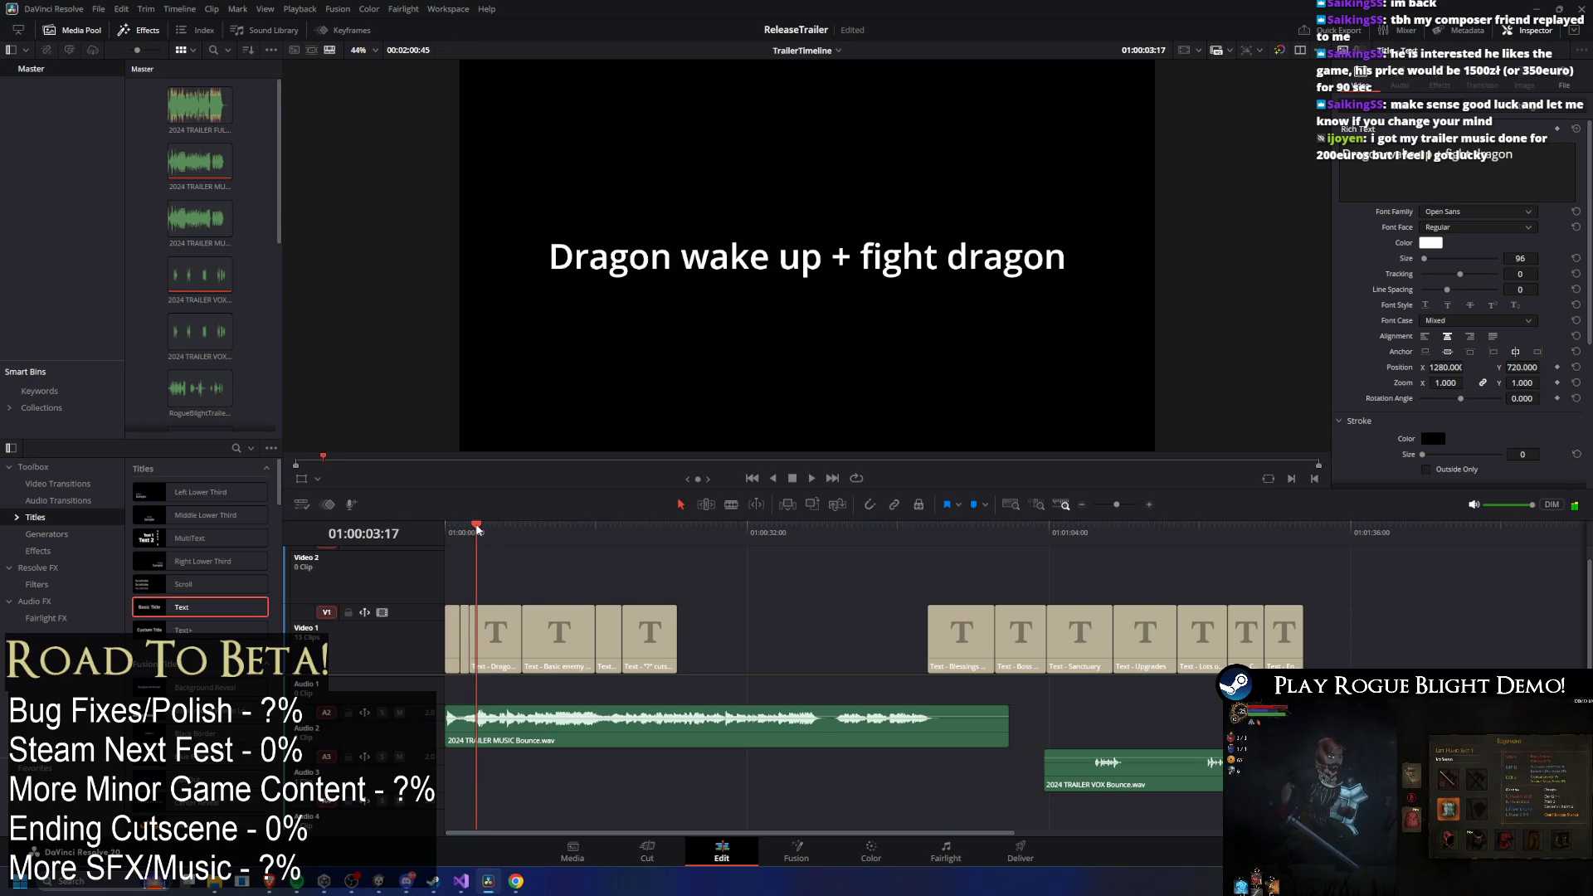
{"action": "key", "text": "space"}
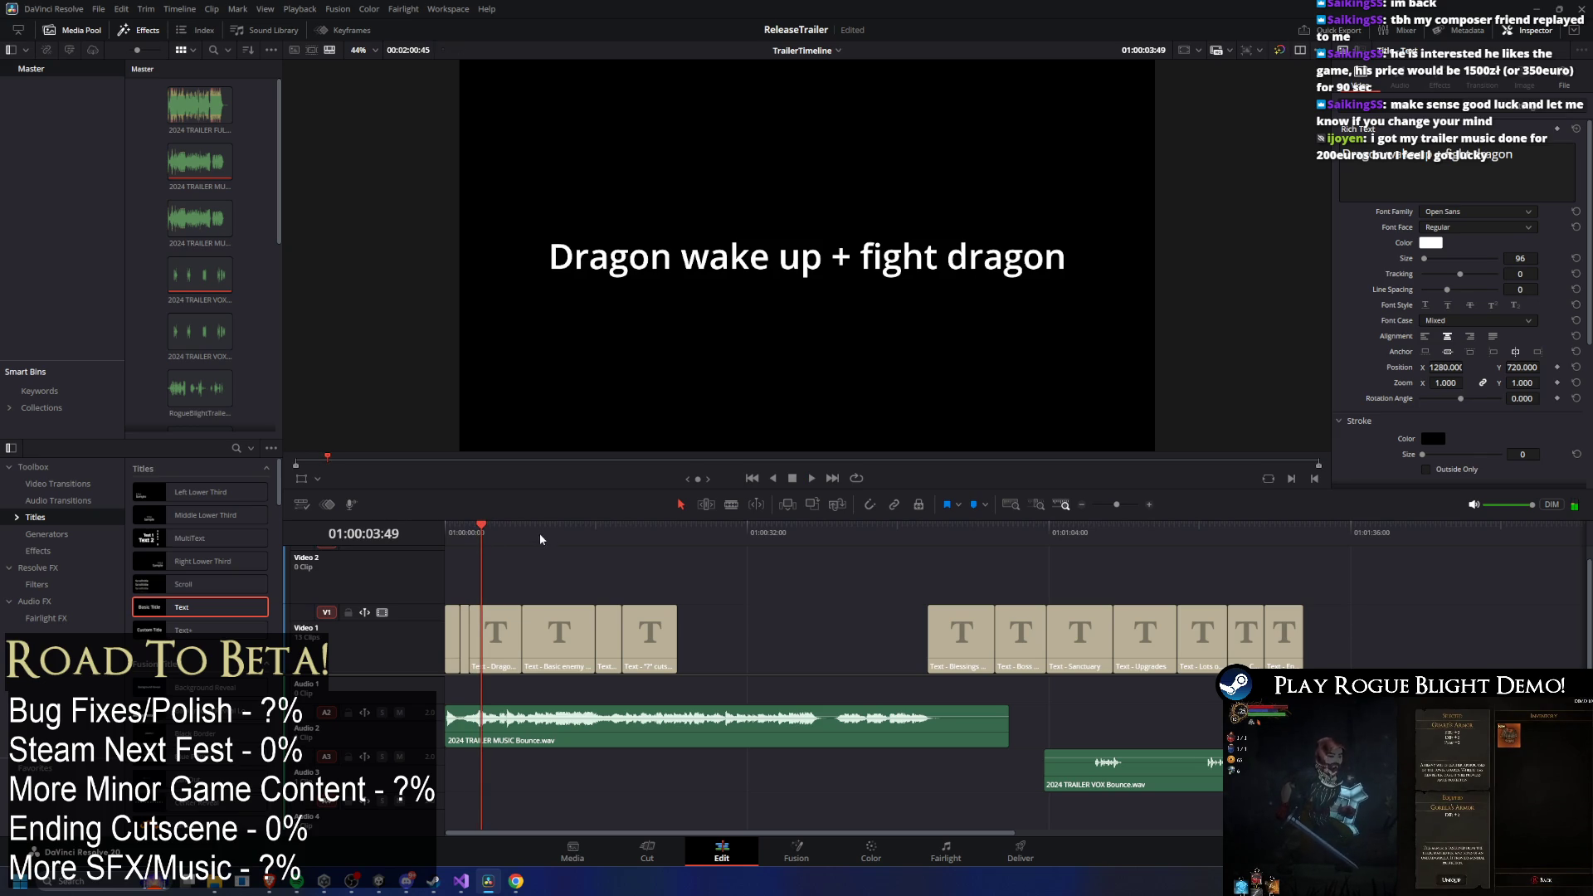
{"action": "mouse_move", "coordinate": [491, 520]}
{"action": "left_mouse_down"}
{"action": "mouse_move", "coordinate": [485, 544]}
{"action": "mouse_move", "coordinate": [461, 536]}
{"action": "left_mouse_up"}
{"action": "key", "text": "space"}
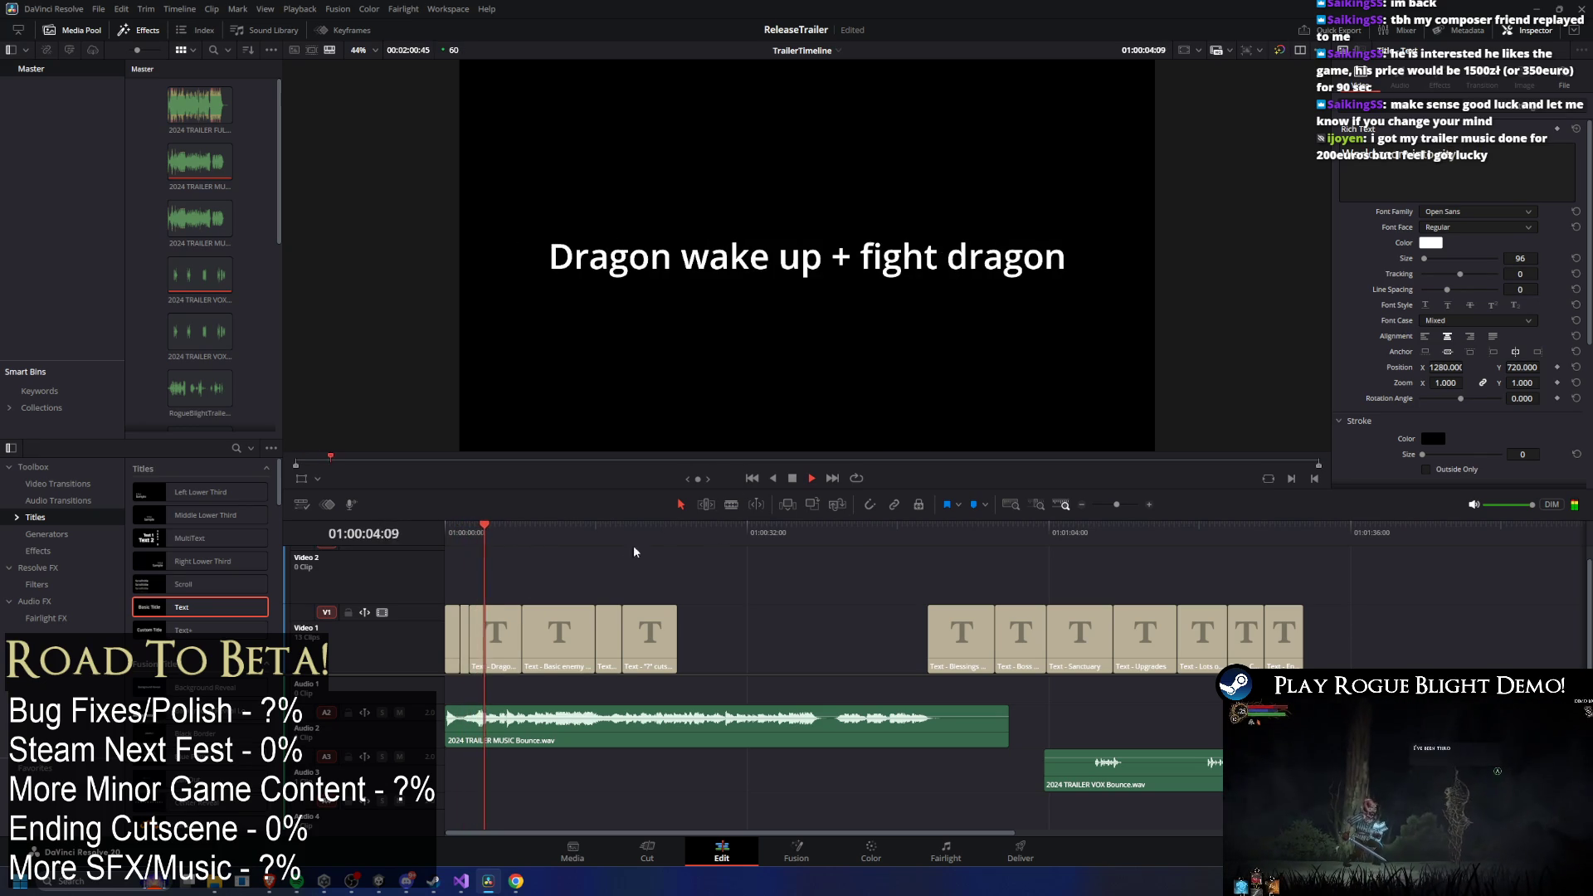
Move the Dragon / Basic enemy combat cut earlier, shortening the 'Dragon wake up + fight dragon' title.
{"action": "left_click_drag", "start_coordinate": [519, 636], "coordinate": [499, 633]}
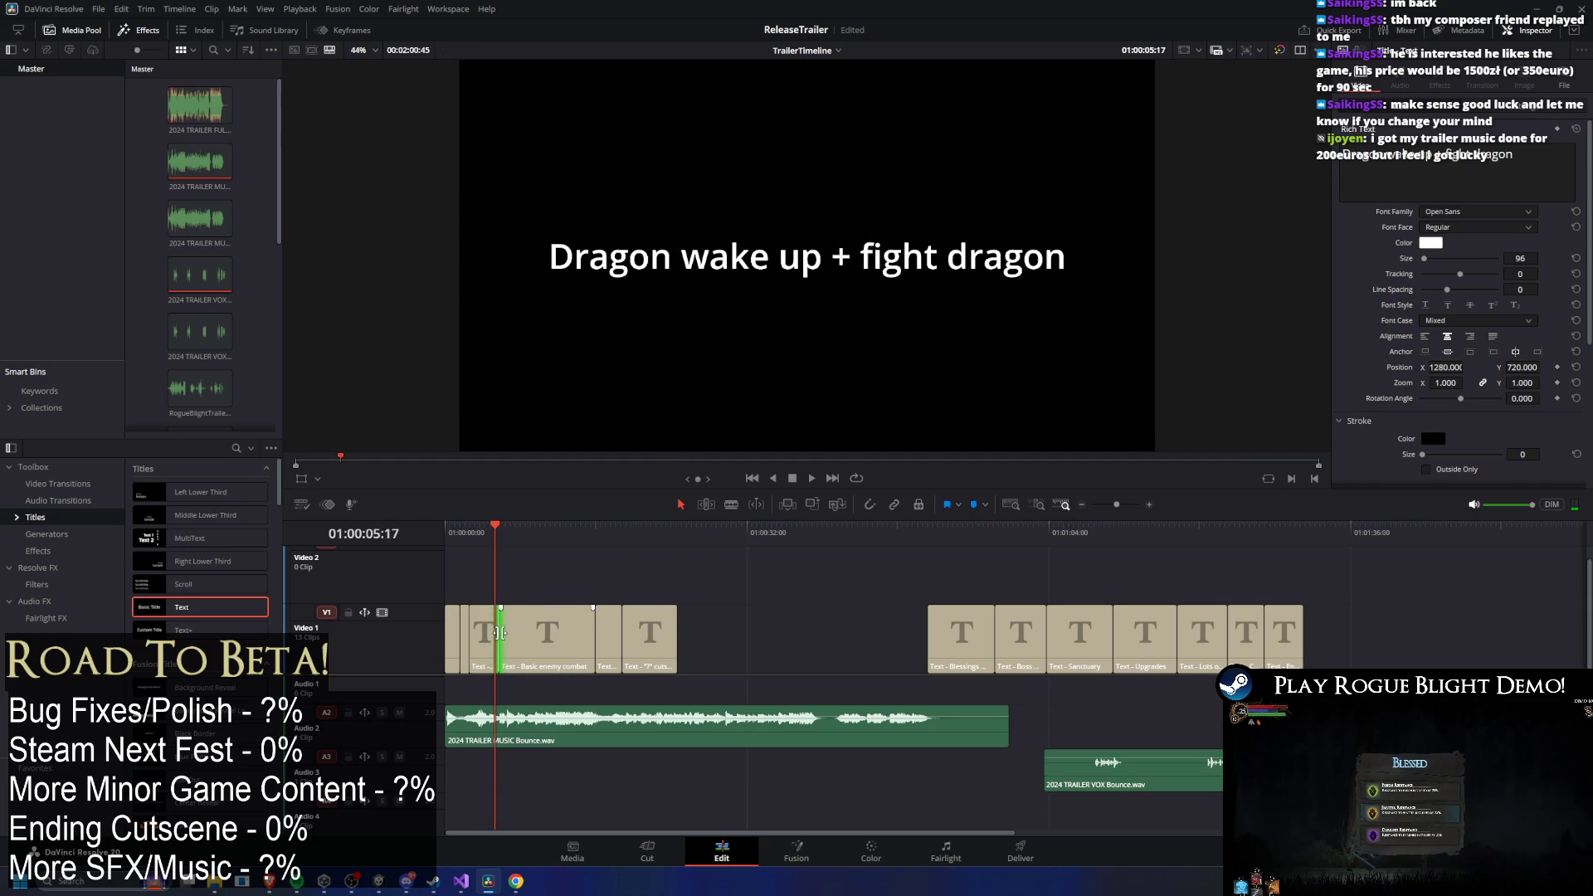
{"action": "key", "text": "ctrl+z"}
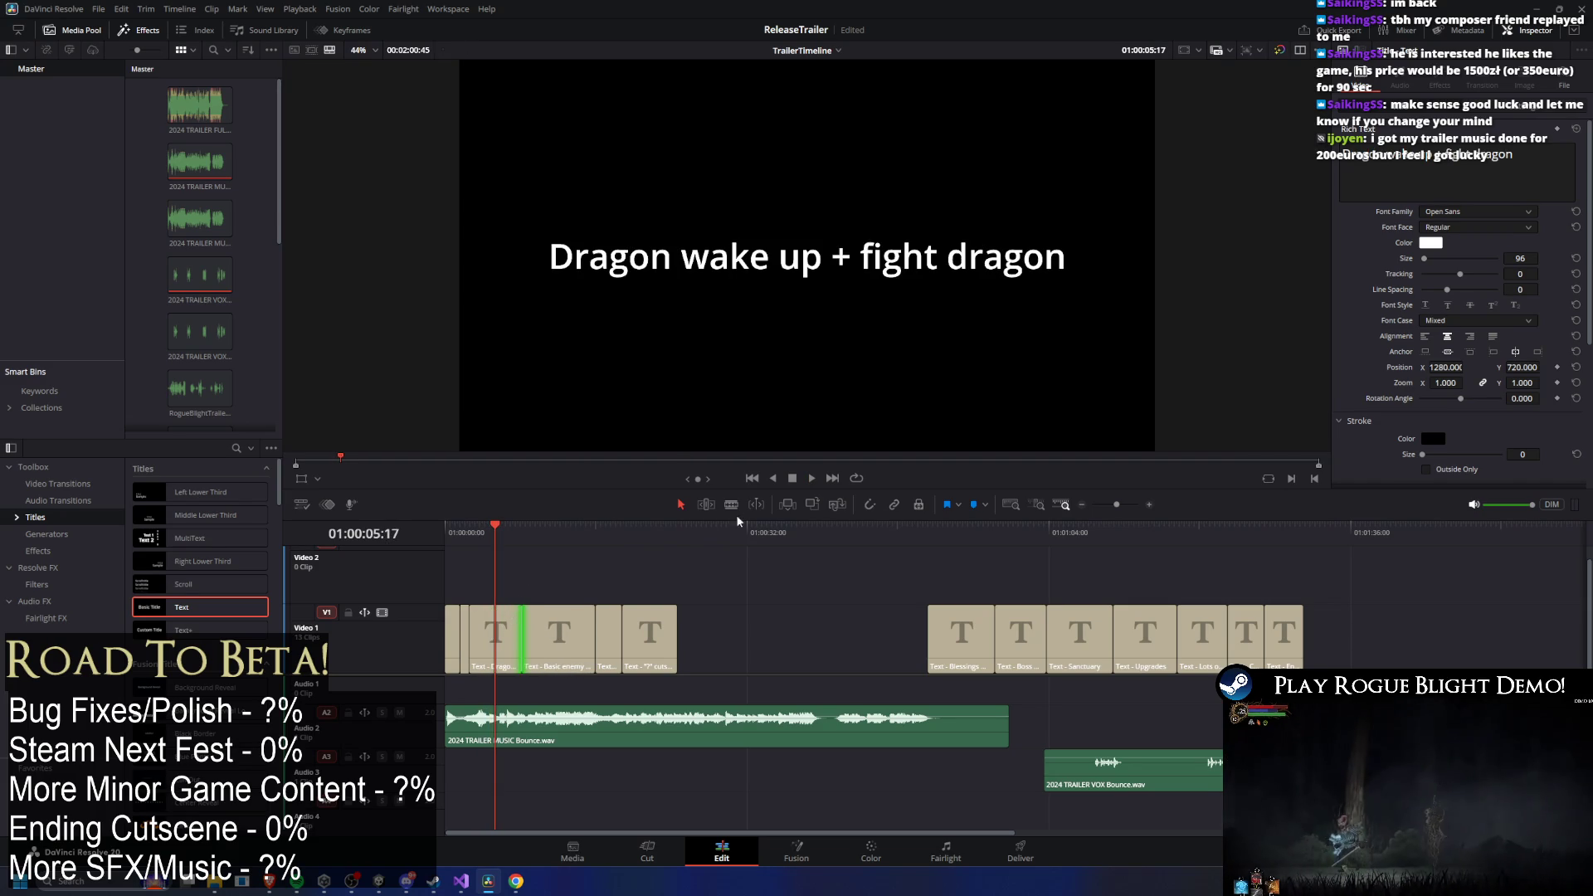
{"action": "key", "text": "space"}
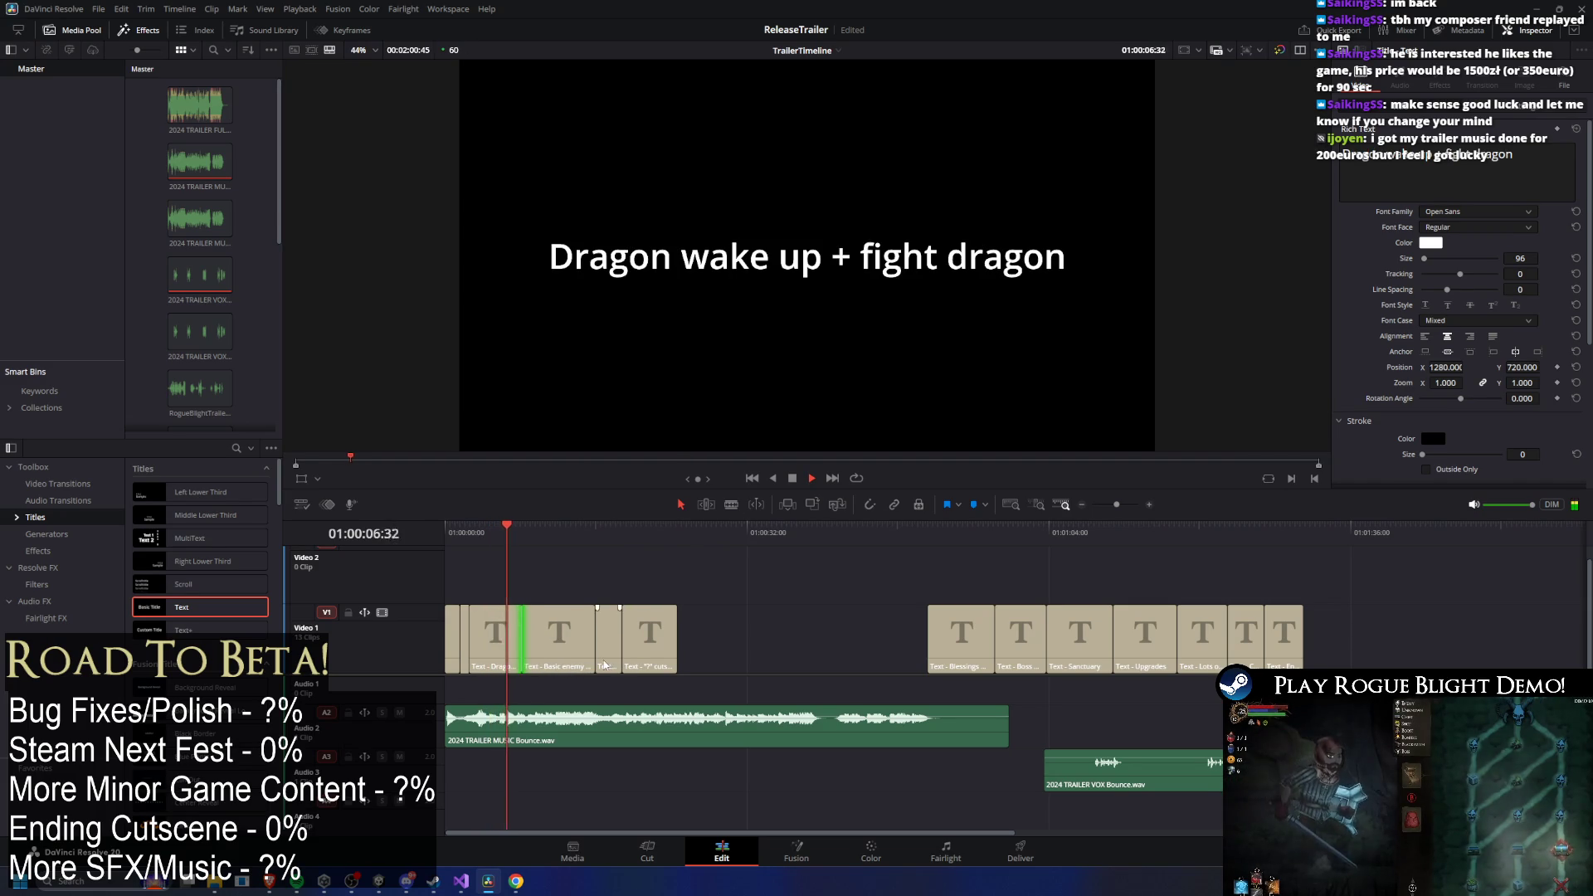
{"action": "key", "text": "space"}
{"action": "left_click_drag", "start_coordinate": [521, 628], "coordinate": [512, 628]}
{"action": "left_click_drag", "start_coordinate": [503, 524], "coordinate": [509, 571]}
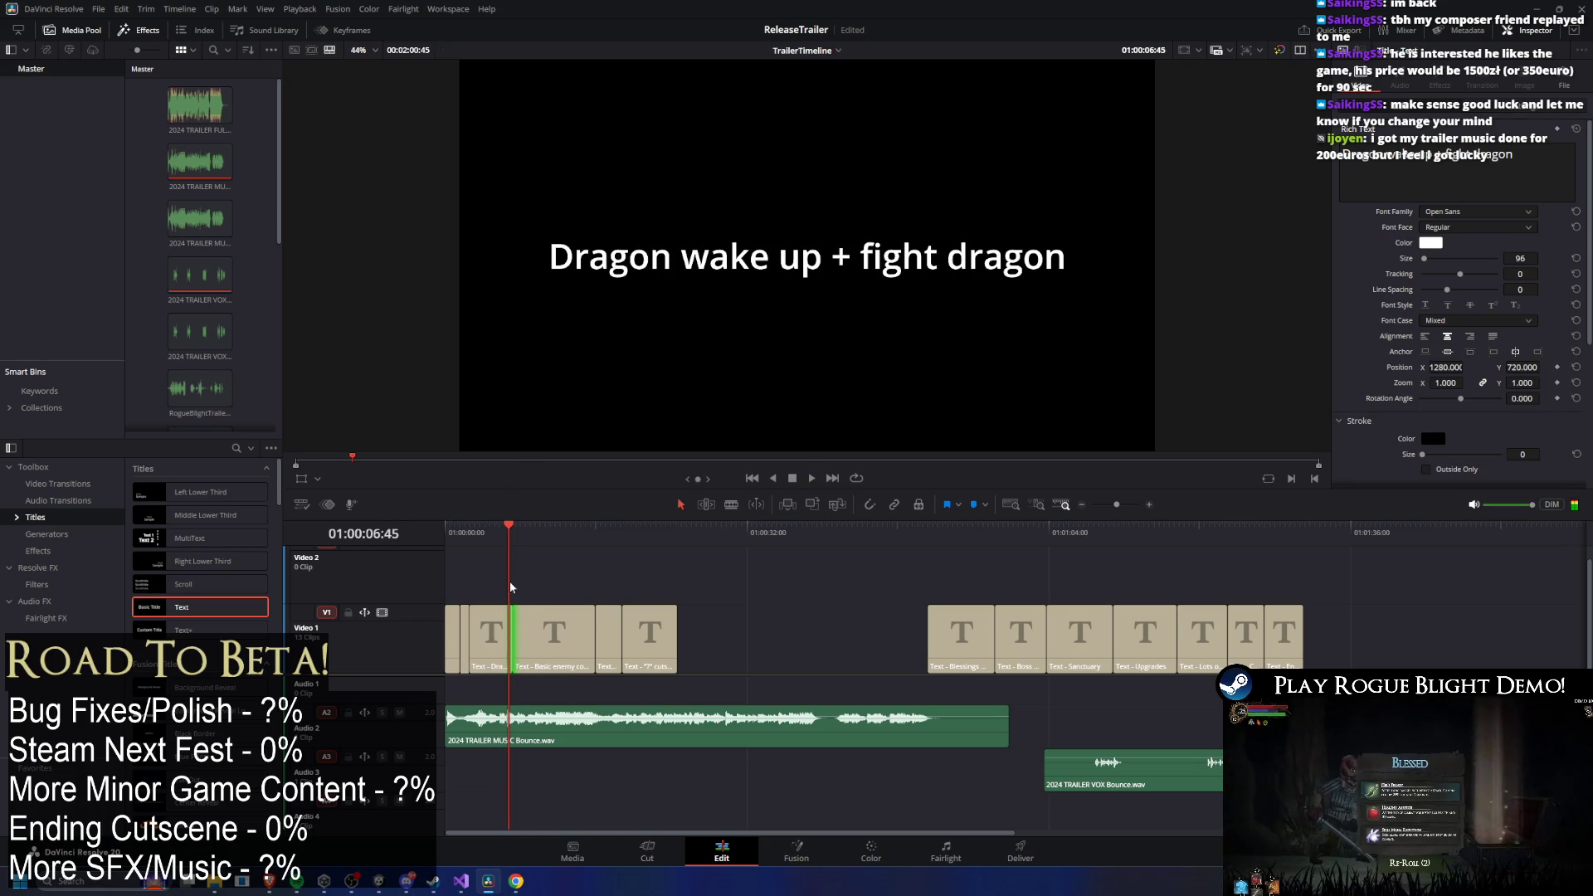
{"action": "scroll", "coordinate": [516, 604], "scroll_direction": "up", "scroll_amount": 5}
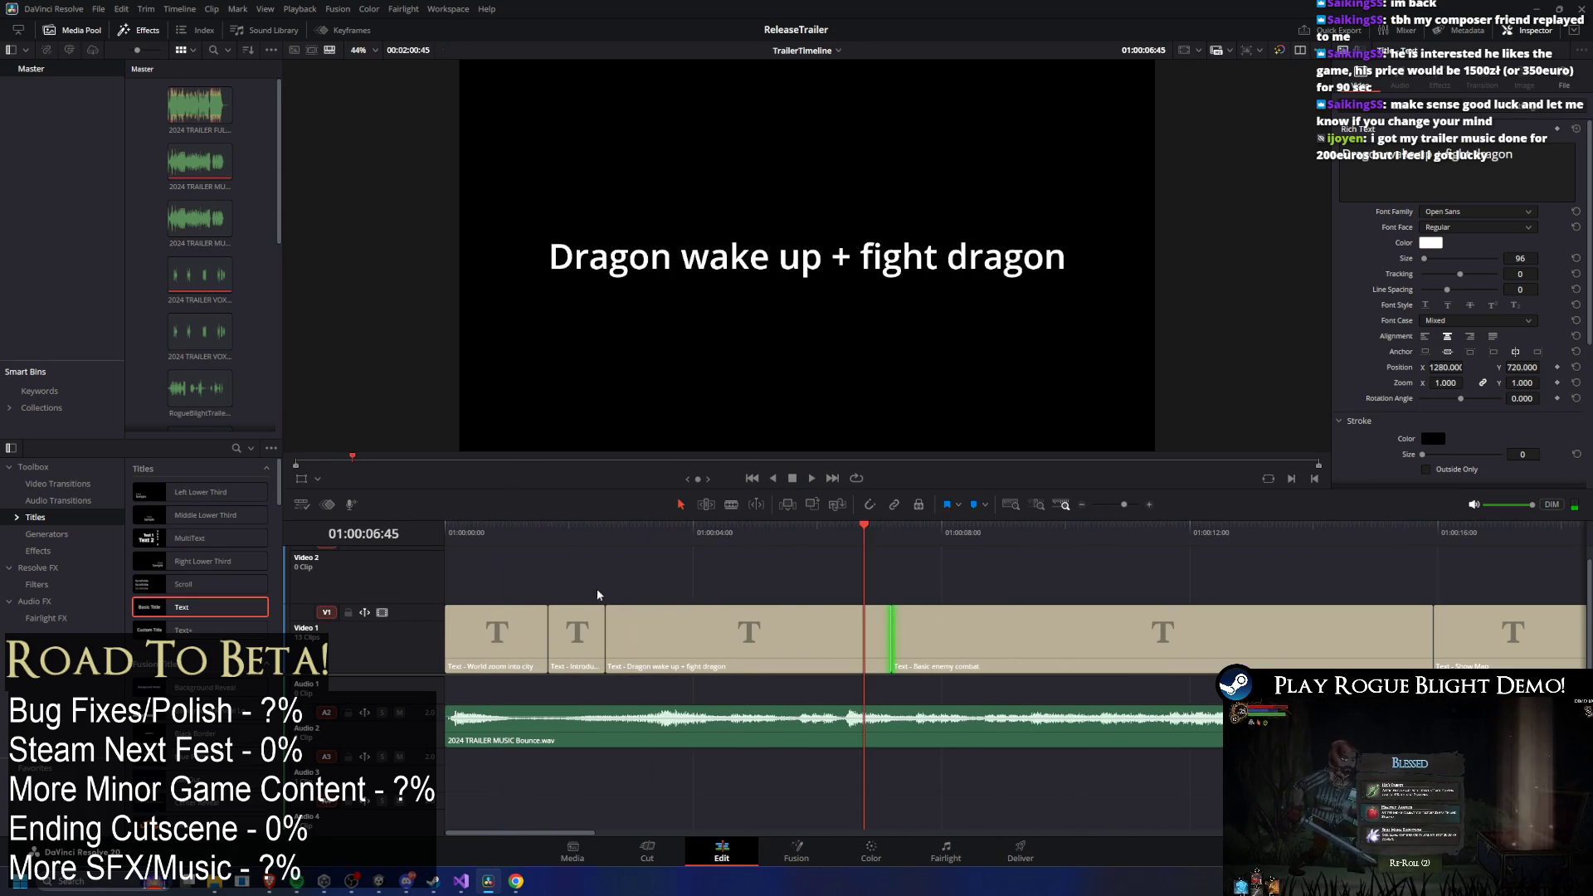
{"action": "left_click_drag", "start_coordinate": [869, 519], "coordinate": [850, 532]}
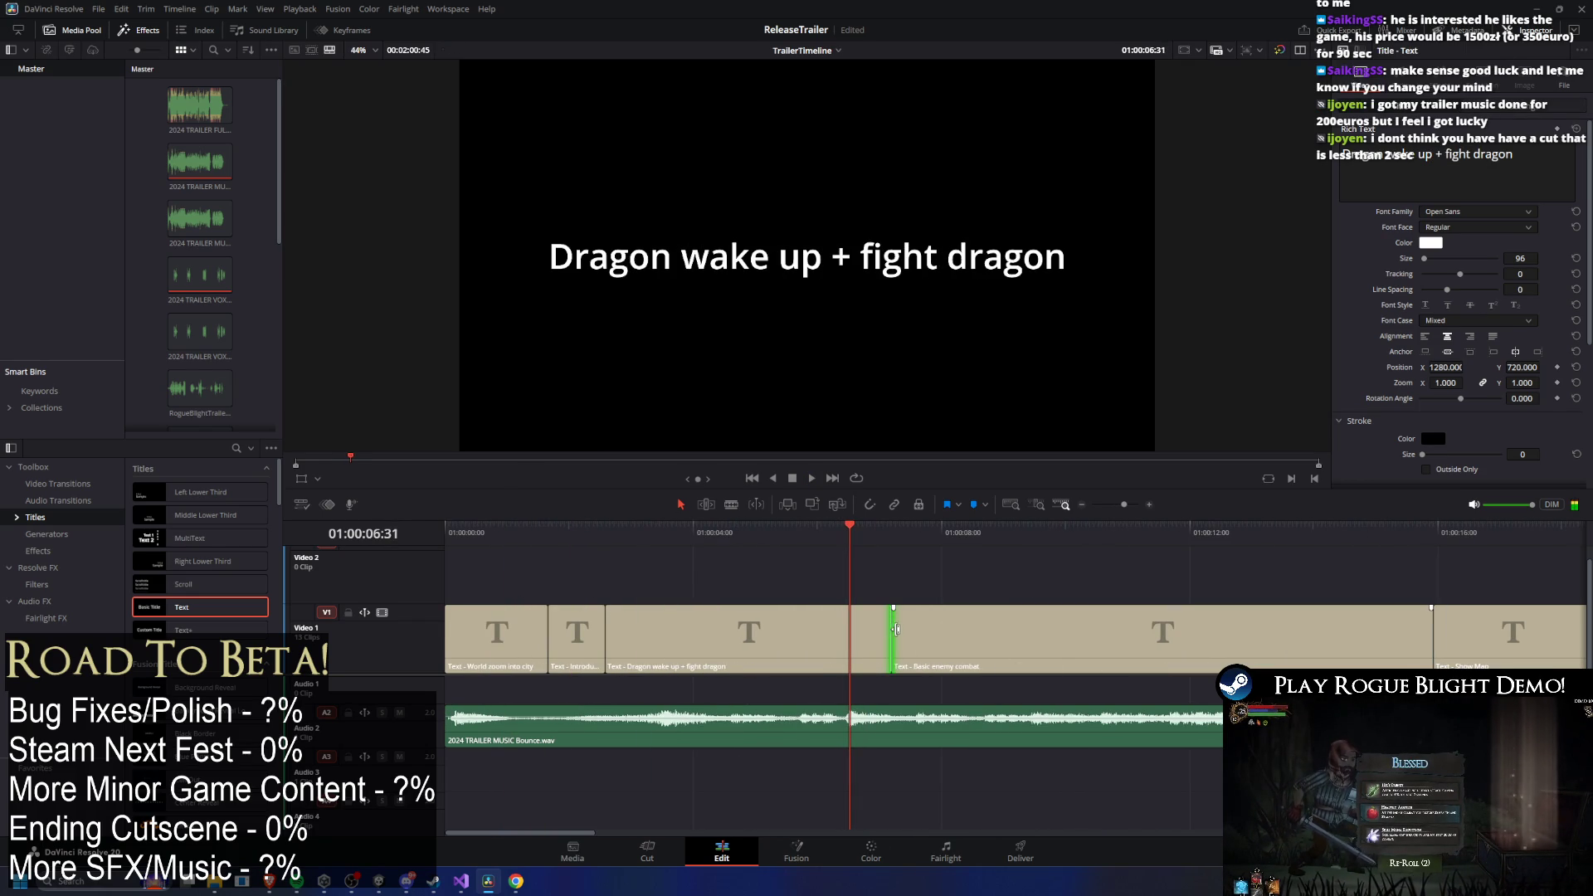
{"action": "left_click_drag", "start_coordinate": [894, 633], "coordinate": [856, 642]}
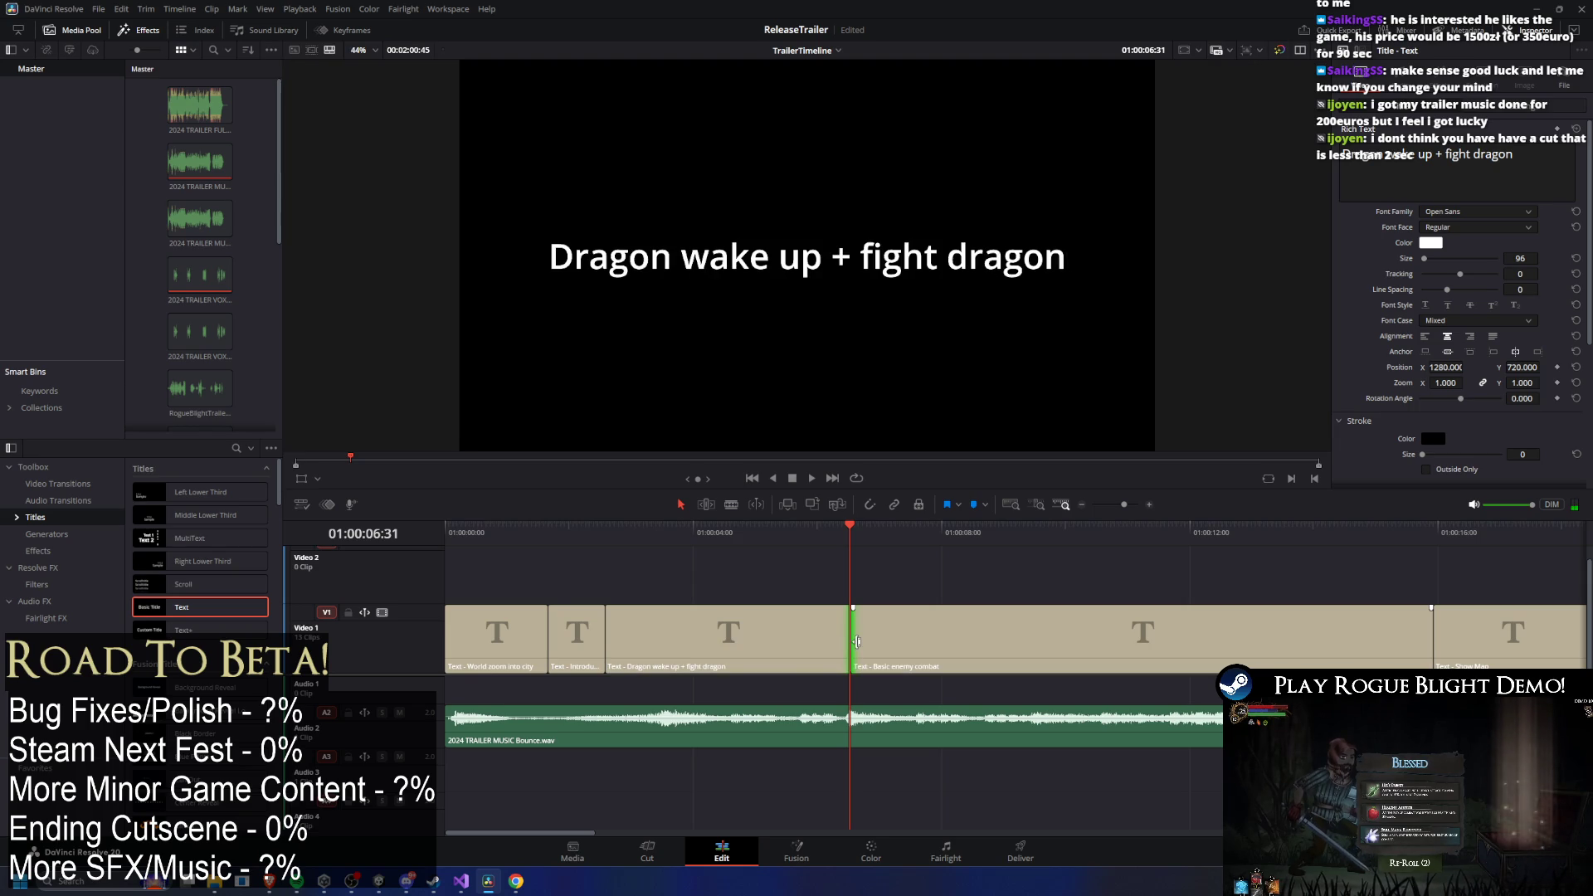
{"action": "scroll", "coordinate": [856, 641], "scroll_direction": "down", "scroll_amount": 4}
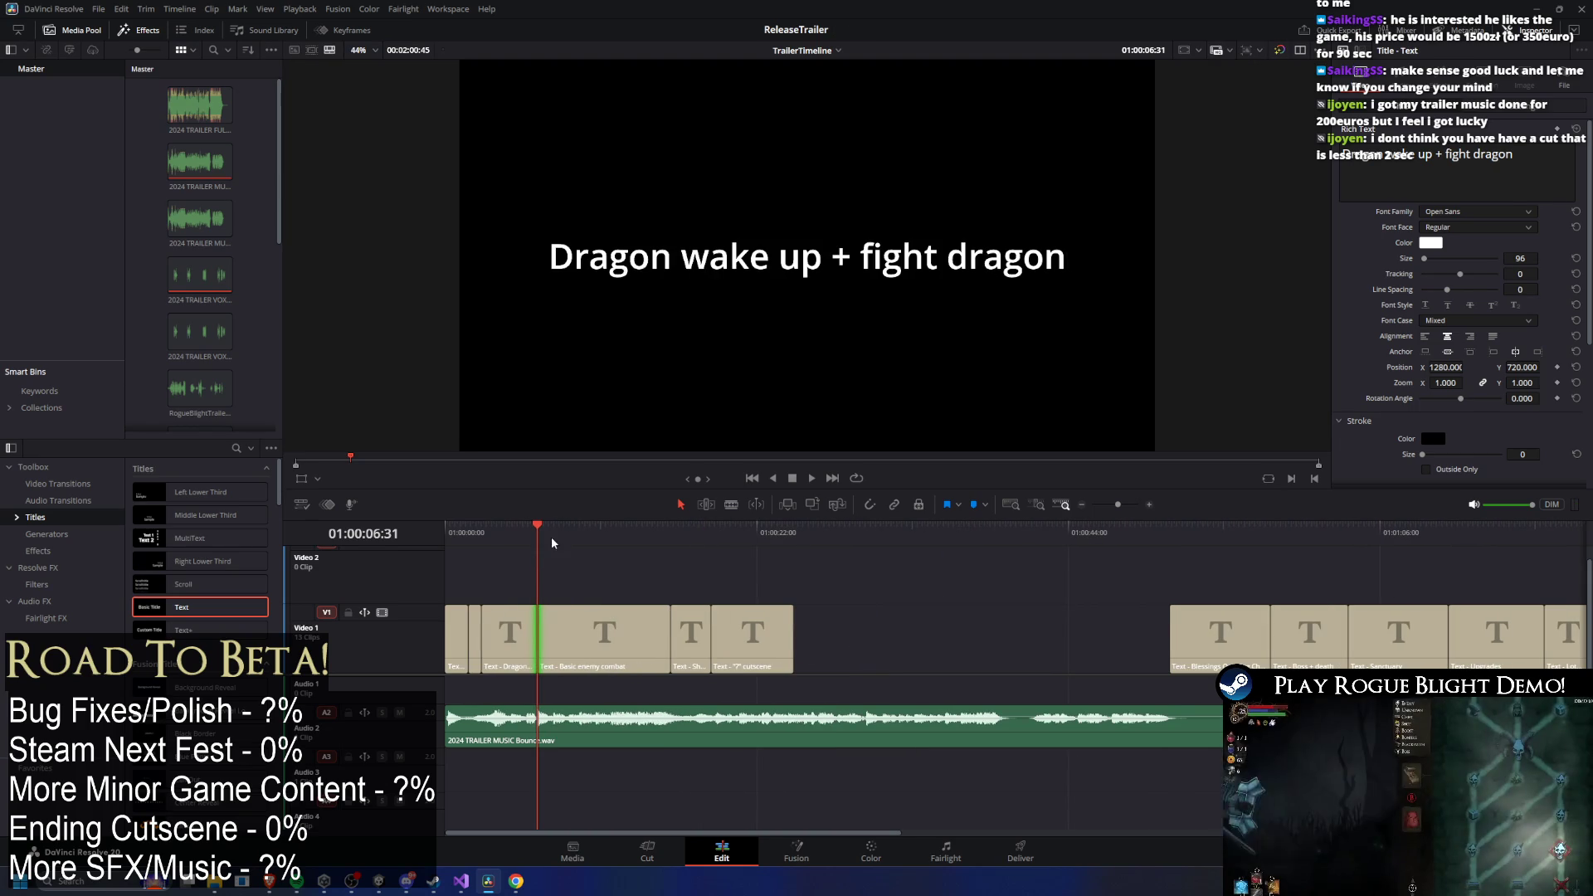
Replay from the start and trim the Basic enemy combat clip's end back to the playhead.
{"action": "left_click", "coordinate": [491, 529]}
{"action": "key", "text": "Home"}
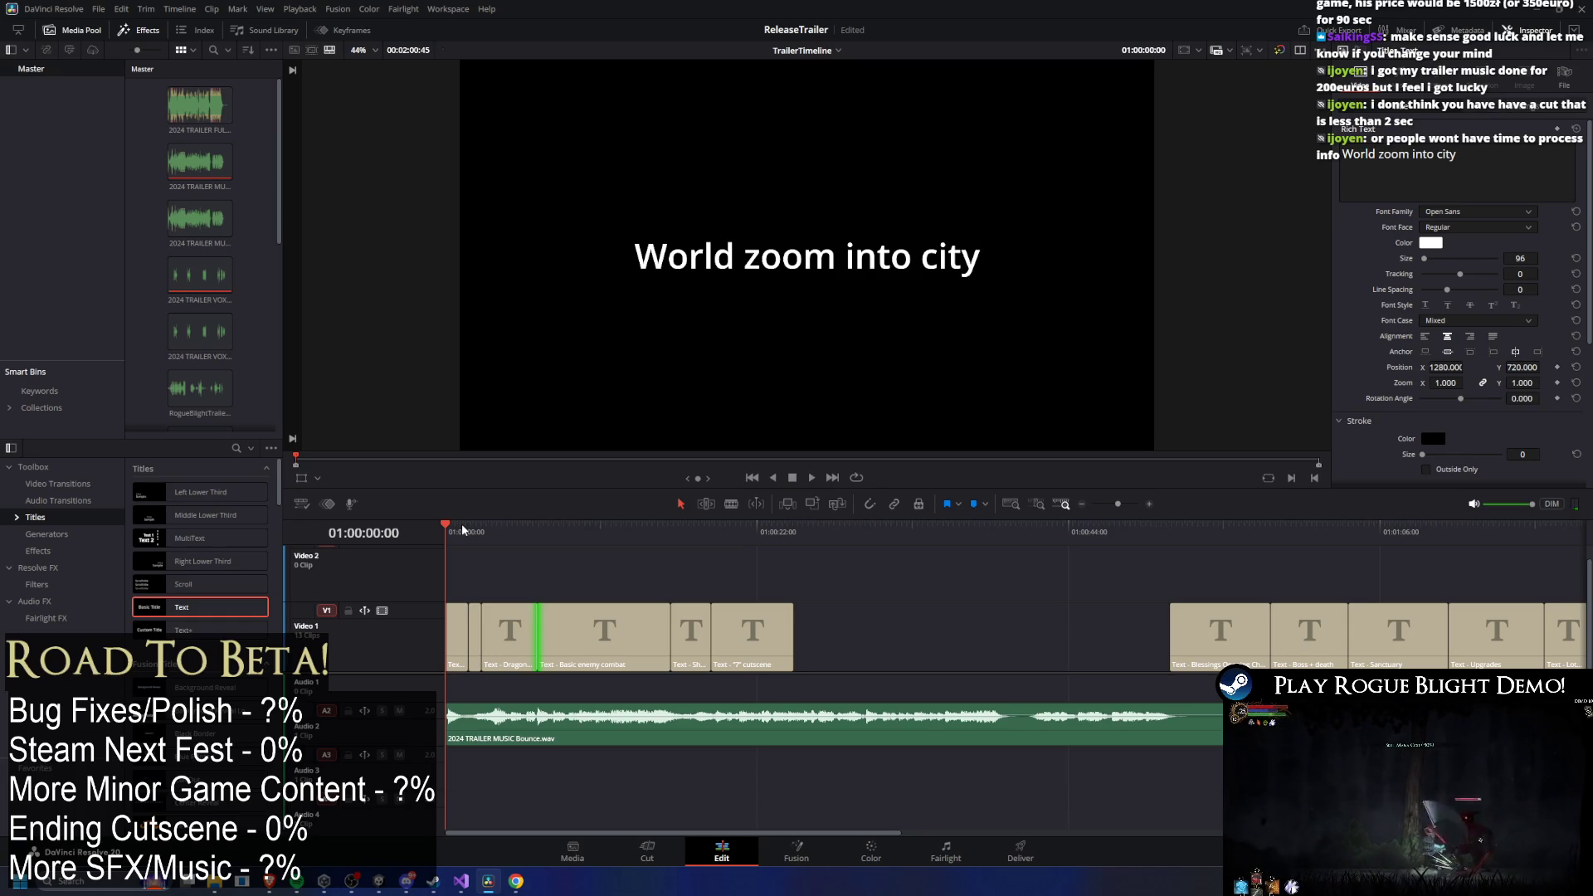
{"action": "key", "text": "space"}
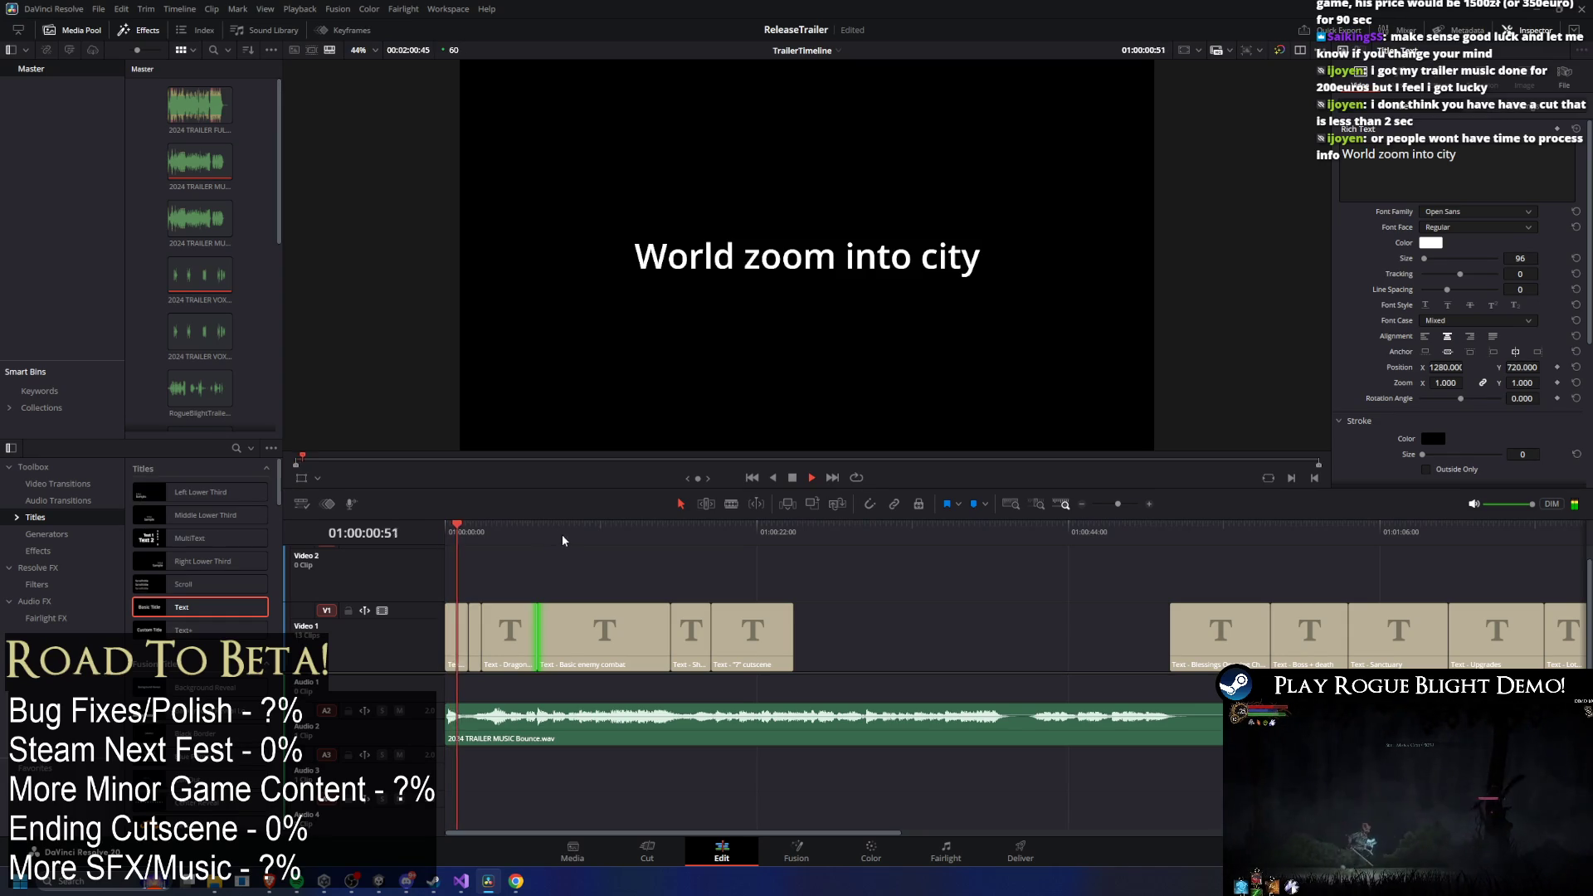
{"action": "left_click", "coordinate": [471, 536]}
{"action": "left_click_drag", "start_coordinate": [470, 539], "coordinate": [415, 540]}
{"action": "key", "text": "space"}
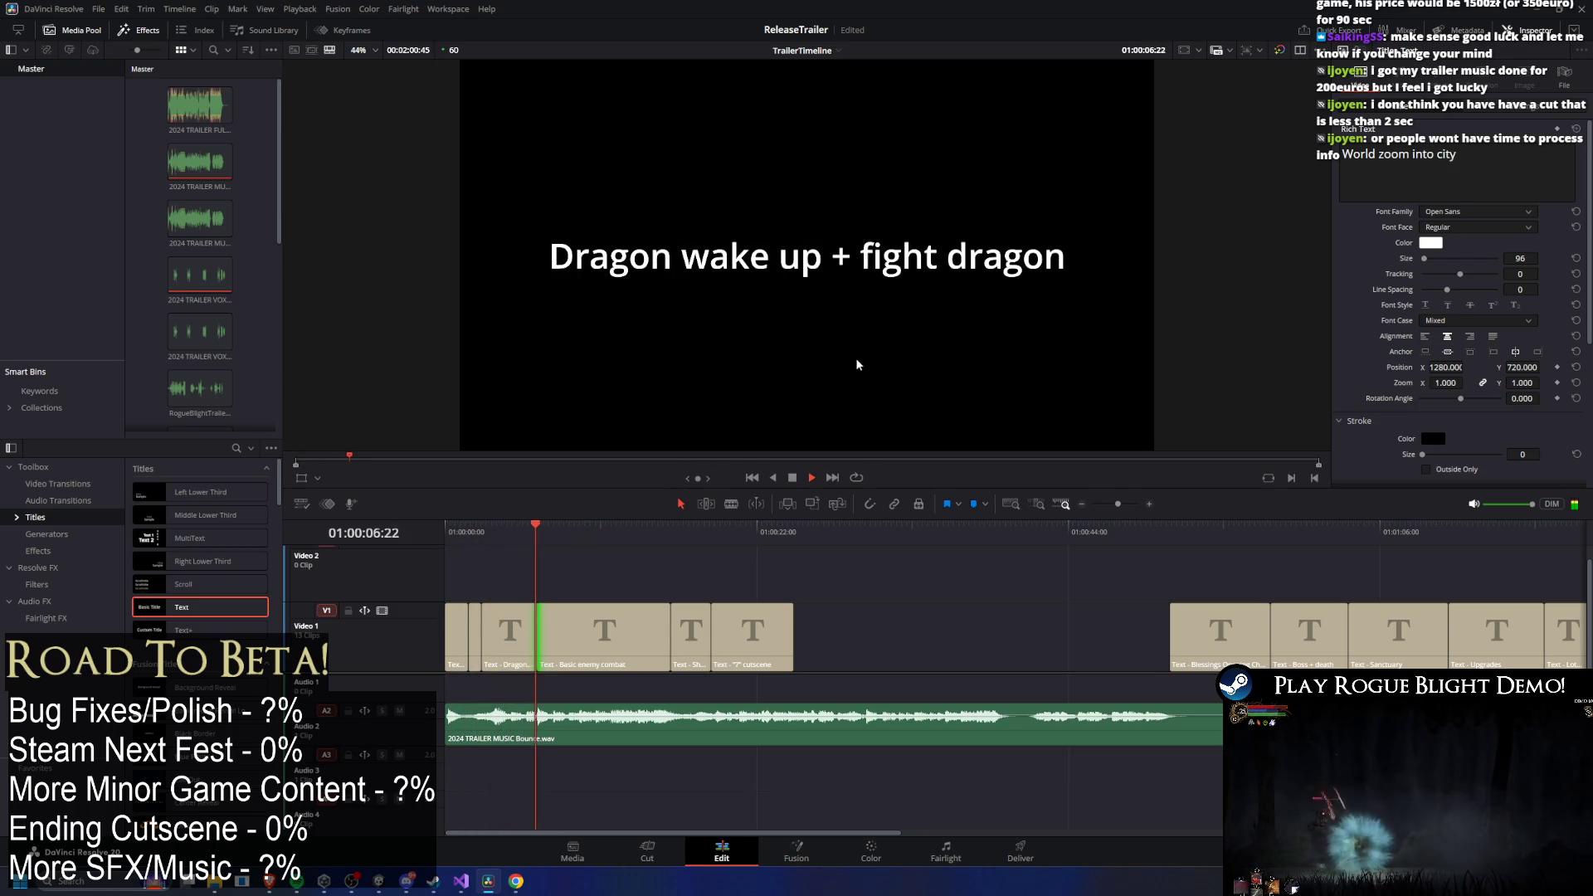
{"action": "key", "text": "space"}
{"action": "key", "text": "space"}
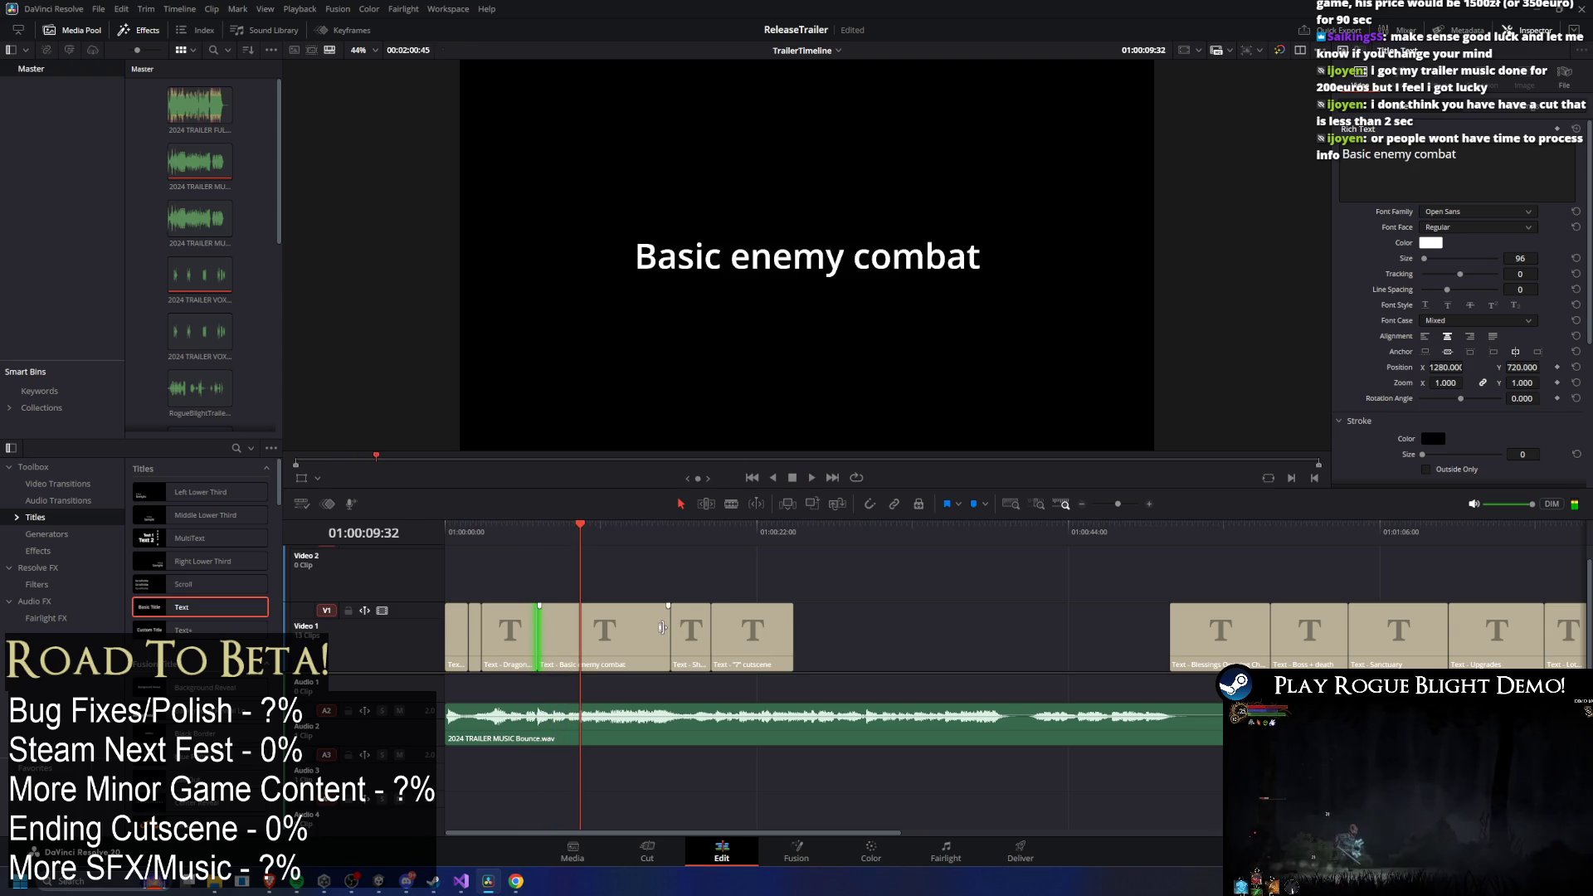
{"action": "mouse_move", "coordinate": [663, 626]}
{"action": "left_mouse_down"}
{"action": "mouse_move", "coordinate": [549, 628]}
{"action": "mouse_move", "coordinate": [580, 628]}
{"action": "left_mouse_up"}
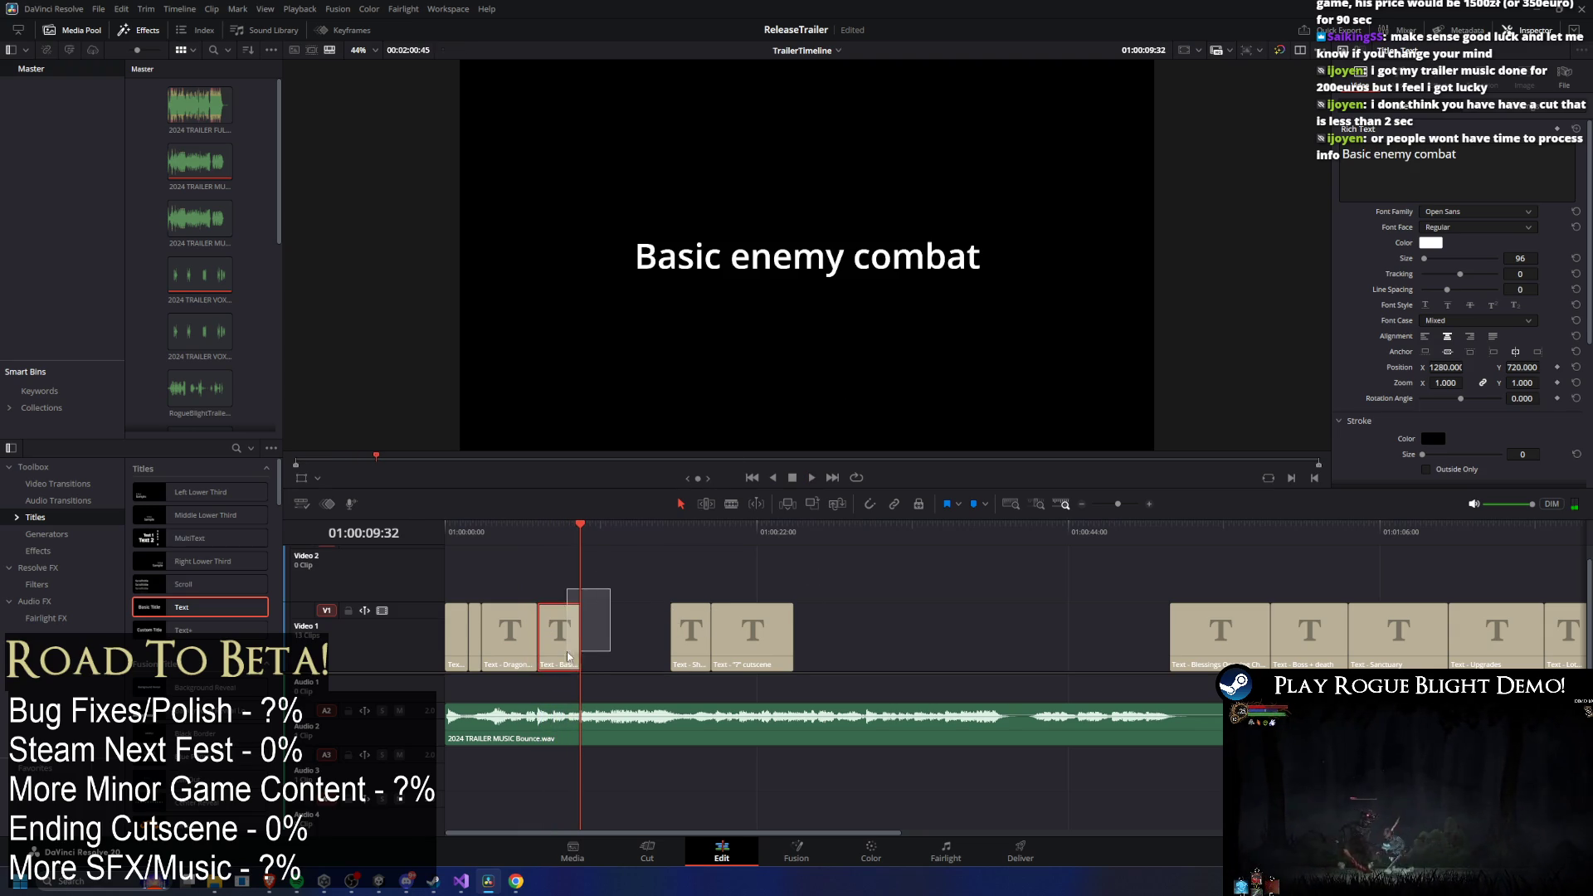
Paste a copy of the Basic enemy combat title after it and number its text '2'.
{"action": "key", "text": "ctrl+v"}
{"action": "left_click", "coordinate": [599, 539]}
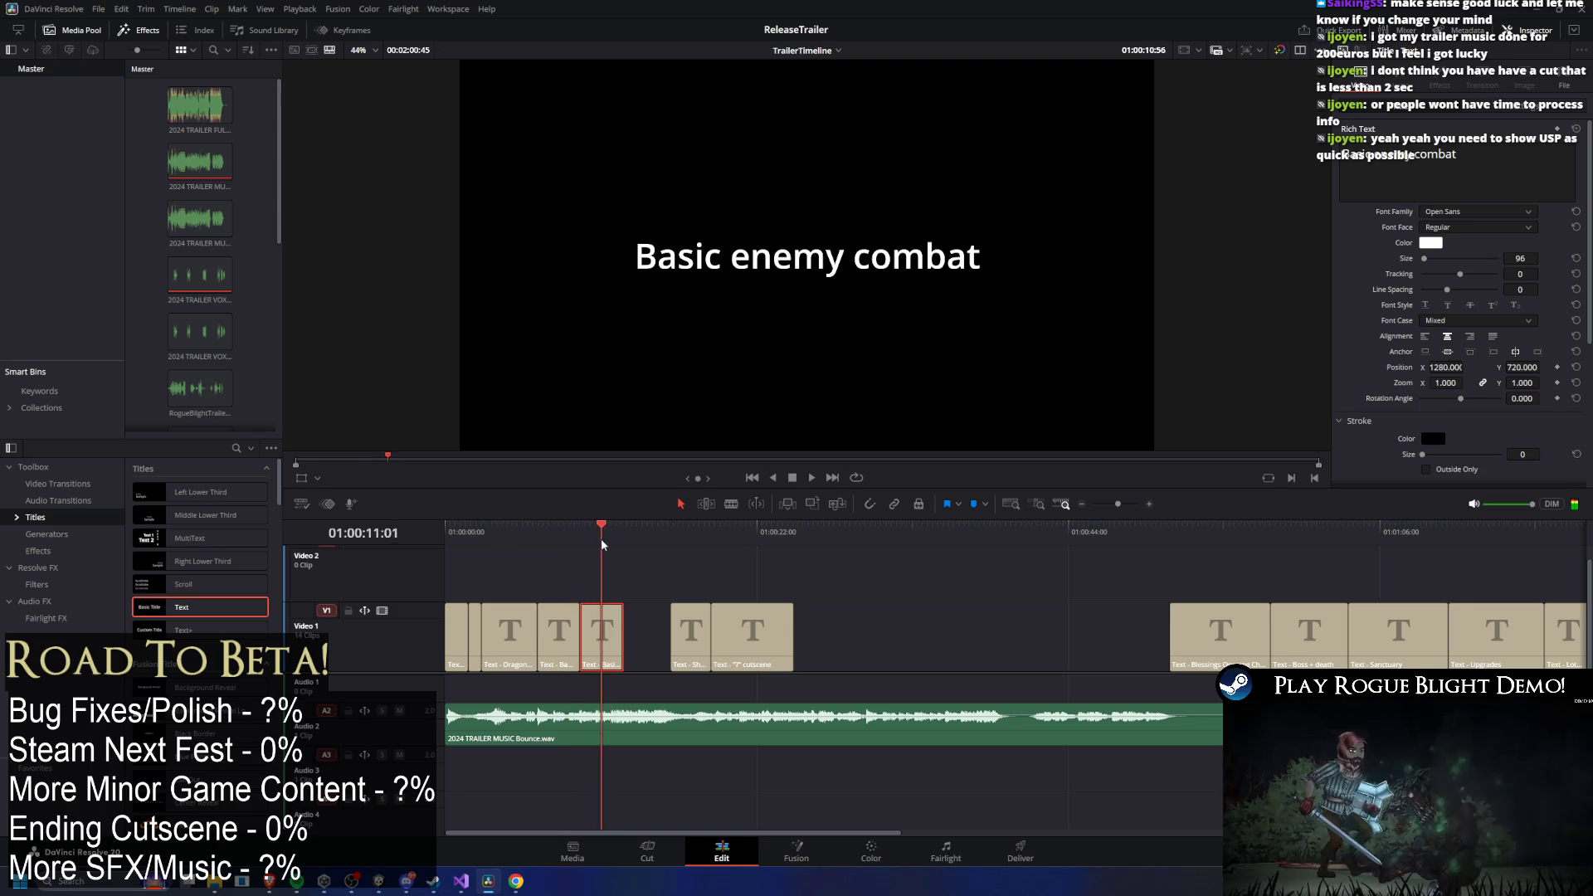
{"action": "left_click", "coordinate": [605, 541]}
{"action": "left_click", "coordinate": [1487, 153]}
{"action": "type", "text": "2"}
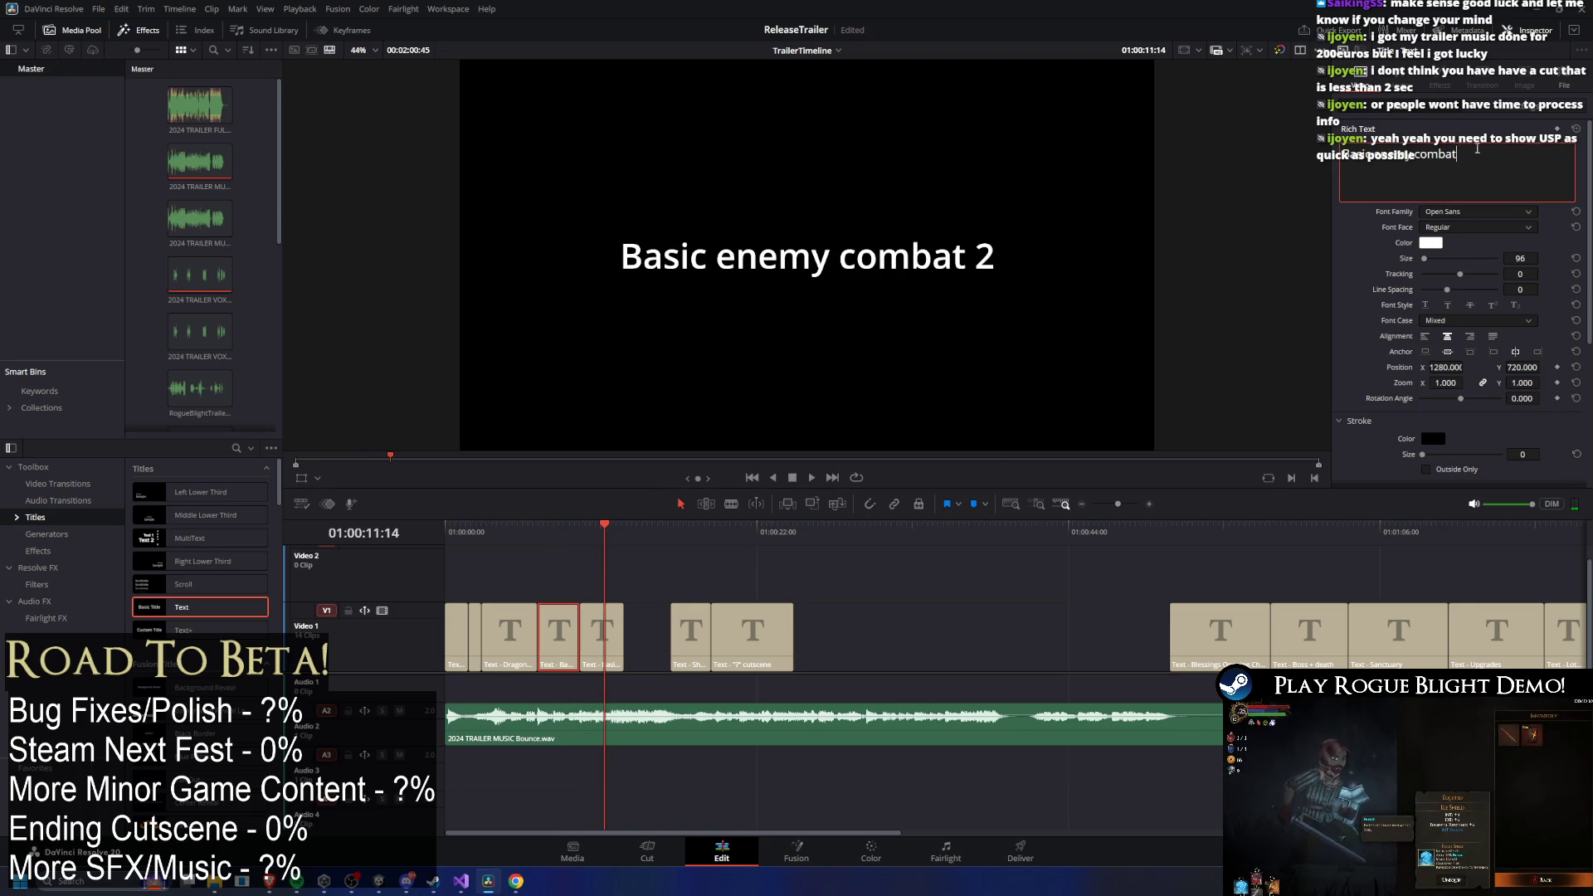
{"action": "type", "text": "1"}
Paste another numbered copy into the gap before Show Map and play the new titles back.
{"action": "left_click", "coordinate": [616, 607]}
{"action": "left_click_drag", "start_coordinate": [618, 535], "coordinate": [621, 528]}
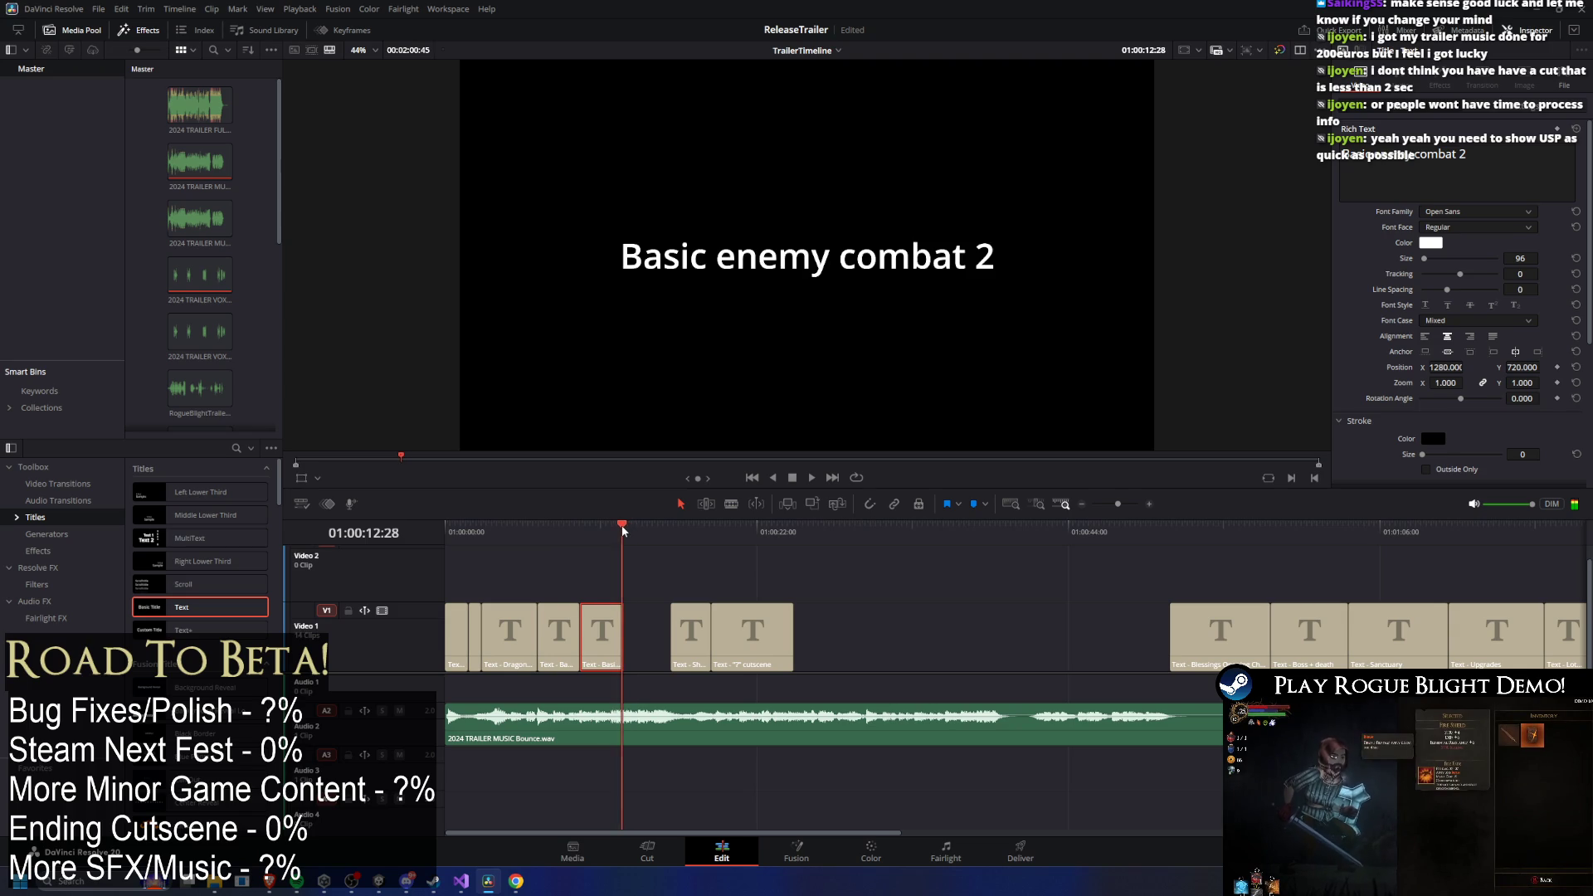
{"action": "key", "text": "ctrl+v"}
{"action": "key", "text": "space"}
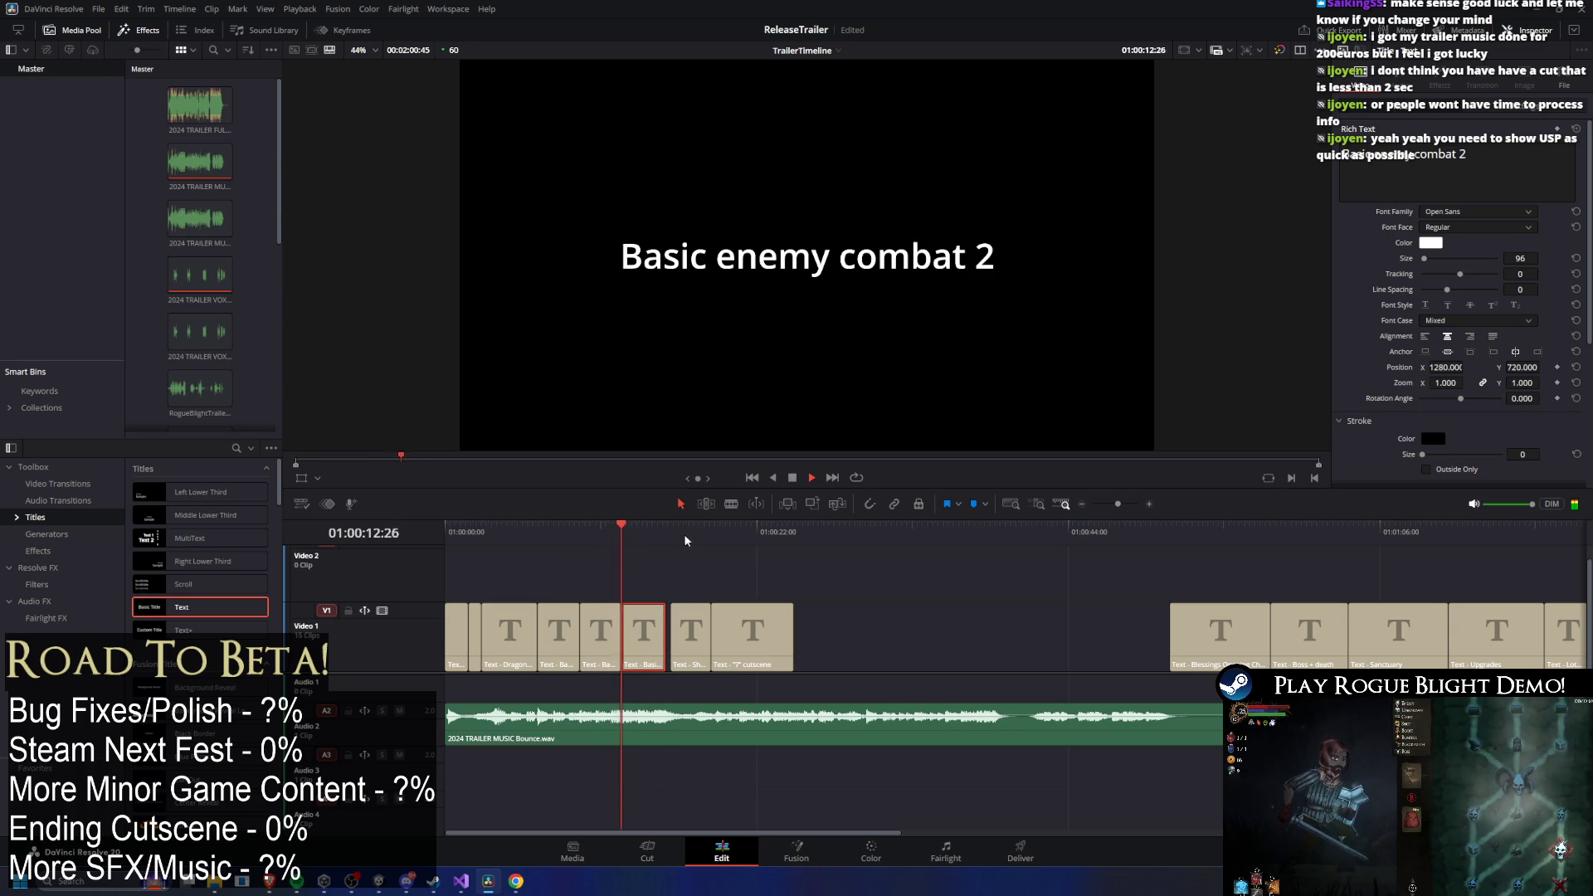
{"action": "left_click", "coordinate": [665, 634]}
{"action": "mouse_move", "coordinate": [662, 530]}
{"action": "left_mouse_down"}
{"action": "mouse_move", "coordinate": [612, 538]}
{"action": "mouse_move", "coordinate": [640, 575]}
{"action": "left_mouse_up"}
{"action": "left_click", "coordinate": [1471, 161]}
{"action": "left_click", "coordinate": [669, 572]}
{"action": "key", "text": "space"}
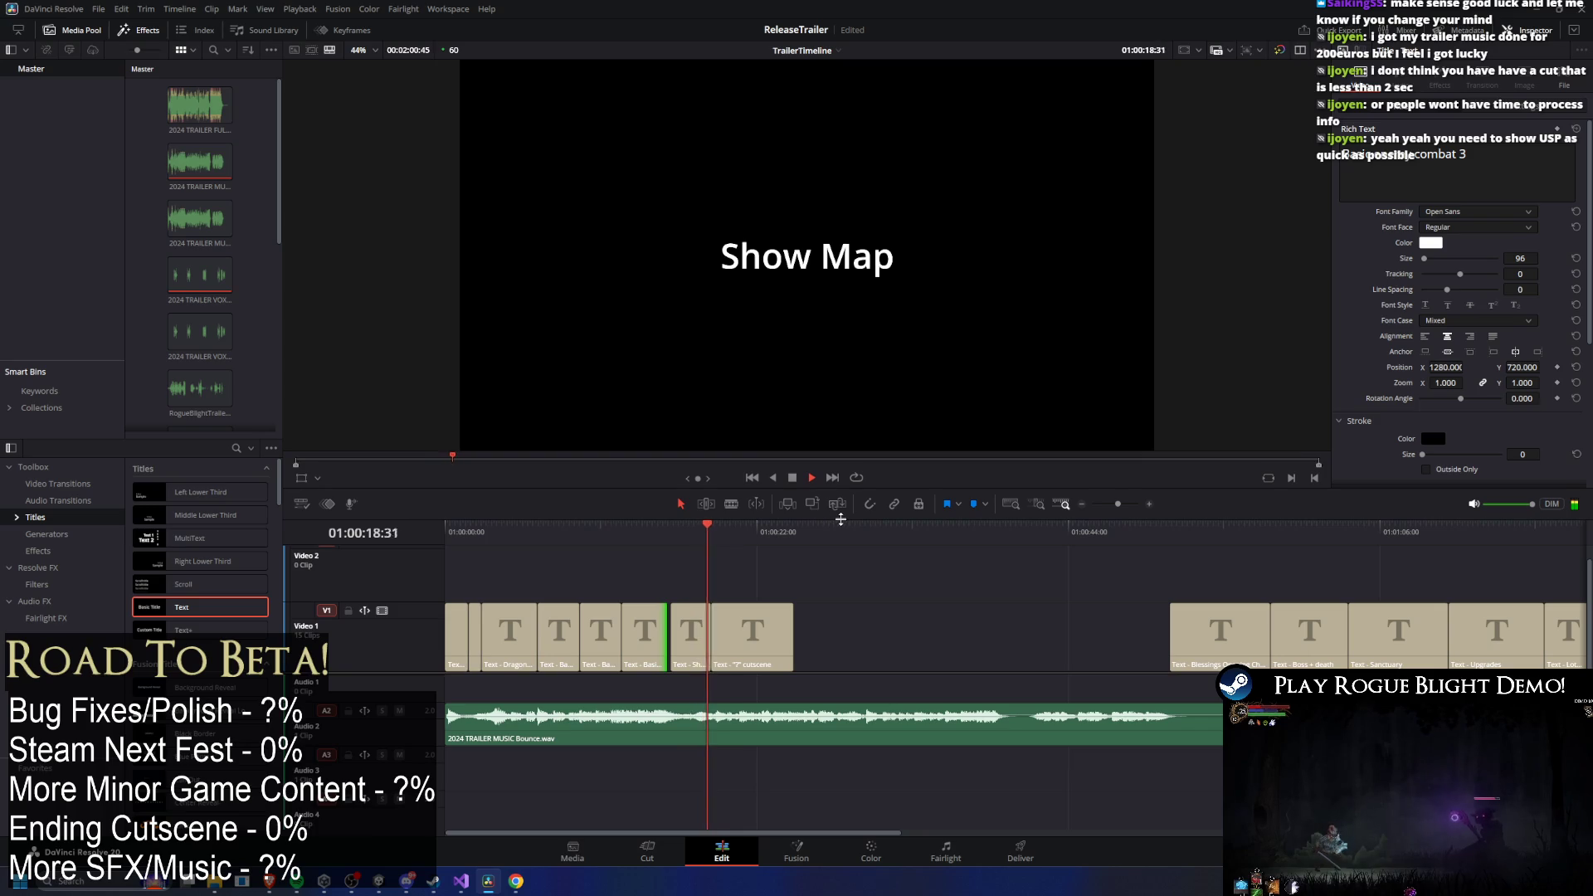
{"action": "mouse_move", "coordinate": [639, 525]}
{"action": "left_mouse_down"}
{"action": "mouse_move", "coordinate": [603, 524]}
{"action": "mouse_move", "coordinate": [685, 525]}
{"action": "mouse_move", "coordinate": [495, 491]}
{"action": "mouse_move", "coordinate": [544, 508]}
{"action": "mouse_move", "coordinate": [825, 501]}
{"action": "mouse_move", "coordinate": [445, 506]}
{"action": "left_mouse_up"}
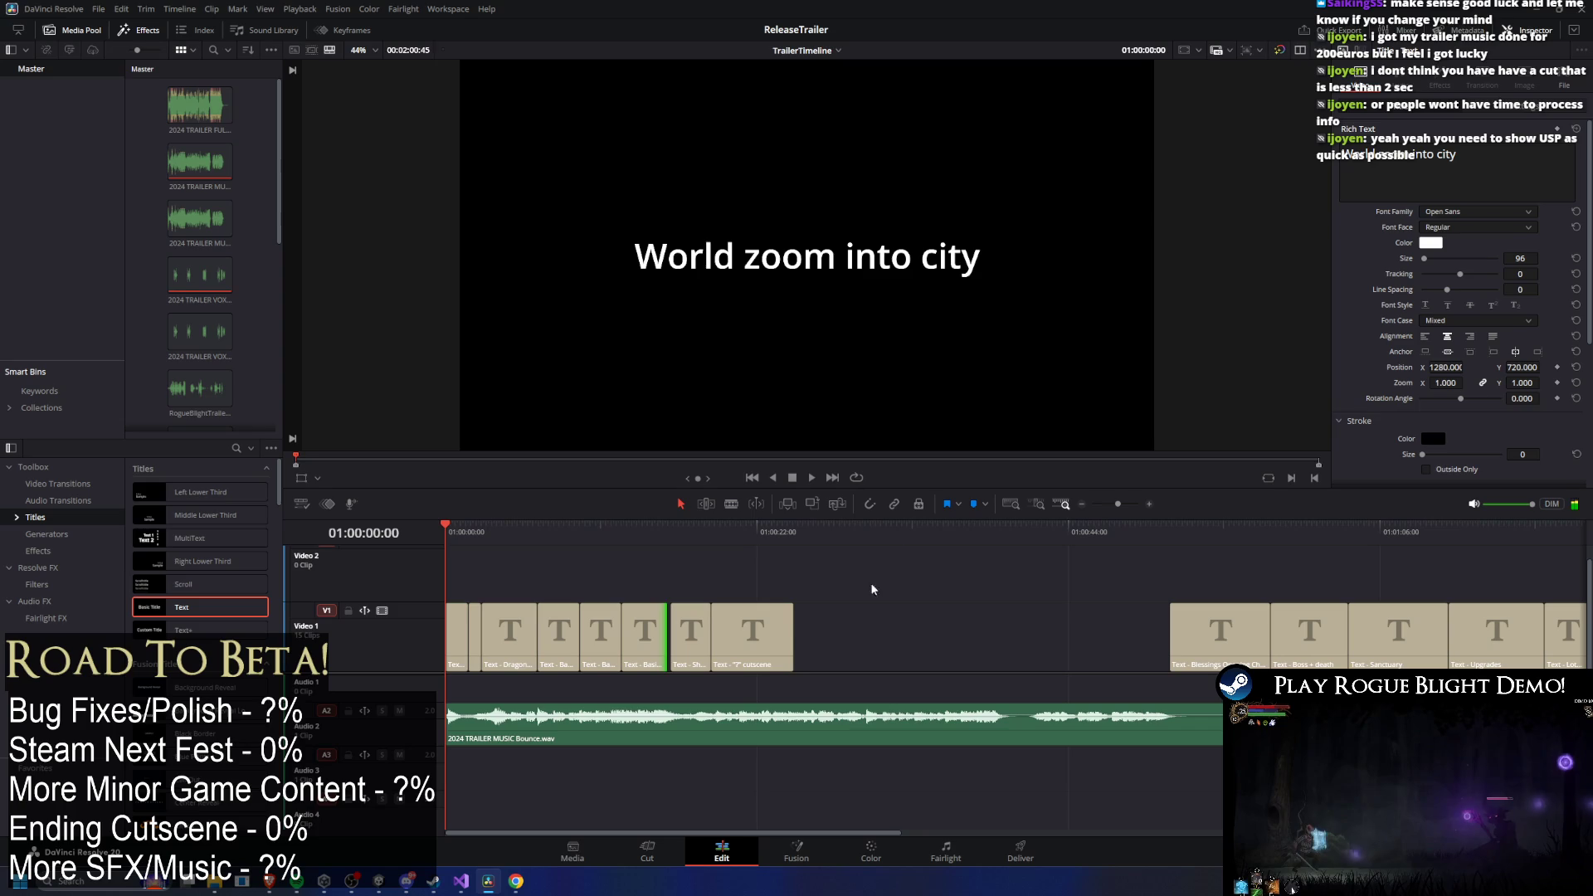
In Unity, search the Project panel for 'intro' and open the IntroCutscene scene.
{"action": "left_click", "coordinate": [380, 885]}
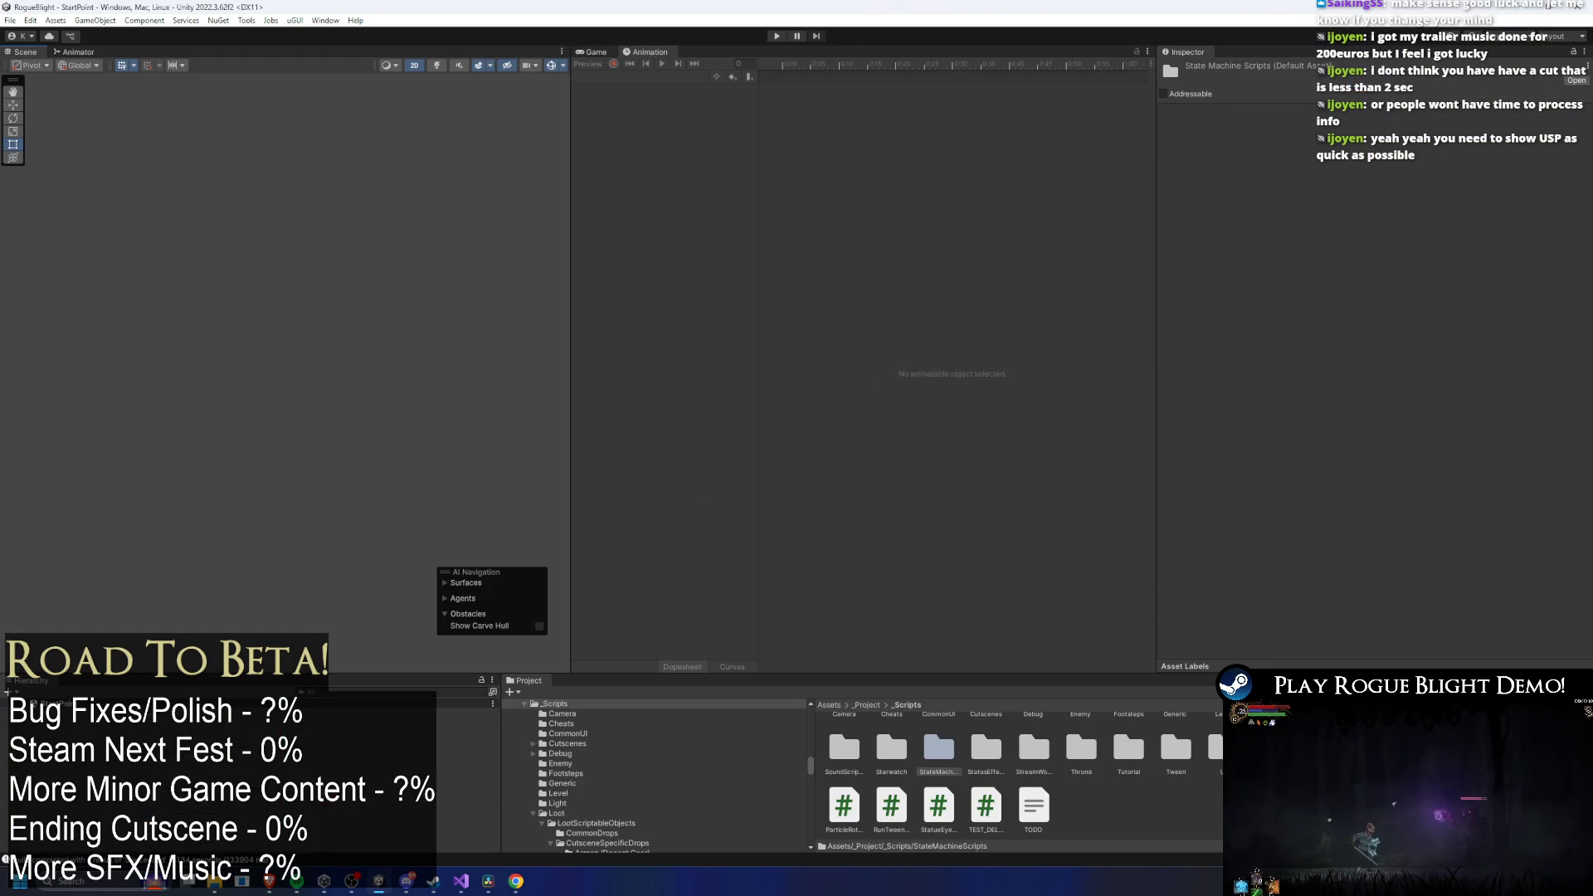
{"action": "type", "text": "intro"}
{"action": "left_click", "coordinate": [956, 741]}
{"action": "double_click", "coordinate": [938, 739]}
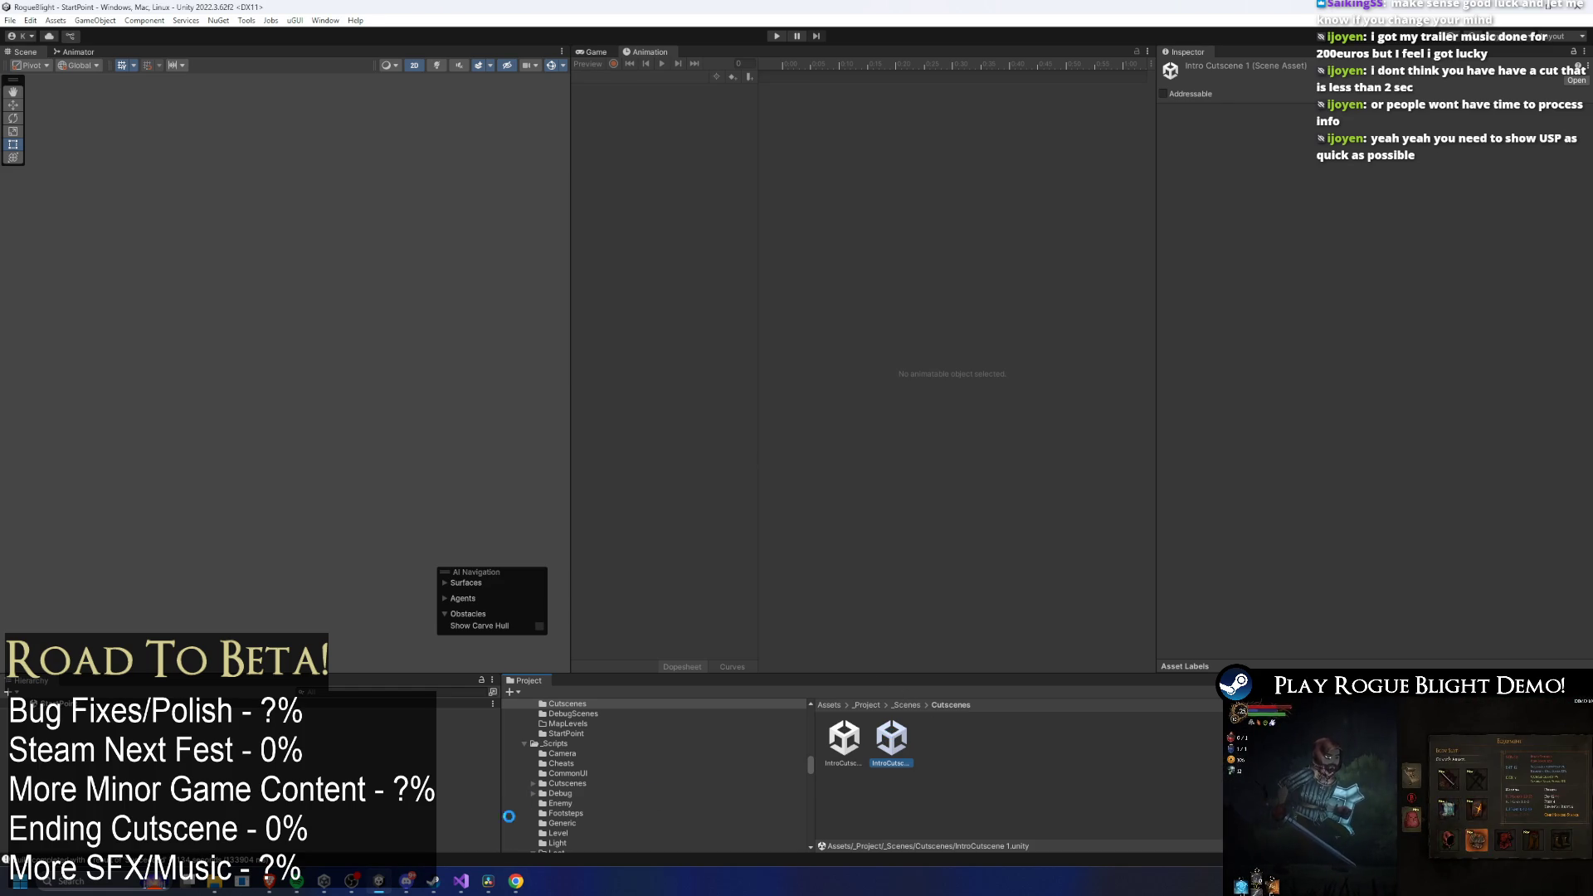
Check the Basic enemy combat 1 title in DaVinci Resolve, then return to Unity.
{"action": "left_click", "coordinate": [488, 881]}
{"action": "left_click_drag", "start_coordinate": [476, 540], "coordinate": [571, 548]}
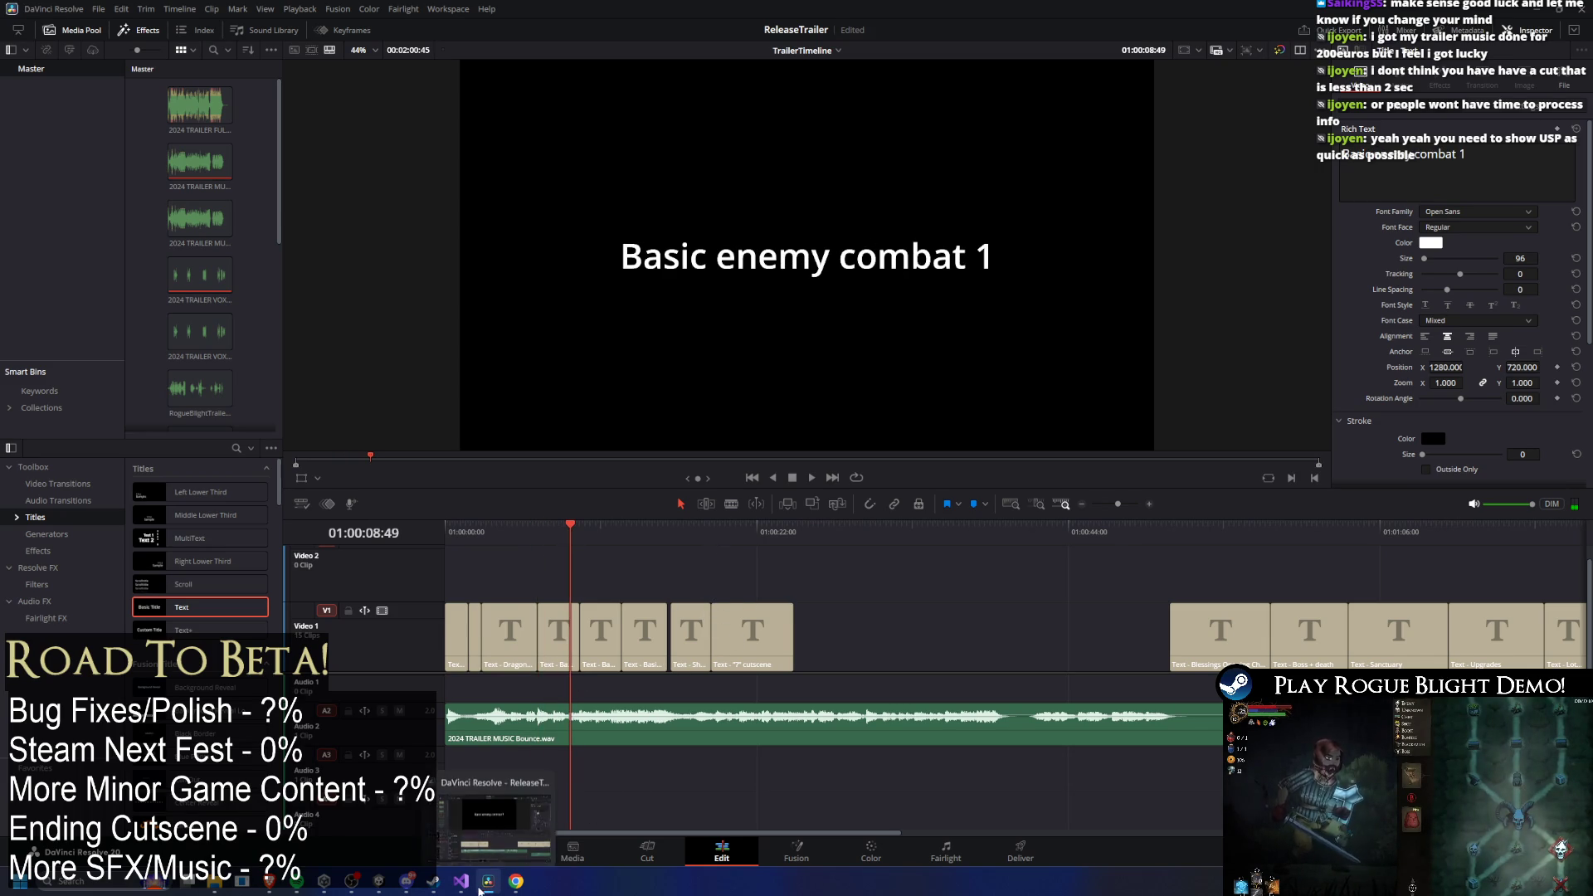
{"action": "left_click", "coordinate": [378, 882]}
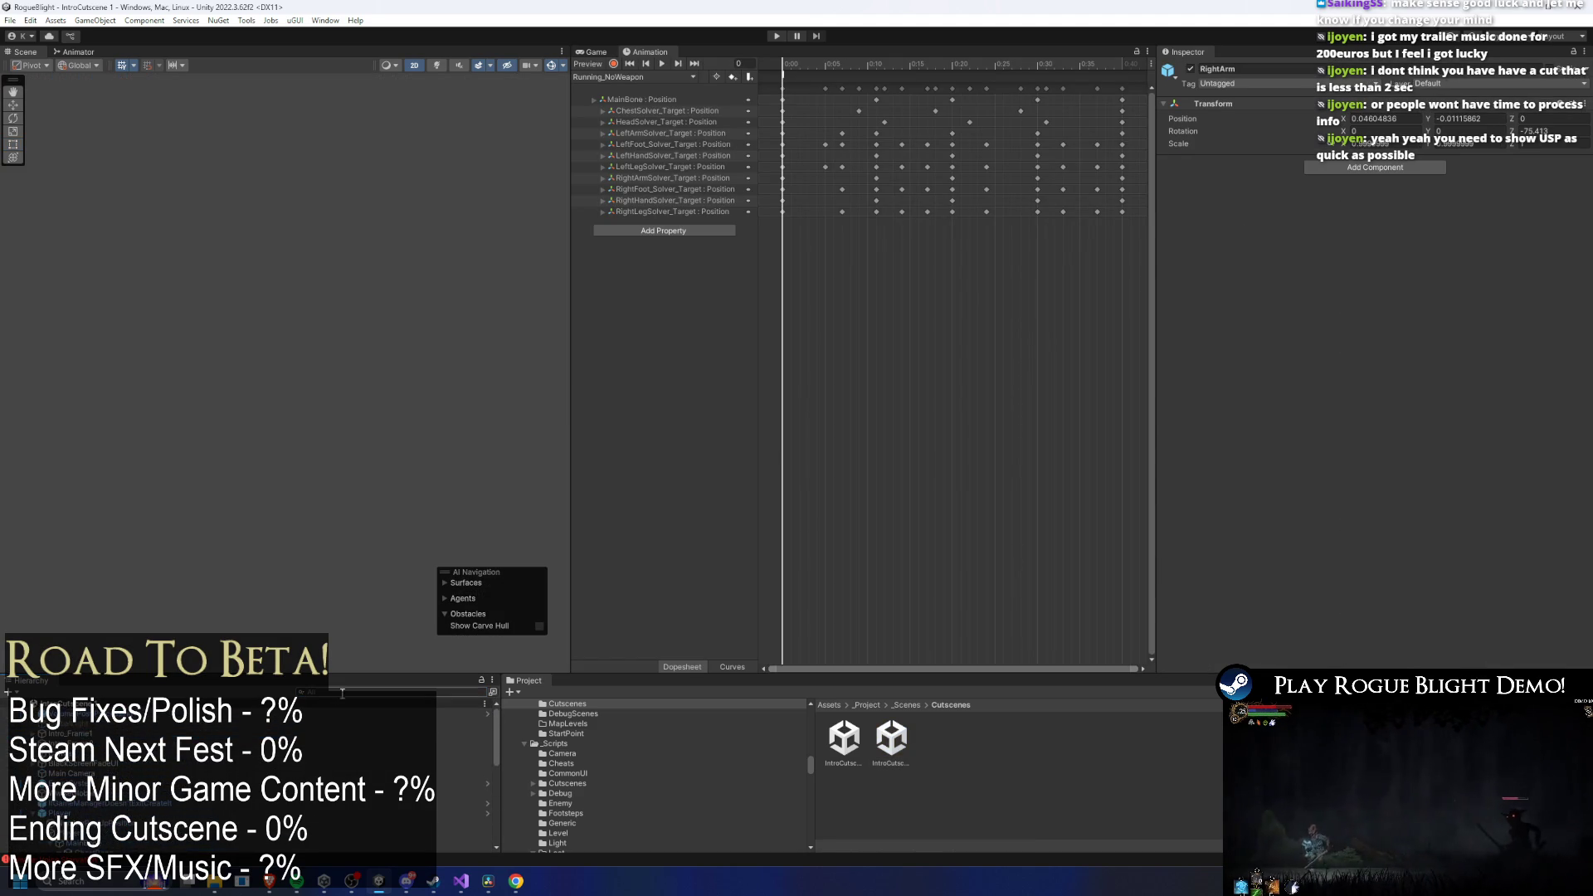
{"action": "type", "text": "CustomDoTween"}
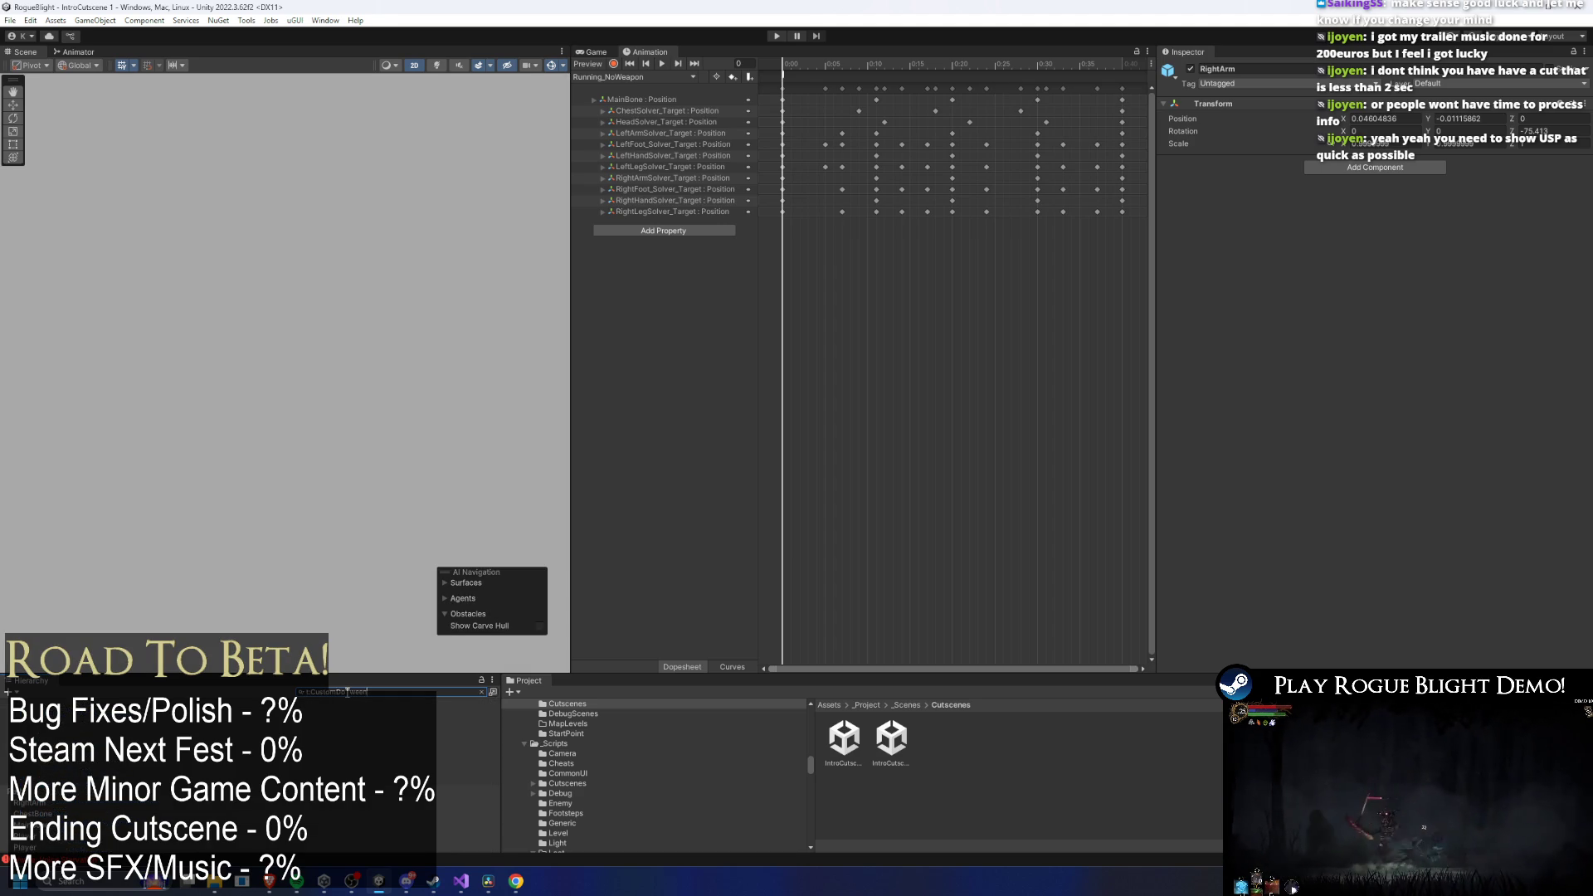
{"action": "key", "text": "Escape"}
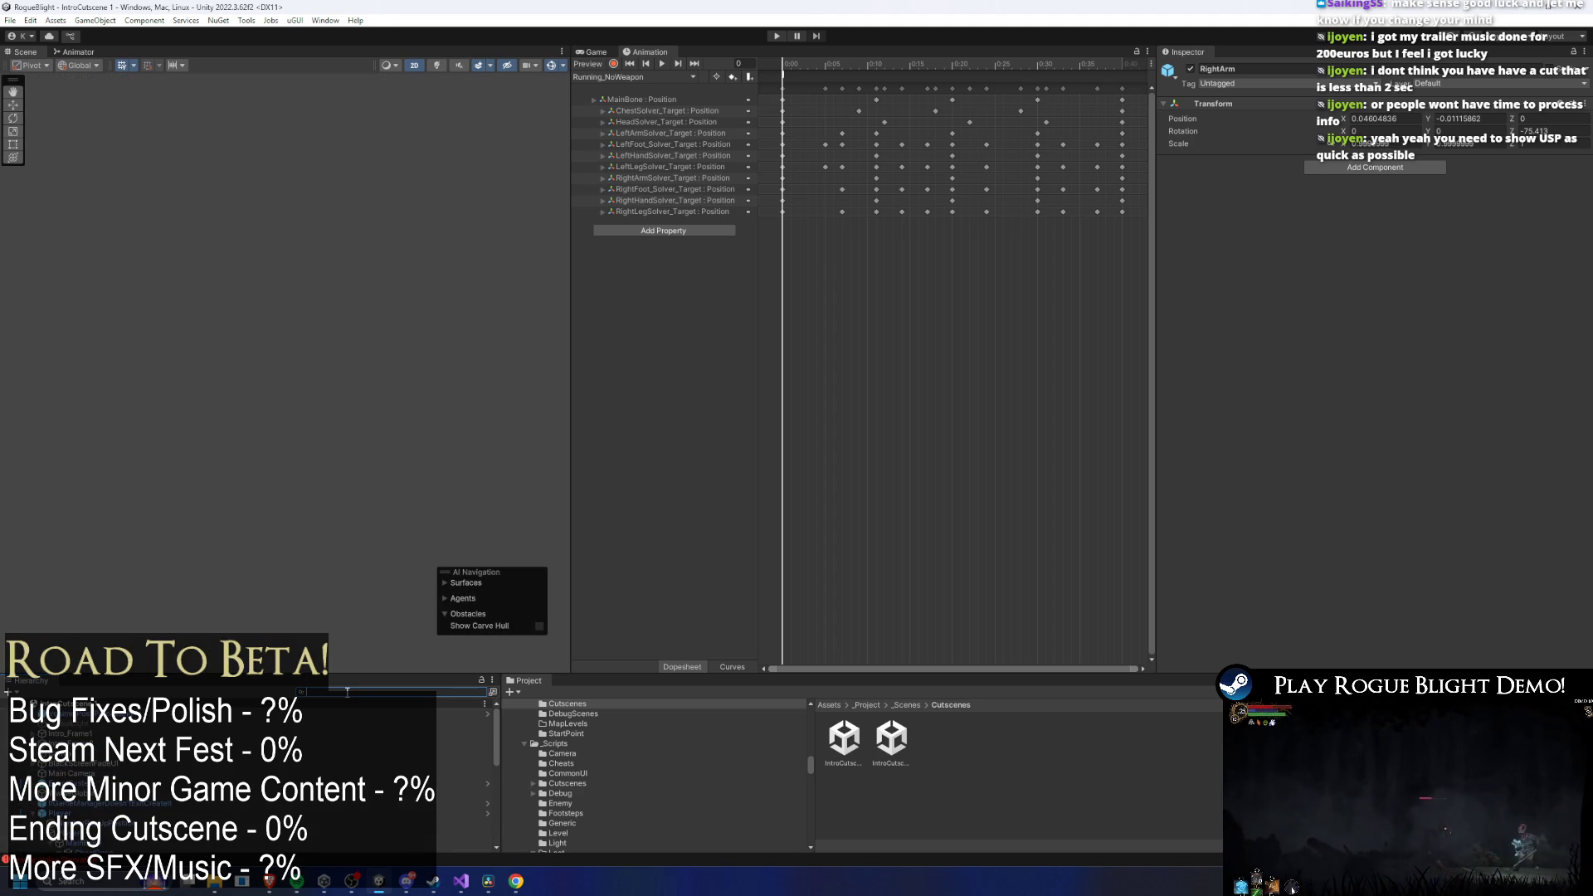
{"action": "left_click", "coordinate": [224, 732]}
Step through Intro_Frame1's child objects, including SideFadeForWideScreen, then collapse it.
{"action": "key", "text": "Right"}
{"action": "key", "text": "Down"}
{"action": "key", "text": "Down"}
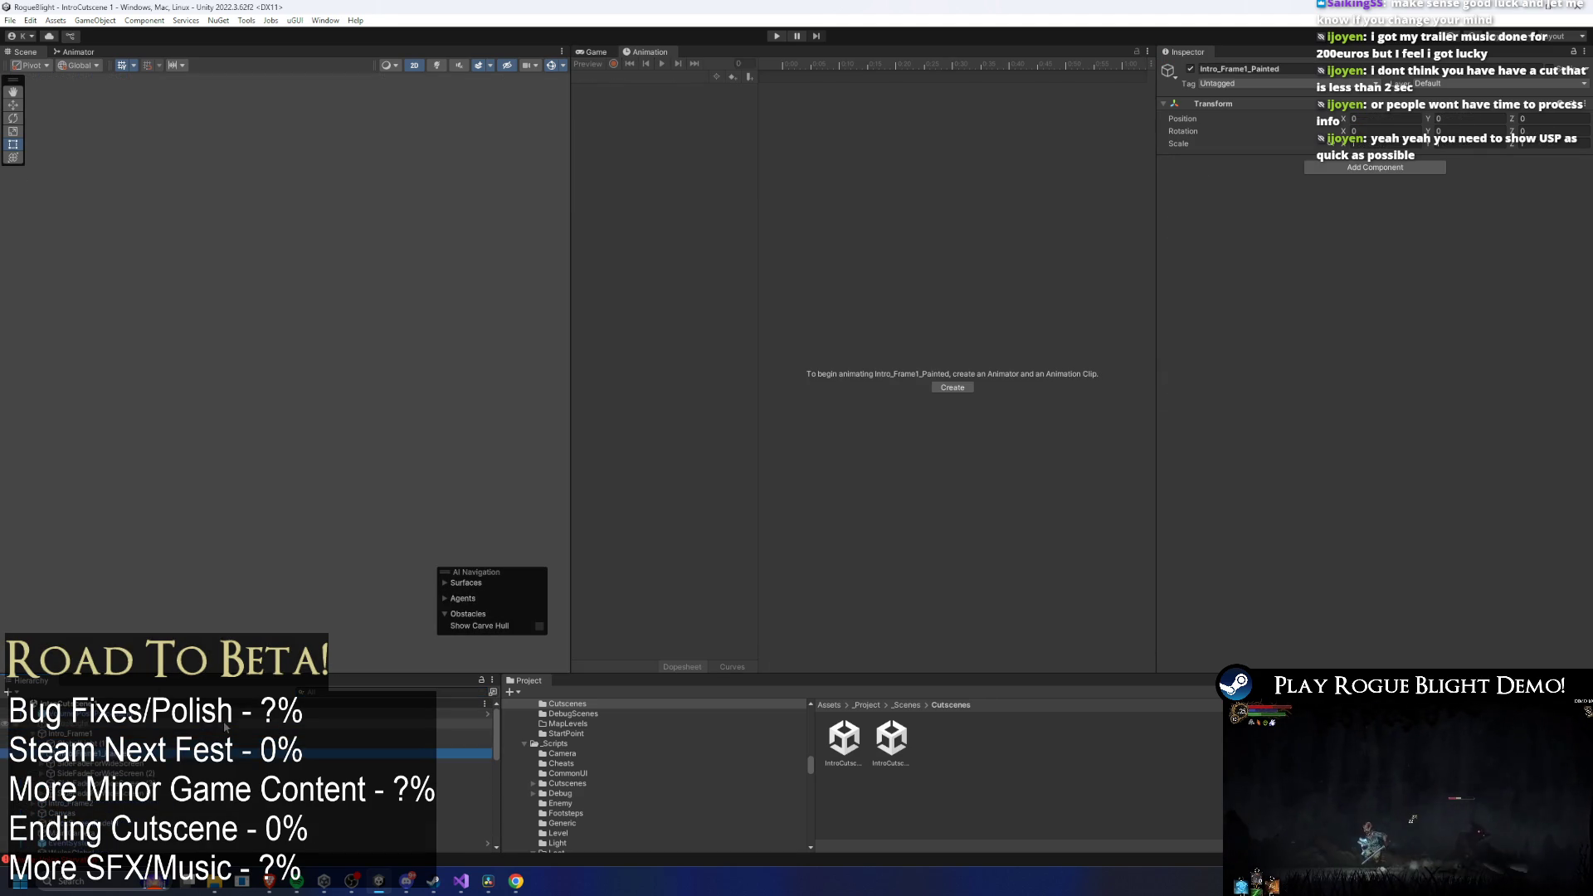
{"action": "key", "text": "Down"}
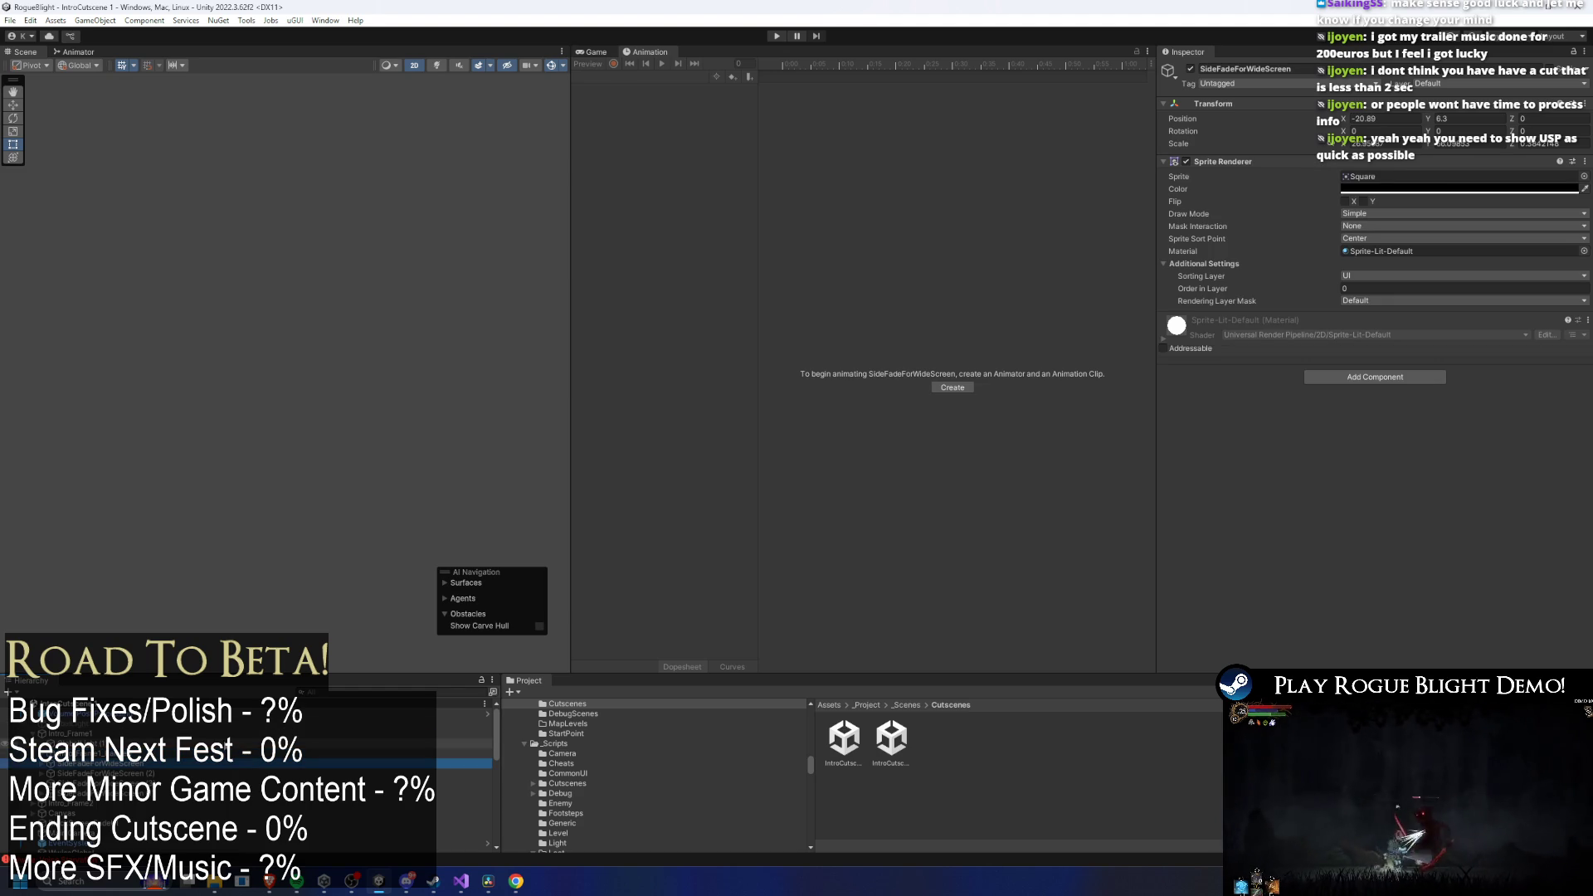
{"action": "key", "text": "Left"}
{"action": "key", "text": "Left"}
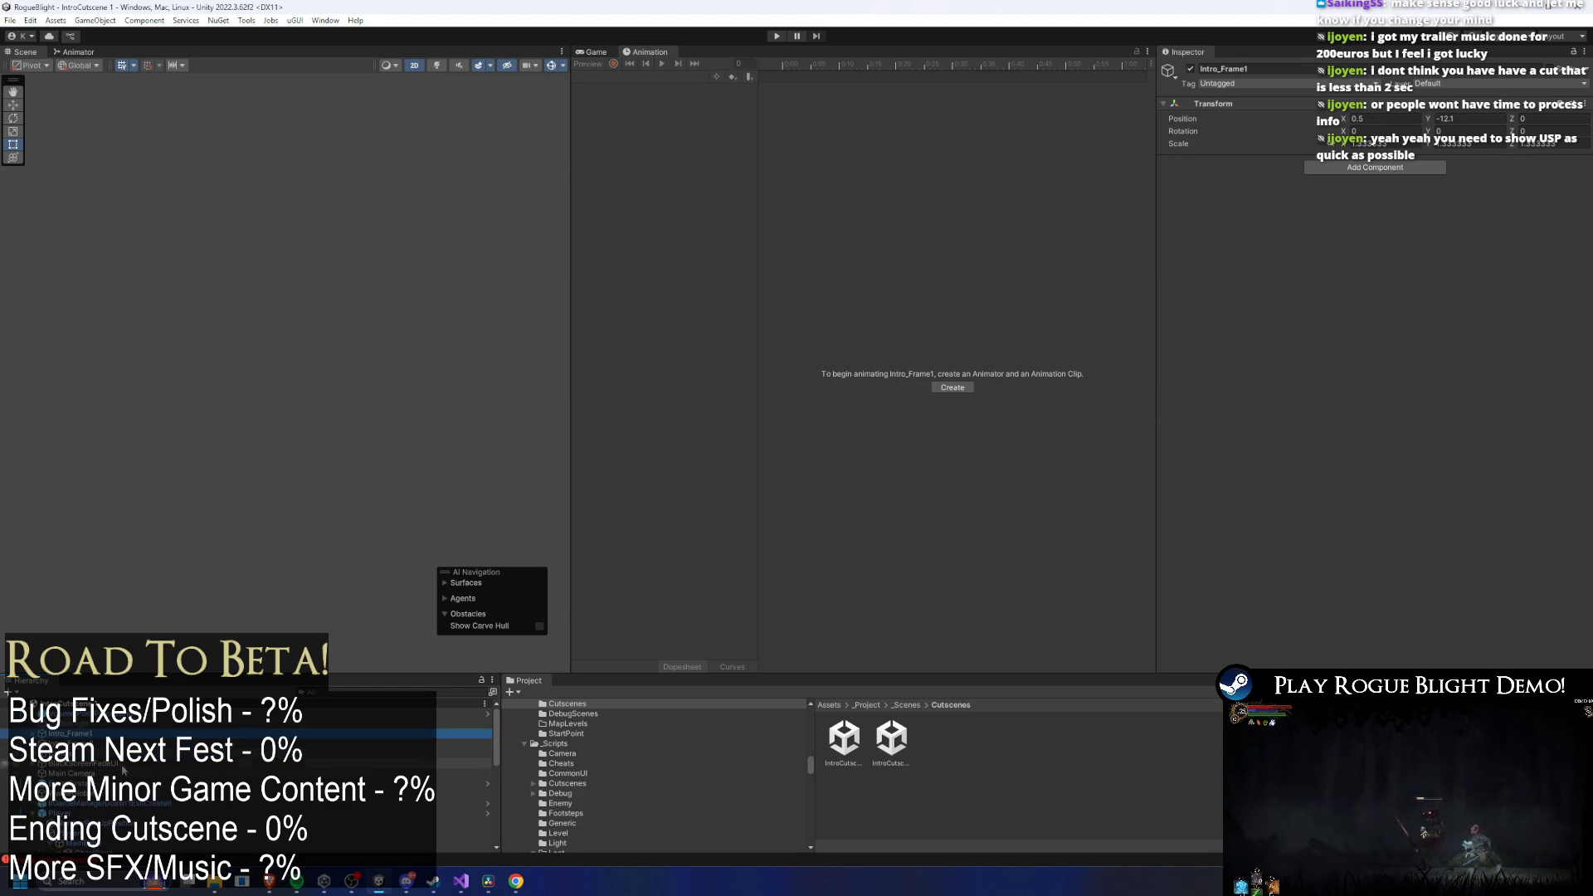
Select Main Camera, collapse its Camera component, and expand tween Elements 0–2, noting Element 1's 6.2 delay.
{"action": "left_click", "coordinate": [132, 773]}
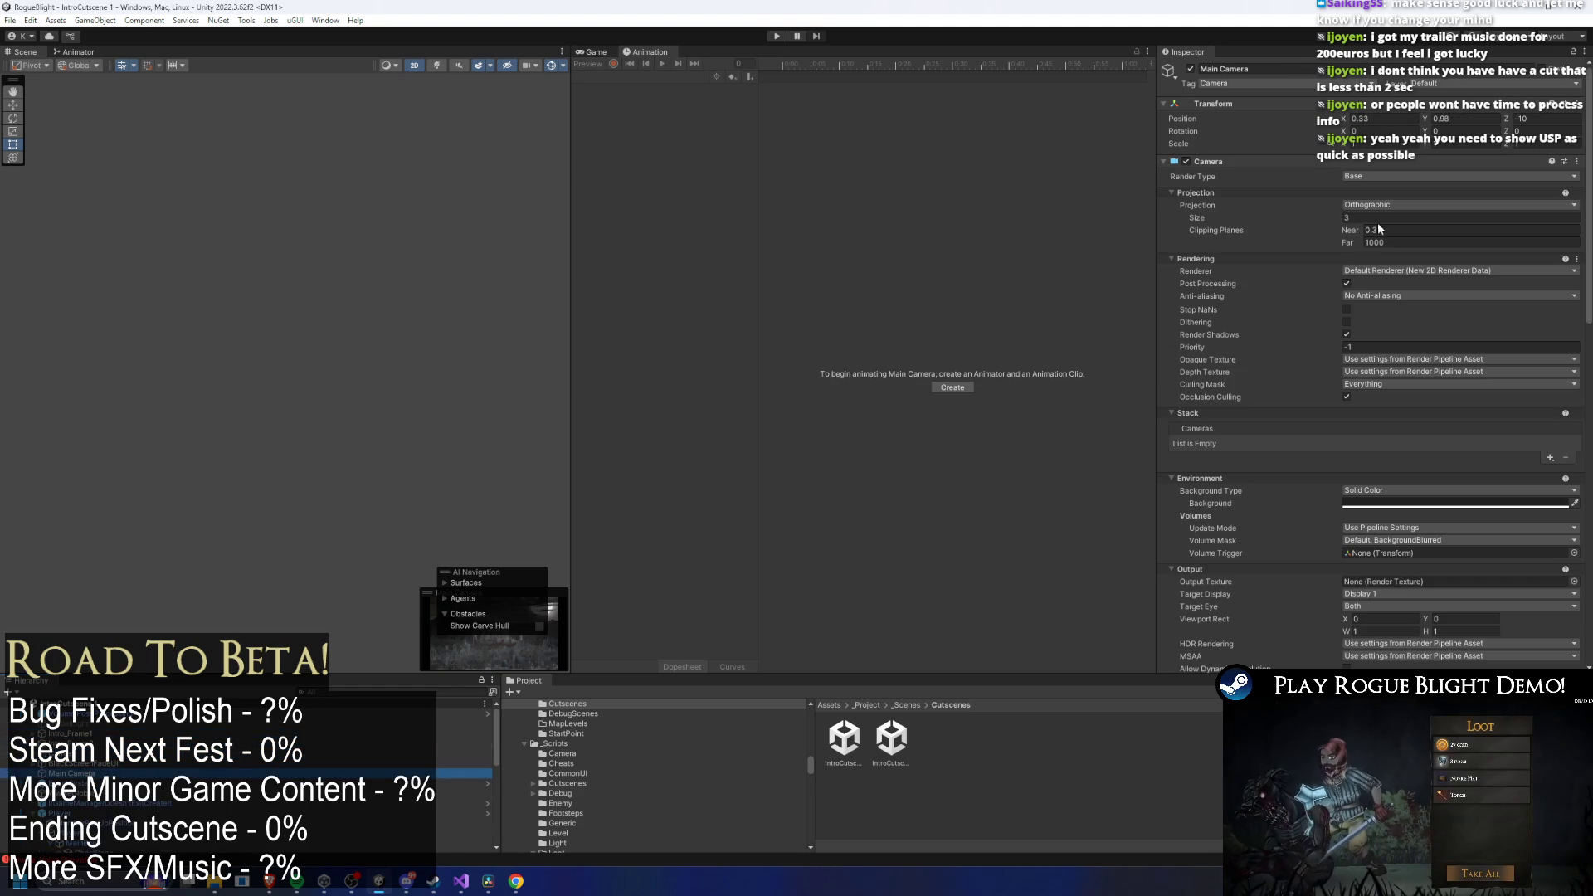
{"action": "left_click", "coordinate": [1253, 164]}
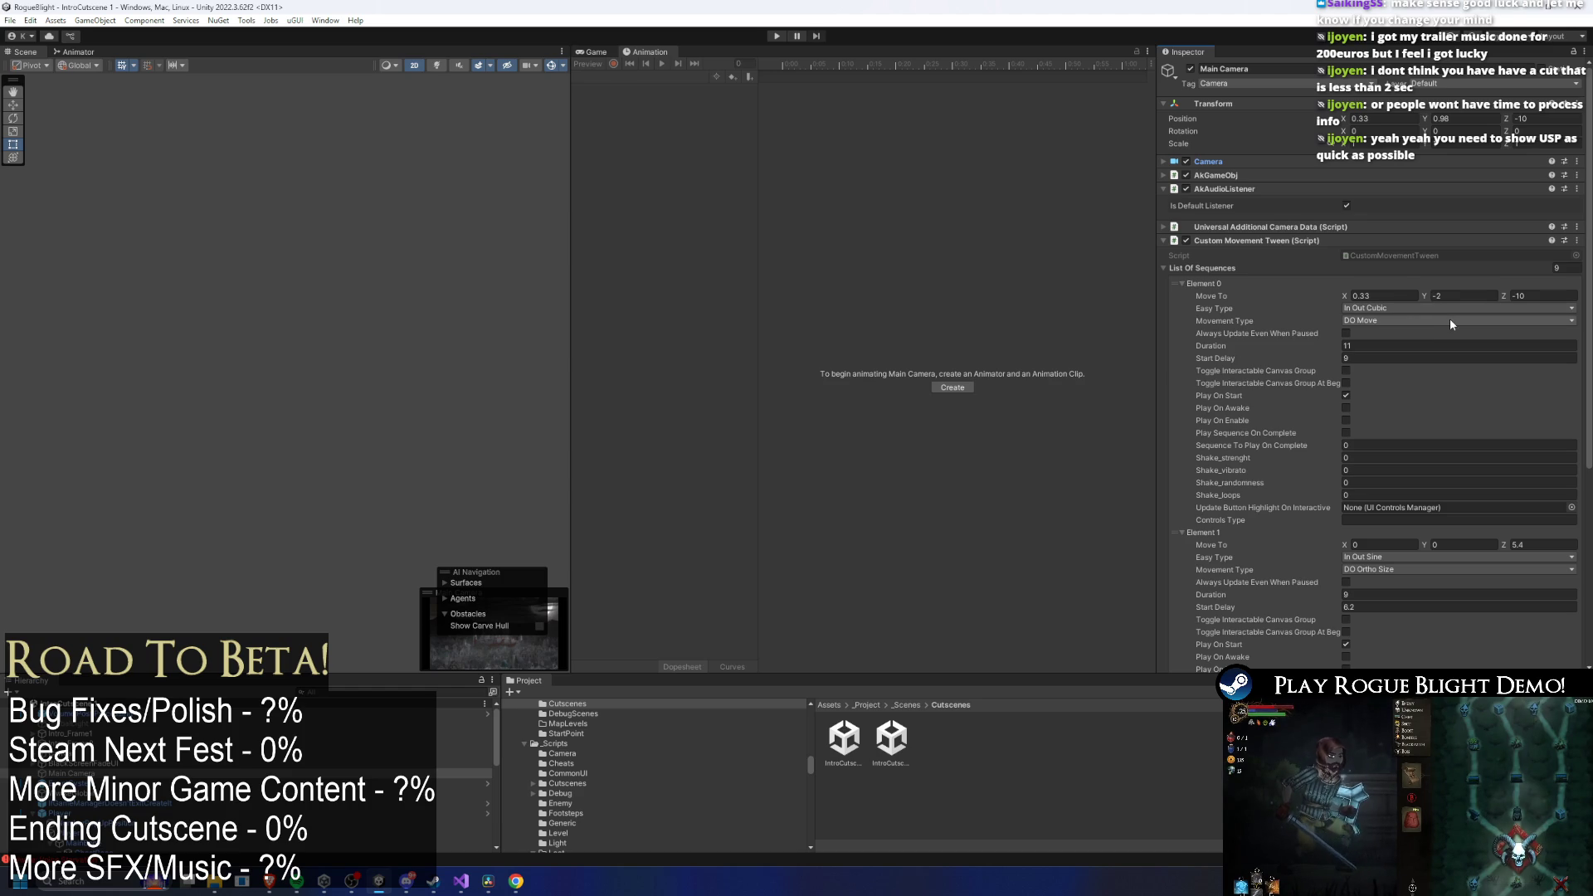
{"action": "scroll", "coordinate": [1452, 316], "scroll_direction": "down", "scroll_amount": 6}
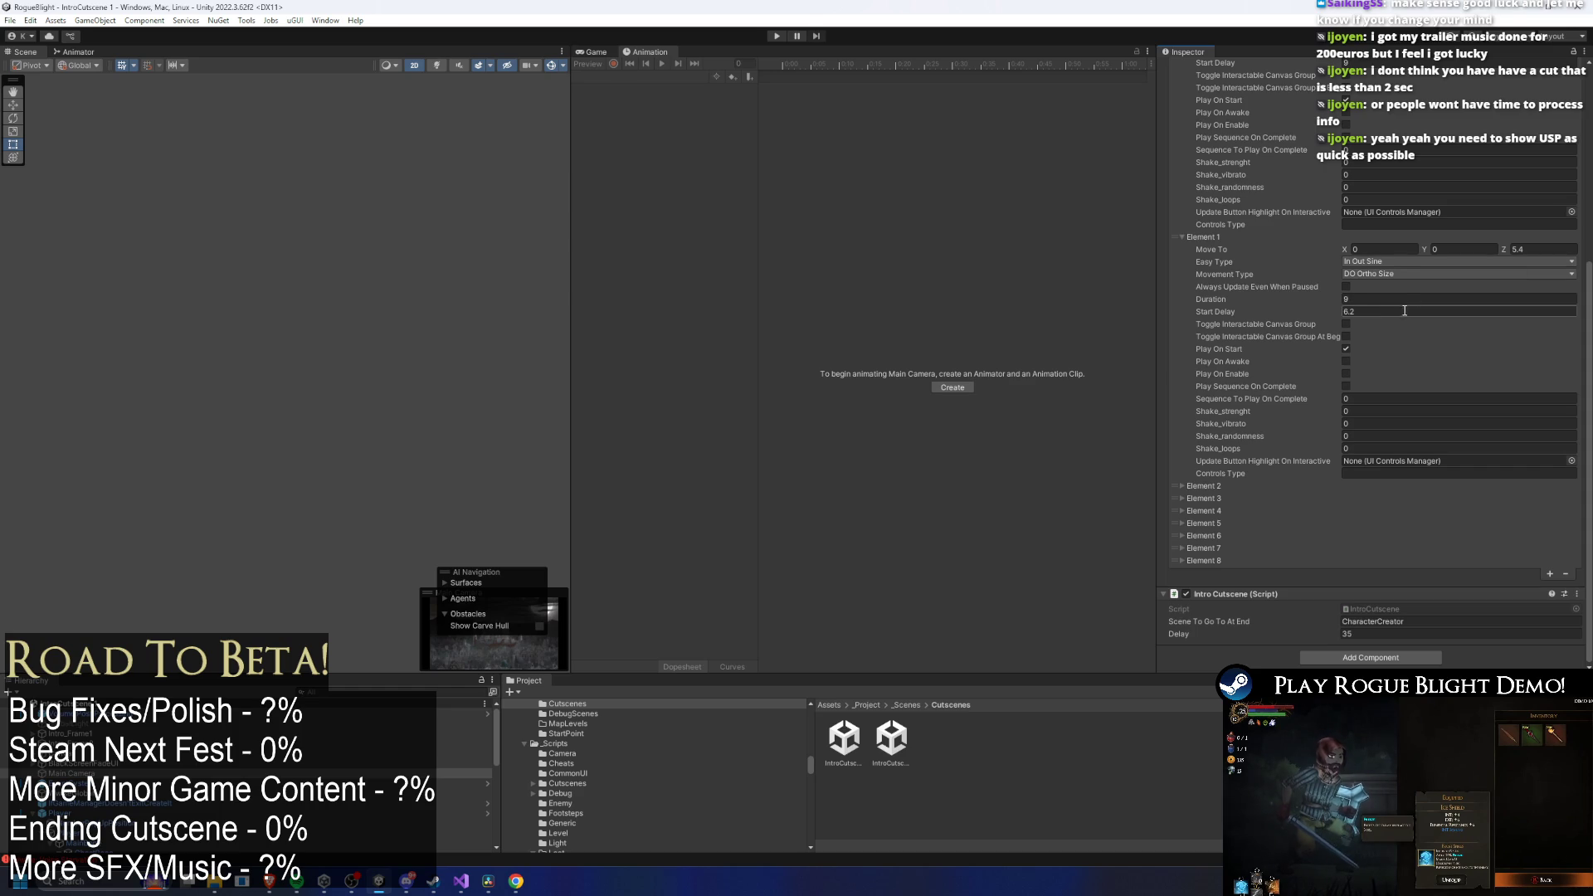
{"action": "scroll", "coordinate": [1404, 296], "scroll_direction": "up", "scroll_amount": 1}
{"action": "left_click", "coordinate": [1376, 345]}
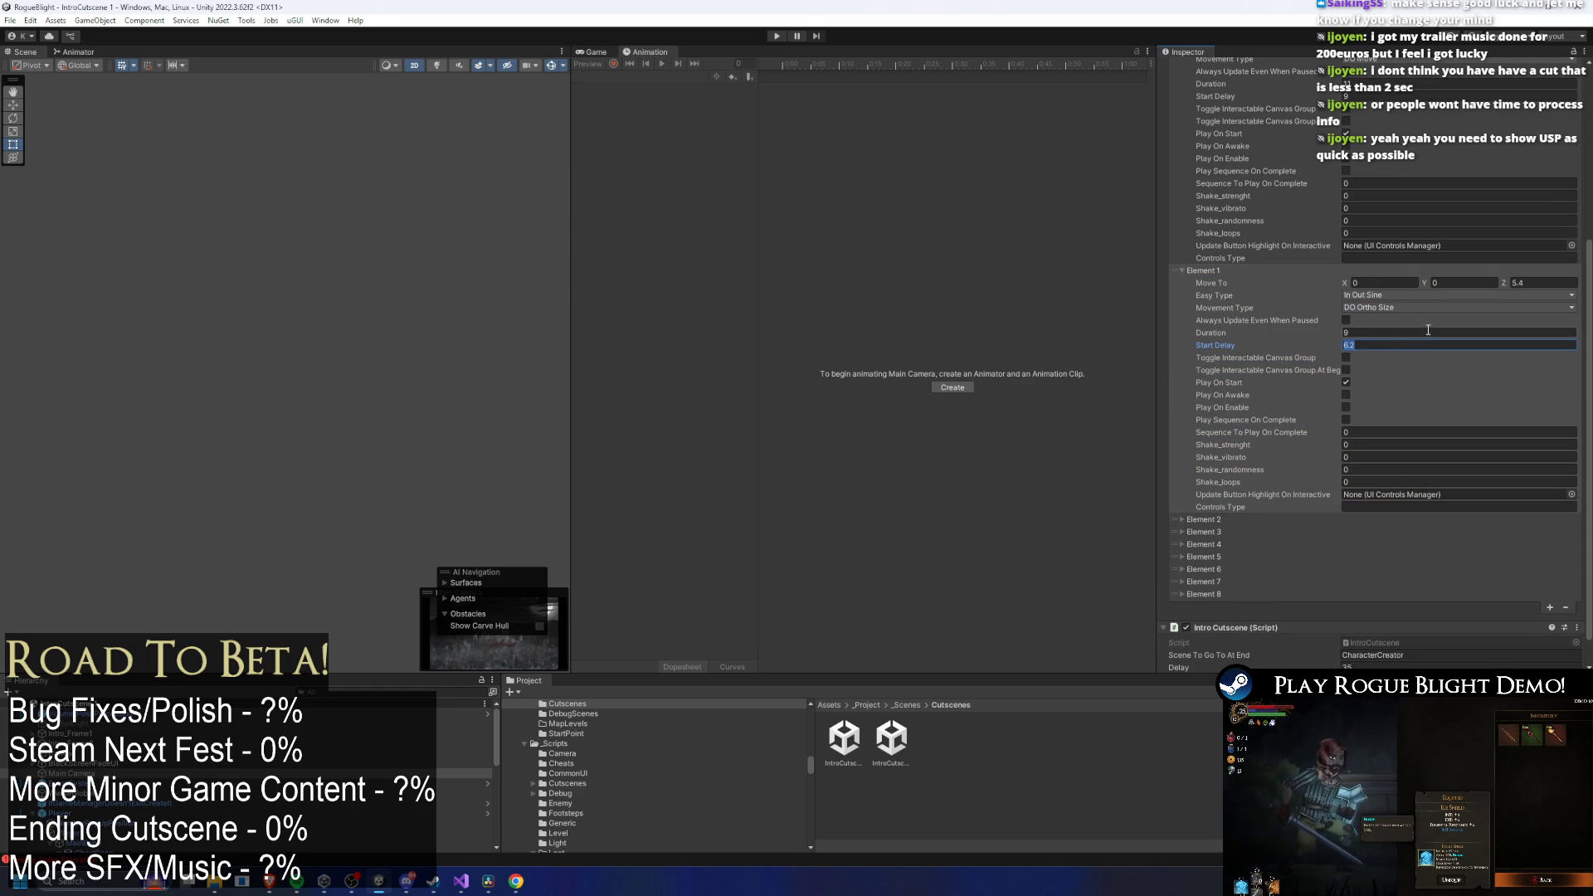
{"action": "scroll", "coordinate": [1426, 325], "scroll_direction": "up", "scroll_amount": 4}
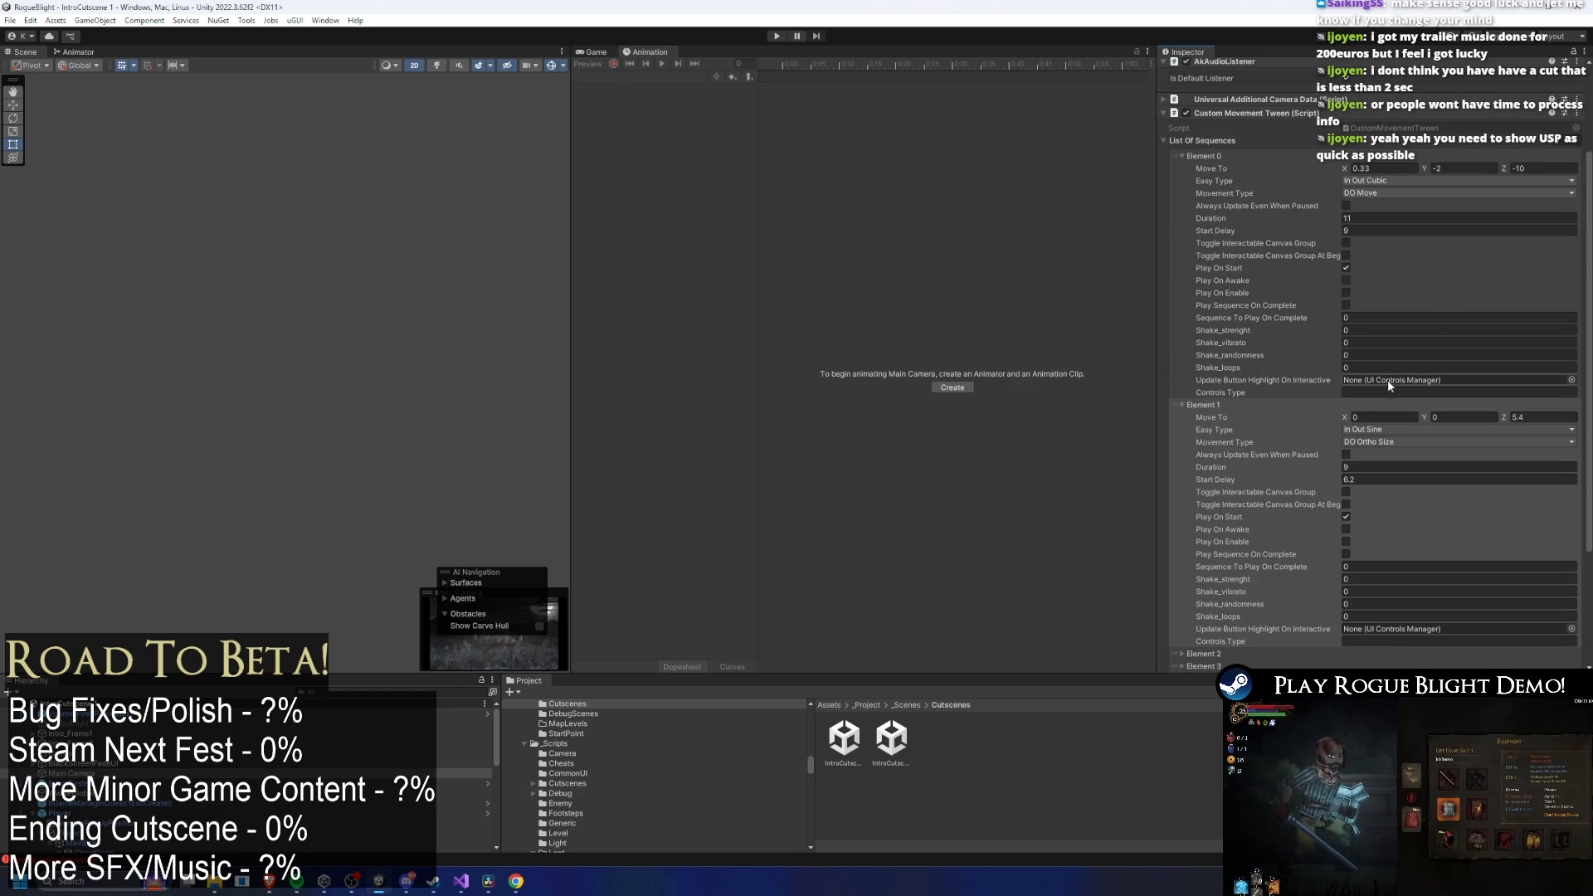
{"action": "scroll", "coordinate": [1328, 432], "scroll_direction": "down", "scroll_amount": 5}
{"action": "left_click", "coordinate": [1242, 487]}
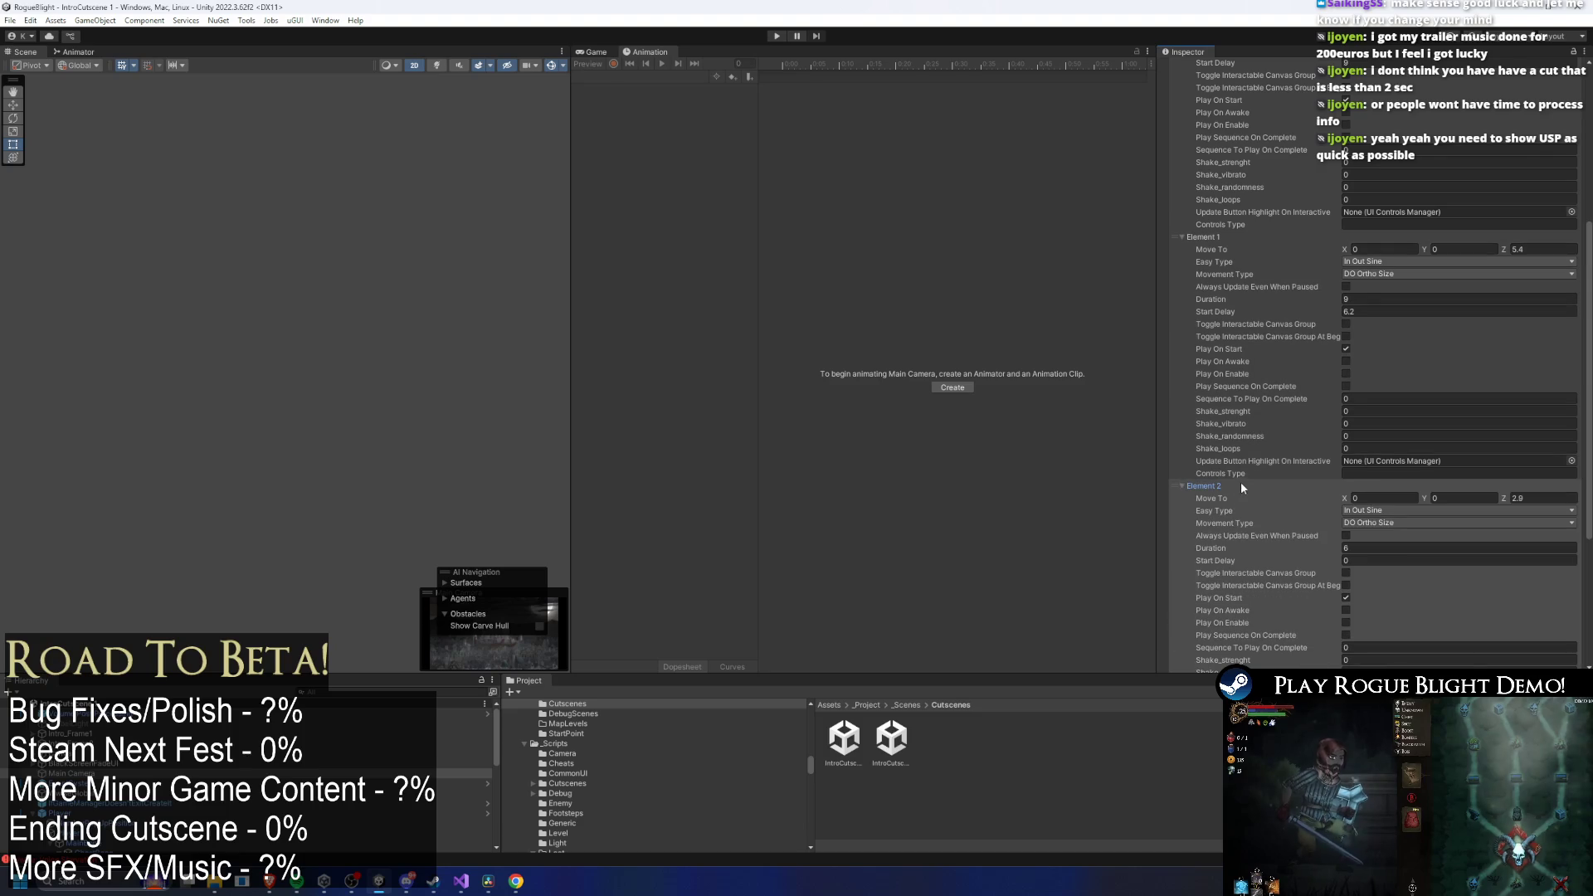
{"action": "scroll", "coordinate": [1370, 452], "scroll_direction": "down", "scroll_amount": 2}
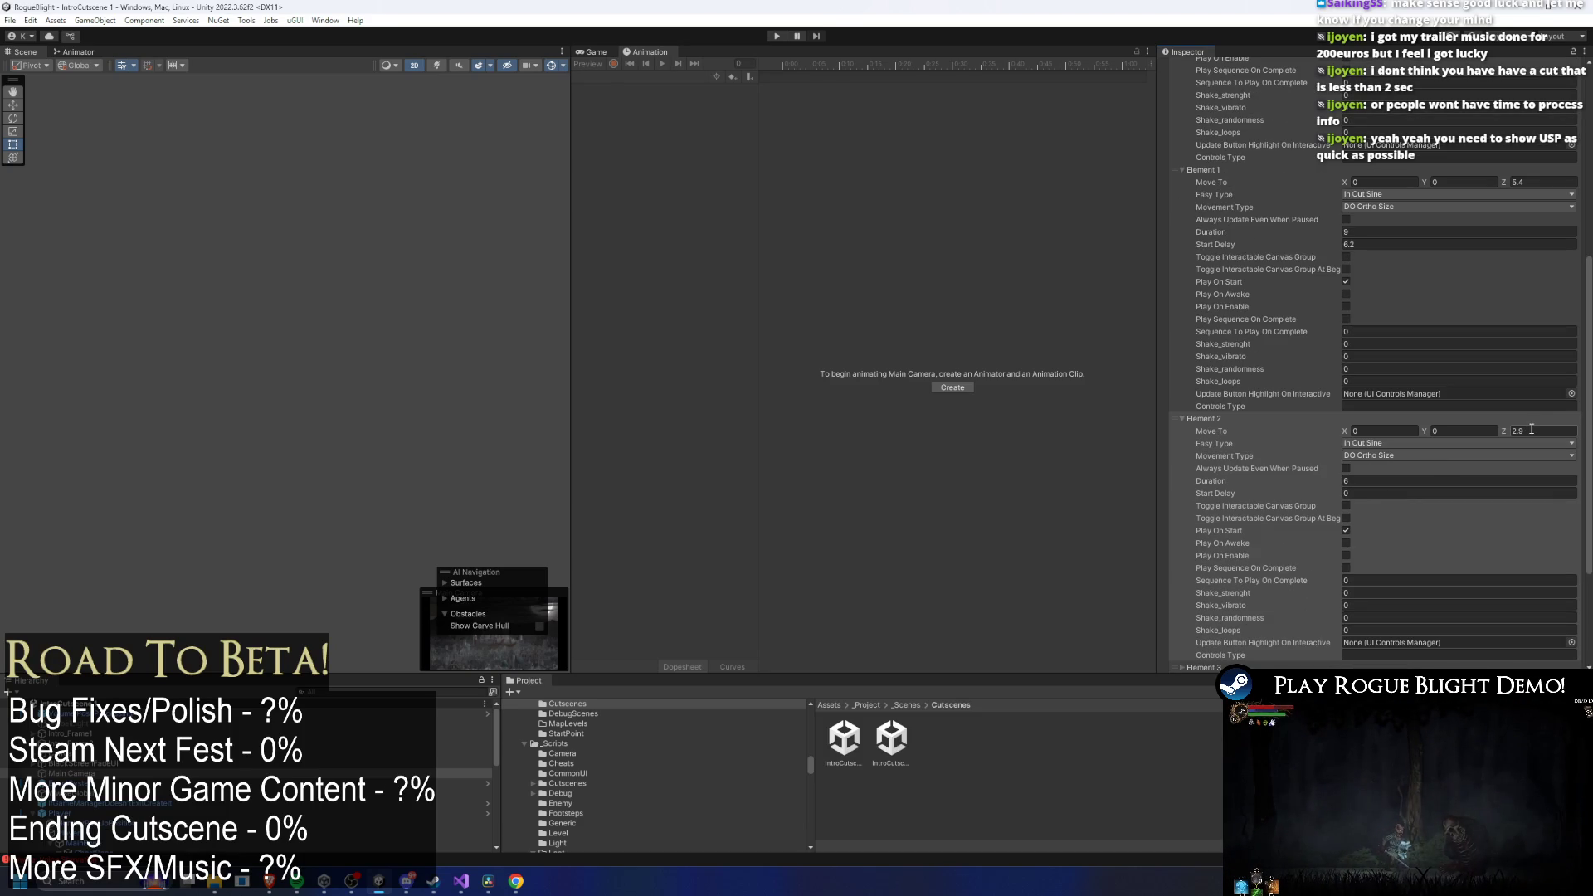
{"action": "scroll", "coordinate": [1502, 415], "scroll_direction": "up", "scroll_amount": 10}
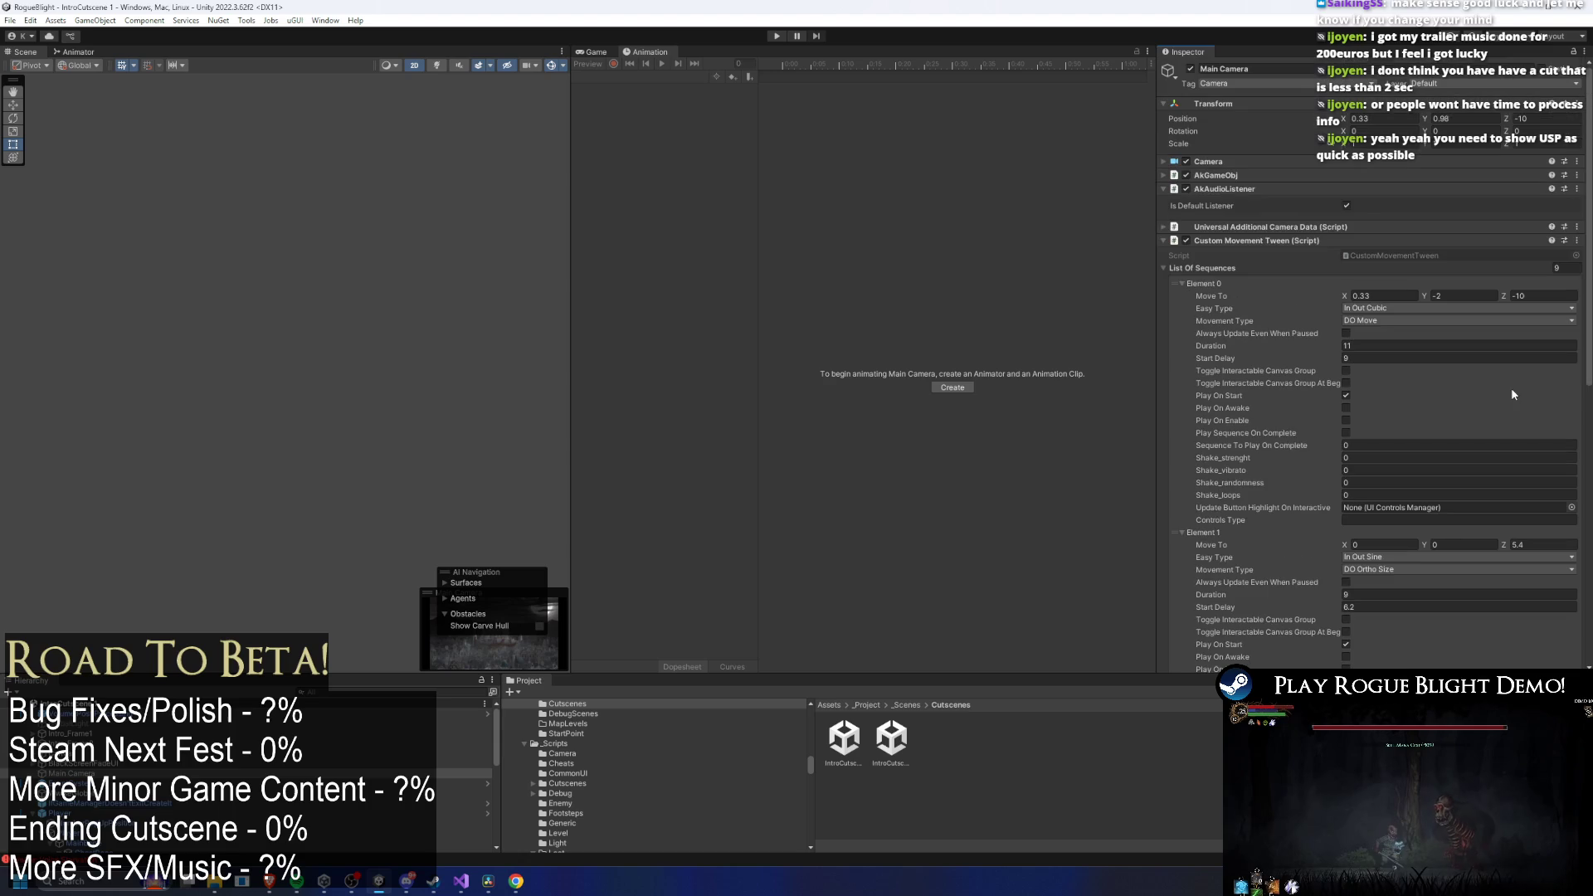
Re-expand the Main Camera's Camera settings and fold away the Audio Listener component.
{"action": "left_click", "coordinate": [1290, 161]}
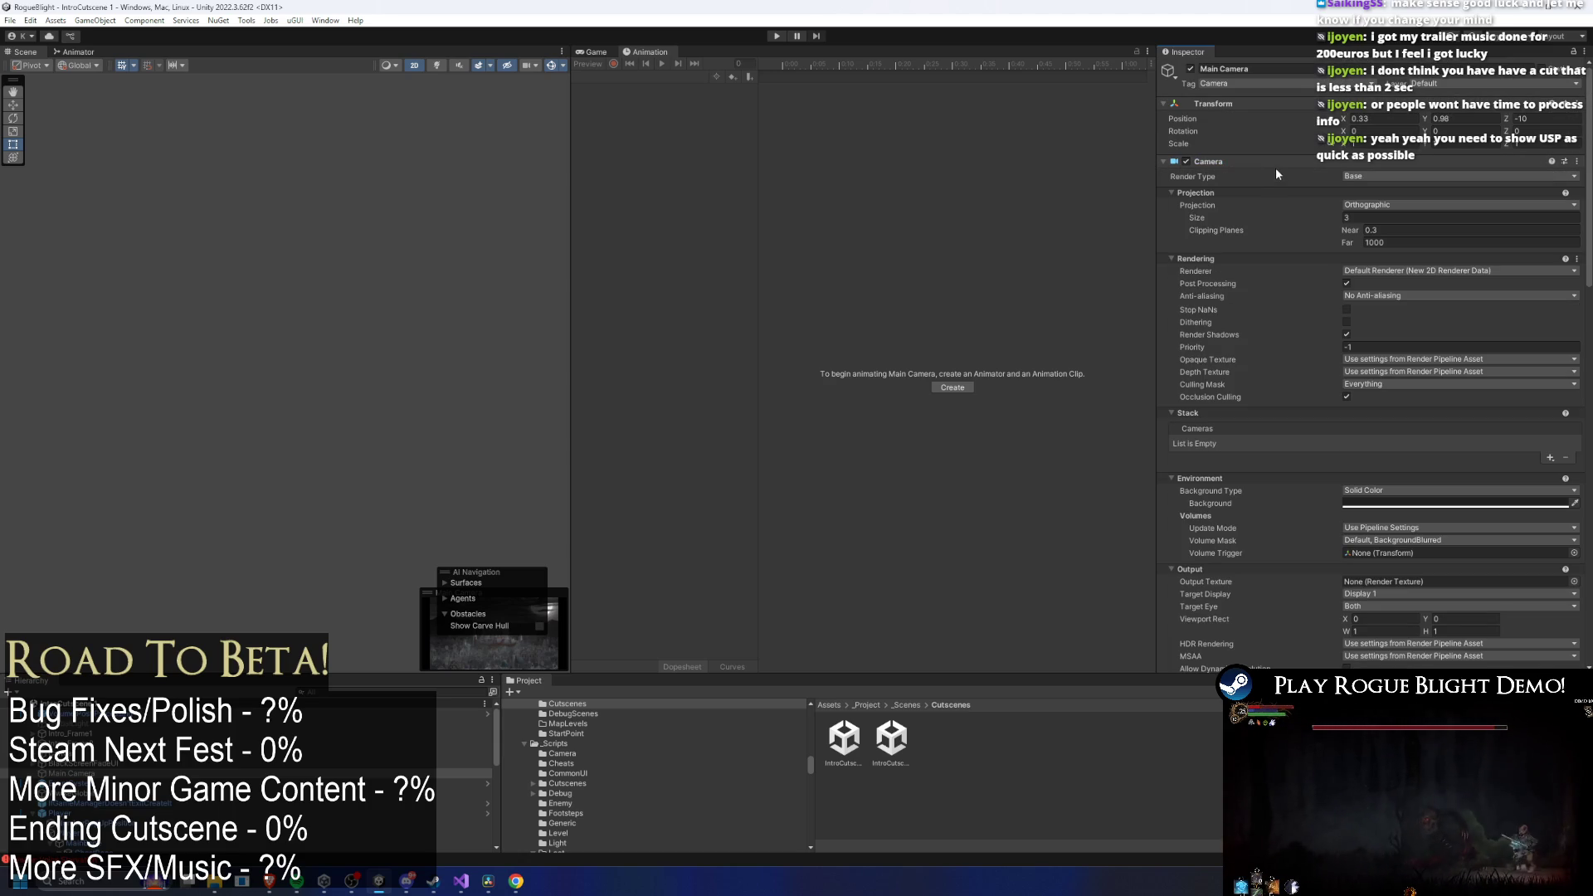
{"action": "scroll", "coordinate": [1437, 232], "scroll_direction": "down", "scroll_amount": 10}
{"action": "scroll", "coordinate": [1455, 221], "scroll_direction": "down", "scroll_amount": 4}
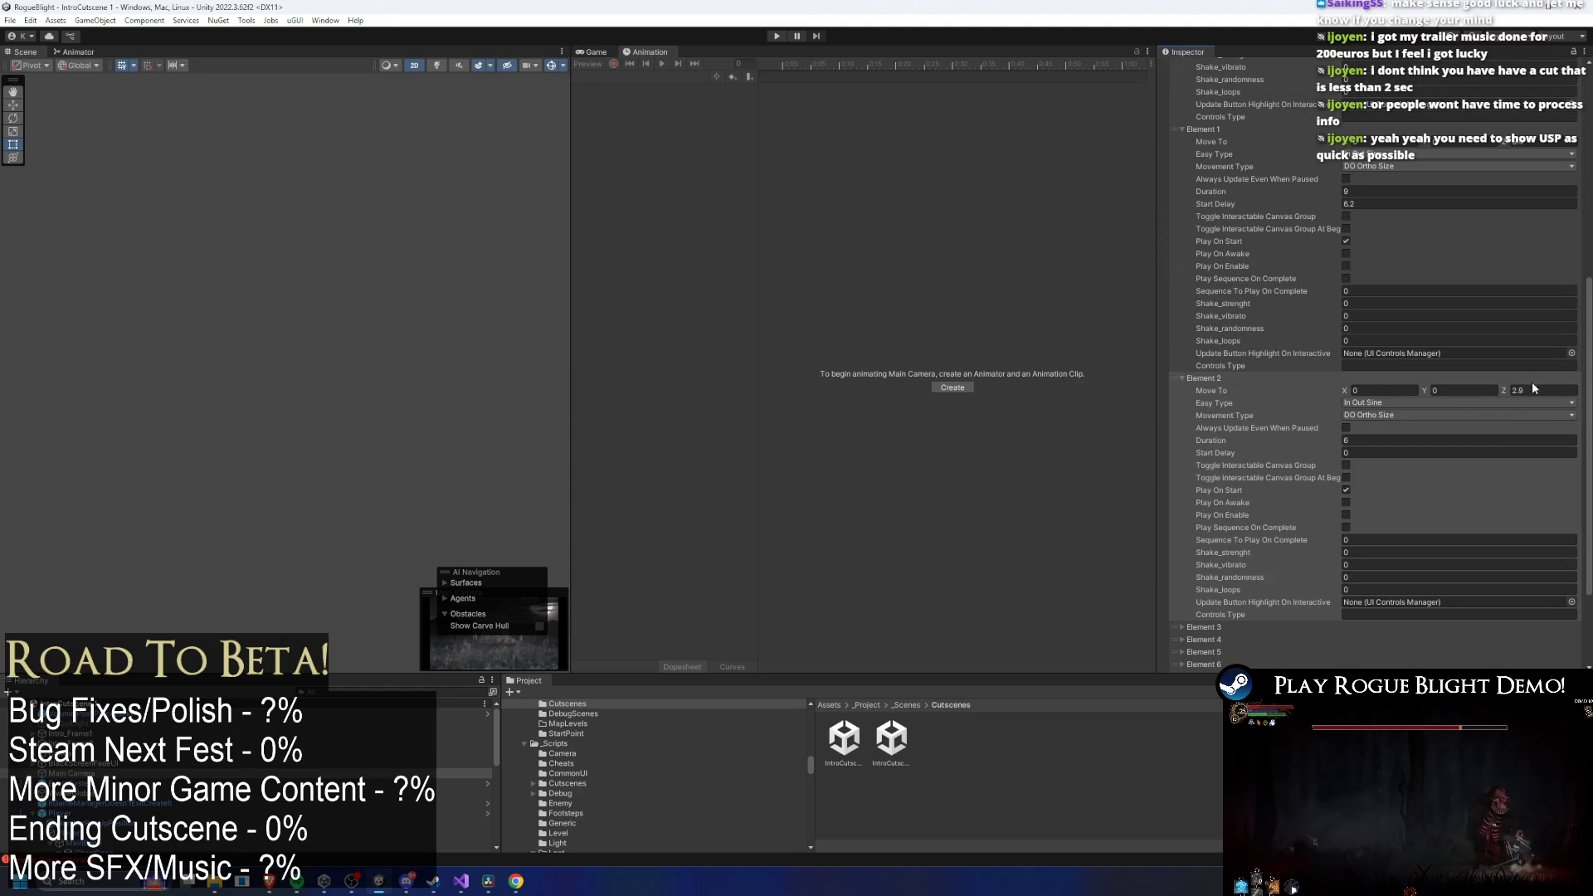
{"action": "scroll", "coordinate": [1532, 382], "scroll_direction": "up", "scroll_amount": 8}
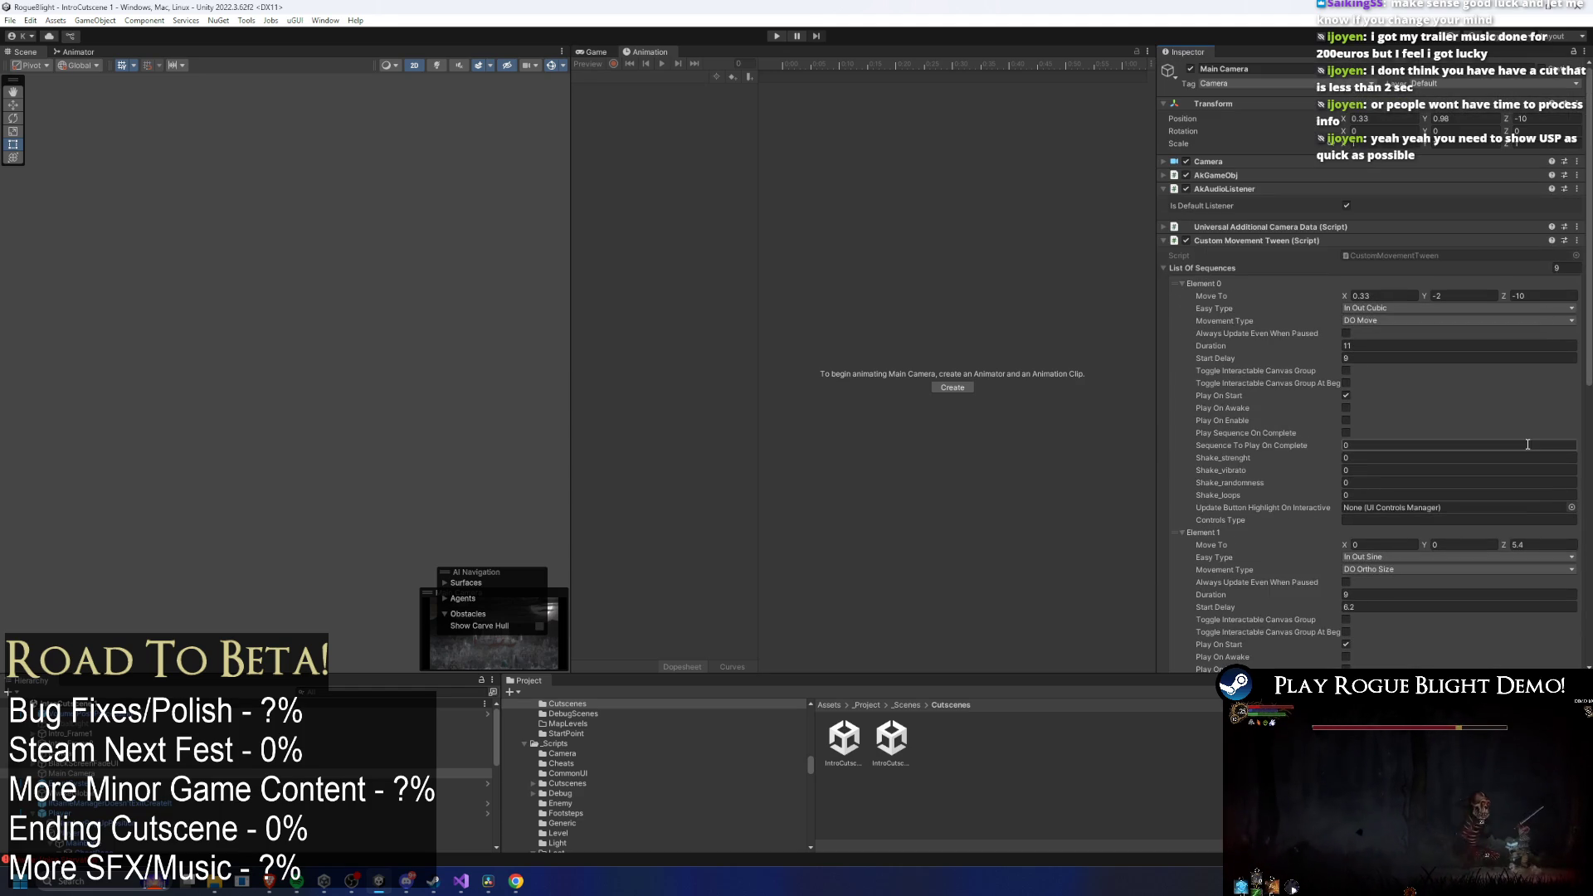
{"action": "left_click", "coordinate": [1271, 188]}
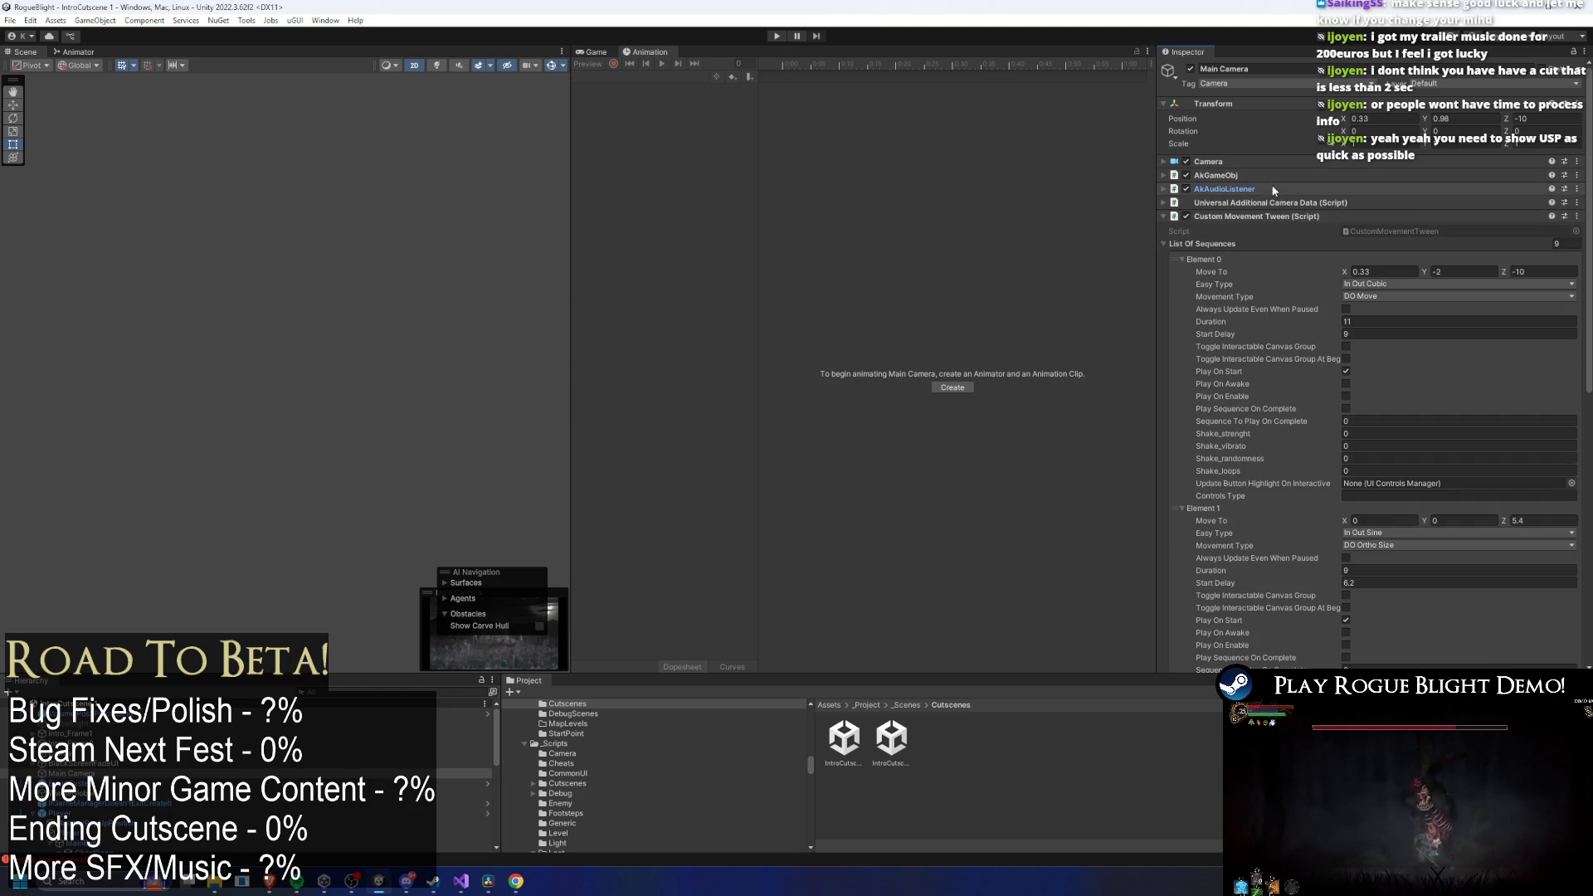
{"action": "left_click", "coordinate": [1276, 162]}
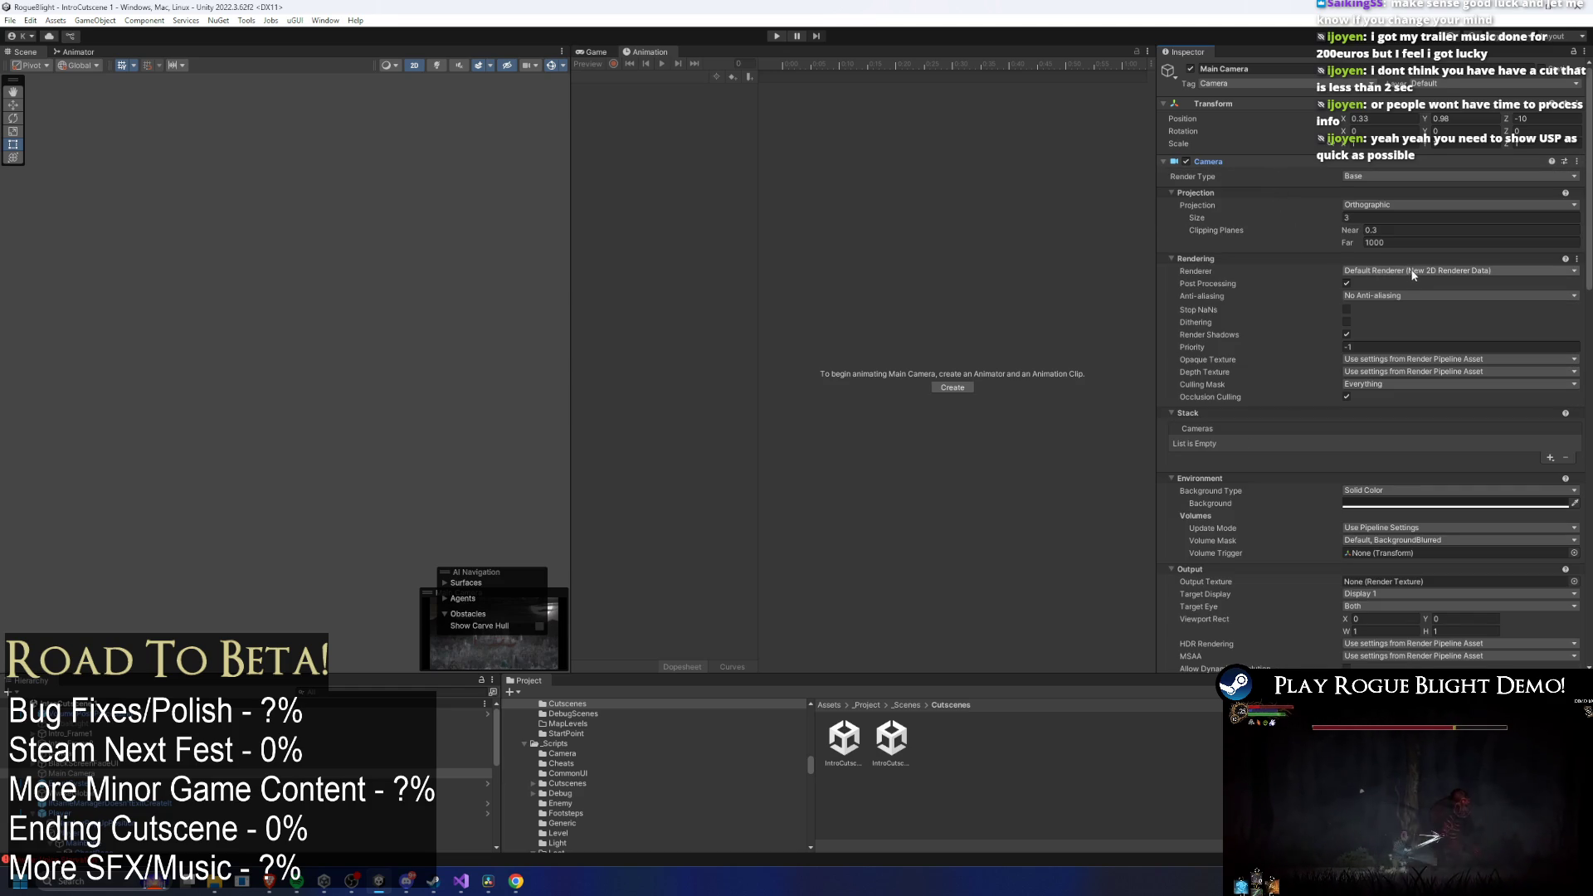
{"action": "scroll", "coordinate": [1435, 276], "scroll_direction": "down", "scroll_amount": 3}
{"action": "scroll", "coordinate": [1457, 271], "scroll_direction": "up", "scroll_amount": 3}
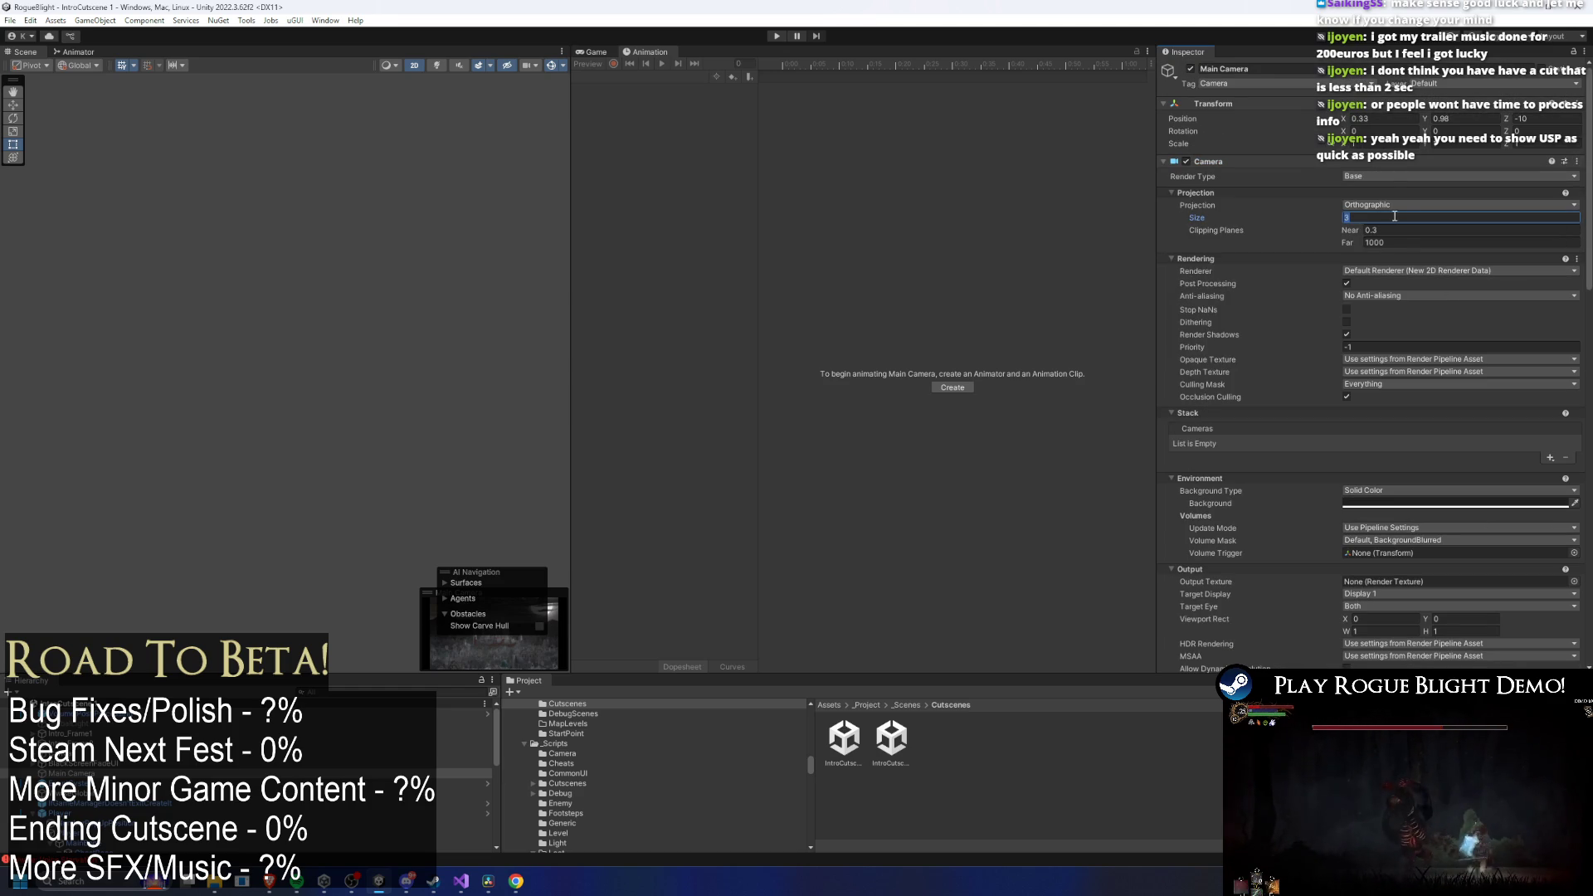
{"action": "scroll", "coordinate": [1437, 292], "scroll_direction": "down", "scroll_amount": 12}
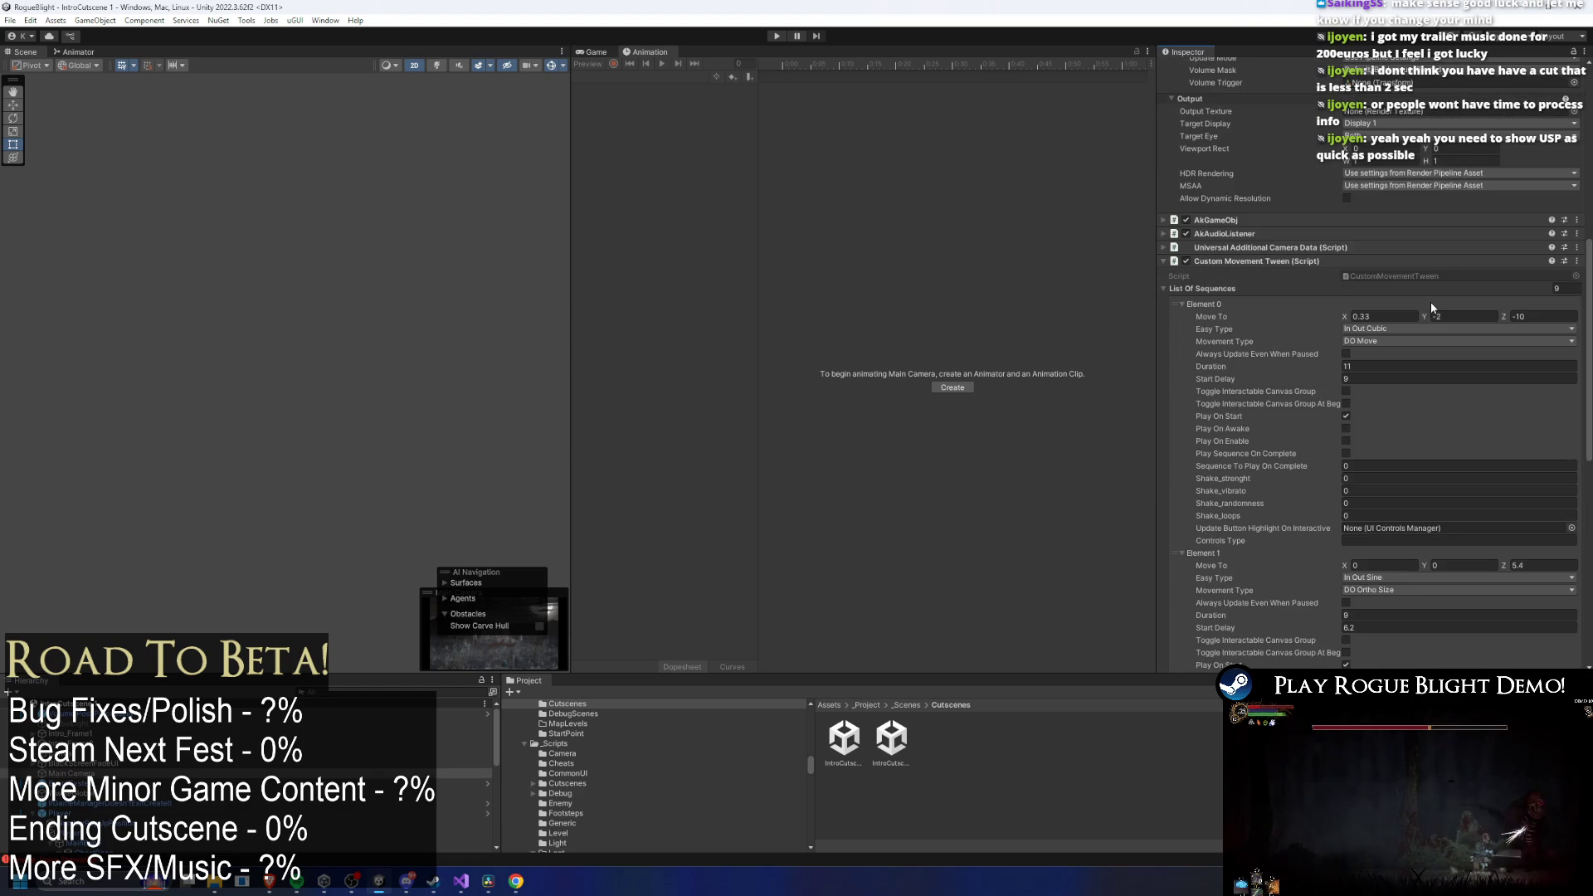
{"action": "scroll", "coordinate": [1422, 259], "scroll_direction": "up", "scroll_amount": 10}
Set the camera's Position Y to -2.88 and its orthographic size to 6.05.
{"action": "left_click", "coordinate": [1382, 150]}
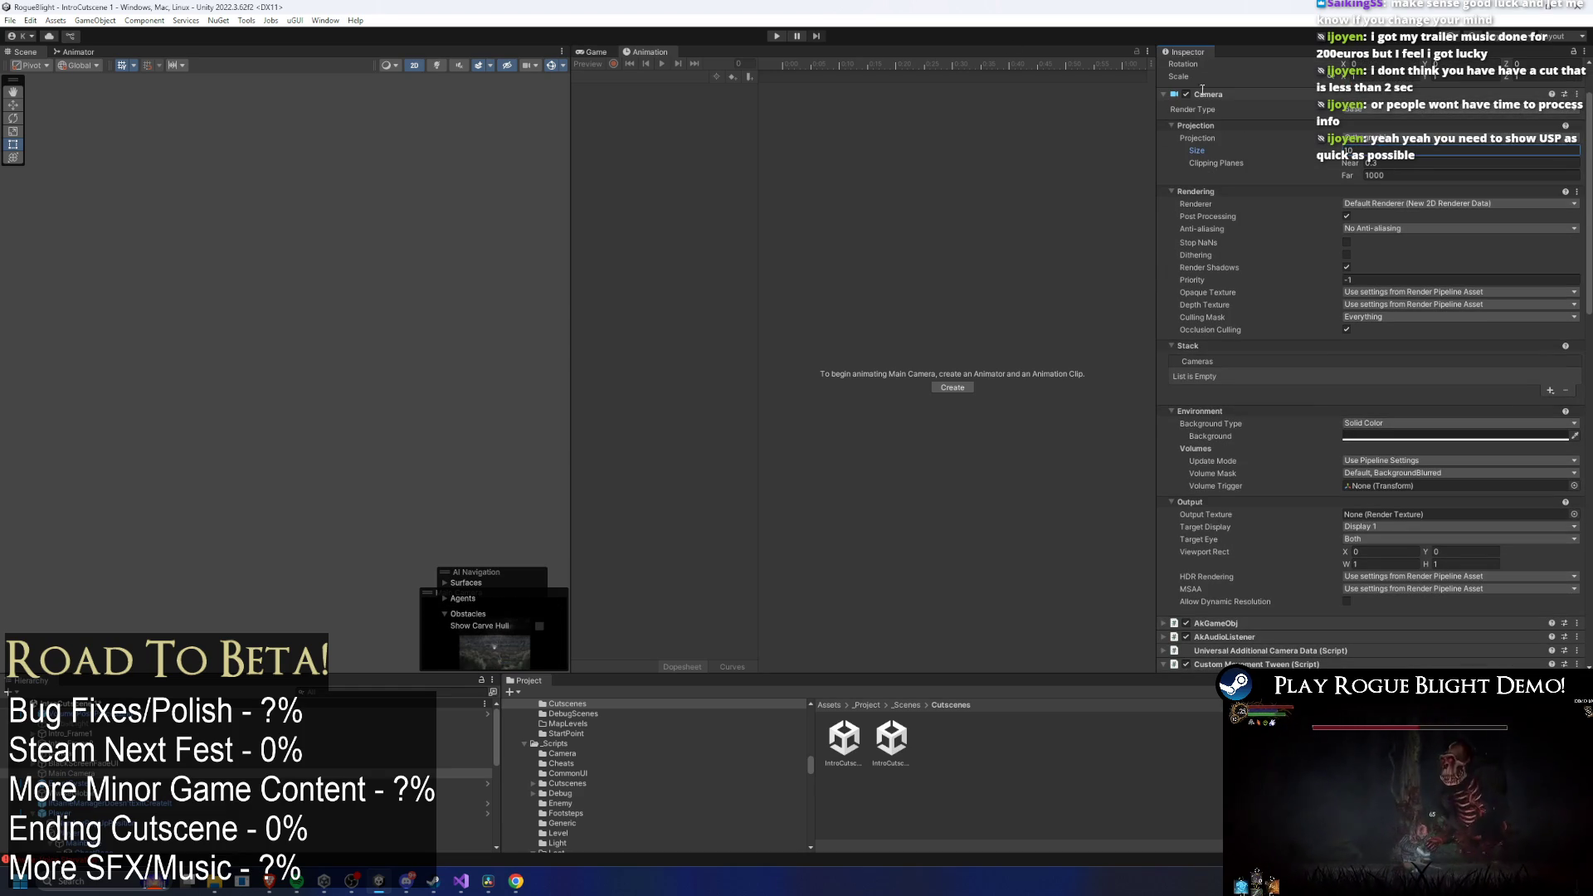
{"action": "mouse_move", "coordinate": [1195, 150]}
{"action": "left_mouse_down"}
{"action": "mouse_move", "coordinate": [1230, 132]}
{"action": "mouse_move", "coordinate": [1213, 131]}
{"action": "left_mouse_up"}
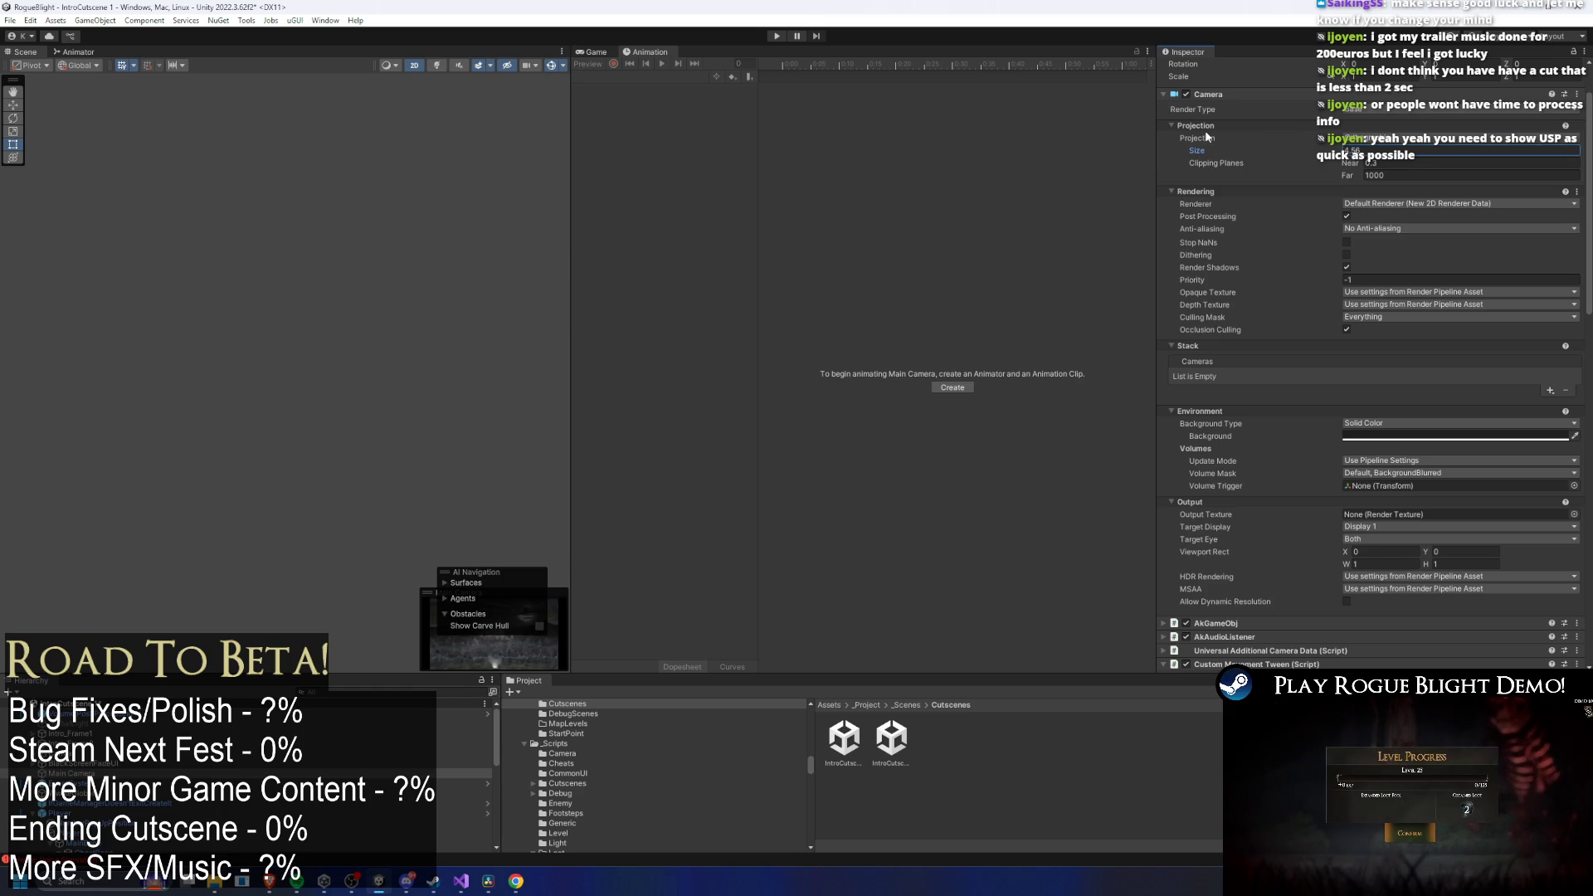
{"action": "left_click", "coordinate": [1226, 95]}
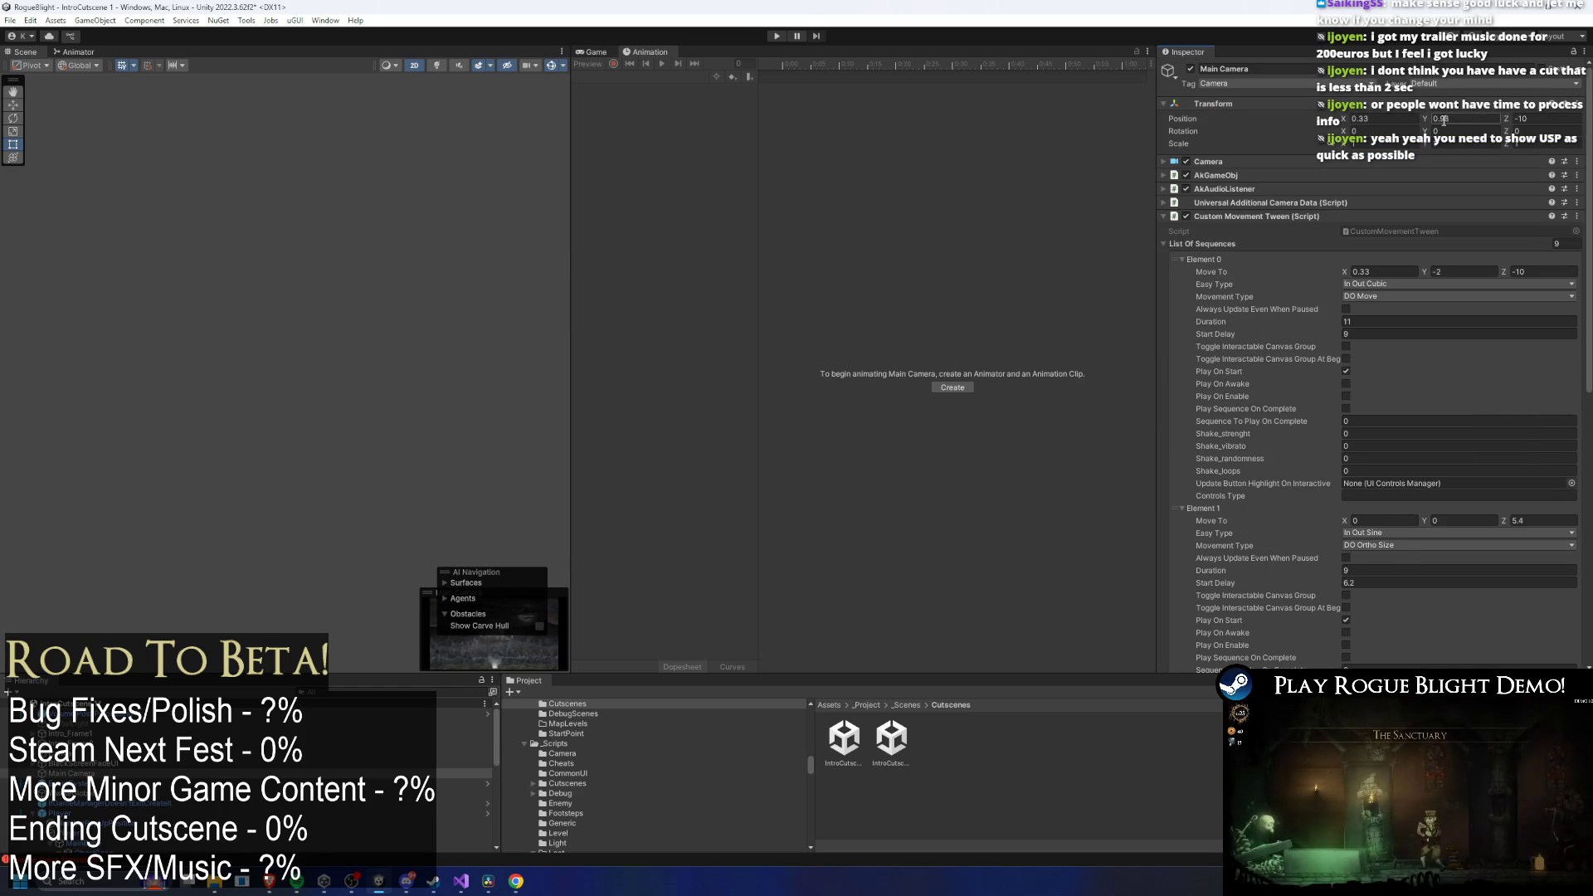
{"action": "left_click_drag", "start_coordinate": [1422, 119], "coordinate": [1393, 117]}
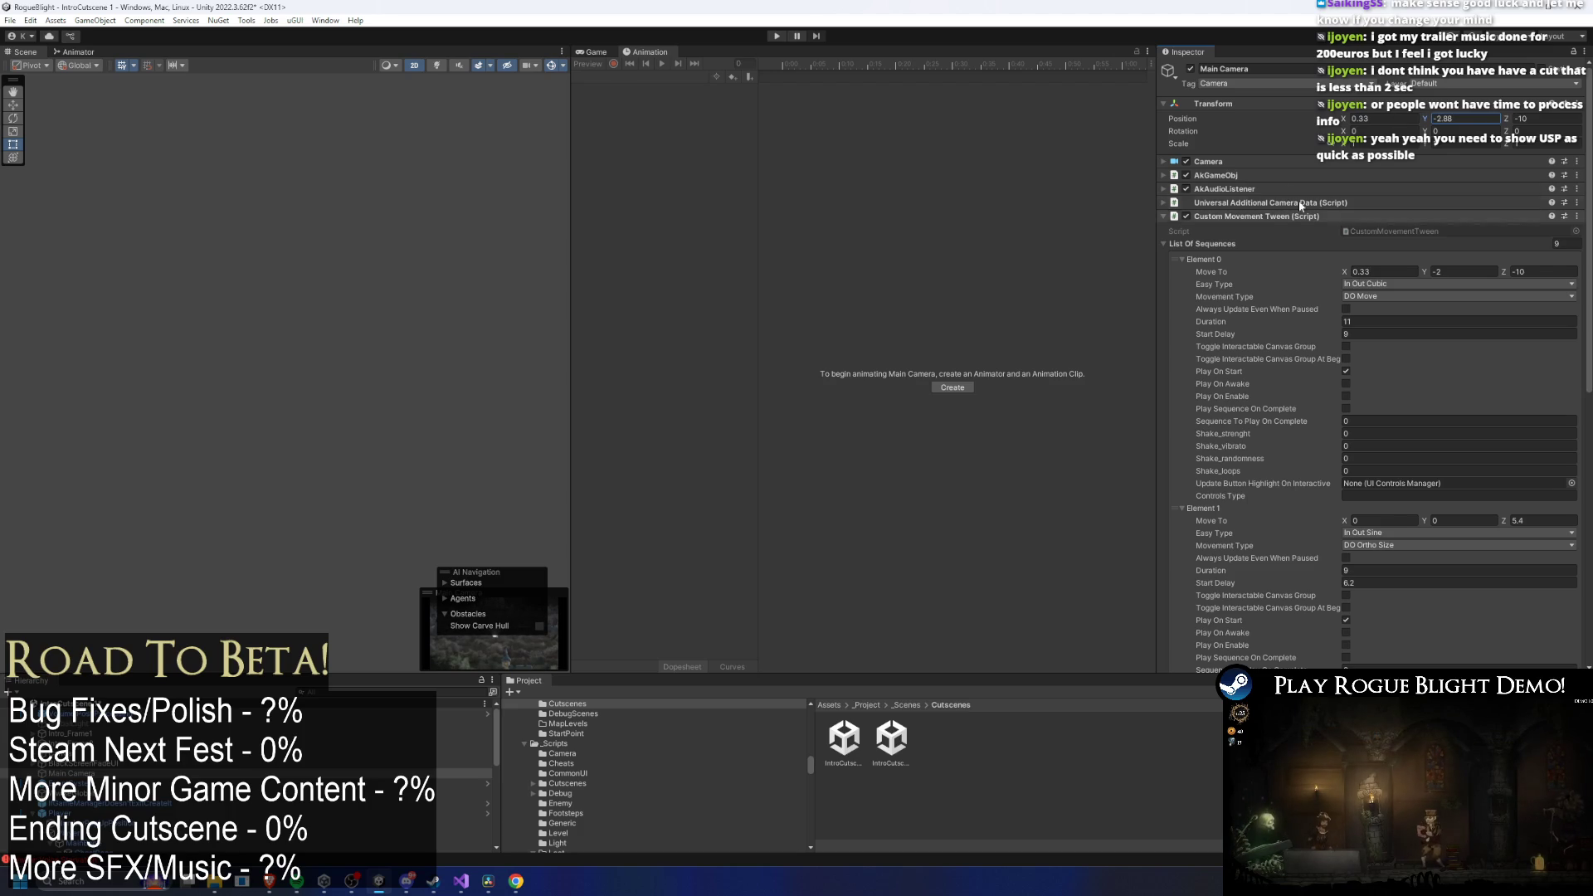
{"action": "left_click", "coordinate": [1266, 161]}
{"action": "left_click_drag", "start_coordinate": [1321, 217], "coordinate": [1351, 218]}
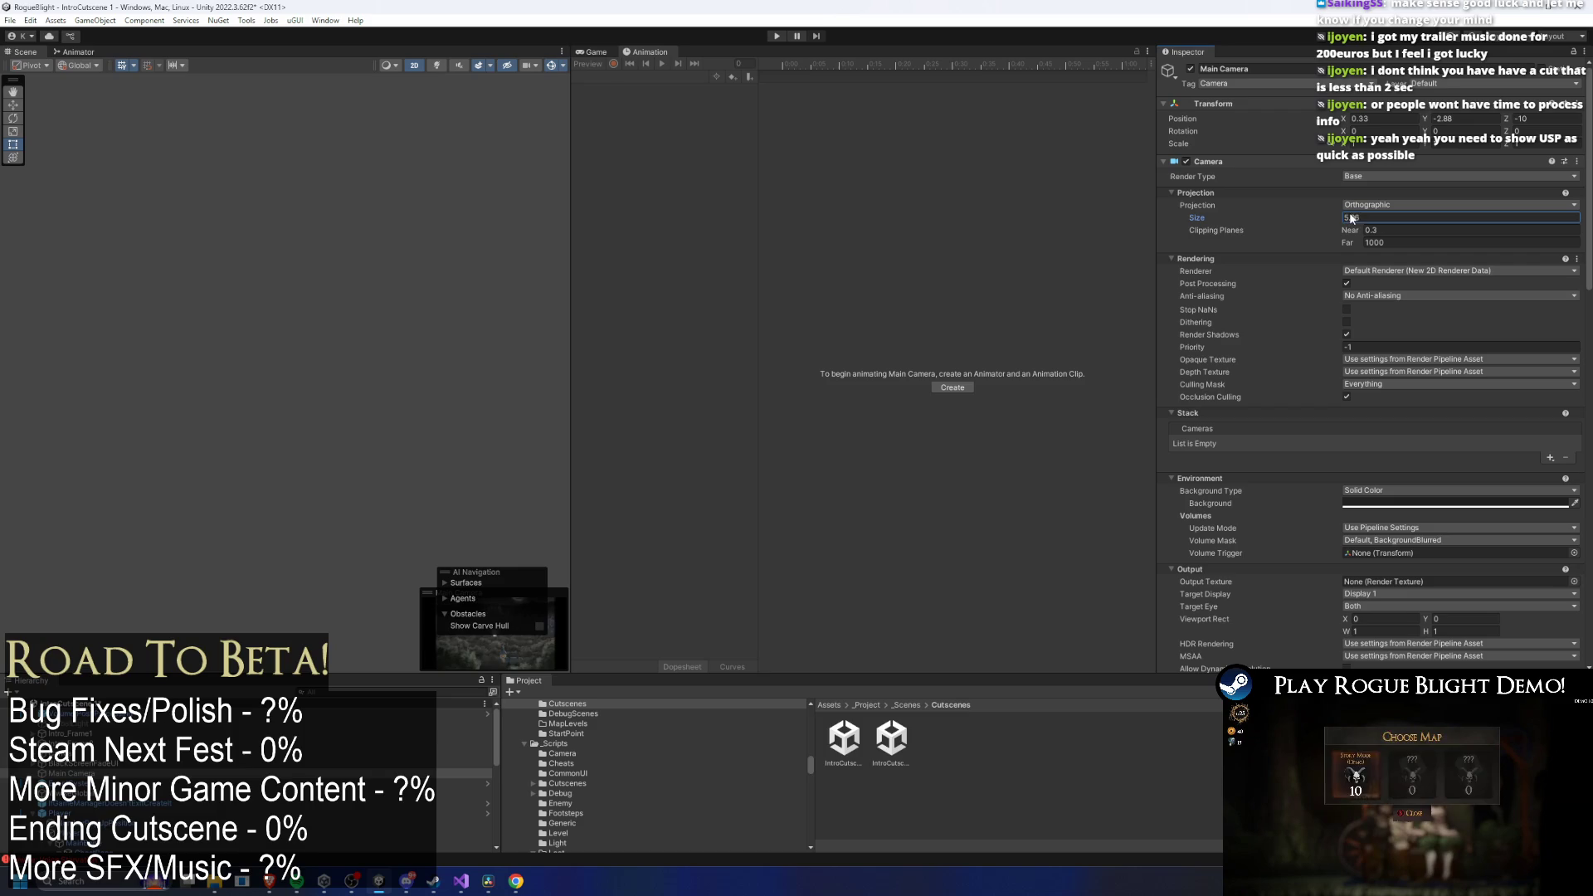
{"action": "type", "text": "6.0"}
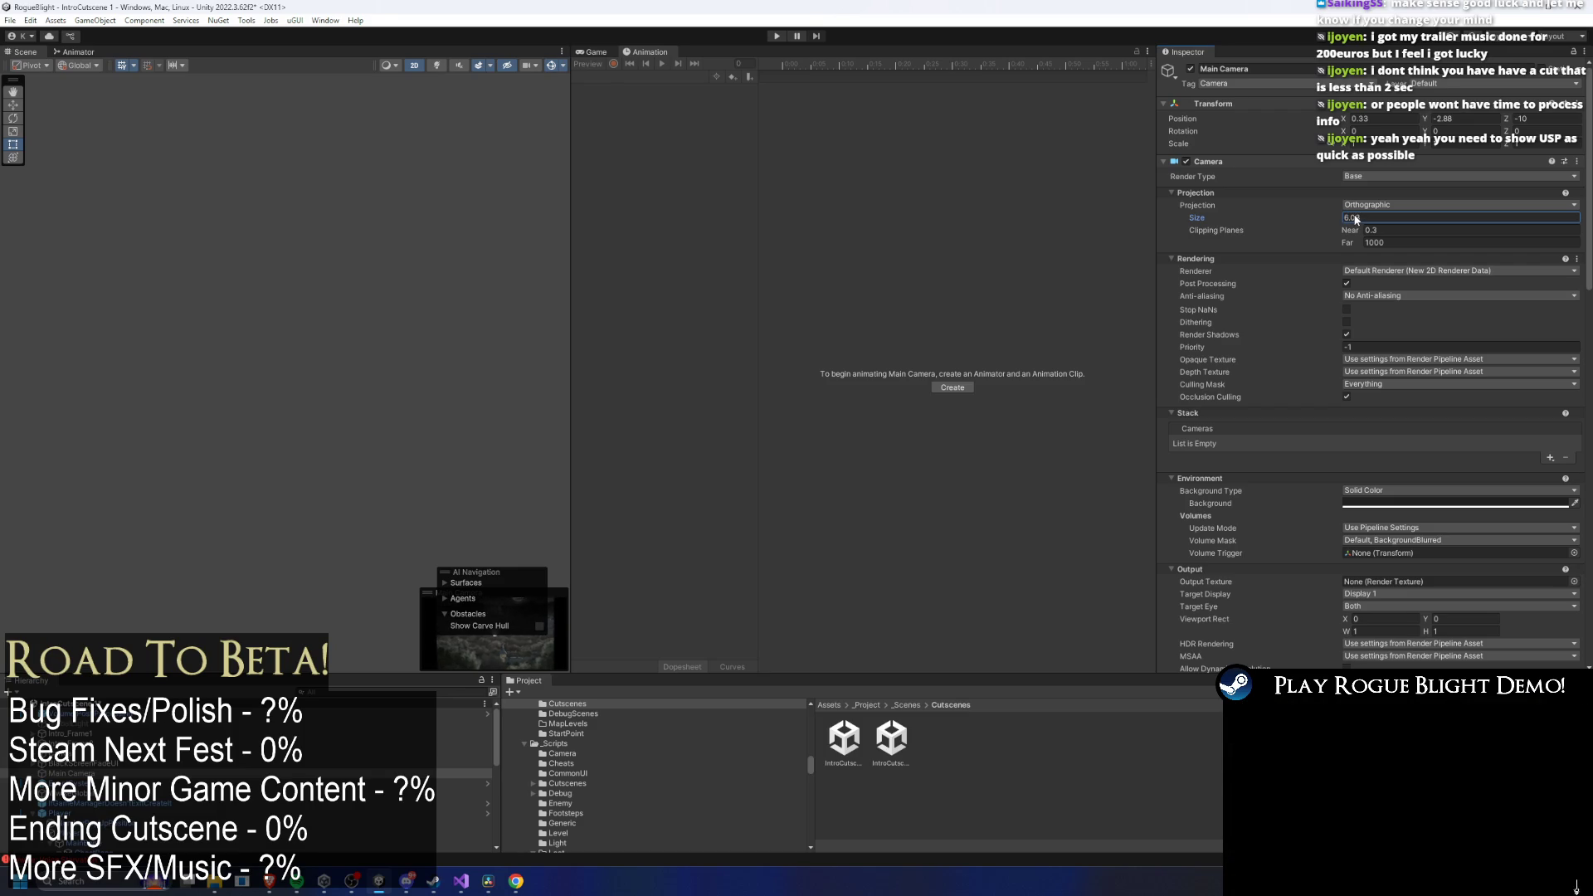